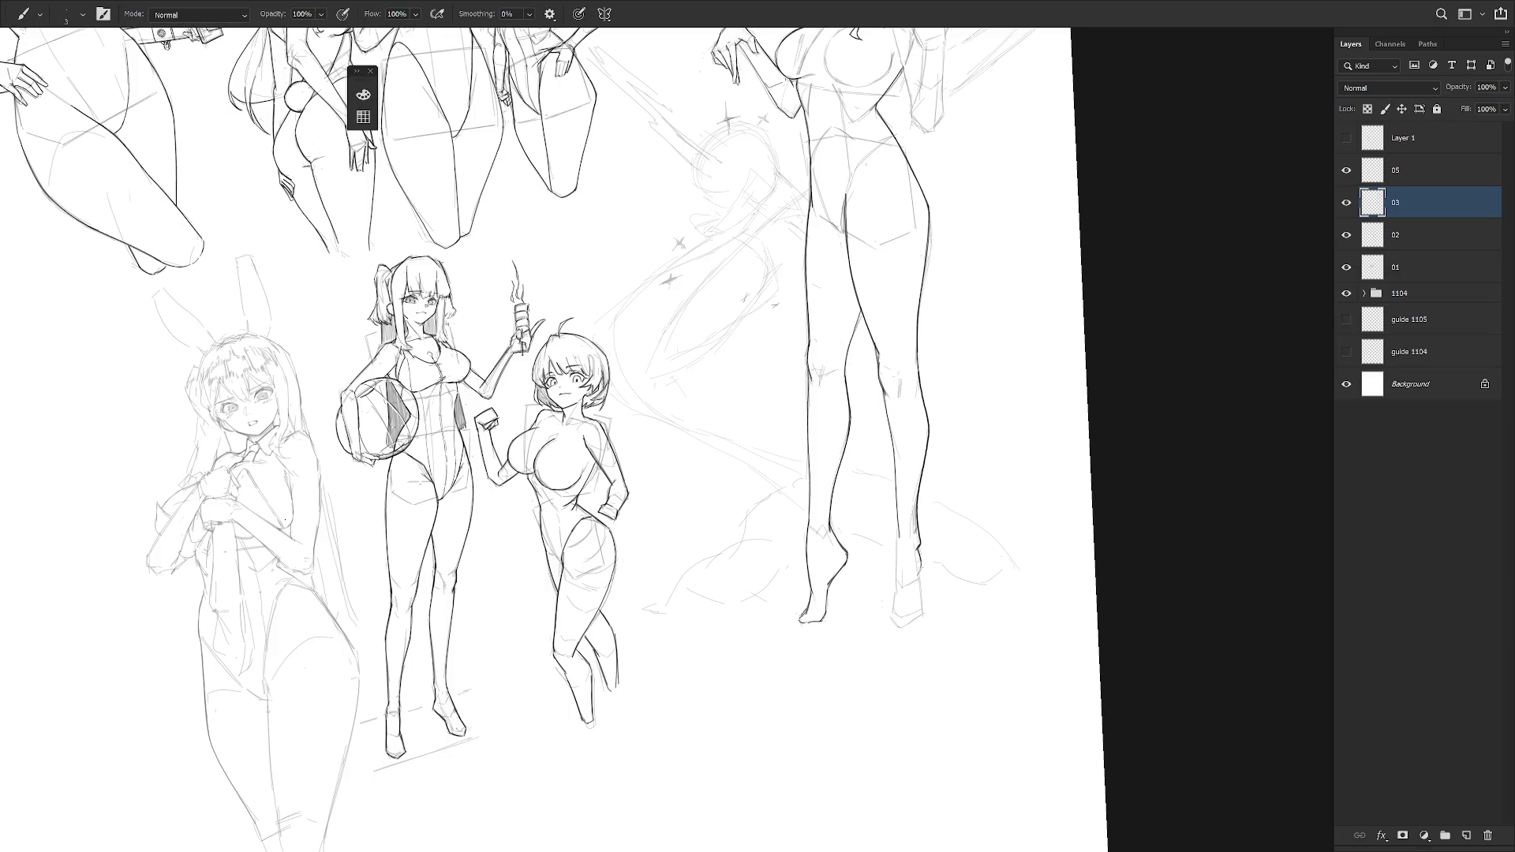
- Darken the standing figure's ankle, foot and inner left thigh outlines
{"action": "left_click_drag", "start_coordinate": [920, 570], "coordinate": [921, 616]}
{"action": "mouse_move", "coordinate": [899, 527]}
{"action": "left_mouse_down"}
{"action": "mouse_move", "coordinate": [890, 615]}
{"action": "mouse_move", "coordinate": [923, 614]}
{"action": "left_mouse_up"}
{"action": "scroll", "coordinate": [906, 400], "scroll_direction": "down", "scroll_amount": 3}
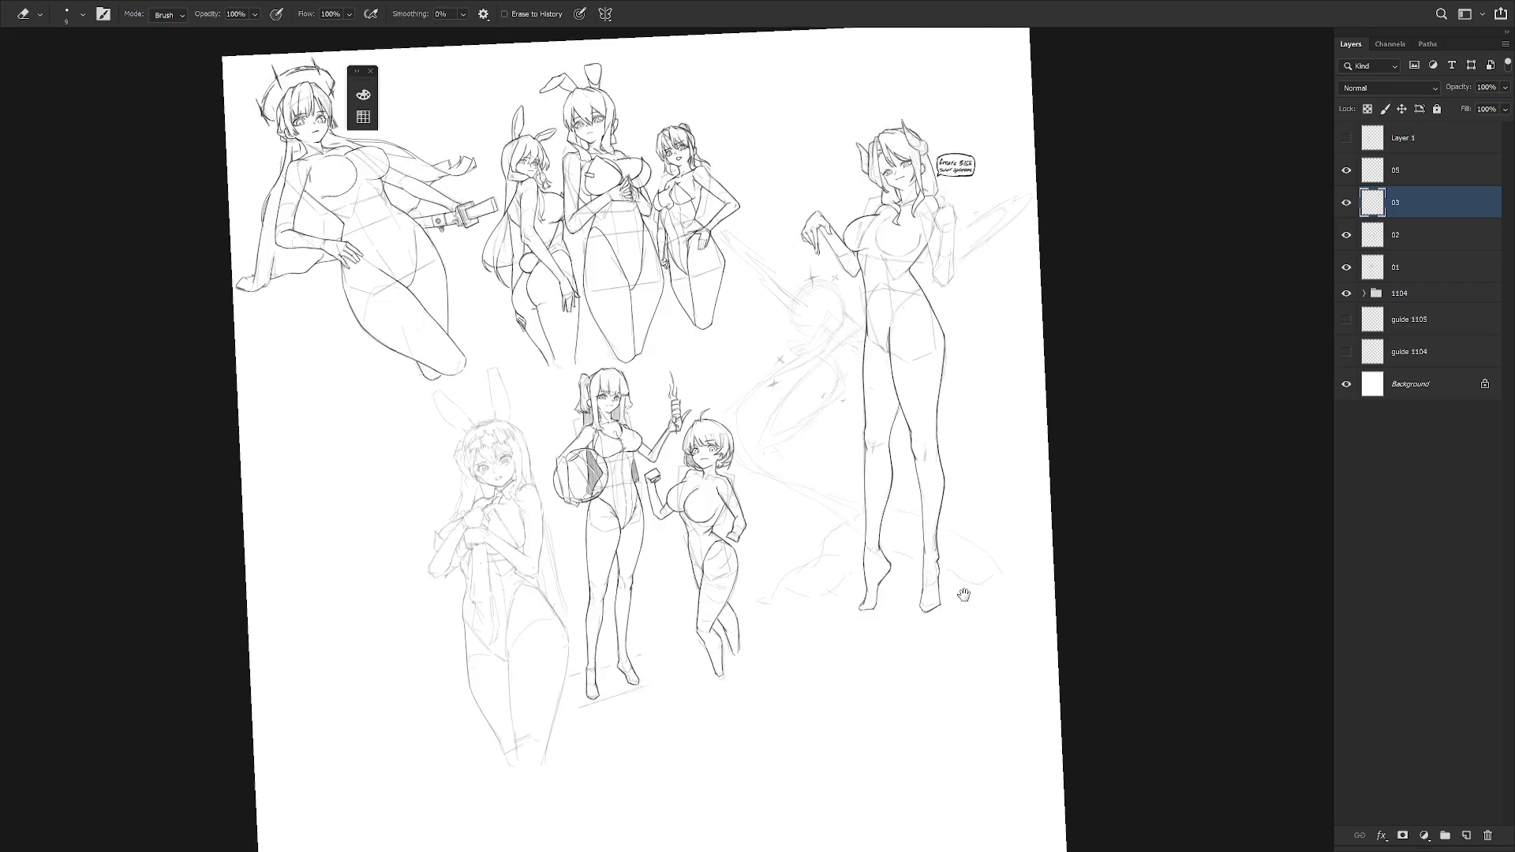
{"action": "left_click_drag", "start_coordinate": [906, 400], "coordinate": [868, 442]}
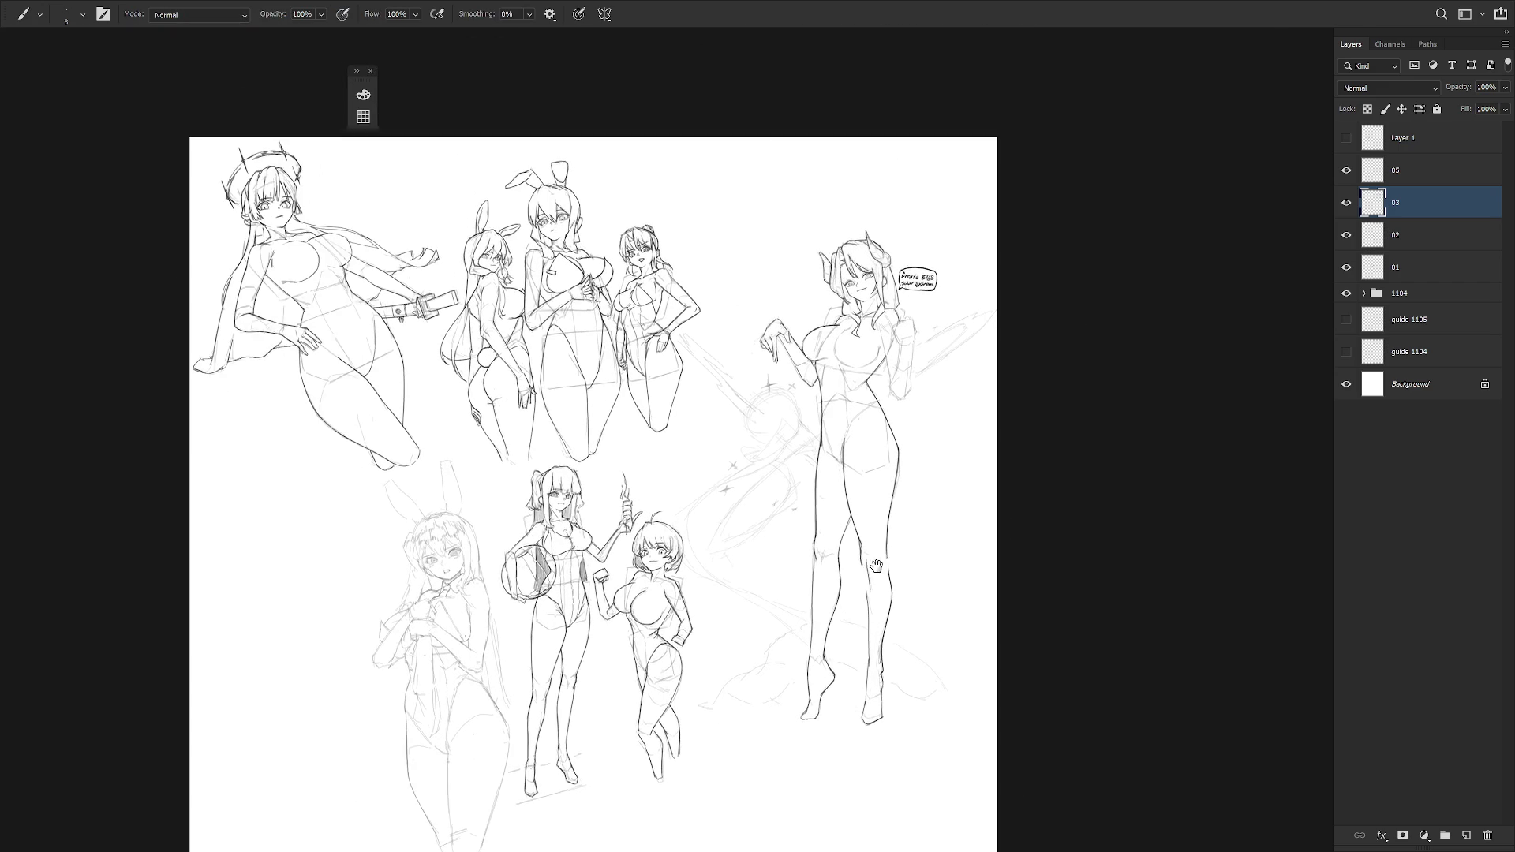
{"action": "scroll", "coordinate": [868, 379], "scroll_direction": "up", "scroll_amount": 4}
{"action": "left_click_drag", "start_coordinate": [806, 342], "coordinate": [848, 431]}
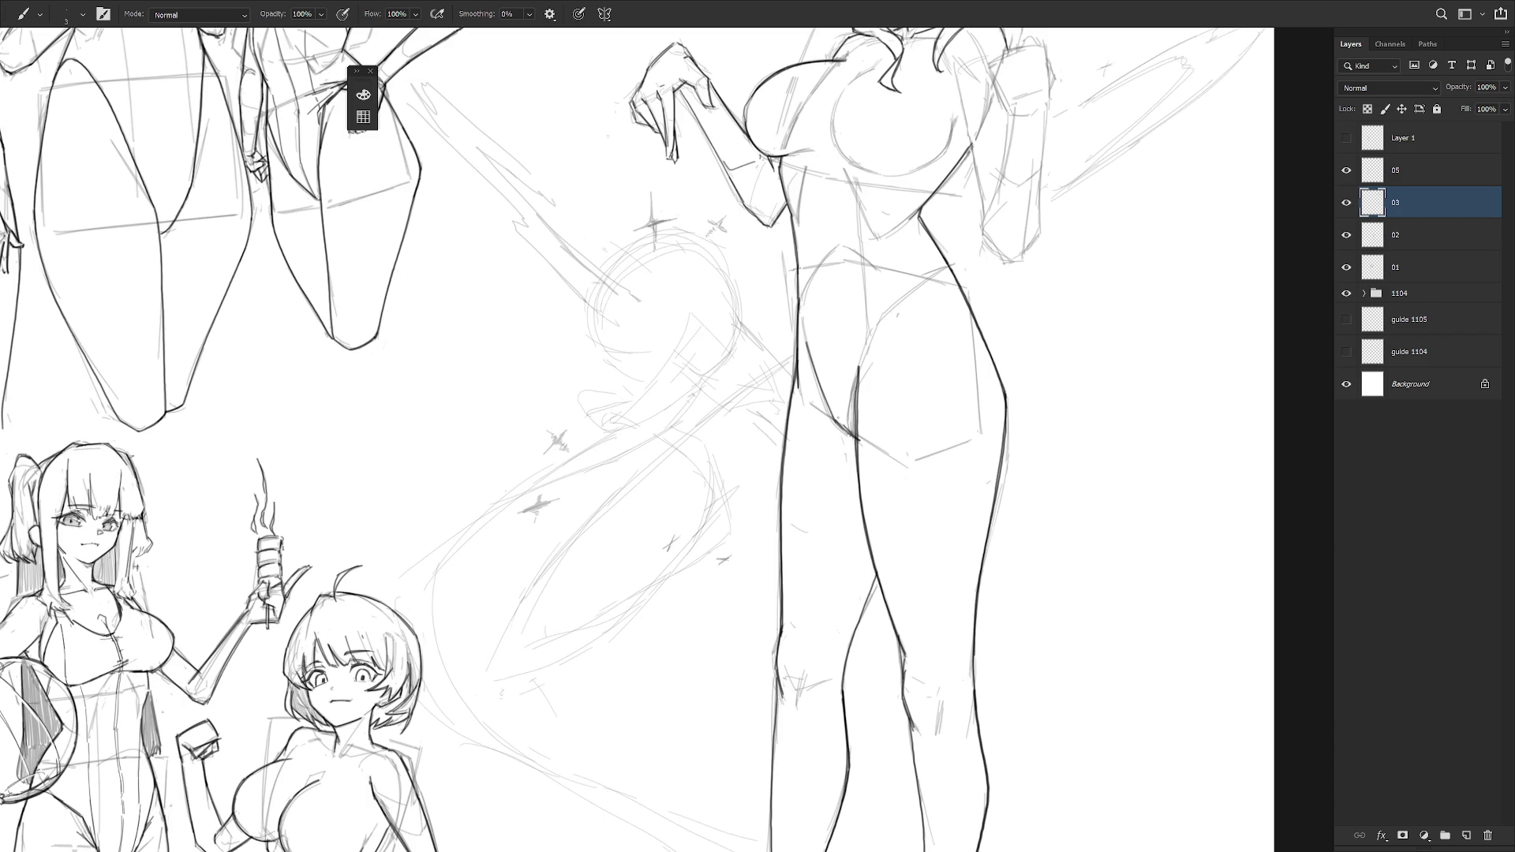
{"action": "scroll", "coordinate": [932, 569], "scroll_direction": "down", "scroll_amount": 3}
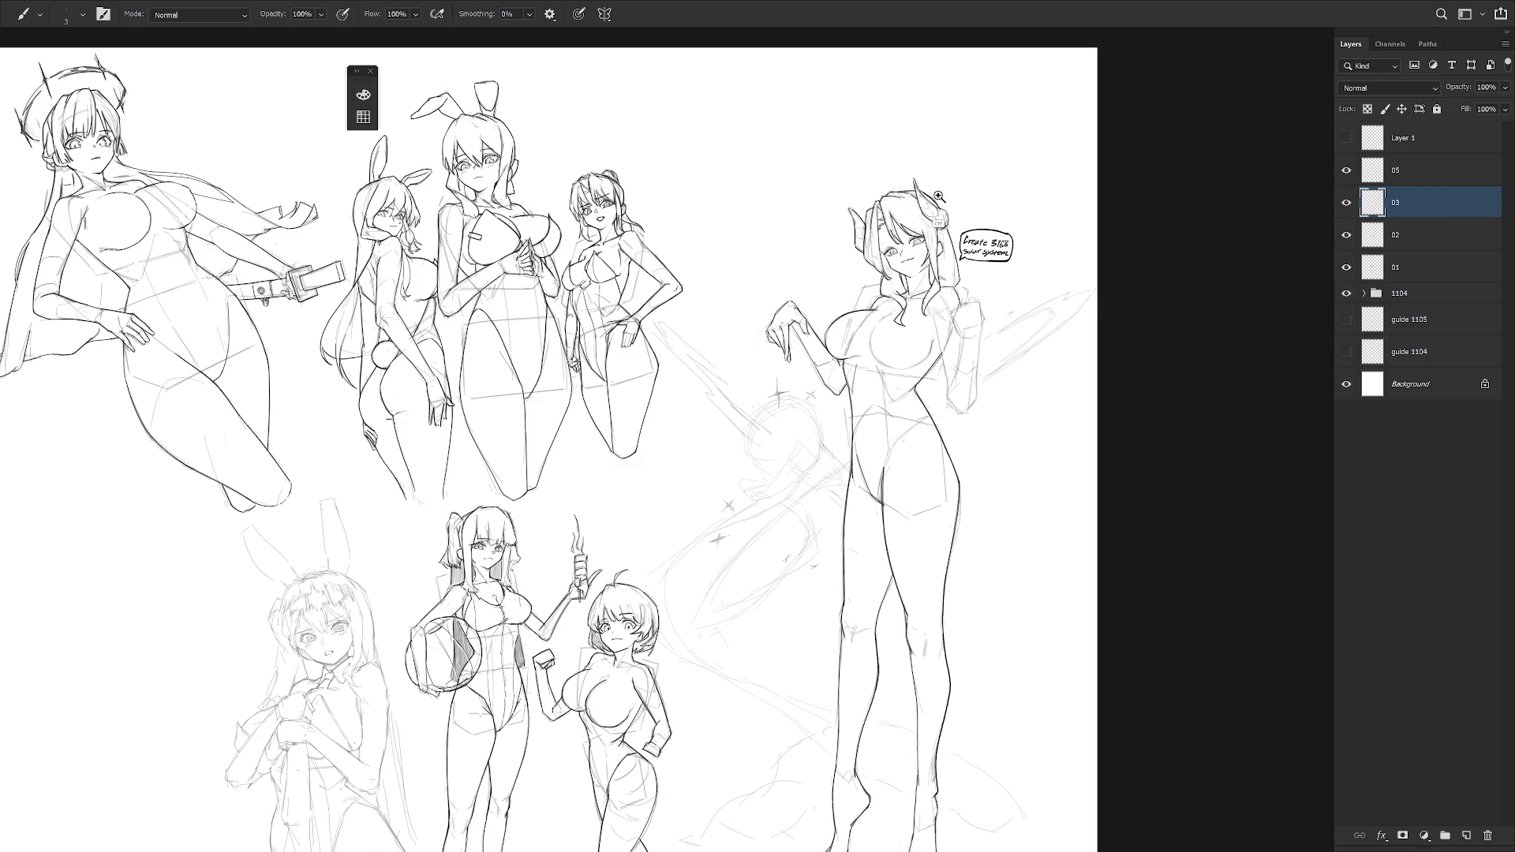
{"action": "scroll", "coordinate": [941, 200], "scroll_direction": "up", "scroll_amount": 3}
- Sketch a short line under the horn, undo the misplaced stroke, and make the brush thinner
{"action": "mouse_move", "coordinate": [885, 262]}
{"action": "left_mouse_down"}
{"action": "mouse_move", "coordinate": [943, 246]}
{"action": "mouse_move", "coordinate": [921, 294]}
{"action": "mouse_move", "coordinate": [943, 251]}
{"action": "mouse_move", "coordinate": [913, 228]}
{"action": "left_mouse_up"}
{"action": "key", "text": "ctrl+z"}
{"action": "key", "text": "bracketleft"}
{"action": "left_click_drag", "start_coordinate": [667, 442], "coordinate": [691, 408]}
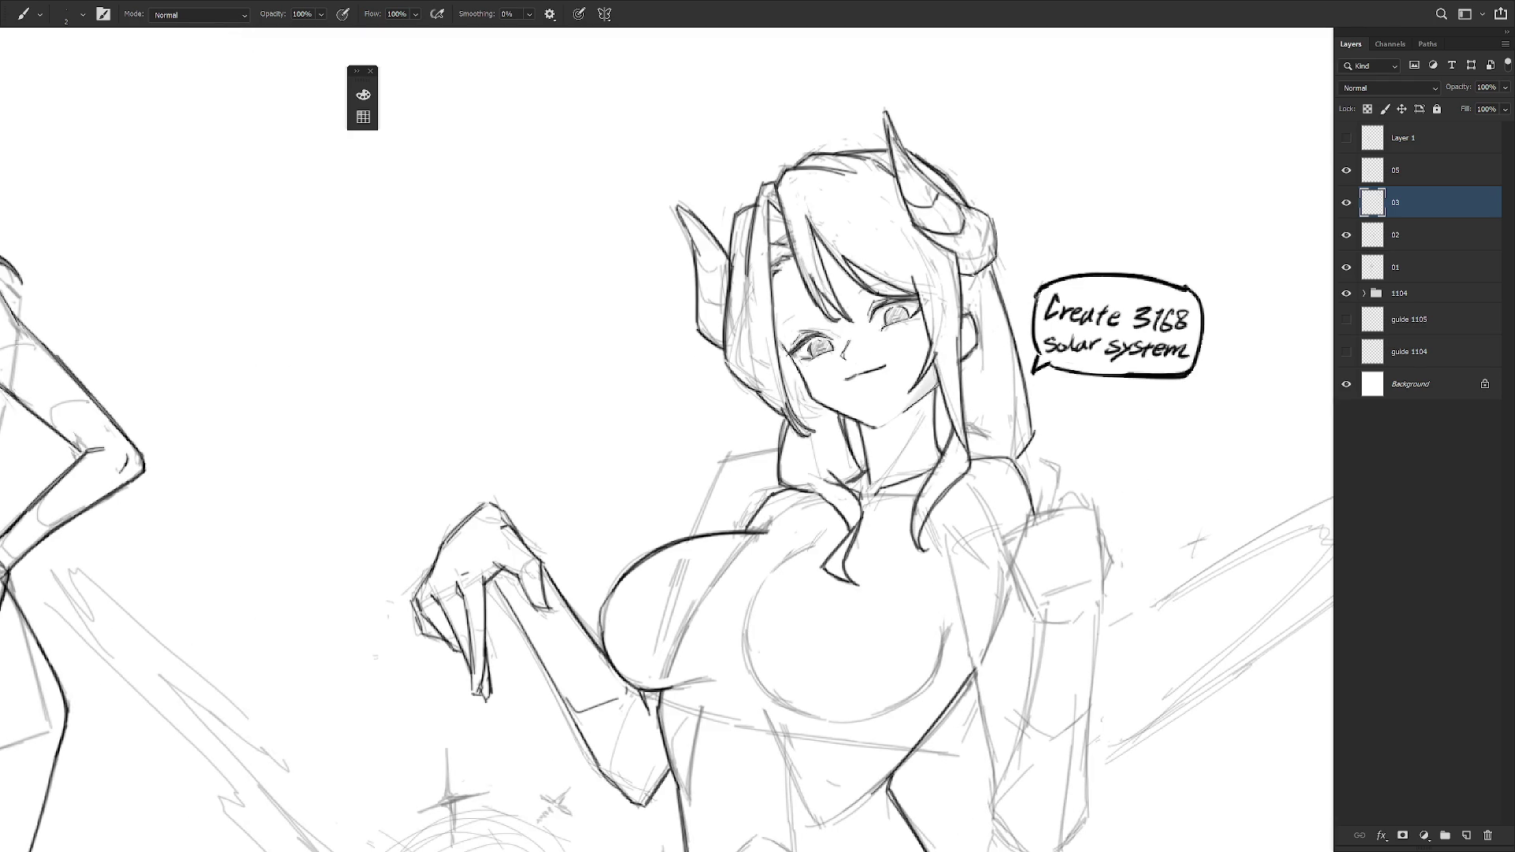
{"action": "scroll", "coordinate": [986, 427], "scroll_direction": "down", "scroll_amount": 4}
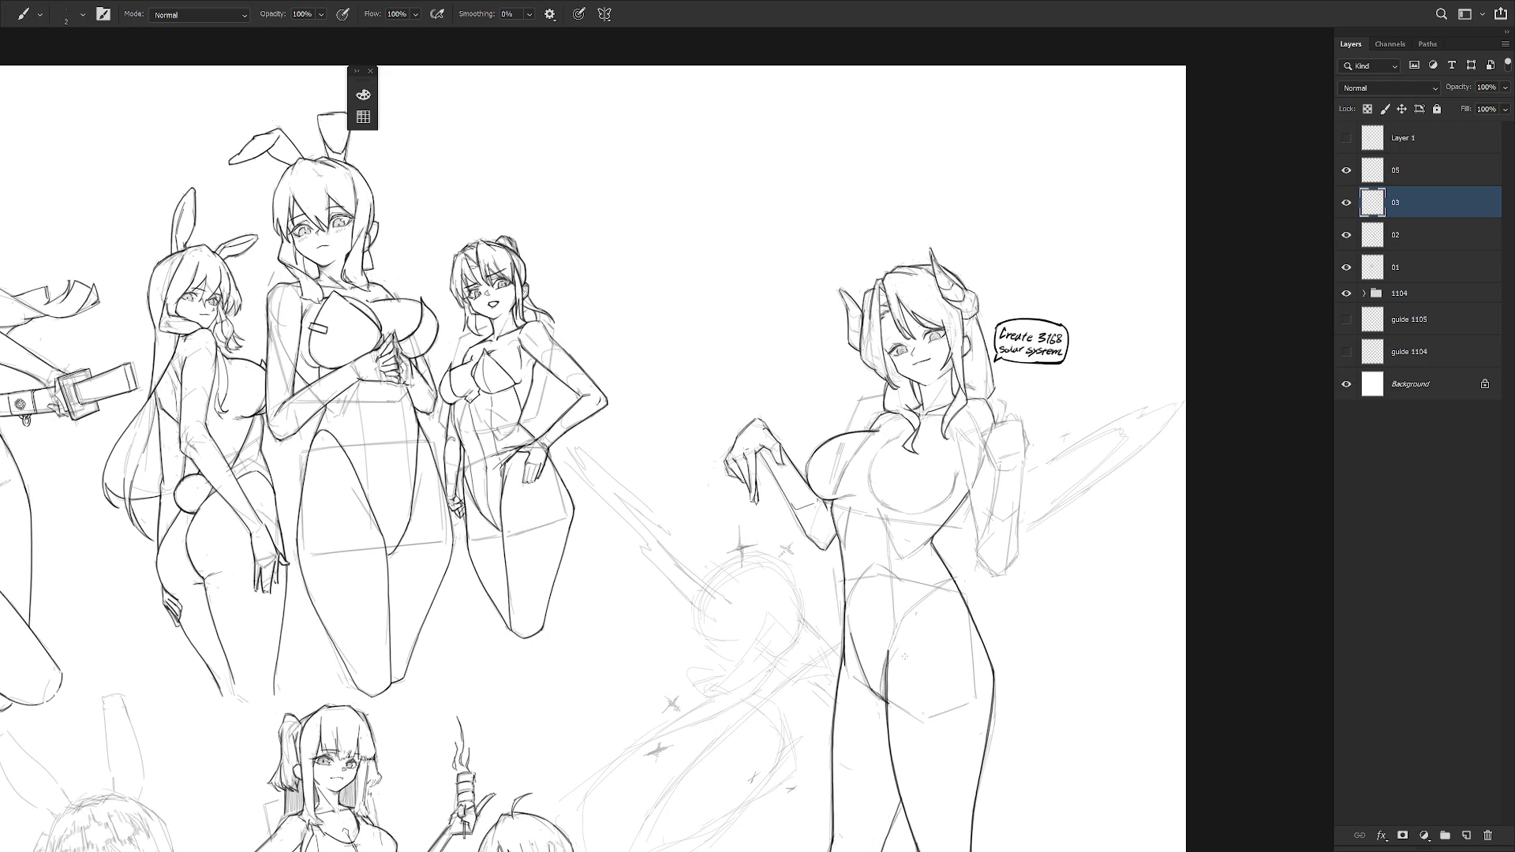
{"action": "scroll", "coordinate": [908, 629], "scroll_direction": "down", "scroll_amount": 5}
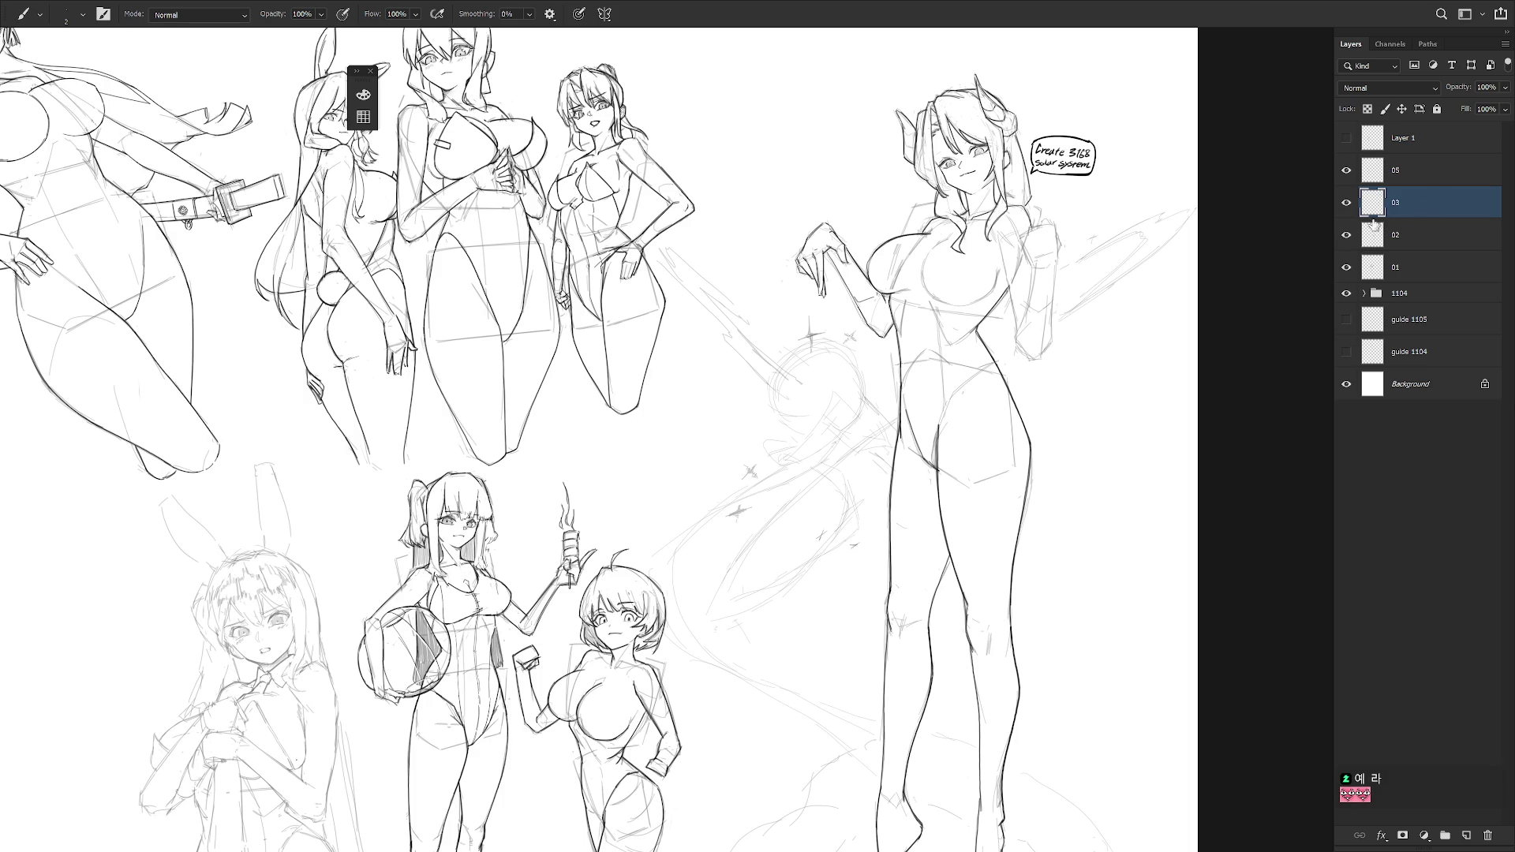
- Zoom in on the horned figure and rotate the canvas through several angles back to upright
{"action": "scroll", "coordinate": [1089, 305], "scroll_direction": "up", "scroll_amount": 3}
{"action": "left_click", "coordinate": [936, 297], "text": "ctrl"}
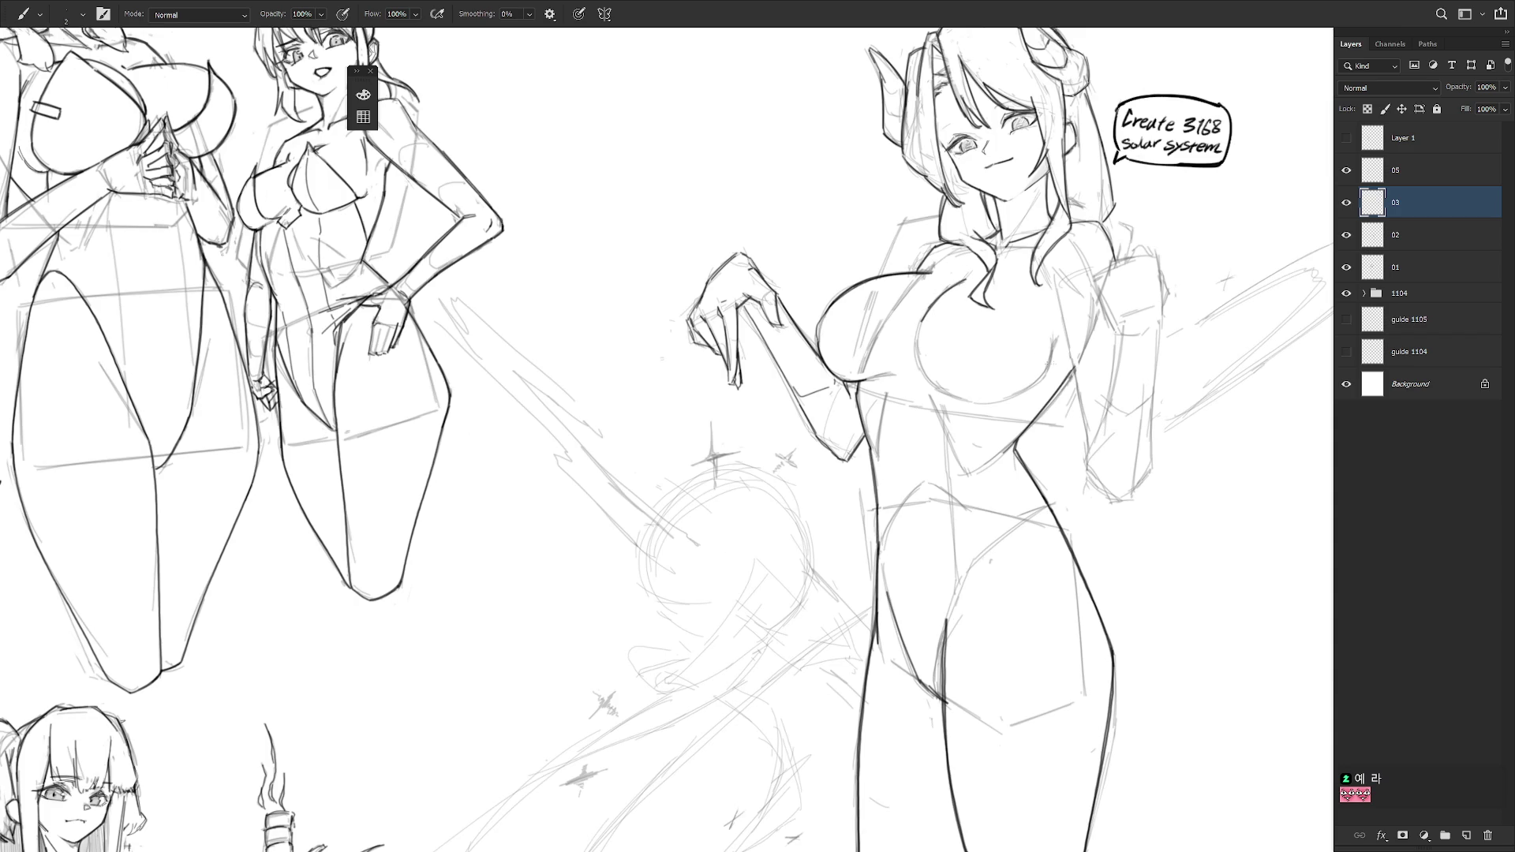
{"action": "key", "text": "r"}
{"action": "mouse_move", "coordinate": [1042, 403]}
{"action": "left_mouse_down"}
{"action": "mouse_move", "coordinate": [1022, 448]}
{"action": "mouse_move", "coordinate": [915, 437]}
{"action": "left_mouse_up"}
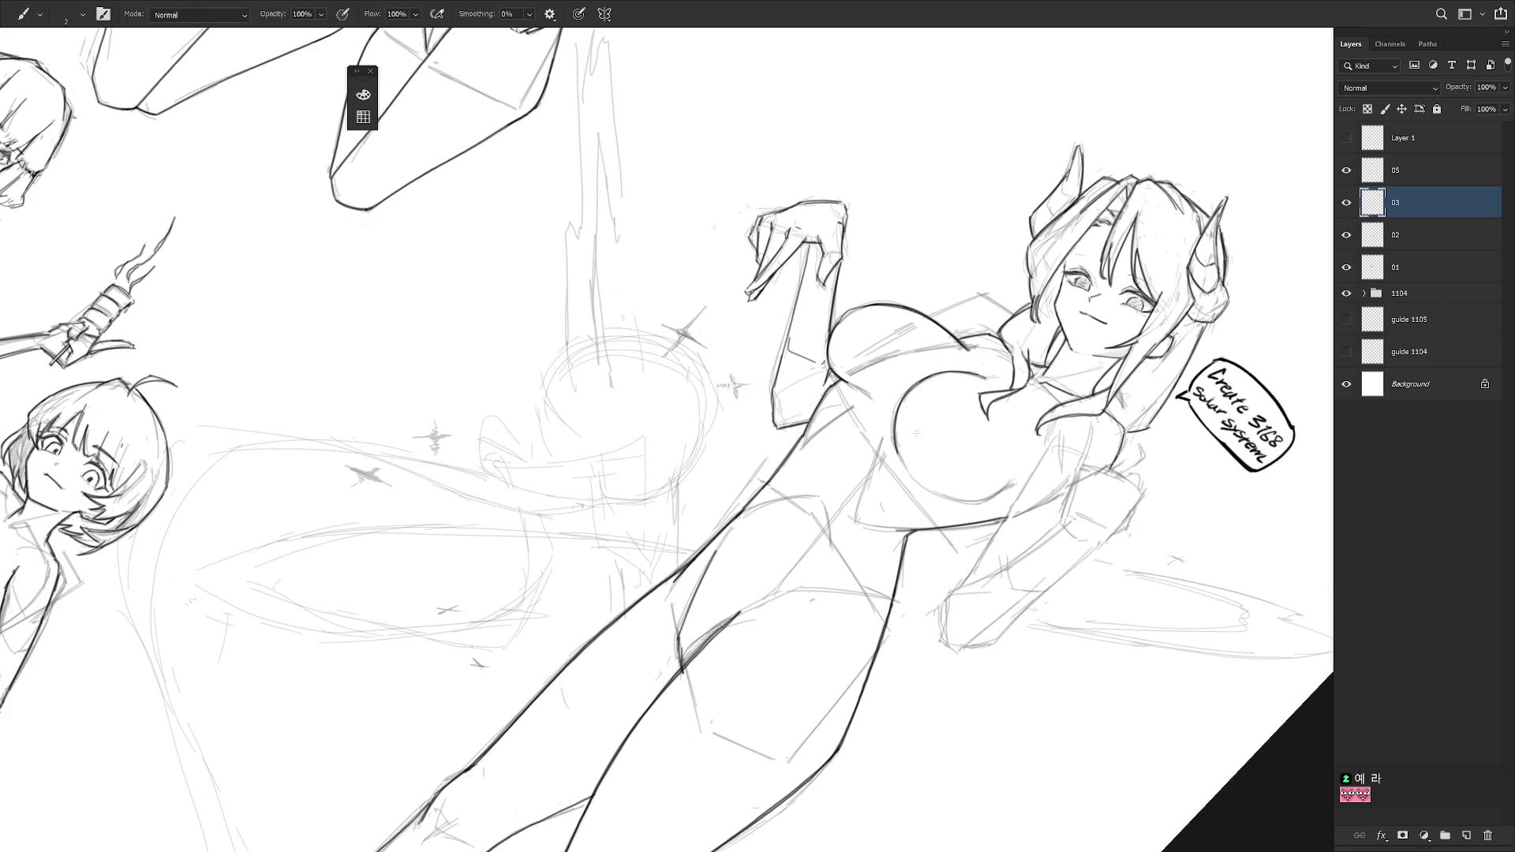
{"action": "key", "text": "r"}
{"action": "left_click_drag", "start_coordinate": [916, 478], "coordinate": [844, 187]}
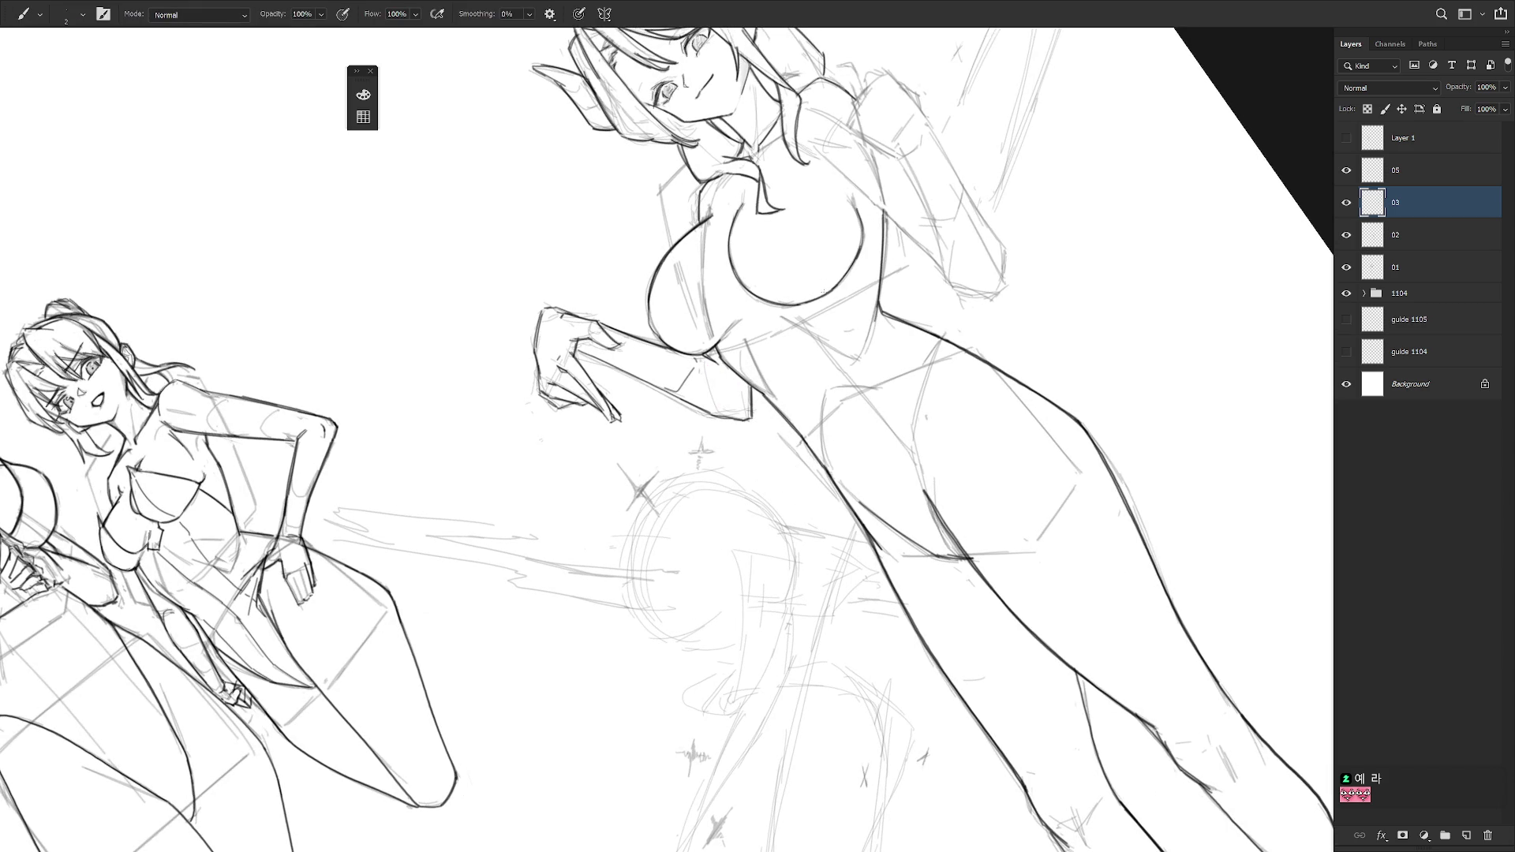
{"action": "key", "text": "r"}
{"action": "mouse_move", "coordinate": [758, 439]}
{"action": "left_mouse_down"}
{"action": "mouse_move", "coordinate": [988, 263]}
{"action": "mouse_move", "coordinate": [993, 436]}
{"action": "left_mouse_up"}
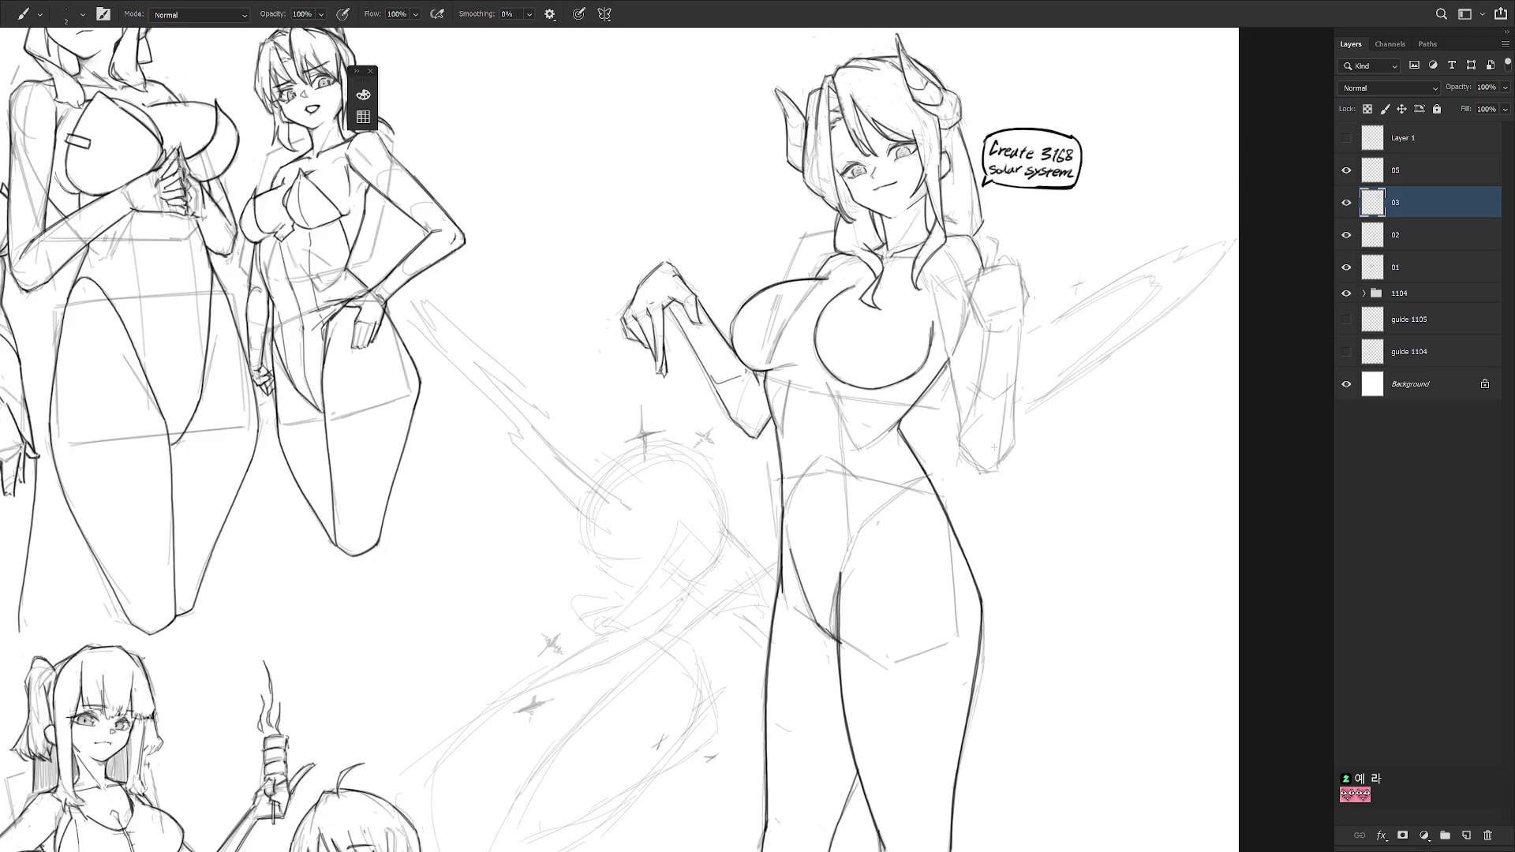
- Try a chest stroke, undo it, then add a short neckline stroke
{"action": "mouse_move", "coordinate": [798, 286]}
{"action": "left_mouse_down"}
{"action": "mouse_move", "coordinate": [818, 319]}
{"action": "mouse_move", "coordinate": [865, 292]}
{"action": "mouse_move", "coordinate": [912, 292]}
{"action": "left_mouse_up"}
{"action": "key", "text": "ctrl+z"}
{"action": "scroll", "coordinate": [884, 331], "scroll_direction": "down", "scroll_amount": 5}
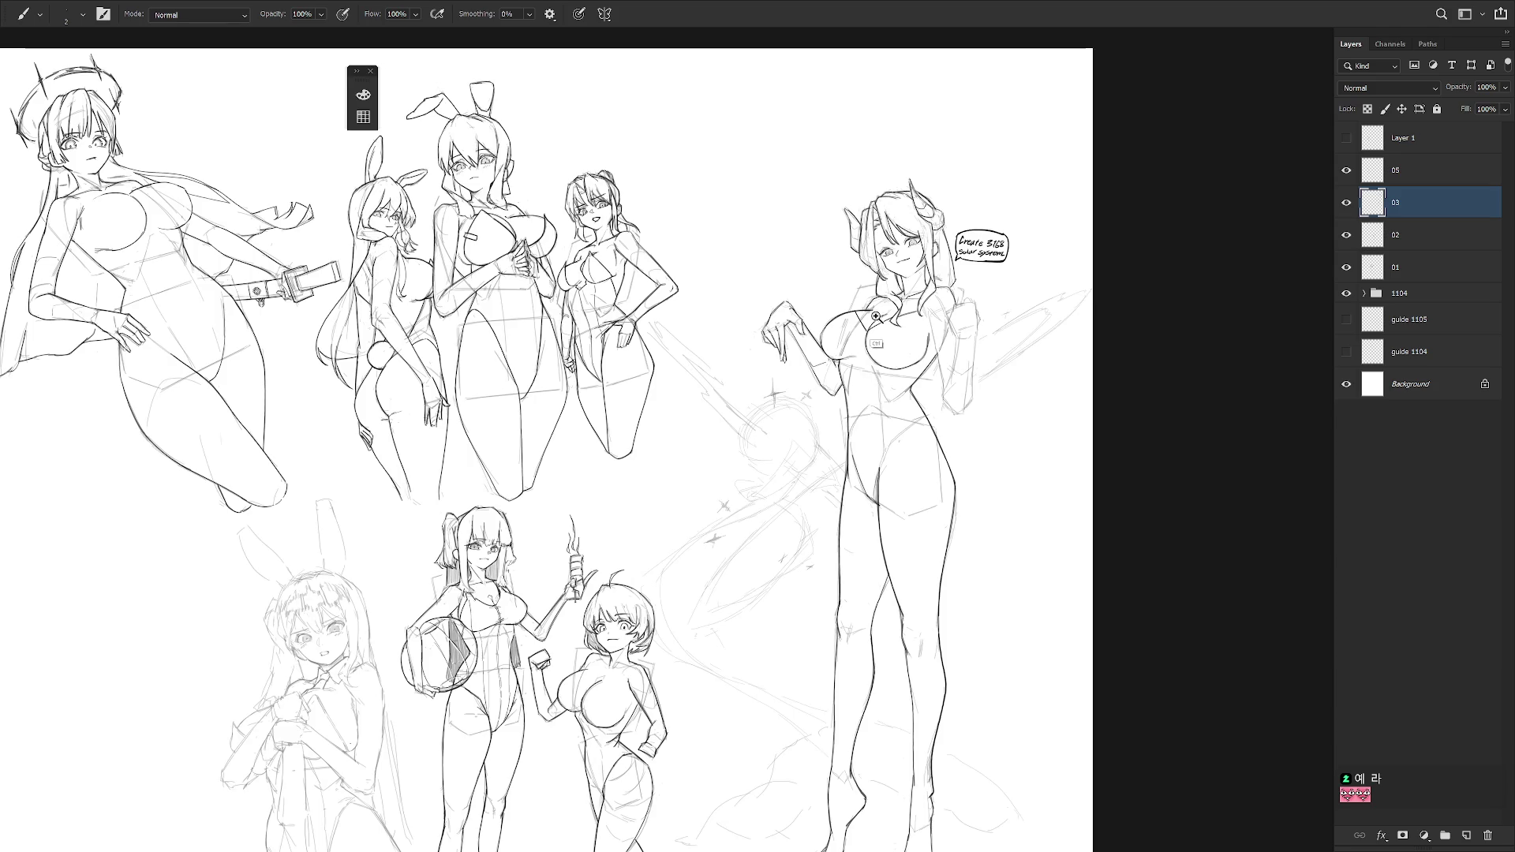
{"action": "scroll", "coordinate": [876, 332], "scroll_direction": "up", "scroll_amount": 6}
{"action": "key", "text": "e"}
{"action": "key", "text": "b"}
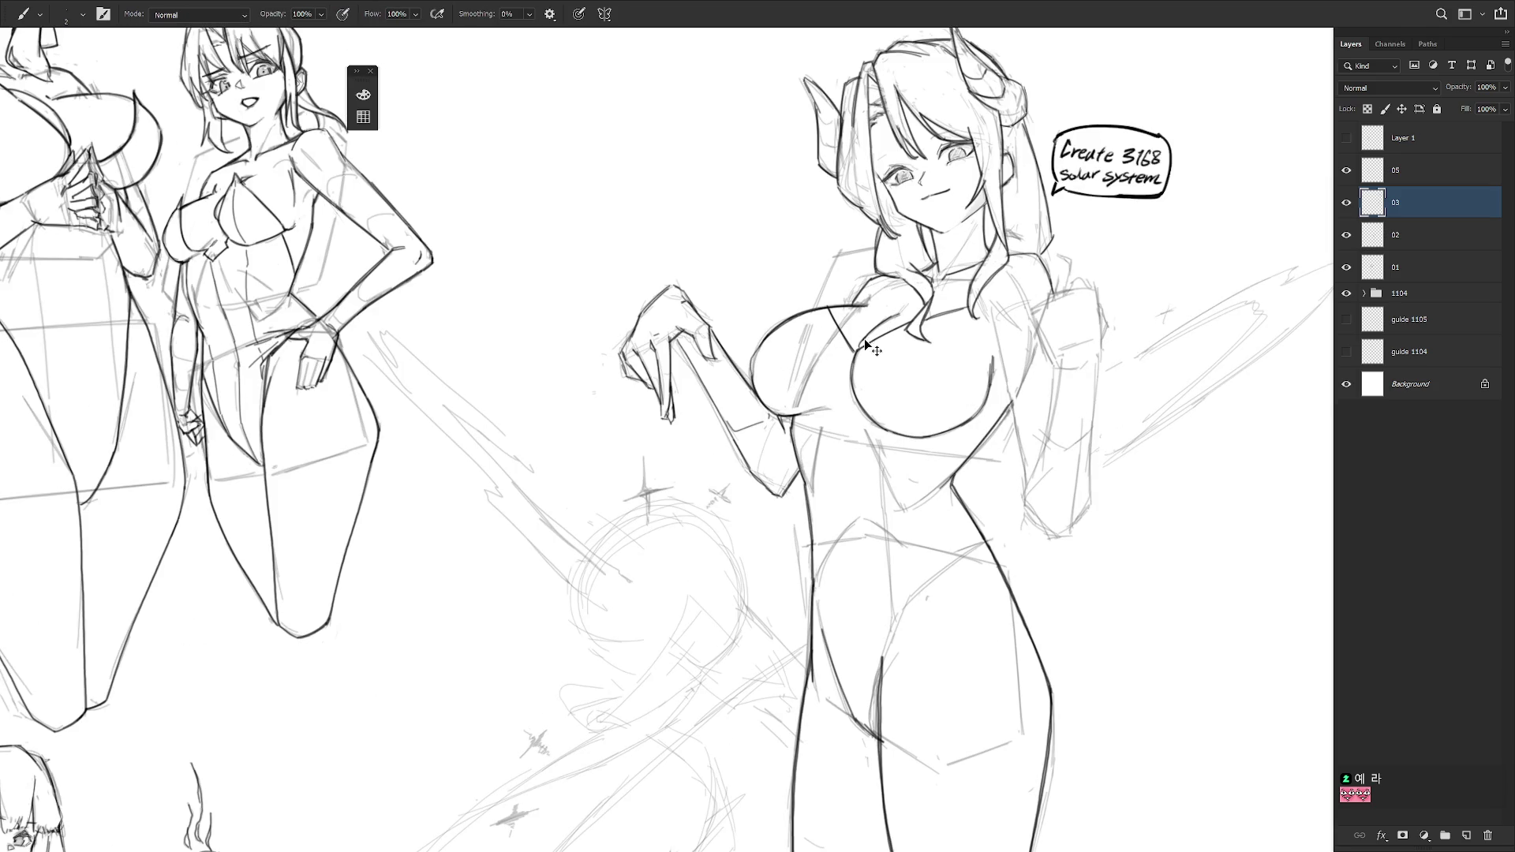
{"action": "left_click_drag", "start_coordinate": [869, 338], "coordinate": [854, 352]}
- Erase a small bit of the inner breast line, then fit the page on screen
{"action": "key", "text": "e"}
{"action": "key", "text": "b"}
{"action": "key", "text": "e"}
{"action": "left_click_drag", "start_coordinate": [852, 371], "coordinate": [858, 382]}
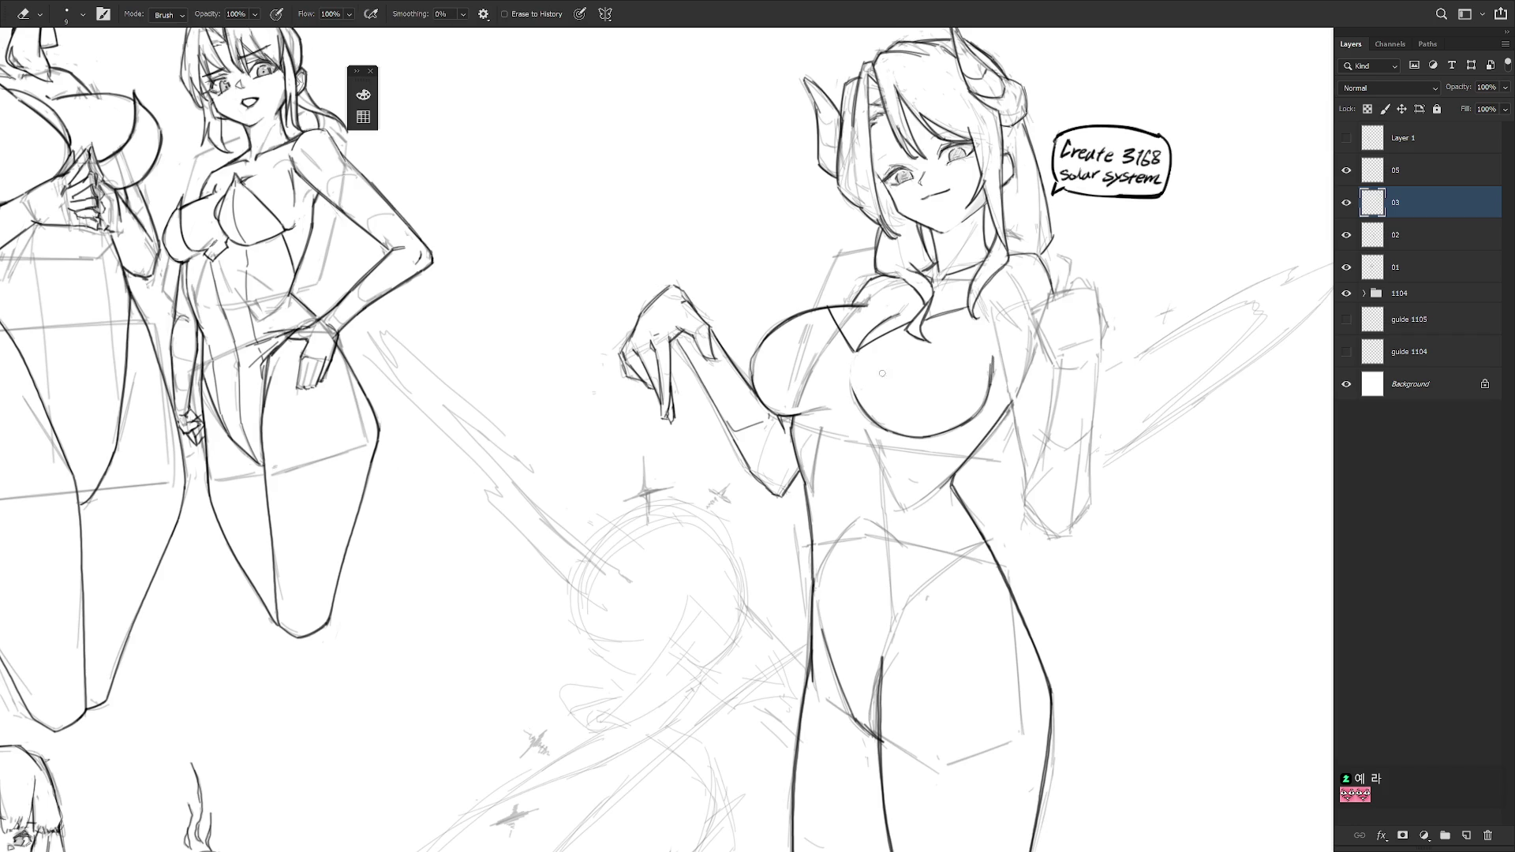
{"action": "key", "text": "ctrl+0"}
{"action": "key", "text": "b"}
{"action": "scroll", "coordinate": [974, 466], "scroll_direction": "up", "scroll_amount": 2}
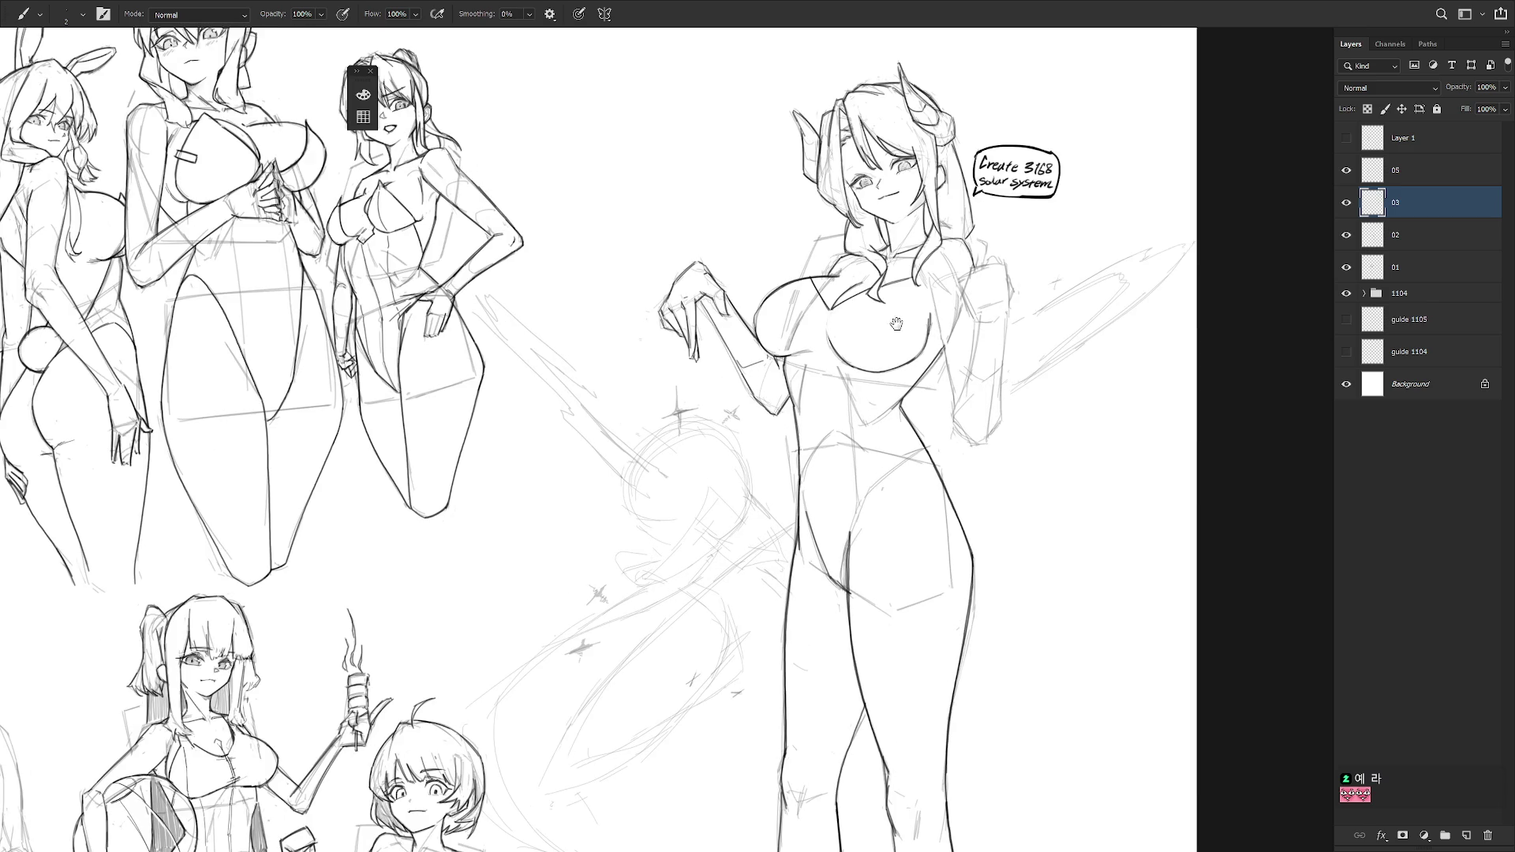
- Trace the horned figure's right leg outline and erase the stroke's stray lower end
{"action": "scroll", "coordinate": [896, 324], "scroll_direction": "down", "scroll_amount": 1}
{"action": "scroll", "coordinate": [917, 496], "scroll_direction": "down", "scroll_amount": 1}
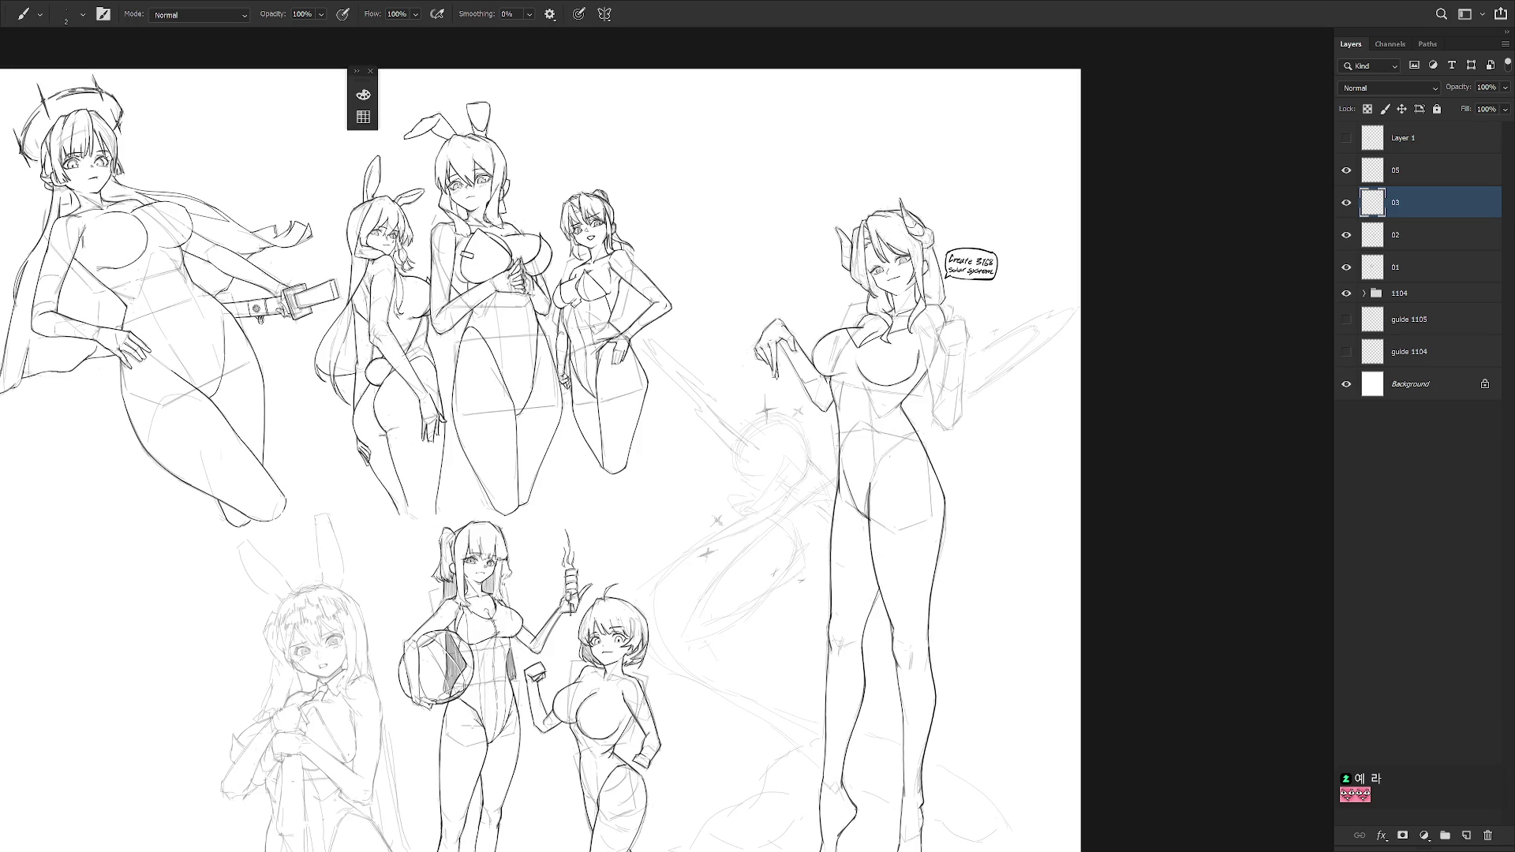
{"action": "left_click_drag", "start_coordinate": [836, 588], "coordinate": [814, 601]}
{"action": "left_click_drag", "start_coordinate": [918, 607], "coordinate": [939, 607]}
{"action": "left_click_drag", "start_coordinate": [950, 517], "coordinate": [958, 611]}
{"action": "left_click_drag", "start_coordinate": [949, 506], "coordinate": [955, 588]}
{"action": "key", "text": "ctrl+z"}
{"action": "left_click_drag", "start_coordinate": [949, 509], "coordinate": [959, 611]}
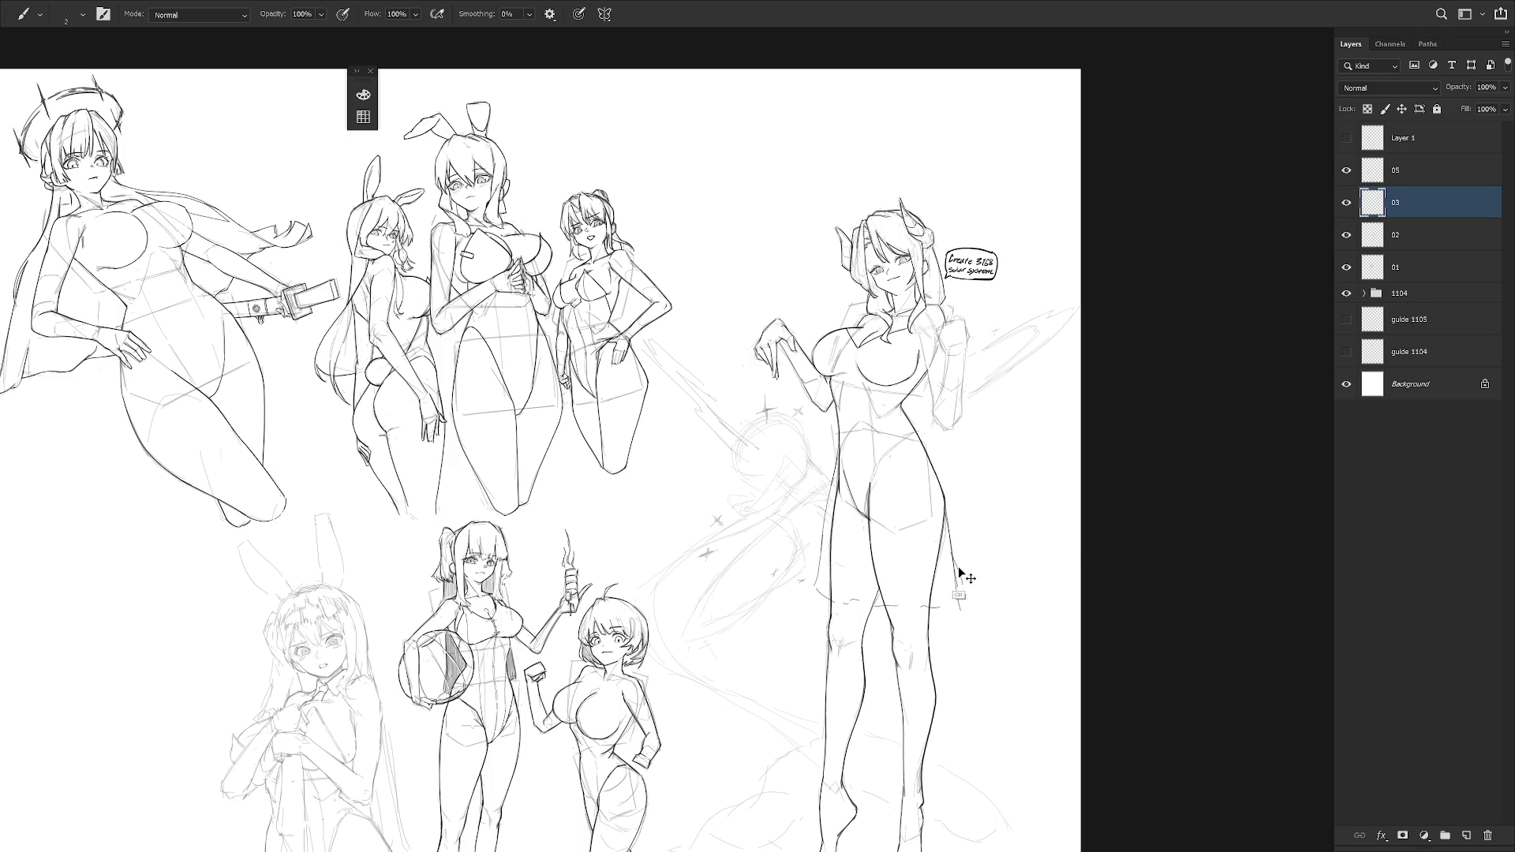
{"action": "key", "text": "e"}
{"action": "left_click_drag", "start_coordinate": [954, 569], "coordinate": [957, 607]}
{"action": "key", "text": "b"}
- Draw firmer lines across the shoulder and along the collar
{"action": "scroll", "coordinate": [896, 379], "scroll_direction": "up", "scroll_amount": 5}
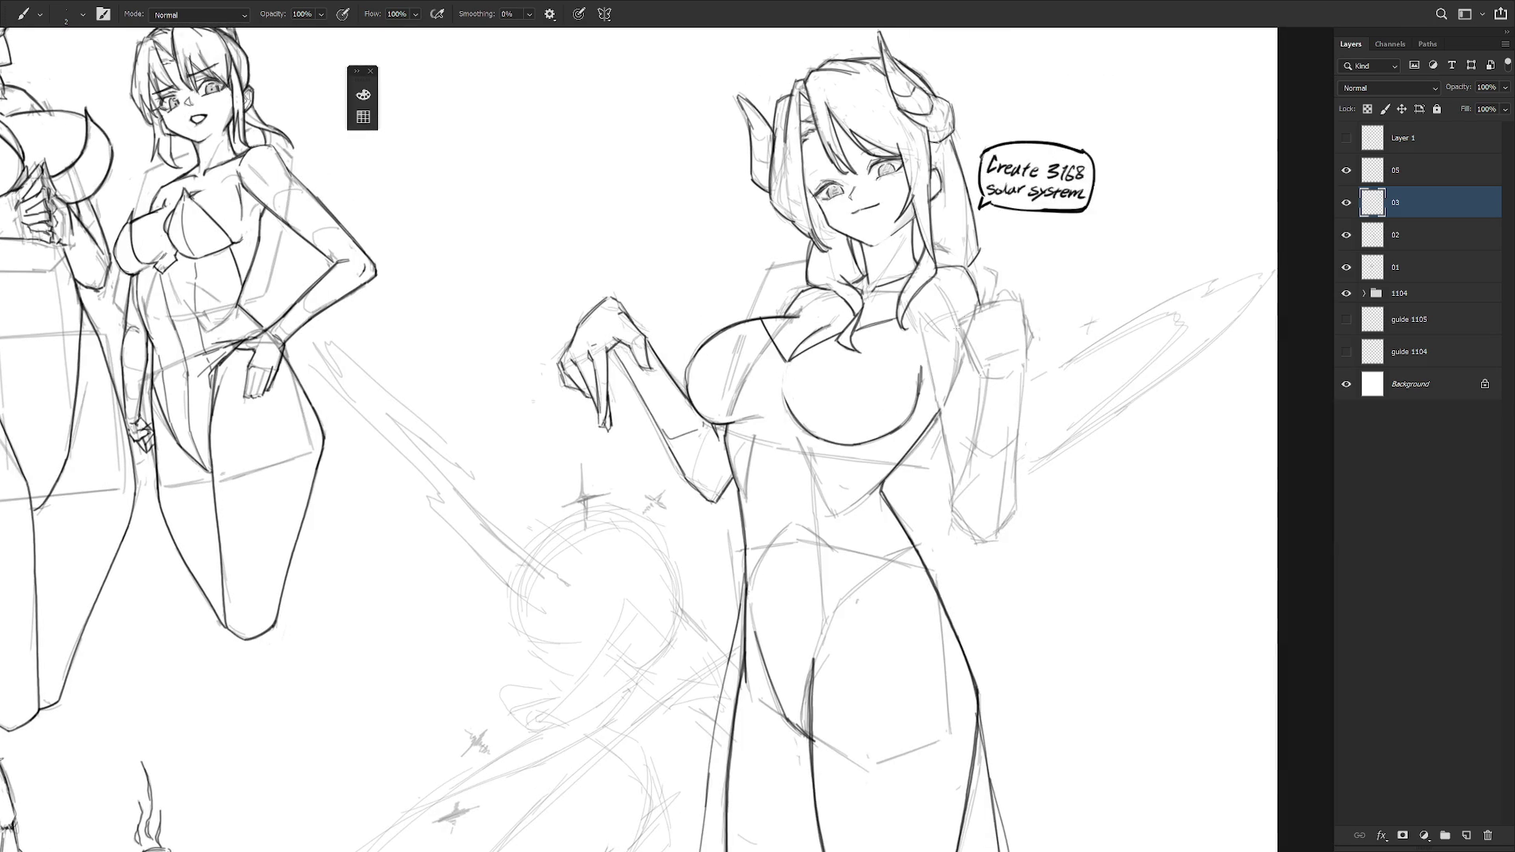
{"action": "left_click_drag", "start_coordinate": [916, 327], "coordinate": [977, 307]}
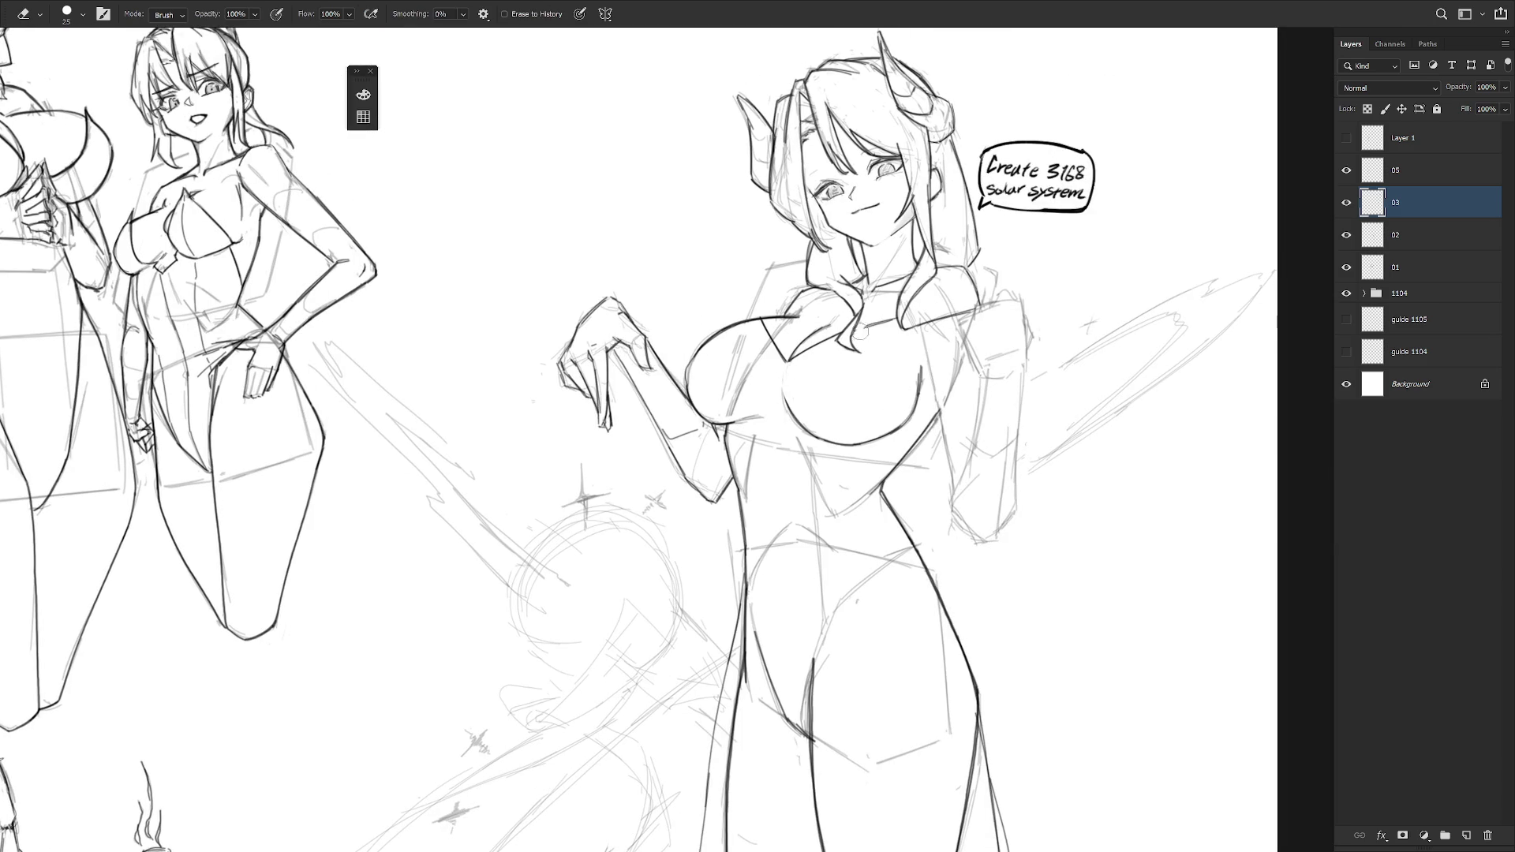
{"action": "left_click_drag", "start_coordinate": [866, 330], "coordinate": [897, 321]}
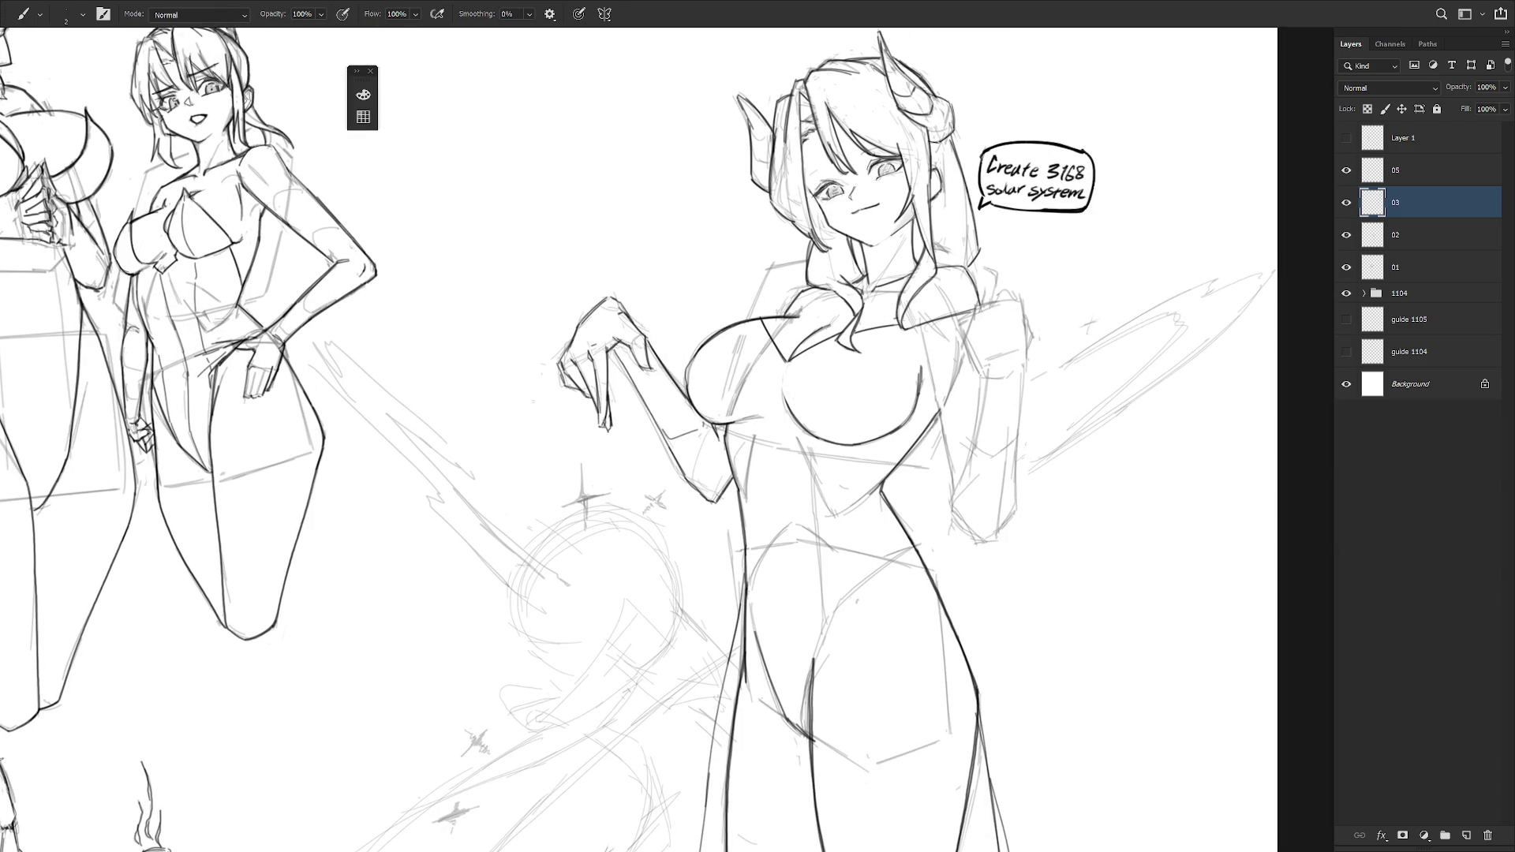
{"action": "key", "text": "e"}
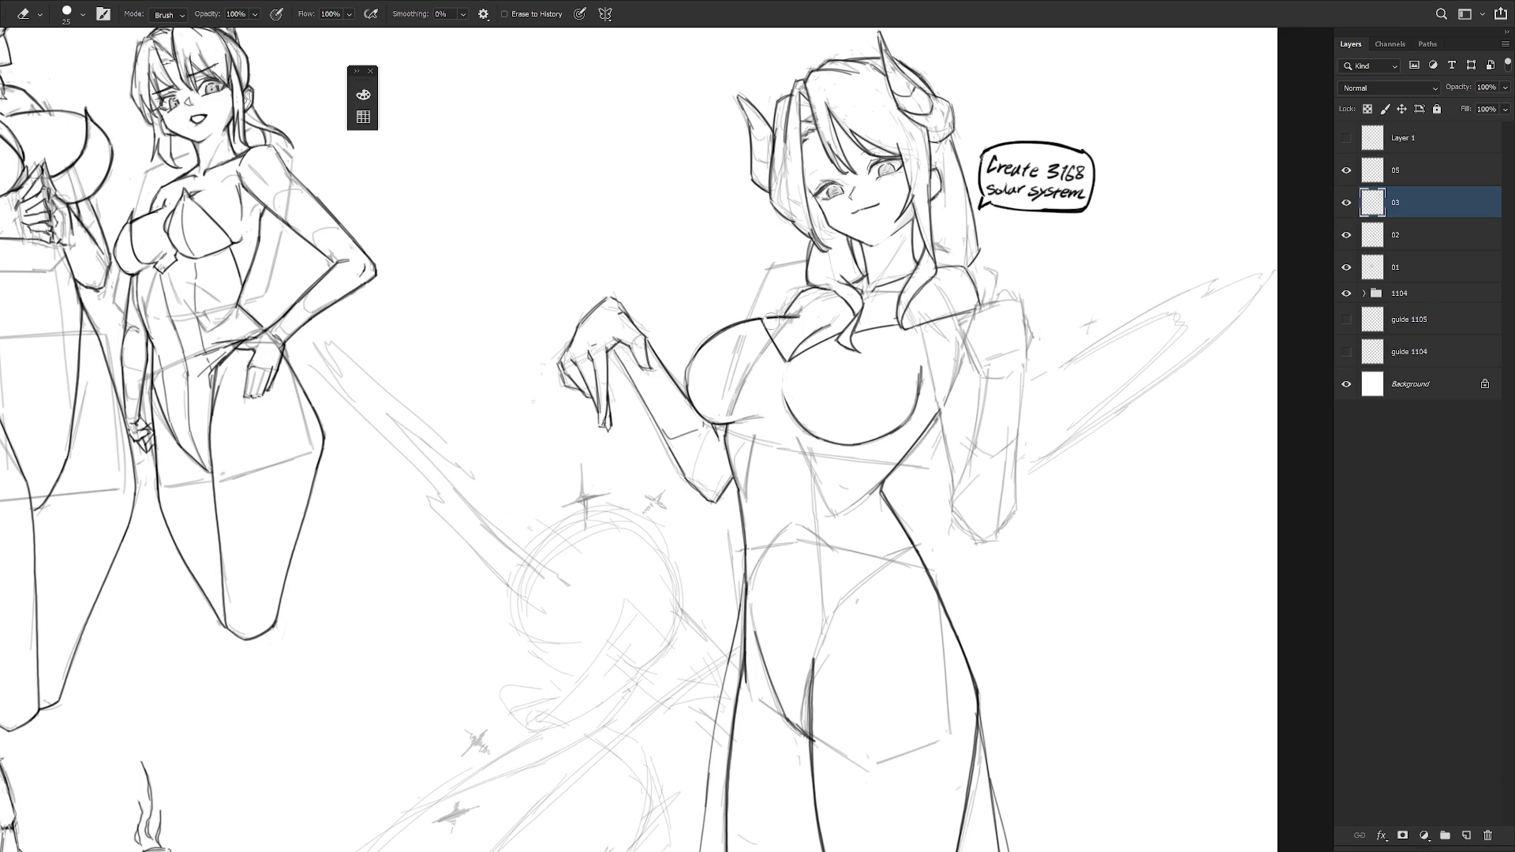
{"action": "key", "text": "b"}
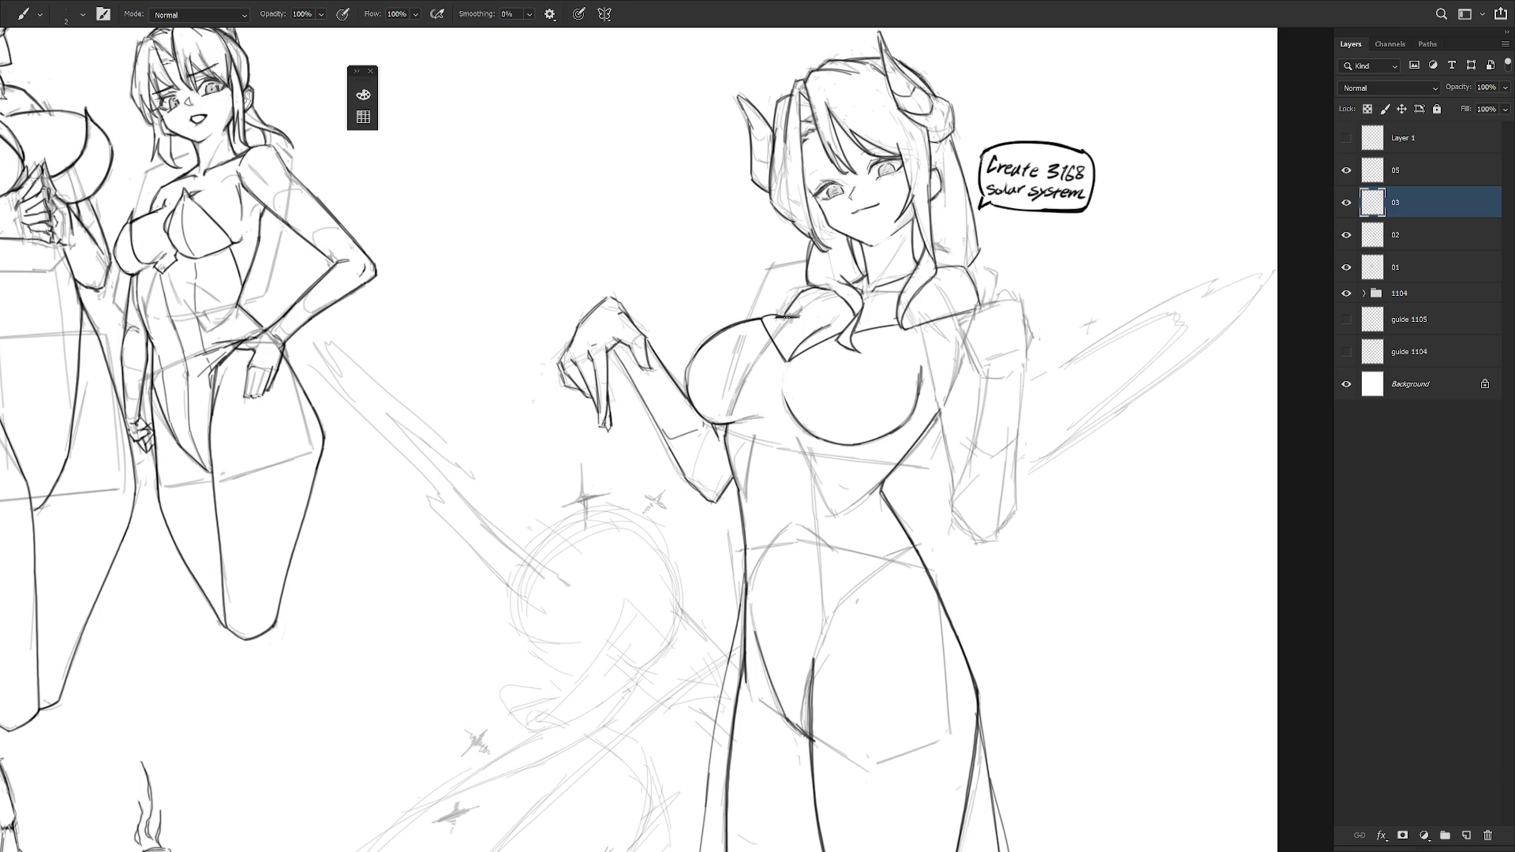
{"action": "key", "text": "b"}
{"action": "left_click_drag", "start_coordinate": [914, 347], "coordinate": [977, 354]}
{"action": "left_click_drag", "start_coordinate": [915, 333], "coordinate": [955, 332]}
- Trace both edges of the raised right arm
{"action": "mouse_move", "coordinate": [935, 388]}
{"action": "left_mouse_down"}
{"action": "mouse_move", "coordinate": [959, 514]}
{"action": "mouse_move", "coordinate": [991, 545]}
{"action": "left_mouse_up"}
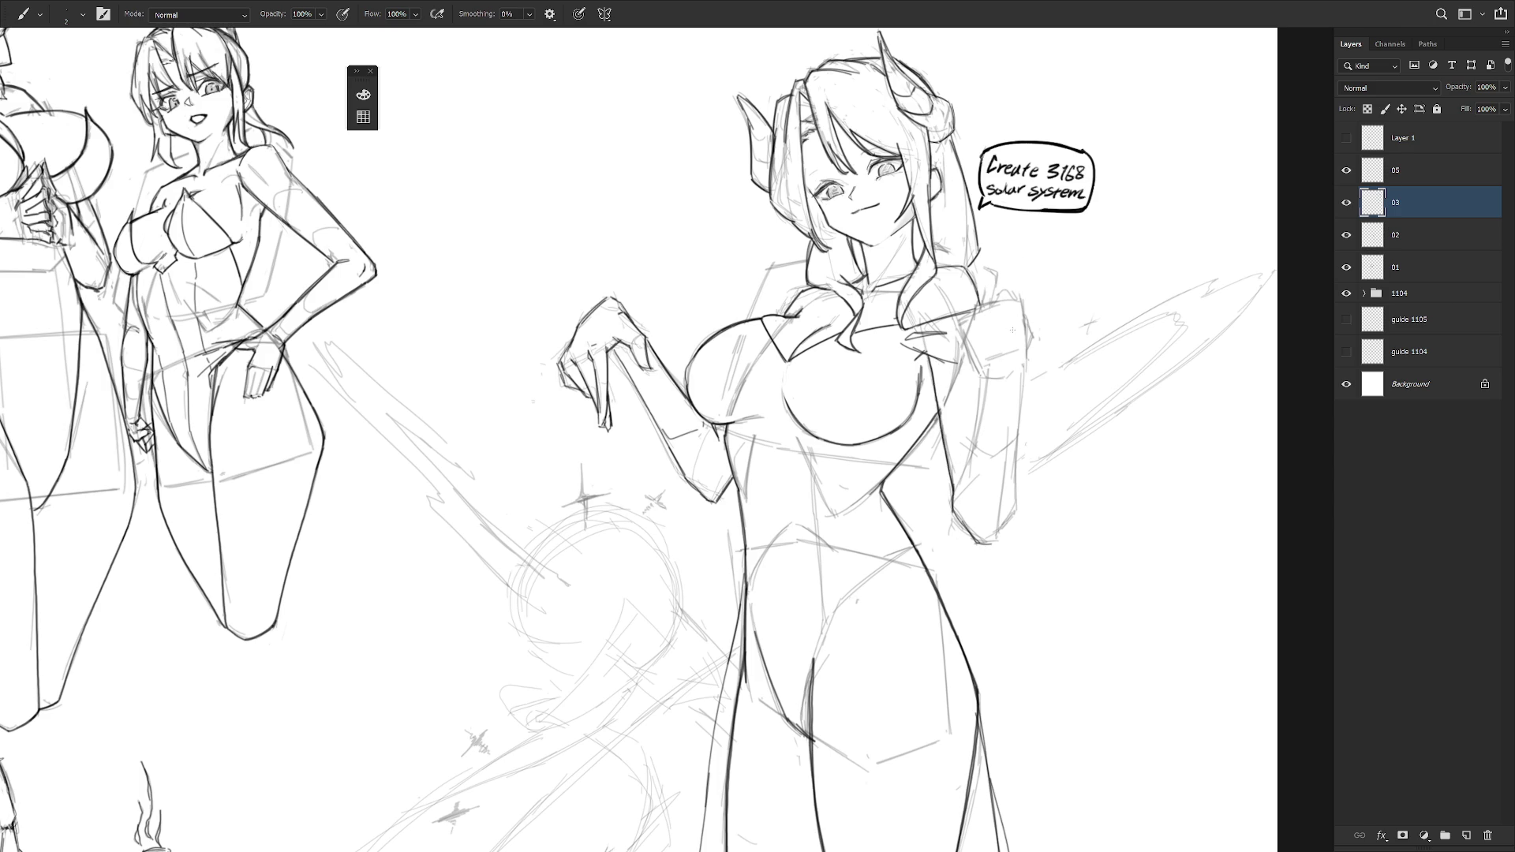
{"action": "left_click_drag", "start_coordinate": [1026, 353], "coordinate": [995, 539]}
{"action": "scroll", "coordinate": [631, 442], "scroll_direction": "down", "scroll_amount": 5}
- Trace the inner edge of the raised forearm and add a short shoulder stroke
{"action": "scroll", "coordinate": [789, 395], "scroll_direction": "up", "scroll_amount": 5}
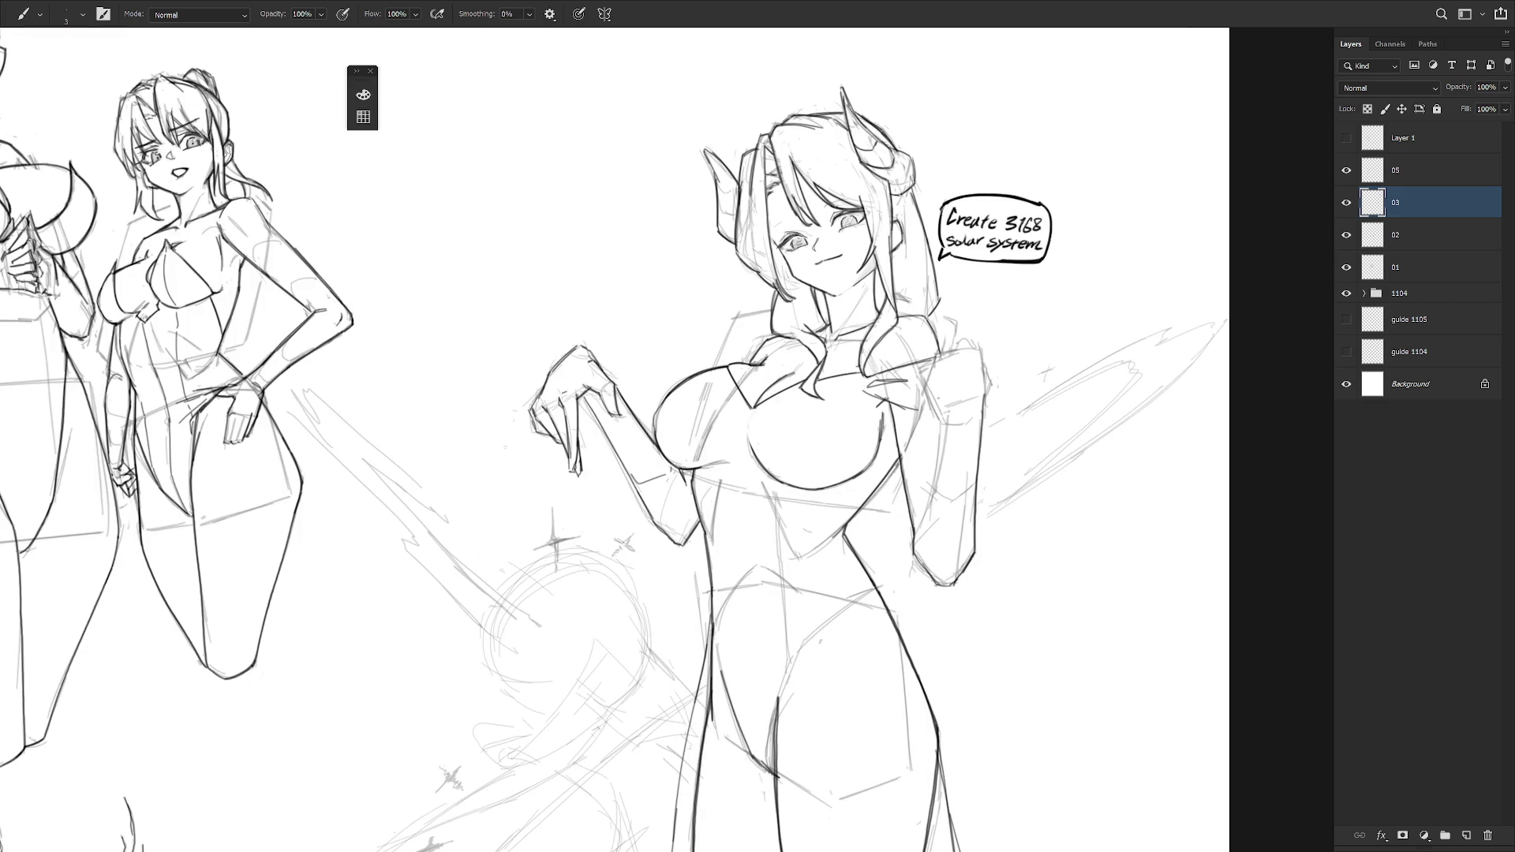
{"action": "left_click_drag", "start_coordinate": [946, 417], "coordinate": [920, 531]}
{"action": "mouse_move", "coordinate": [952, 410]}
{"action": "left_mouse_down"}
{"action": "mouse_move", "coordinate": [993, 385]}
{"action": "mouse_move", "coordinate": [985, 399]}
{"action": "mouse_move", "coordinate": [980, 339]}
{"action": "mouse_move", "coordinate": [934, 361]}
{"action": "left_mouse_up"}
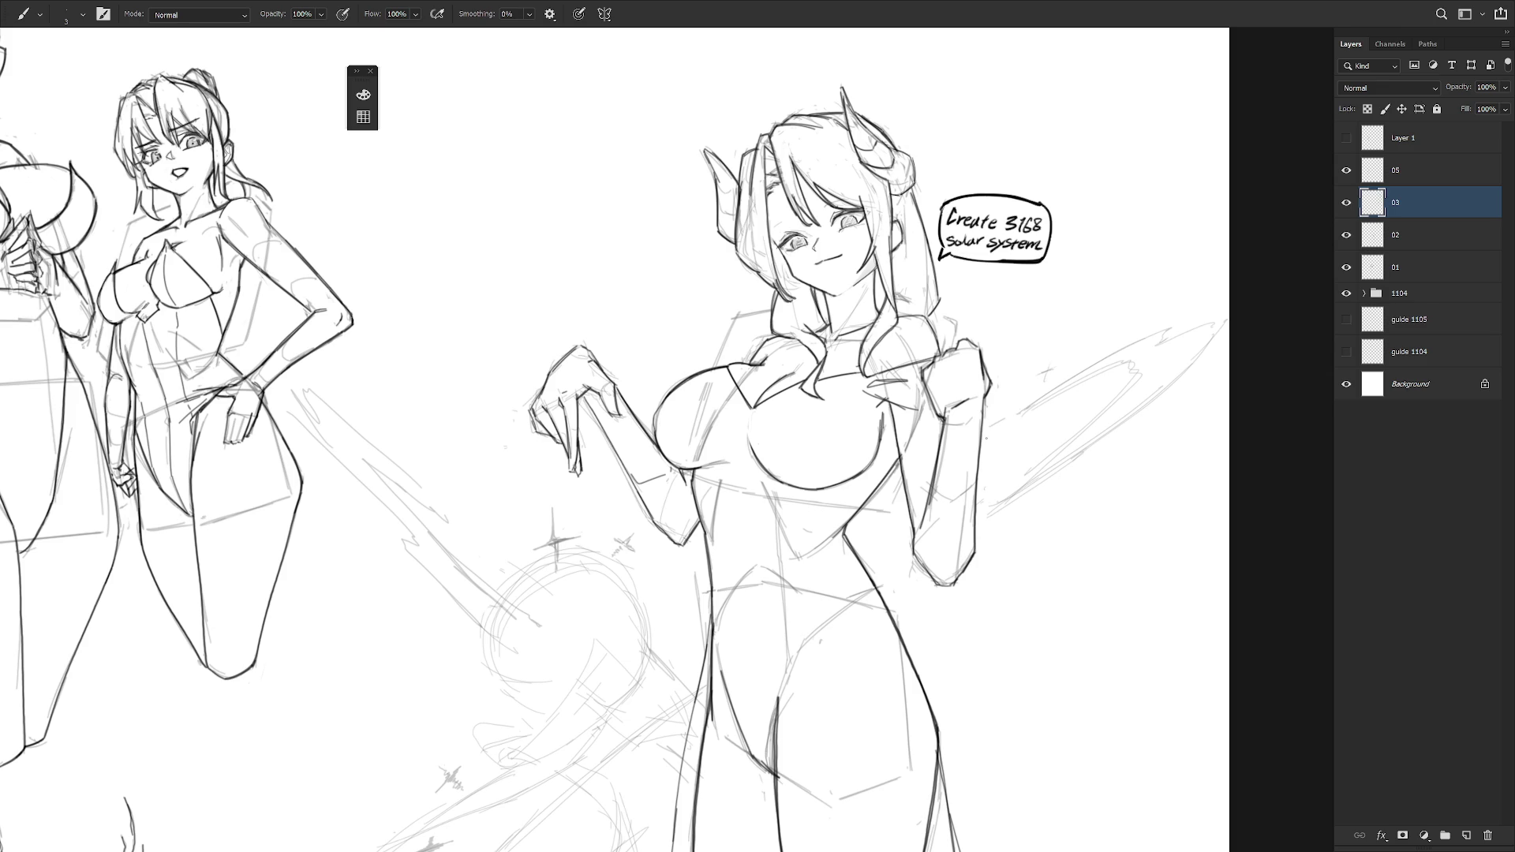
{"action": "scroll", "coordinate": [987, 434], "scroll_direction": "down", "scroll_amount": 5}
{"action": "scroll", "coordinate": [968, 398], "scroll_direction": "up", "scroll_amount": 3}
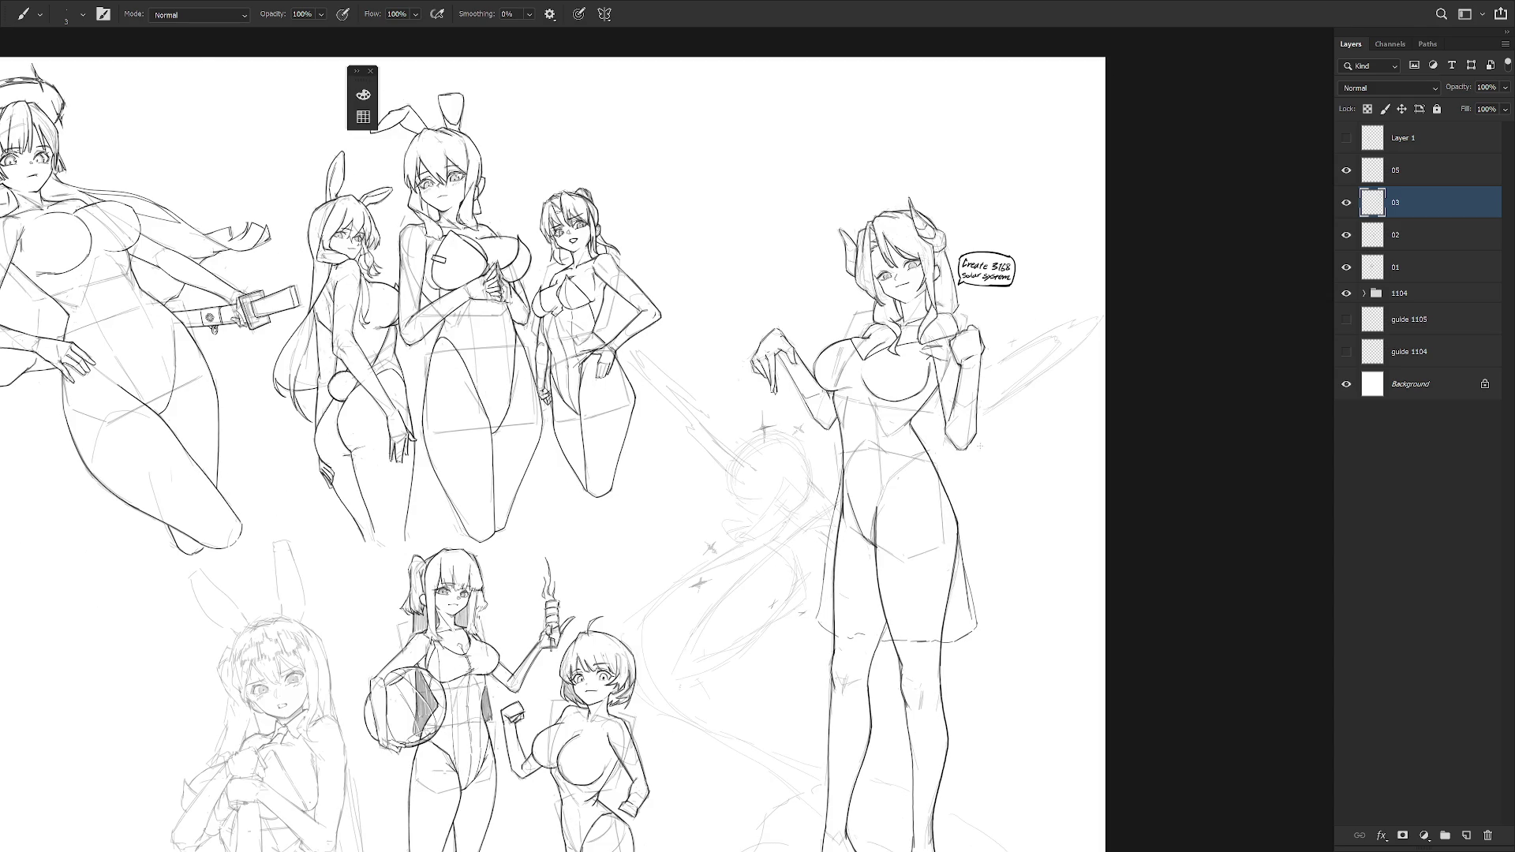
{"action": "scroll", "coordinate": [919, 371], "scroll_direction": "up", "scroll_amount": 3}
{"action": "scroll", "coordinate": [1030, 390], "scroll_direction": "down", "scroll_amount": 2}
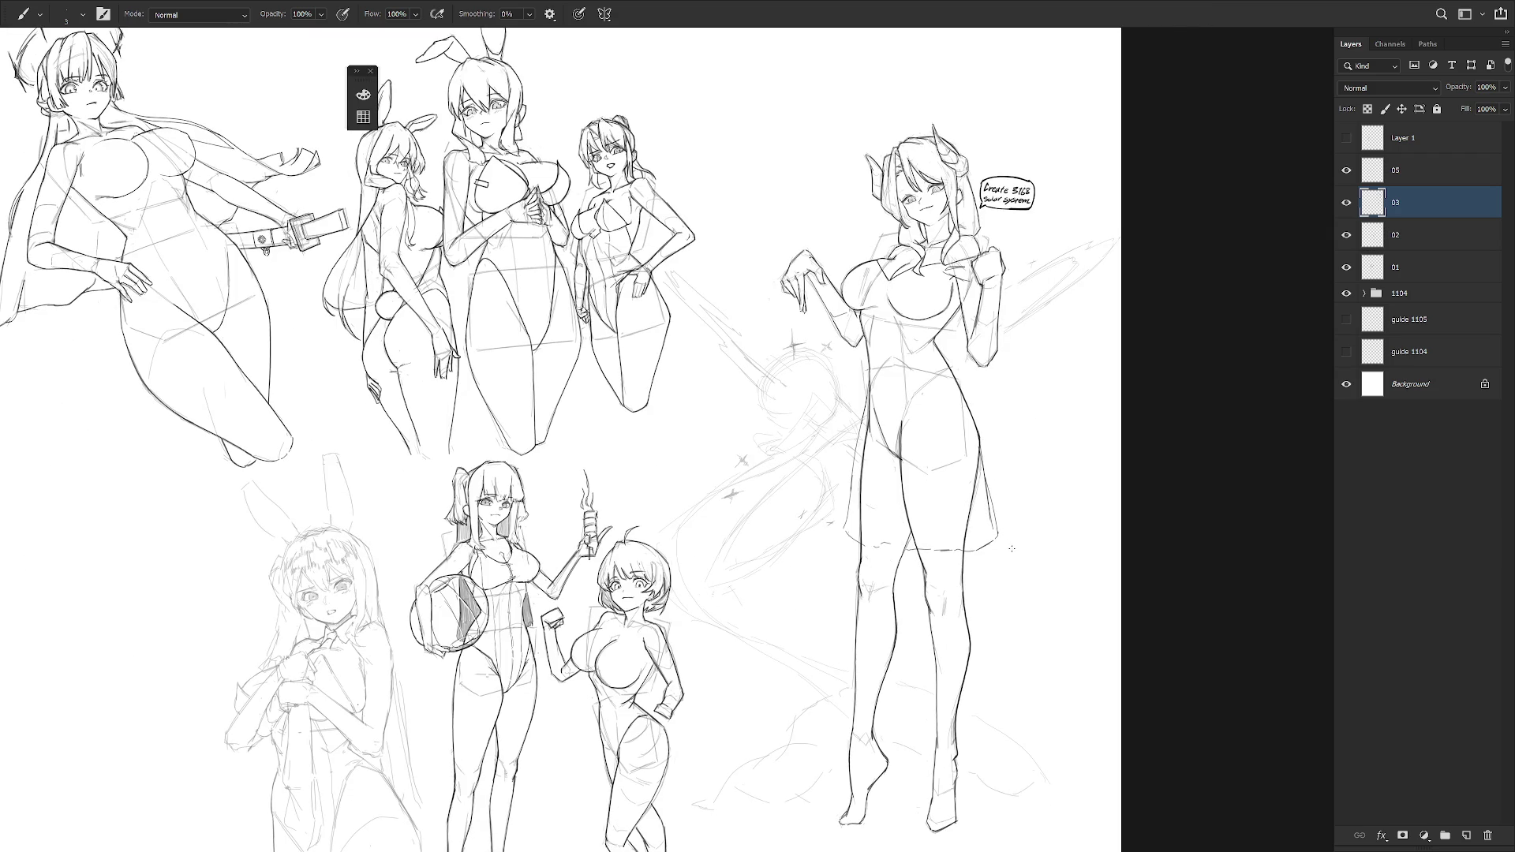
{"action": "scroll", "coordinate": [947, 237], "scroll_direction": "up", "scroll_amount": 5}
- Erase the closed smile line and redraw the mouth as an open-mouthed smile
{"action": "key", "text": "e"}
{"action": "mouse_move", "coordinate": [873, 311]}
{"action": "left_mouse_down"}
{"action": "mouse_move", "coordinate": [914, 292]}
{"action": "mouse_move", "coordinate": [896, 307]}
{"action": "mouse_move", "coordinate": [901, 333]}
{"action": "left_mouse_up"}
{"action": "key", "text": "b"}
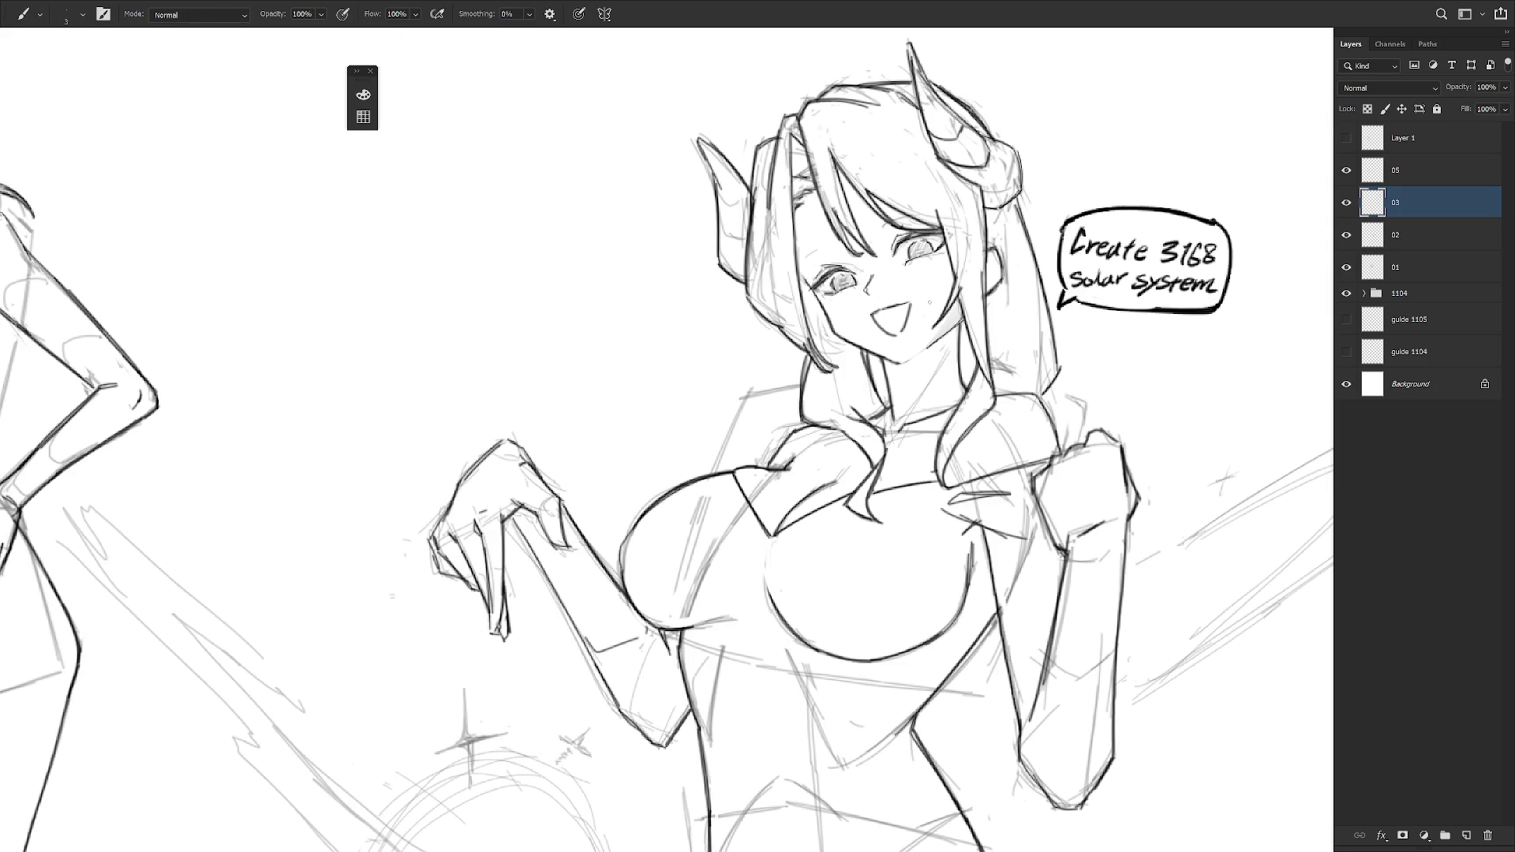
{"action": "key", "text": "ctrl+0"}
{"action": "left_click", "coordinate": [1007, 259]}
{"action": "key", "text": "ctrl+z"}
{"action": "key", "text": "ctrl+z"}
{"action": "key", "text": "ctrl+z"}
{"action": "mouse_move", "coordinate": [927, 368]}
{"action": "left_mouse_down"}
{"action": "mouse_move", "coordinate": [917, 380]}
{"action": "mouse_move", "coordinate": [945, 380]}
{"action": "mouse_move", "coordinate": [940, 391]}
{"action": "left_mouse_up"}
{"action": "key", "text": "ctrl+z"}
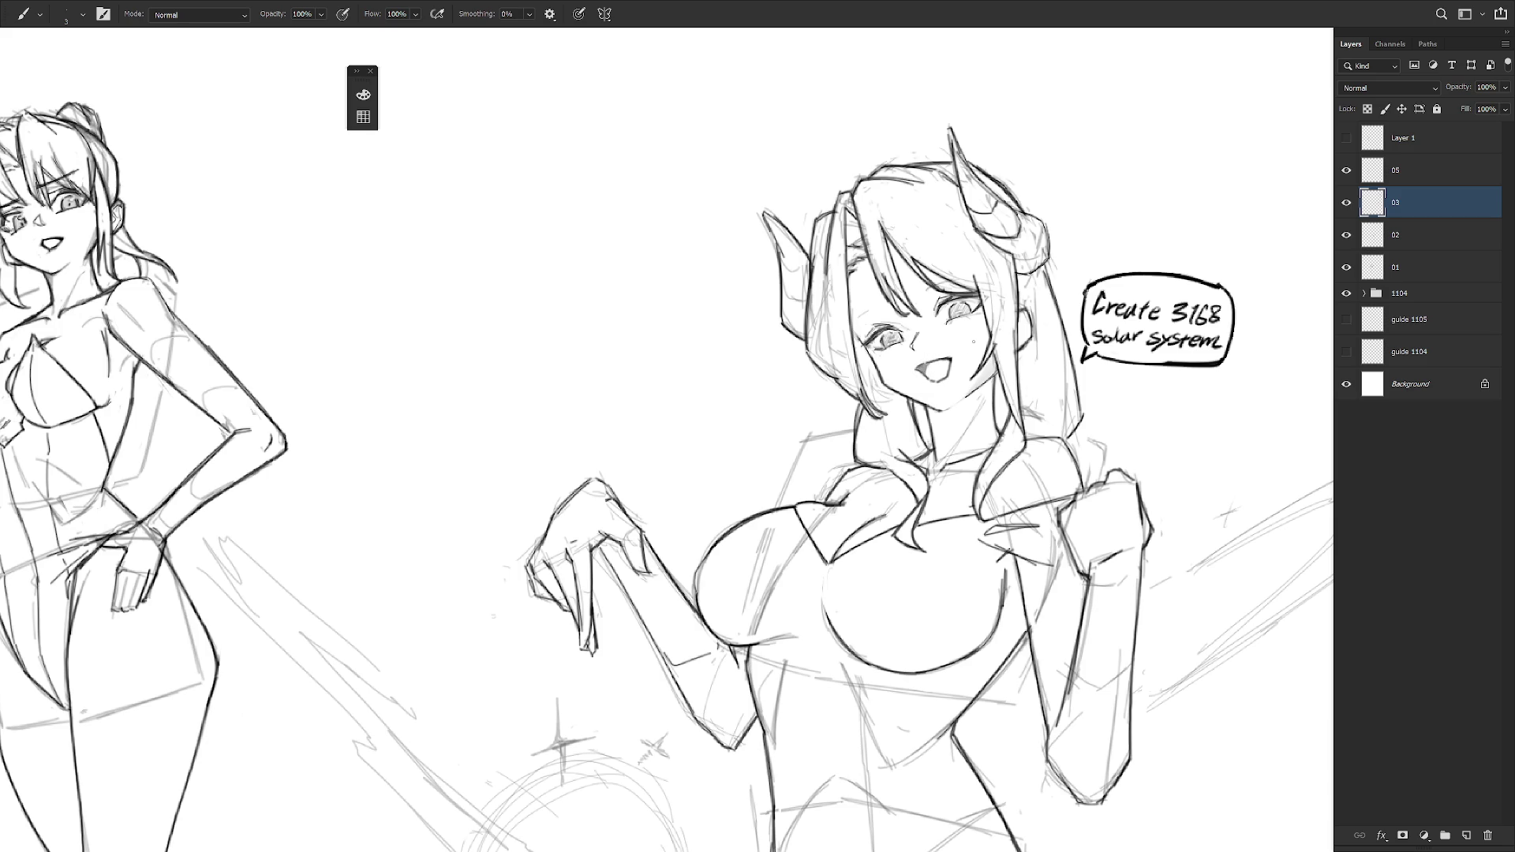
{"action": "key", "text": "ctrl+minus"}
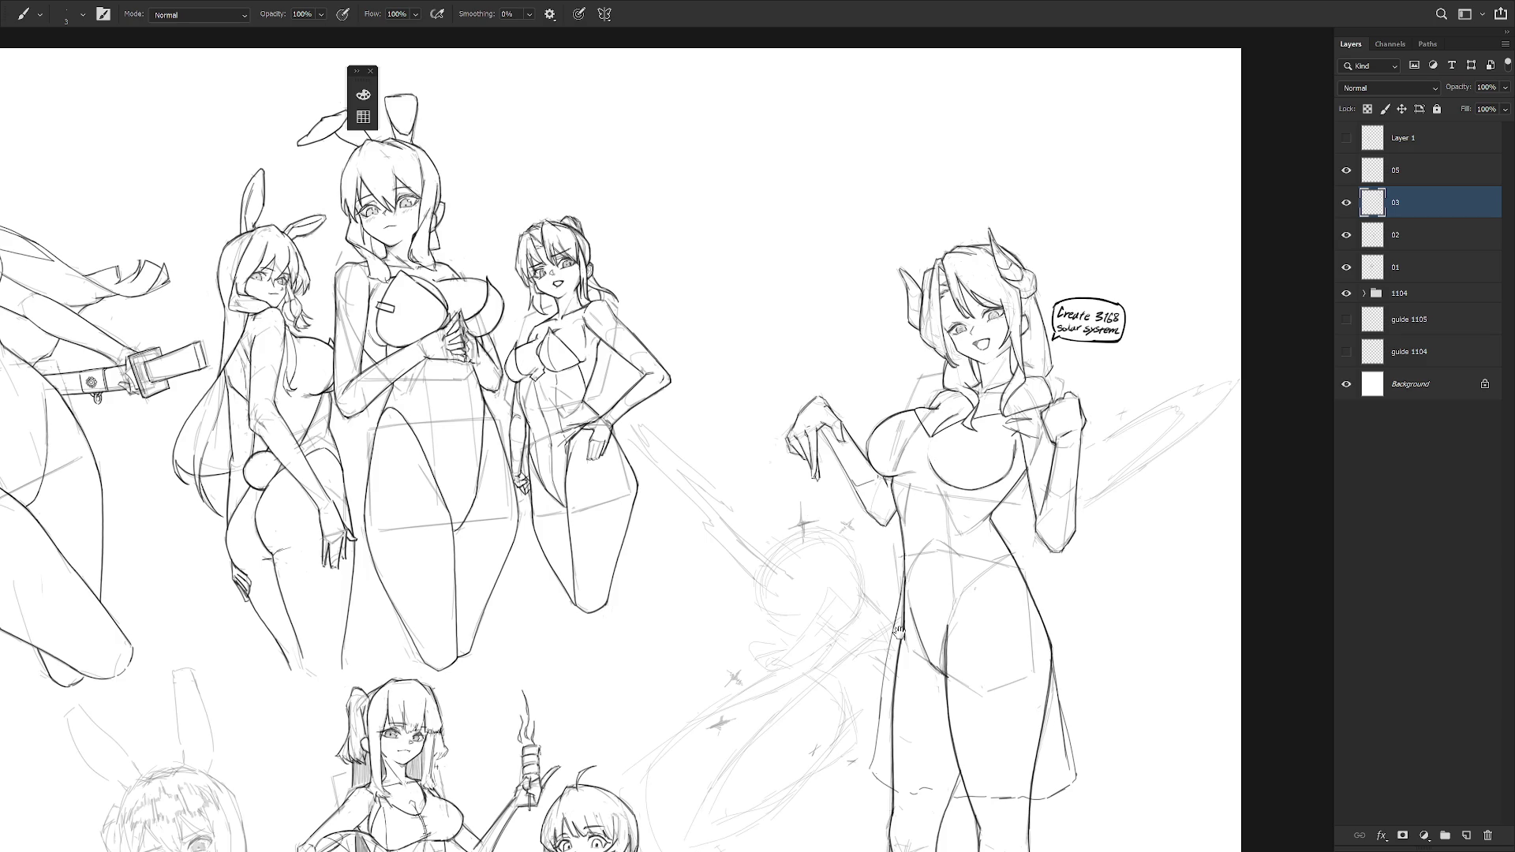
- Pick a brush preset and ink a dark curve along the circle's left edge
{"action": "left_click_drag", "start_coordinate": [922, 516], "coordinate": [943, 354]}
{"action": "right_click", "coordinate": [943, 359]}
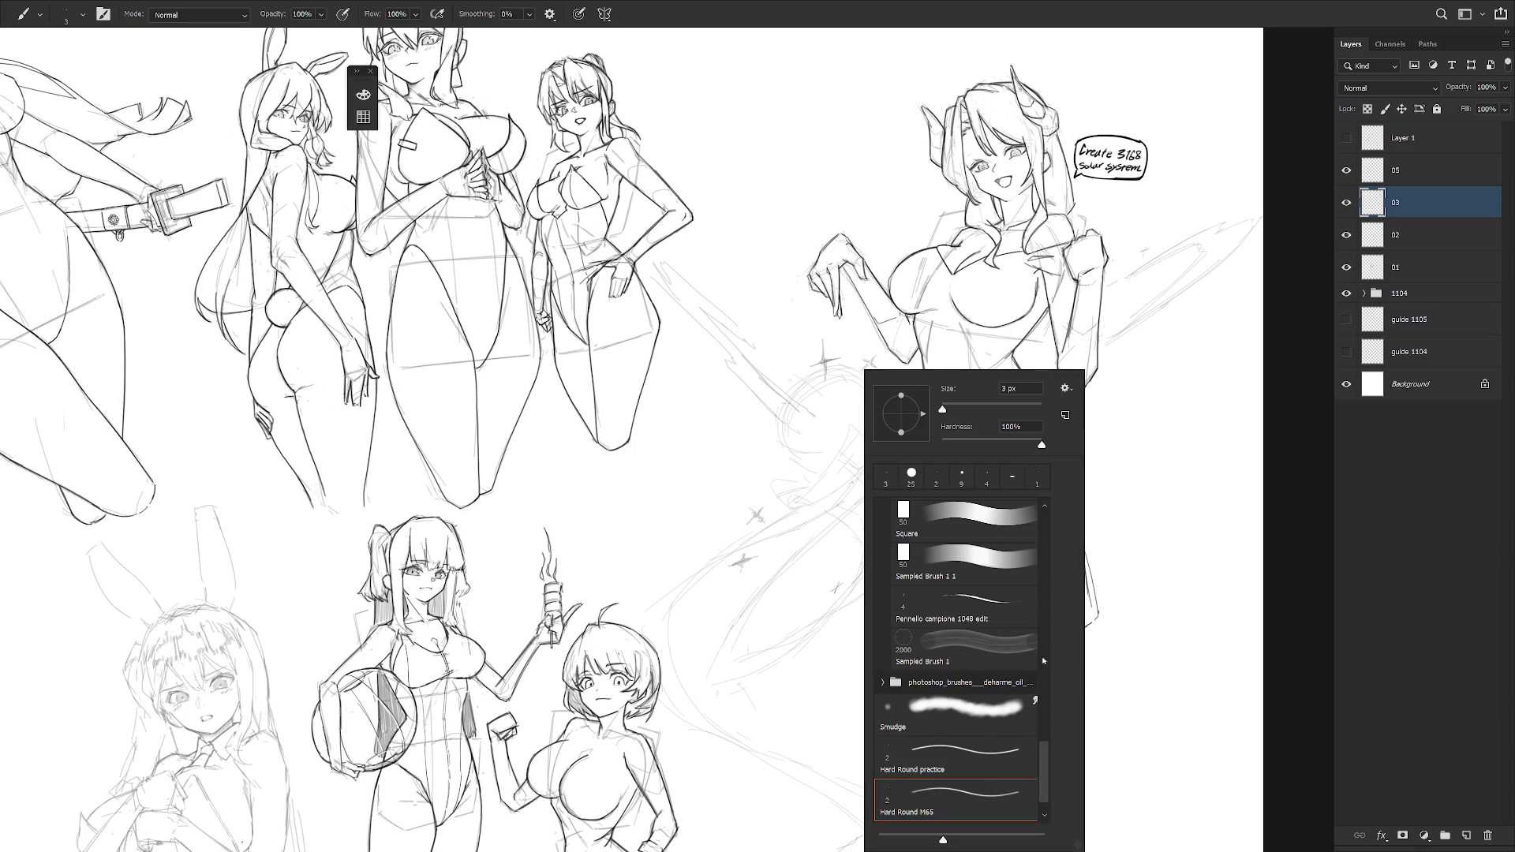
{"action": "scroll", "coordinate": [959, 671], "scroll_direction": "down", "scroll_amount": 1}
{"action": "key", "text": "Escape"}
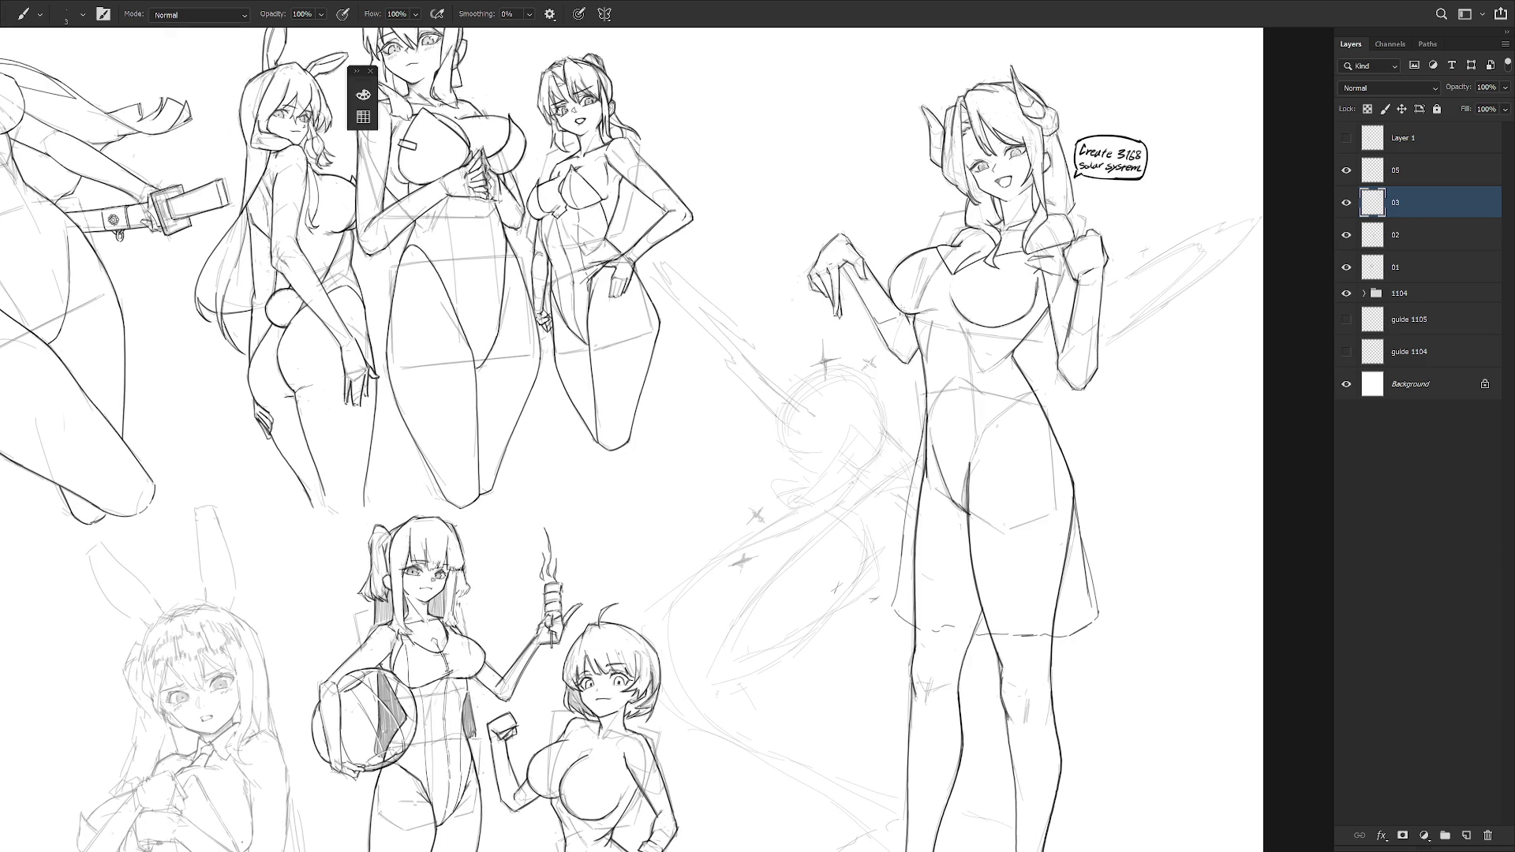
{"action": "scroll", "coordinate": [868, 379], "scroll_direction": "up", "scroll_amount": 2}
{"action": "mouse_move", "coordinate": [773, 379]}
{"action": "left_mouse_down"}
{"action": "mouse_move", "coordinate": [739, 423]}
{"action": "mouse_move", "coordinate": [742, 458]}
{"action": "mouse_move", "coordinate": [768, 505]}
{"action": "mouse_move", "coordinate": [792, 509]}
{"action": "left_mouse_up"}
{"action": "scroll", "coordinate": [828, 499], "scroll_direction": "down", "scroll_amount": 2}
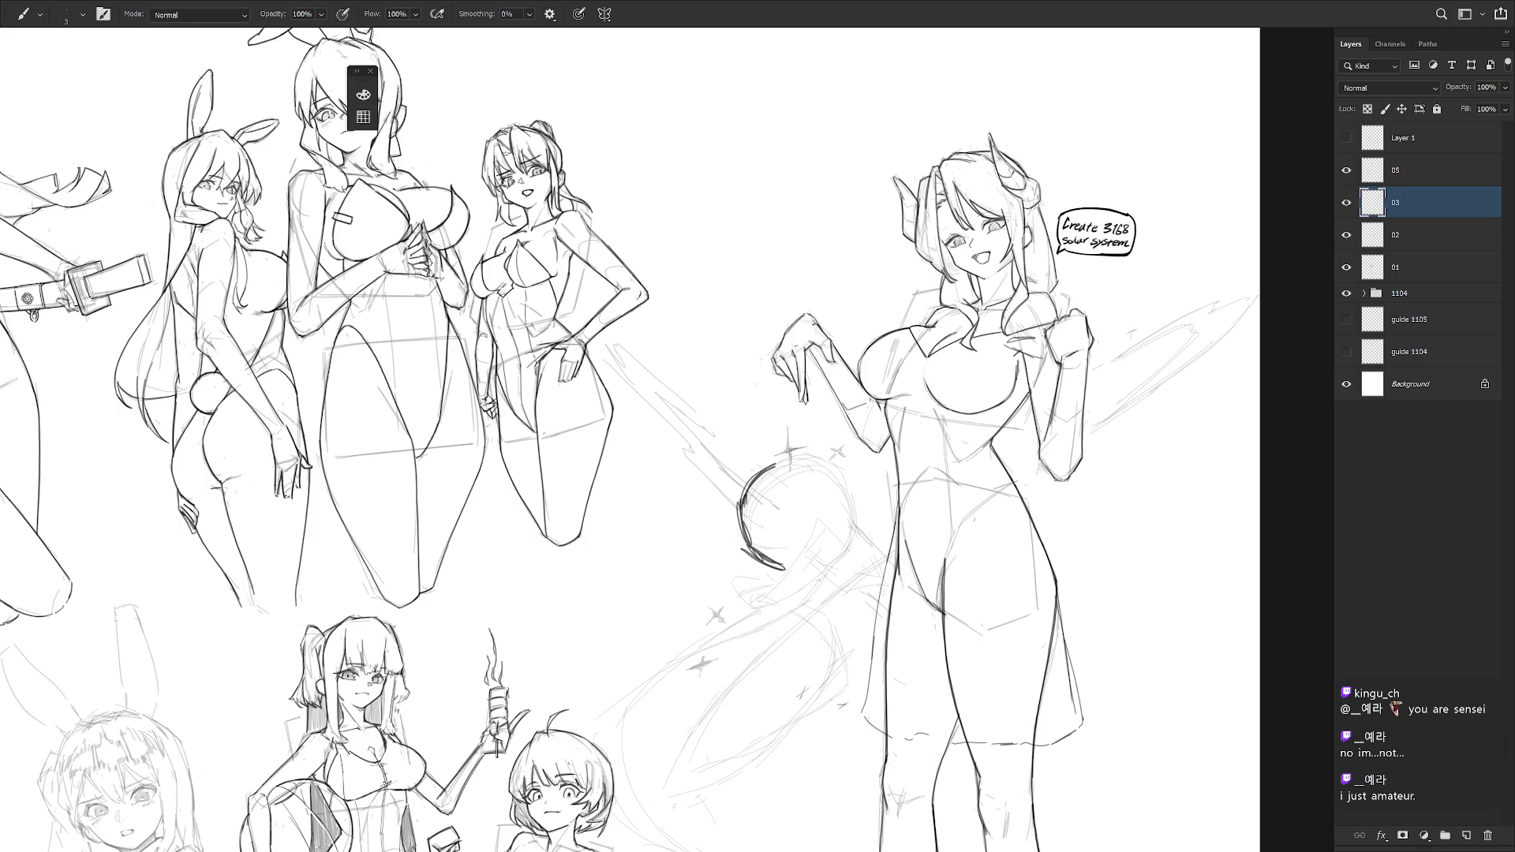
- Bolden the arc and sketch long sweeping curves trailing down-left beneath it
{"action": "mouse_move", "coordinate": [710, 513]}
{"action": "left_mouse_down"}
{"action": "mouse_move", "coordinate": [705, 440]}
{"action": "mouse_move", "coordinate": [730, 482]}
{"action": "mouse_move", "coordinate": [789, 495]}
{"action": "mouse_move", "coordinate": [761, 523]}
{"action": "mouse_move", "coordinate": [746, 505]}
{"action": "mouse_move", "coordinate": [752, 530]}
{"action": "mouse_move", "coordinate": [729, 551]}
{"action": "left_mouse_up"}
{"action": "left_click_drag", "start_coordinate": [819, 498], "coordinate": [670, 585]}
{"action": "left_click_drag", "start_coordinate": [753, 509], "coordinate": [641, 591]}
{"action": "left_click_drag", "start_coordinate": [706, 543], "coordinate": [635, 599]}
{"action": "key", "text": "ctrl+minus"}
{"action": "key", "text": "ctrl+minus"}
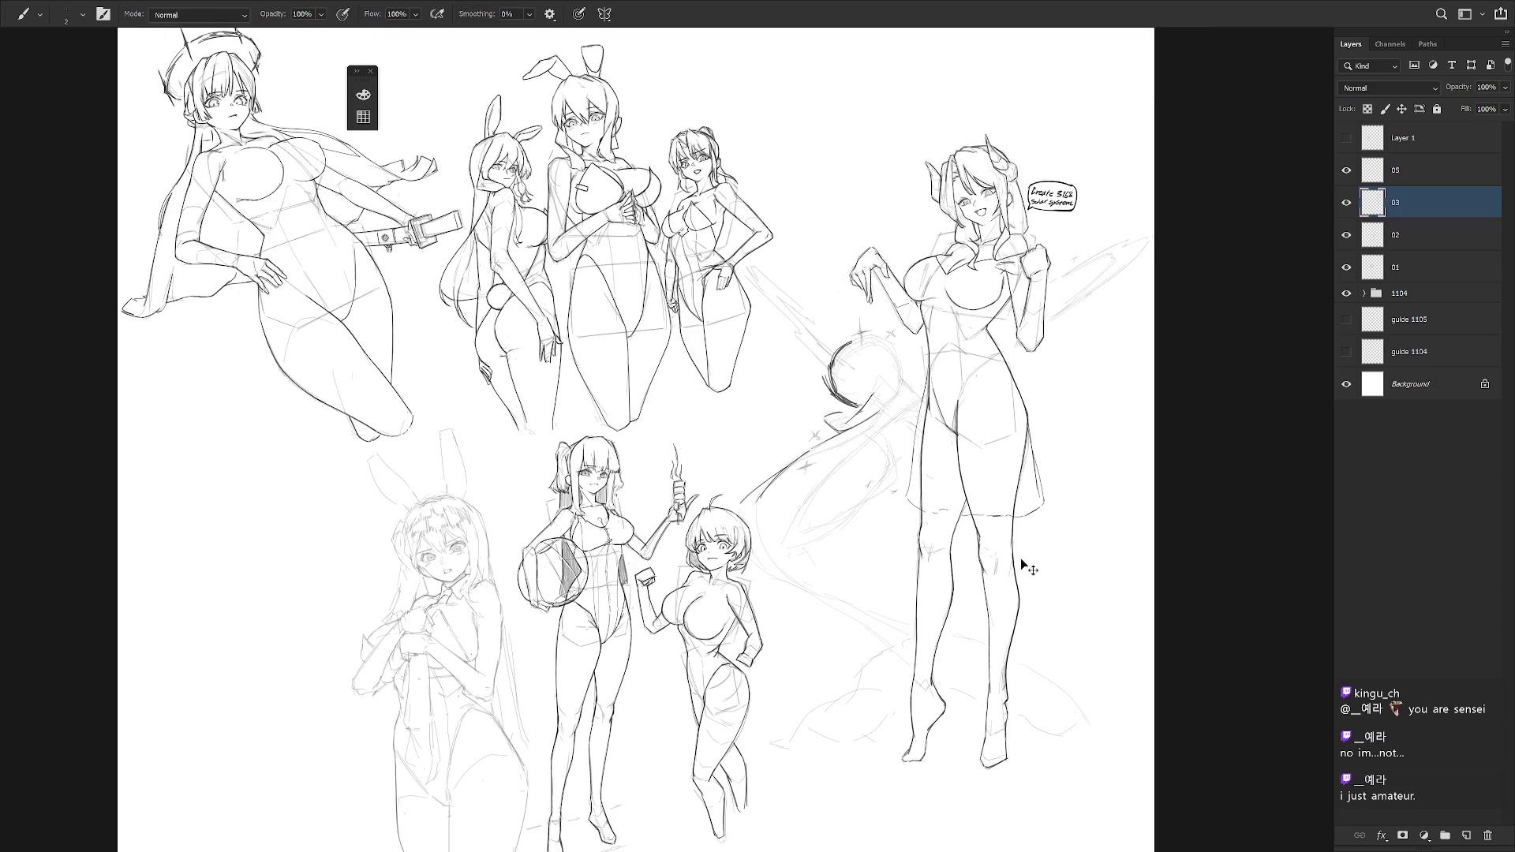
- Nudge layer 03's standing figure up, then sketch drapery curves down from the arc
{"action": "mouse_move", "coordinate": [1021, 563]}
{"action": "left_mouse_down"}
{"action": "mouse_move", "coordinate": [1011, 574]}
{"action": "mouse_move", "coordinate": [1001, 490]}
{"action": "mouse_move", "coordinate": [998, 523]}
{"action": "left_mouse_up"}
{"action": "scroll", "coordinate": [861, 486], "scroll_direction": "up", "scroll_amount": 5}
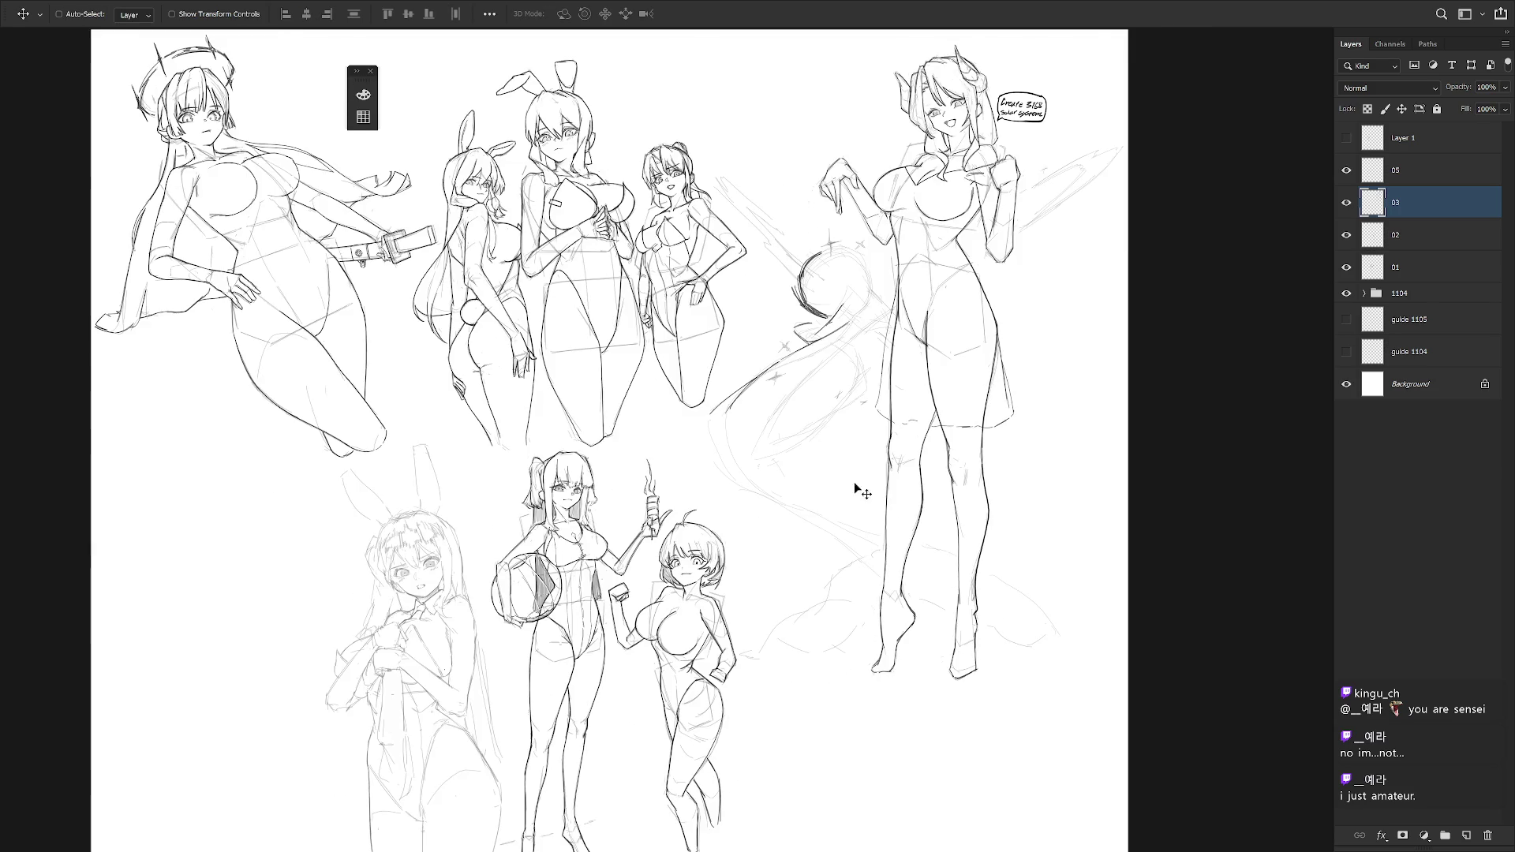
{"action": "key", "text": "b"}
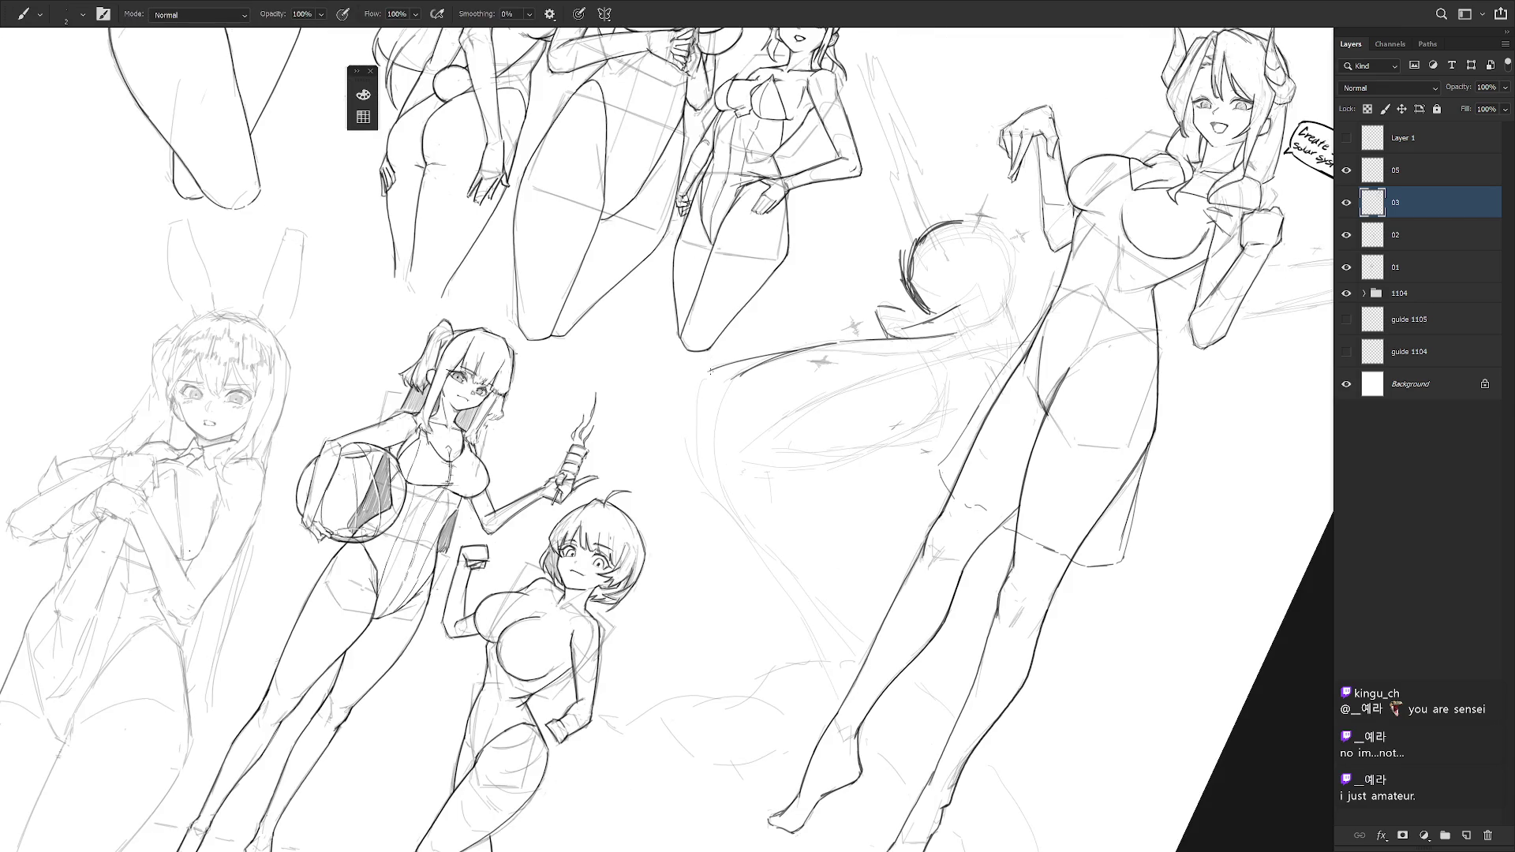
{"action": "left_click_drag", "start_coordinate": [704, 375], "coordinate": [692, 470]}
{"action": "left_click_drag", "start_coordinate": [692, 414], "coordinate": [726, 512]}
{"action": "left_click_drag", "start_coordinate": [719, 387], "coordinate": [746, 537]}
{"action": "key", "text": "ctrl+z"}
- Redraw the left drapery curve and extend a stroke up to the right
{"action": "mouse_move", "coordinate": [738, 371]}
{"action": "left_mouse_down"}
{"action": "mouse_move", "coordinate": [722, 497]}
{"action": "mouse_move", "coordinate": [716, 401]}
{"action": "mouse_move", "coordinate": [749, 537]}
{"action": "mouse_move", "coordinate": [880, 382]}
{"action": "mouse_move", "coordinate": [858, 467]}
{"action": "mouse_move", "coordinate": [905, 434]}
{"action": "left_mouse_up"}
{"action": "left_click_drag", "start_coordinate": [829, 485], "coordinate": [931, 418]}
{"action": "key", "text": "ctrl+z"}
{"action": "key", "text": "ctrl+z"}
{"action": "left_click_drag", "start_coordinate": [814, 487], "coordinate": [936, 415]}
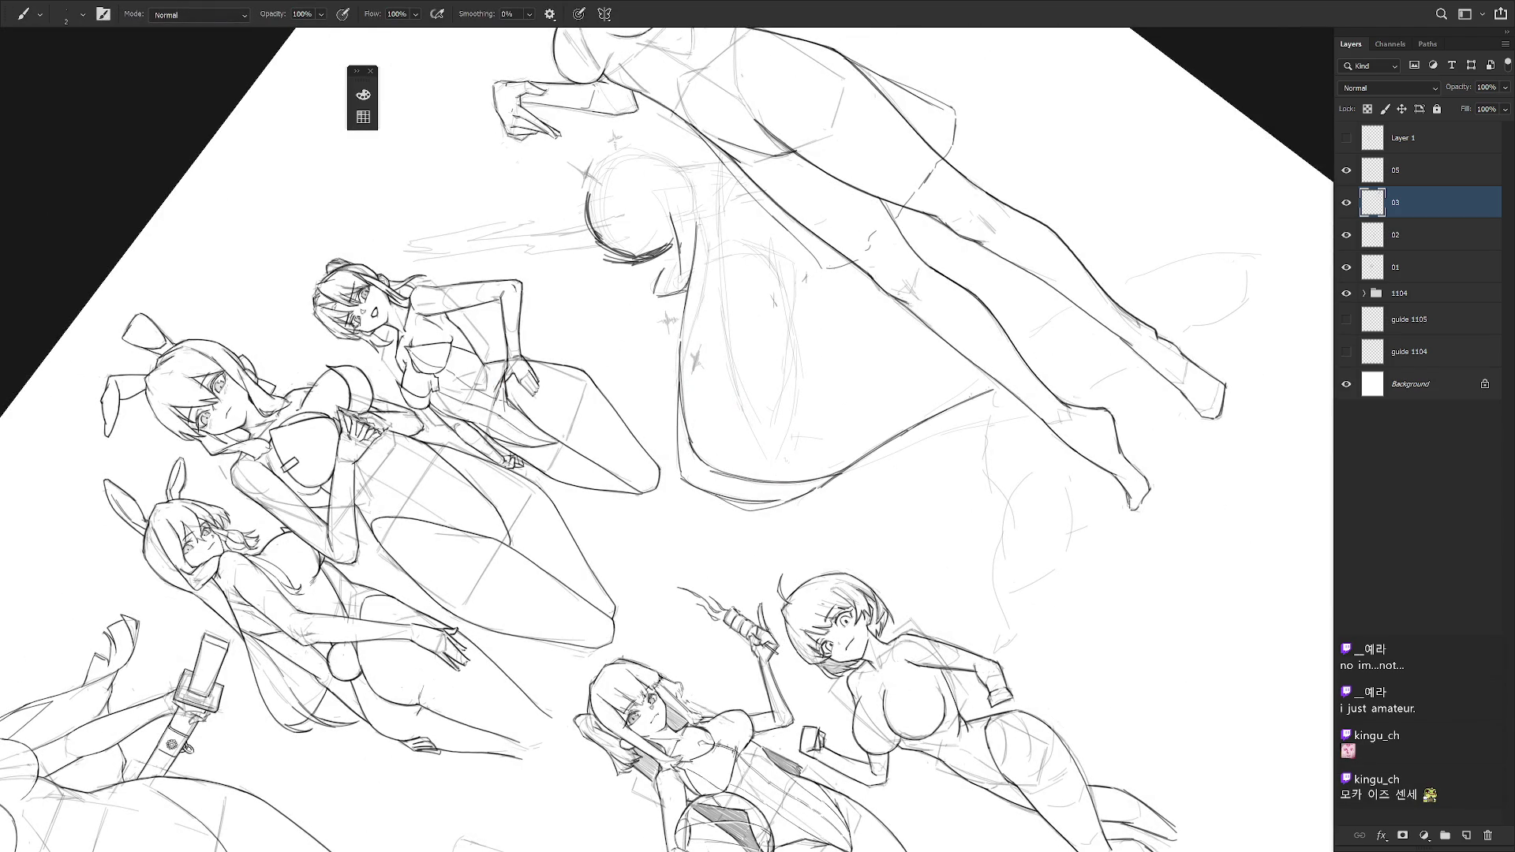
{"action": "mouse_move", "coordinate": [873, 455]}
{"action": "left_mouse_down"}
{"action": "mouse_move", "coordinate": [829, 446]}
{"action": "mouse_move", "coordinate": [980, 404]}
{"action": "left_mouse_up"}
- Rotate the canvas view clockwise and counter-clockwise to find a drawing angle
{"action": "key", "text": "r"}
{"action": "left_click_drag", "start_coordinate": [1004, 494], "coordinate": [793, 695]}
{"action": "key", "text": "r"}
{"action": "scroll", "coordinate": [894, 513], "scroll_direction": "up", "scroll_amount": 3}
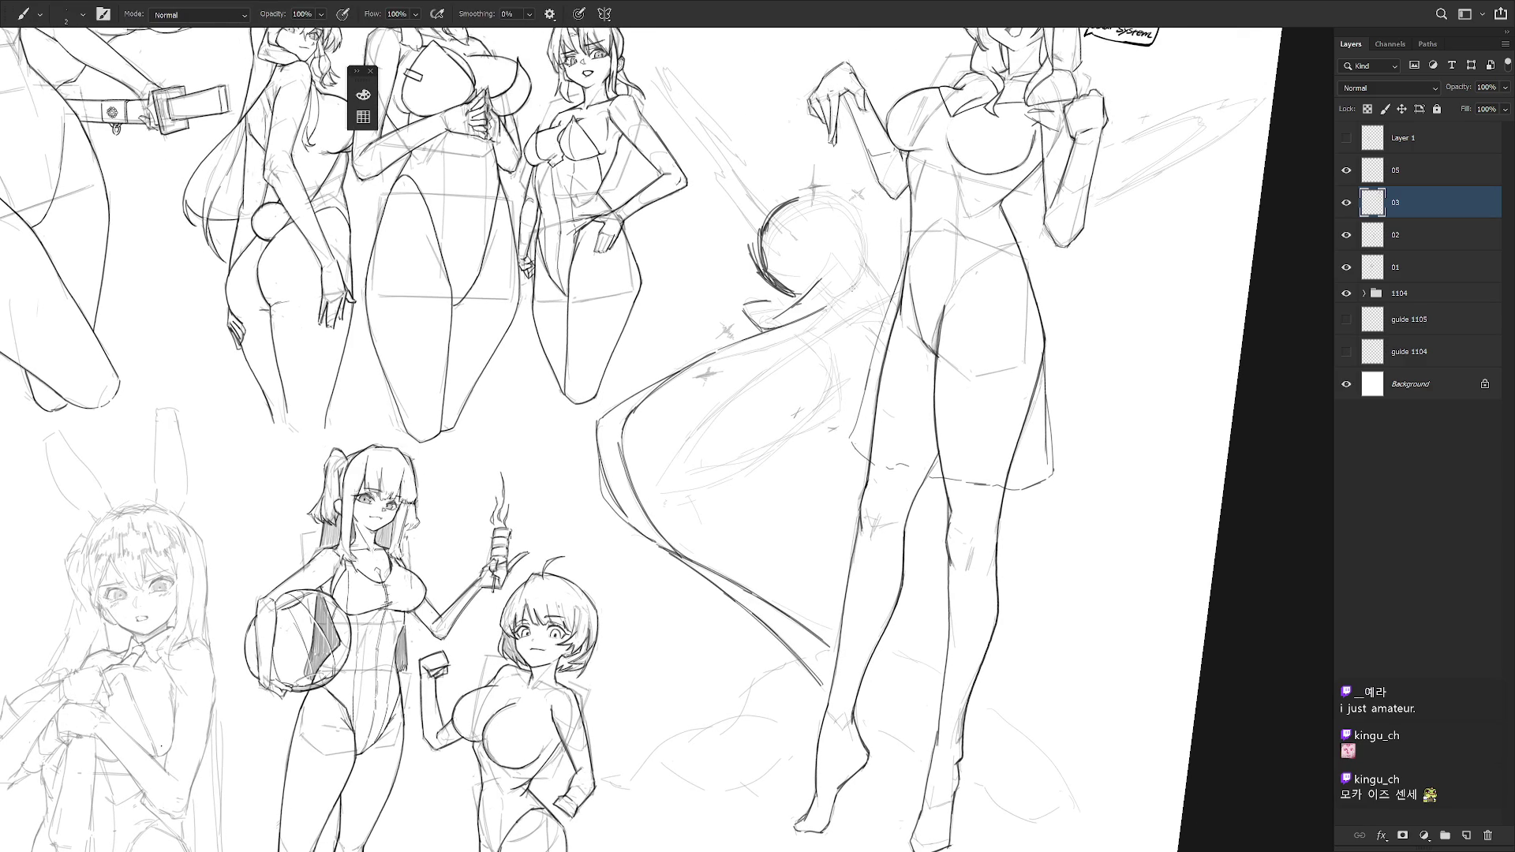
{"action": "key", "text": "r"}
{"action": "mouse_move", "coordinate": [852, 288]}
{"action": "left_mouse_down"}
{"action": "mouse_move", "coordinate": [761, 327]}
{"action": "mouse_move", "coordinate": [667, 398]}
{"action": "left_mouse_up"}
{"action": "key", "text": "r"}
{"action": "left_click_drag", "start_coordinate": [746, 354], "coordinate": [792, 589]}
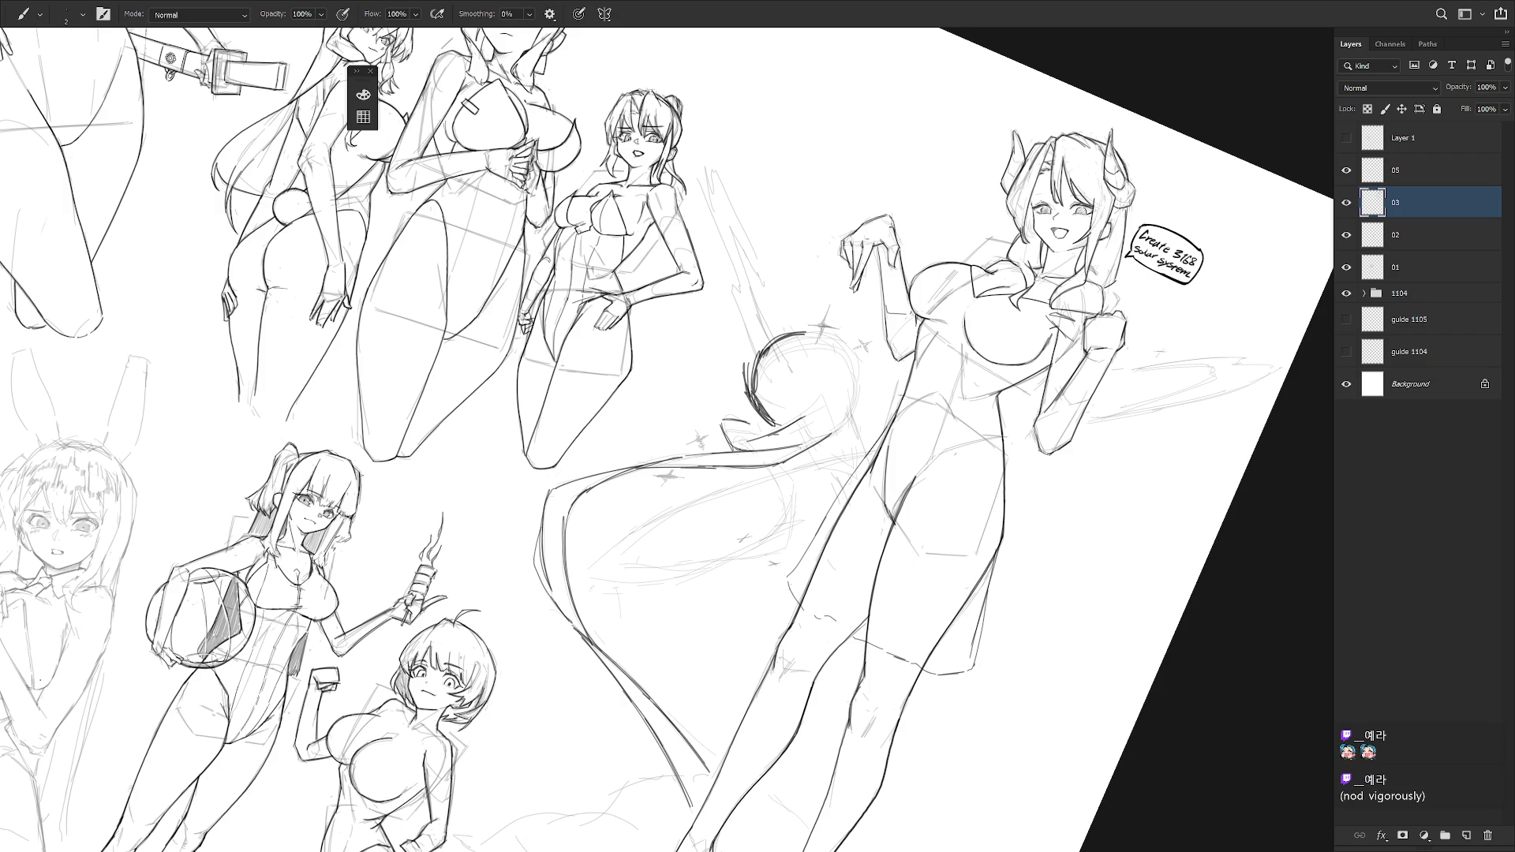
- Rotate the canvas about 40 degrees and back to level, then ink the arc's outer edge darker
{"action": "key", "text": "r"}
{"action": "left_click_drag", "start_coordinate": [774, 411], "coordinate": [836, 343]}
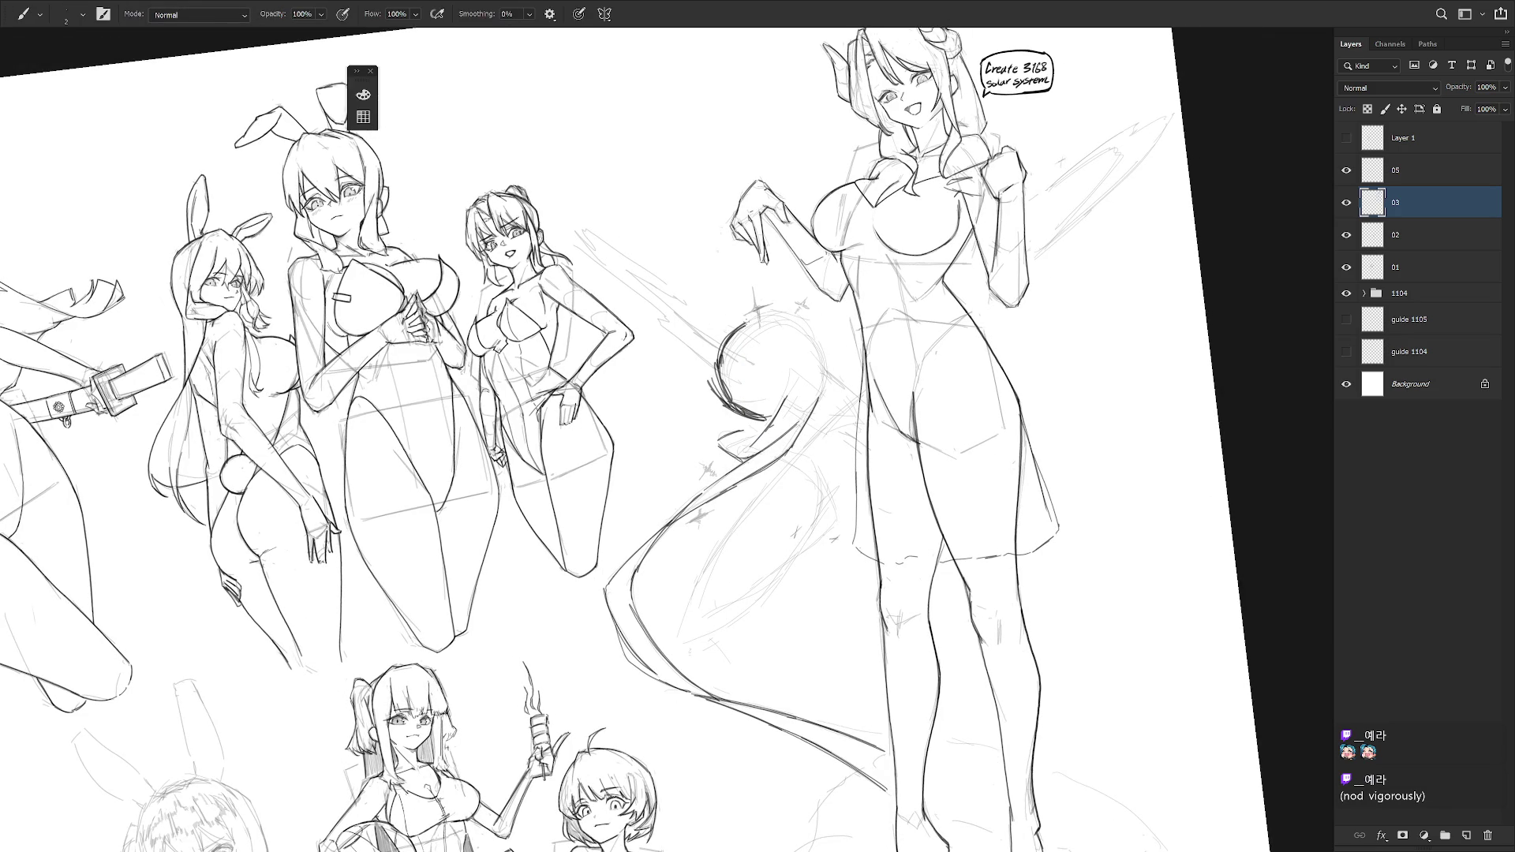
{"action": "key", "text": "r"}
{"action": "left_click_drag", "start_coordinate": [790, 316], "coordinate": [860, 391]}
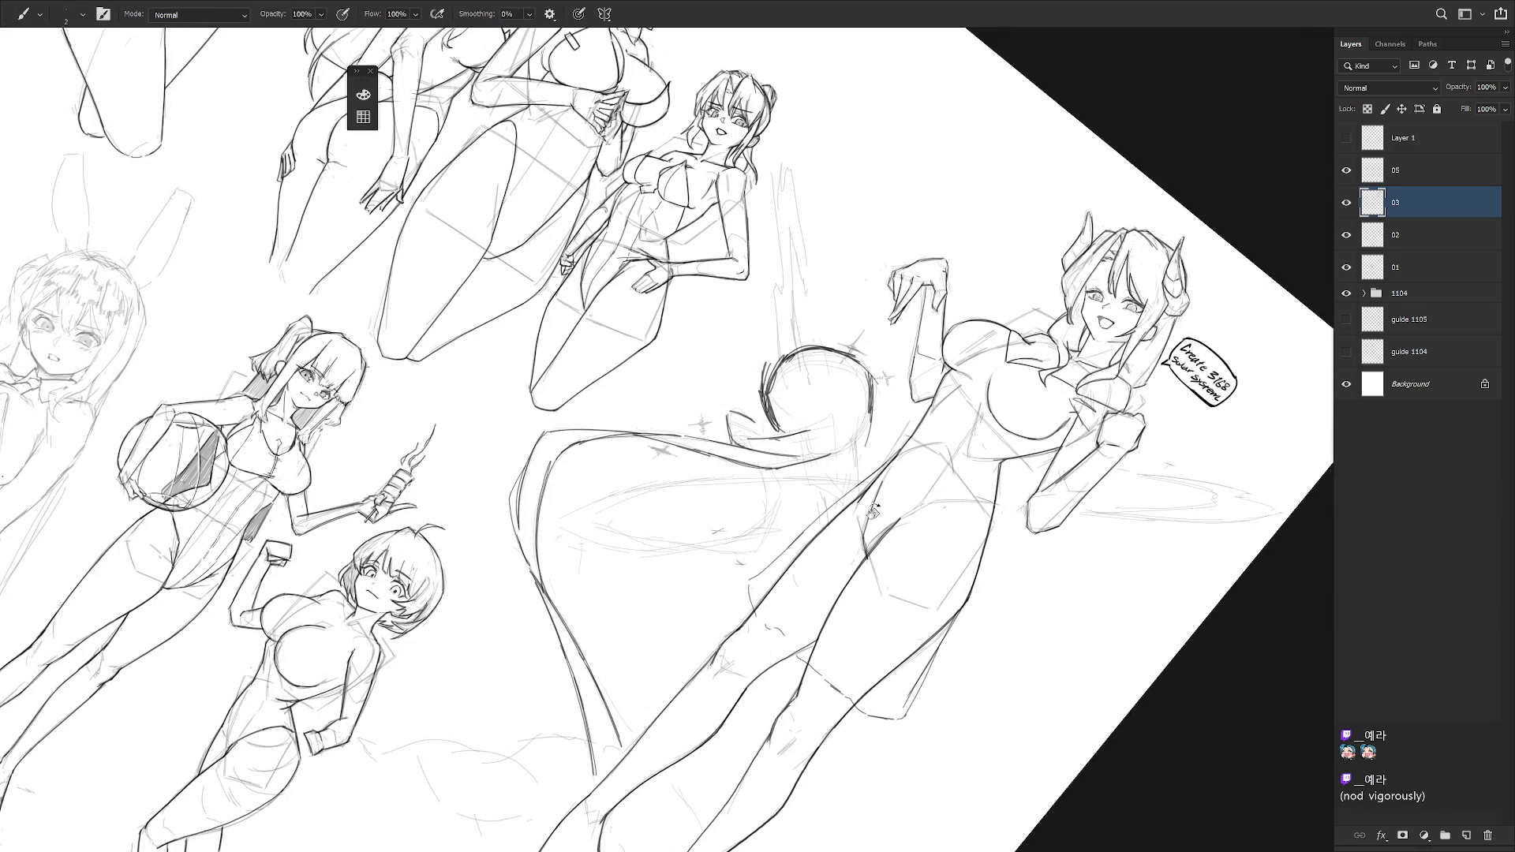
{"action": "key", "text": "r"}
{"action": "left_click_drag", "start_coordinate": [858, 515], "coordinate": [821, 473]}
{"action": "mouse_move", "coordinate": [821, 342]}
{"action": "left_mouse_down"}
{"action": "mouse_move", "coordinate": [838, 396]}
{"action": "mouse_move", "coordinate": [813, 426]}
{"action": "left_mouse_up"}
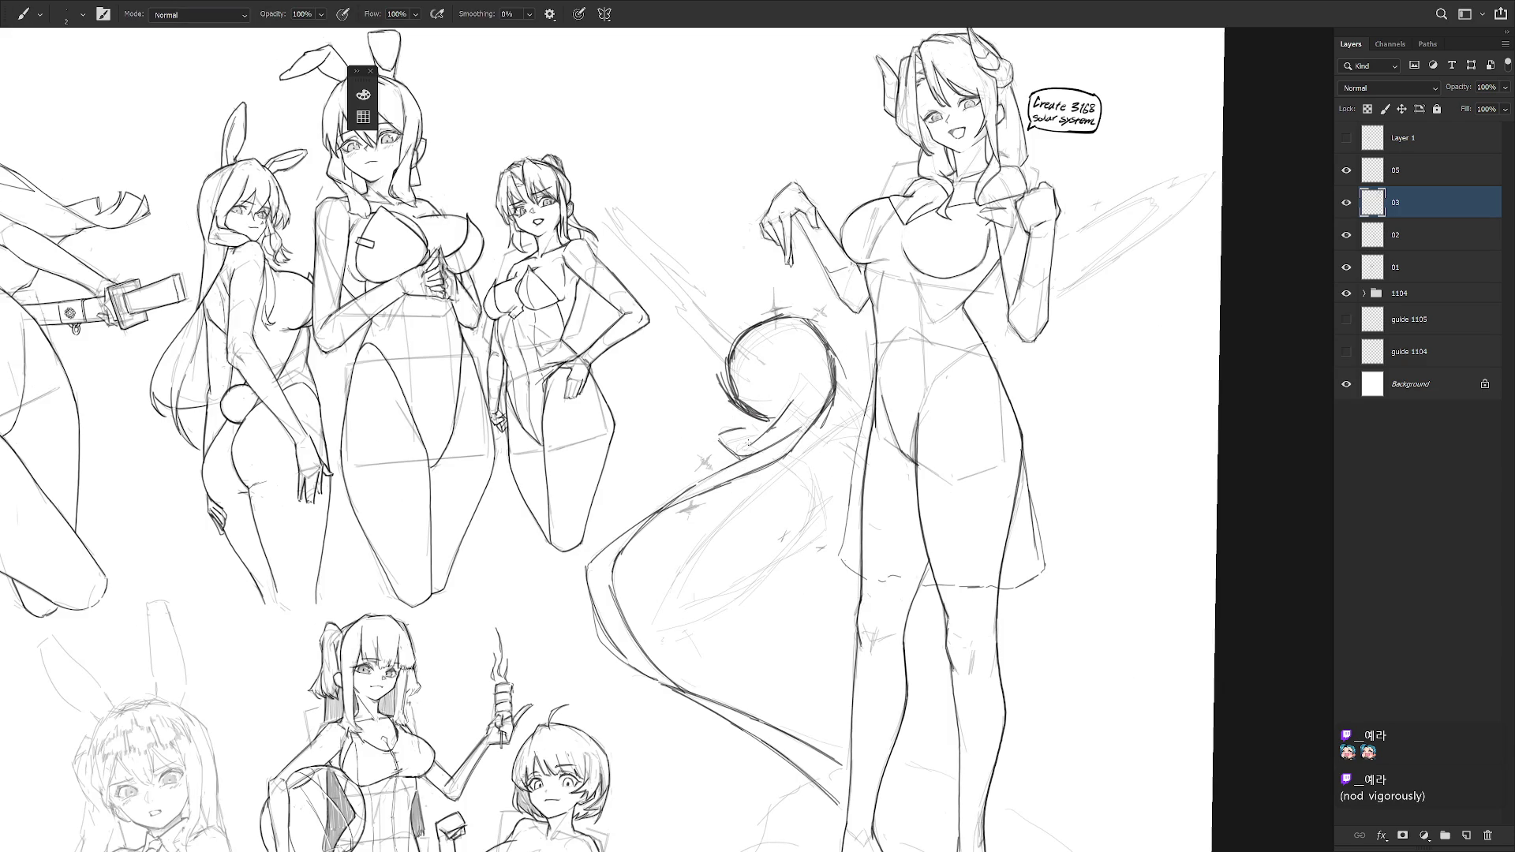
- Redraw and refine the strokes at the curl's inner tip
{"action": "left_click_drag", "start_coordinate": [731, 449], "coordinate": [764, 427]}
{"action": "key", "text": "ctrl+z"}
{"action": "left_click_drag", "start_coordinate": [718, 436], "coordinate": [737, 427]}
{"action": "left_click_drag", "start_coordinate": [732, 433], "coordinate": [772, 423]}
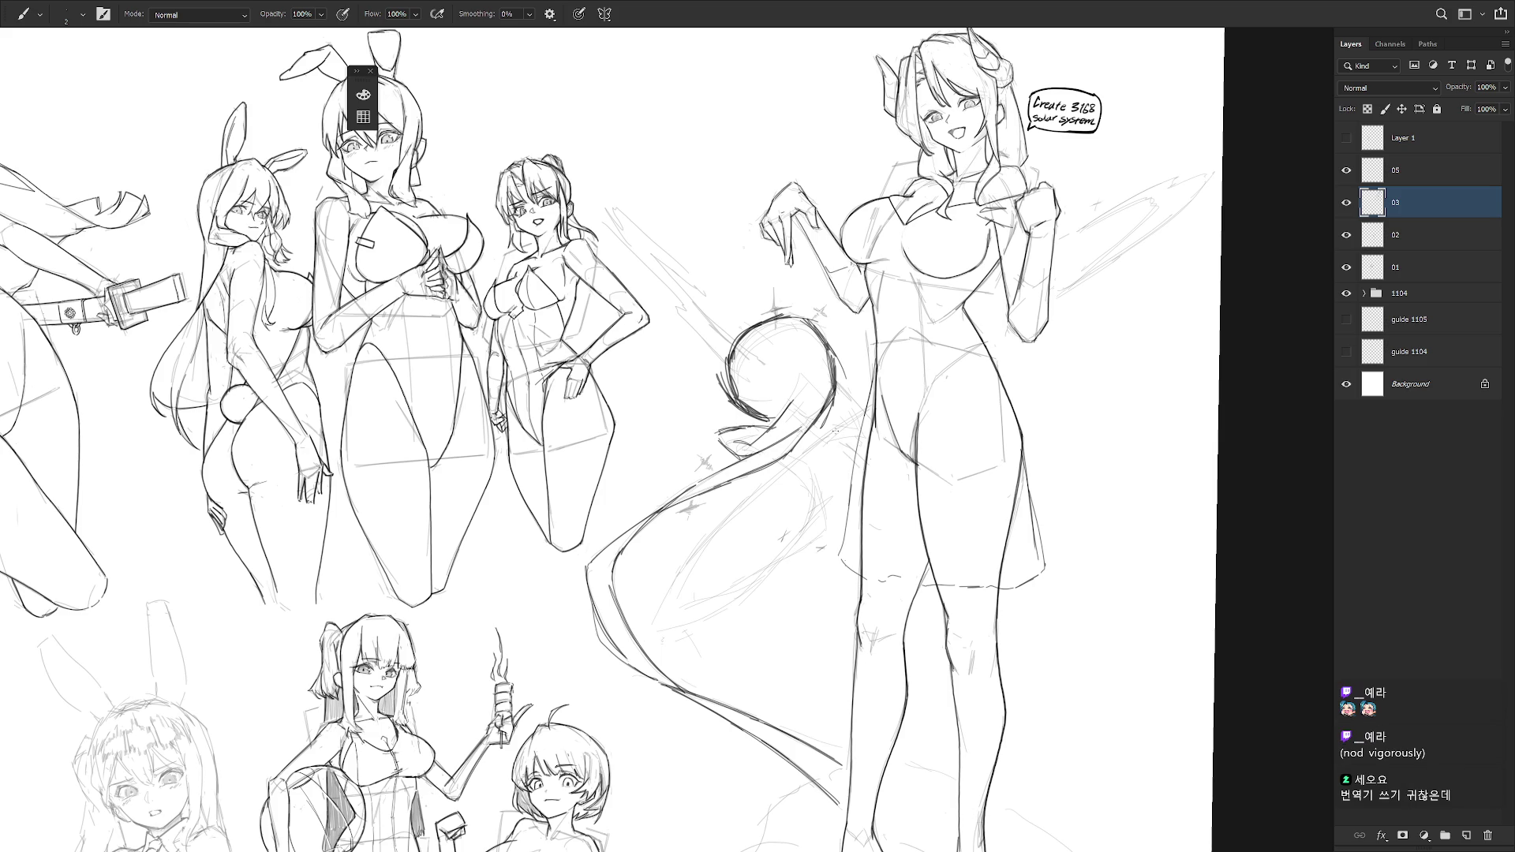
{"action": "key", "text": "r"}
{"action": "left_click_drag", "start_coordinate": [910, 531], "coordinate": [947, 442]}
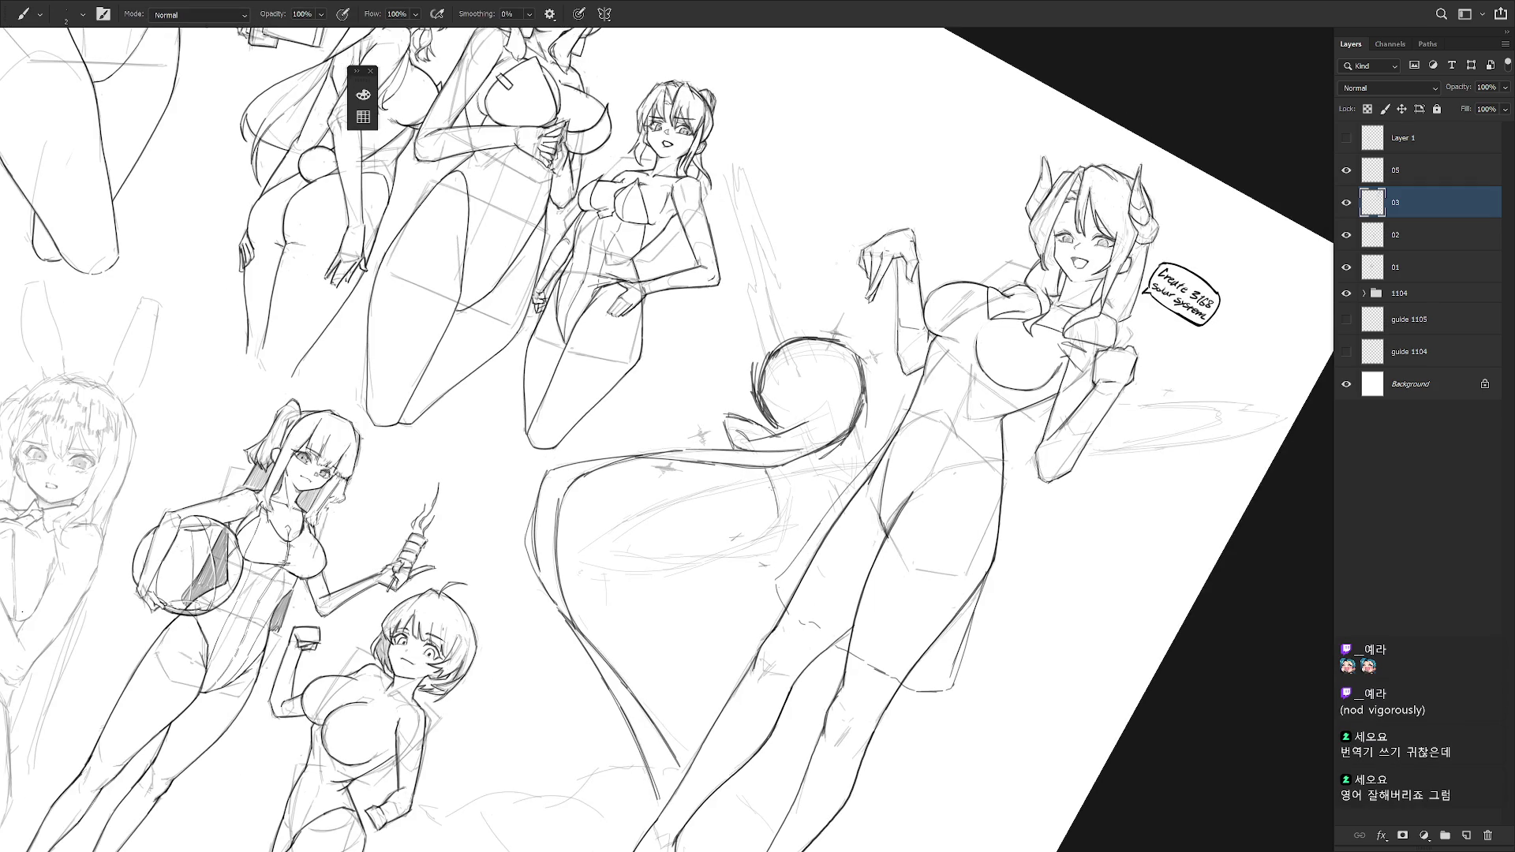
{"action": "key", "text": "r"}
{"action": "left_click_drag", "start_coordinate": [784, 528], "coordinate": [847, 505]}
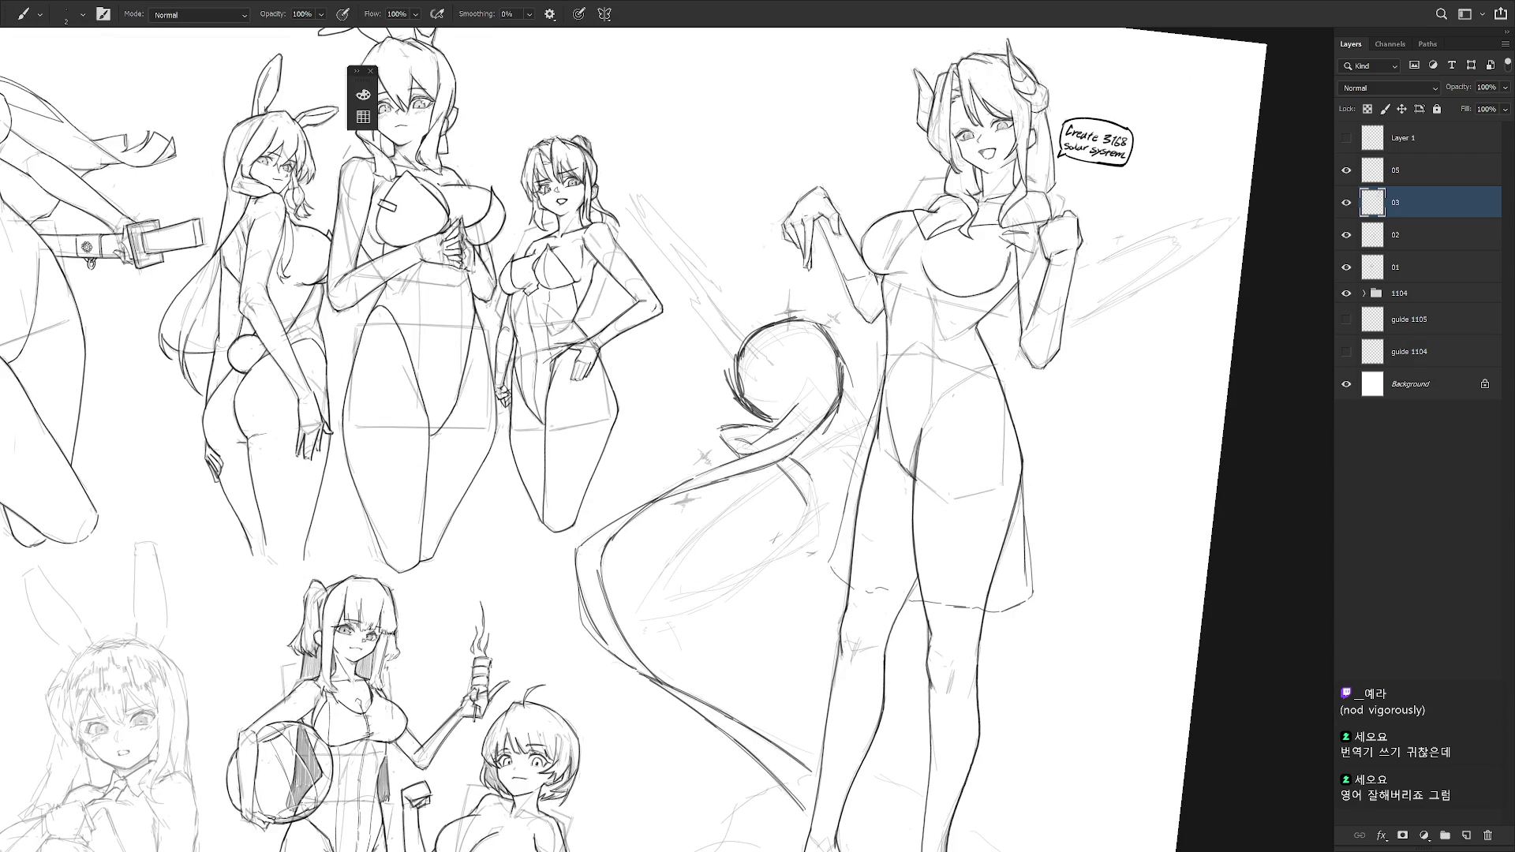
- Darken the line beside the tail and extend the lower sweeping curves down-left
{"action": "mouse_move", "coordinate": [808, 483]}
{"action": "left_mouse_down"}
{"action": "mouse_move", "coordinate": [816, 523]}
{"action": "mouse_move", "coordinate": [846, 507]}
{"action": "left_mouse_up"}
{"action": "key", "text": "r"}
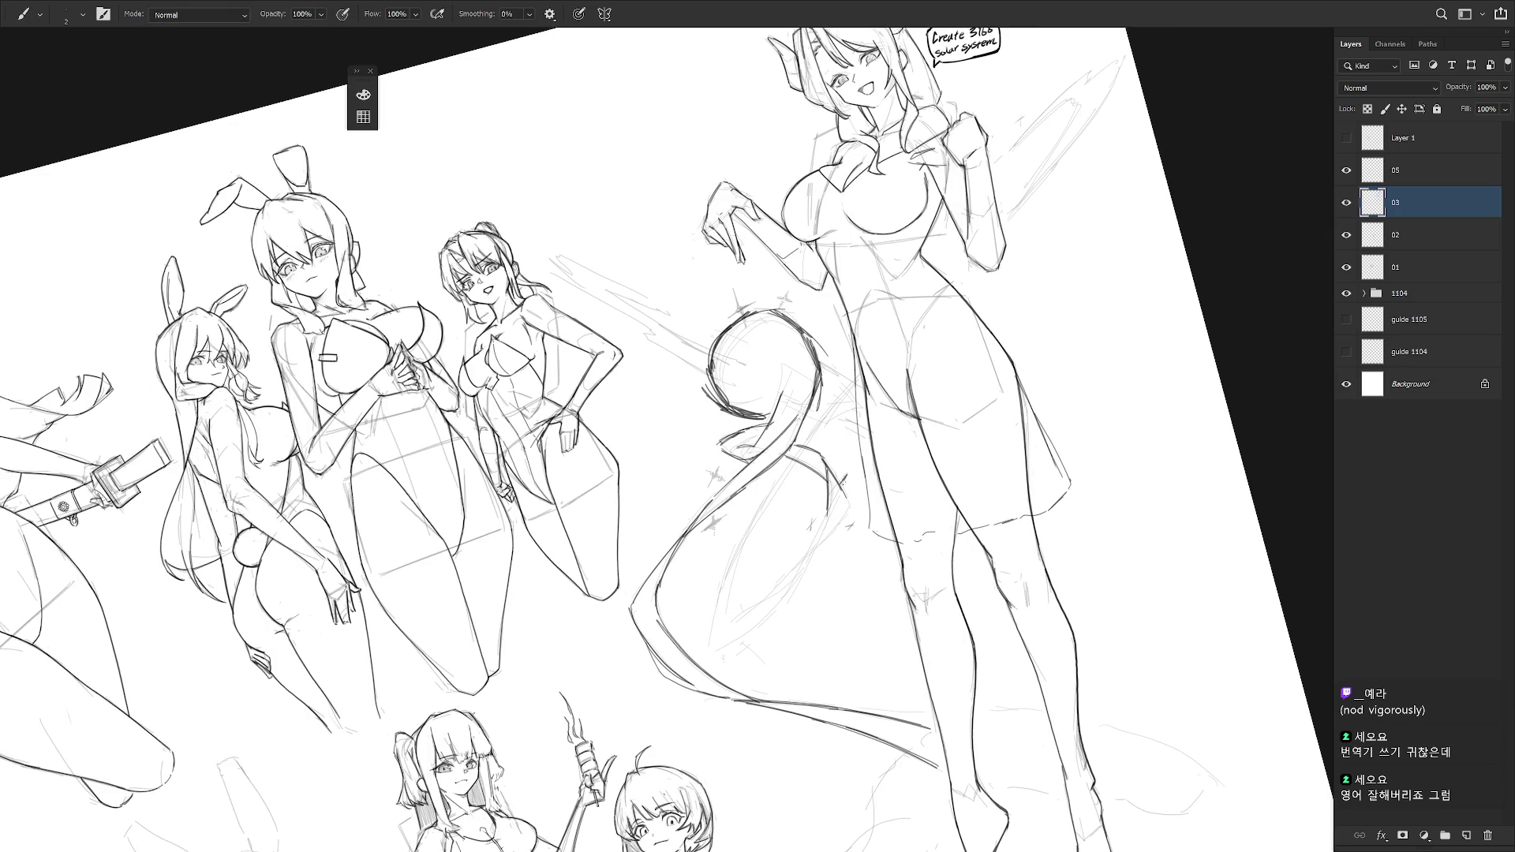
{"action": "key", "text": "e"}
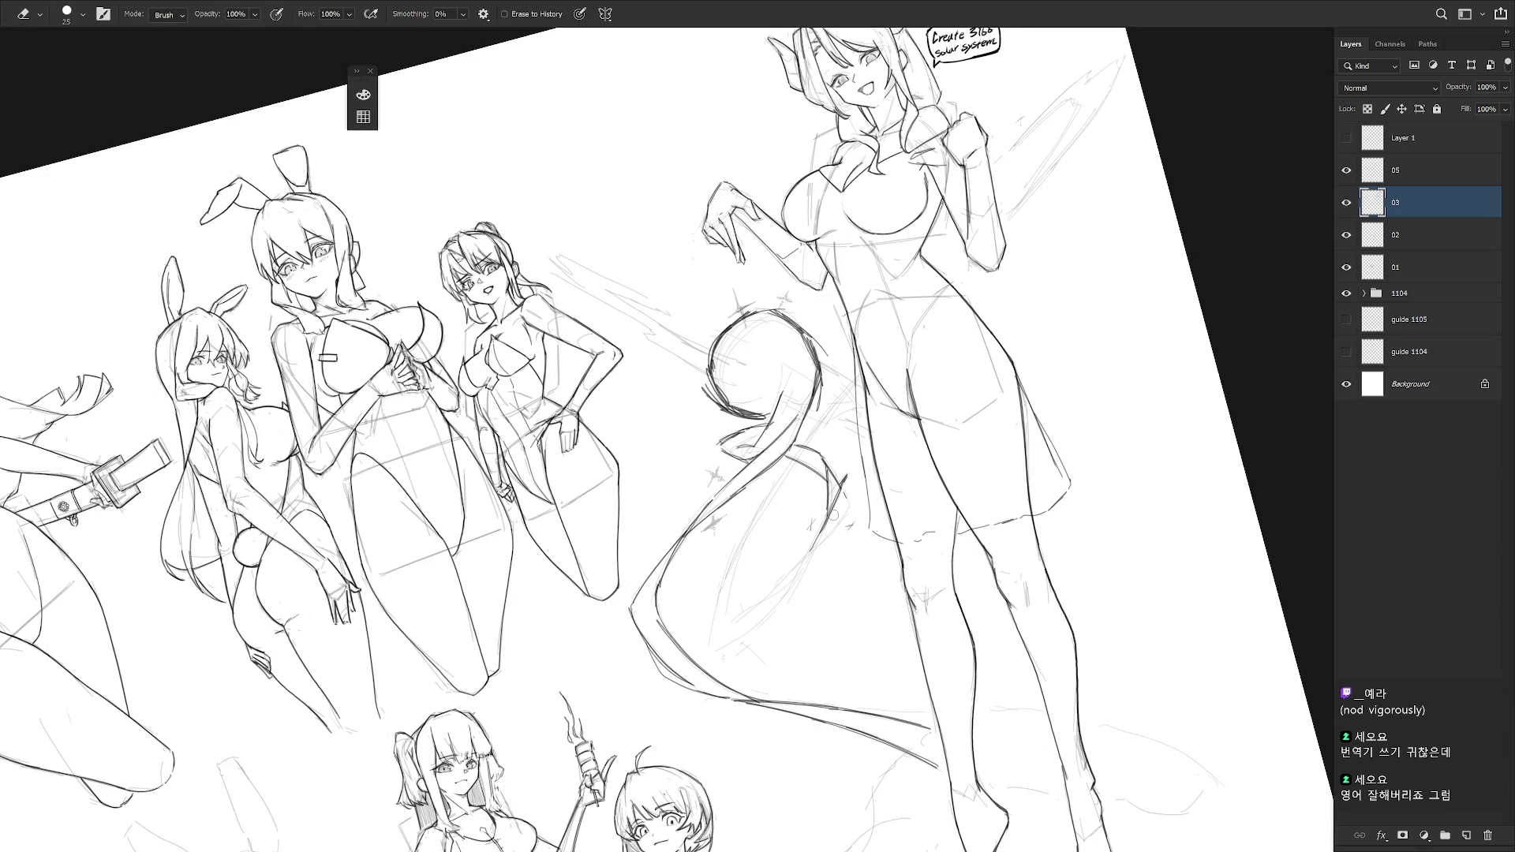
{"action": "key", "text": "b"}
{"action": "mouse_move", "coordinate": [847, 481]}
{"action": "left_mouse_down"}
{"action": "mouse_move", "coordinate": [844, 515]}
{"action": "mouse_move", "coordinate": [715, 641]}
{"action": "left_mouse_up"}
{"action": "mouse_move", "coordinate": [811, 559]}
{"action": "left_mouse_down"}
{"action": "mouse_move", "coordinate": [773, 621]}
{"action": "mouse_move", "coordinate": [711, 656]}
{"action": "left_mouse_up"}
{"action": "left_click_drag", "start_coordinate": [774, 619], "coordinate": [721, 642]}
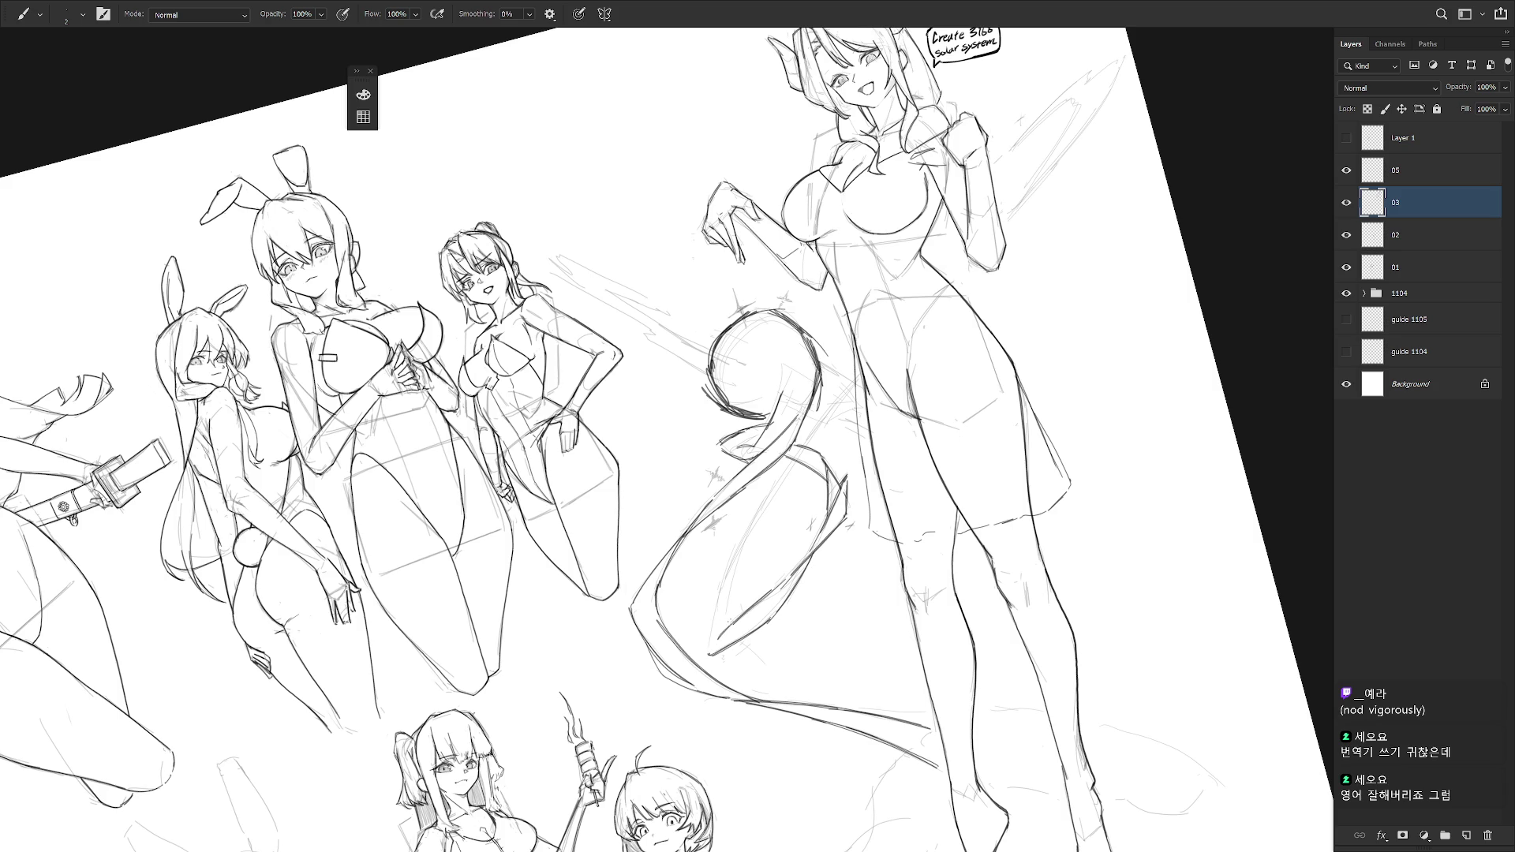
{"action": "left_click_drag", "start_coordinate": [726, 580], "coordinate": [709, 648]}
{"action": "mouse_move", "coordinate": [791, 464]}
{"action": "left_mouse_down"}
{"action": "mouse_move", "coordinate": [738, 556]}
{"action": "mouse_move", "coordinate": [766, 491]}
{"action": "left_mouse_up"}
{"action": "mouse_move", "coordinate": [855, 384]}
{"action": "left_mouse_down"}
{"action": "mouse_move", "coordinate": [809, 446]}
{"action": "mouse_move", "coordinate": [859, 533]}
{"action": "mouse_move", "coordinate": [864, 599]}
{"action": "left_mouse_up"}
- Build dark jagged hatching from the middle girl's shoulder down toward the arc
{"action": "key", "text": "r"}
{"action": "left_click_drag", "start_coordinate": [727, 279], "coordinate": [715, 251]}
{"action": "left_click_drag", "start_coordinate": [728, 306], "coordinate": [715, 267]}
{"action": "left_click_drag", "start_coordinate": [753, 382], "coordinate": [726, 311]}
{"action": "left_click_drag", "start_coordinate": [746, 384], "coordinate": [737, 365]}
{"action": "mouse_move", "coordinate": [764, 447]}
{"action": "left_mouse_down"}
{"action": "mouse_move", "coordinate": [736, 366]}
{"action": "mouse_move", "coordinate": [769, 448]}
{"action": "mouse_move", "coordinate": [783, 440]}
{"action": "mouse_move", "coordinate": [762, 379]}
{"action": "left_mouse_up"}
- Erase stray strokes near the circle and add dark hatching beside it
{"action": "key", "text": "e"}
{"action": "left_click_drag", "start_coordinate": [804, 468], "coordinate": [770, 416]}
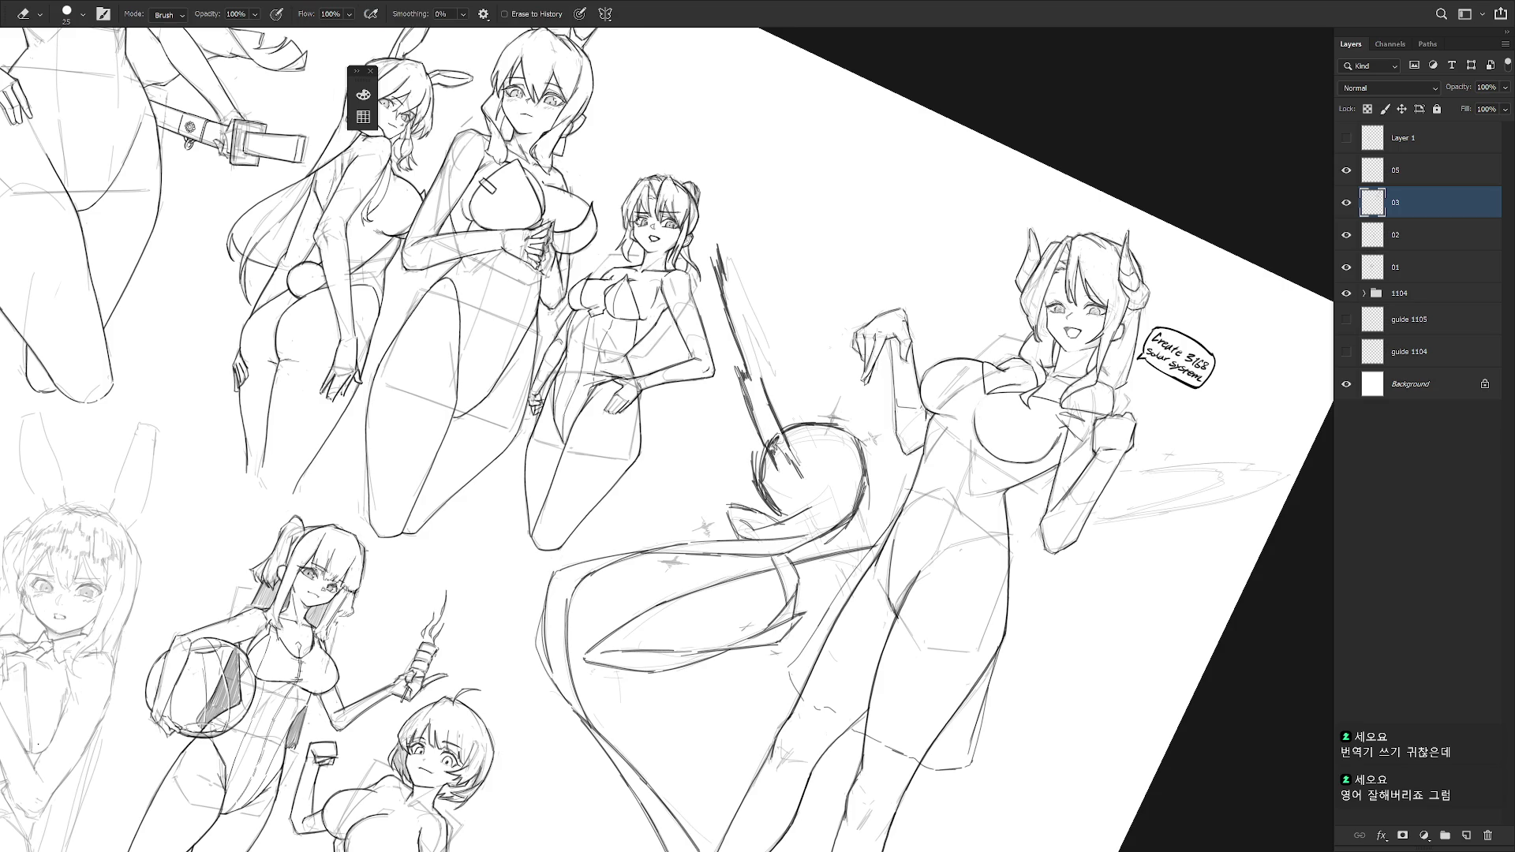
{"action": "key", "text": "b"}
{"action": "left_click_drag", "start_coordinate": [779, 454], "coordinate": [765, 427]}
{"action": "left_click_drag", "start_coordinate": [791, 471], "coordinate": [760, 412]}
{"action": "left_click_drag", "start_coordinate": [815, 503], "coordinate": [795, 476]}
- Thicken and extend the jagged hatching up the diagonal line, then zoom out
{"action": "mouse_move", "coordinate": [762, 383]}
{"action": "left_mouse_down"}
{"action": "mouse_move", "coordinate": [733, 298]}
{"action": "mouse_move", "coordinate": [754, 337]}
{"action": "left_mouse_up"}
{"action": "left_click_drag", "start_coordinate": [790, 405], "coordinate": [740, 289]}
{"action": "mouse_move", "coordinate": [768, 351]}
{"action": "left_mouse_down"}
{"action": "mouse_move", "coordinate": [720, 258]}
{"action": "mouse_move", "coordinate": [712, 197]}
{"action": "left_mouse_up"}
{"action": "left_click_drag", "start_coordinate": [736, 273], "coordinate": [714, 202]}
{"action": "left_click_drag", "start_coordinate": [756, 323], "coordinate": [731, 264]}
{"action": "key", "text": "ctrl+minus"}
{"action": "key", "text": "ctrl+minus"}
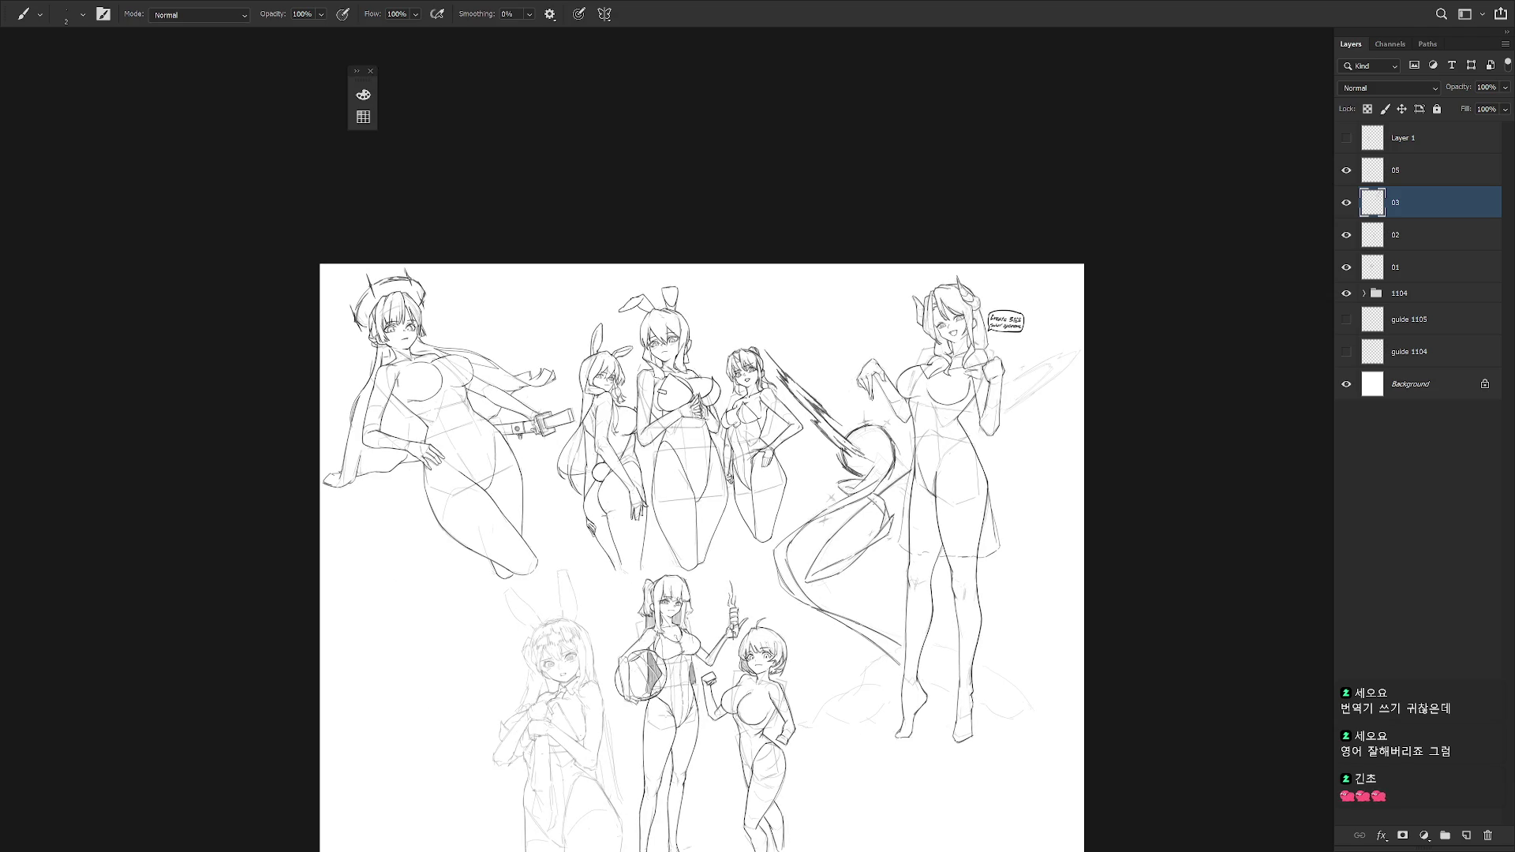
- Soften part of the tail curve with an enlarged Smudge tool
{"action": "scroll", "coordinate": [888, 434], "scroll_direction": "up", "scroll_amount": 2}
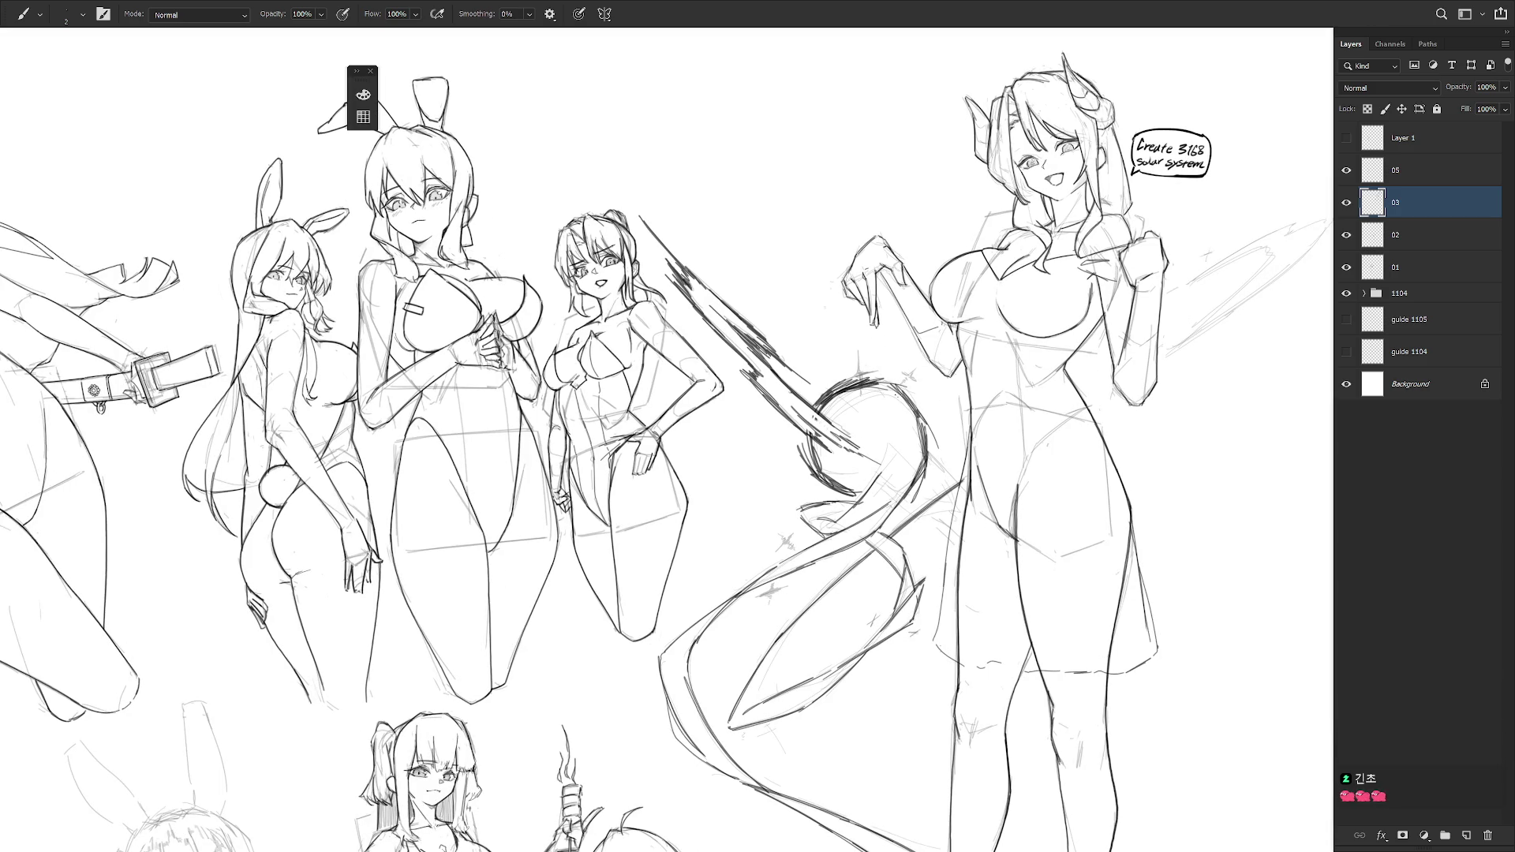
{"action": "key", "text": "r"}
{"action": "key", "text": "bracketright"}
{"action": "key", "text": "bracketright"}
{"action": "key", "text": "bracketright"}
{"action": "mouse_move", "coordinate": [843, 384]}
{"action": "left_mouse_down"}
{"action": "mouse_move", "coordinate": [821, 404]}
{"action": "mouse_move", "coordinate": [864, 381]}
{"action": "mouse_move", "coordinate": [839, 377]}
{"action": "left_mouse_up"}
- Add short dark hatch marks at the tail's top
{"action": "key", "text": "b"}
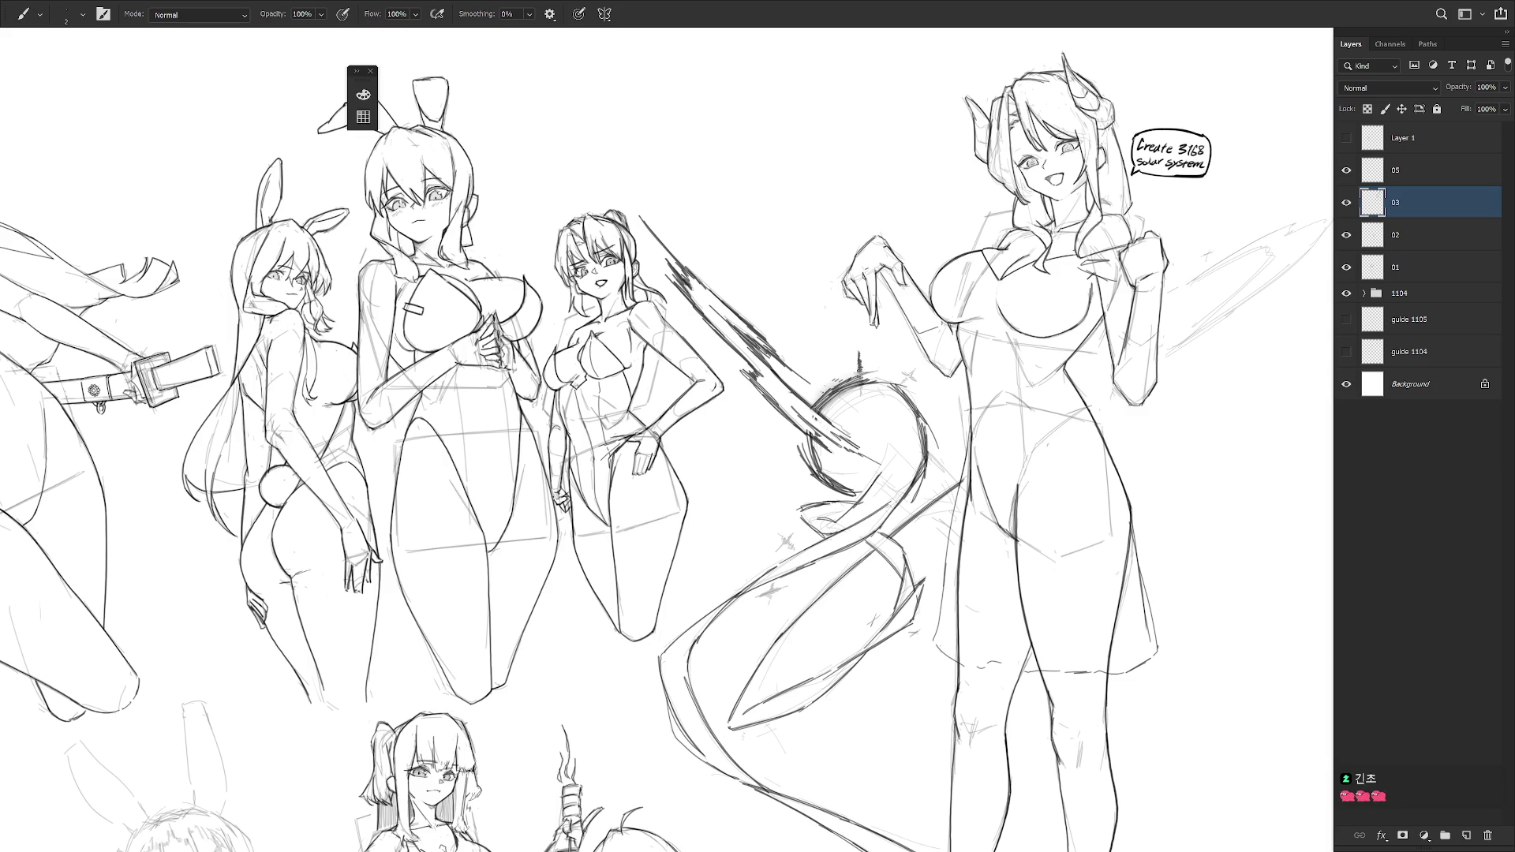
{"action": "left_click_drag", "start_coordinate": [846, 380], "coordinate": [878, 370]}
{"action": "key", "text": "r"}
{"action": "left_click_drag", "start_coordinate": [881, 418], "coordinate": [764, 229]}
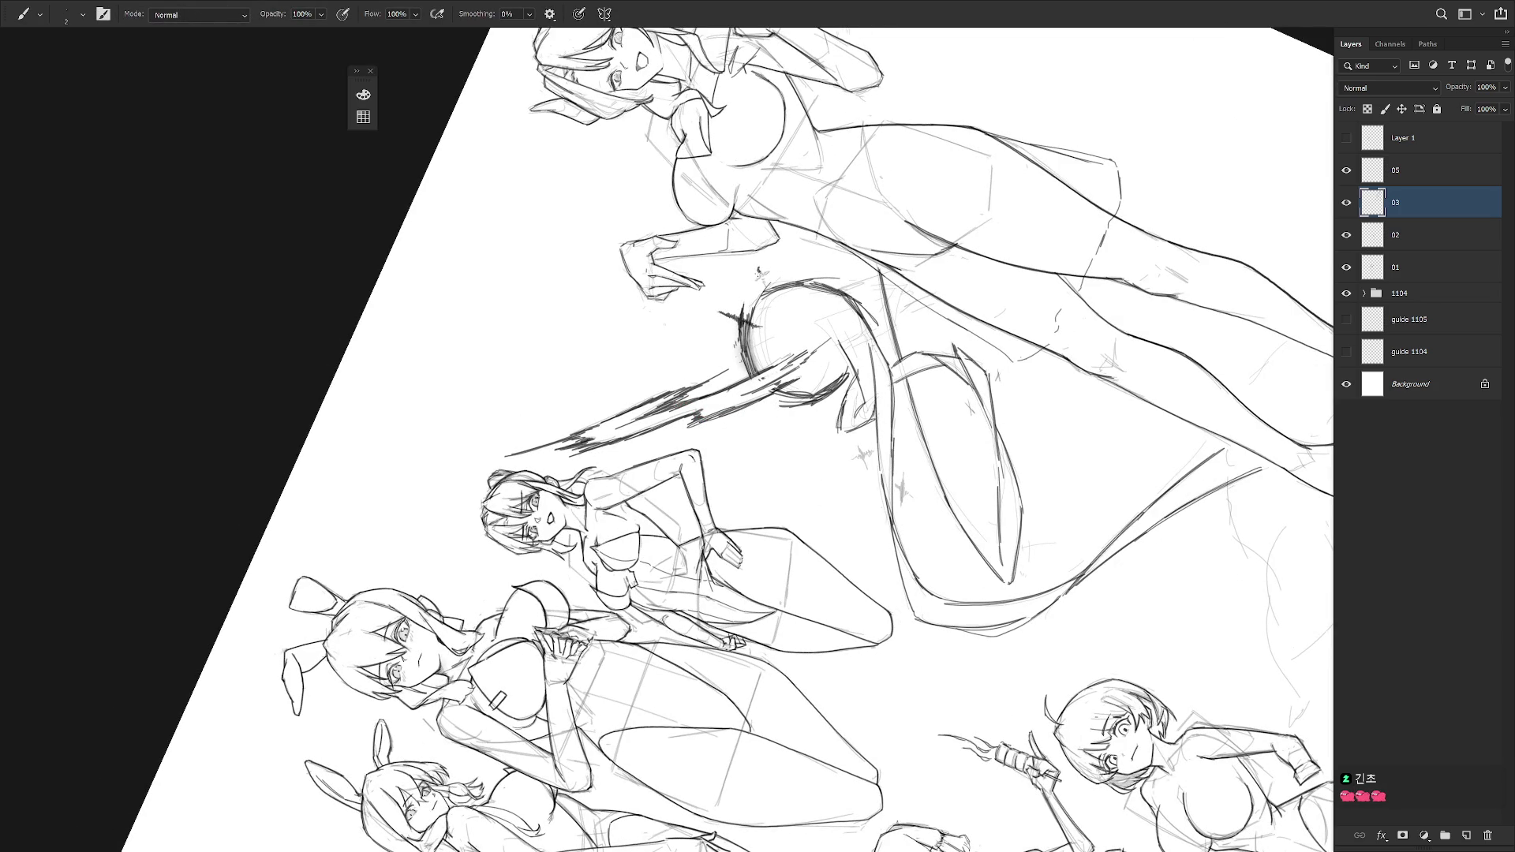
{"action": "left_click_drag", "start_coordinate": [754, 285], "coordinate": [767, 277]}
- Draw a small dark sparkle mark beside the tail below the arc
{"action": "key", "text": "Escape"}
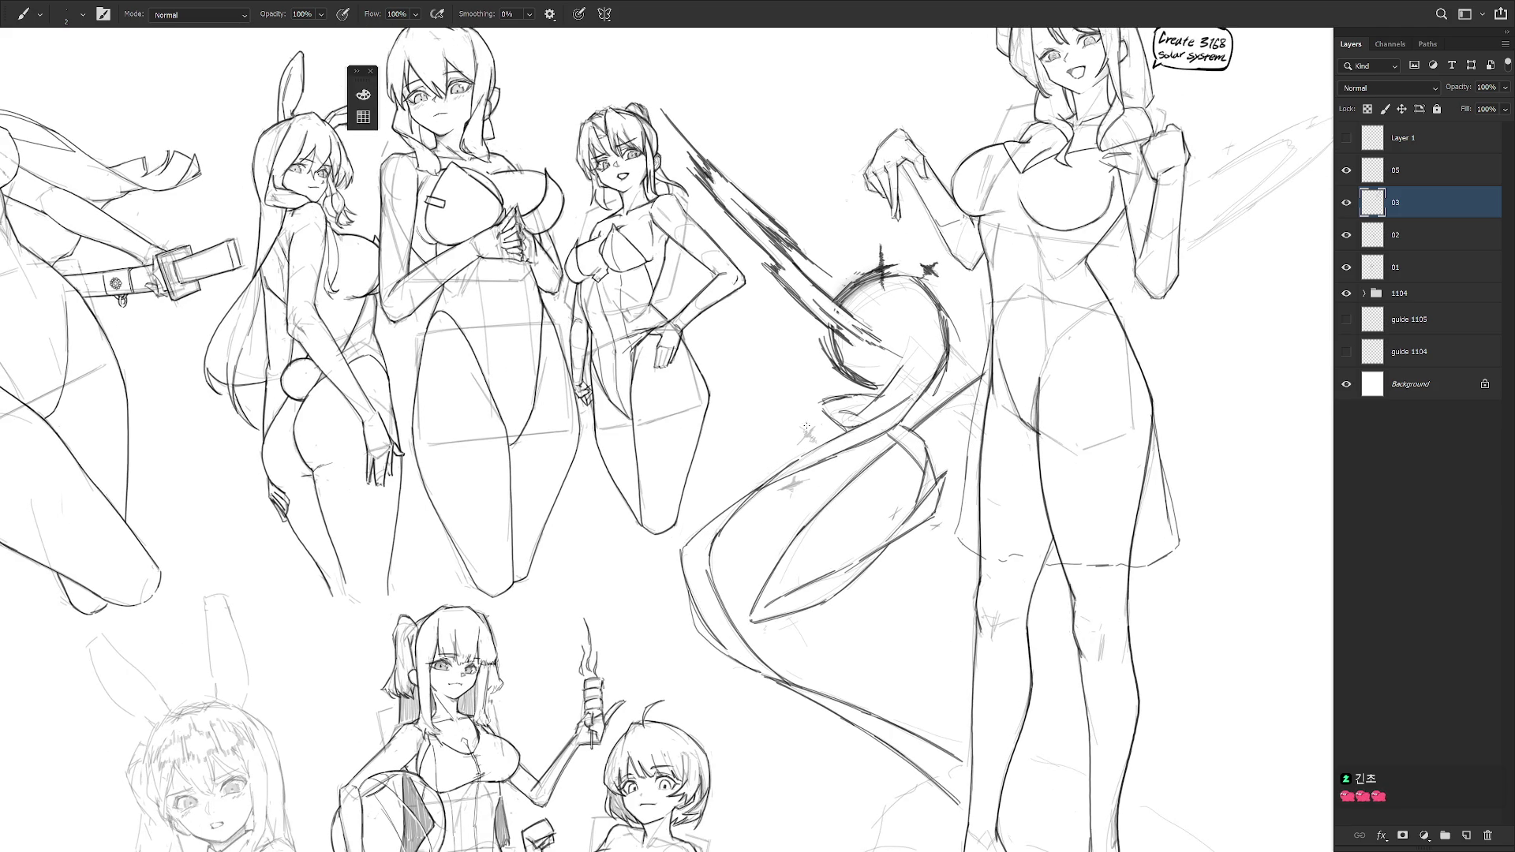
{"action": "left_click_drag", "start_coordinate": [800, 429], "coordinate": [807, 445]}
{"action": "mouse_move", "coordinate": [798, 513]}
{"action": "left_mouse_down"}
{"action": "mouse_move", "coordinate": [814, 451]}
{"action": "mouse_move", "coordinate": [796, 479]}
{"action": "mouse_move", "coordinate": [822, 464]}
{"action": "mouse_move", "coordinate": [951, 678]}
{"action": "left_mouse_up"}
{"action": "scroll", "coordinate": [1055, 556], "scroll_direction": "down", "scroll_amount": 5}
{"action": "scroll", "coordinate": [902, 312], "scroll_direction": "up", "scroll_amount": 3}
{"action": "scroll", "coordinate": [902, 311], "scroll_direction": "up", "scroll_amount": 2}
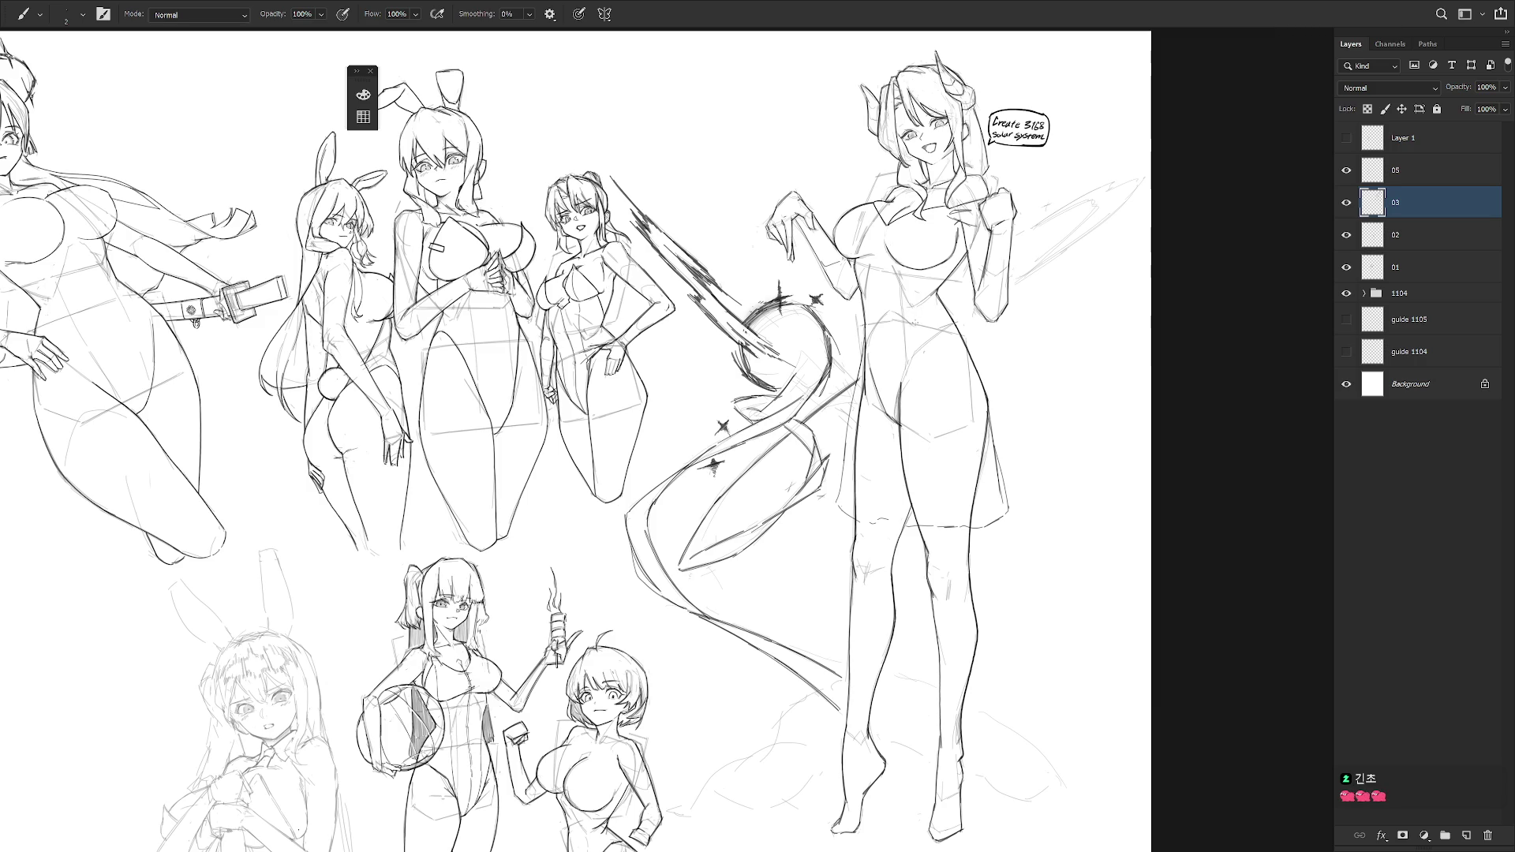
- Add hatching strokes on the tail curve, erasing and redoing the stray ones
{"action": "key", "text": "r"}
{"action": "left_click_drag", "start_coordinate": [902, 312], "coordinate": [898, 499]}
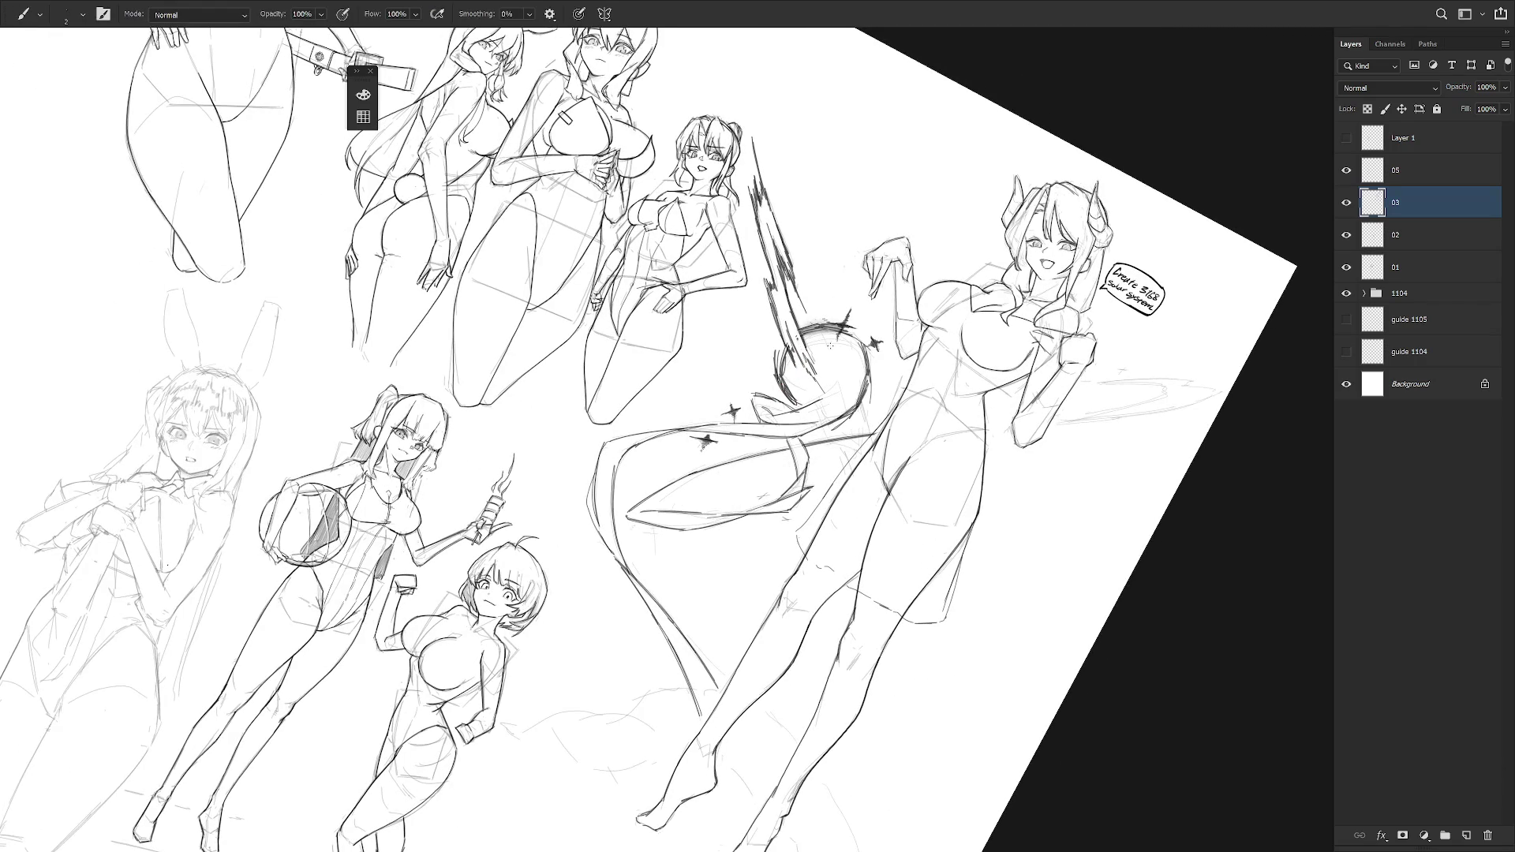
{"action": "mouse_move", "coordinate": [863, 400]}
{"action": "left_mouse_down"}
{"action": "mouse_move", "coordinate": [873, 440]}
{"action": "mouse_move", "coordinate": [831, 425]}
{"action": "mouse_move", "coordinate": [852, 448]}
{"action": "mouse_move", "coordinate": [863, 434]}
{"action": "left_mouse_up"}
{"action": "key", "text": "e"}
{"action": "left_click_drag", "start_coordinate": [857, 393], "coordinate": [865, 395]}
{"action": "key", "text": "b"}
{"action": "key", "text": "e"}
{"action": "mouse_move", "coordinate": [861, 391]}
{"action": "left_mouse_down"}
{"action": "mouse_move", "coordinate": [863, 412]}
{"action": "mouse_move", "coordinate": [821, 424]}
{"action": "mouse_move", "coordinate": [832, 468]}
{"action": "mouse_move", "coordinate": [797, 457]}
{"action": "mouse_move", "coordinate": [821, 541]}
{"action": "mouse_move", "coordinate": [932, 499]}
{"action": "left_mouse_up"}
{"action": "key", "text": "b"}
- Paint a short dark stroke over the hair strand left of the horned girl's face
{"action": "key", "text": "r"}
{"action": "key", "text": "e"}
{"action": "key", "text": "r"}
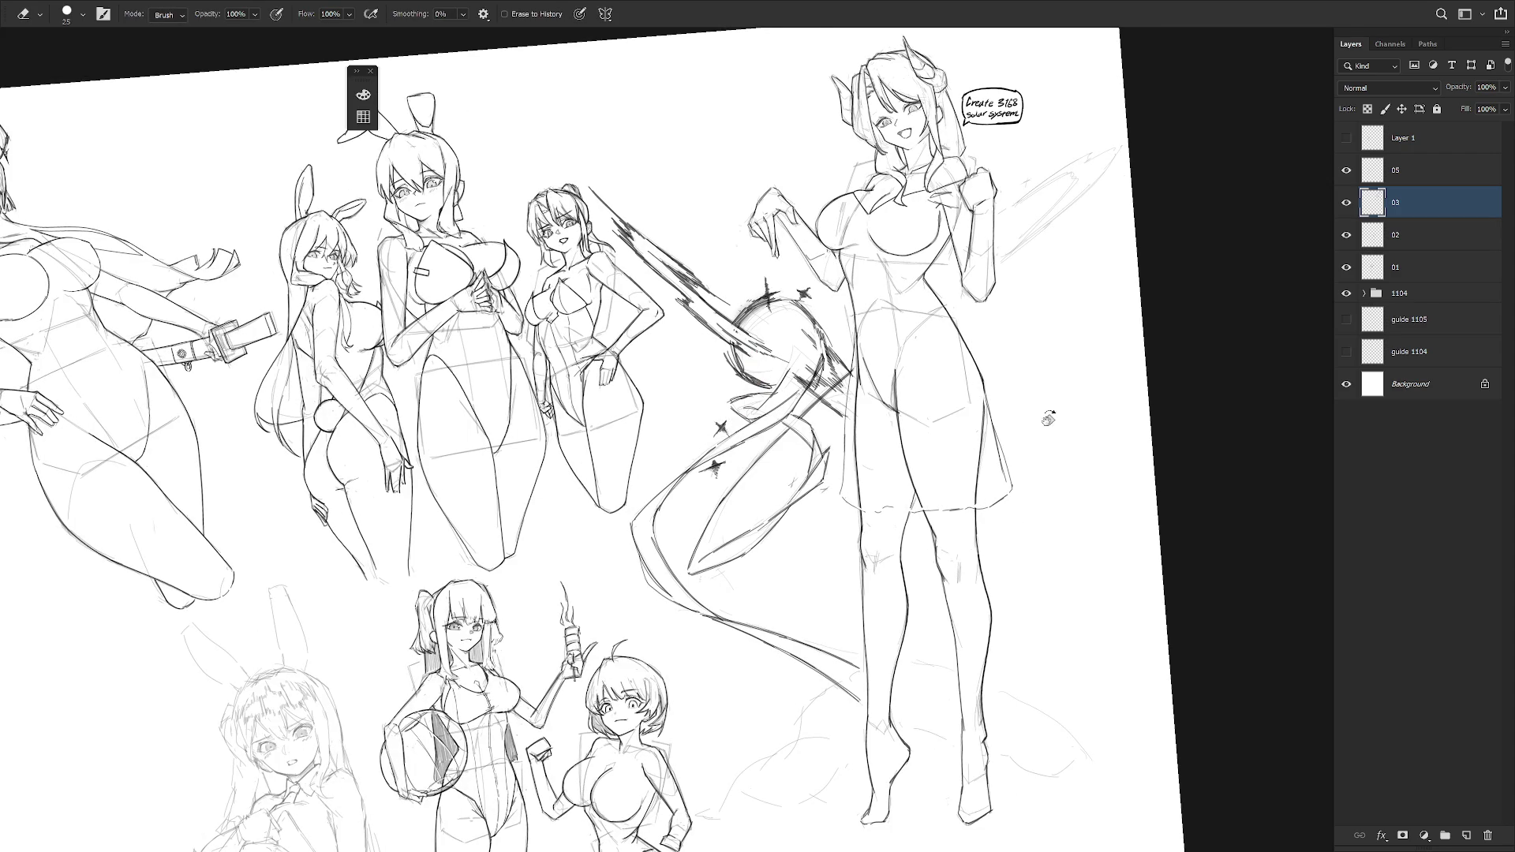
{"action": "key", "text": "r"}
{"action": "left_click_drag", "start_coordinate": [981, 383], "coordinate": [988, 666]}
{"action": "key", "text": "b"}
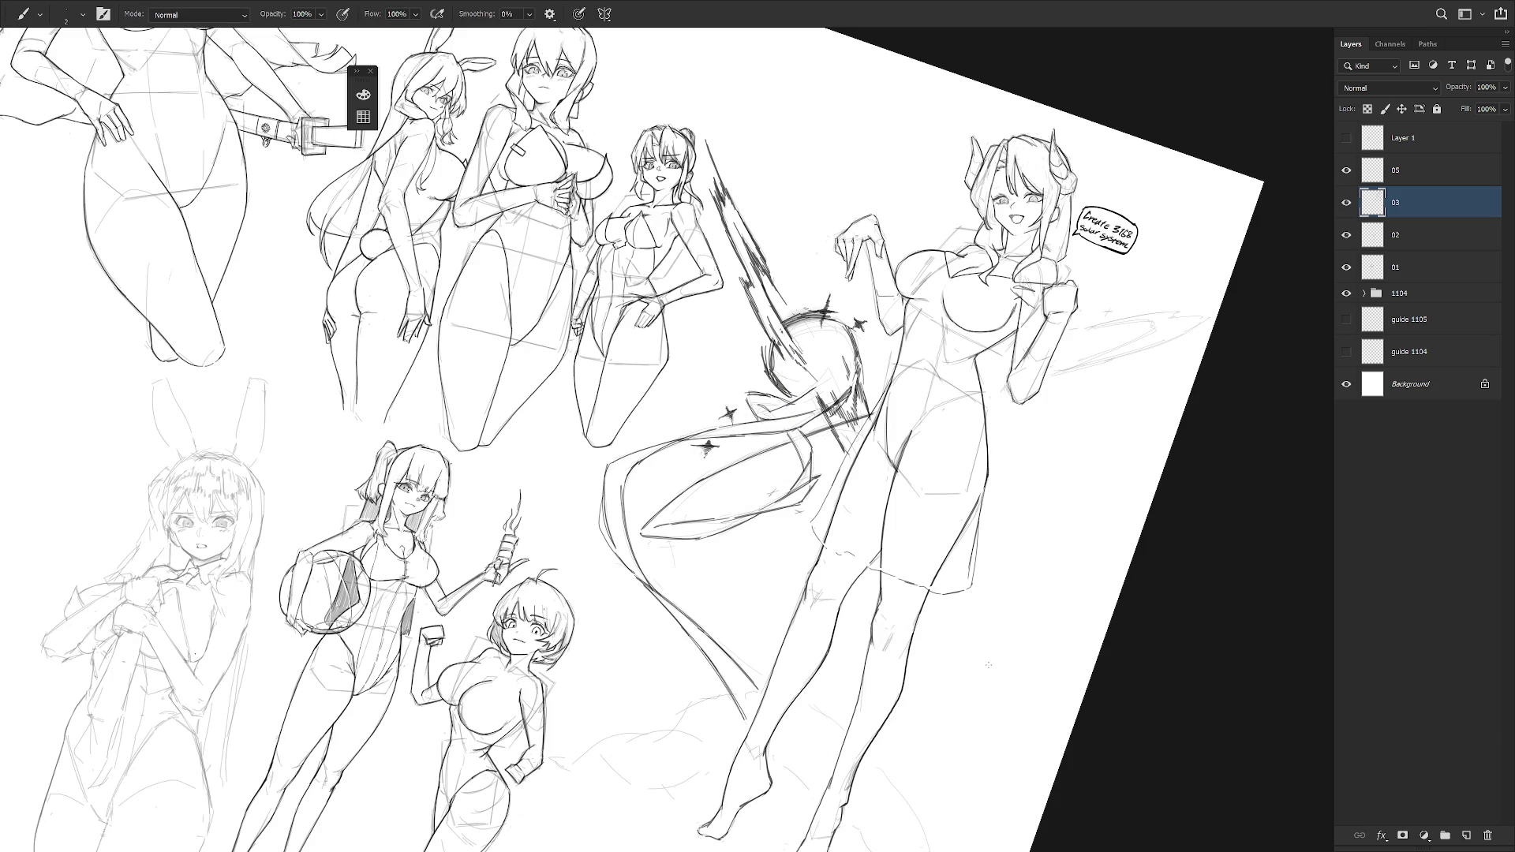
{"action": "key", "text": "Escape"}
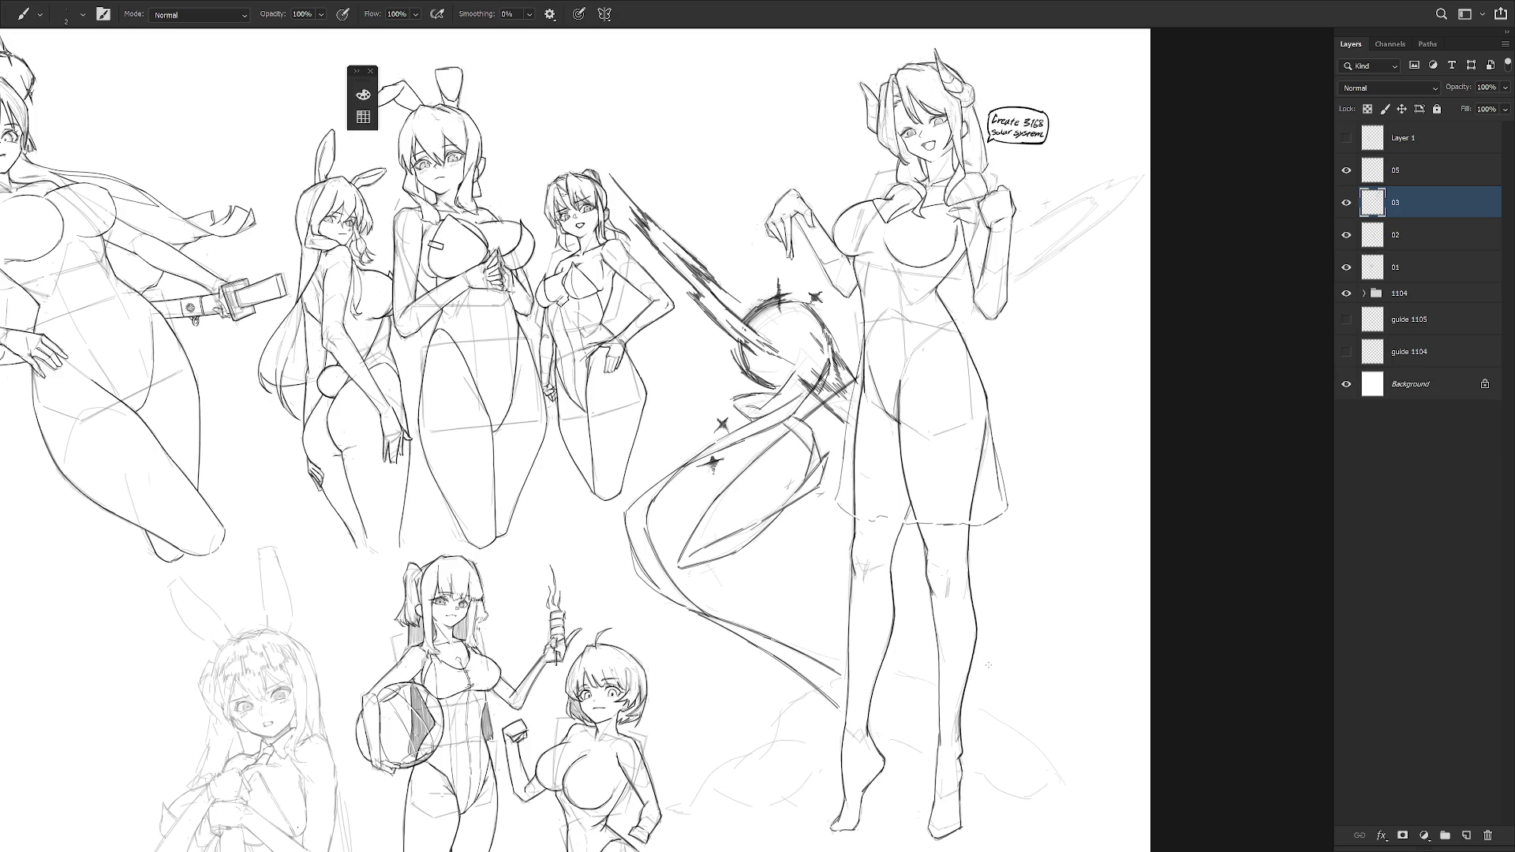
{"action": "left_click_drag", "start_coordinate": [956, 395], "coordinate": [946, 447]}
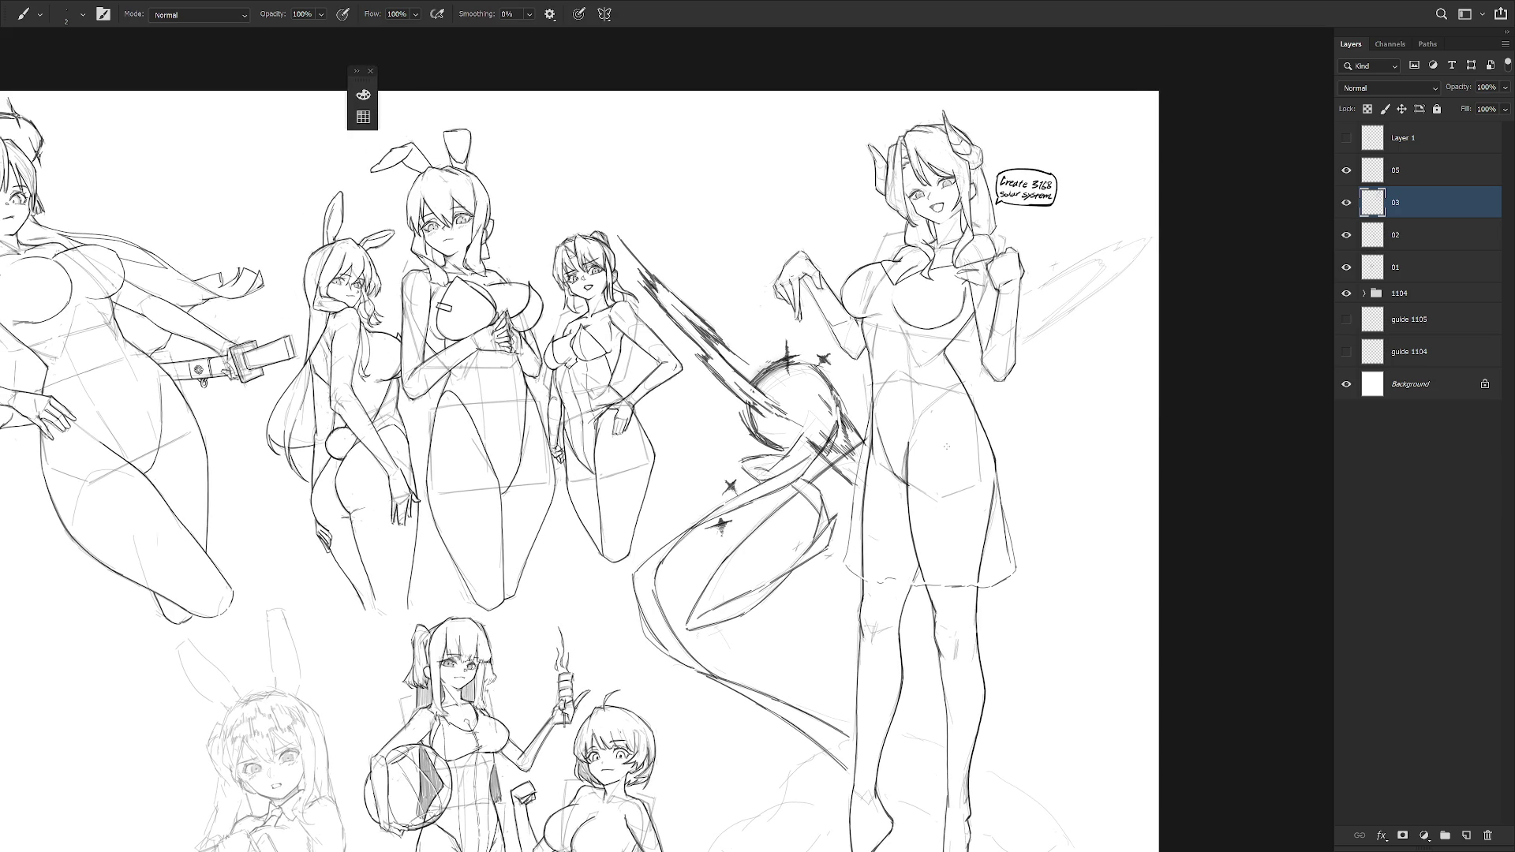
{"action": "scroll", "coordinate": [939, 395], "scroll_direction": "up", "scroll_amount": 2}
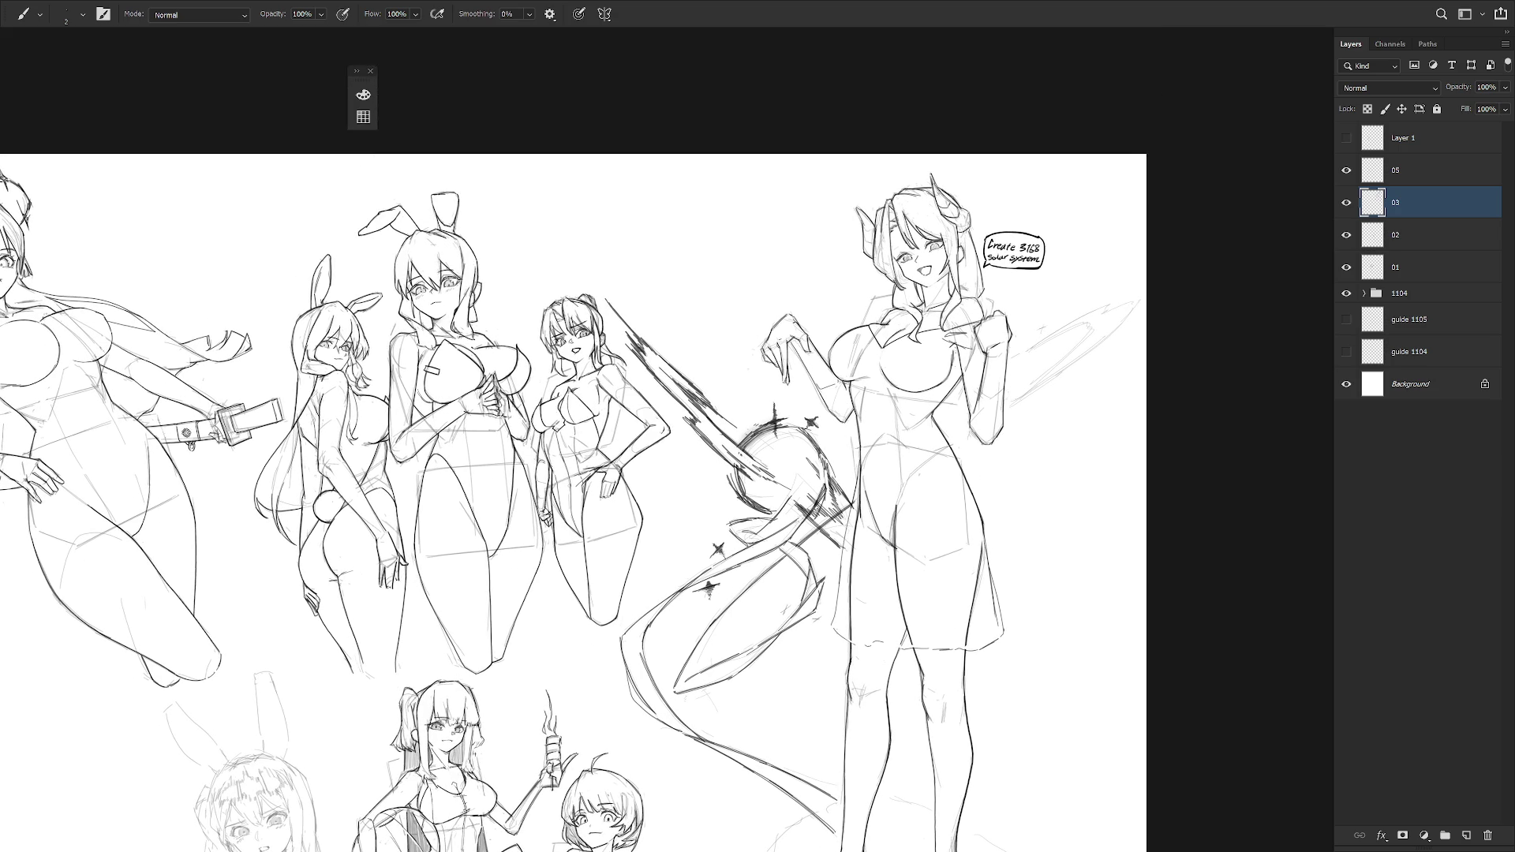
{"action": "scroll", "coordinate": [935, 367], "scroll_direction": "up", "scroll_amount": 3, "text": "alt"}
{"action": "key", "text": "e"}
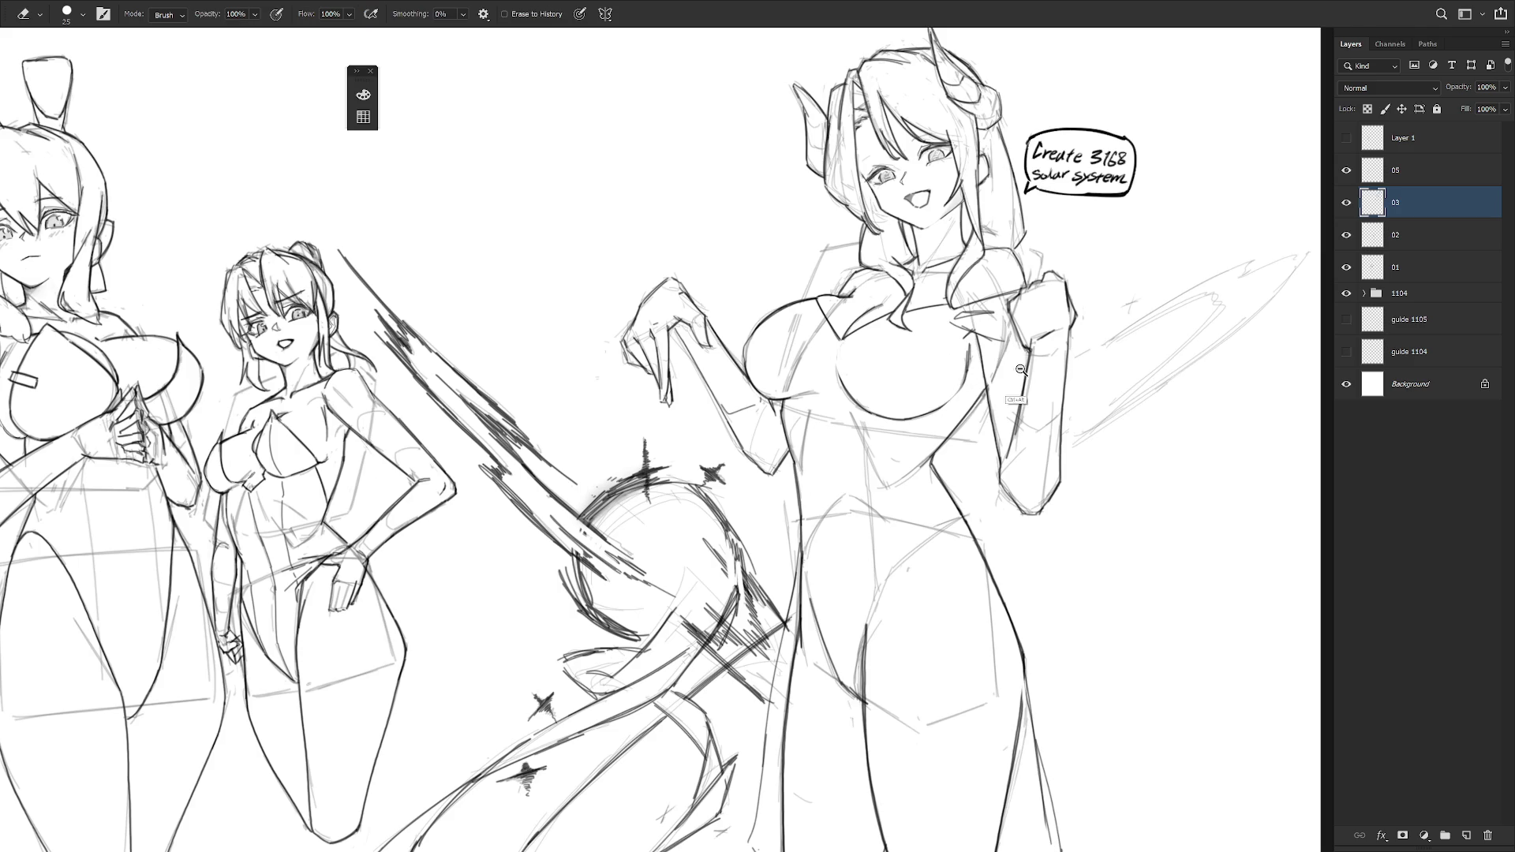
{"action": "scroll", "coordinate": [1019, 371], "scroll_direction": "down", "scroll_amount": 4, "text": "alt"}
{"action": "key", "text": "b"}
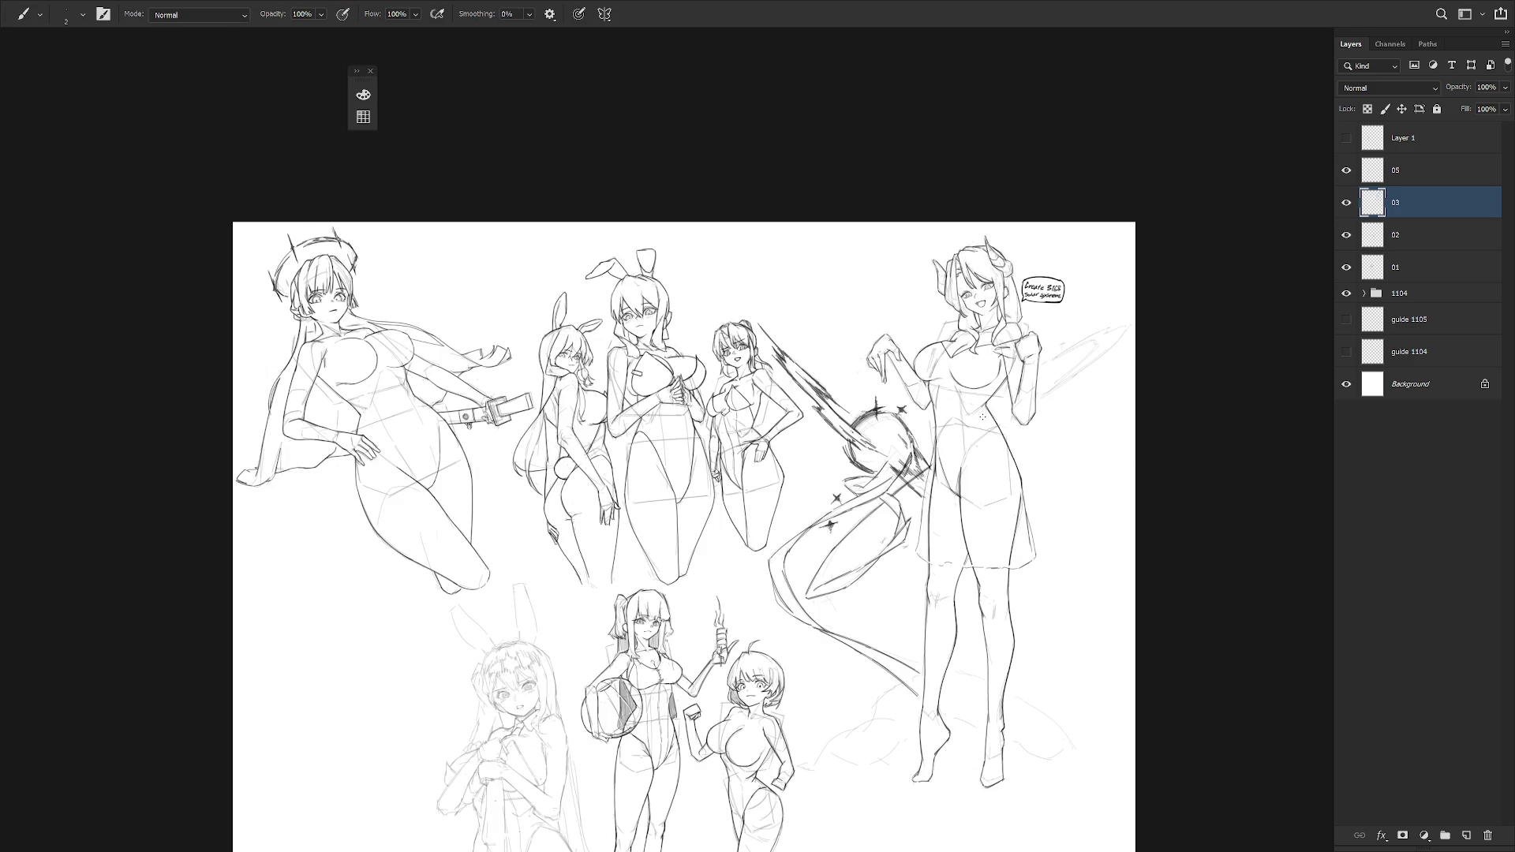
{"action": "scroll", "coordinate": [947, 279], "scroll_direction": "up", "scroll_amount": 5, "text": "alt"}
{"action": "left_click_drag", "start_coordinate": [979, 290], "coordinate": [967, 332]}
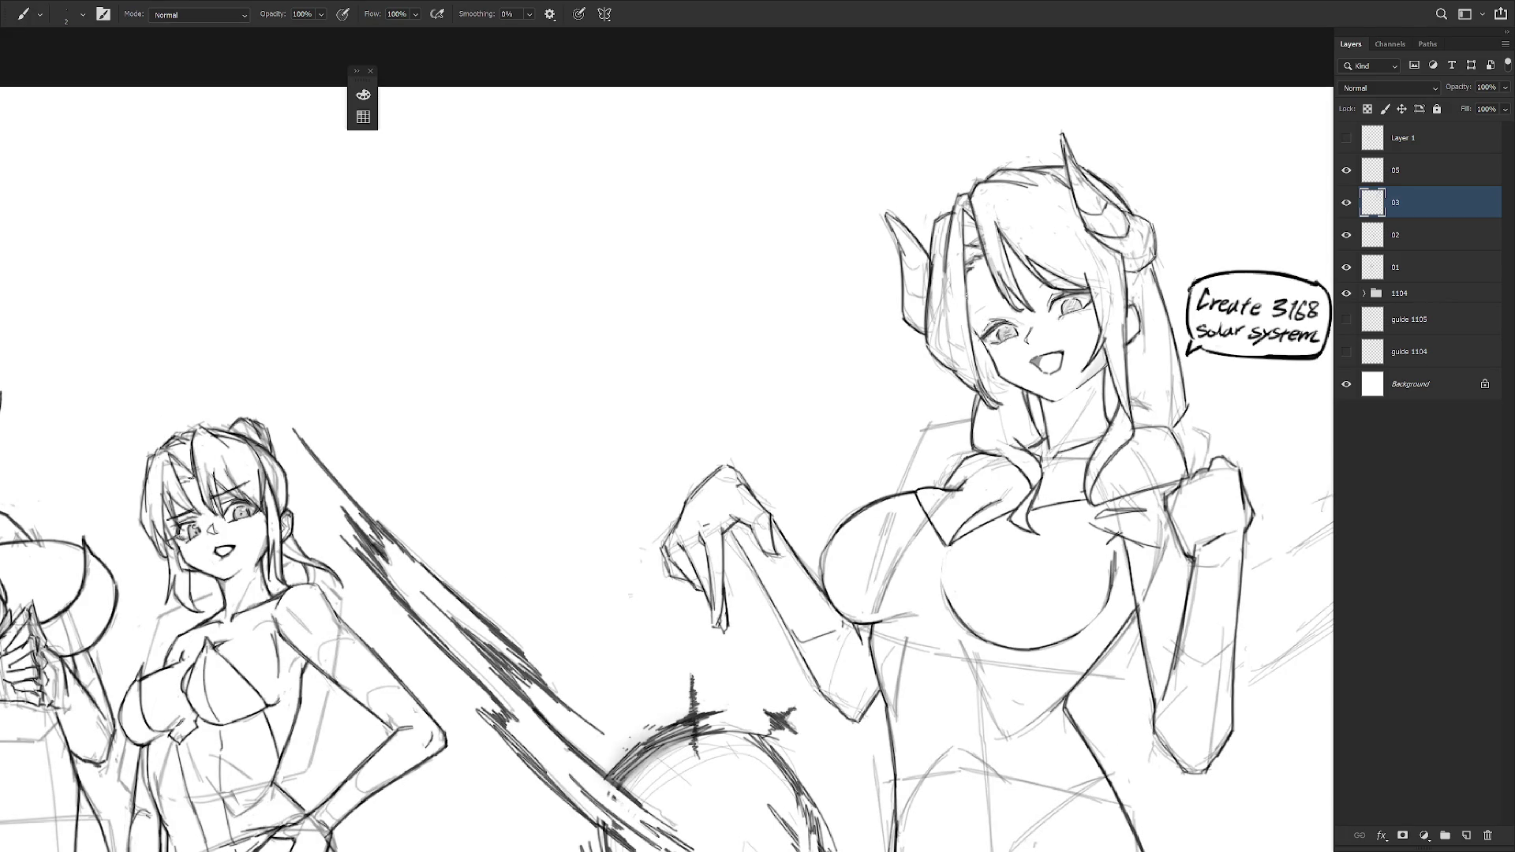
{"action": "scroll", "coordinate": [977, 336], "scroll_direction": "down", "scroll_amount": 2, "text": "alt"}
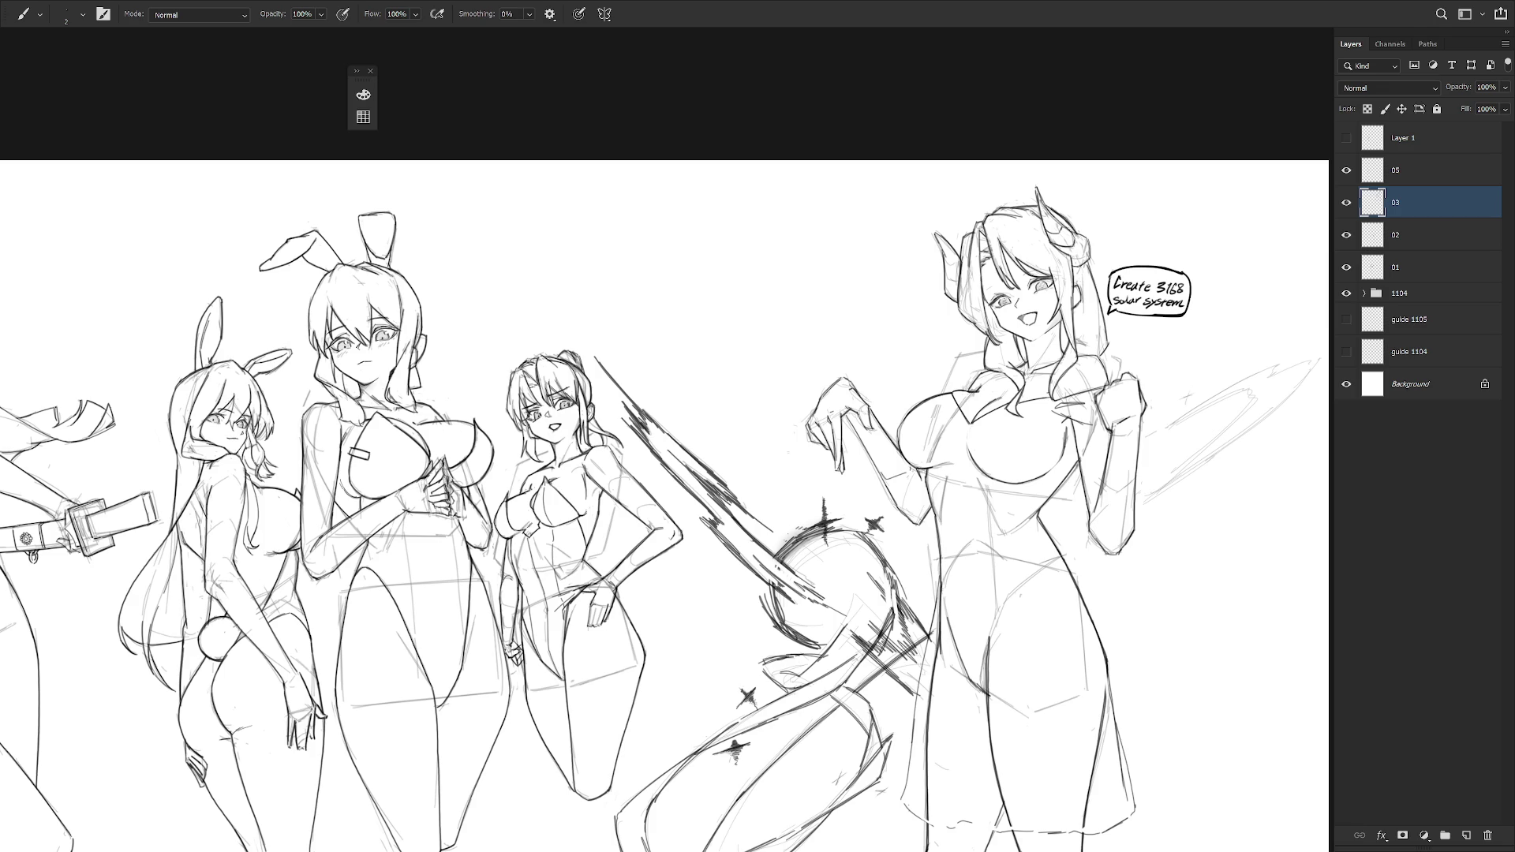
{"action": "key", "text": "ctrl+minus"}
{"action": "key", "text": "ctrl+minus"}
- Mirror the view and ink darker lines along the wing's outer edge and lower lines
{"action": "key", "text": "h"}
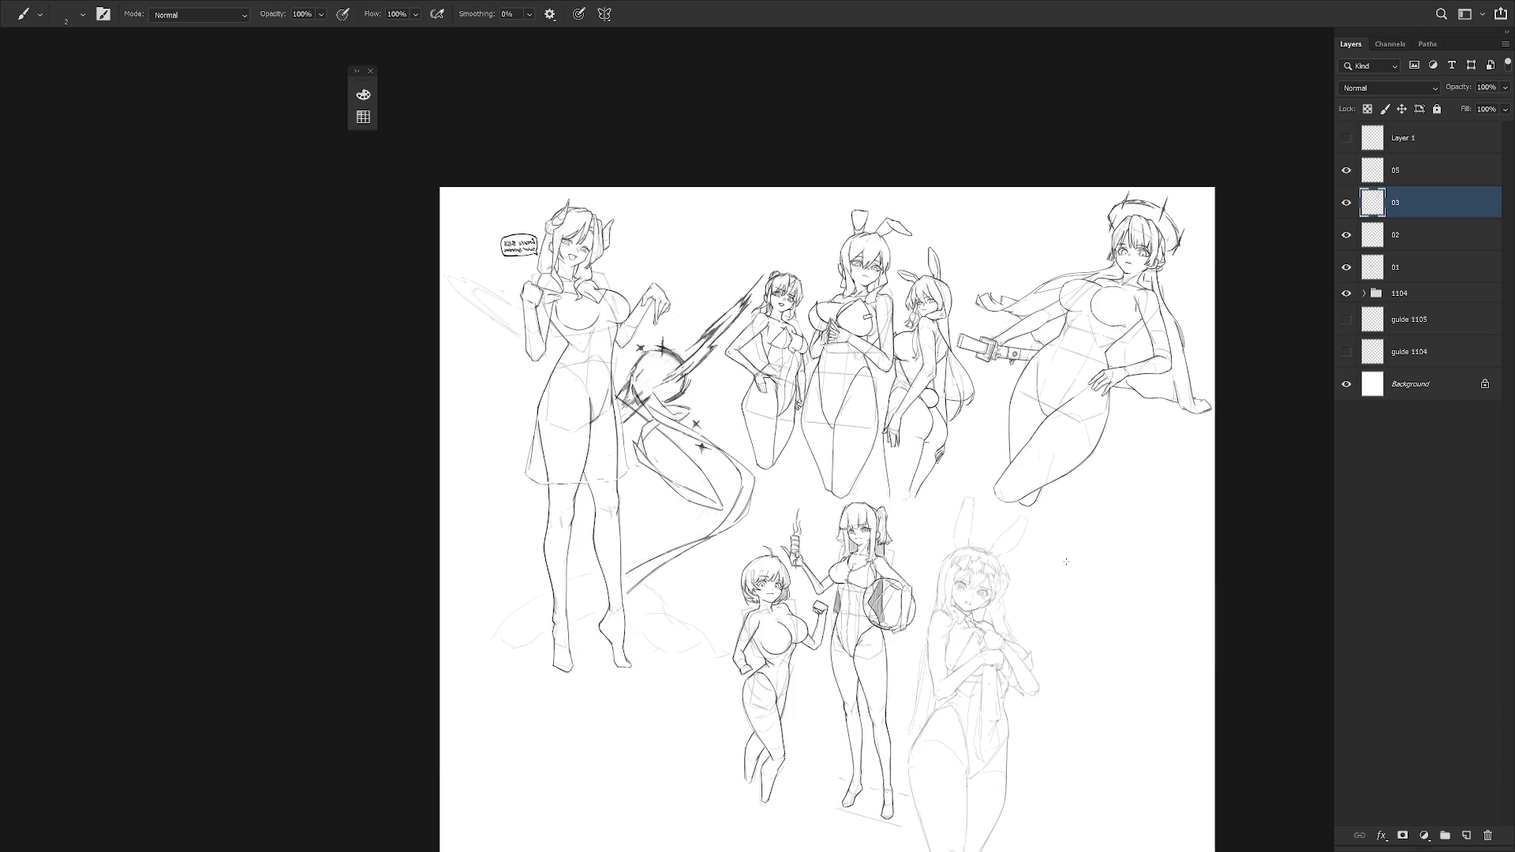
{"action": "scroll", "coordinate": [882, 520], "scroll_direction": "left", "scroll_amount": 3}
{"action": "scroll", "coordinate": [718, 427], "scroll_direction": "up", "scroll_amount": 2}
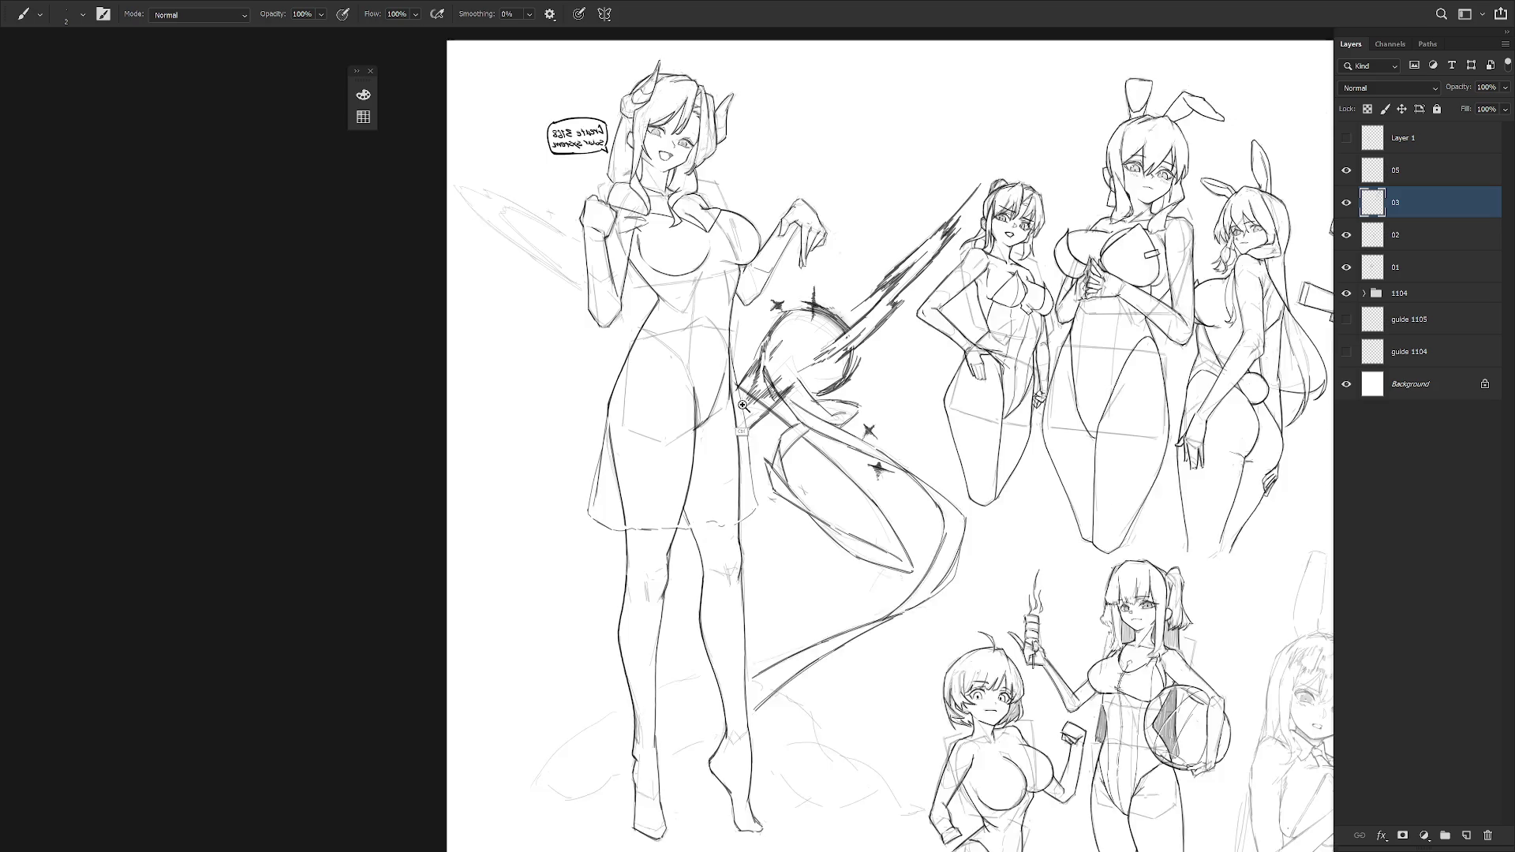
{"action": "scroll", "coordinate": [788, 537], "scroll_direction": "up", "scroll_amount": 2}
{"action": "scroll", "coordinate": [788, 537], "scroll_direction": "left", "scroll_amount": 1}
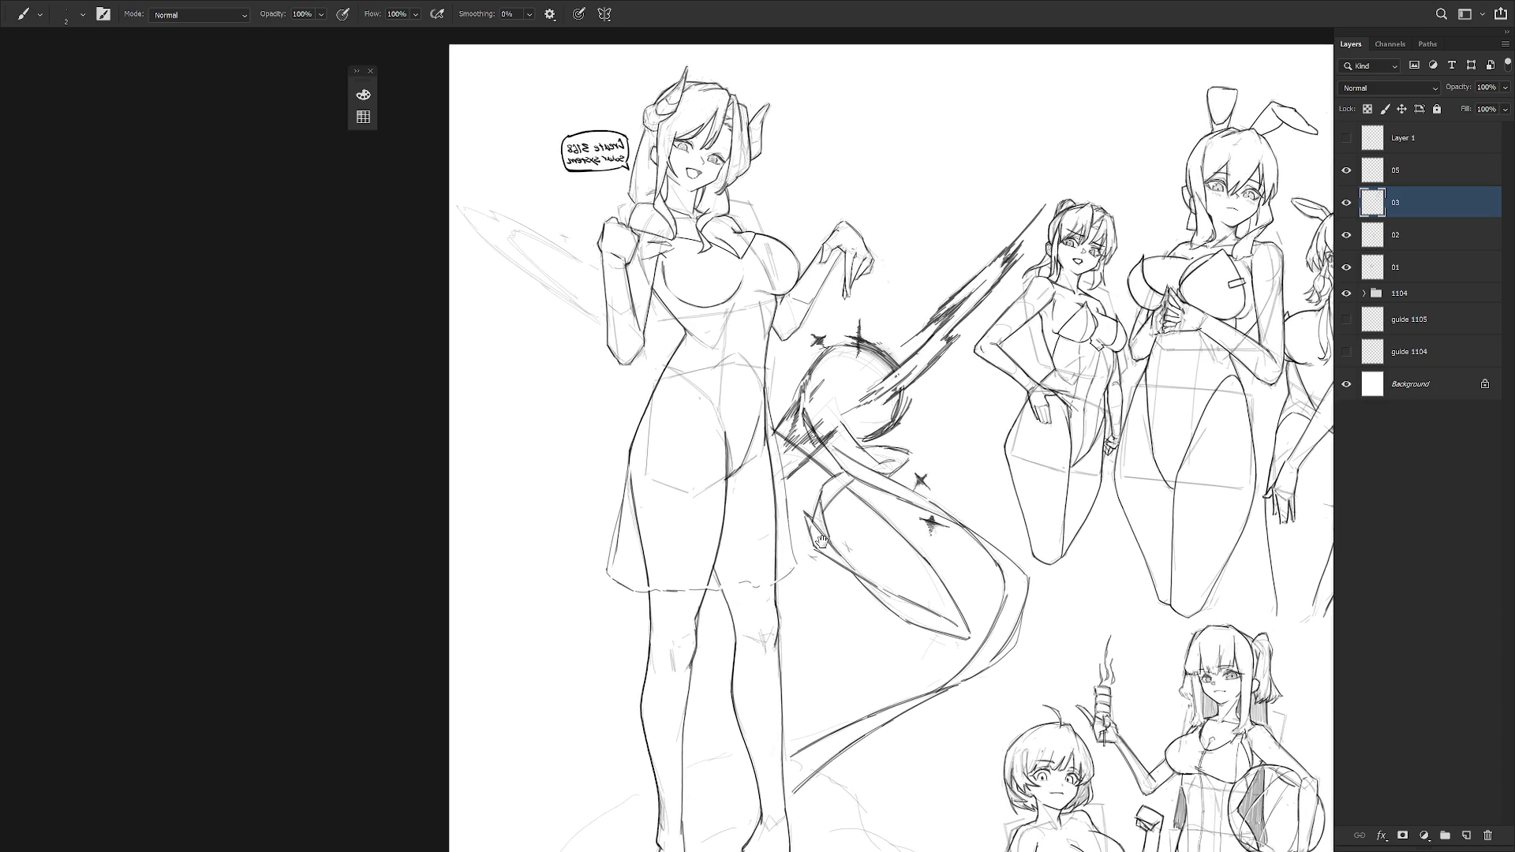
{"action": "mouse_move", "coordinate": [973, 481]}
{"action": "left_mouse_down"}
{"action": "mouse_move", "coordinate": [993, 510]}
{"action": "mouse_move", "coordinate": [1050, 491]}
{"action": "mouse_move", "coordinate": [692, 163]}
{"action": "mouse_move", "coordinate": [715, 243]}
{"action": "left_mouse_up"}
{"action": "left_click_drag", "start_coordinate": [707, 187], "coordinate": [749, 332]}
{"action": "key", "text": "ctrl+z"}
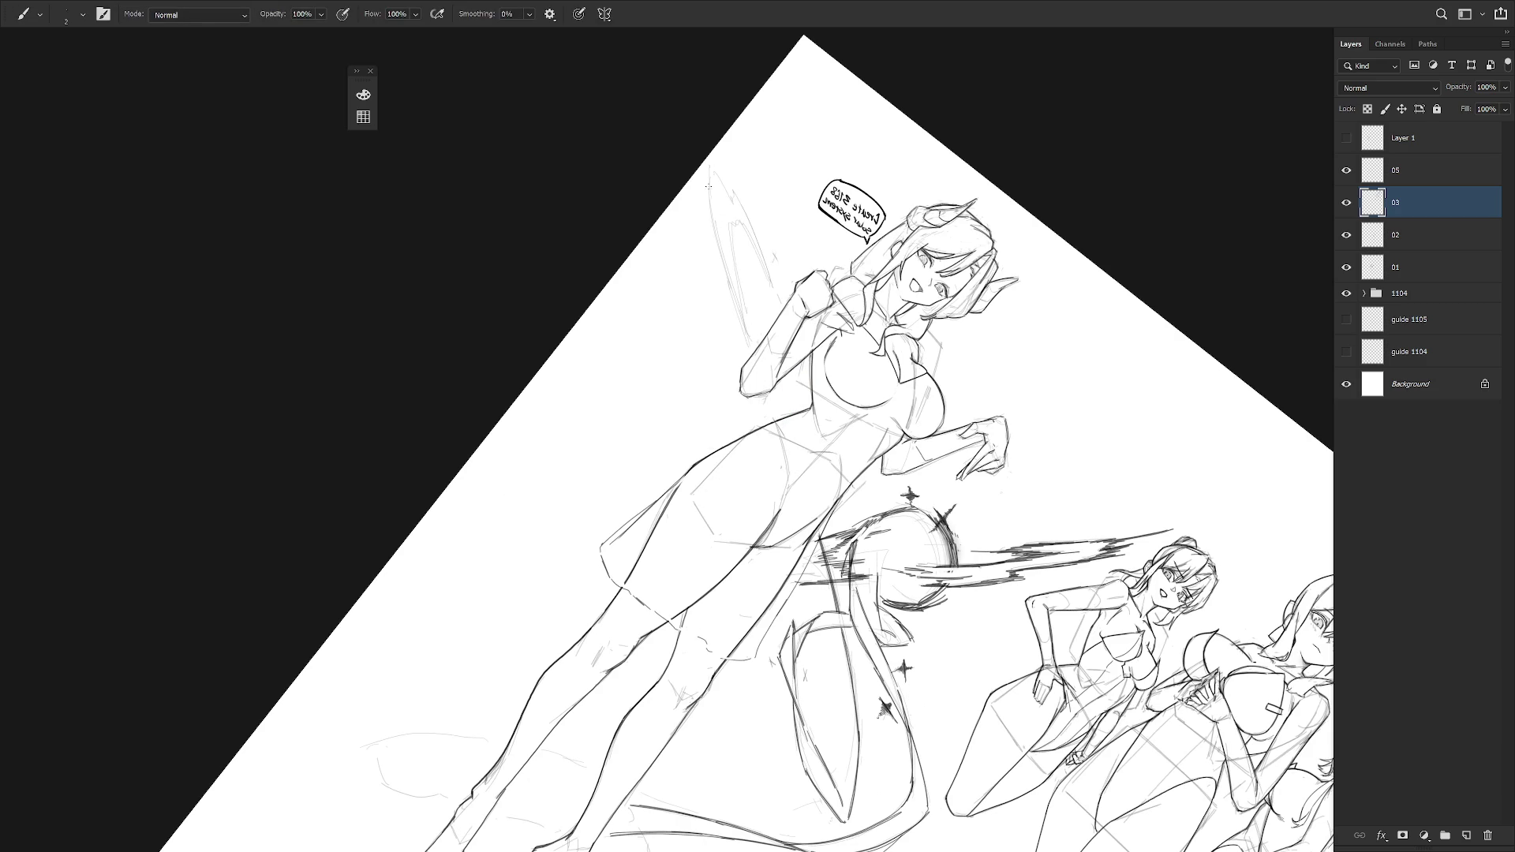
{"action": "left_click_drag", "start_coordinate": [710, 170], "coordinate": [745, 339]}
{"action": "left_click_drag", "start_coordinate": [721, 245], "coordinate": [736, 303]}
{"action": "left_click_drag", "start_coordinate": [732, 293], "coordinate": [793, 445]}
{"action": "key", "text": "ctrl+z"}
{"action": "key", "text": "ctrl+z"}
{"action": "key", "text": "ctrl+shift+z"}
{"action": "key", "text": "ctrl+shift+z"}
{"action": "key", "text": "ctrl+shift+z"}
- Darken the wing's inner edge and tip, redrawing one partly erased stroke
{"action": "left_click_drag", "start_coordinate": [741, 294], "coordinate": [759, 394]}
{"action": "left_click_drag", "start_coordinate": [746, 336], "coordinate": [787, 479]}
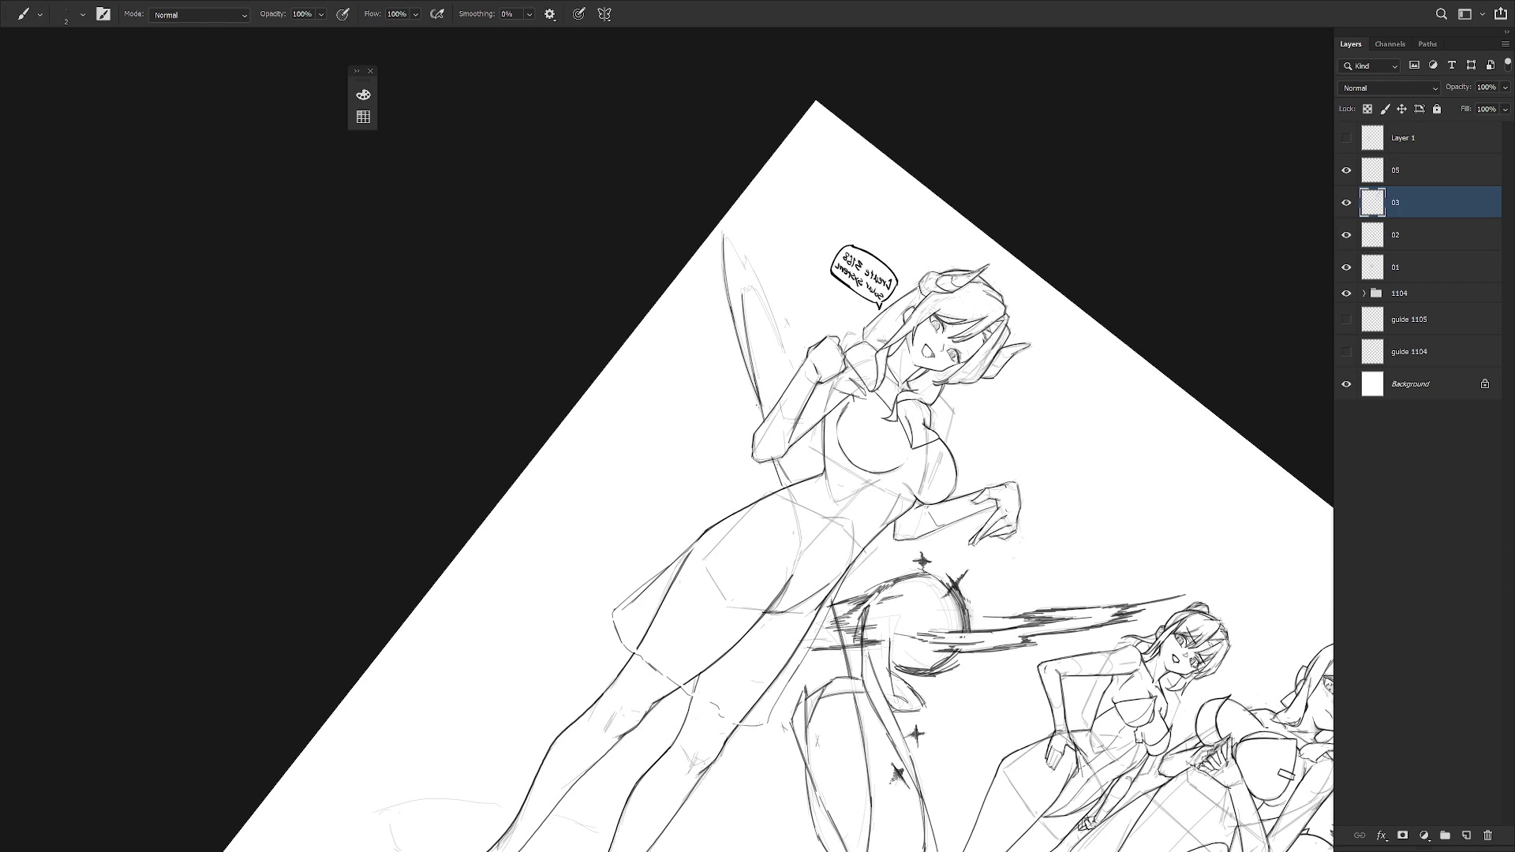
{"action": "key", "text": "e"}
{"action": "left_click_drag", "start_coordinate": [750, 359], "coordinate": [767, 422]}
{"action": "key", "text": "b"}
{"action": "left_click_drag", "start_coordinate": [745, 352], "coordinate": [762, 417]}
{"action": "mouse_move", "coordinate": [743, 294]}
{"action": "left_mouse_down"}
{"action": "mouse_move", "coordinate": [748, 279]}
{"action": "mouse_move", "coordinate": [783, 353]}
{"action": "left_mouse_up"}
{"action": "left_click_drag", "start_coordinate": [753, 277], "coordinate": [789, 364]}
{"action": "left_click_drag", "start_coordinate": [766, 305], "coordinate": [796, 371]}
- Darken the wing's upper inner edge, then return to an upright, unmirrored full view
{"action": "key", "text": "e"}
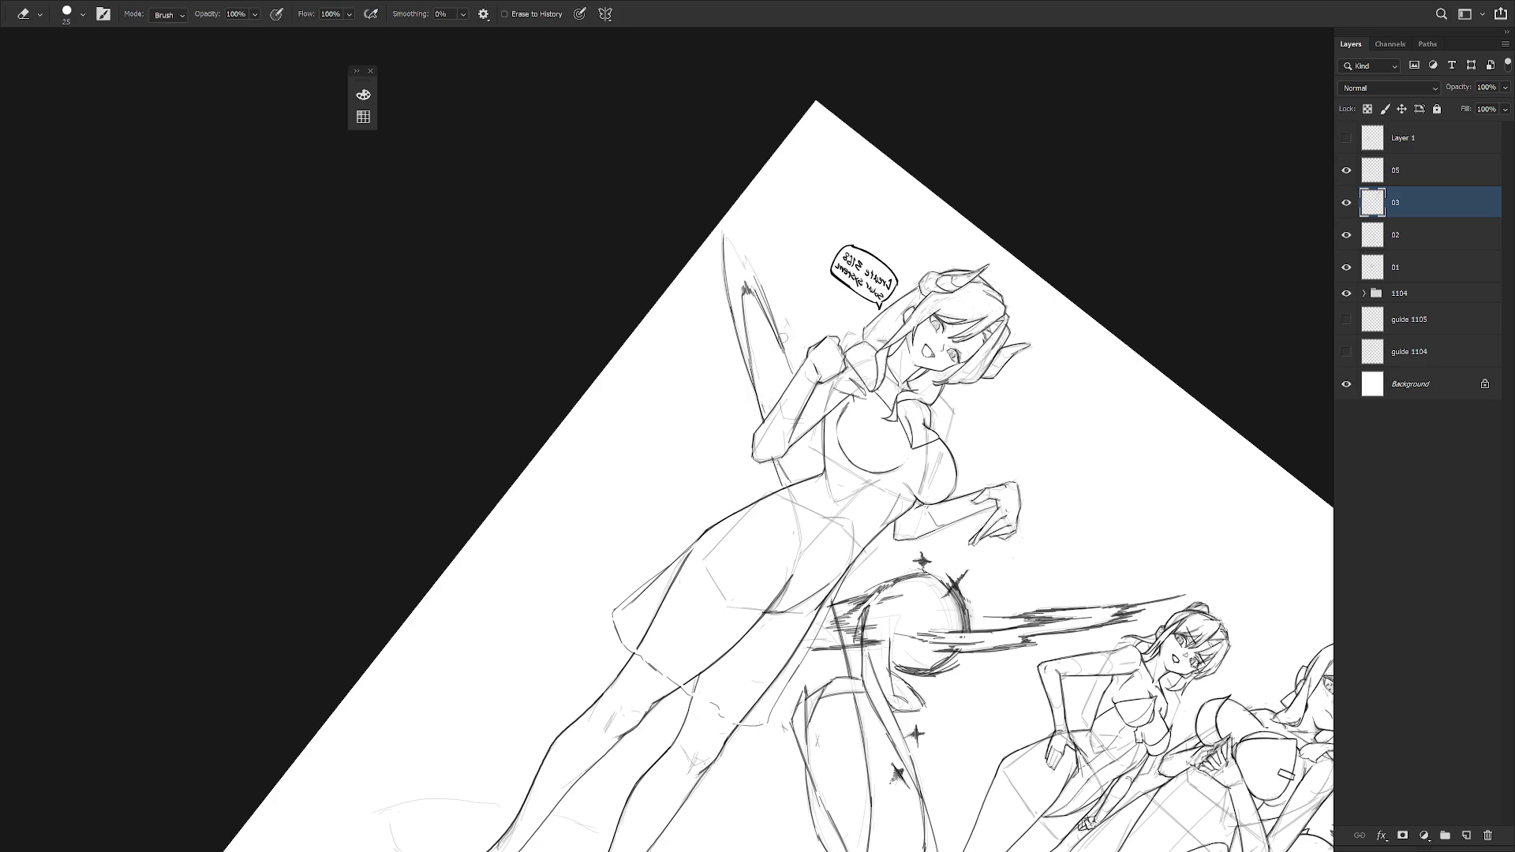
{"action": "key", "text": "b"}
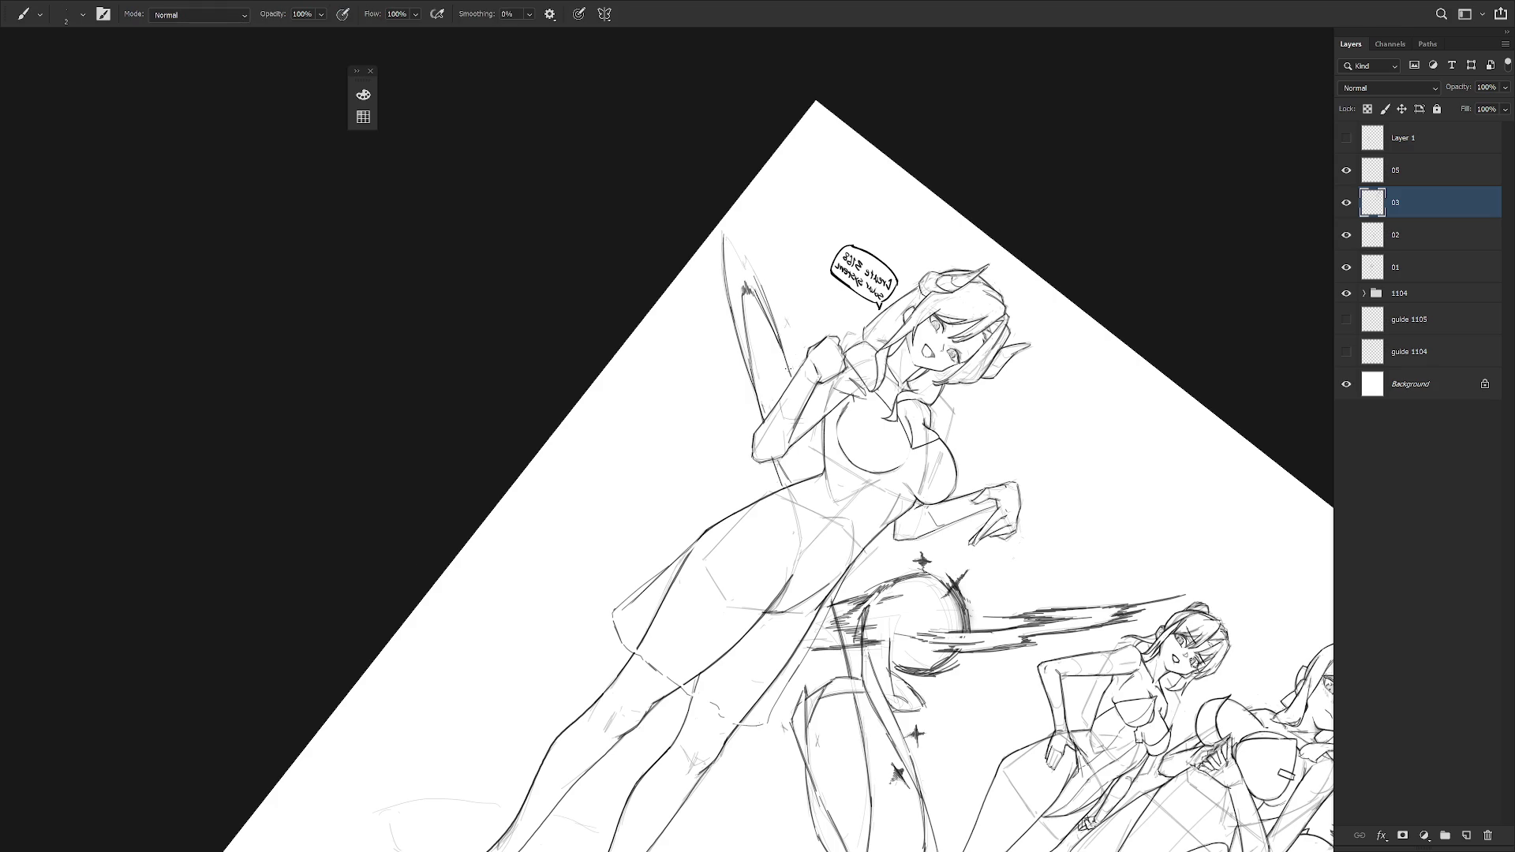
{"action": "left_click_drag", "start_coordinate": [788, 357], "coordinate": [794, 370]}
{"action": "left_click_drag", "start_coordinate": [724, 234], "coordinate": [770, 311]}
{"action": "key", "text": "Escape"}
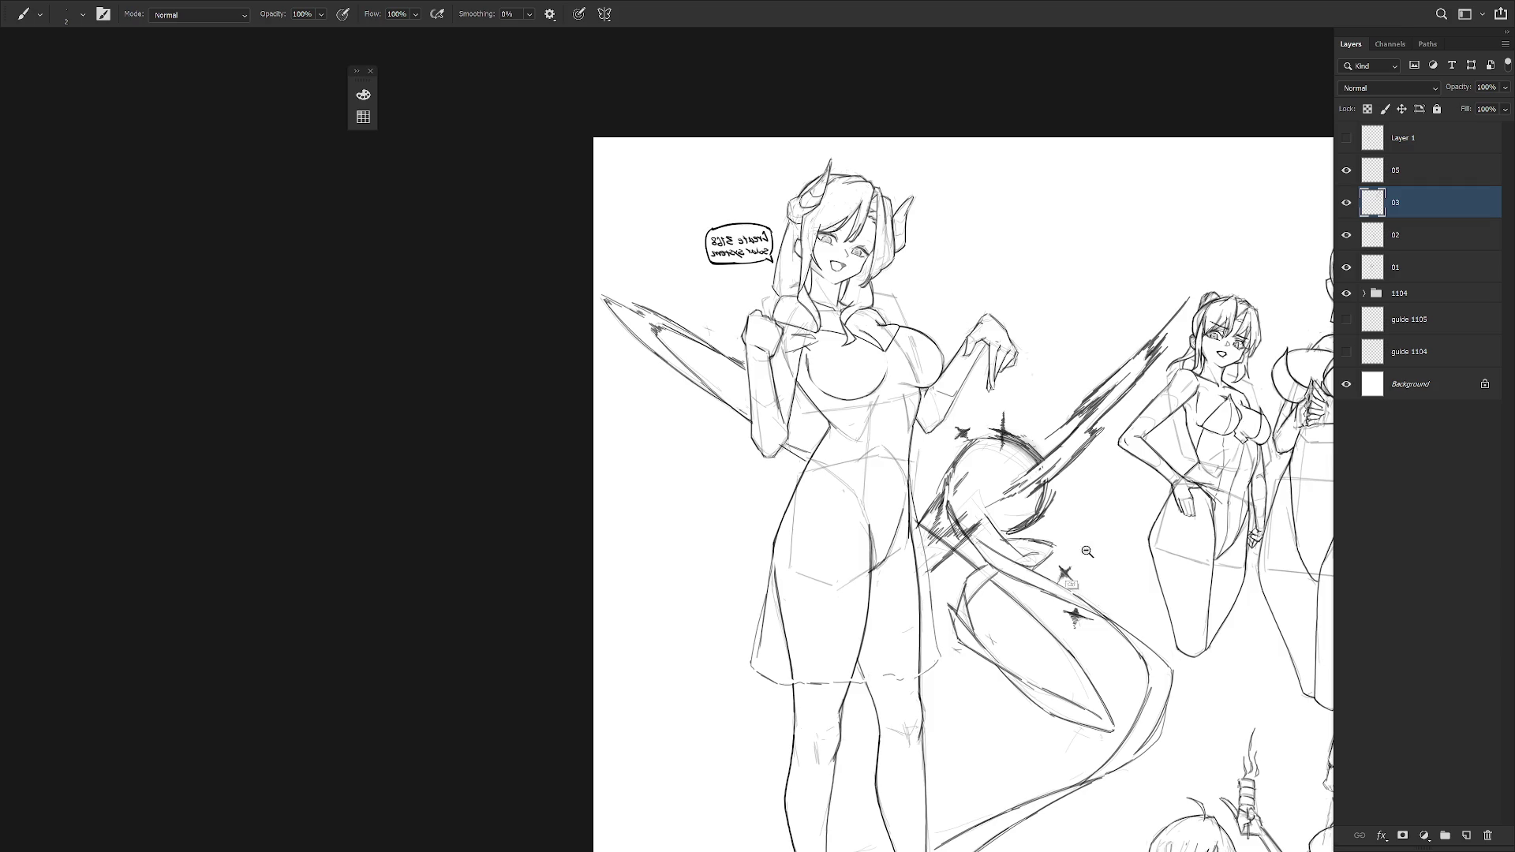
{"action": "left_click", "coordinate": [1089, 552], "text": "ctrl+alt"}
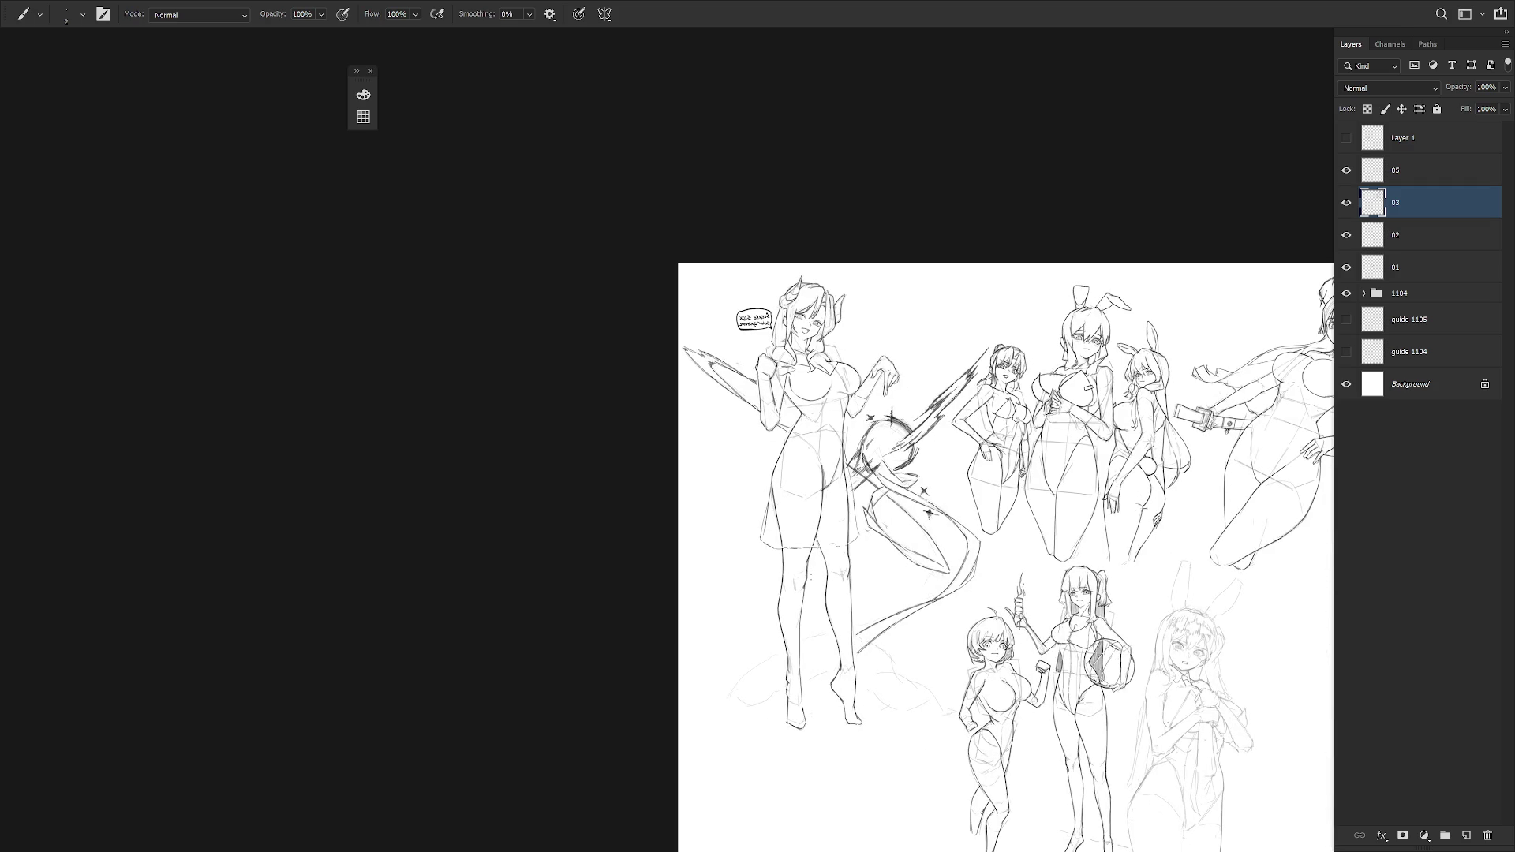
{"action": "key", "text": "ctrl+shift+h"}
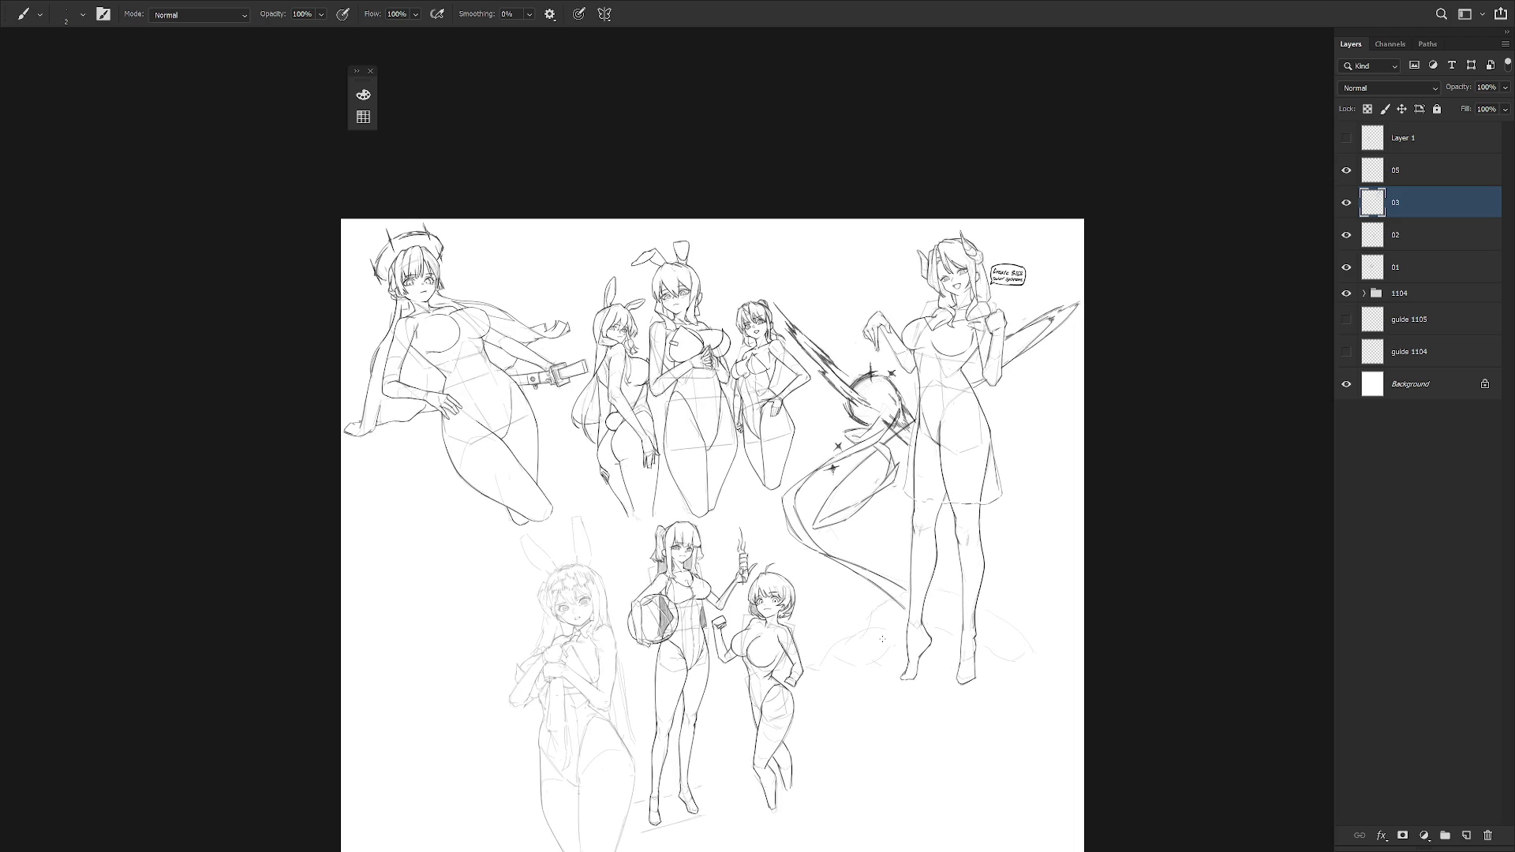
- Show the shaded bunny-girl layer and erase stray lines near her arm on Layer 1
{"action": "scroll", "coordinate": [882, 638], "scroll_direction": "up", "scroll_amount": 5}
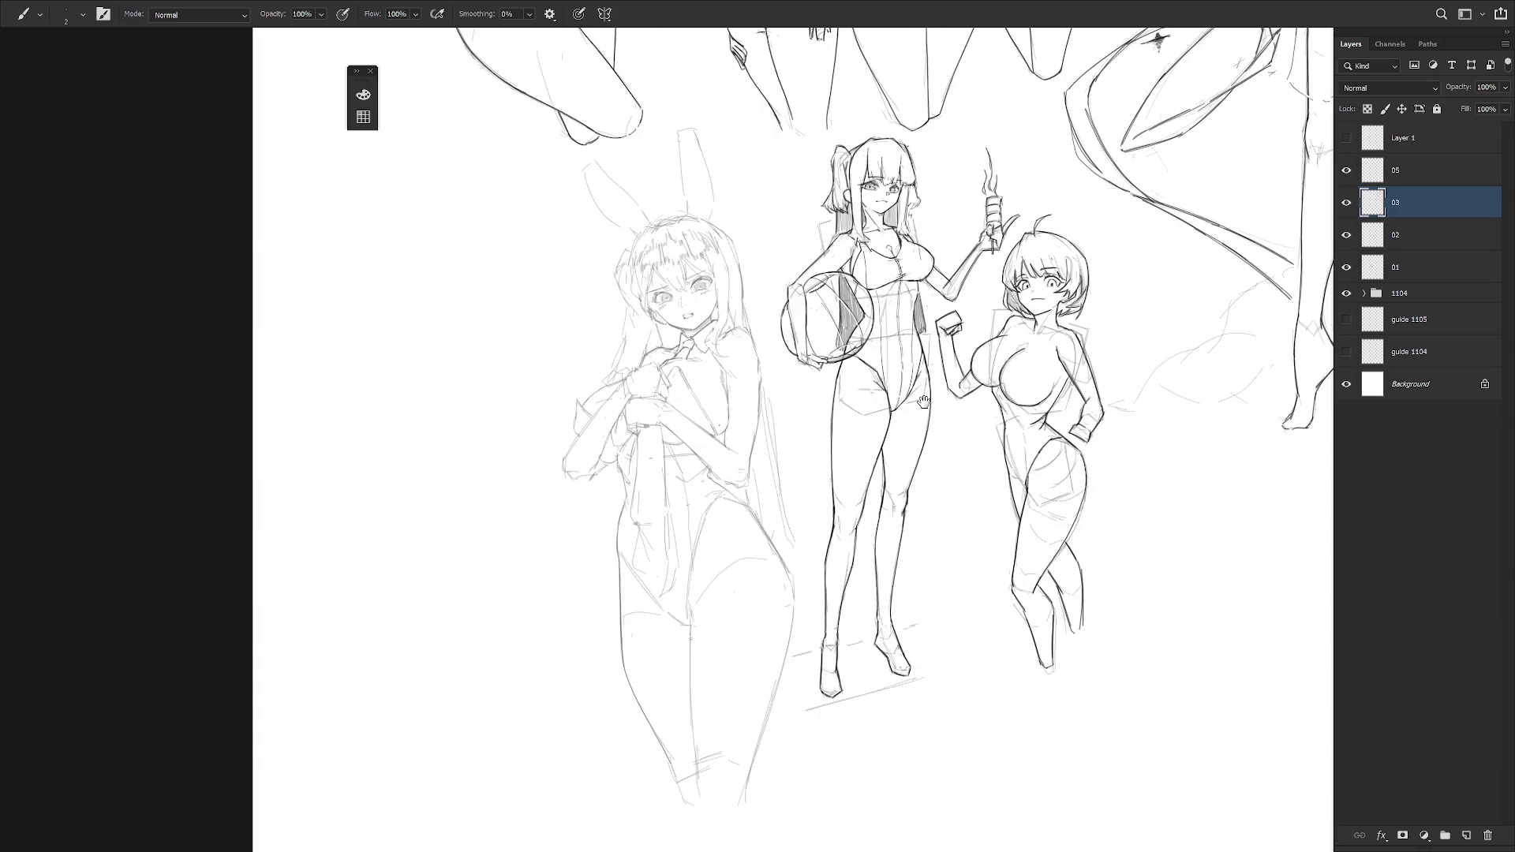
{"action": "left_click", "coordinate": [1347, 138]}
{"action": "left_click", "coordinate": [1405, 139]}
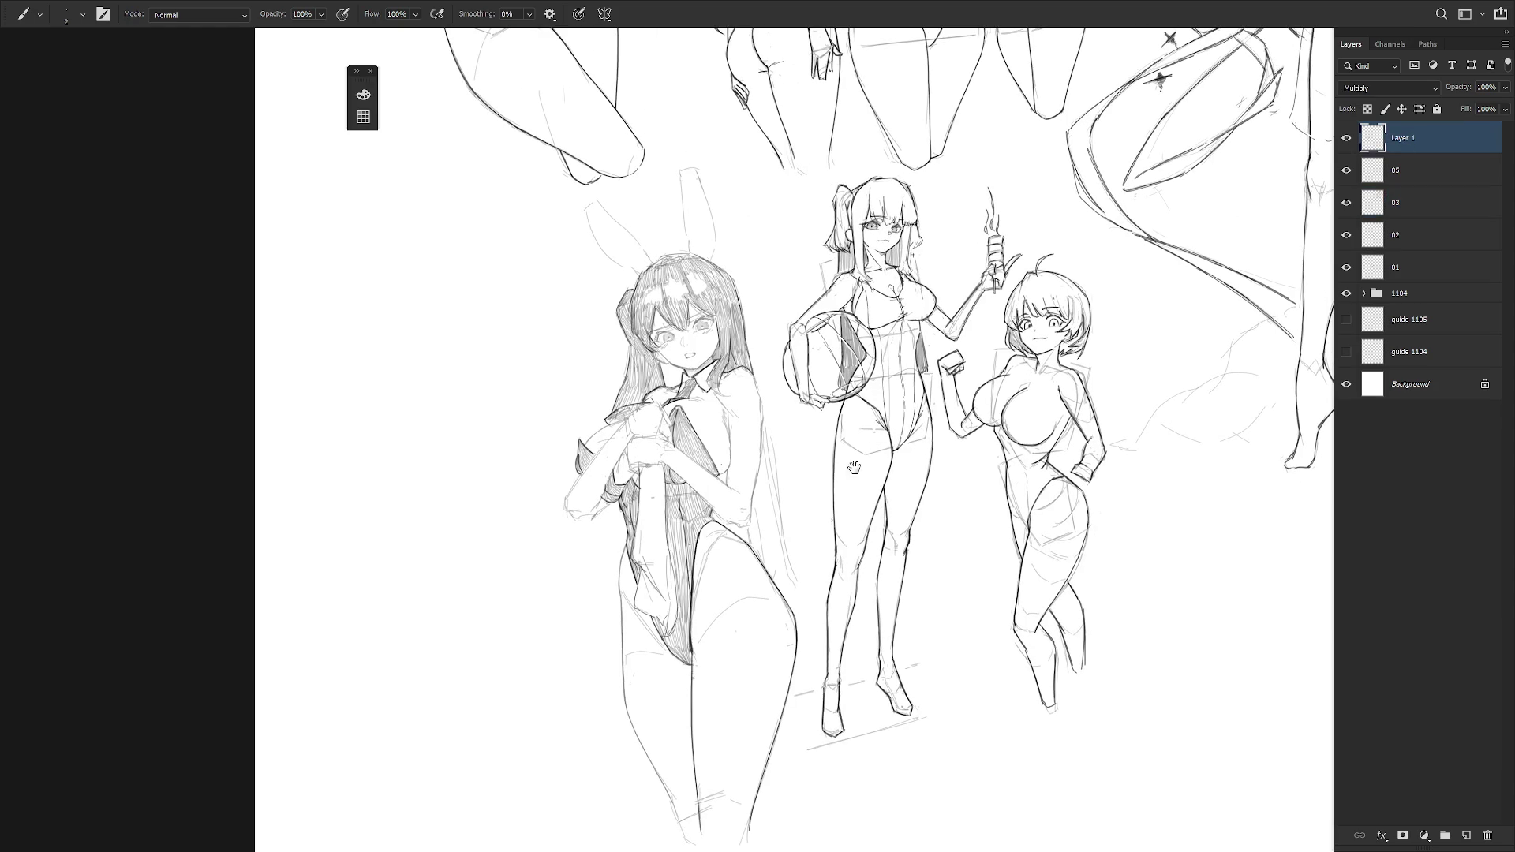
{"action": "left_click_drag", "start_coordinate": [659, 461], "coordinate": [730, 390]}
{"action": "scroll", "coordinate": [731, 390], "scroll_direction": "up", "scroll_amount": 2}
{"action": "key", "text": "e"}
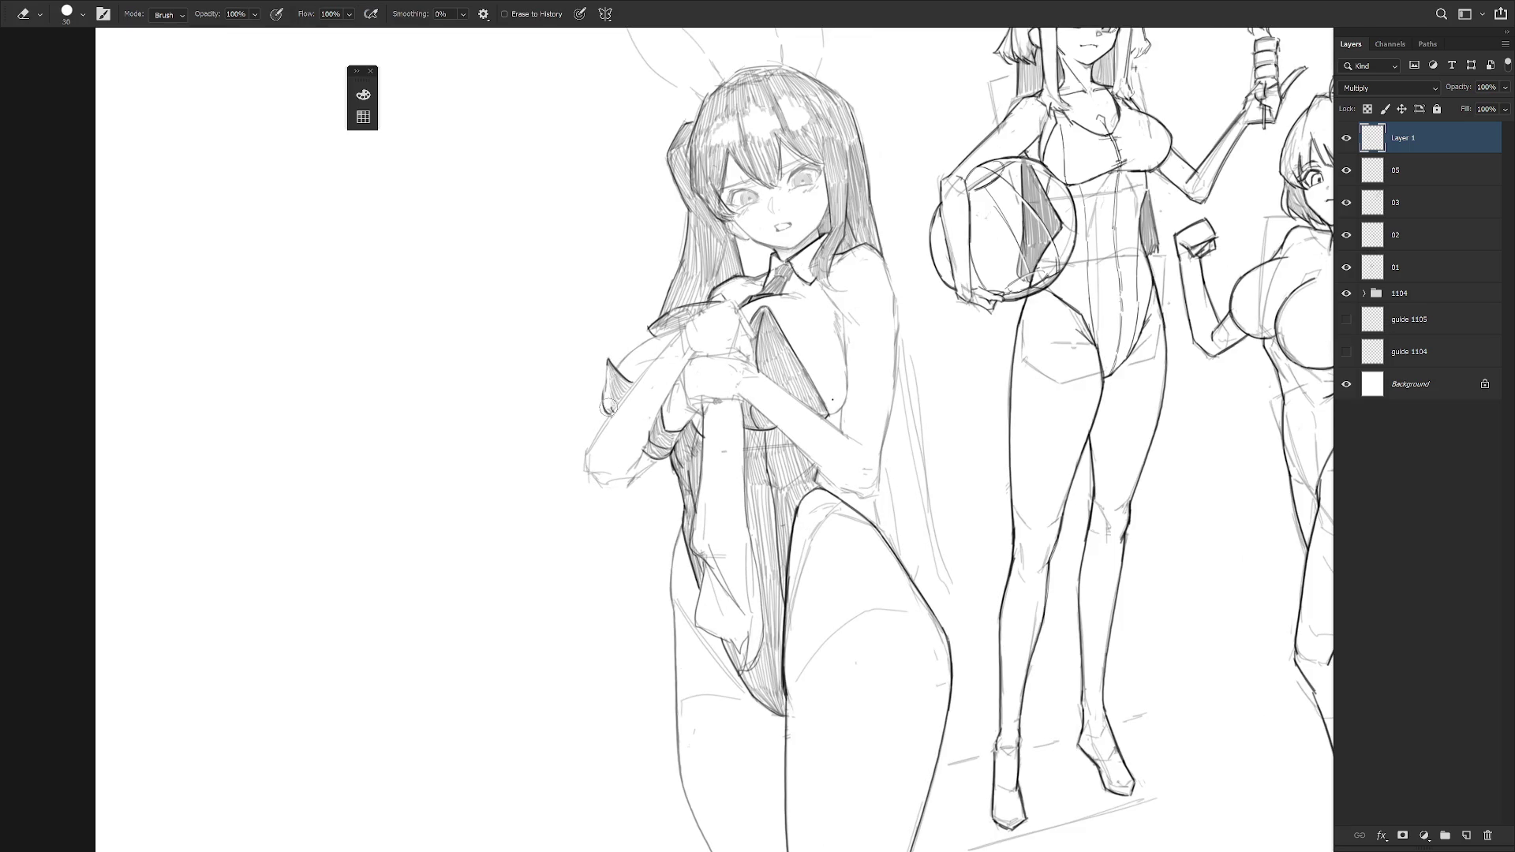
{"action": "left_click_drag", "start_coordinate": [618, 406], "coordinate": [628, 393]}
{"action": "scroll", "coordinate": [892, 460], "scroll_direction": "down", "scroll_amount": 2}
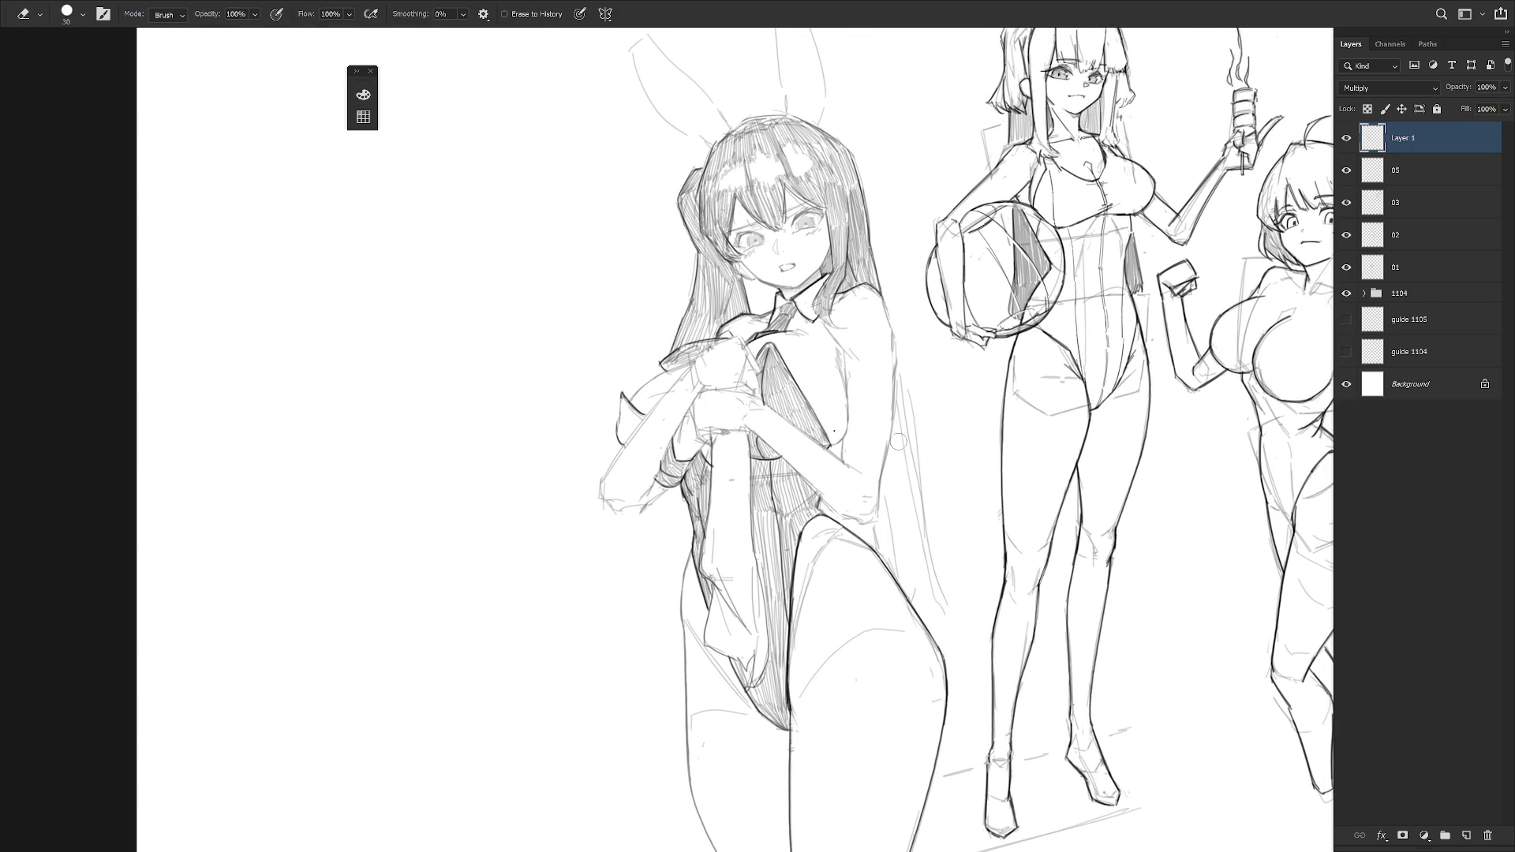
{"action": "scroll", "coordinate": [955, 422], "scroll_direction": "down", "scroll_amount": 2}
- Hide the shaded layer and switch to the Brush on layer 05, checking its content
{"action": "left_click", "coordinate": [1347, 139]}
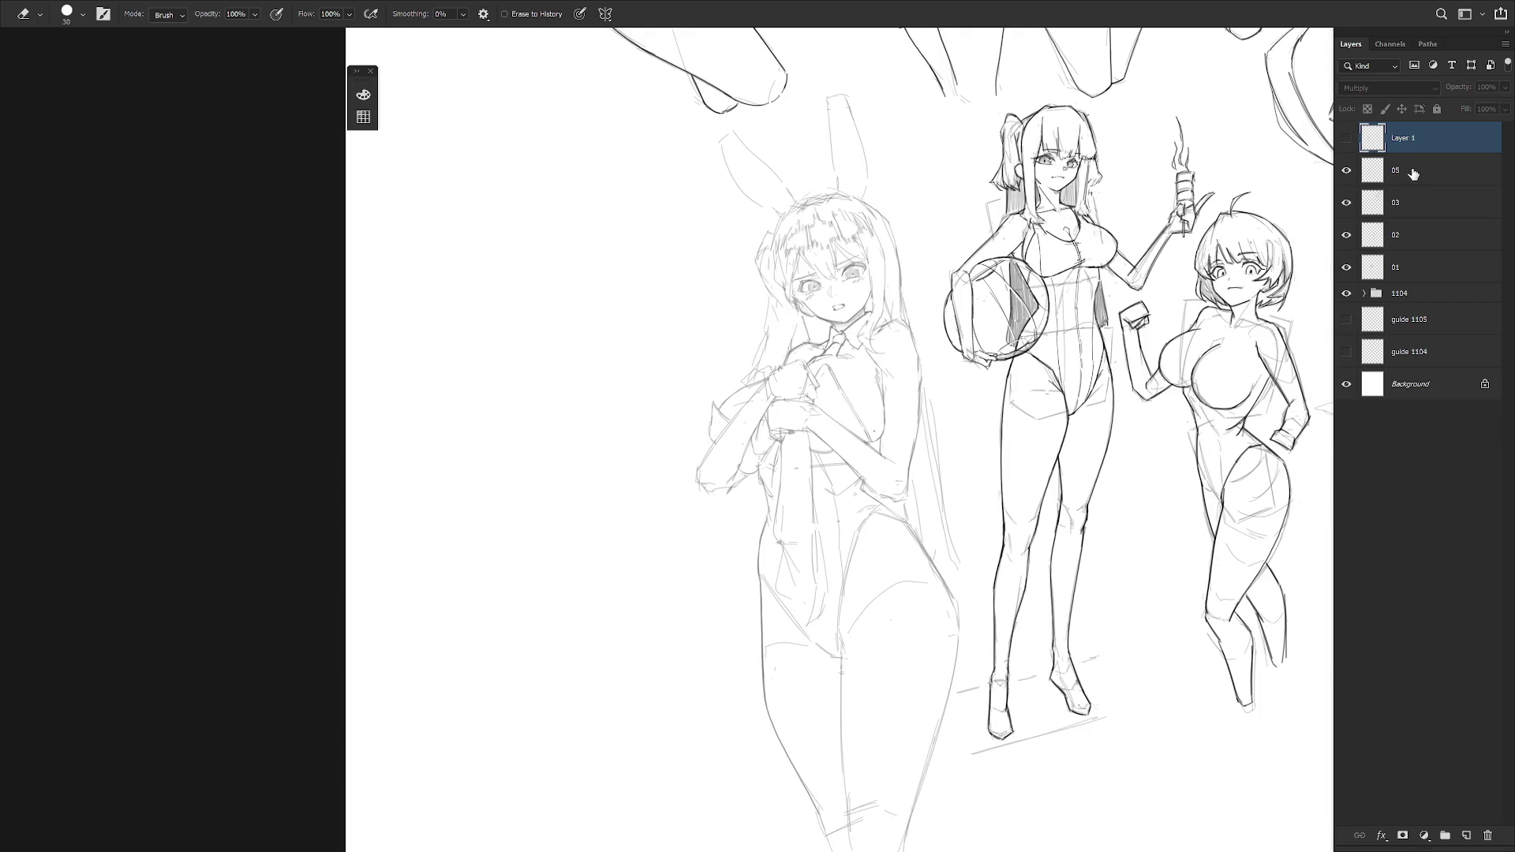
{"action": "left_click", "coordinate": [1408, 171]}
{"action": "key", "text": "b"}
{"action": "left_click", "coordinate": [1347, 171]}
{"action": "left_click", "coordinate": [1347, 171]}
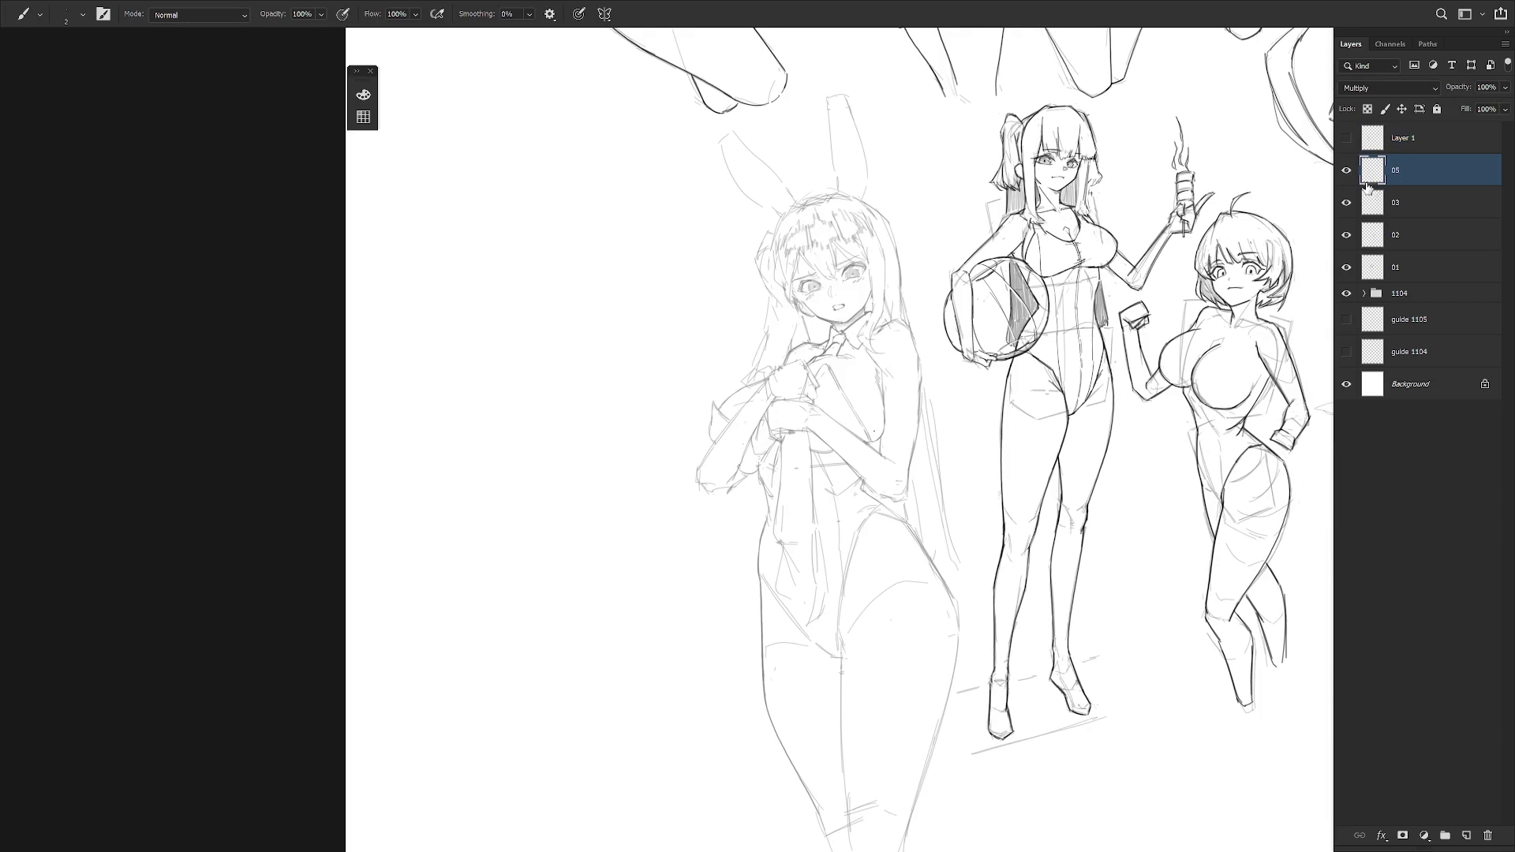
{"action": "left_click_drag", "start_coordinate": [895, 440], "coordinate": [876, 414]}
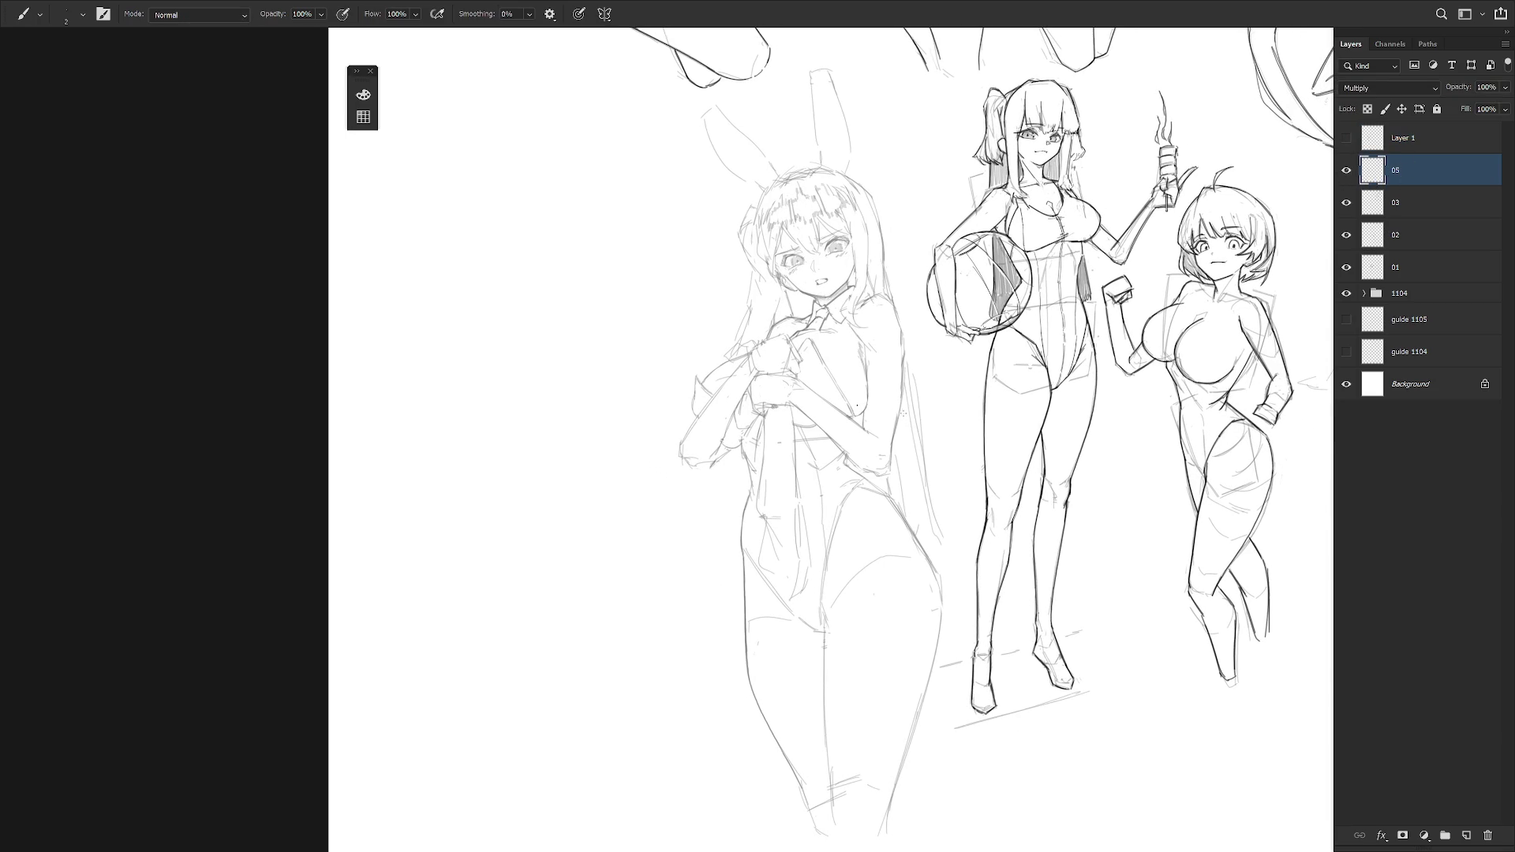
{"action": "scroll", "coordinate": [868, 285], "scroll_direction": "up", "scroll_amount": 5}
- Try and undo several darker strokes along the bunny girl's shoulder and back outline
{"action": "mouse_move", "coordinate": [851, 330]}
{"action": "left_mouse_down"}
{"action": "mouse_move", "coordinate": [915, 301]}
{"action": "mouse_move", "coordinate": [863, 331]}
{"action": "mouse_move", "coordinate": [873, 402]}
{"action": "left_mouse_up"}
{"action": "scroll", "coordinate": [762, 308], "scroll_direction": "down", "scroll_amount": 3}
{"action": "key", "text": "ctrl+z"}
{"action": "key", "text": "ctrl+z"}
{"action": "left_click_drag", "start_coordinate": [860, 322], "coordinate": [872, 374]}
{"action": "mouse_move", "coordinate": [863, 333]}
{"action": "left_mouse_down"}
{"action": "mouse_move", "coordinate": [875, 391]}
{"action": "mouse_move", "coordinate": [862, 492]}
{"action": "left_mouse_up"}
{"action": "key", "text": "ctrl+z"}
{"action": "left_click_drag", "start_coordinate": [875, 380], "coordinate": [871, 425]}
{"action": "key", "text": "ctrl+z"}
{"action": "left_click_drag", "start_coordinate": [862, 324], "coordinate": [862, 502]}
{"action": "key", "text": "ctrl+z"}
- Draw a dark line down the bunny girl's back and test a stroke along her side
{"action": "left_click_drag", "start_coordinate": [875, 367], "coordinate": [860, 511]}
{"action": "left_click_drag", "start_coordinate": [875, 358], "coordinate": [856, 518]}
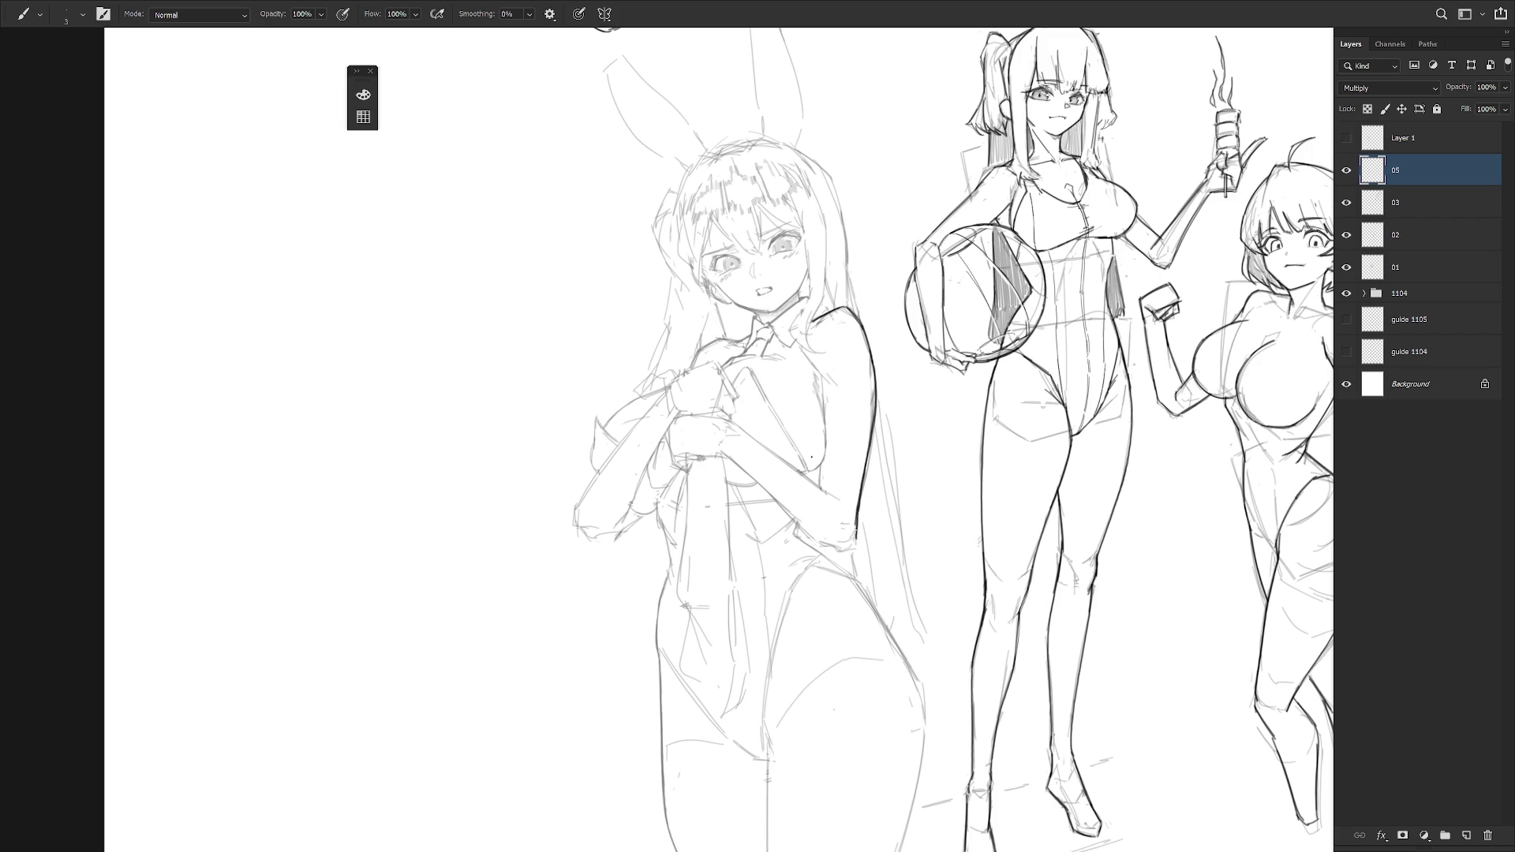
{"action": "scroll", "coordinate": [898, 410], "scroll_direction": "down", "scroll_amount": 2}
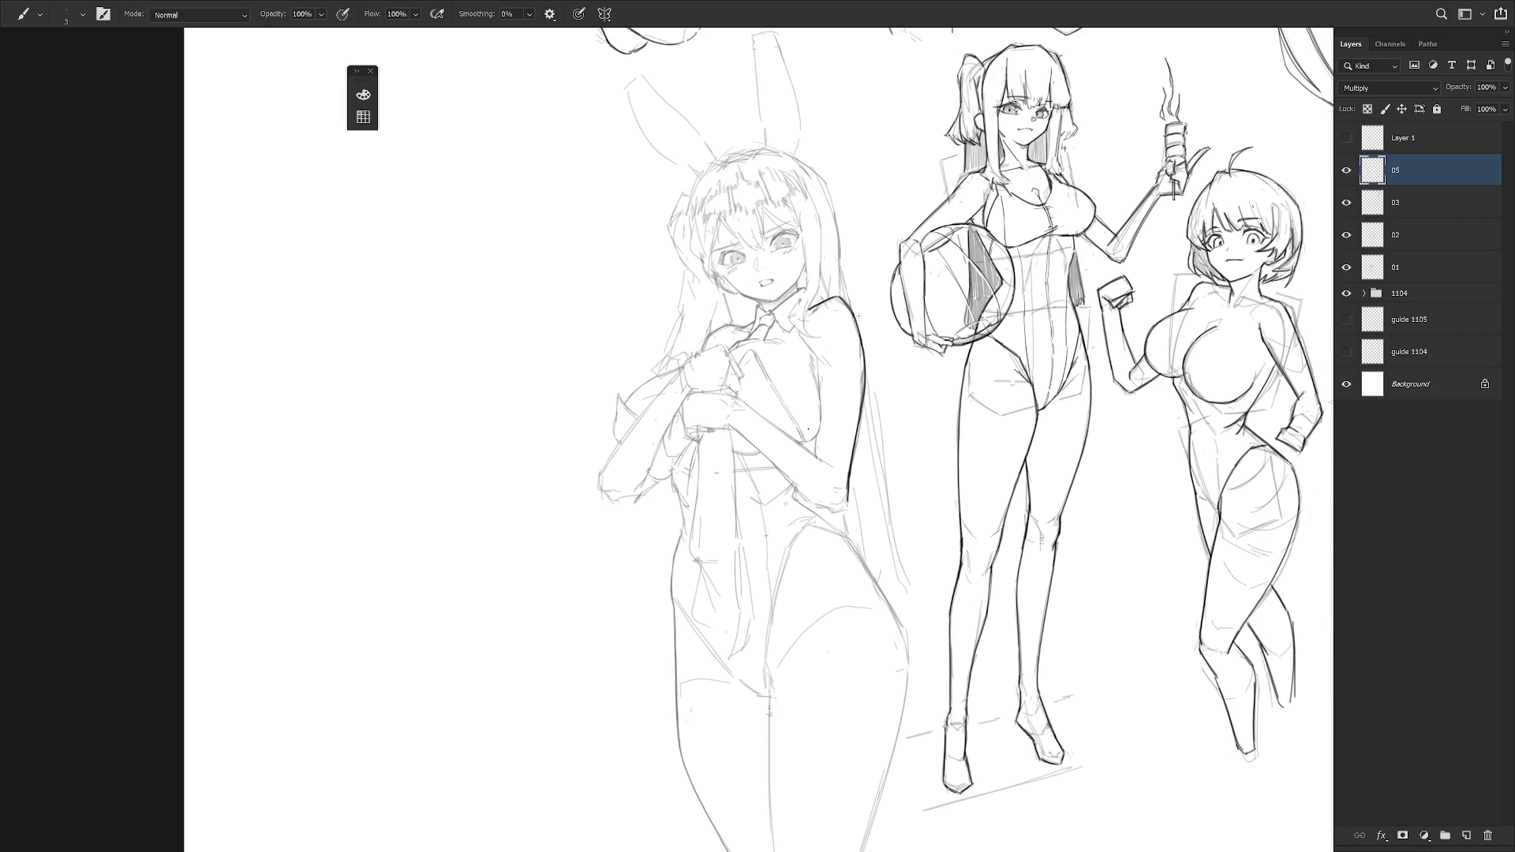
{"action": "left_click_drag", "start_coordinate": [817, 357], "coordinate": [817, 438]}
{"action": "key", "text": "ctrl+z"}
- Rotate the view, undo a trial collar line, and add a line on her shoulder
{"action": "left_click_drag", "start_coordinate": [848, 380], "coordinate": [744, 465]}
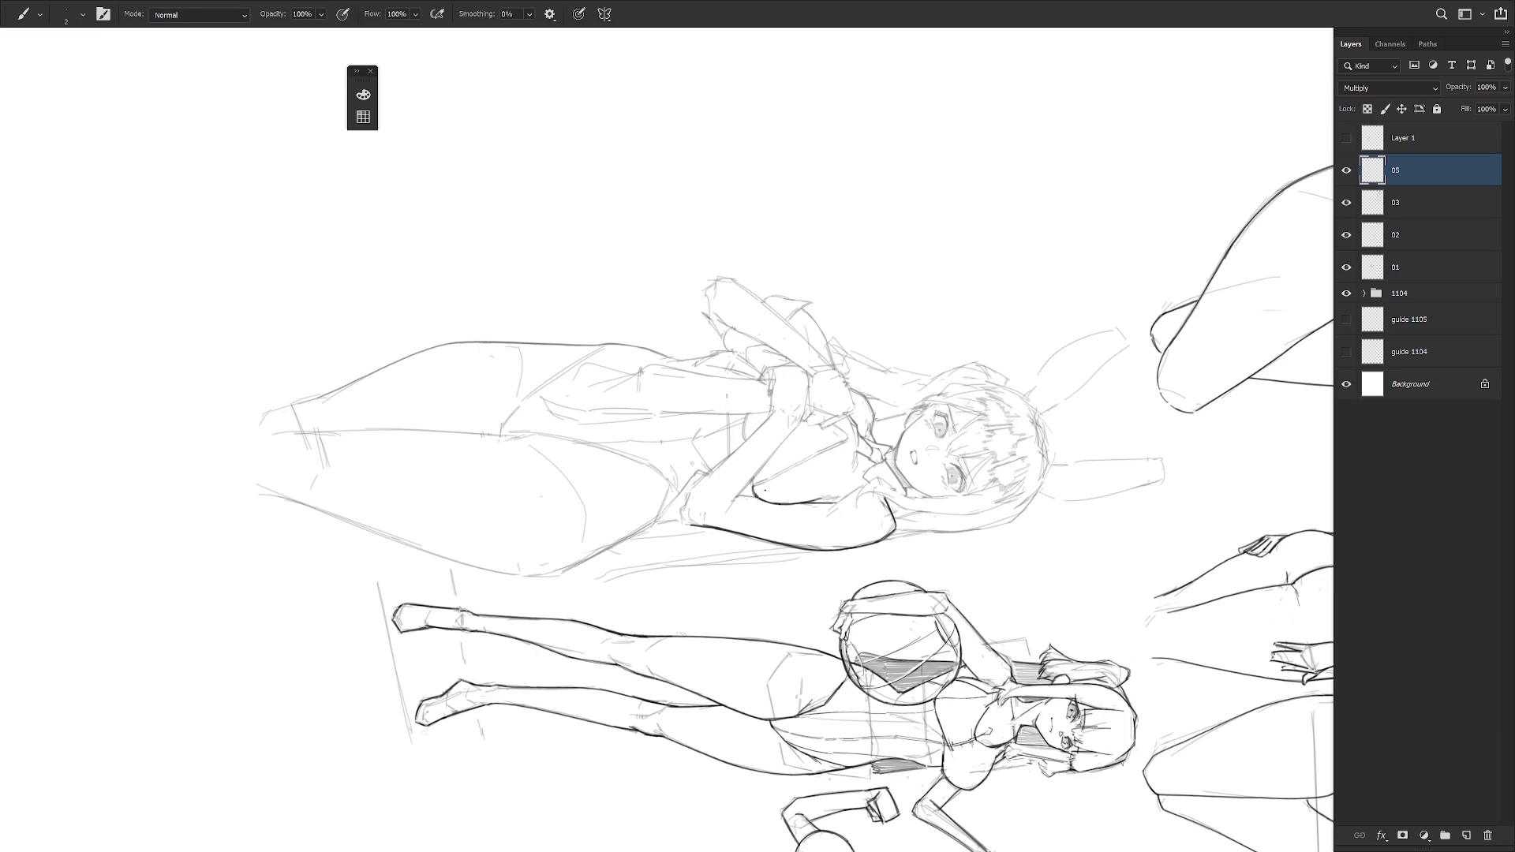
{"action": "left_click_drag", "start_coordinate": [773, 634], "coordinate": [947, 544]}
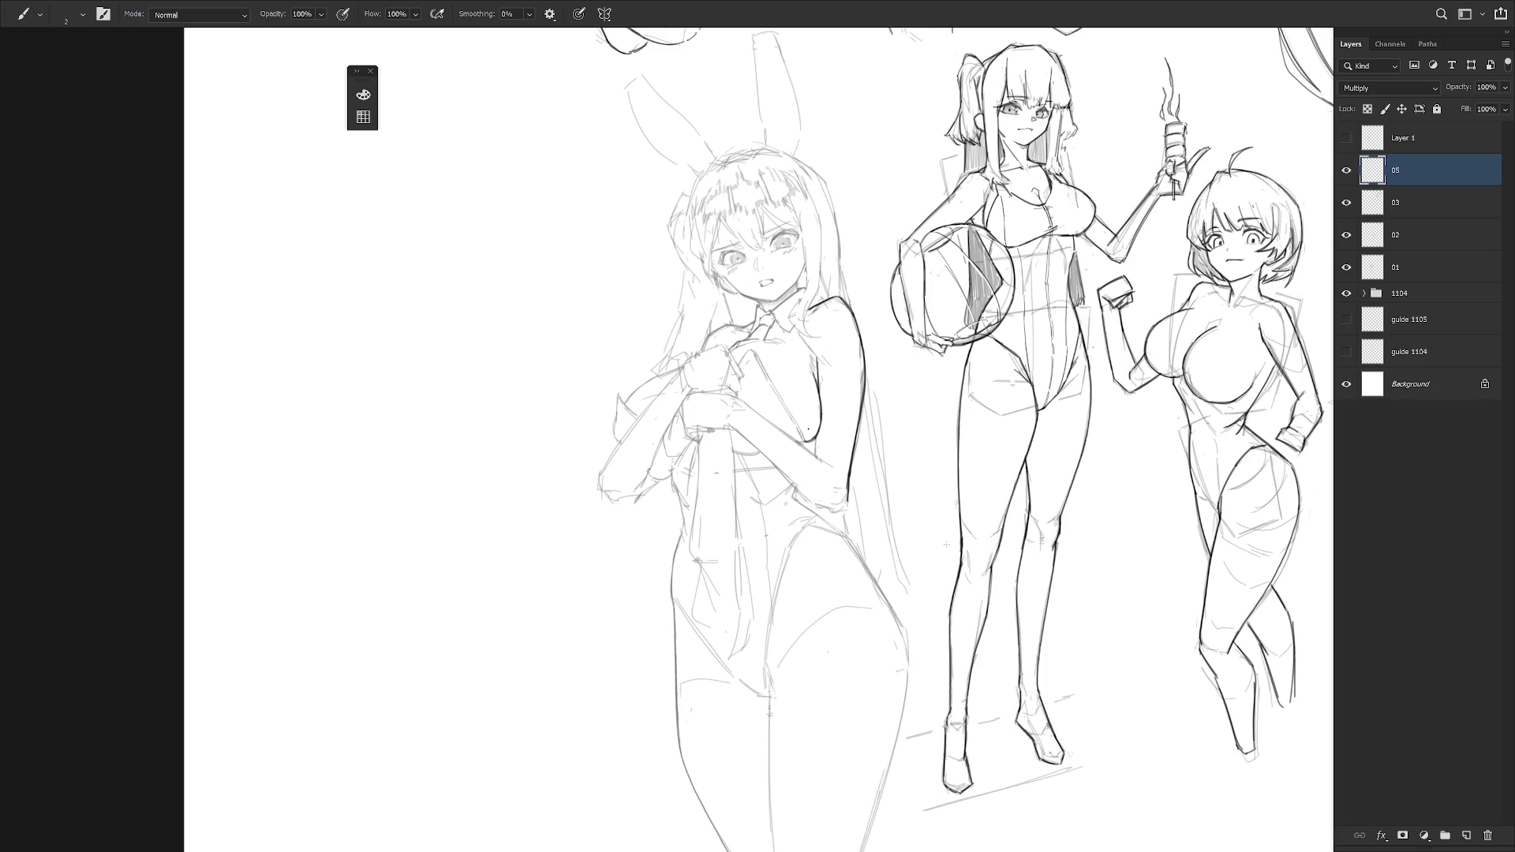
{"action": "left_click_drag", "start_coordinate": [937, 374], "coordinate": [979, 352]}
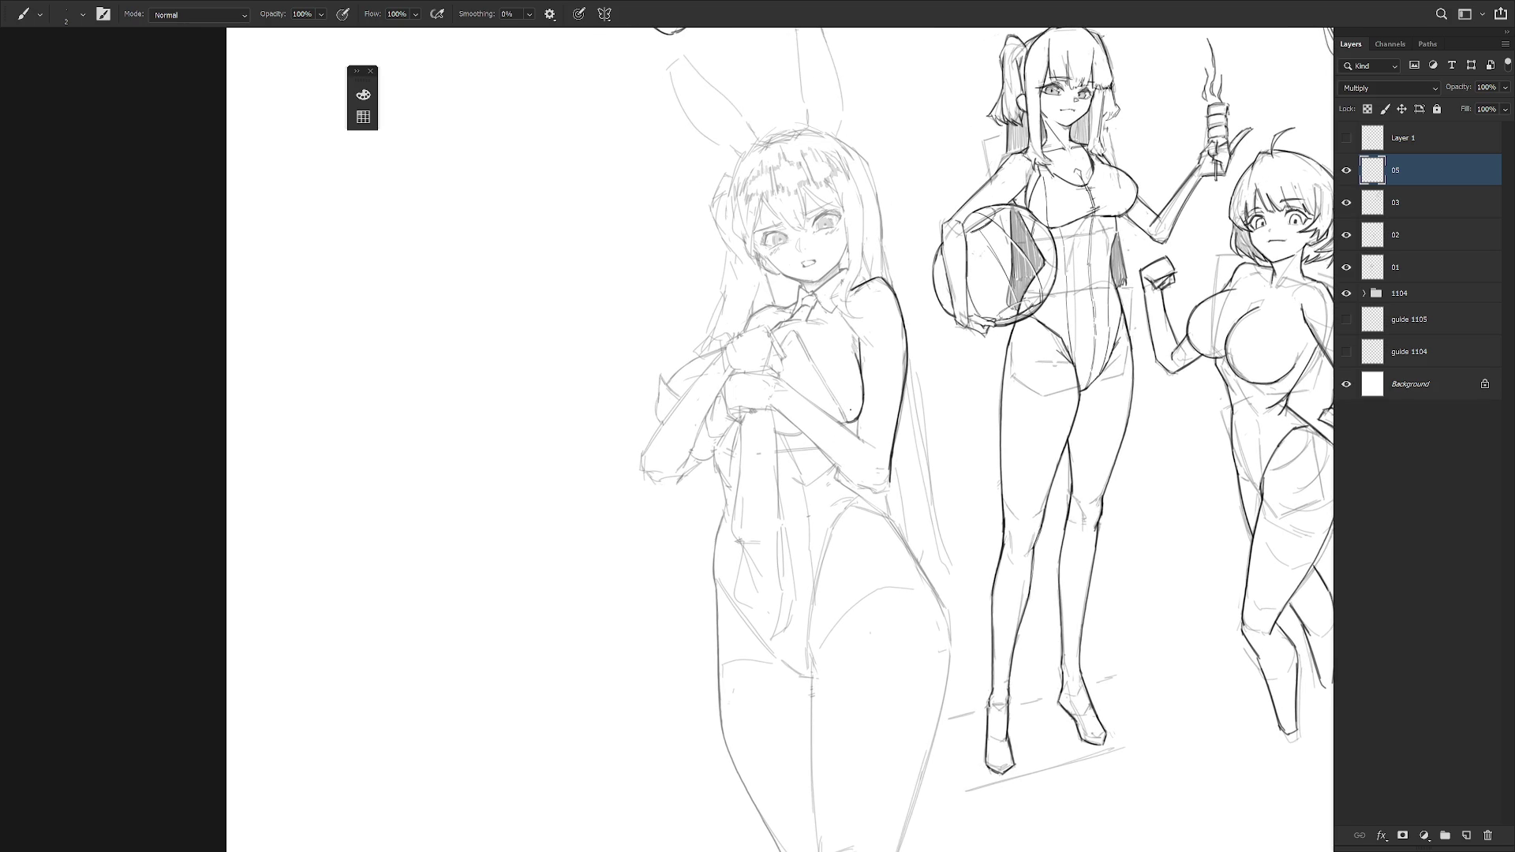
{"action": "mouse_move", "coordinate": [771, 333]}
{"action": "left_mouse_down"}
{"action": "mouse_move", "coordinate": [831, 319]}
{"action": "mouse_move", "coordinate": [964, 514]}
{"action": "mouse_move", "coordinate": [945, 544]}
{"action": "left_mouse_up"}
{"action": "key", "text": "ctrl+z"}
{"action": "key", "text": "ctrl+z"}
{"action": "key", "text": "ctrl+z"}
{"action": "key", "text": "r"}
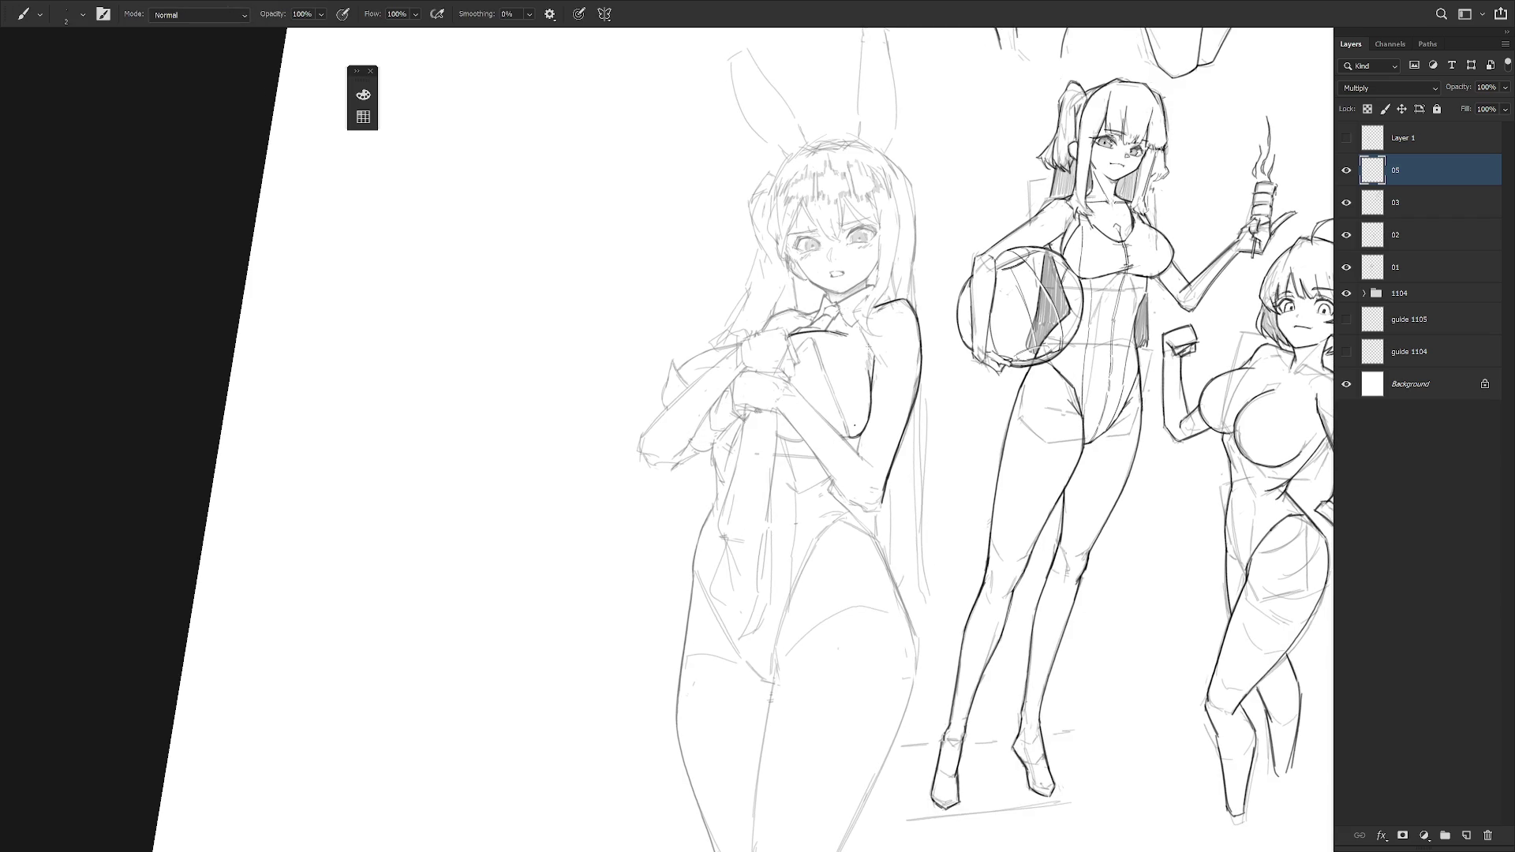
{"action": "left_click_drag", "start_coordinate": [874, 337], "coordinate": [868, 358]}
{"action": "scroll", "coordinate": [741, 439], "scroll_direction": "up", "scroll_amount": 1}
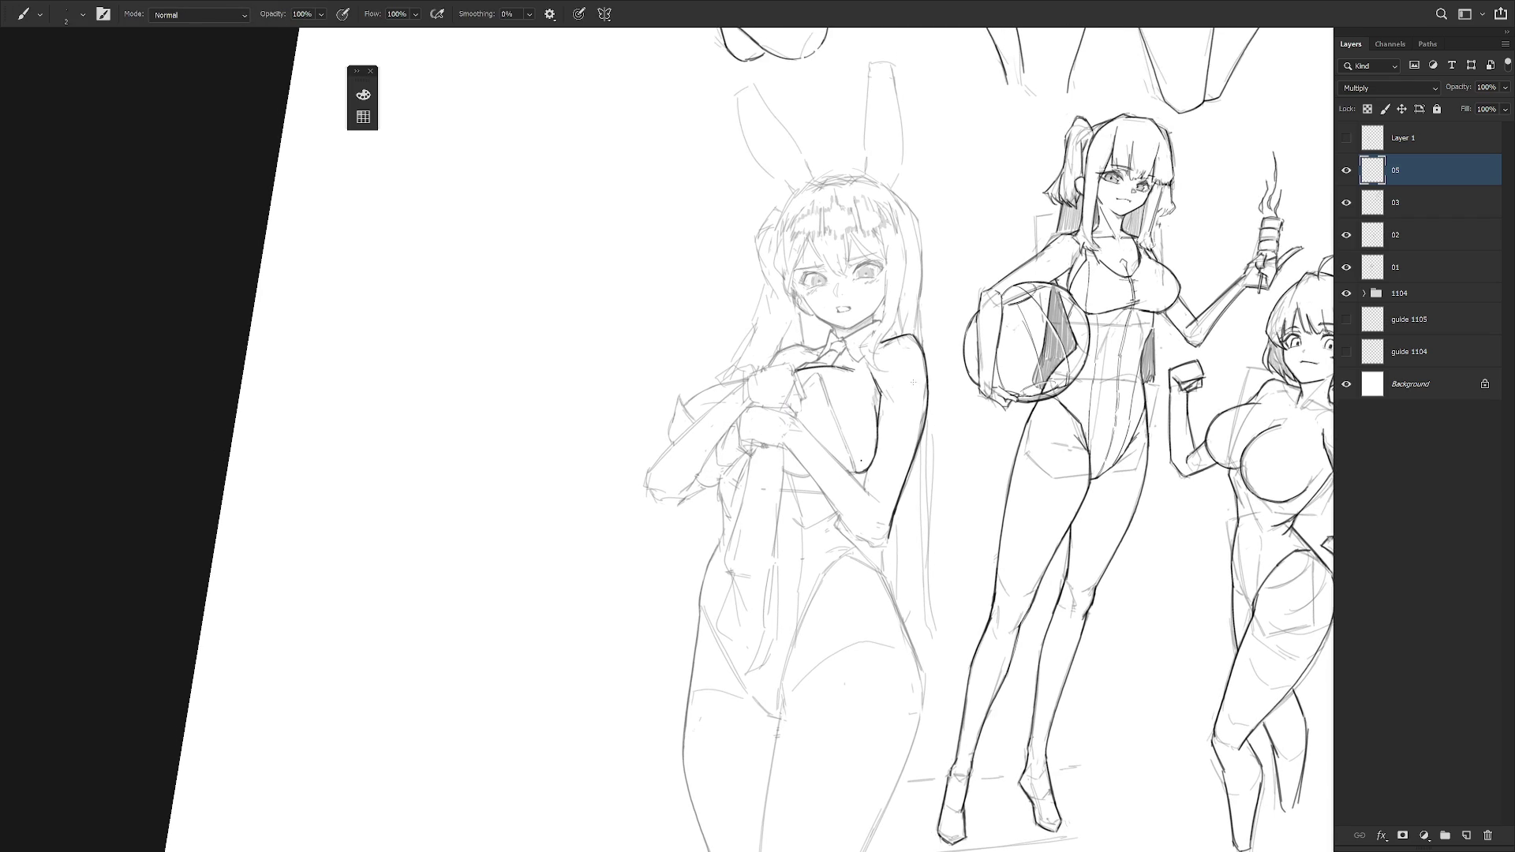
{"action": "scroll", "coordinate": [836, 300], "scroll_direction": "up", "scroll_amount": 1}
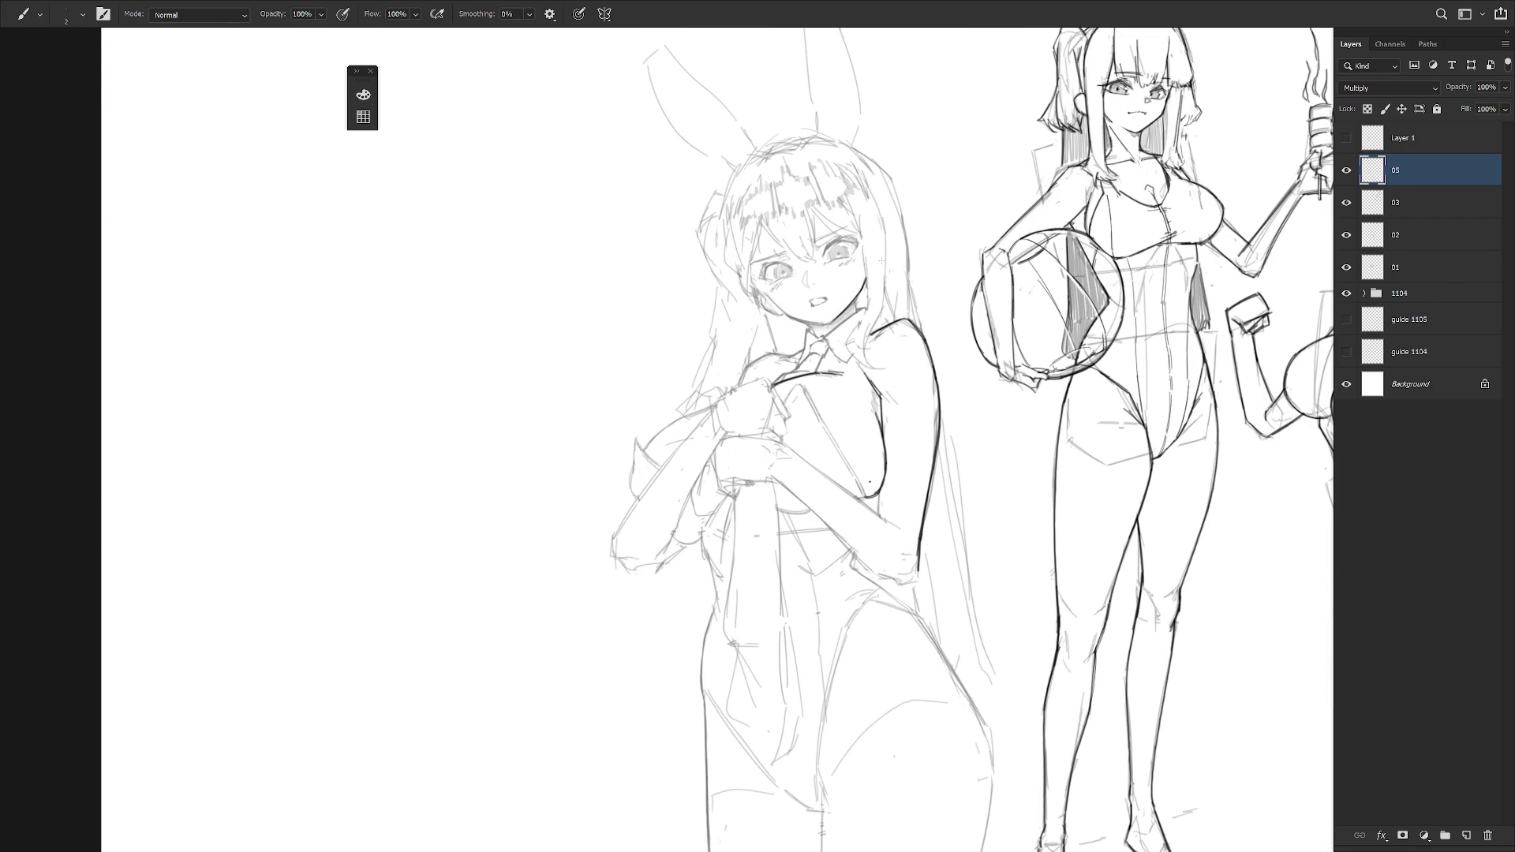
- Undo the last cheek stroke while rotating the canvas with R and resetting it with Esc
{"action": "key", "text": "r"}
{"action": "mouse_move", "coordinate": [881, 260]}
{"action": "left_mouse_down"}
{"action": "mouse_move", "coordinate": [799, 335]}
{"action": "mouse_move", "coordinate": [810, 352]}
{"action": "left_mouse_up"}
{"action": "key", "text": "ctrl+z"}
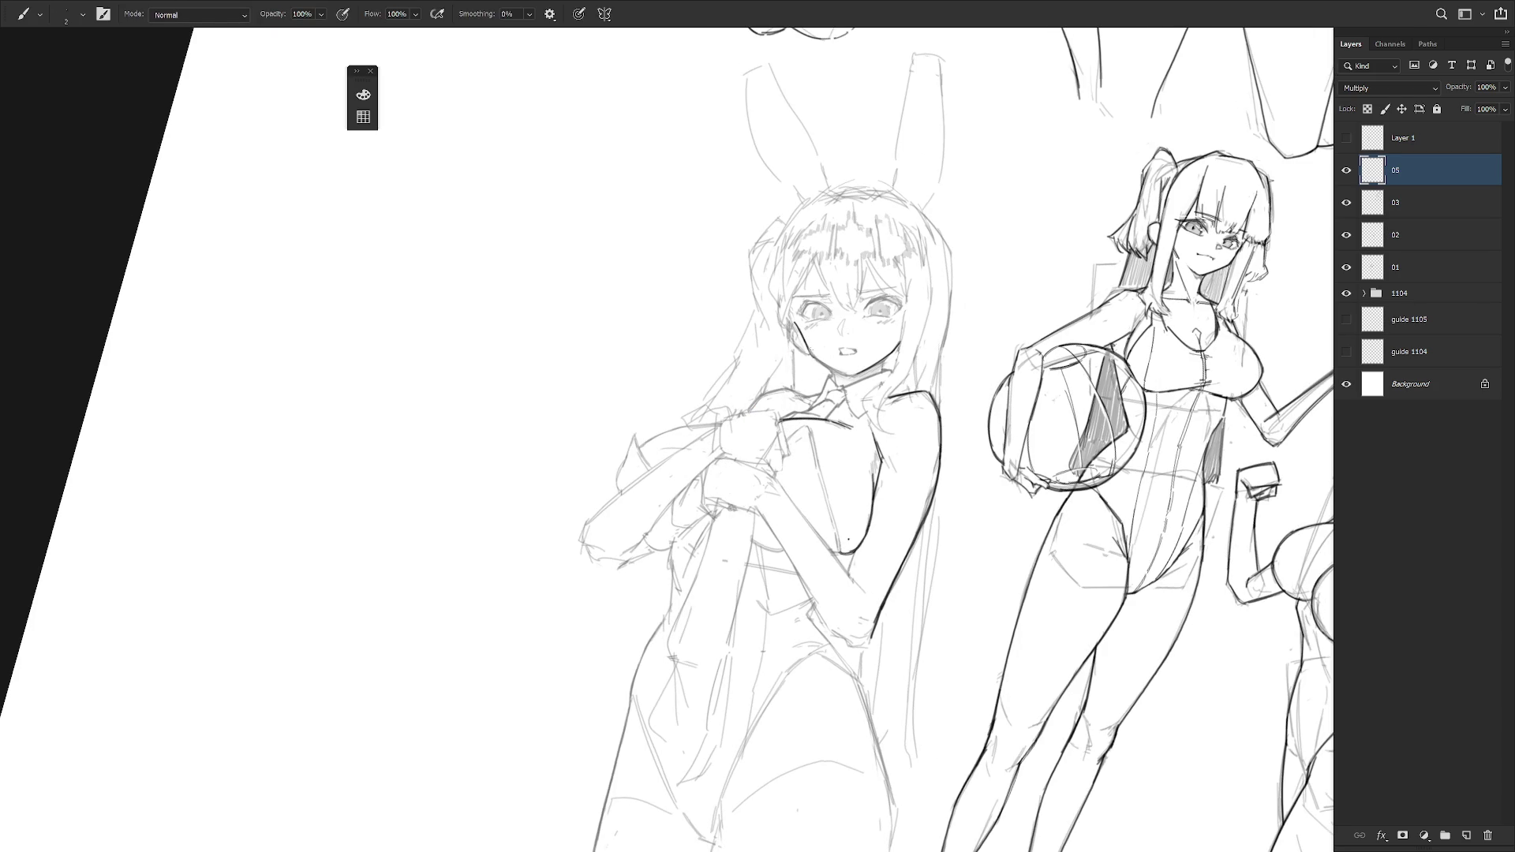
{"action": "left_click_drag", "start_coordinate": [824, 357], "coordinate": [852, 395]}
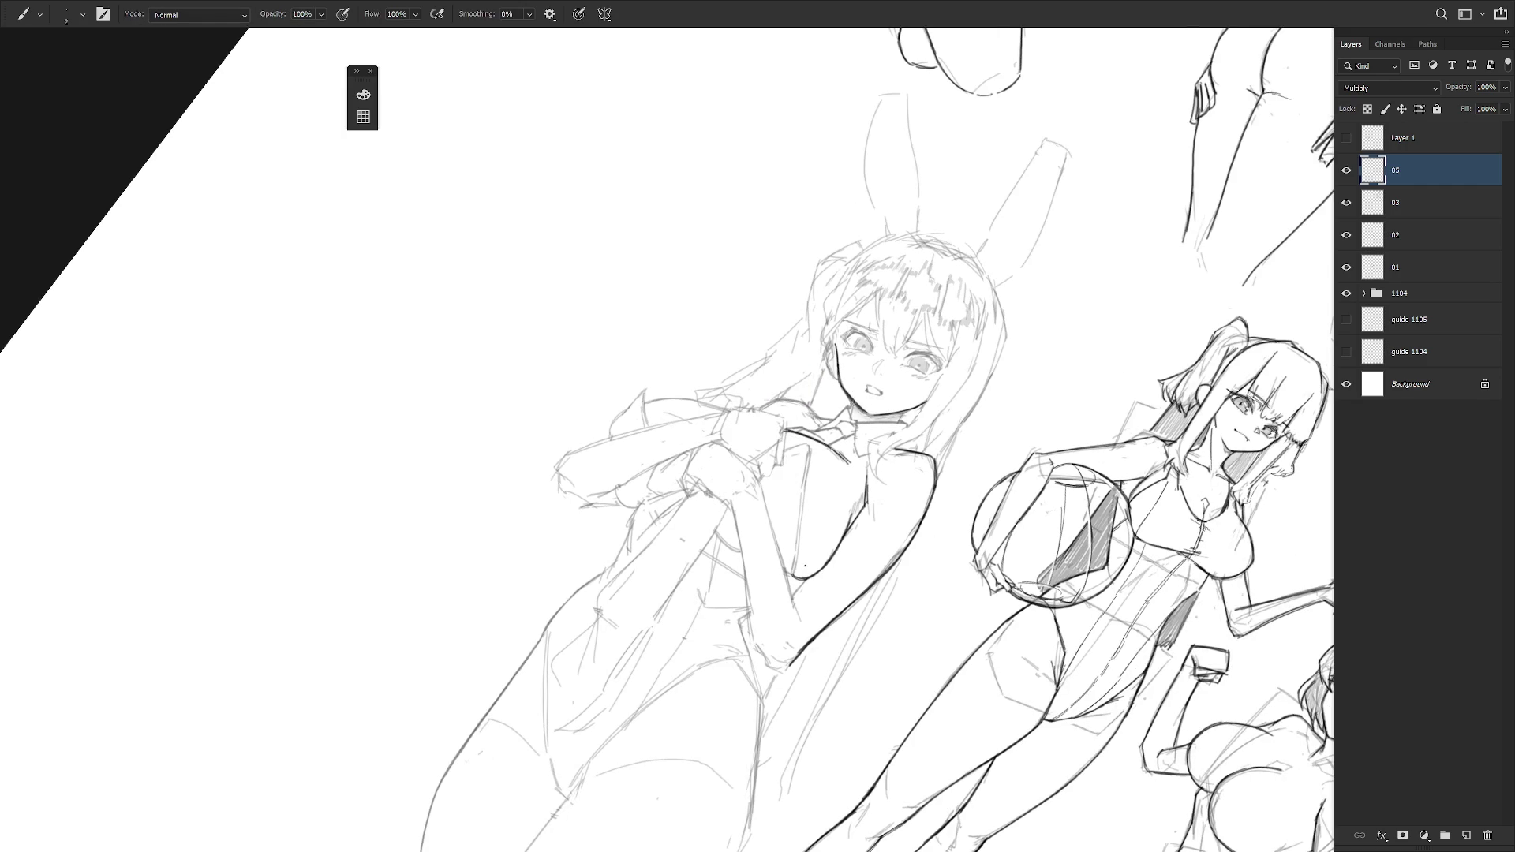
{"action": "key", "text": "Escape"}
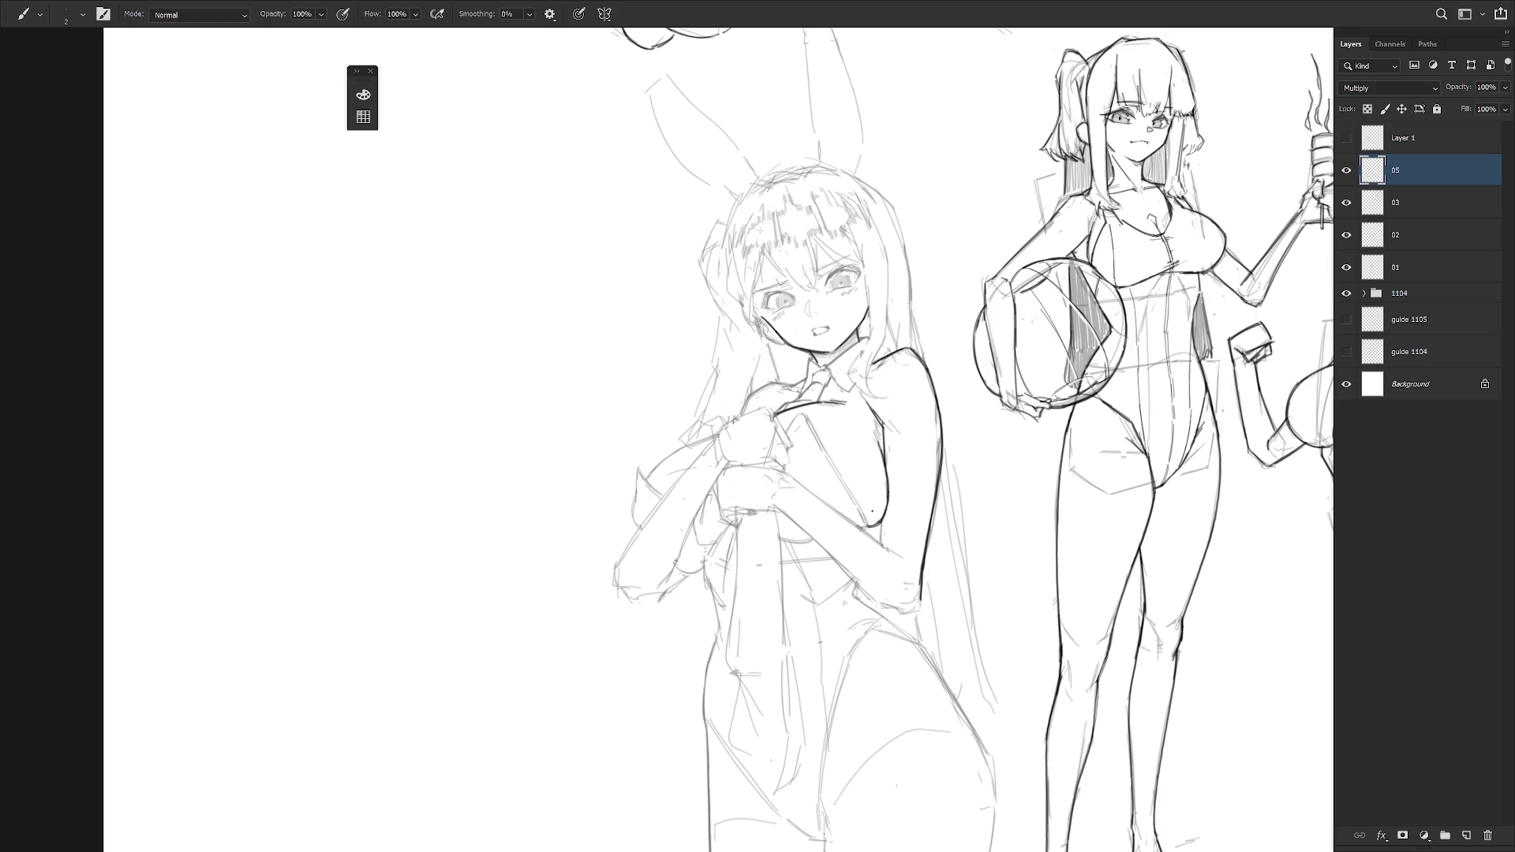
{"action": "left_click_drag", "start_coordinate": [868, 316], "coordinate": [912, 417]}
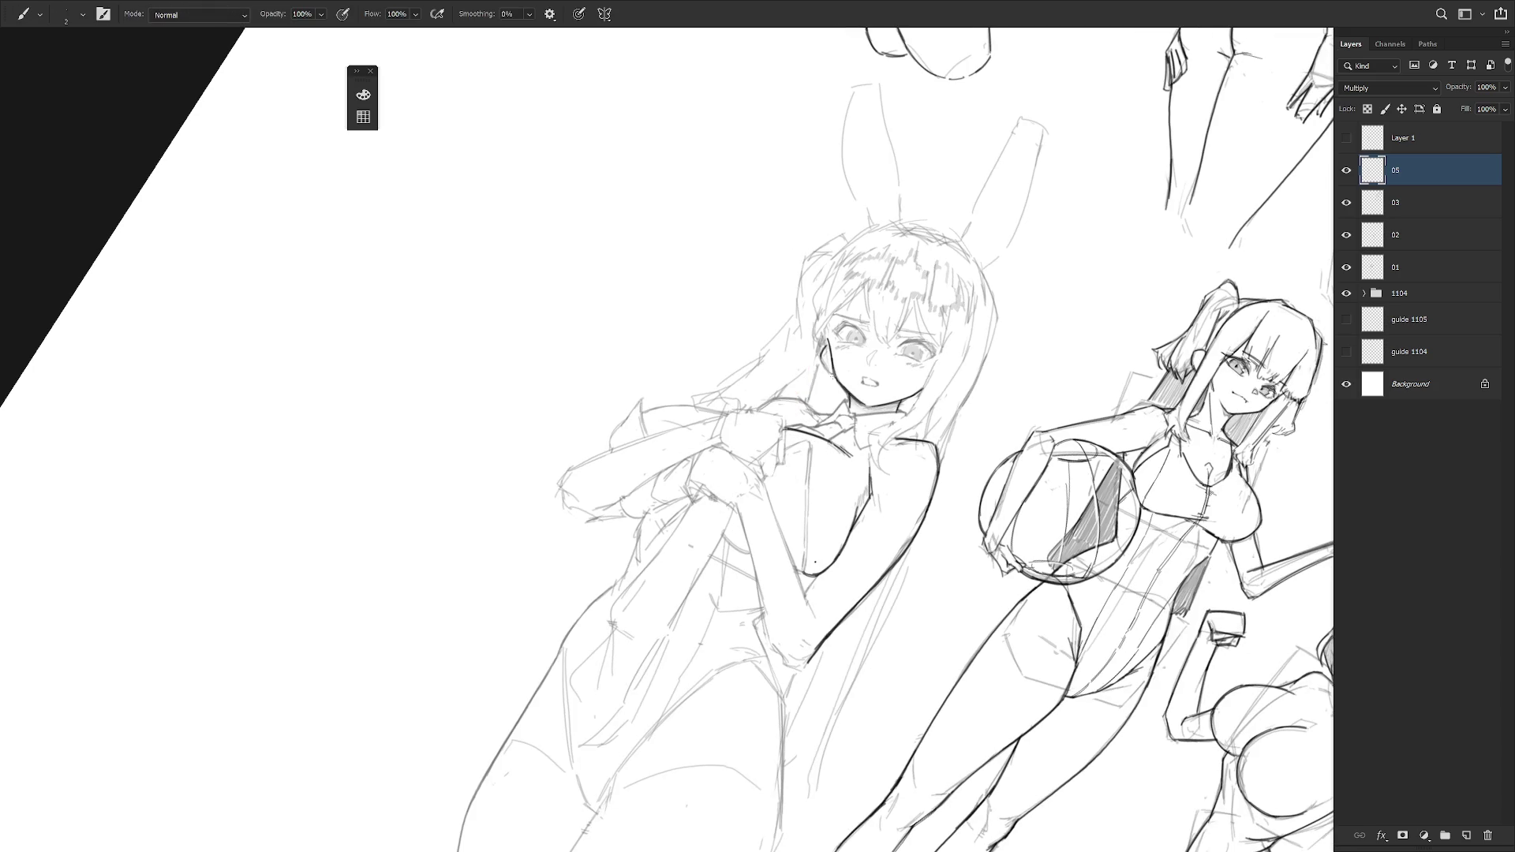
- Darken the left cheek, the hair-and-jaw line, and the girl's shoulder line
{"action": "left_click_drag", "start_coordinate": [820, 359], "coordinate": [832, 376]}
{"action": "key", "text": "Escape"}
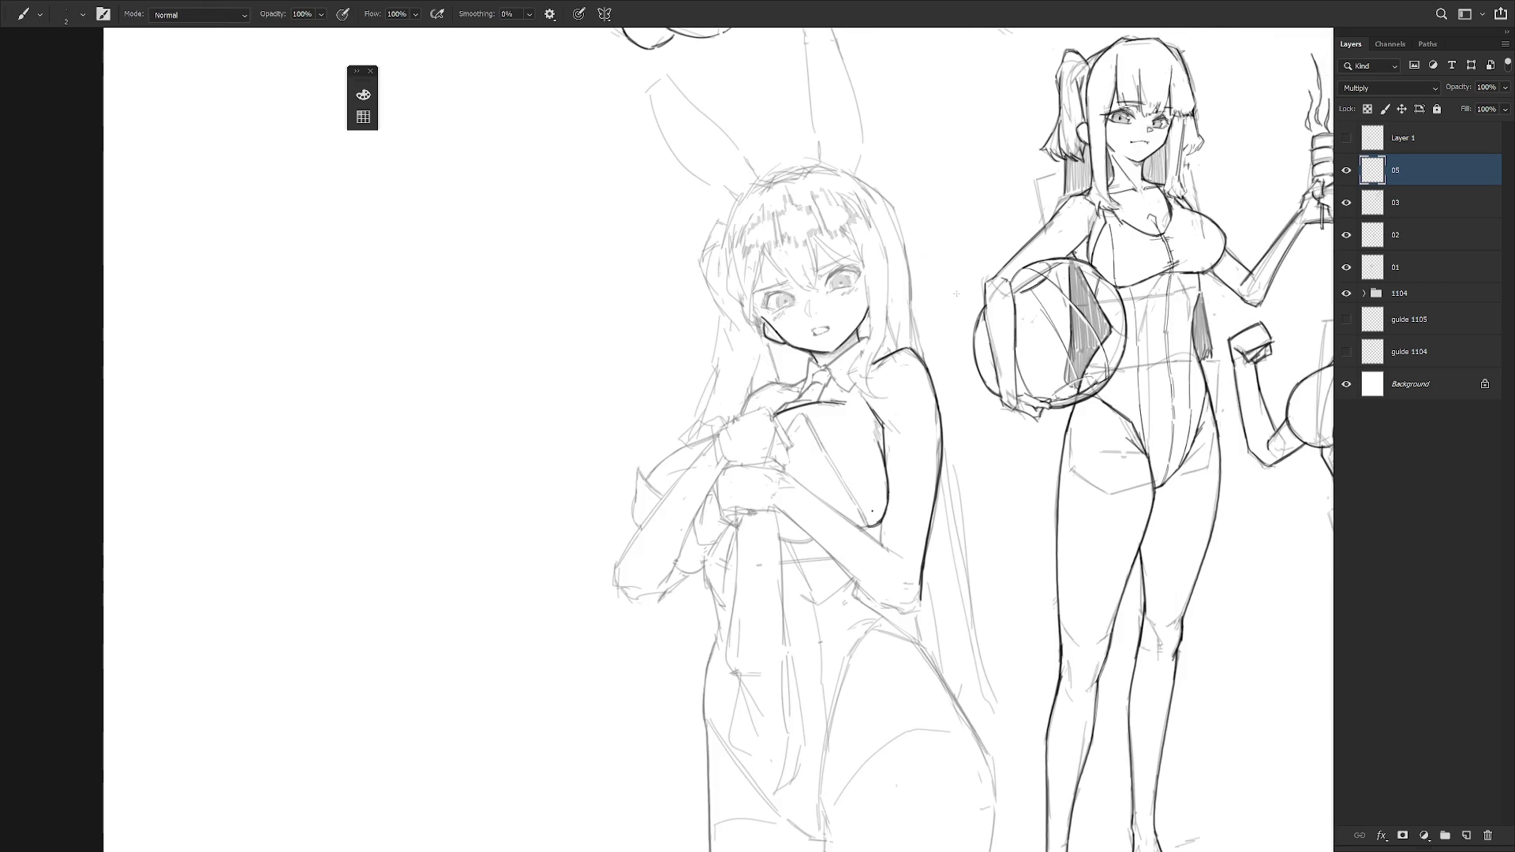
{"action": "left_click_drag", "start_coordinate": [863, 268], "coordinate": [872, 338]}
{"action": "mouse_move", "coordinate": [866, 270]}
{"action": "left_mouse_down"}
{"action": "mouse_move", "coordinate": [873, 344]}
{"action": "mouse_move", "coordinate": [848, 383]}
{"action": "left_mouse_up"}
{"action": "left_click_drag", "start_coordinate": [836, 473], "coordinate": [884, 438]}
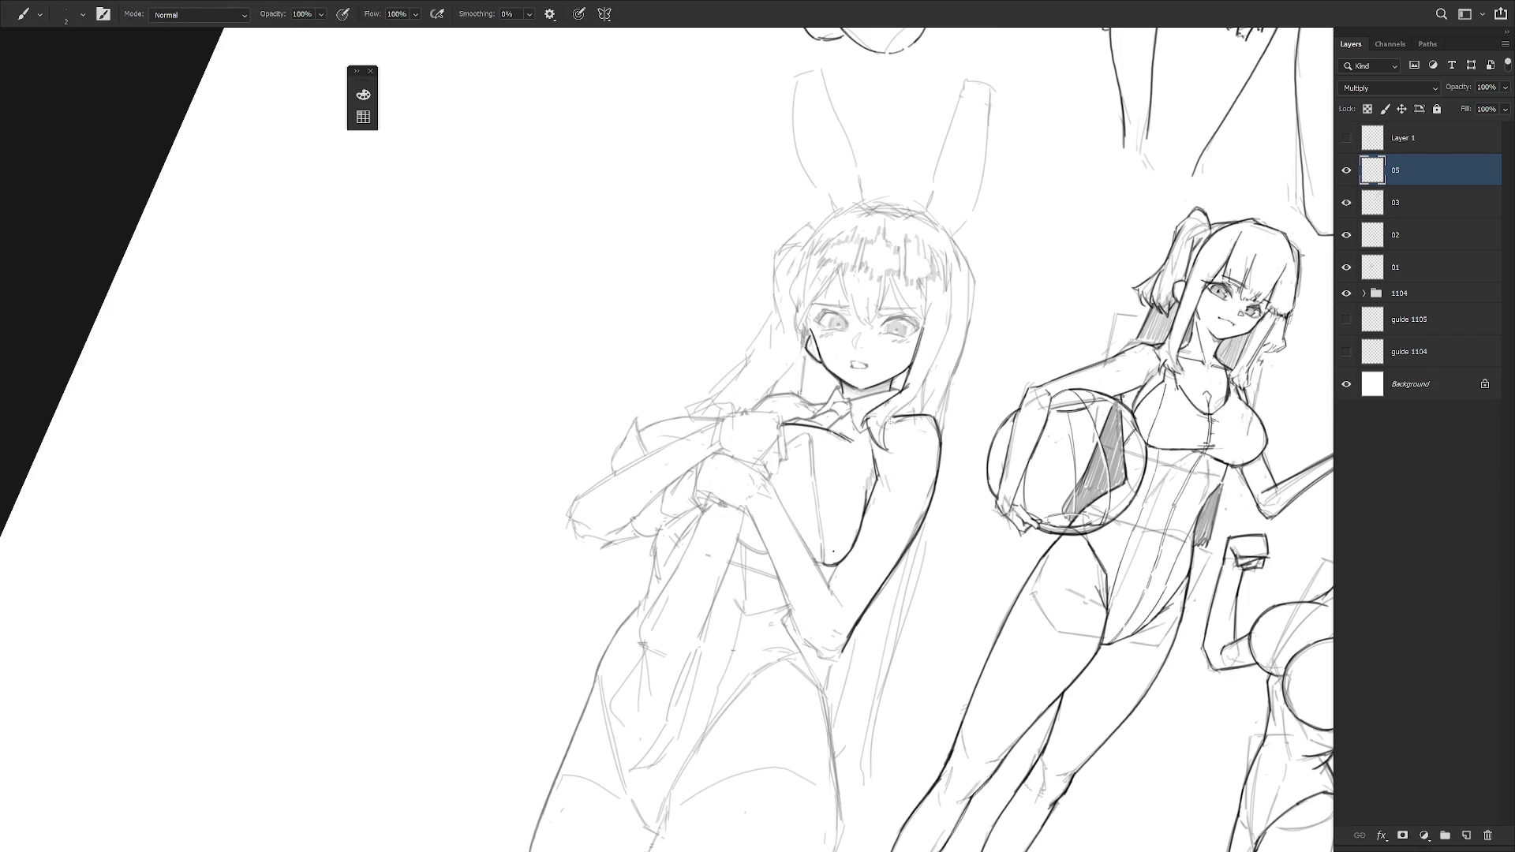
{"action": "left_click_drag", "start_coordinate": [908, 486], "coordinate": [860, 521]}
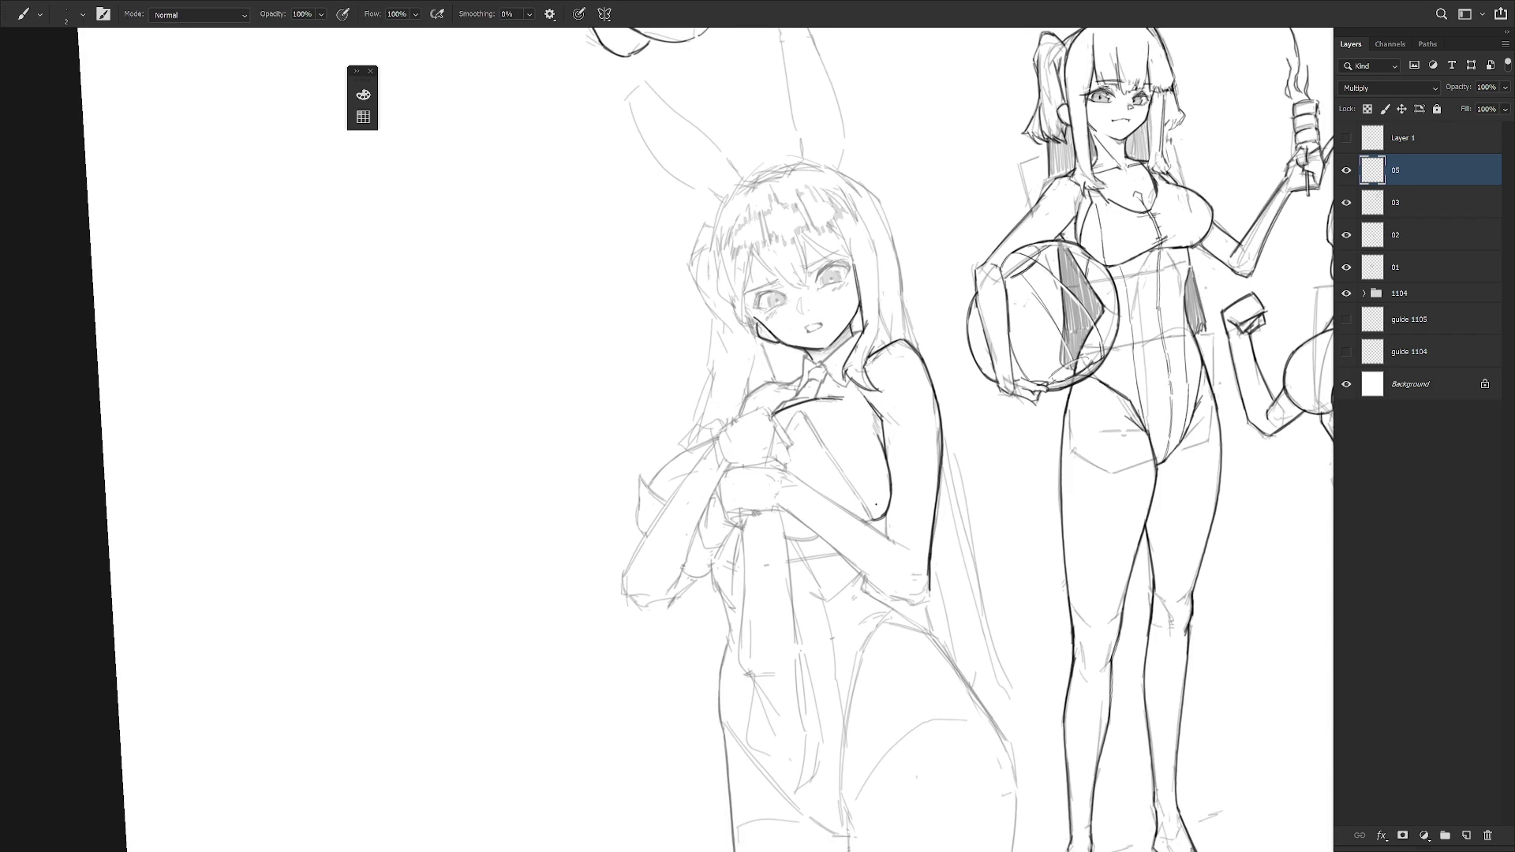
{"action": "left_click_drag", "start_coordinate": [872, 354], "coordinate": [862, 377]}
- Reframe and zoom in on the bunny girl, testing and undoing a curve near her left arm
{"action": "key", "text": "e"}
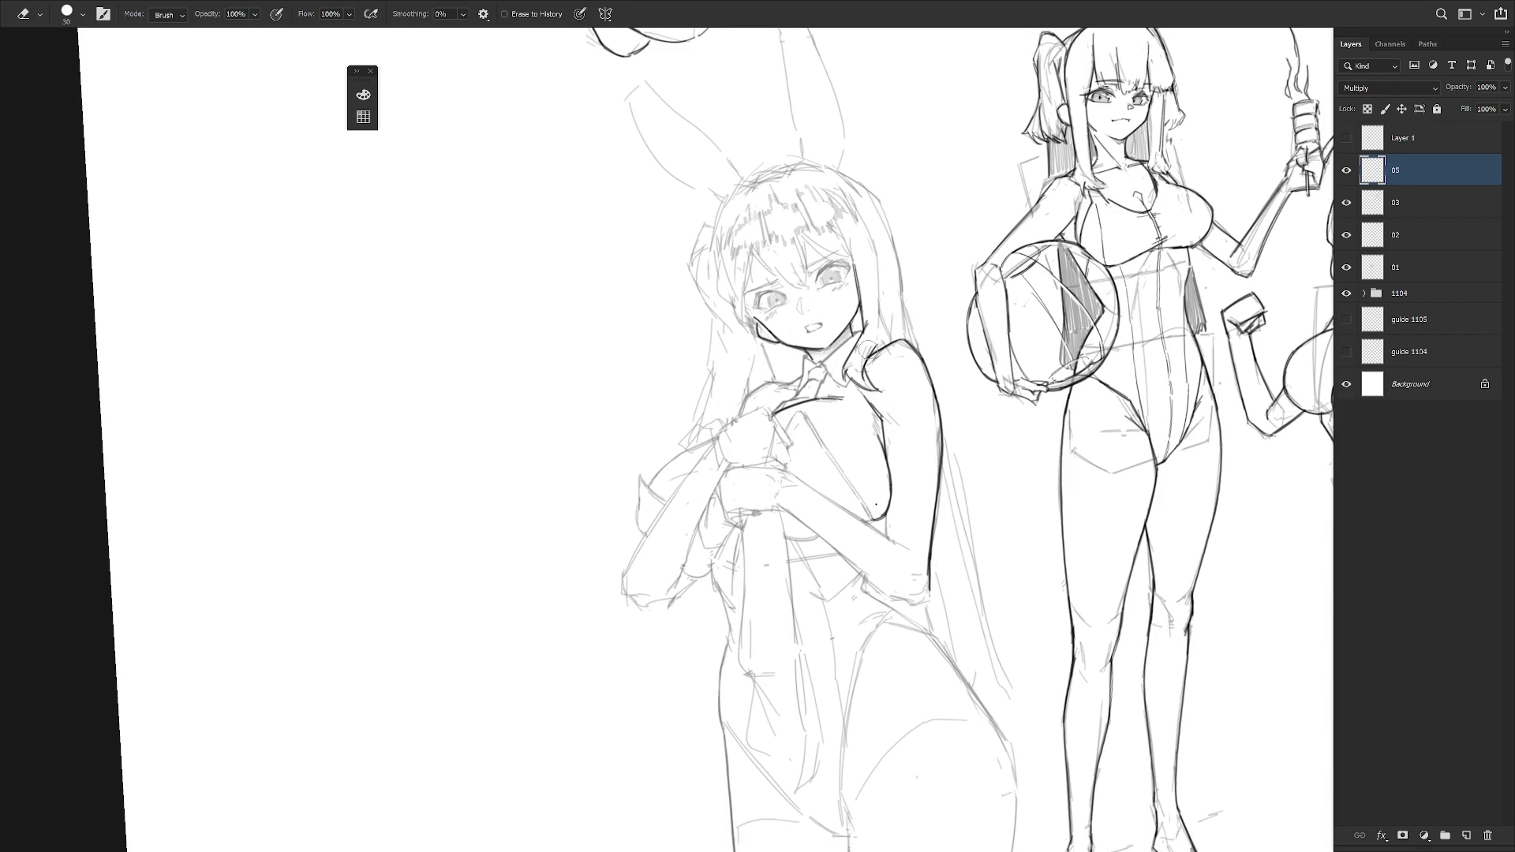
{"action": "key", "text": "b"}
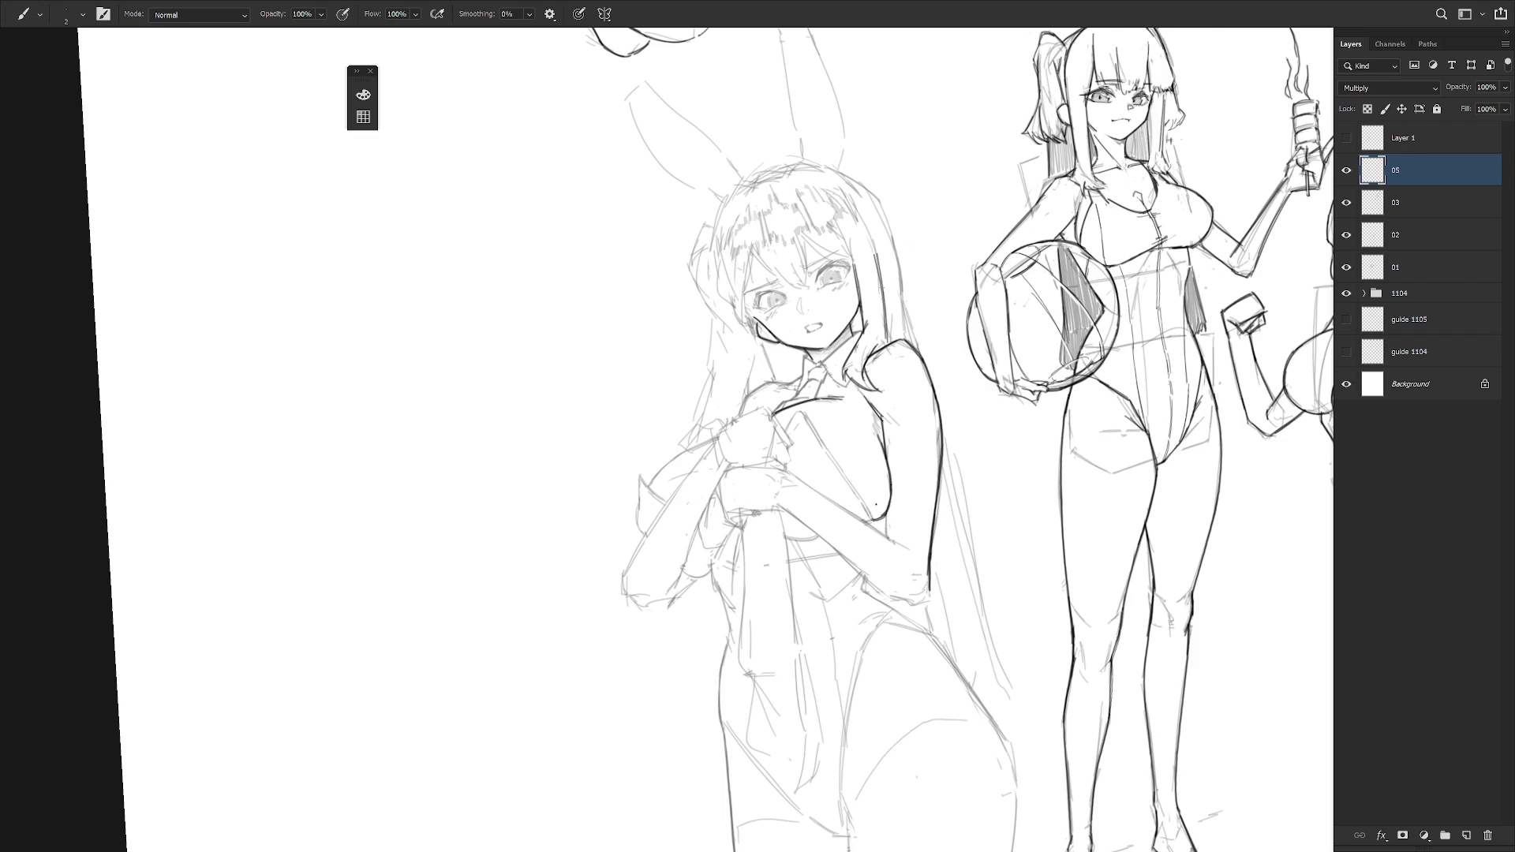
{"action": "left_click_drag", "start_coordinate": [789, 395], "coordinate": [869, 363]}
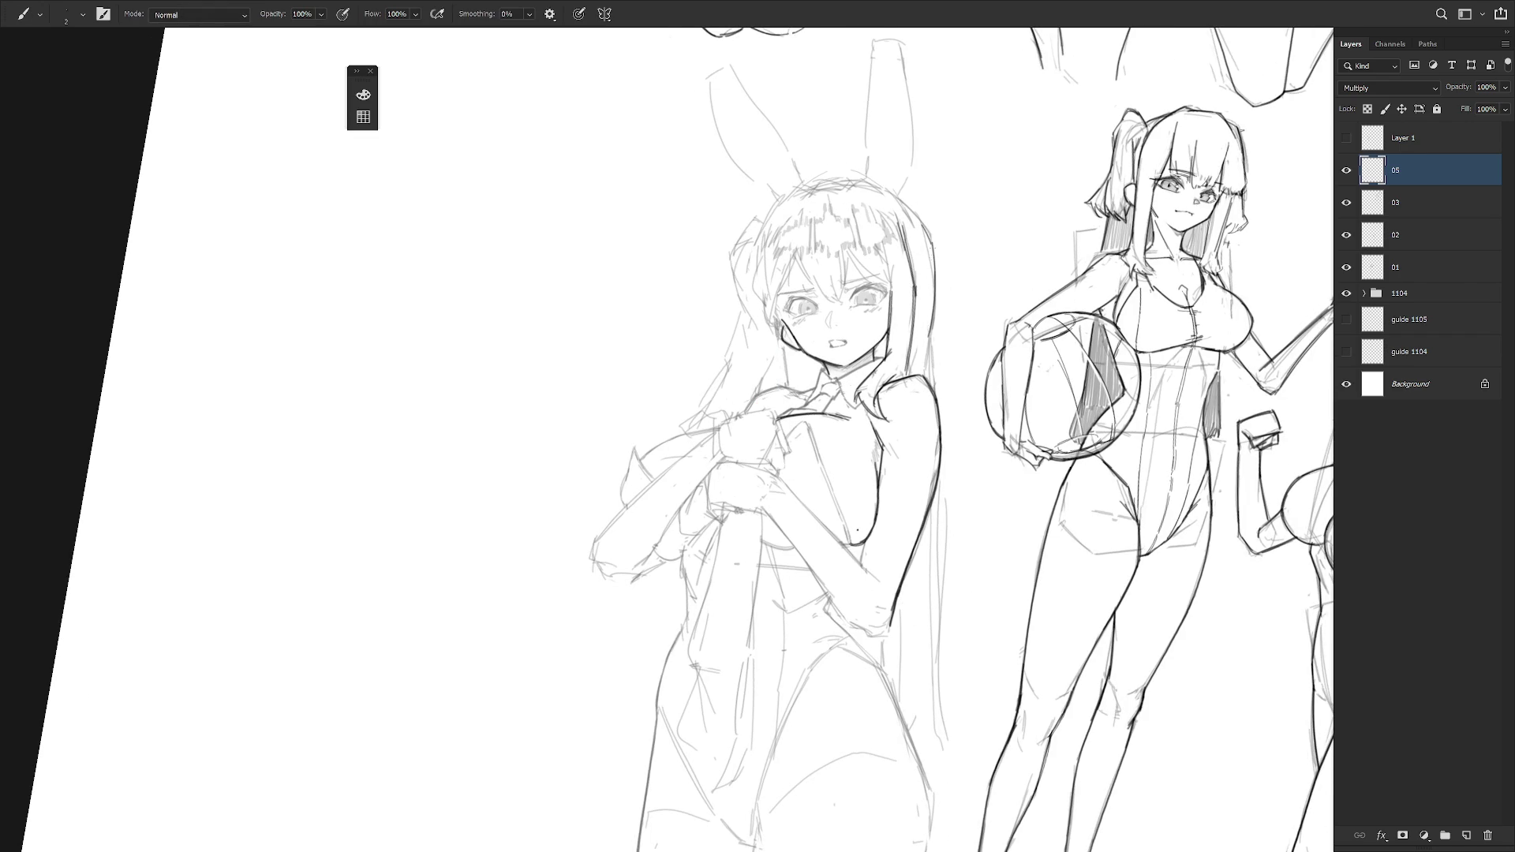
{"action": "left_click", "coordinate": [918, 531], "text": "alt"}
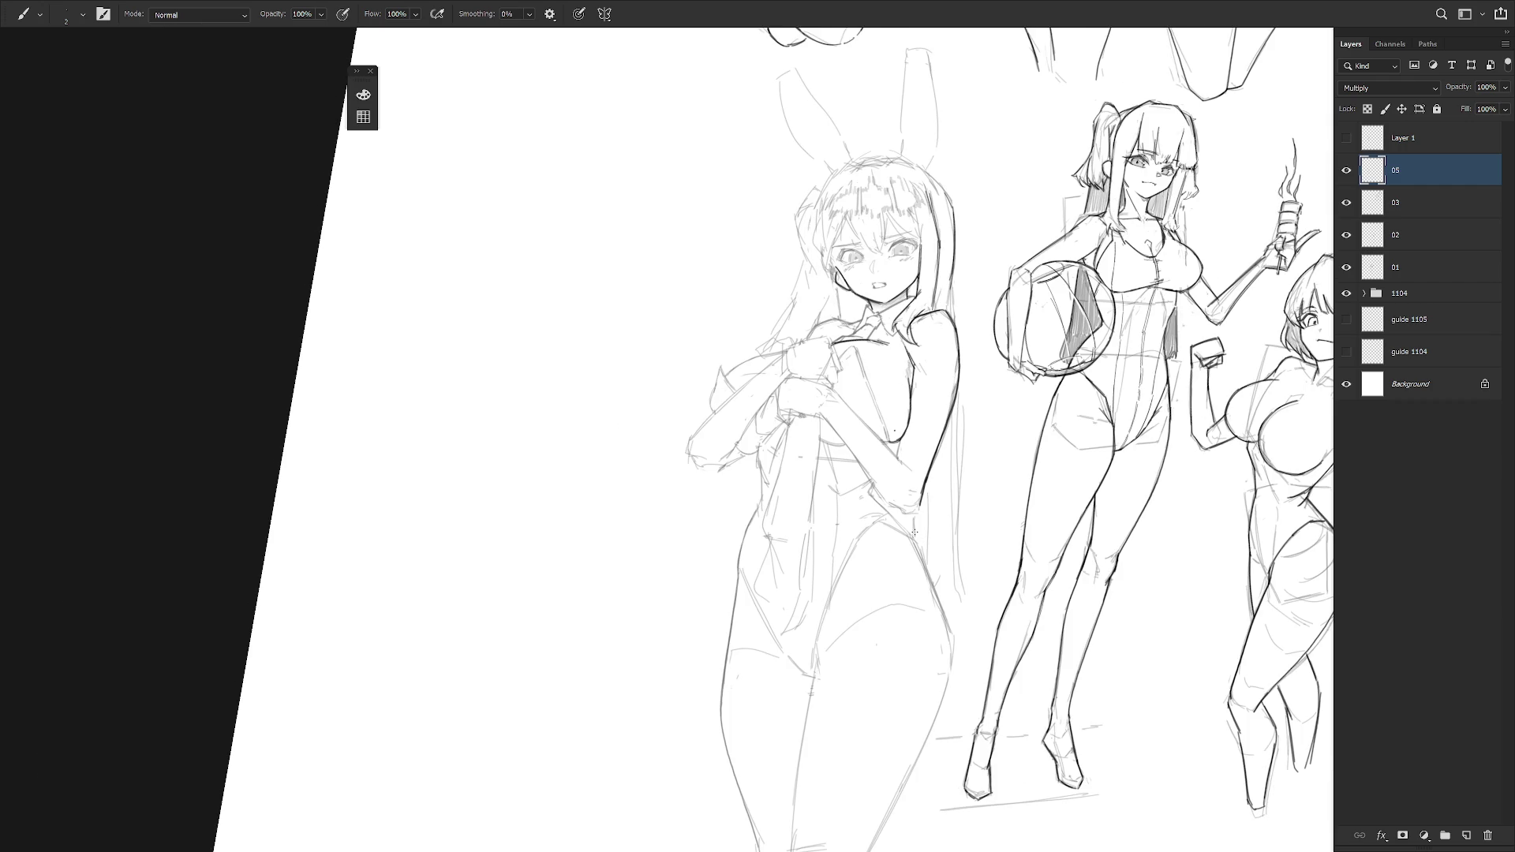
{"action": "scroll", "coordinate": [914, 533], "scroll_direction": "up", "scroll_amount": 1}
{"action": "key", "text": "ctrl+plus"}
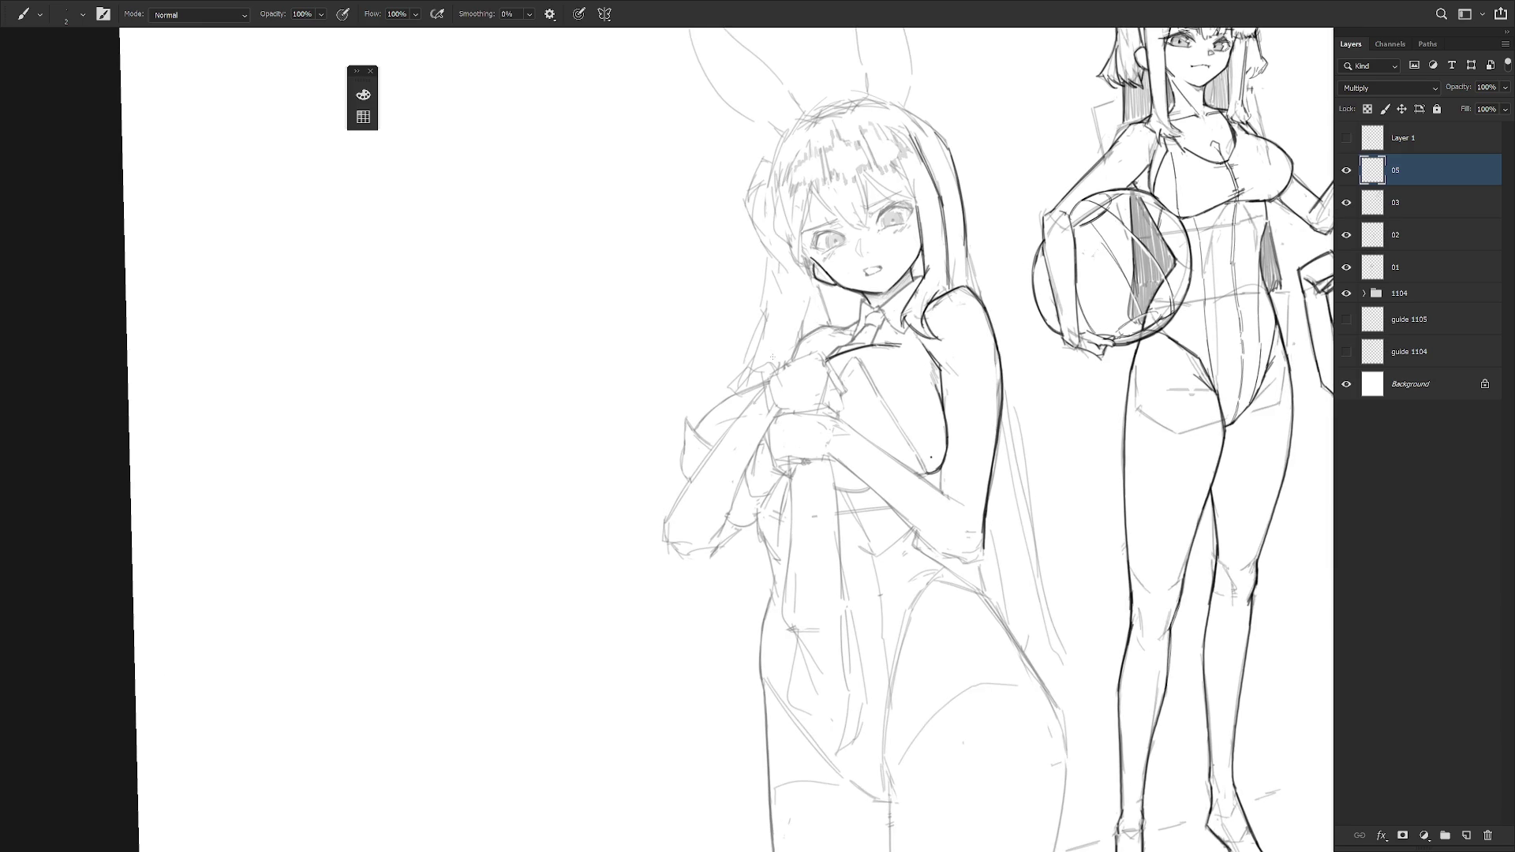
{"action": "mouse_move", "coordinate": [695, 430]}
{"action": "left_mouse_down"}
{"action": "mouse_move", "coordinate": [765, 381]}
{"action": "mouse_move", "coordinate": [739, 393]}
{"action": "left_mouse_up"}
{"action": "key", "text": "ctrl+z"}
- Redraw a darker line along the bunny girl's left shoulder
{"action": "left_click_drag", "start_coordinate": [868, 237], "coordinate": [947, 268]}
{"action": "left_click_drag", "start_coordinate": [739, 391], "coordinate": [759, 365]}
{"action": "key", "text": "ctrl+z"}
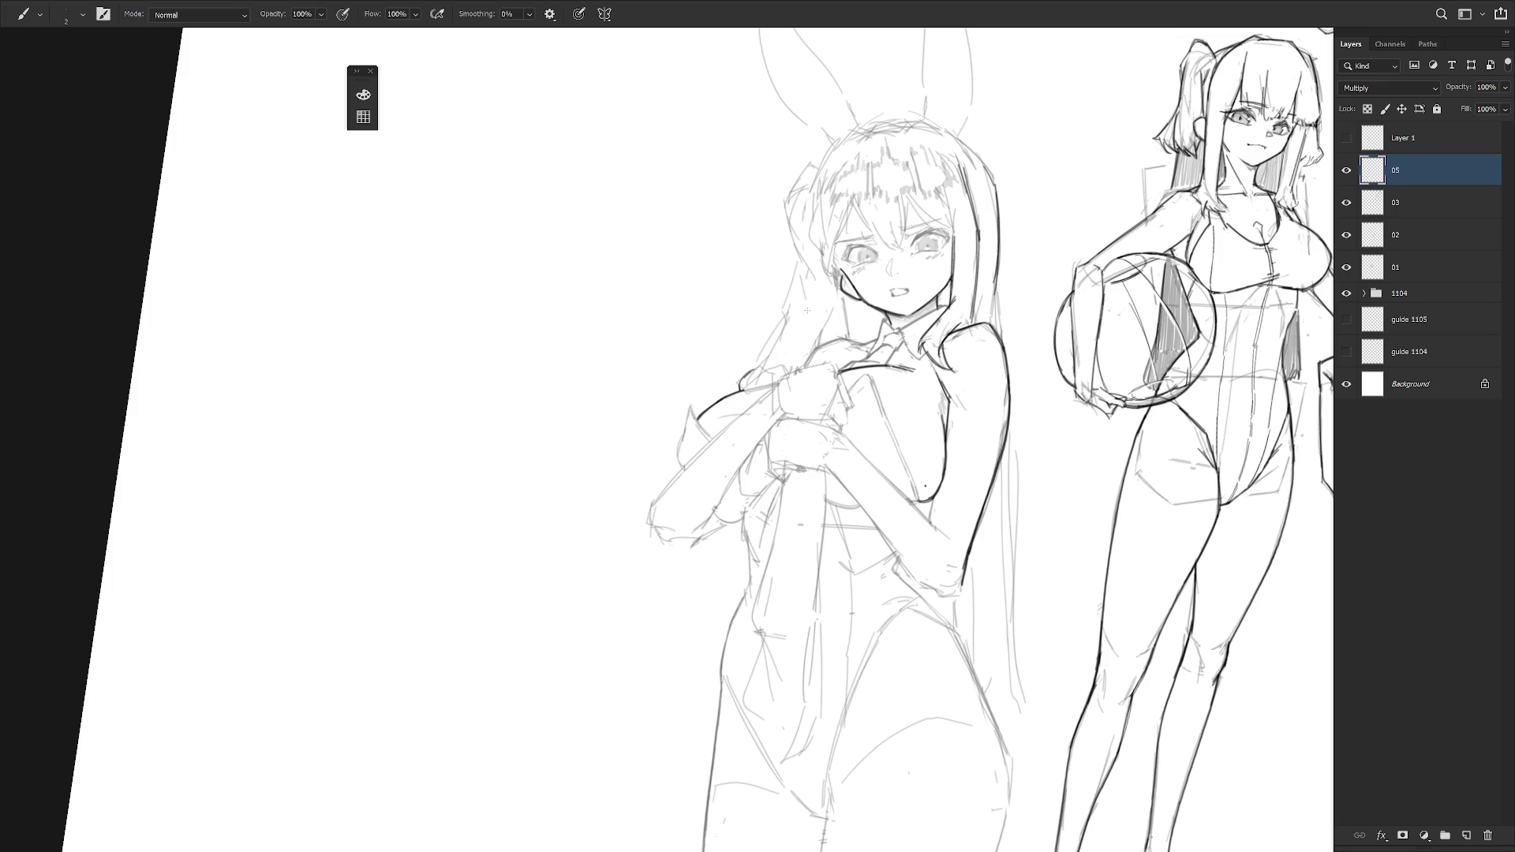
{"action": "key", "text": "ctrl+z"}
{"action": "left_click_drag", "start_coordinate": [739, 389], "coordinate": [762, 363]}
{"action": "left_click_drag", "start_coordinate": [752, 399], "coordinate": [790, 362]}
{"action": "key", "text": "ctrl+z"}
- Outline the left hair edge down to the shoulder with firm strokes
{"action": "key", "text": "ctrl+z"}
{"action": "left_click_drag", "start_coordinate": [786, 320], "coordinate": [755, 367]}
{"action": "left_click_drag", "start_coordinate": [797, 254], "coordinate": [781, 328]}
{"action": "left_click_drag", "start_coordinate": [808, 287], "coordinate": [785, 321]}
{"action": "left_click_drag", "start_coordinate": [834, 233], "coordinate": [780, 333]}
{"action": "key", "text": "ctrl+z"}
{"action": "key", "text": "ctrl+z"}
{"action": "left_click_drag", "start_coordinate": [804, 287], "coordinate": [782, 331]}
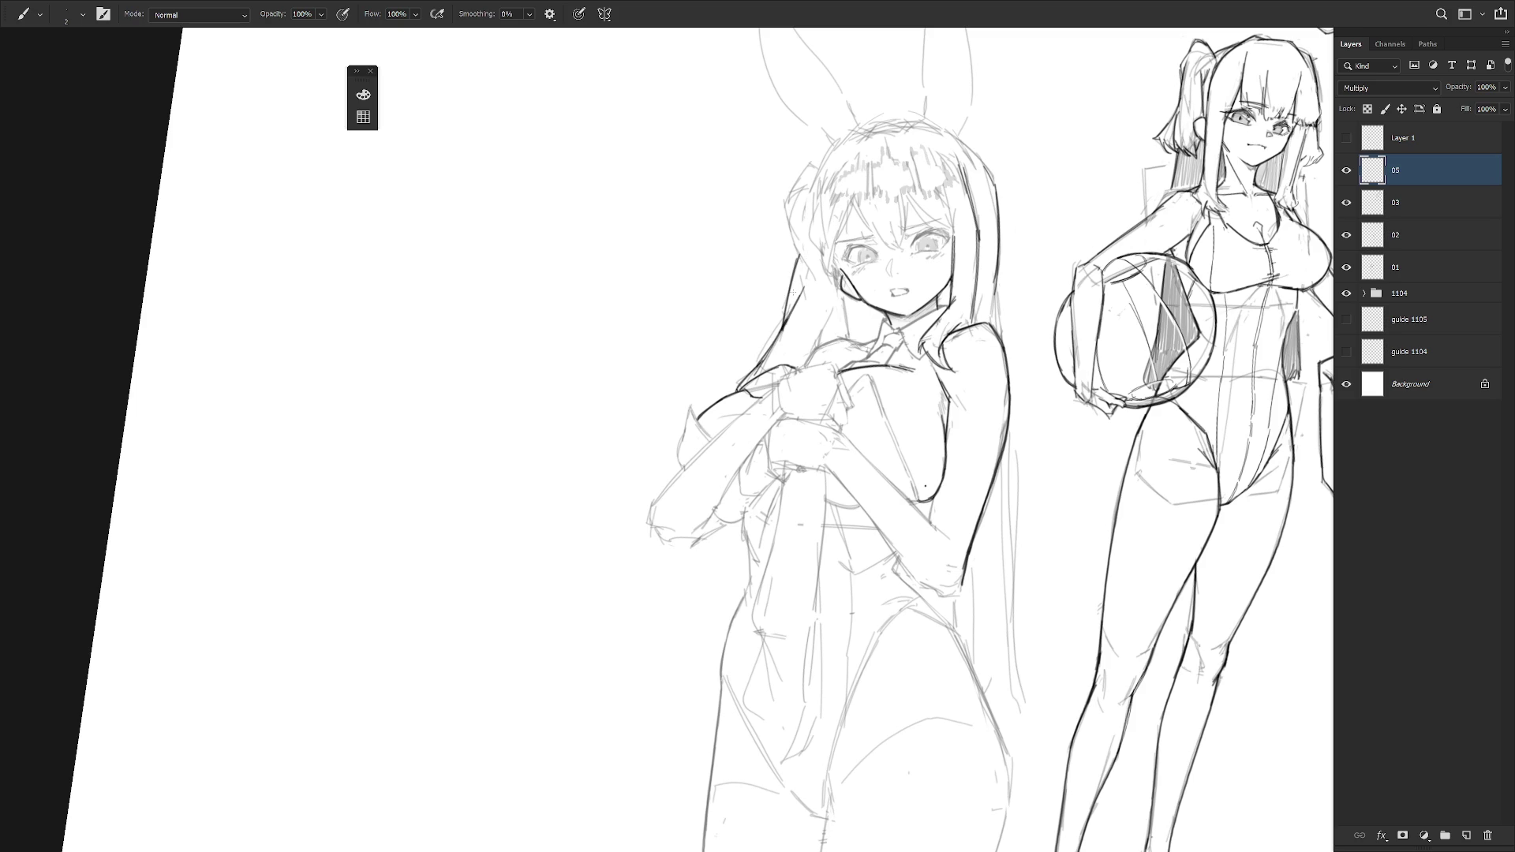
{"action": "scroll", "coordinate": [793, 292], "scroll_direction": "up", "scroll_amount": 2}
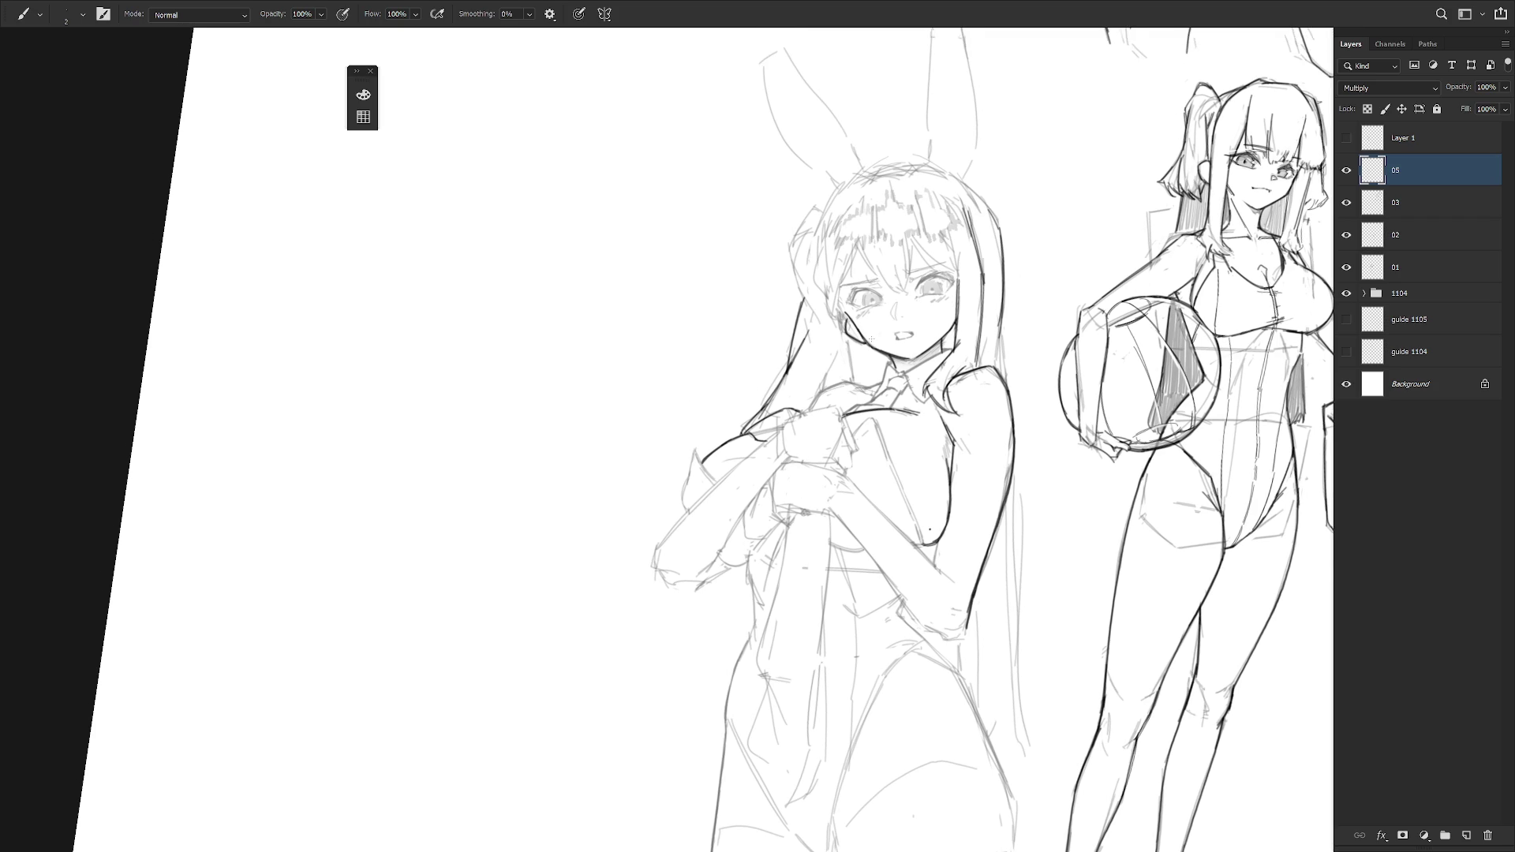
- Ink the hair strands beside the face and over the right eye
{"action": "mouse_move", "coordinate": [825, 218]}
{"action": "left_mouse_down"}
{"action": "mouse_move", "coordinate": [836, 312]}
{"action": "mouse_move", "coordinate": [814, 310]}
{"action": "mouse_move", "coordinate": [816, 292]}
{"action": "mouse_move", "coordinate": [821, 322]}
{"action": "mouse_move", "coordinate": [854, 314]}
{"action": "mouse_move", "coordinate": [841, 324]}
{"action": "left_mouse_up"}
{"action": "key", "text": "ctrl+z"}
{"action": "key", "text": "ctrl+z"}
{"action": "key", "text": "ctrl+z"}
{"action": "key", "text": "ctrl+z"}
{"action": "key", "text": "ctrl+z"}
{"action": "left_click_drag", "start_coordinate": [858, 251], "coordinate": [843, 299]}
{"action": "mouse_move", "coordinate": [850, 215]}
{"action": "left_mouse_down"}
{"action": "mouse_move", "coordinate": [862, 280]}
{"action": "mouse_move", "coordinate": [890, 303]}
{"action": "left_mouse_up"}
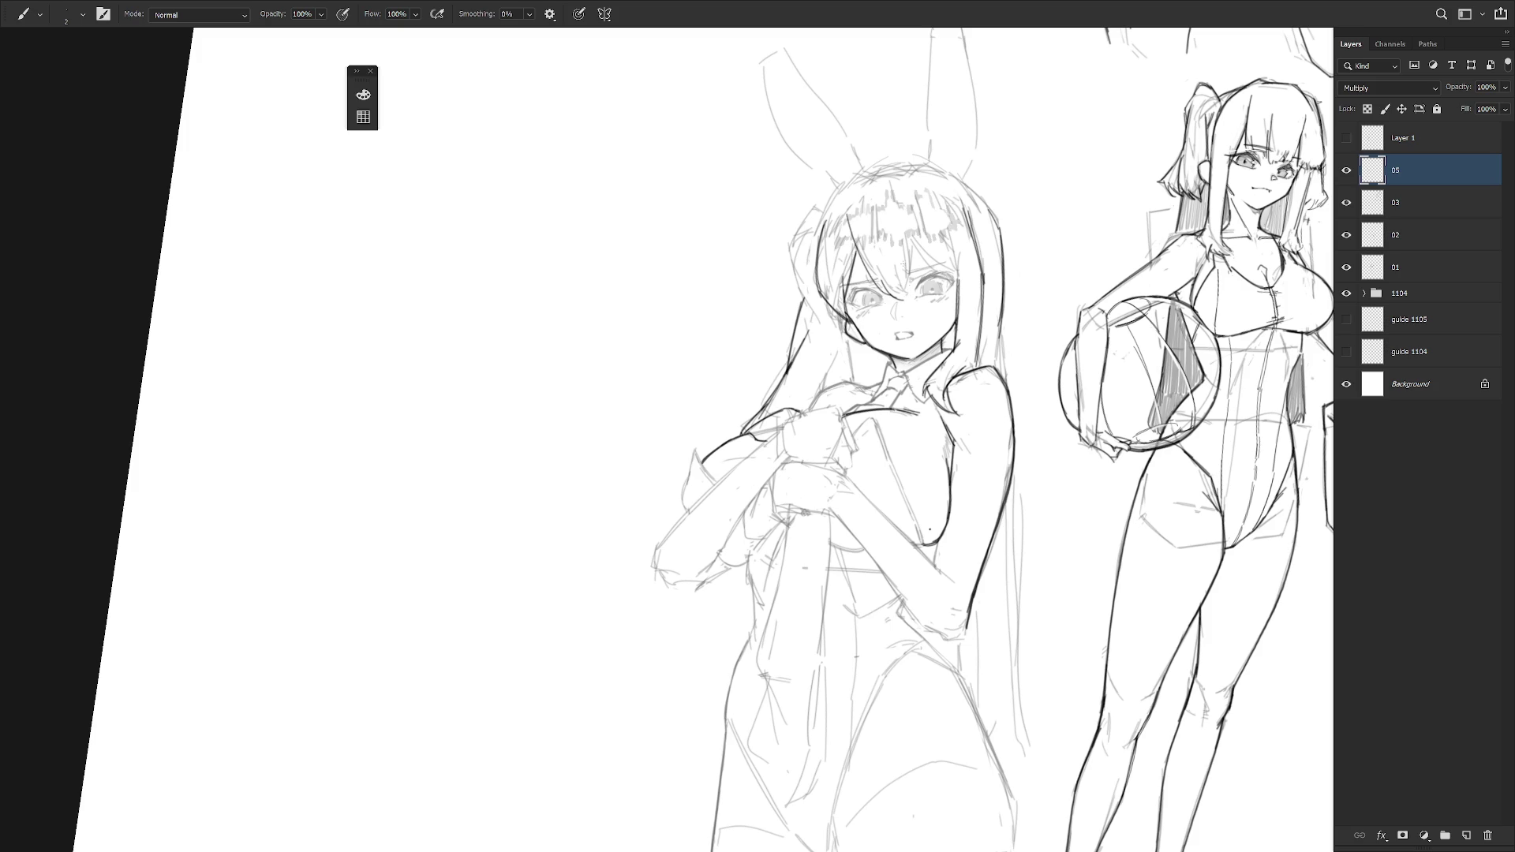
{"action": "mouse_move", "coordinate": [908, 230]}
{"action": "left_mouse_down"}
{"action": "mouse_move", "coordinate": [904, 303]}
{"action": "mouse_move", "coordinate": [916, 296]}
{"action": "left_mouse_up"}
{"action": "key", "text": "ctrl+z"}
{"action": "mouse_move", "coordinate": [908, 232]}
{"action": "left_mouse_down"}
{"action": "mouse_move", "coordinate": [912, 302]}
{"action": "mouse_move", "coordinate": [896, 304]}
{"action": "mouse_move", "coordinate": [942, 261]}
{"action": "mouse_move", "coordinate": [961, 291]}
{"action": "left_mouse_up"}
{"action": "key", "text": "ctrl+z"}
- Trace the top of the hair and its left edge down to the shoulder, with faint collar marks
{"action": "left_click_drag", "start_coordinate": [853, 176], "coordinate": [819, 249]}
{"action": "left_click_drag", "start_coordinate": [858, 174], "coordinate": [910, 164]}
{"action": "left_click_drag", "start_coordinate": [877, 167], "coordinate": [952, 168]}
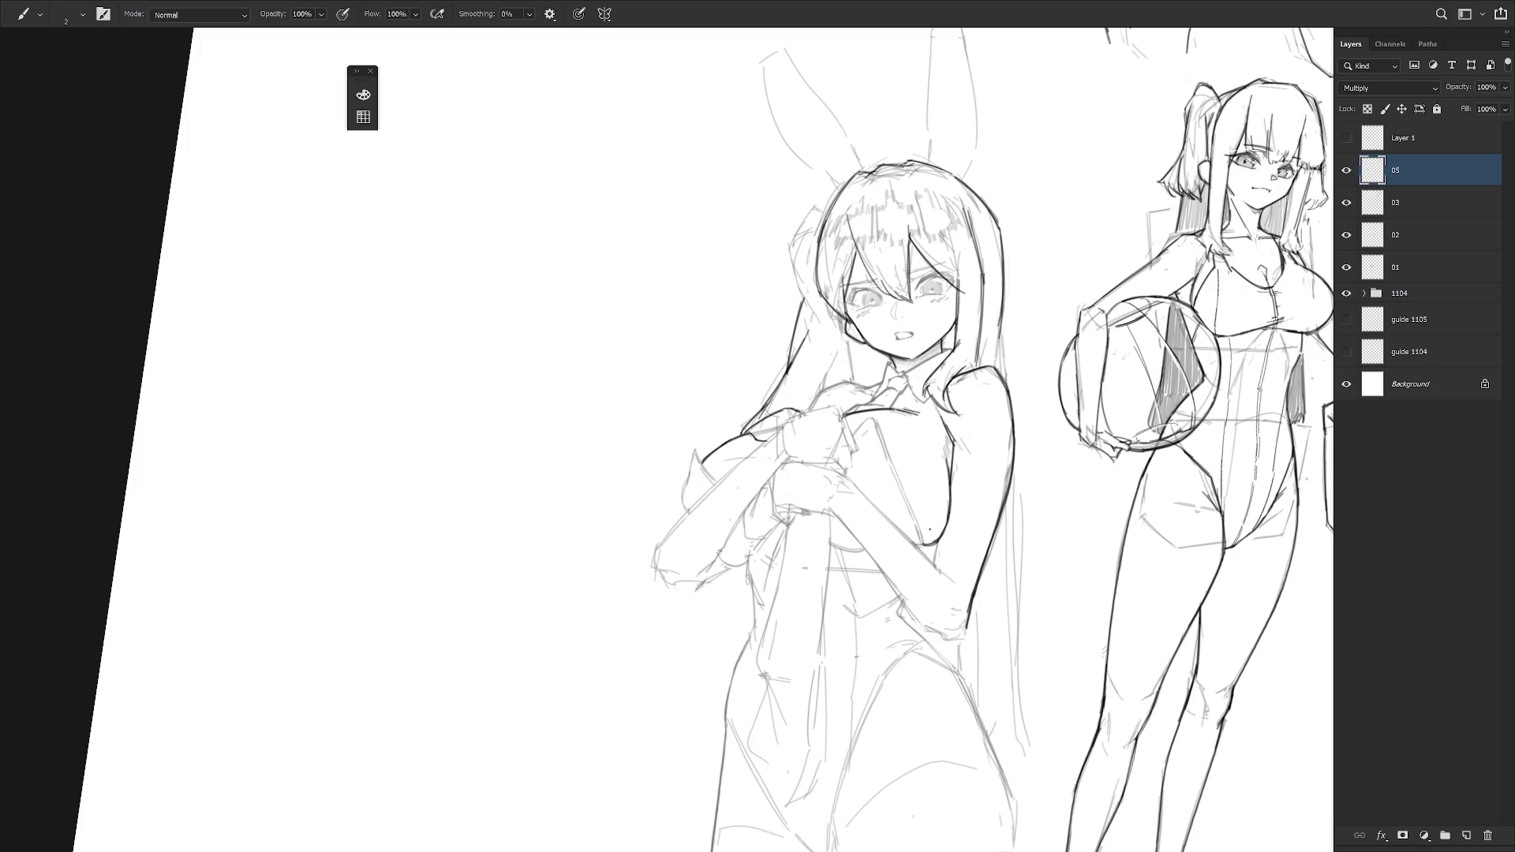
{"action": "left_click_drag", "start_coordinate": [860, 173], "coordinate": [788, 253]}
{"action": "mouse_move", "coordinate": [820, 203]}
{"action": "left_mouse_down"}
{"action": "mouse_move", "coordinate": [789, 253]}
{"action": "mouse_move", "coordinate": [834, 204]}
{"action": "left_mouse_up"}
{"action": "mouse_move", "coordinate": [791, 253]}
{"action": "left_mouse_down"}
{"action": "mouse_move", "coordinate": [810, 320]}
{"action": "mouse_move", "coordinate": [785, 394]}
{"action": "left_mouse_up"}
{"action": "left_click_drag", "start_coordinate": [799, 340], "coordinate": [785, 394]}
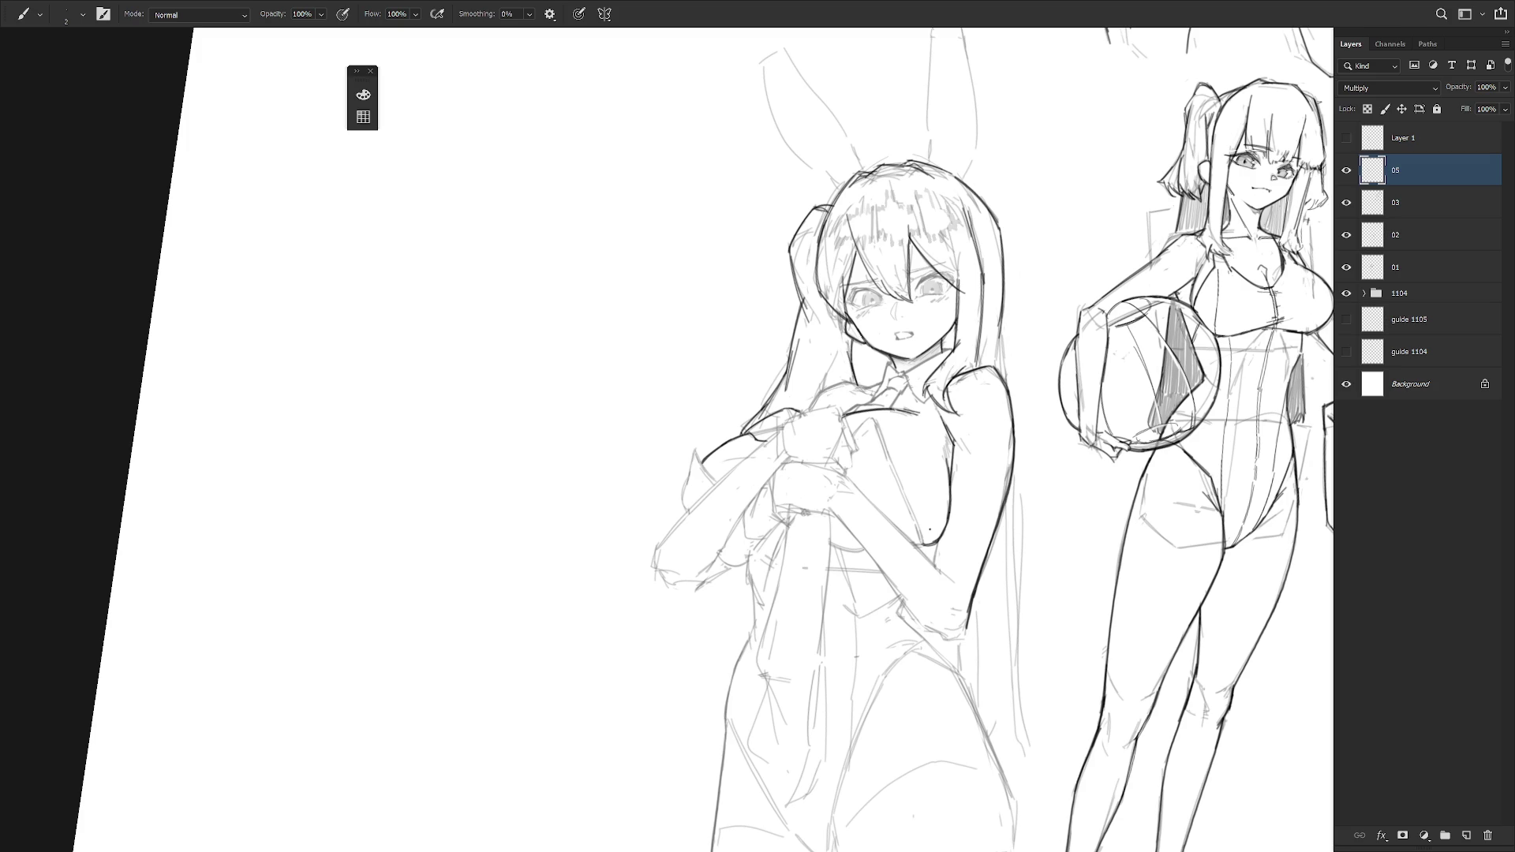
{"action": "left_click_drag", "start_coordinate": [850, 377], "coordinate": [808, 412]}
{"action": "left_click_drag", "start_coordinate": [883, 377], "coordinate": [864, 387]}
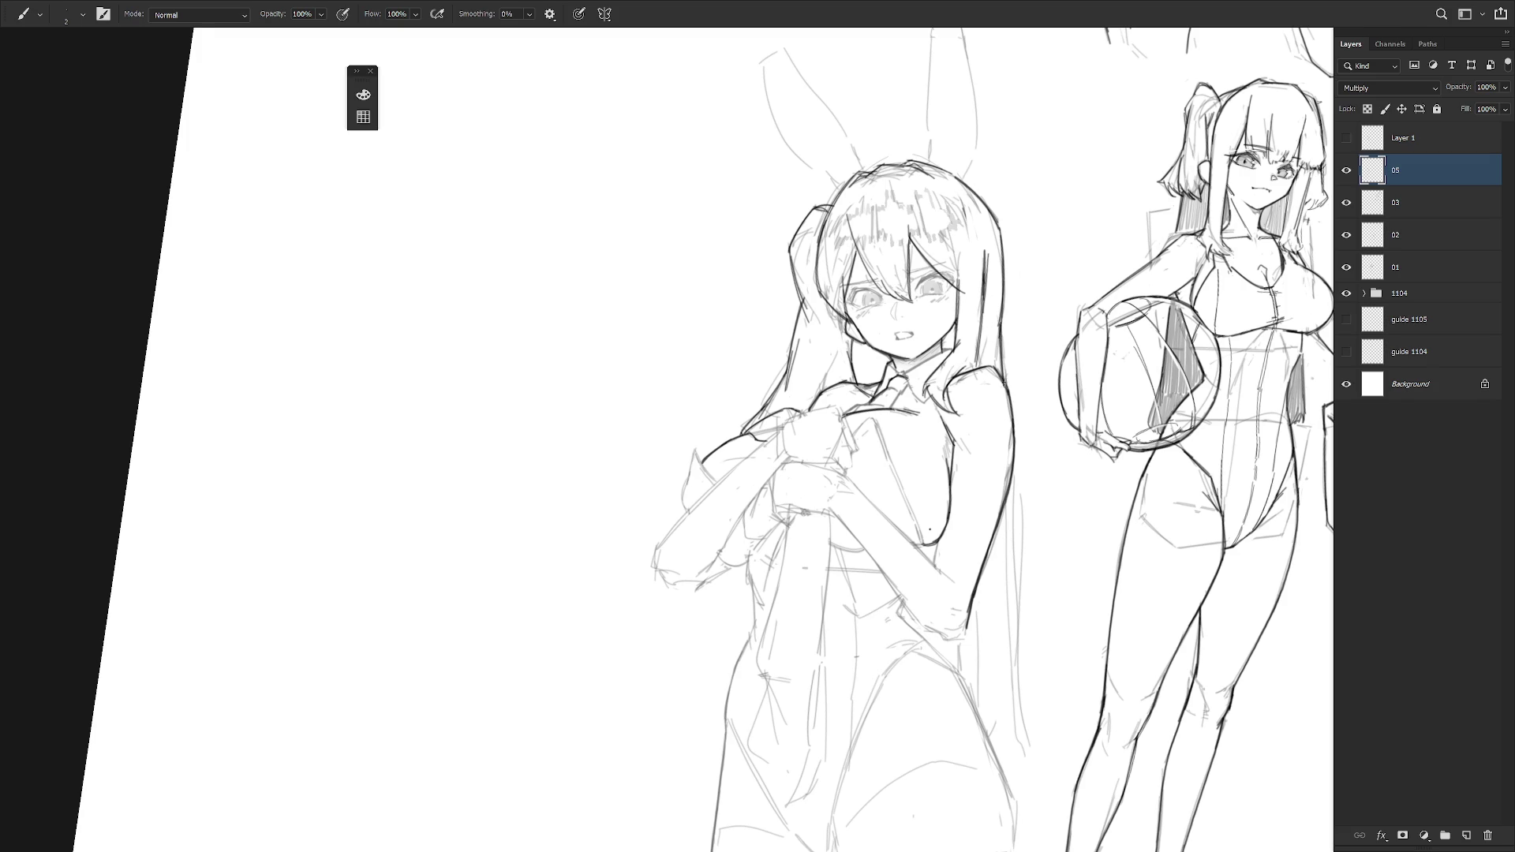
- Erase a stray line and draw a bold long hair strand down the right side
{"action": "scroll", "coordinate": [1025, 528], "scroll_direction": "down", "scroll_amount": 3}
{"action": "key", "text": "e"}
{"action": "left_click_drag", "start_coordinate": [1015, 410], "coordinate": [1024, 639]}
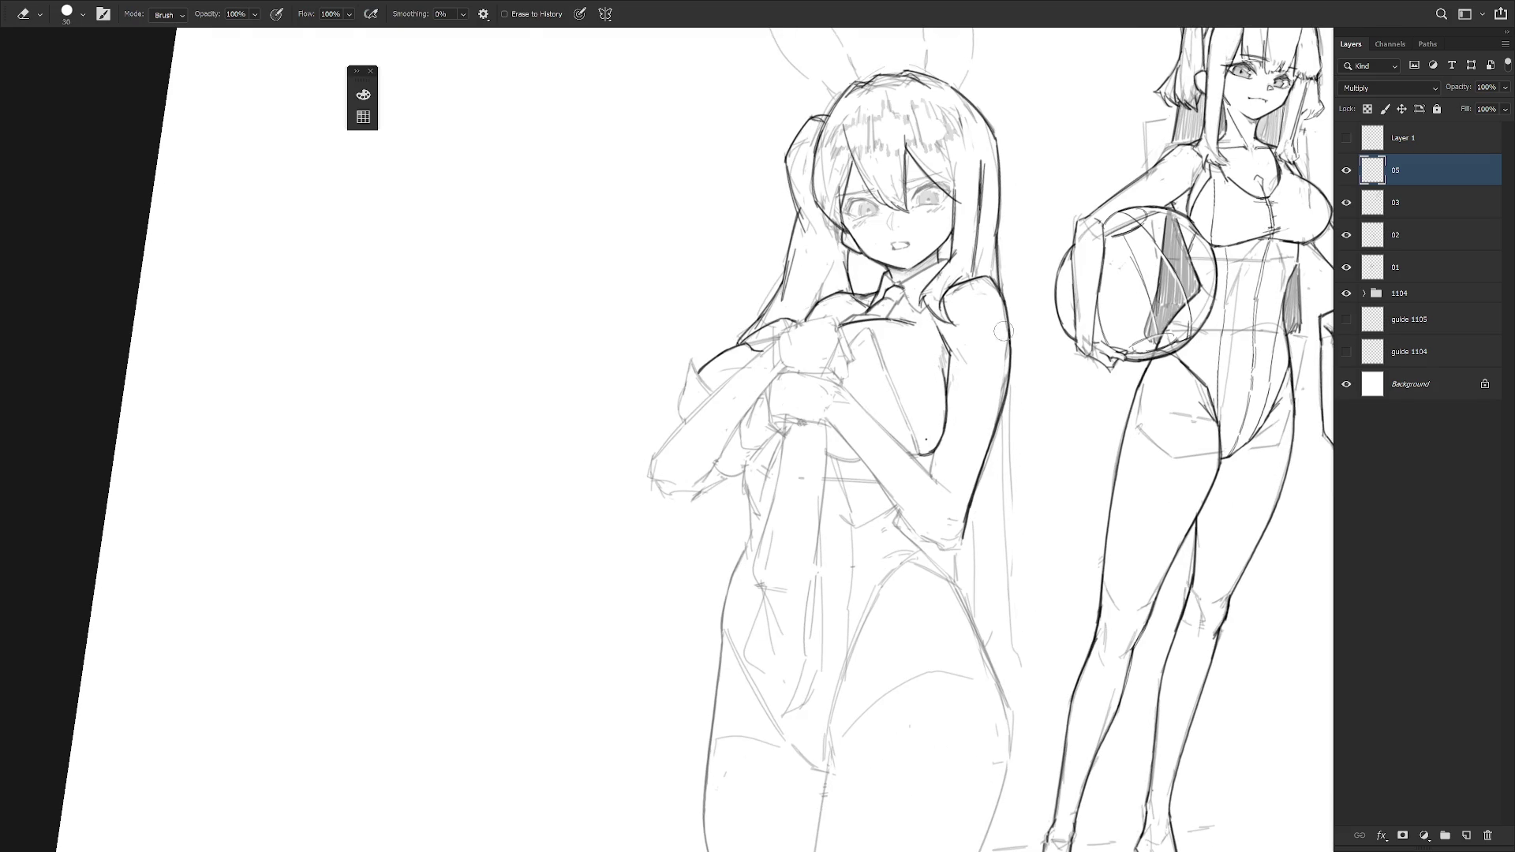
{"action": "key", "text": "b"}
{"action": "left_click_drag", "start_coordinate": [1008, 376], "coordinate": [1029, 671]}
{"action": "mouse_move", "coordinate": [1006, 379]}
{"action": "left_mouse_down"}
{"action": "mouse_move", "coordinate": [1010, 590]}
{"action": "mouse_move", "coordinate": [1030, 670]}
{"action": "mouse_move", "coordinate": [999, 673]}
{"action": "left_mouse_up"}
{"action": "key", "text": "ctrl+z"}
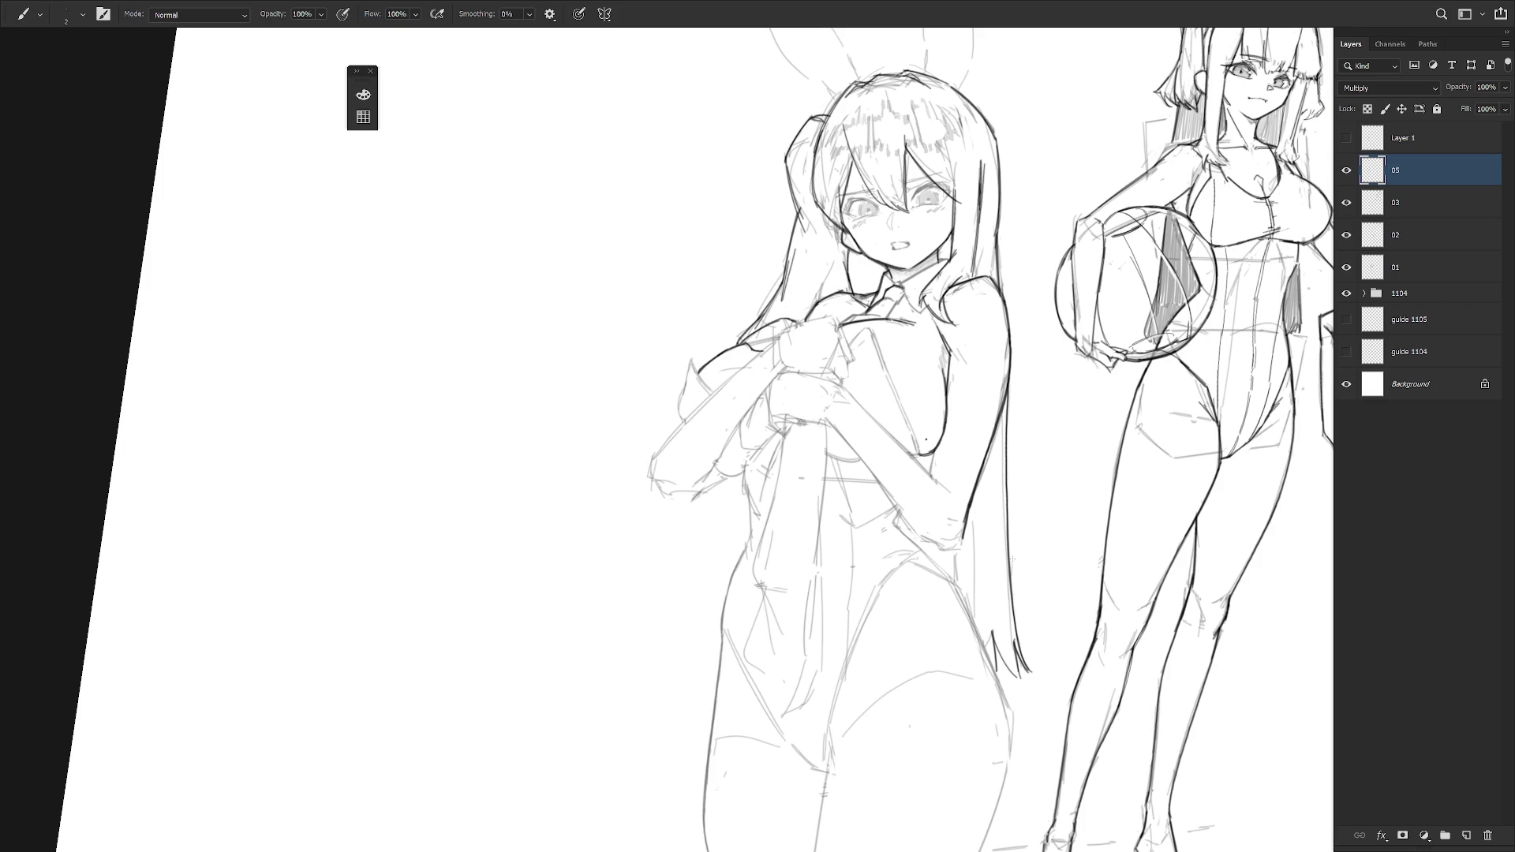
- Darken the lower edge of the clasped hand and draw the cuff's lower edge
{"action": "left_click_drag", "start_coordinate": [950, 536], "coordinate": [900, 440]}
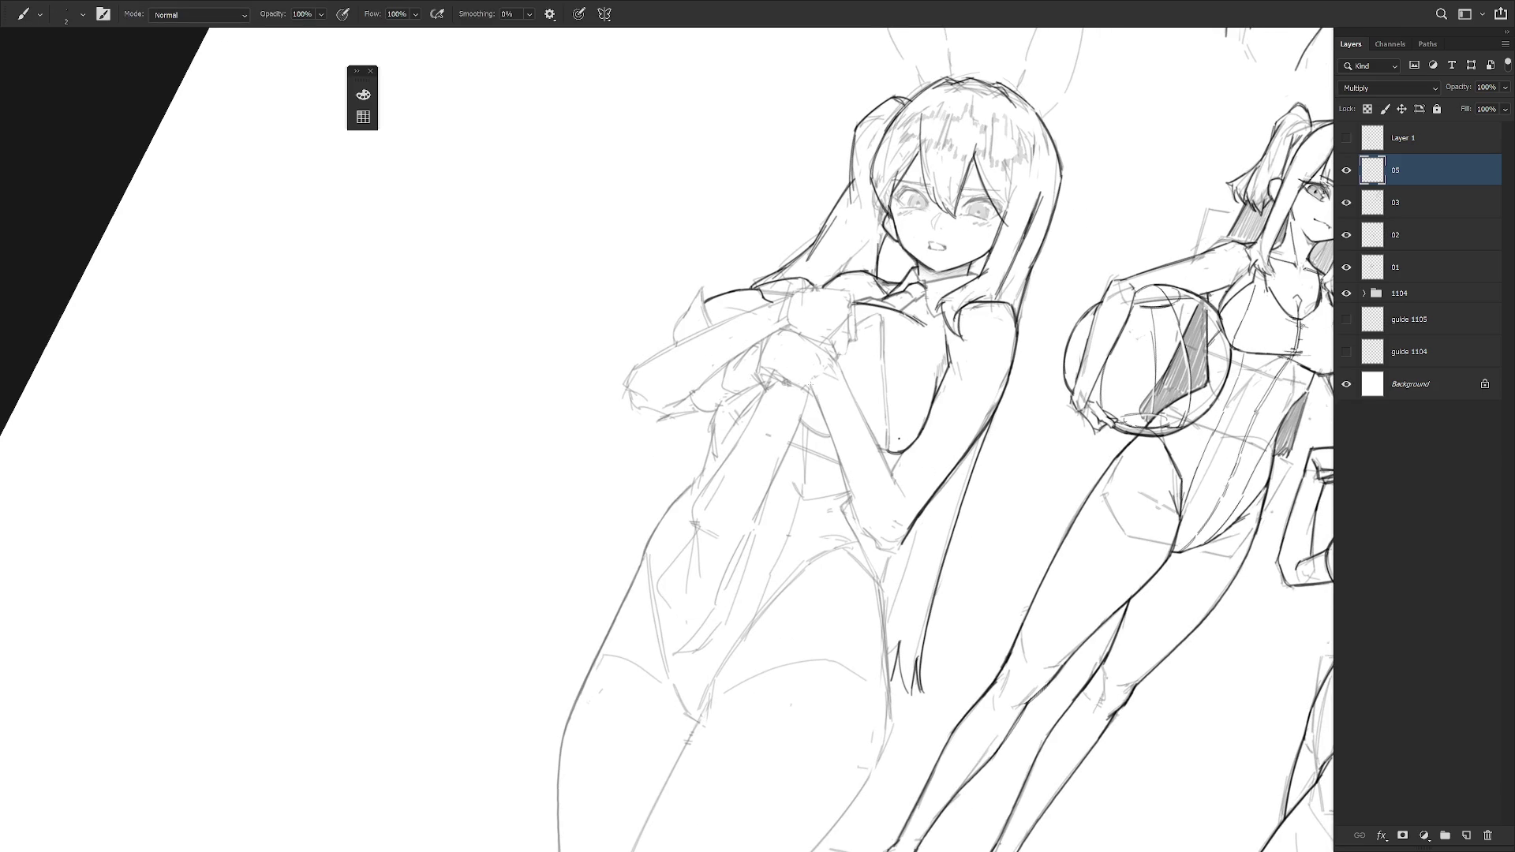
{"action": "mouse_move", "coordinate": [807, 390]}
{"action": "left_mouse_down"}
{"action": "mouse_move", "coordinate": [877, 345]}
{"action": "mouse_move", "coordinate": [882, 394]}
{"action": "mouse_move", "coordinate": [860, 405]}
{"action": "mouse_move", "coordinate": [872, 348]}
{"action": "left_mouse_up"}
{"action": "left_click_drag", "start_coordinate": [859, 407], "coordinate": [821, 432]}
{"action": "mouse_move", "coordinate": [881, 377]}
{"action": "left_mouse_down"}
{"action": "mouse_move", "coordinate": [819, 429]}
{"action": "mouse_move", "coordinate": [927, 416]}
{"action": "left_mouse_up"}
{"action": "key", "text": "ctrl+z"}
{"action": "key", "text": "ctrl+z"}
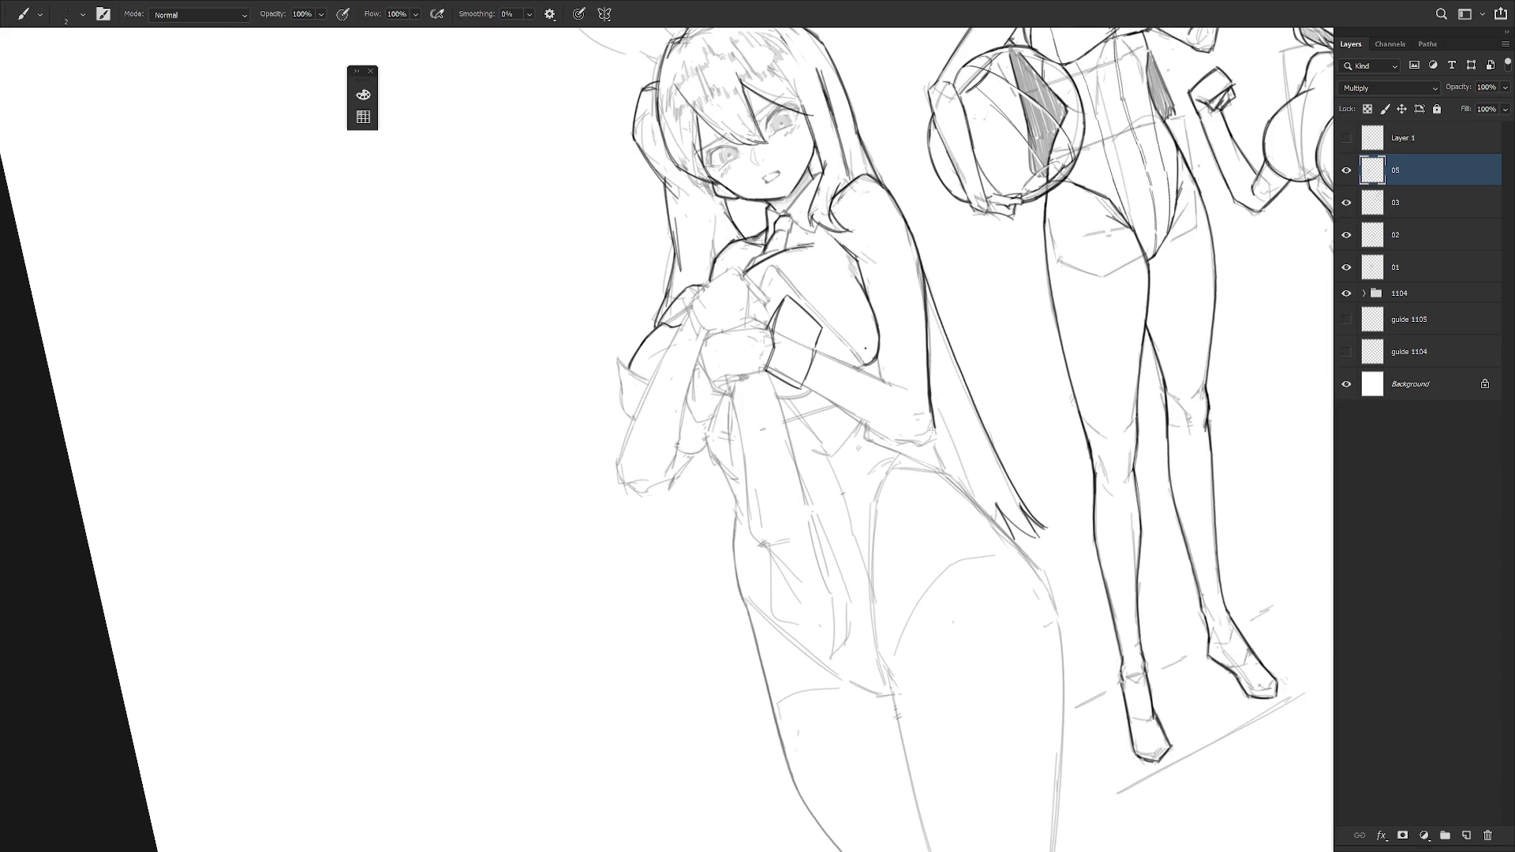
- Add short strokes beneath the clasped fist, retrying one
{"action": "mouse_move", "coordinate": [733, 380]}
{"action": "left_mouse_down"}
{"action": "mouse_move", "coordinate": [715, 399]}
{"action": "mouse_move", "coordinate": [746, 472]}
{"action": "left_mouse_up"}
{"action": "mouse_move", "coordinate": [868, 552]}
{"action": "left_mouse_down"}
{"action": "mouse_move", "coordinate": [785, 603]}
{"action": "mouse_move", "coordinate": [884, 568]}
{"action": "left_mouse_up"}
{"action": "mouse_move", "coordinate": [763, 403]}
{"action": "left_mouse_down"}
{"action": "mouse_move", "coordinate": [758, 425]}
{"action": "mouse_move", "coordinate": [730, 414]}
{"action": "mouse_move", "coordinate": [732, 442]}
{"action": "mouse_move", "coordinate": [738, 416]}
{"action": "left_mouse_up"}
{"action": "key", "text": "ctrl+z"}
{"action": "key", "text": "ctrl+z"}
{"action": "key", "text": "ctrl+z"}
{"action": "key", "text": "ctrl+z"}
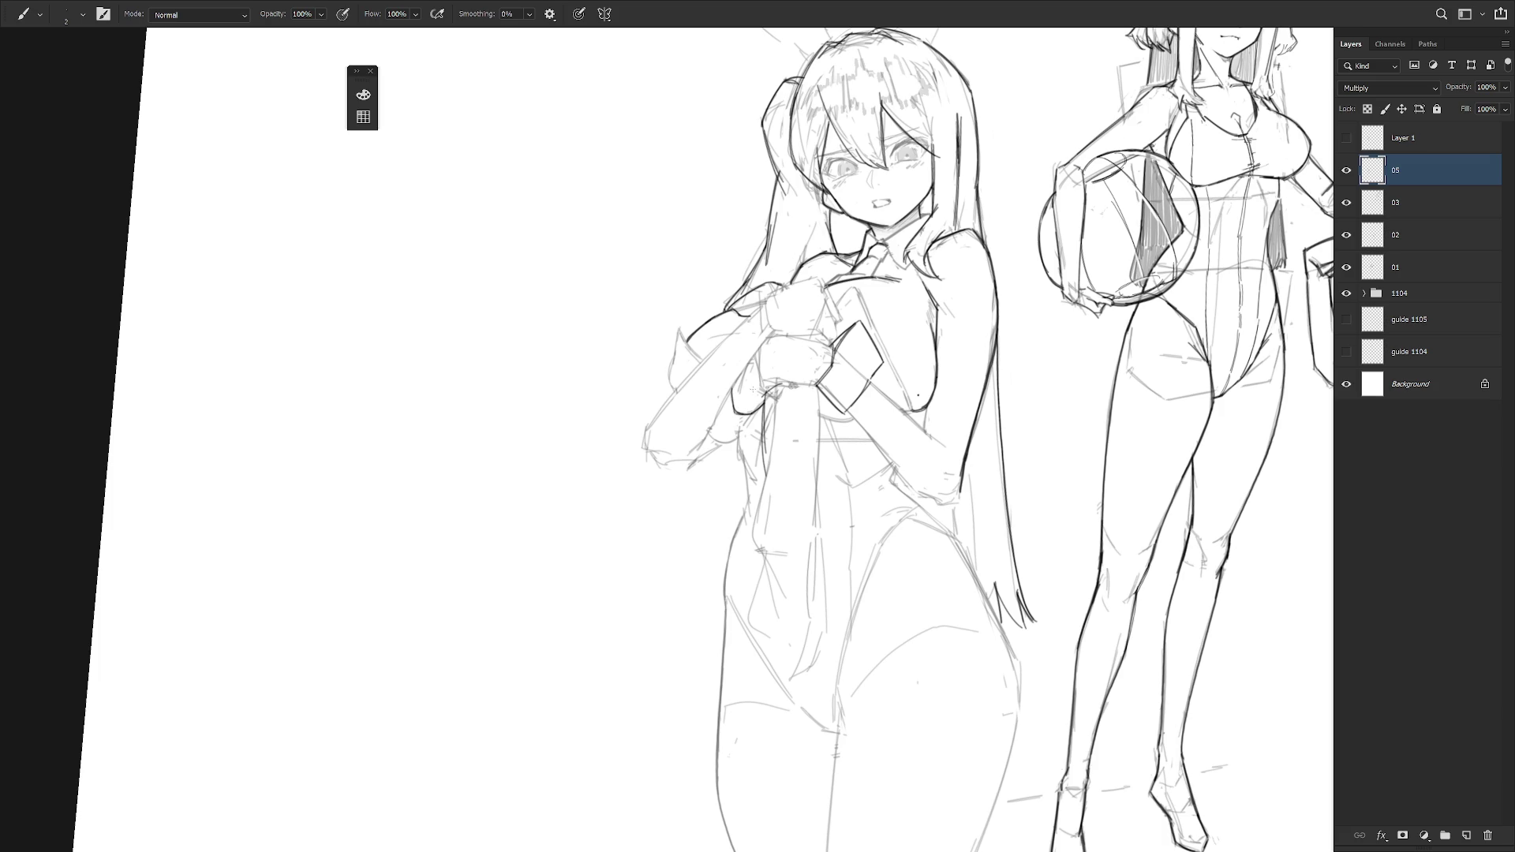
- Return the view upright and darken the left shoulder and arm outline
{"action": "left_click_drag", "start_coordinate": [816, 359], "coordinate": [770, 346]}
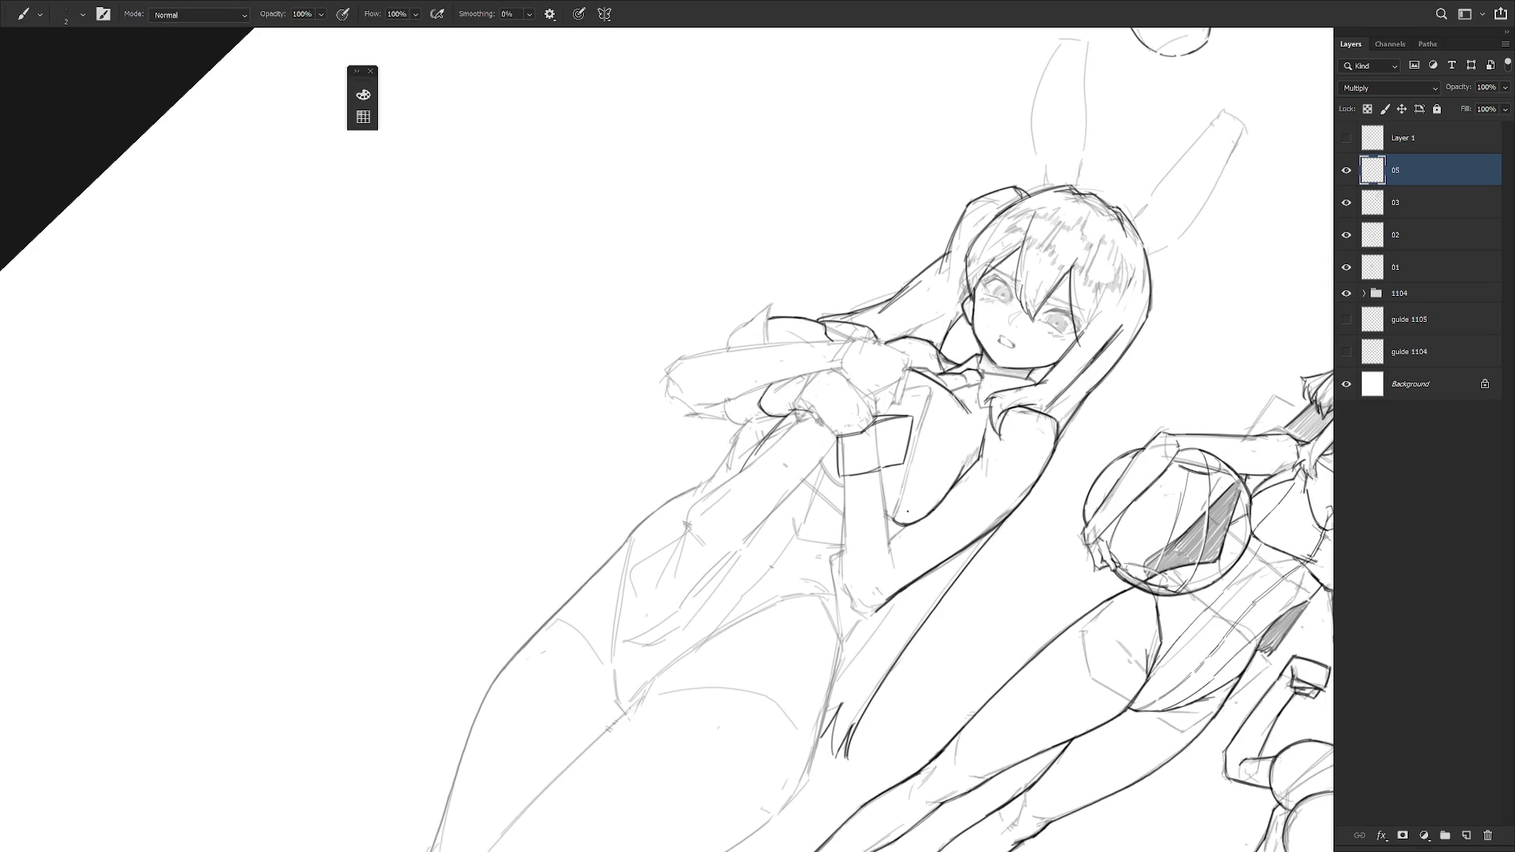
{"action": "left_click_drag", "start_coordinate": [877, 555], "coordinate": [911, 472]}
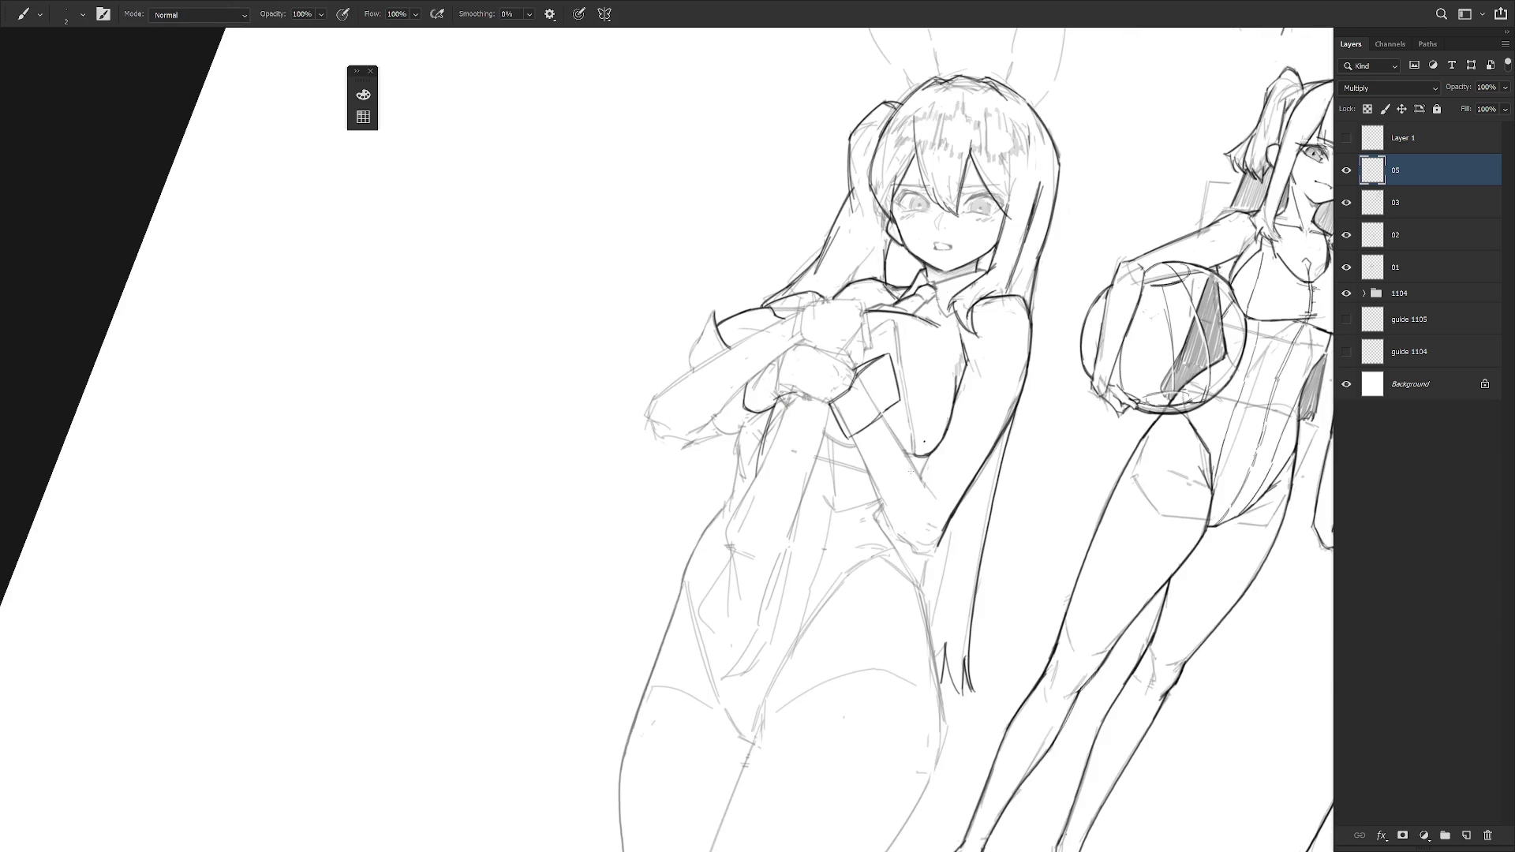
{"action": "left_click_drag", "start_coordinate": [911, 471], "coordinate": [815, 423]}
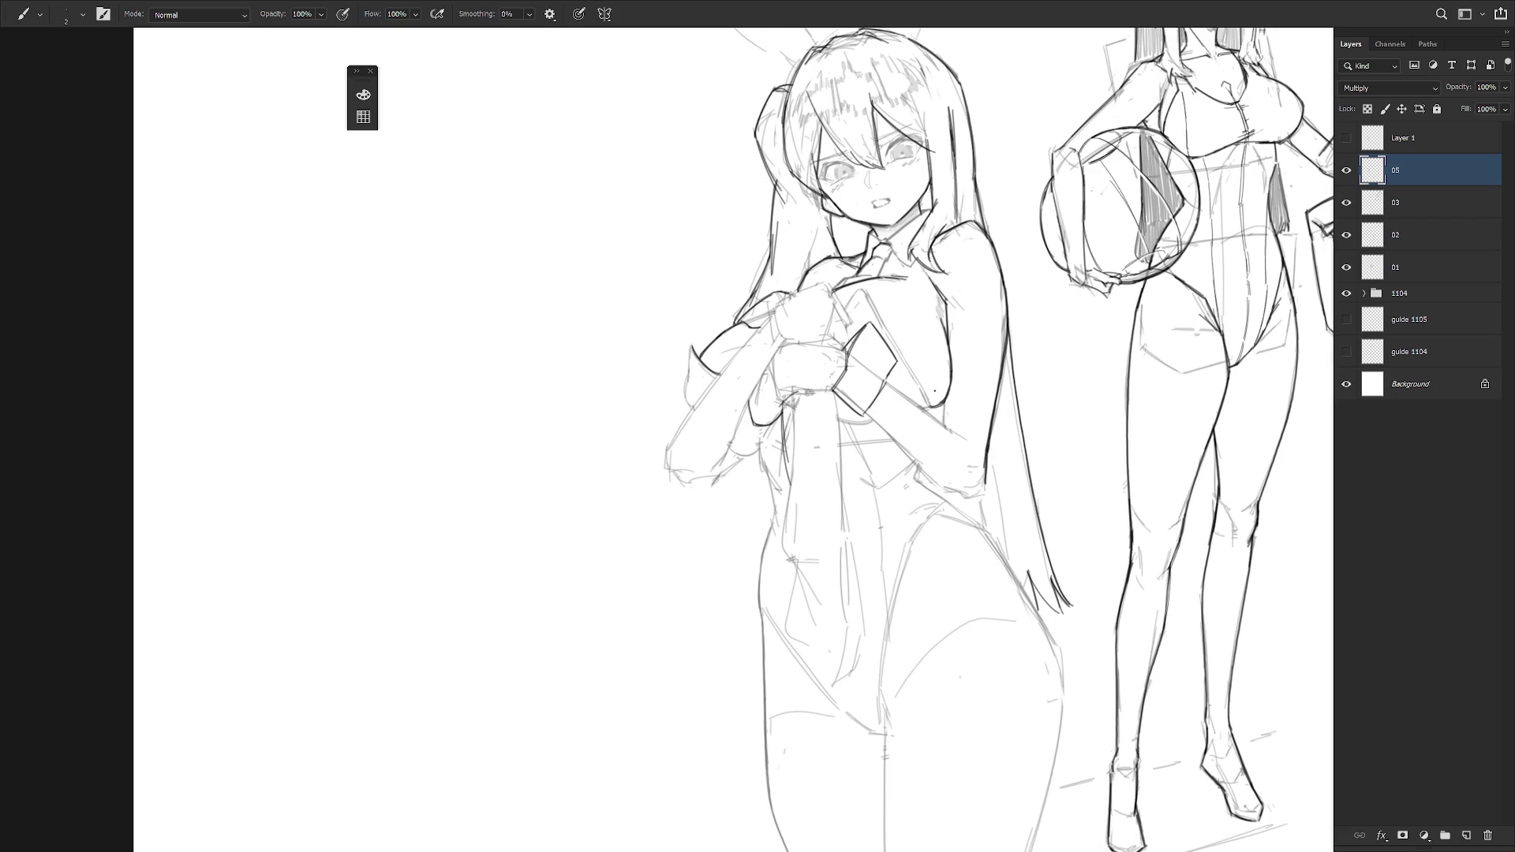
{"action": "left_click_drag", "start_coordinate": [692, 347], "coordinate": [693, 410]}
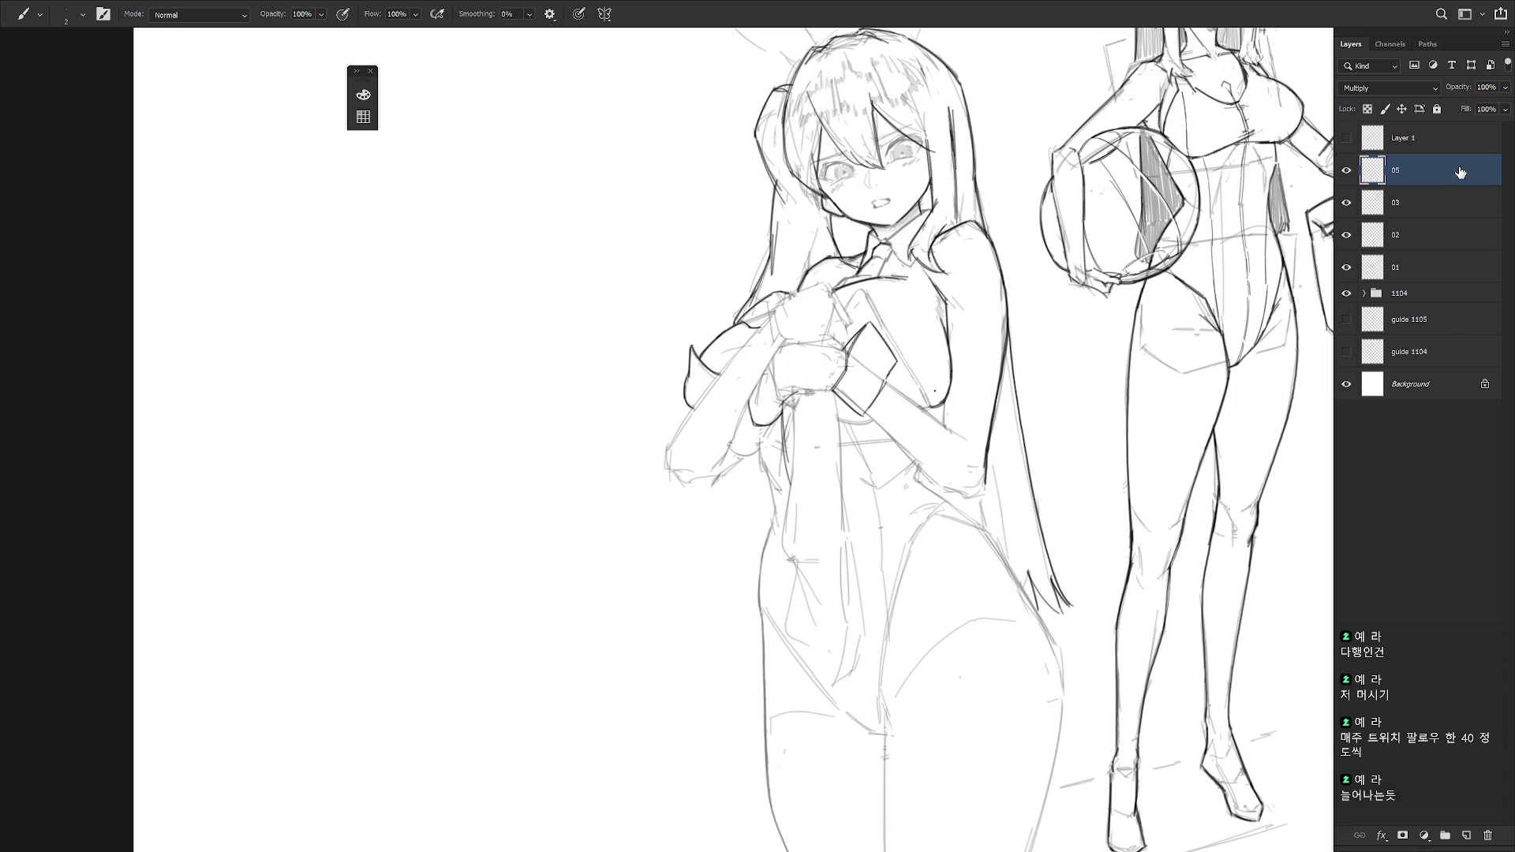
- Repeatedly draw and undo a line along the left forearm
{"action": "left_click_drag", "start_coordinate": [674, 439], "coordinate": [750, 336]}
{"action": "key", "text": "ctrl+z"}
{"action": "left_click_drag", "start_coordinate": [670, 445], "coordinate": [795, 293]}
{"action": "key", "text": "ctrl+z"}
{"action": "left_click_drag", "start_coordinate": [676, 439], "coordinate": [784, 305]}
{"action": "key", "text": "ctrl+z"}
{"action": "left_click_drag", "start_coordinate": [676, 439], "coordinate": [780, 304]}
{"action": "key", "text": "ctrl+z"}
- Draw the hand's upper, vertical, horizontal, lower and left edge lines
{"action": "mouse_move", "coordinate": [776, 310]}
{"action": "left_mouse_down"}
{"action": "mouse_move", "coordinate": [815, 282]}
{"action": "mouse_move", "coordinate": [844, 317]}
{"action": "left_mouse_up"}
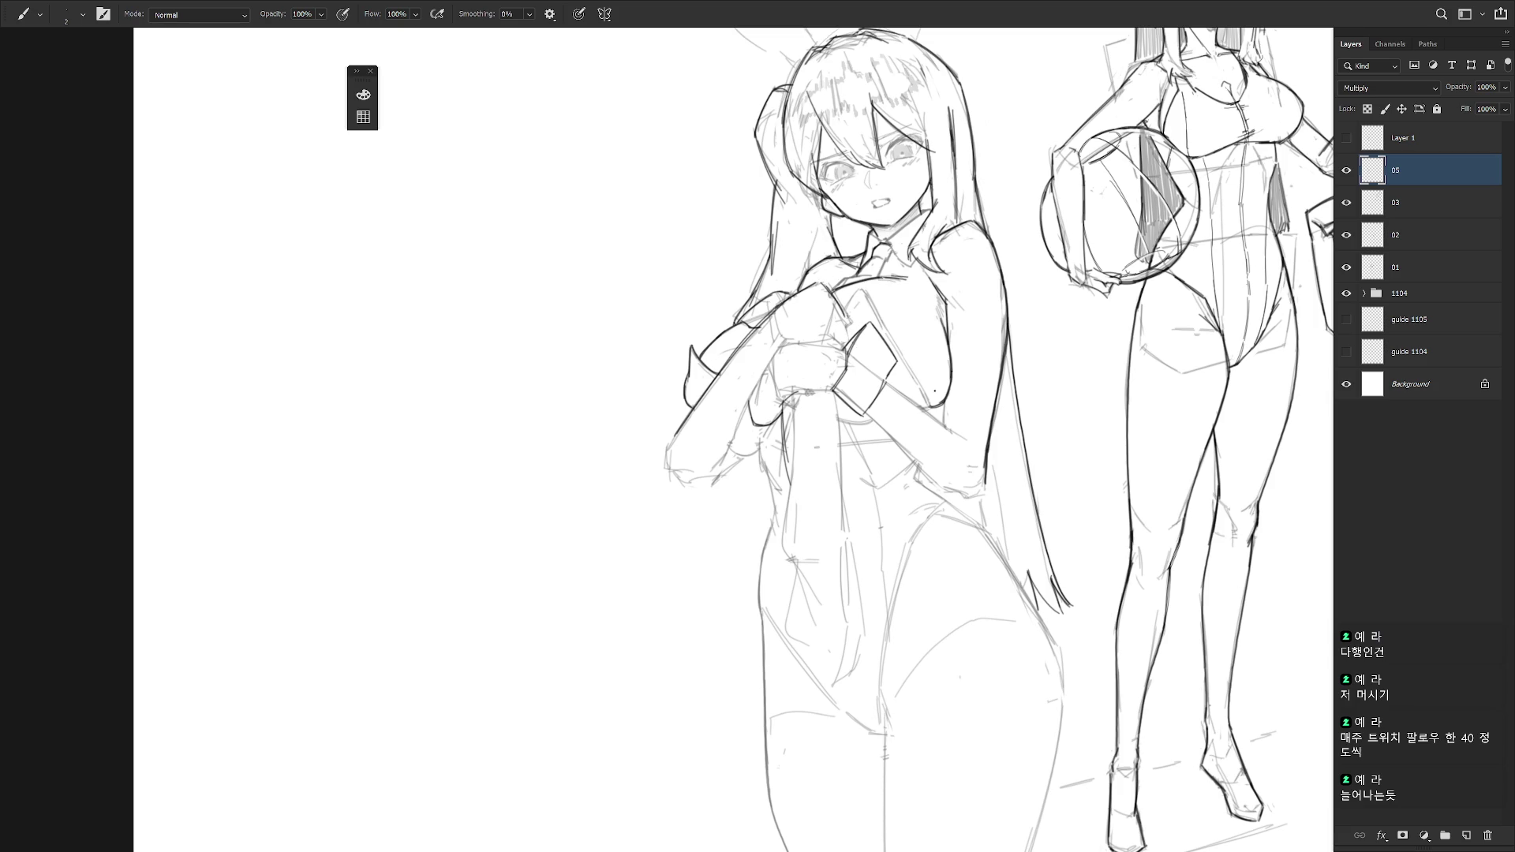
{"action": "left_click_drag", "start_coordinate": [846, 320], "coordinate": [846, 348]}
{"action": "left_click_drag", "start_coordinate": [798, 344], "coordinate": [845, 345]}
{"action": "left_click_drag", "start_coordinate": [798, 393], "coordinate": [833, 387]}
{"action": "mouse_move", "coordinate": [805, 391]}
{"action": "left_mouse_down"}
{"action": "mouse_move", "coordinate": [838, 384]}
{"action": "mouse_move", "coordinate": [793, 386]}
{"action": "left_mouse_up"}
{"action": "mouse_move", "coordinate": [794, 341]}
{"action": "left_mouse_down"}
{"action": "mouse_move", "coordinate": [793, 381]}
{"action": "mouse_move", "coordinate": [772, 360]}
{"action": "mouse_move", "coordinate": [775, 395]}
{"action": "left_mouse_up"}
{"action": "key", "text": "ctrl+z"}
{"action": "left_click_drag", "start_coordinate": [767, 362], "coordinate": [781, 395]}
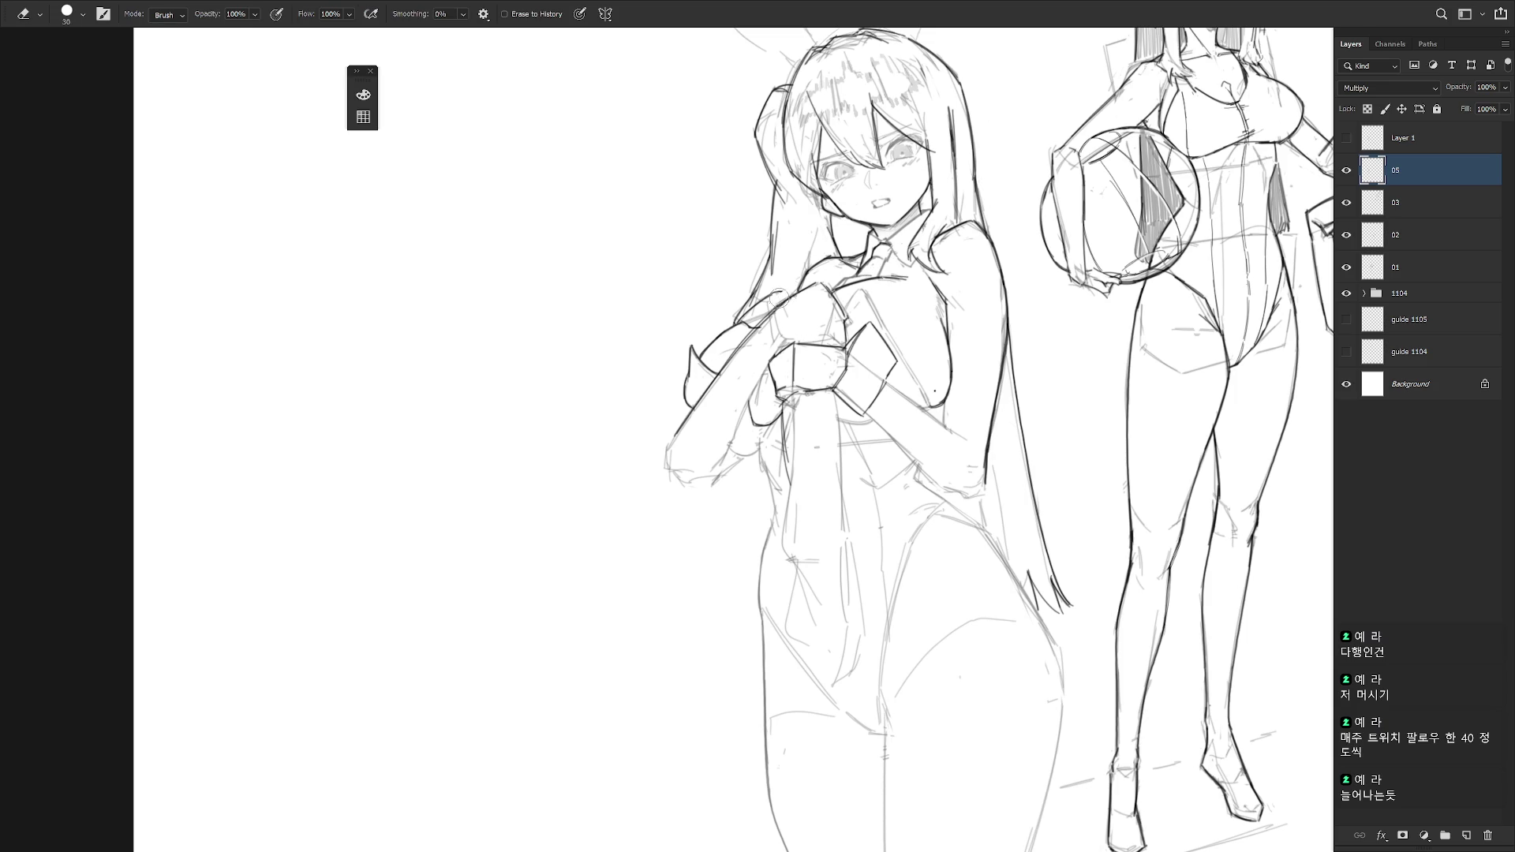
- Retrace short lines at the clasped hands and darken the forearm outline to its left end
{"action": "key", "text": "b"}
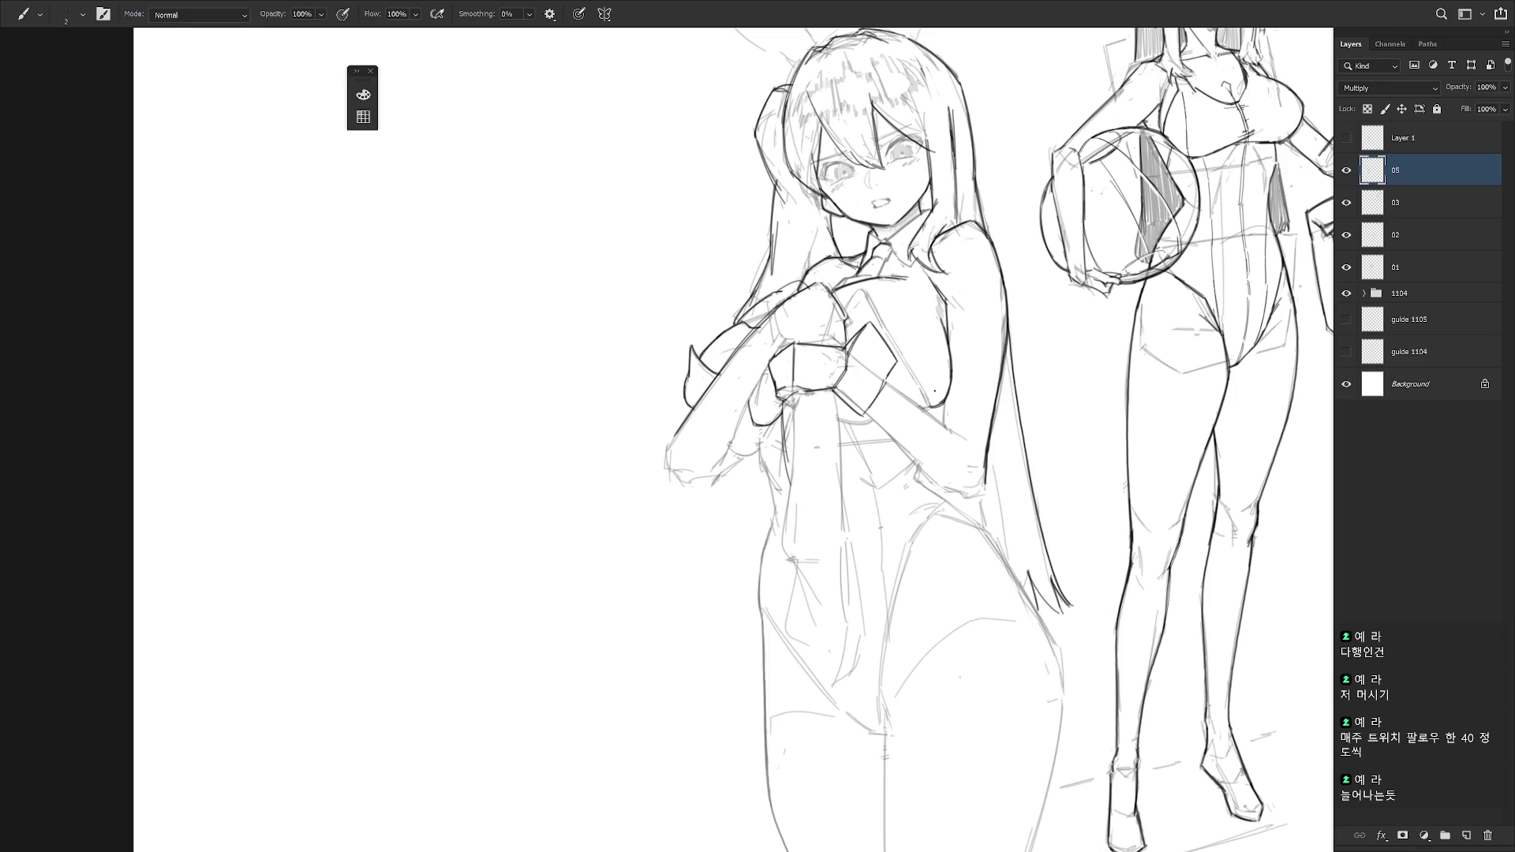
{"action": "key", "text": "e"}
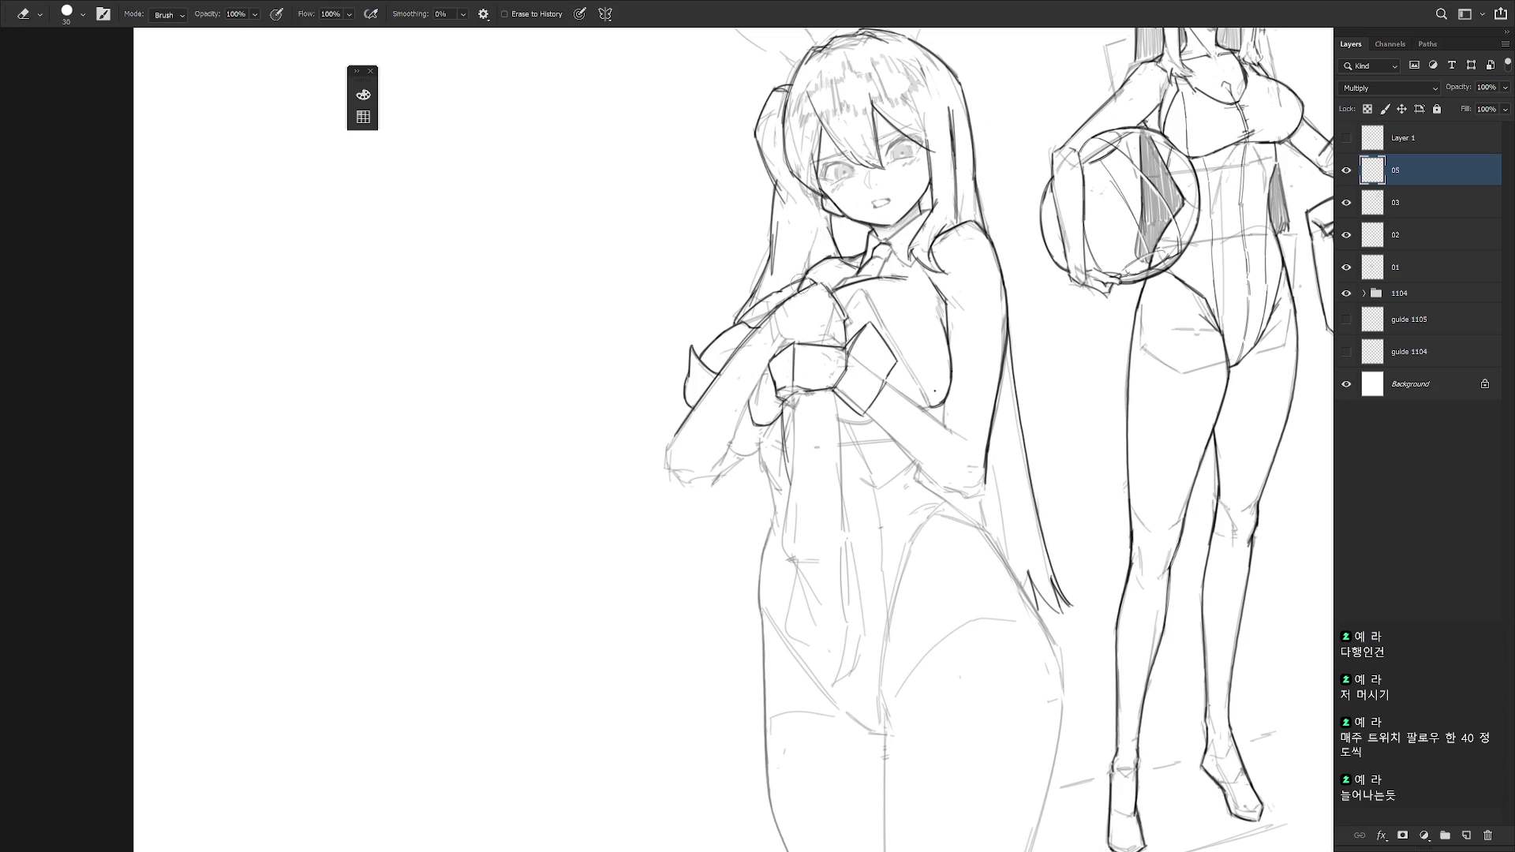
{"action": "key", "text": "b"}
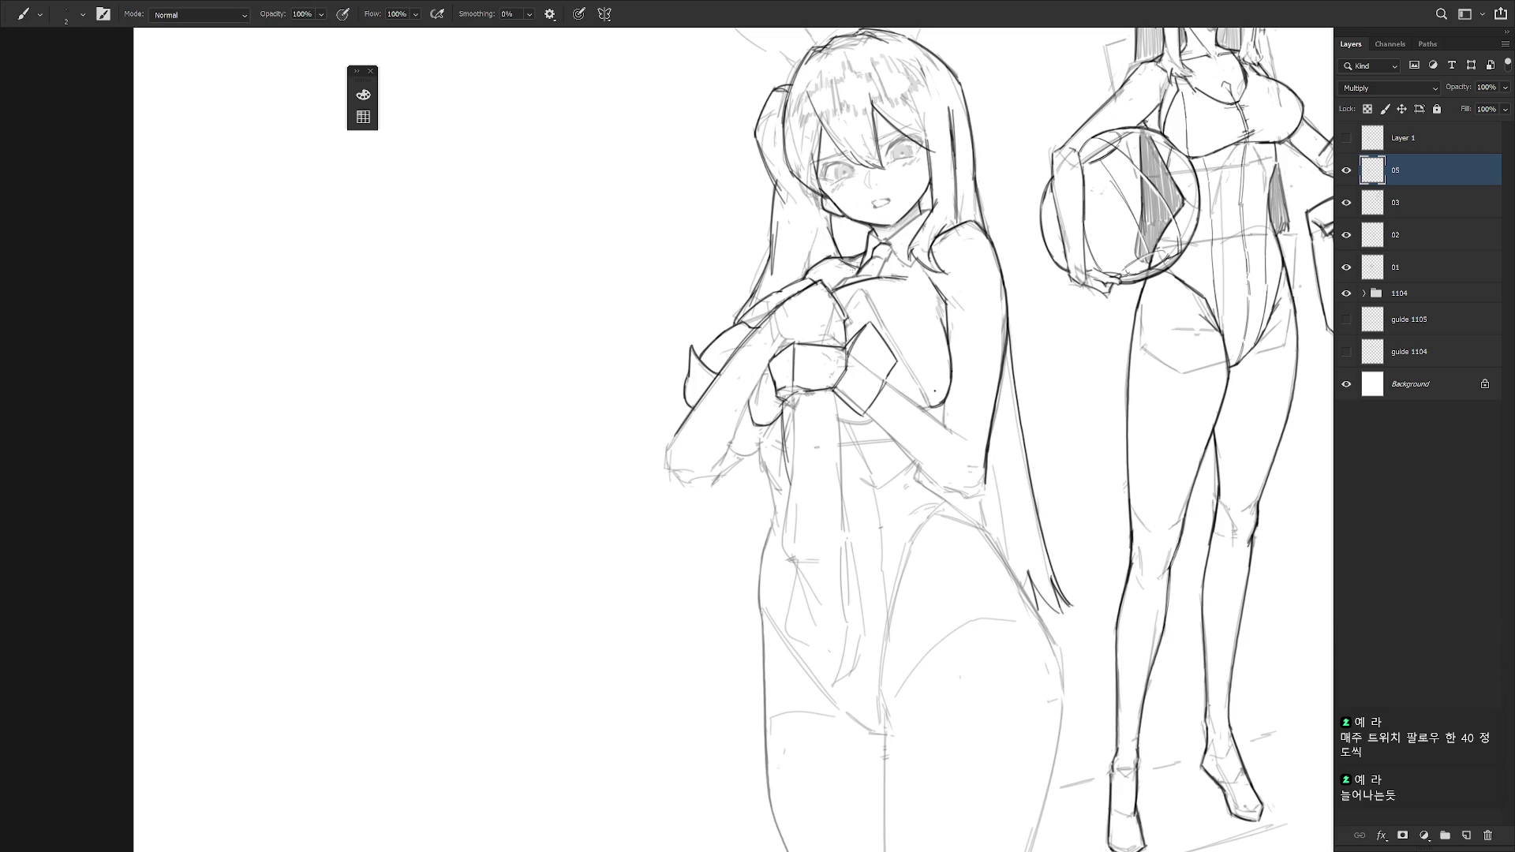
{"action": "left_click_drag", "start_coordinate": [828, 306], "coordinate": [845, 320]}
{"action": "left_click_drag", "start_coordinate": [820, 294], "coordinate": [858, 327]}
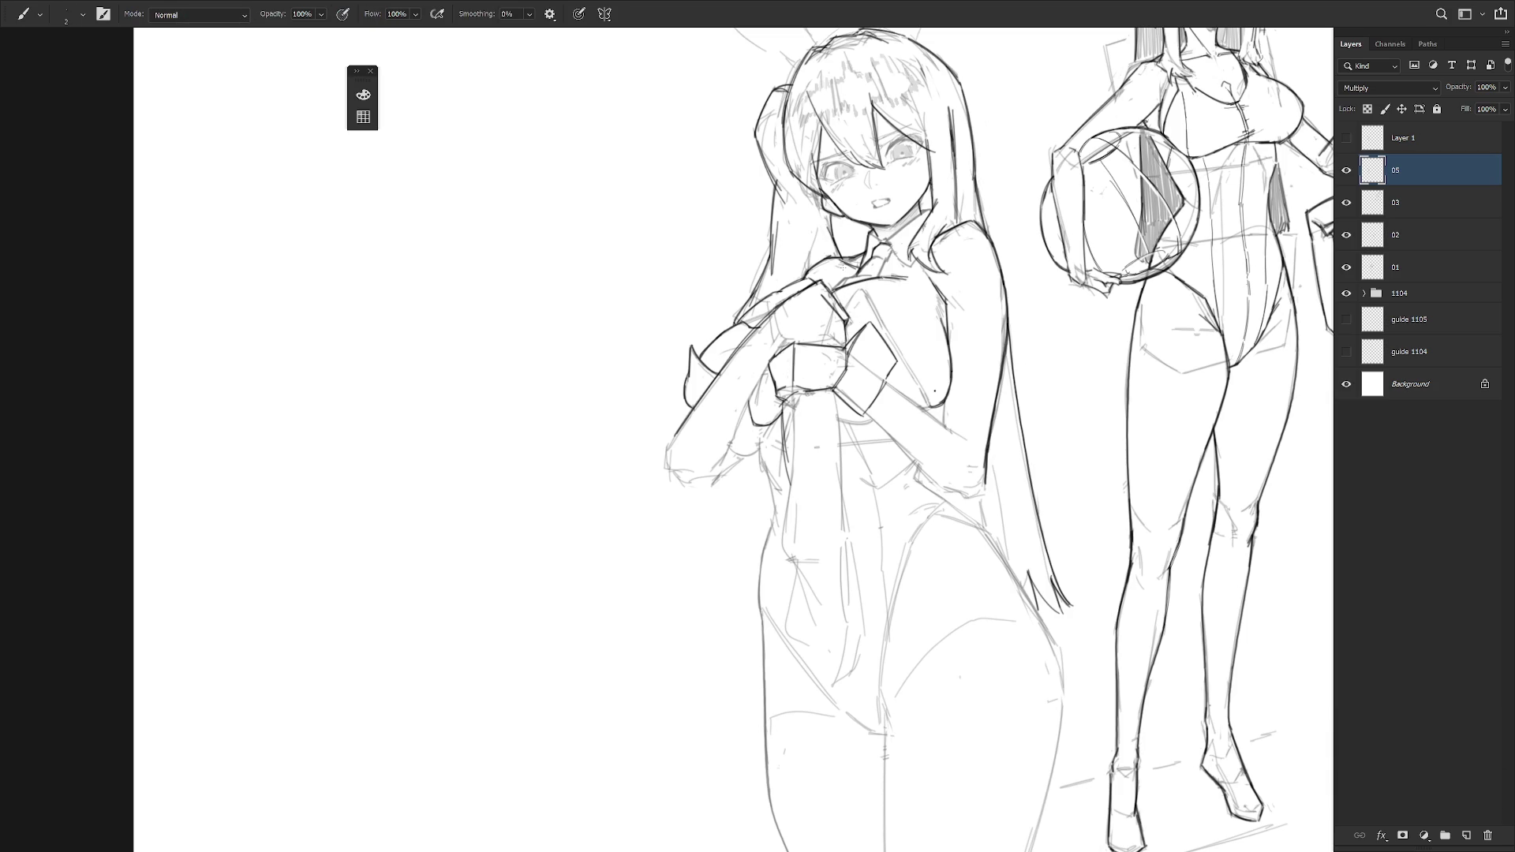
{"action": "mouse_move", "coordinate": [822, 327]}
{"action": "left_mouse_down"}
{"action": "mouse_move", "coordinate": [842, 338]}
{"action": "mouse_move", "coordinate": [824, 335]}
{"action": "left_mouse_up"}
{"action": "left_click_drag", "start_coordinate": [768, 365], "coordinate": [711, 469]}
{"action": "mouse_move", "coordinate": [684, 420]}
{"action": "left_mouse_down"}
{"action": "mouse_move", "coordinate": [664, 456]}
{"action": "mouse_move", "coordinate": [679, 479]}
{"action": "left_mouse_up"}
- Replace the rough forearm-end strokes with one clean left edge line, then add a short arm stroke
{"action": "key", "text": "ctrl+z"}
{"action": "key", "text": "ctrl+z"}
{"action": "mouse_move", "coordinate": [684, 420]}
{"action": "left_mouse_down"}
{"action": "mouse_move", "coordinate": [670, 450]}
{"action": "mouse_move", "coordinate": [682, 481]}
{"action": "mouse_move", "coordinate": [749, 453]}
{"action": "mouse_move", "coordinate": [762, 578]}
{"action": "left_mouse_up"}
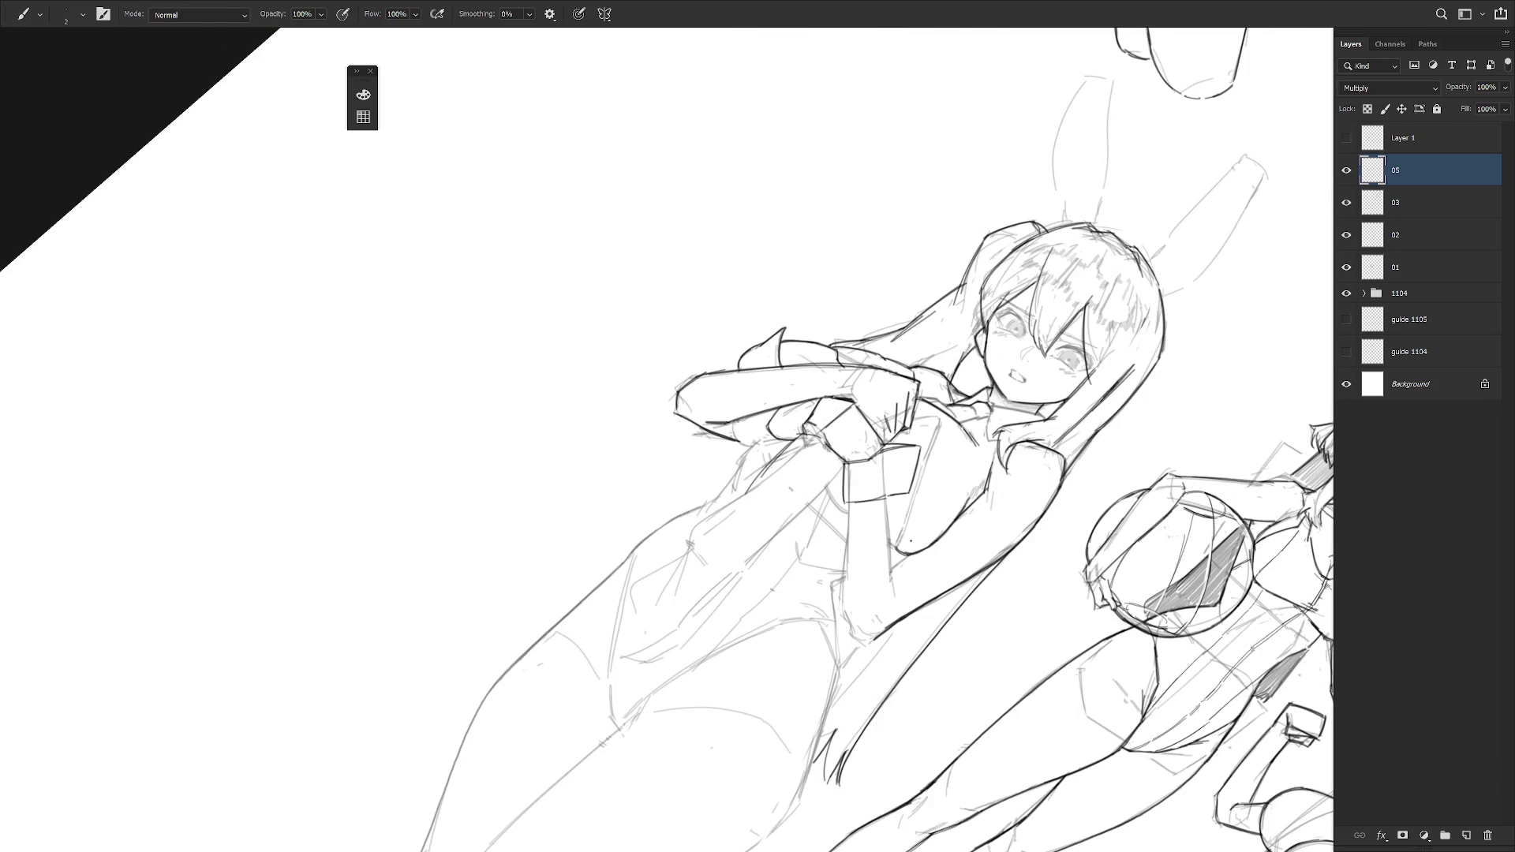
{"action": "key", "text": "r"}
{"action": "mouse_move", "coordinate": [737, 434]}
{"action": "left_mouse_down"}
{"action": "mouse_move", "coordinate": [811, 488]}
{"action": "mouse_move", "coordinate": [768, 441]}
{"action": "mouse_move", "coordinate": [813, 537]}
{"action": "left_mouse_up"}
{"action": "left_click_drag", "start_coordinate": [768, 432], "coordinate": [761, 478]}
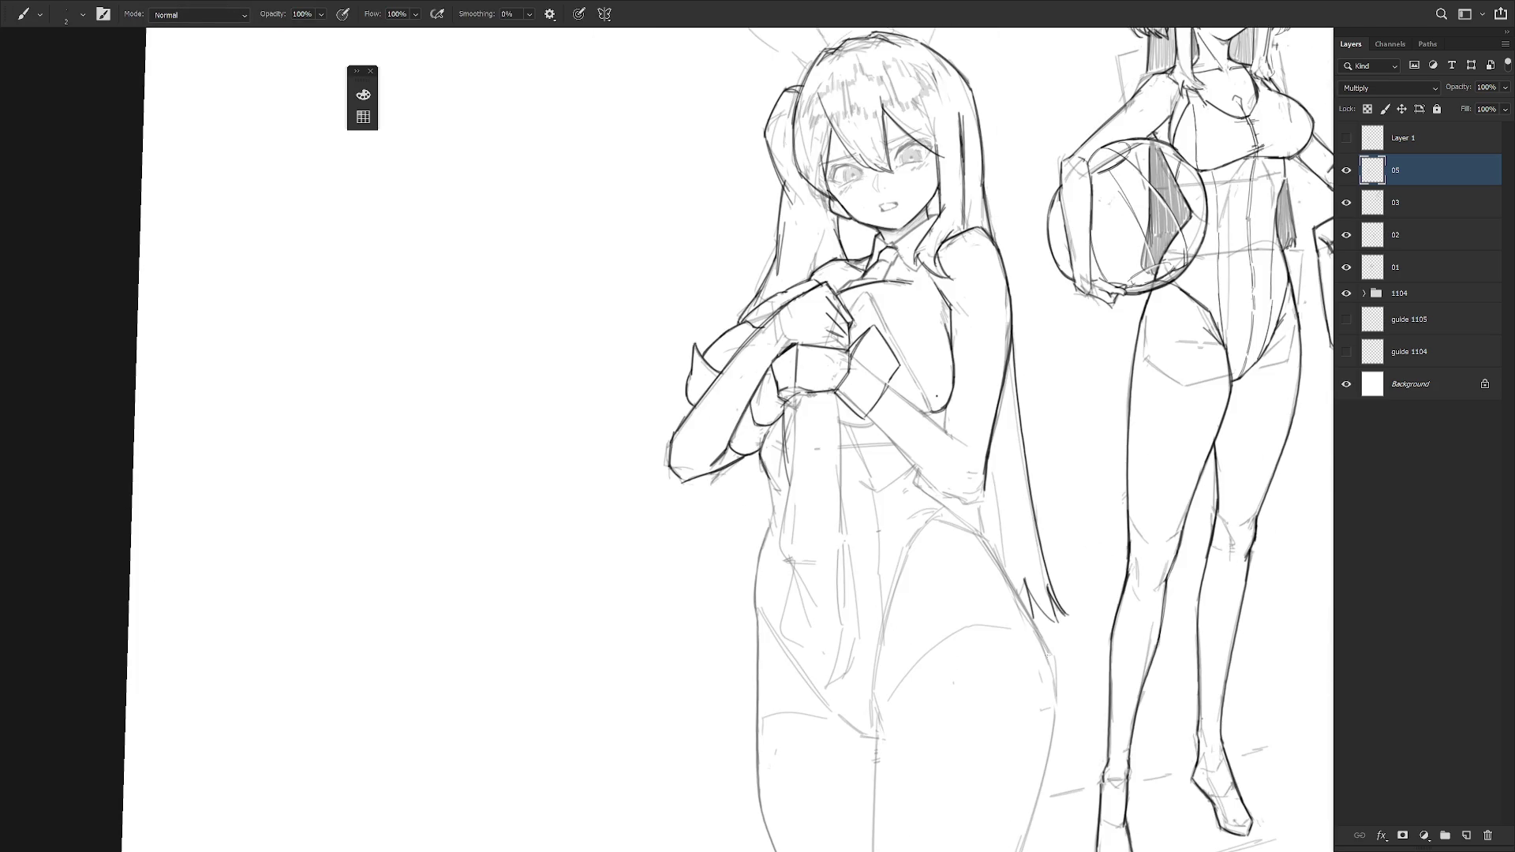
- Darken the upper part of the bunny girl's left torso outline with short strokes
{"action": "left_click_drag", "start_coordinate": [896, 488], "coordinate": [887, 457]}
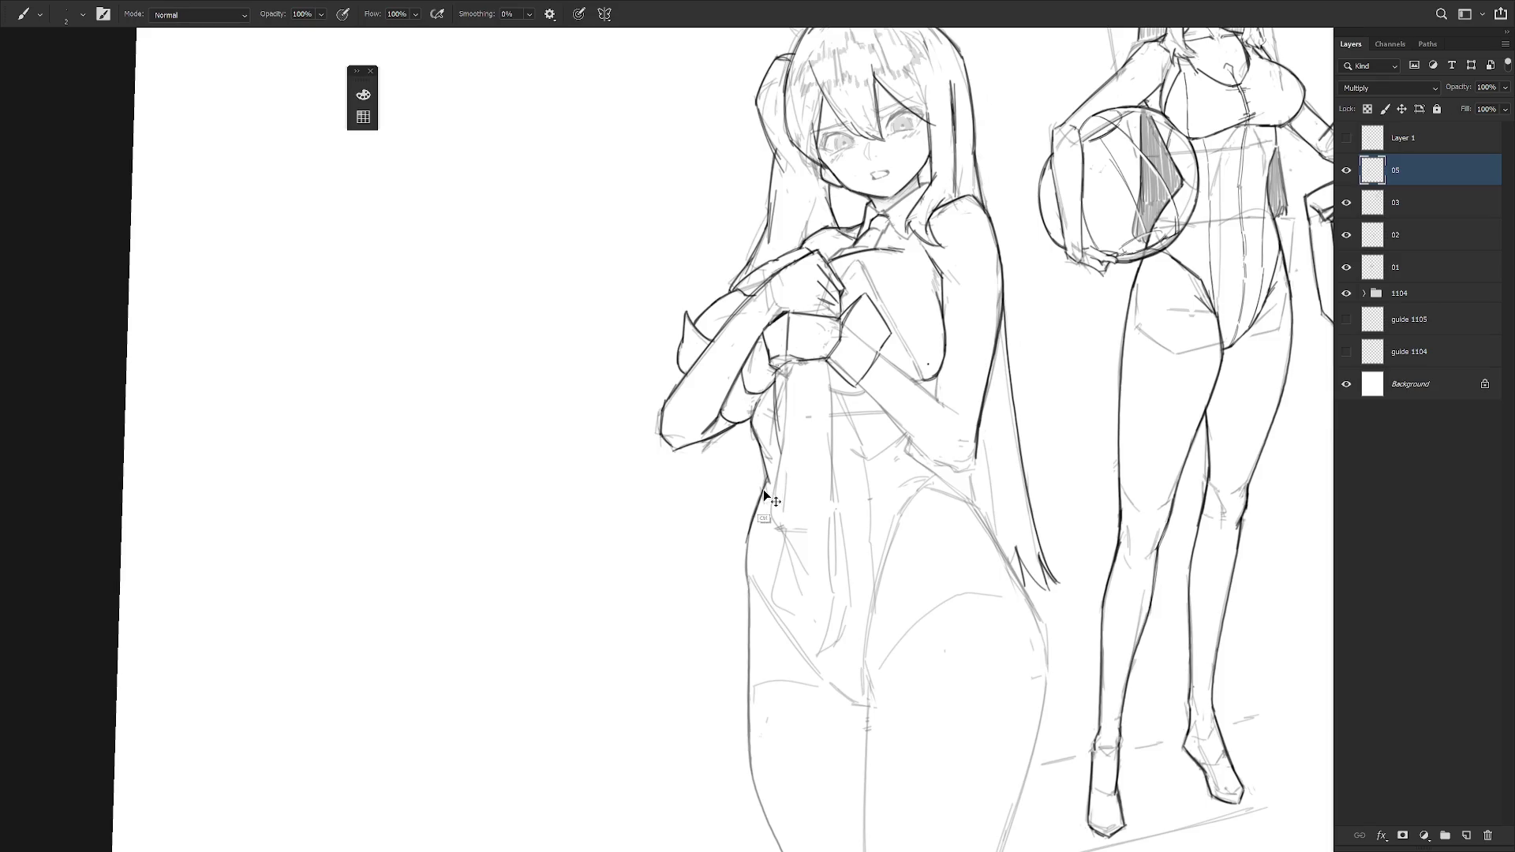
{"action": "left_click_drag", "start_coordinate": [752, 527], "coordinate": [747, 580]}
{"action": "scroll", "coordinate": [806, 523], "scroll_direction": "down", "scroll_amount": 3}
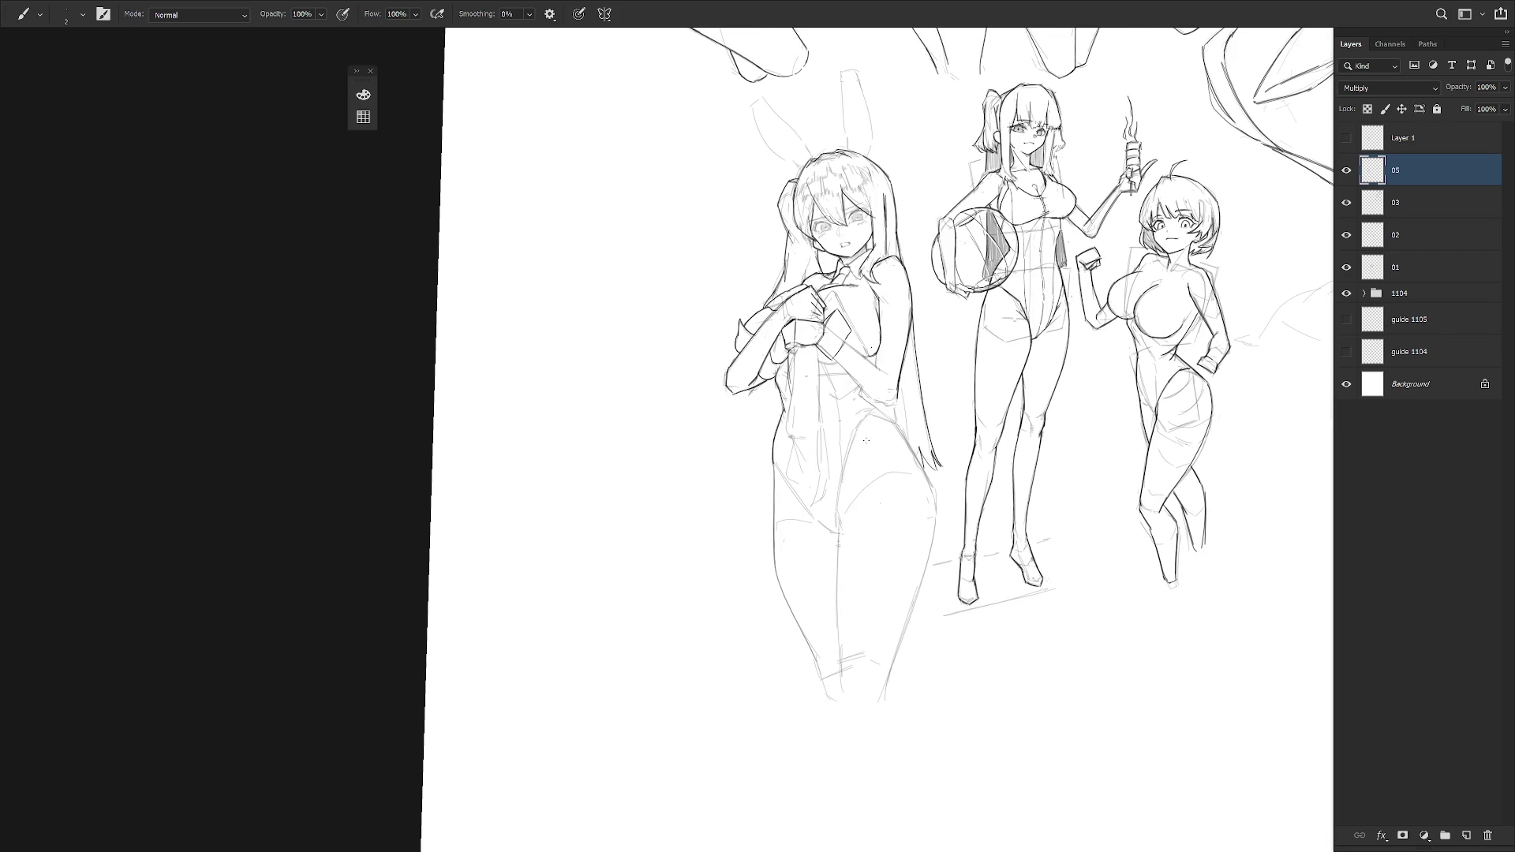
{"action": "scroll", "coordinate": [861, 446], "scroll_direction": "up", "scroll_amount": 3}
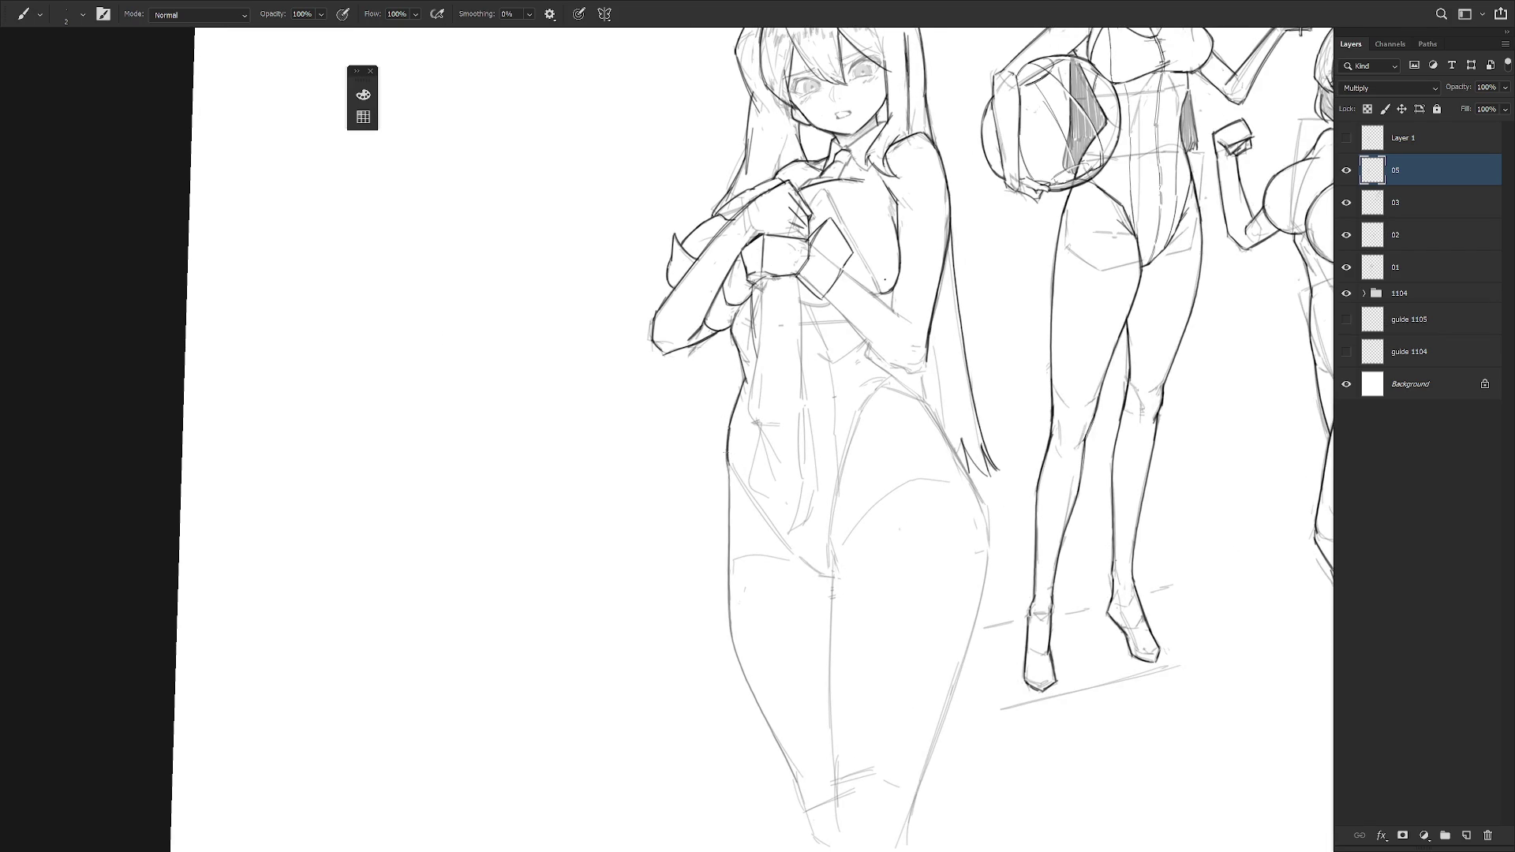
{"action": "left_click_drag", "start_coordinate": [728, 474], "coordinate": [728, 507]}
{"action": "key", "text": "e"}
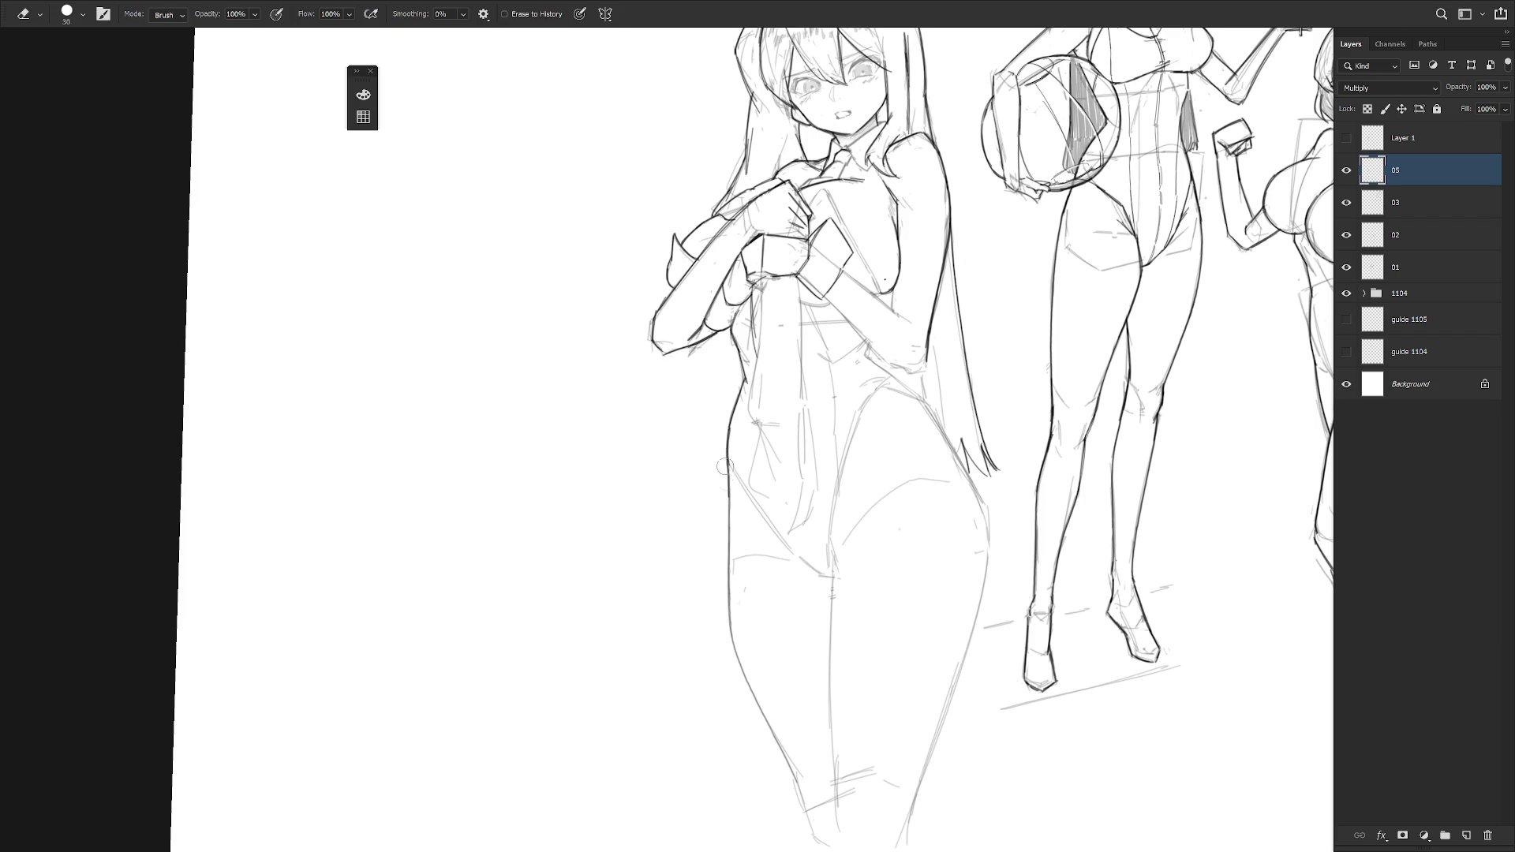
{"action": "key", "text": "b"}
{"action": "left_click_drag", "start_coordinate": [728, 445], "coordinate": [728, 528]}
- Ink the full left torso and hip outline and start the tie's edge down the torso
{"action": "scroll", "coordinate": [784, 331], "scroll_direction": "down", "scroll_amount": 3}
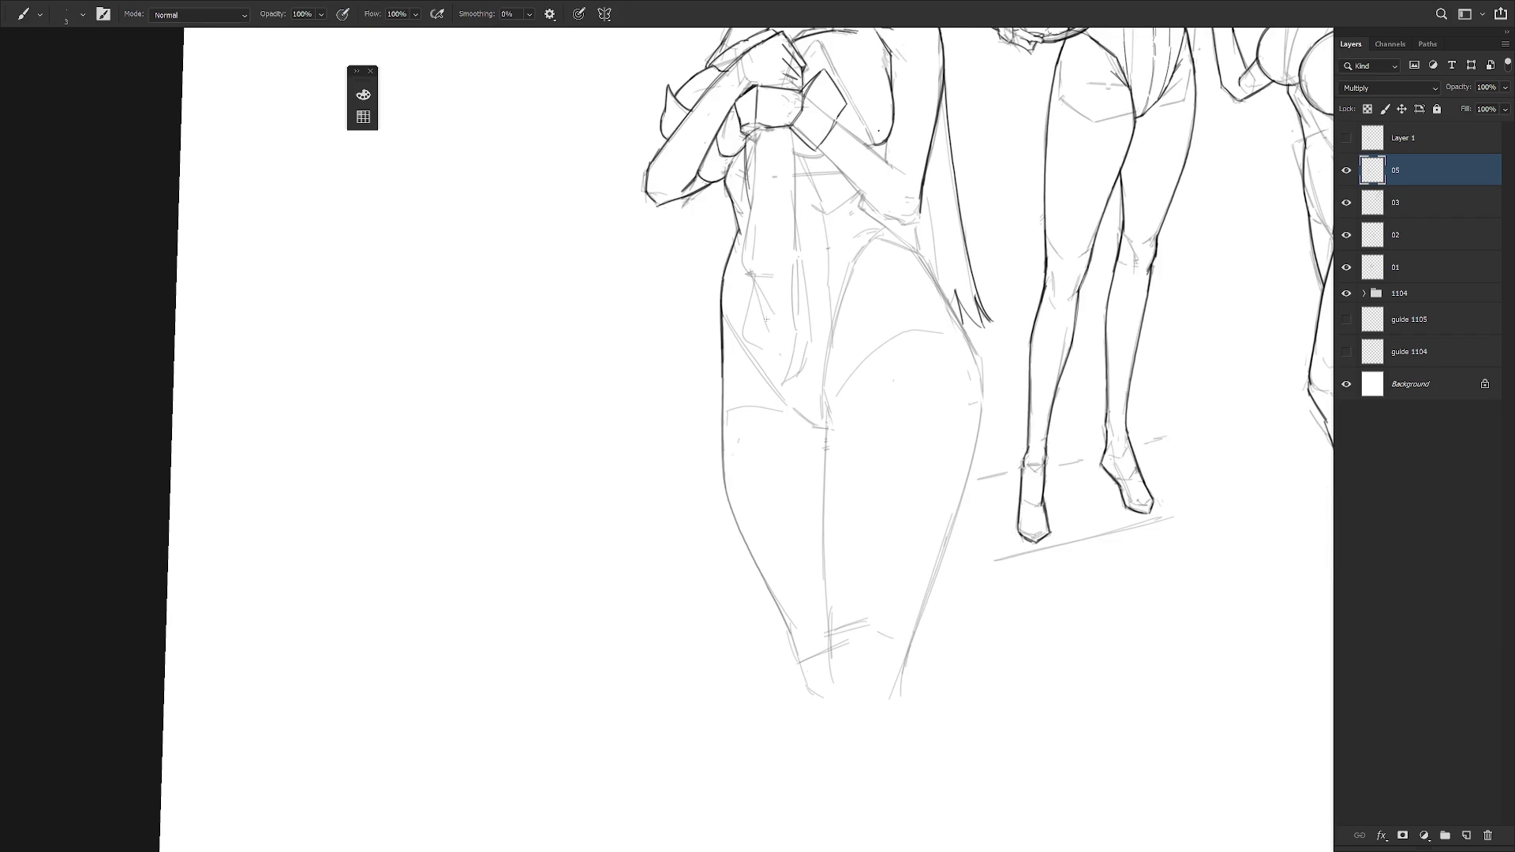
{"action": "mouse_move", "coordinate": [722, 341]}
{"action": "left_mouse_down"}
{"action": "mouse_move", "coordinate": [726, 476]}
{"action": "mouse_move", "coordinate": [757, 572]}
{"action": "left_mouse_up"}
{"action": "key", "text": "e"}
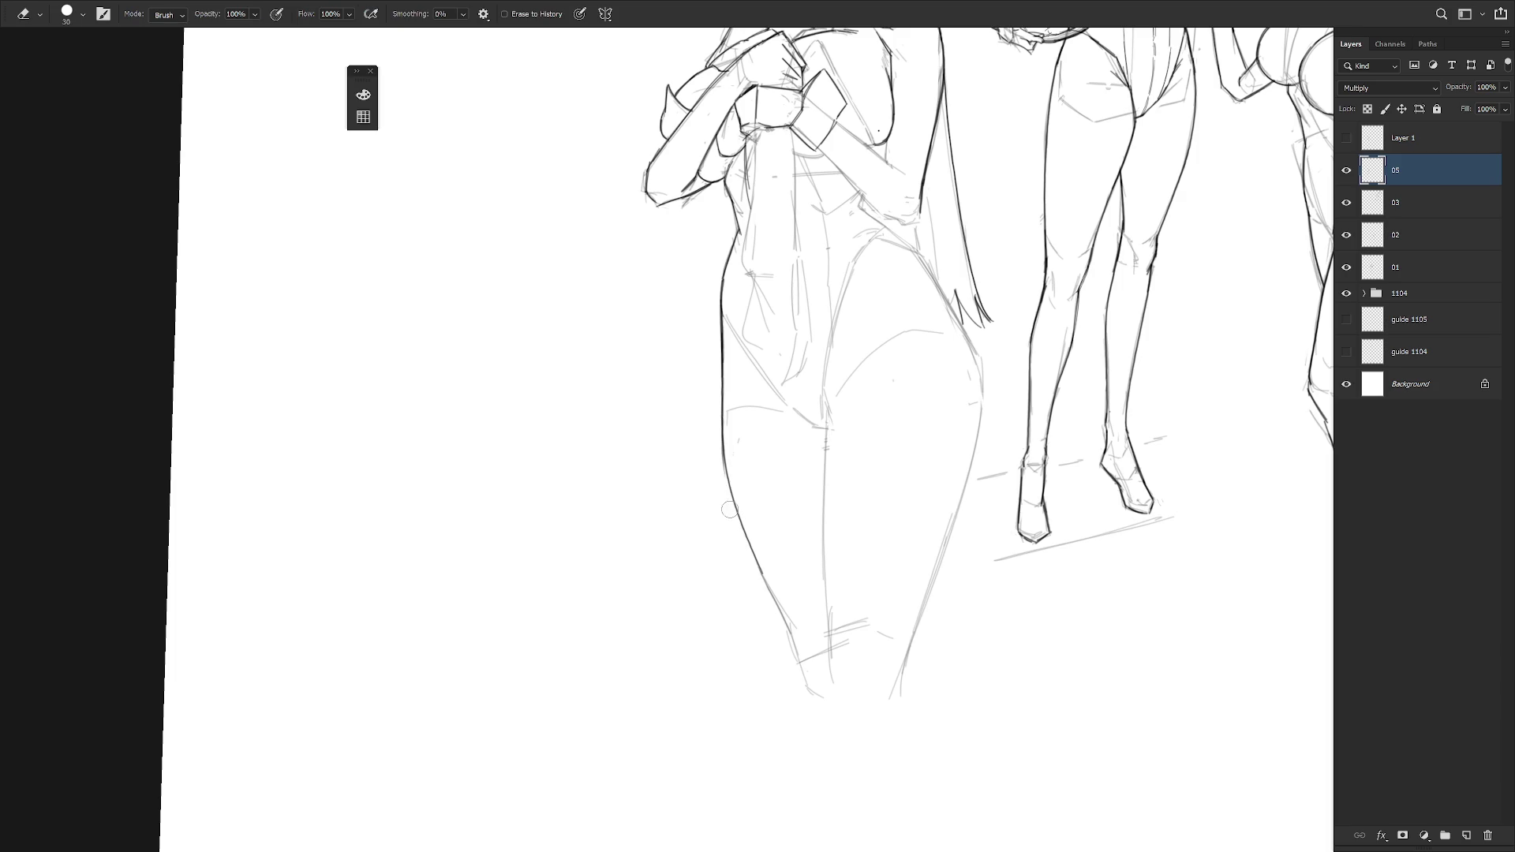
{"action": "scroll", "coordinate": [947, 498], "scroll_direction": "down", "scroll_amount": 2}
{"action": "key", "text": "b"}
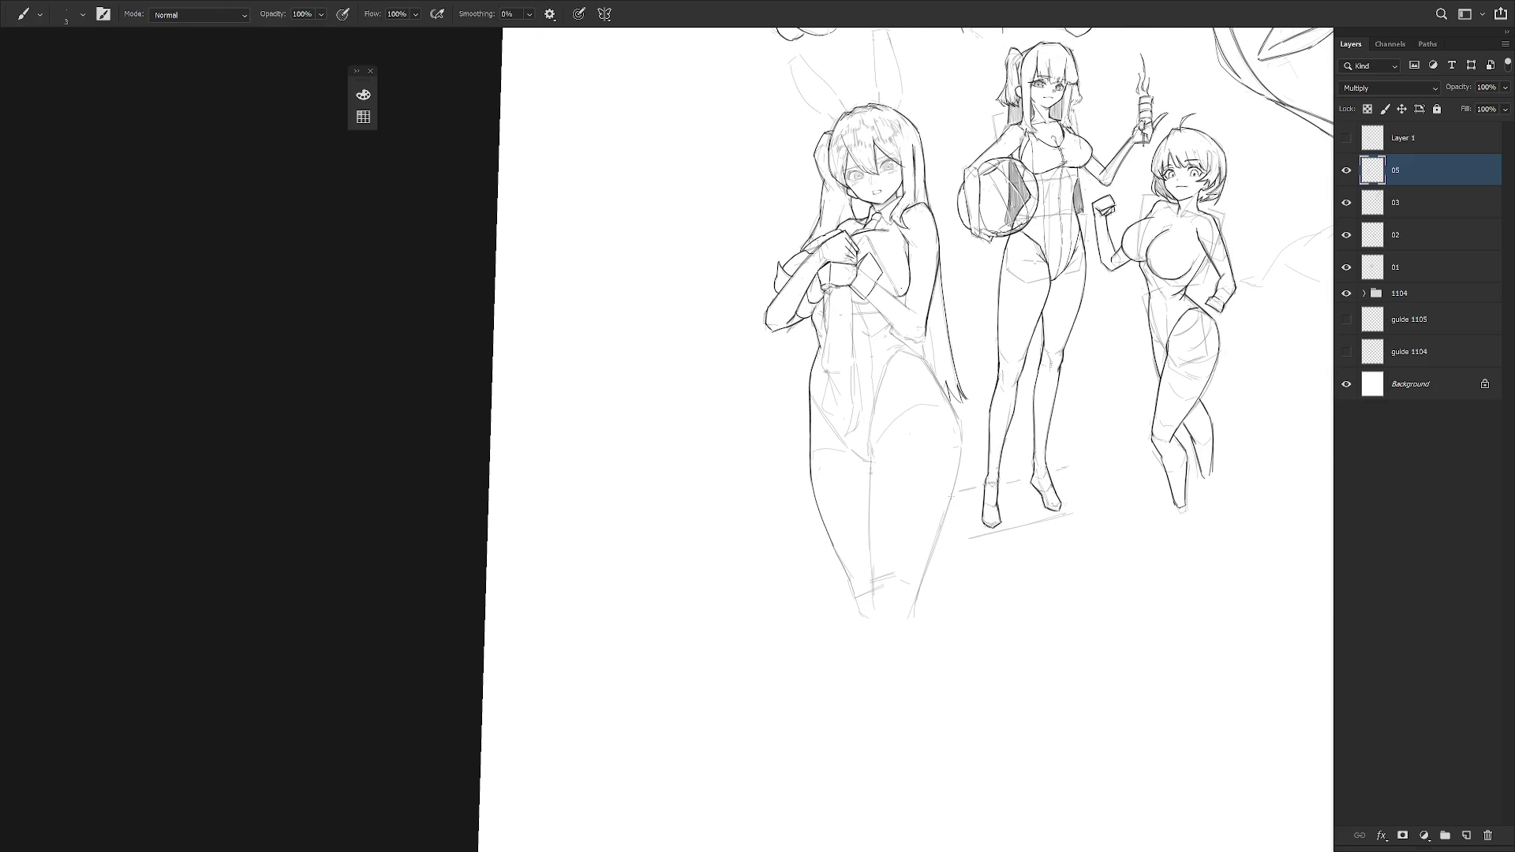
{"action": "scroll", "coordinate": [952, 497], "scroll_direction": "up", "scroll_amount": 2}
{"action": "key", "text": "e"}
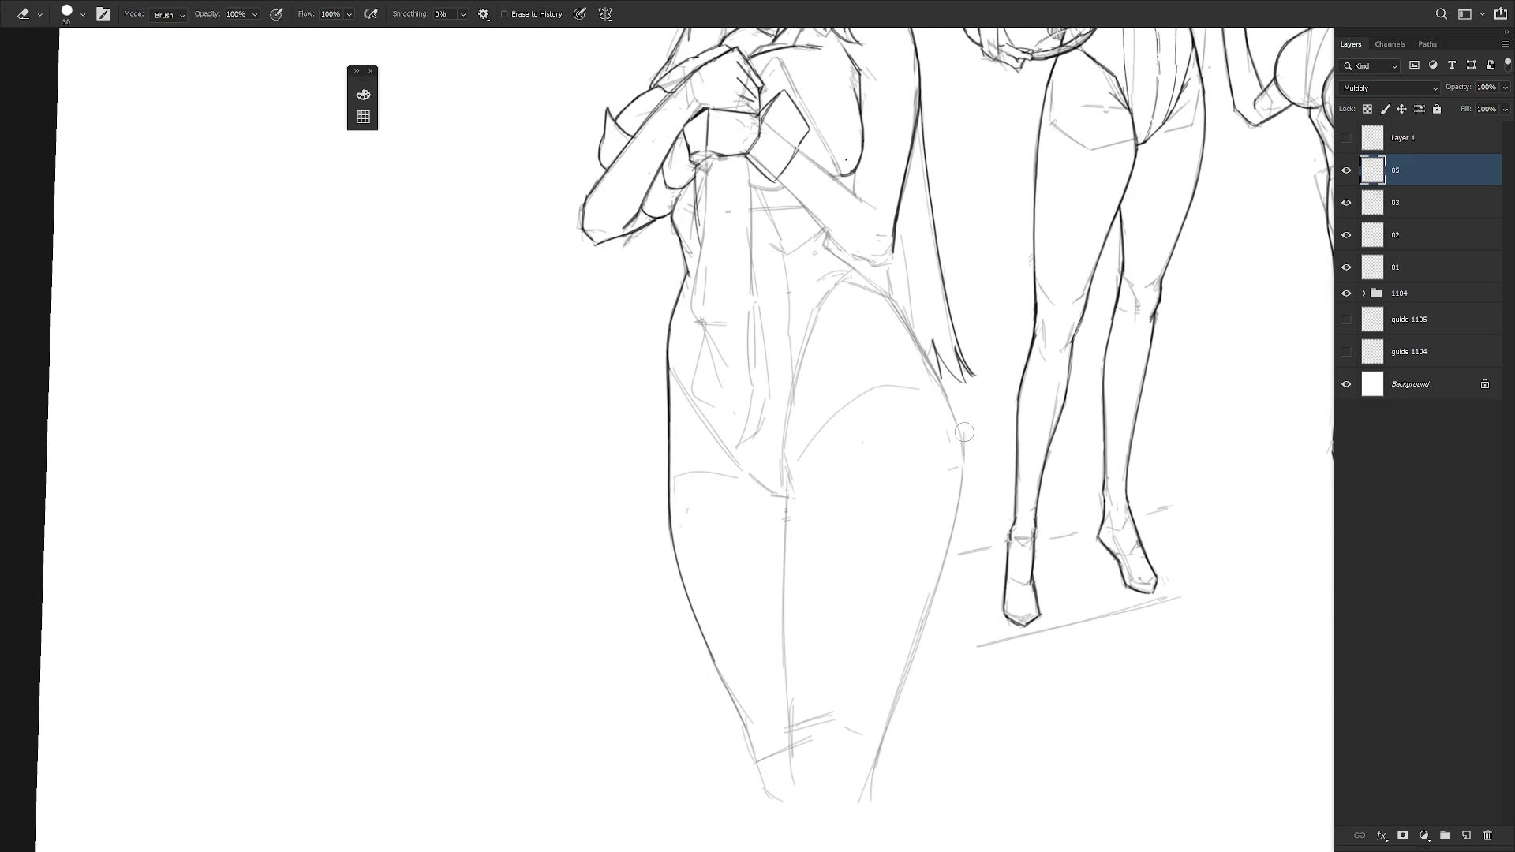
{"action": "scroll", "coordinate": [995, 482], "scroll_direction": "down", "scroll_amount": 2}
{"action": "key", "text": "b"}
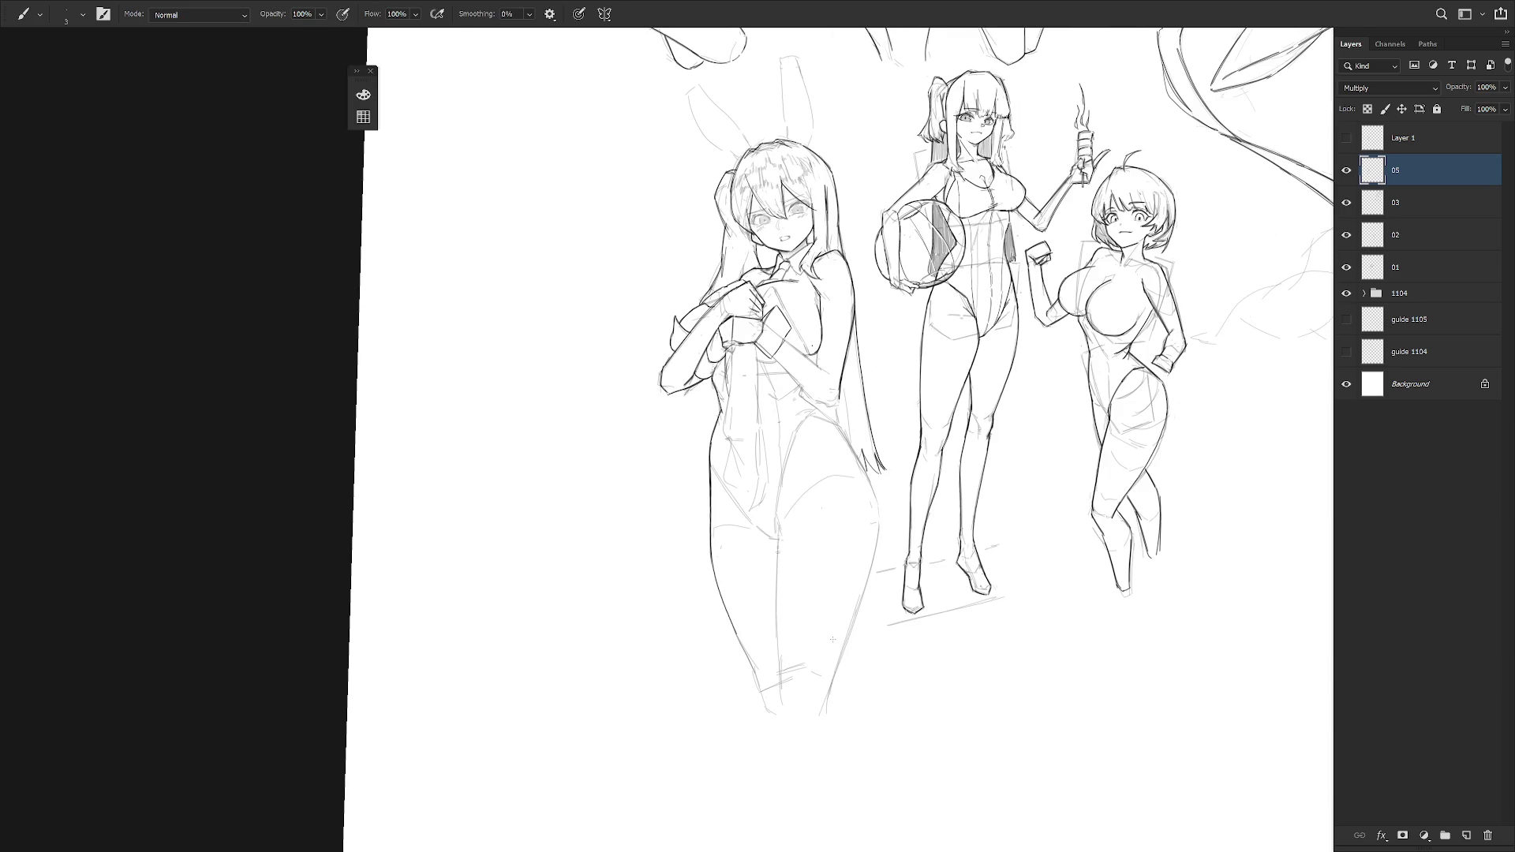
{"action": "scroll", "coordinate": [889, 301], "scroll_direction": "up", "scroll_amount": 2}
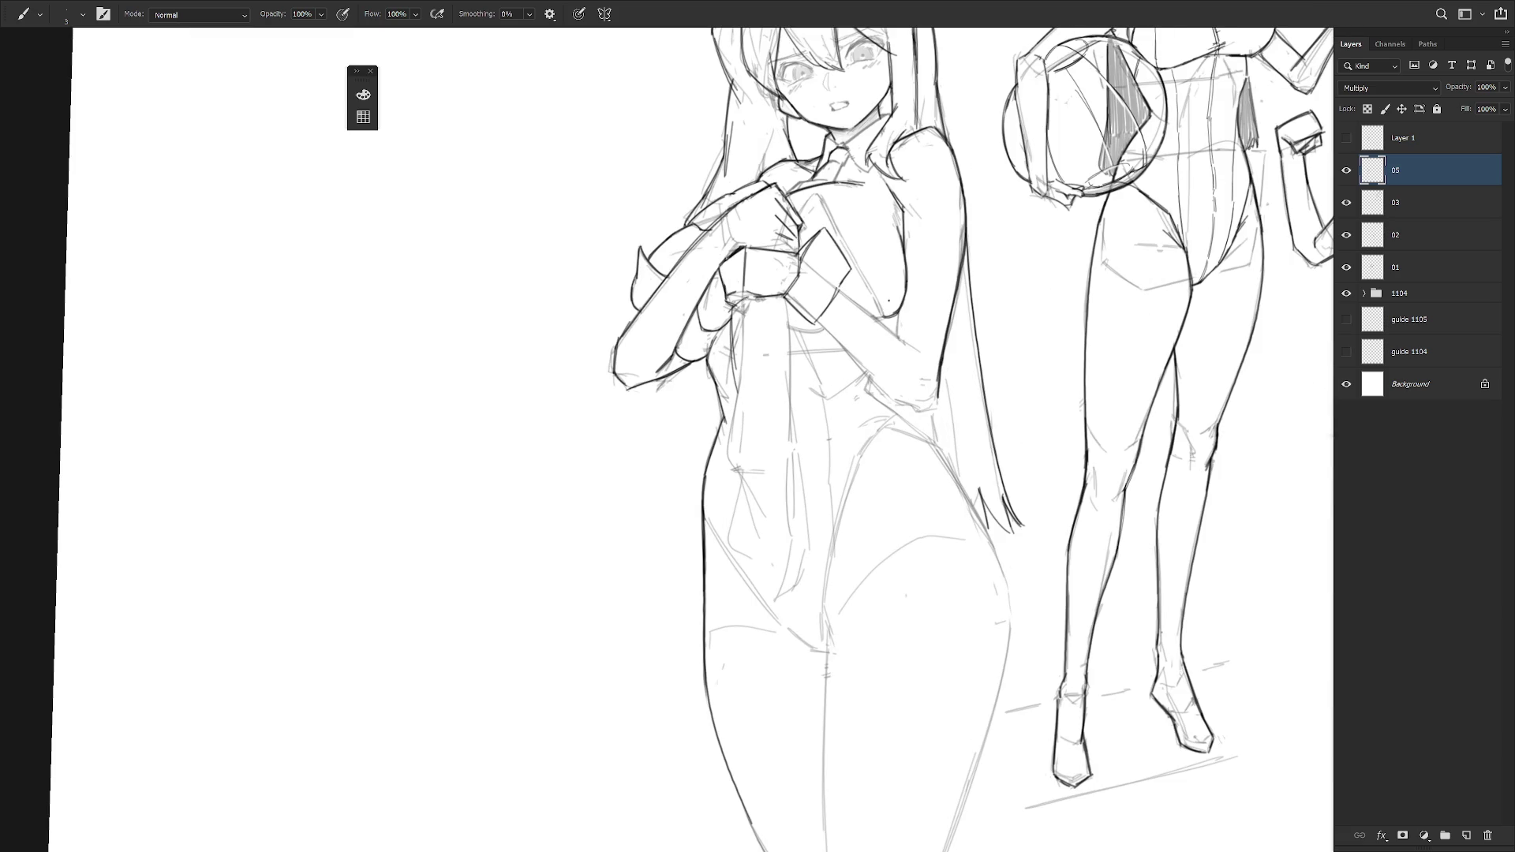
{"action": "mouse_move", "coordinate": [741, 305]}
{"action": "left_mouse_down"}
{"action": "mouse_move", "coordinate": [733, 446]}
{"action": "mouse_move", "coordinate": [751, 538]}
{"action": "mouse_move", "coordinate": [777, 565]}
{"action": "left_mouse_up"}
- Draw the tie's other edge and extend its lines down over the thigh, undoing slips
{"action": "left_click_drag", "start_coordinate": [784, 308], "coordinate": [799, 584]}
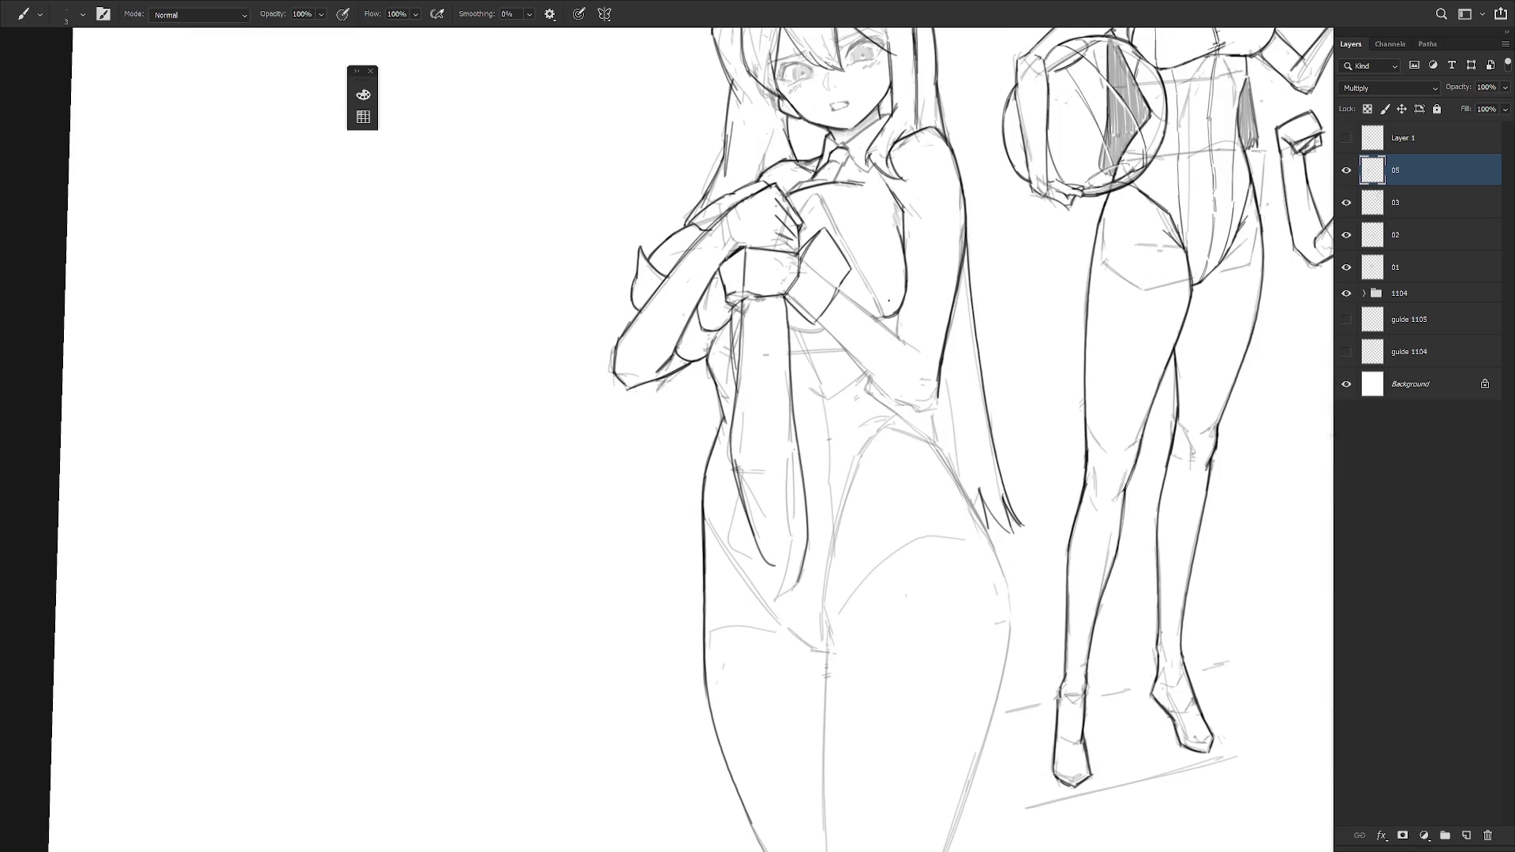
{"action": "left_click_drag", "start_coordinate": [733, 483], "coordinate": [764, 587]}
{"action": "key", "text": "ctrl+z"}
{"action": "left_click_drag", "start_coordinate": [745, 511], "coordinate": [767, 602]}
{"action": "mouse_move", "coordinate": [753, 531]}
{"action": "left_mouse_down"}
{"action": "mouse_move", "coordinate": [775, 597]}
{"action": "mouse_move", "coordinate": [799, 605]}
{"action": "mouse_move", "coordinate": [789, 614]}
{"action": "mouse_move", "coordinate": [811, 594]}
{"action": "mouse_move", "coordinate": [791, 603]}
{"action": "mouse_move", "coordinate": [791, 587]}
{"action": "left_mouse_up"}
{"action": "key", "text": "ctrl+z"}
{"action": "key", "text": "ctrl+z"}
{"action": "key", "text": "ctrl+z"}
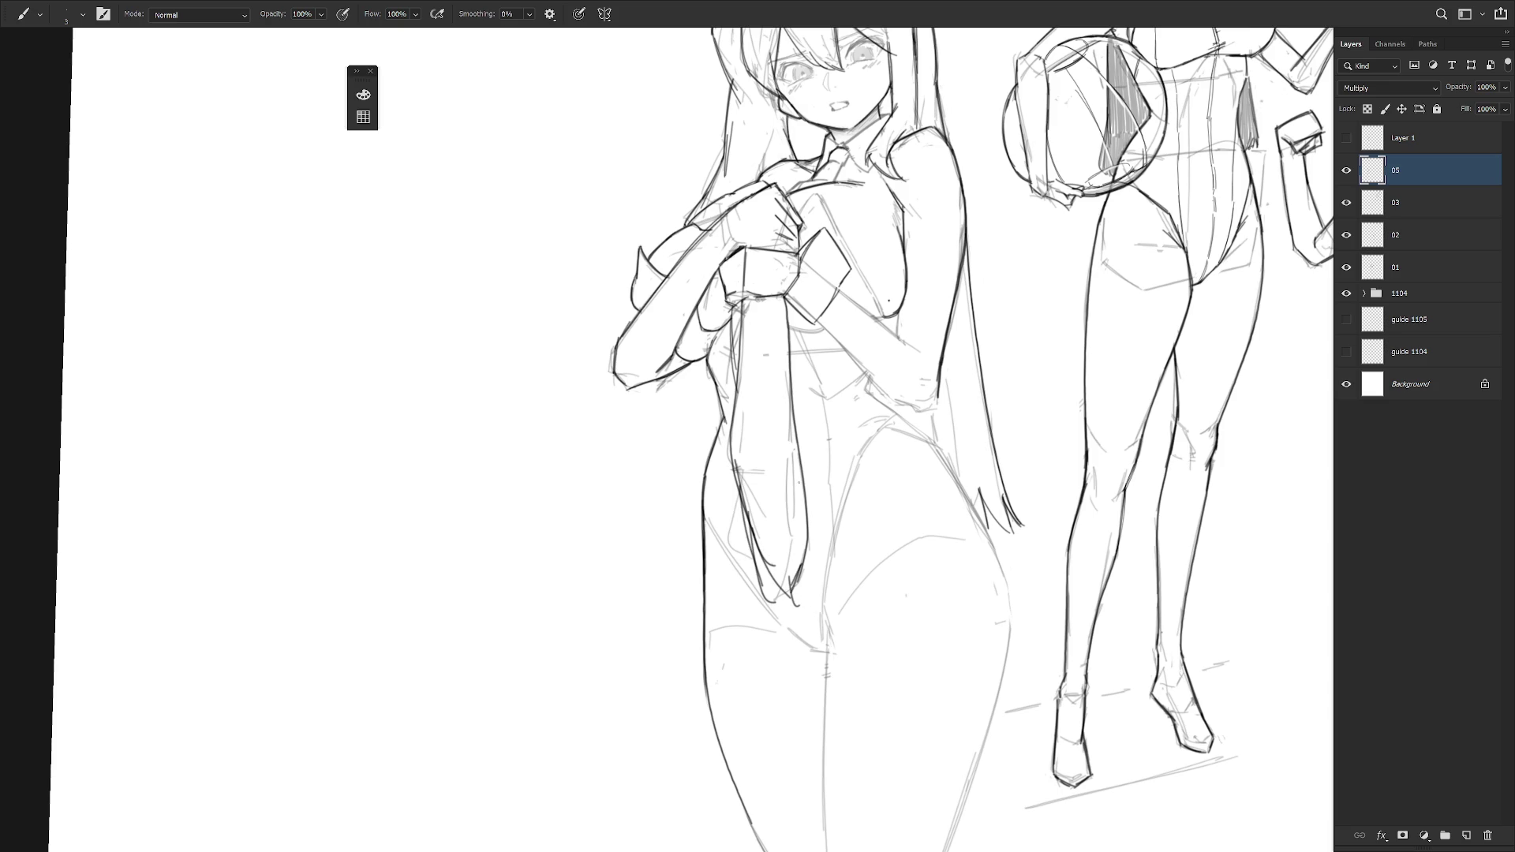
- Draw the tie's two lines down from the wrist, fixing the wrist segment, and darken the torso contour
{"action": "left_click_drag", "start_coordinate": [756, 306], "coordinate": [785, 392]}
{"action": "key", "text": "e"}
{"action": "left_click_drag", "start_coordinate": [782, 334], "coordinate": [794, 350]}
{"action": "key", "text": "b"}
{"action": "left_click_drag", "start_coordinate": [780, 293], "coordinate": [790, 405]}
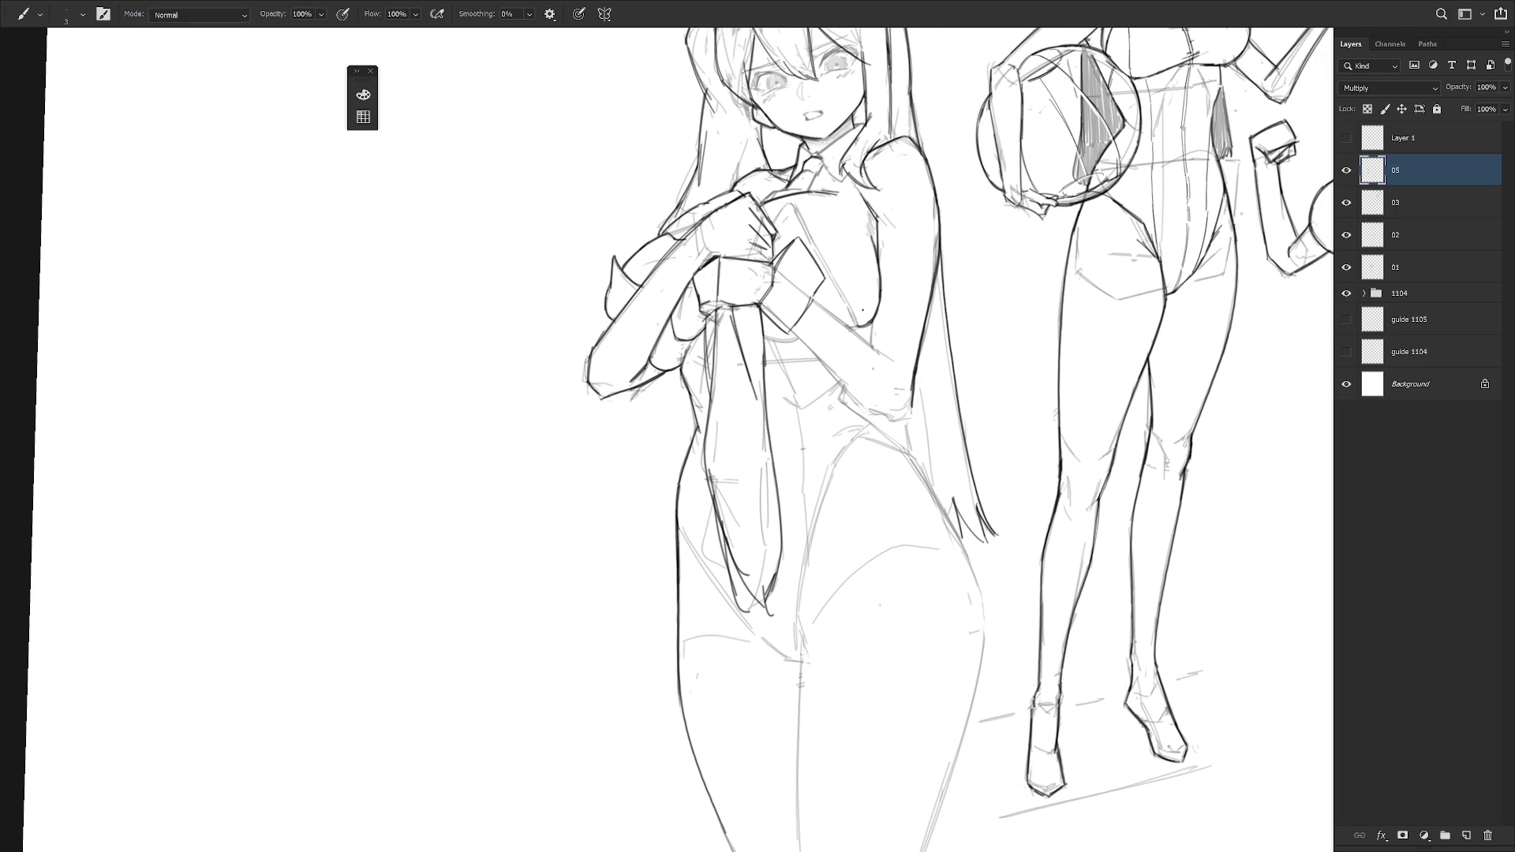
{"action": "left_click_drag", "start_coordinate": [851, 361], "coordinate": [841, 437]}
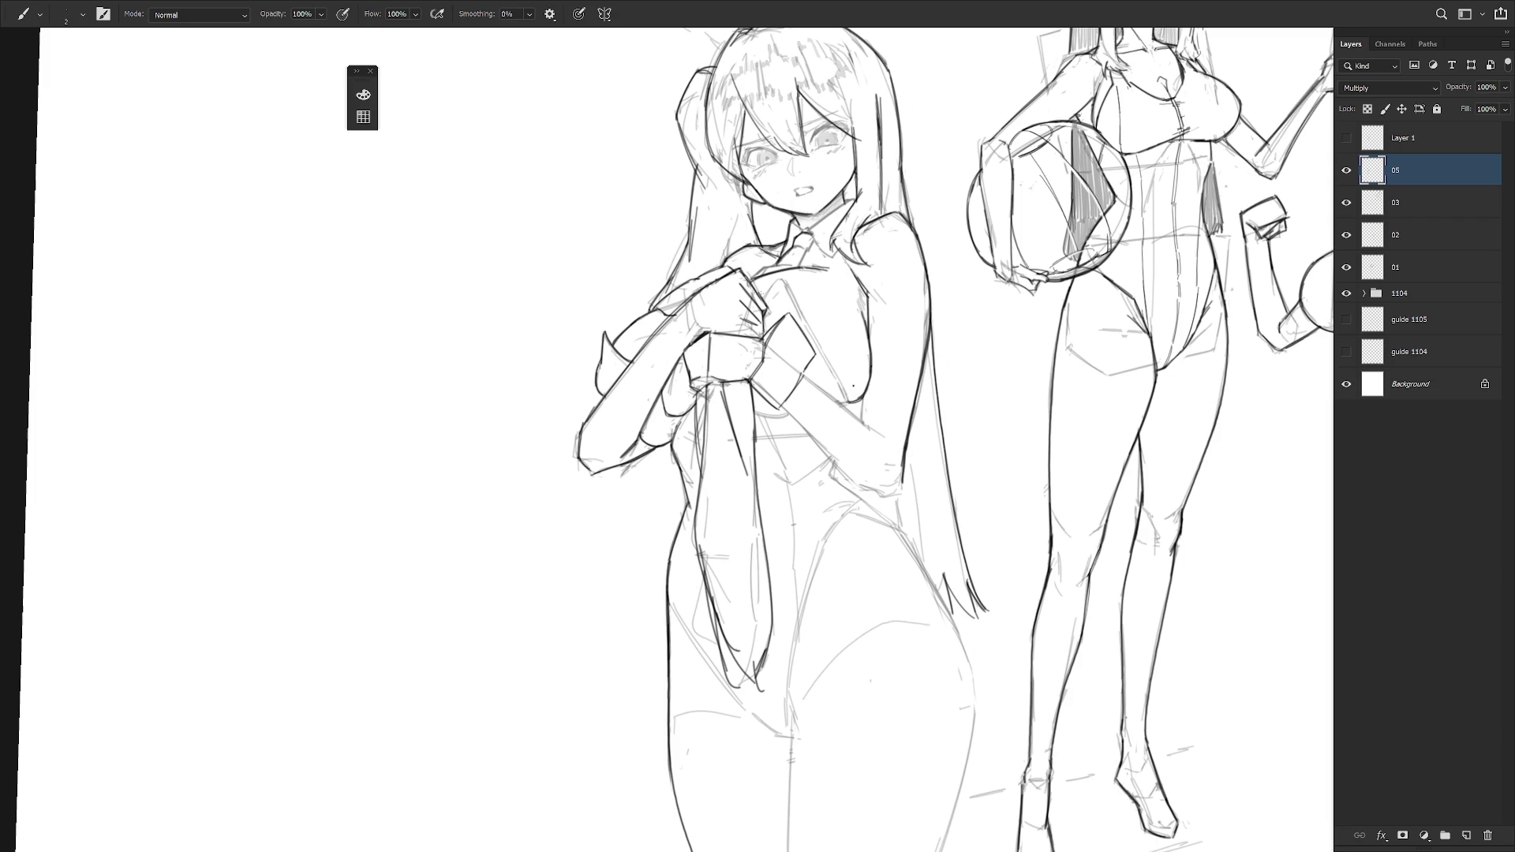
{"action": "mouse_move", "coordinate": [790, 331]}
{"action": "left_mouse_down"}
{"action": "mouse_move", "coordinate": [847, 305]}
{"action": "mouse_move", "coordinate": [852, 398]}
{"action": "left_mouse_up"}
{"action": "left_click_drag", "start_coordinate": [822, 289], "coordinate": [854, 420]}
{"action": "mouse_move", "coordinate": [790, 332]}
{"action": "left_mouse_down"}
{"action": "mouse_move", "coordinate": [868, 410]}
{"action": "mouse_move", "coordinate": [837, 371]}
{"action": "mouse_move", "coordinate": [790, 452]}
{"action": "left_mouse_up"}
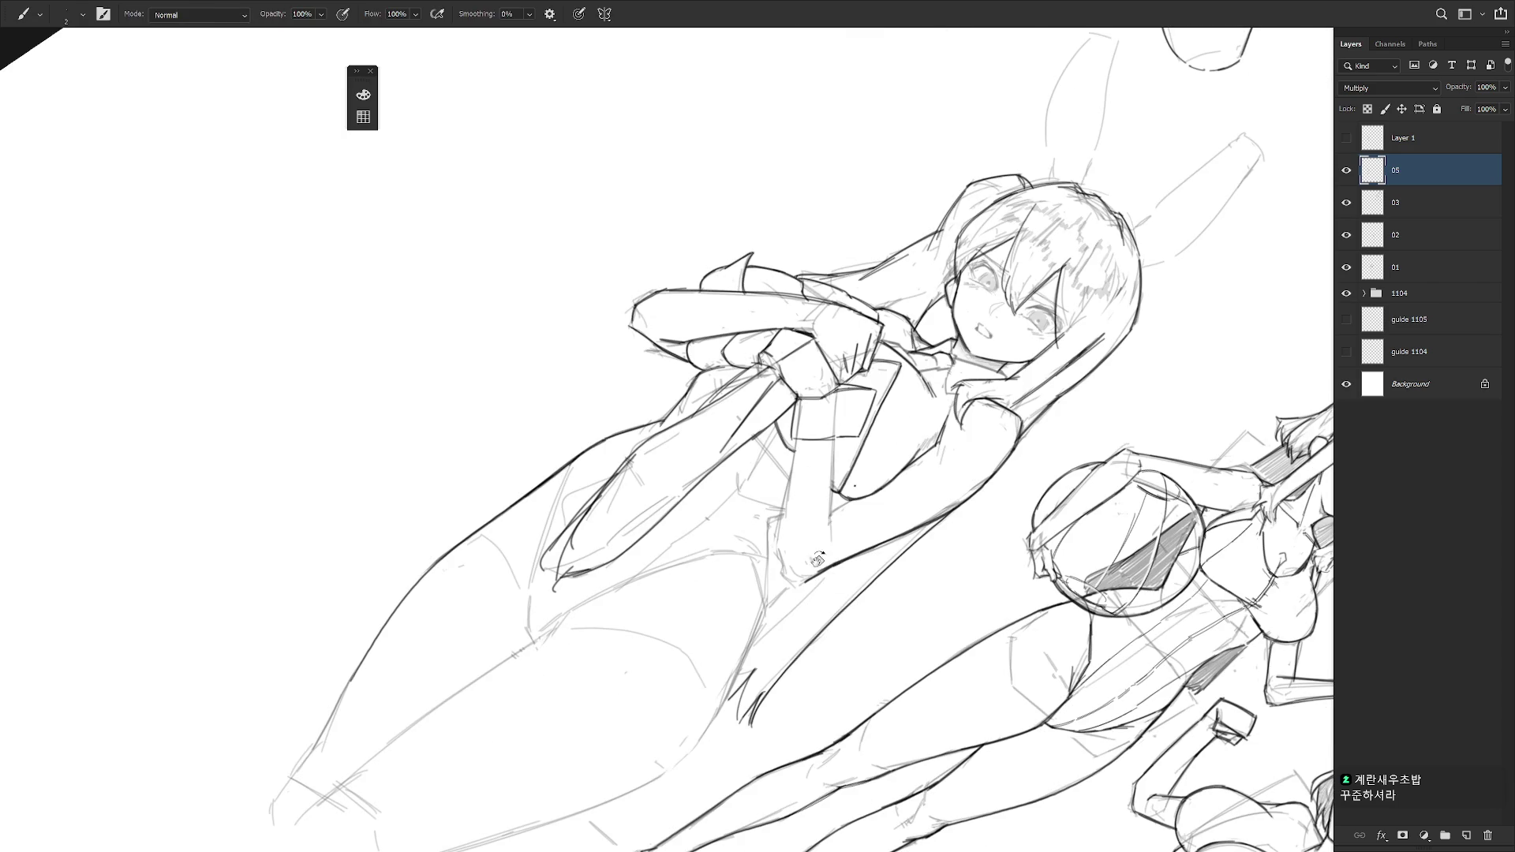
- Add hatching strokes near the hand and a dark stroke on the arm
{"action": "left_click_drag", "start_coordinate": [810, 510], "coordinate": [868, 390]}
{"action": "left_click_drag", "start_coordinate": [801, 290], "coordinate": [786, 324]}
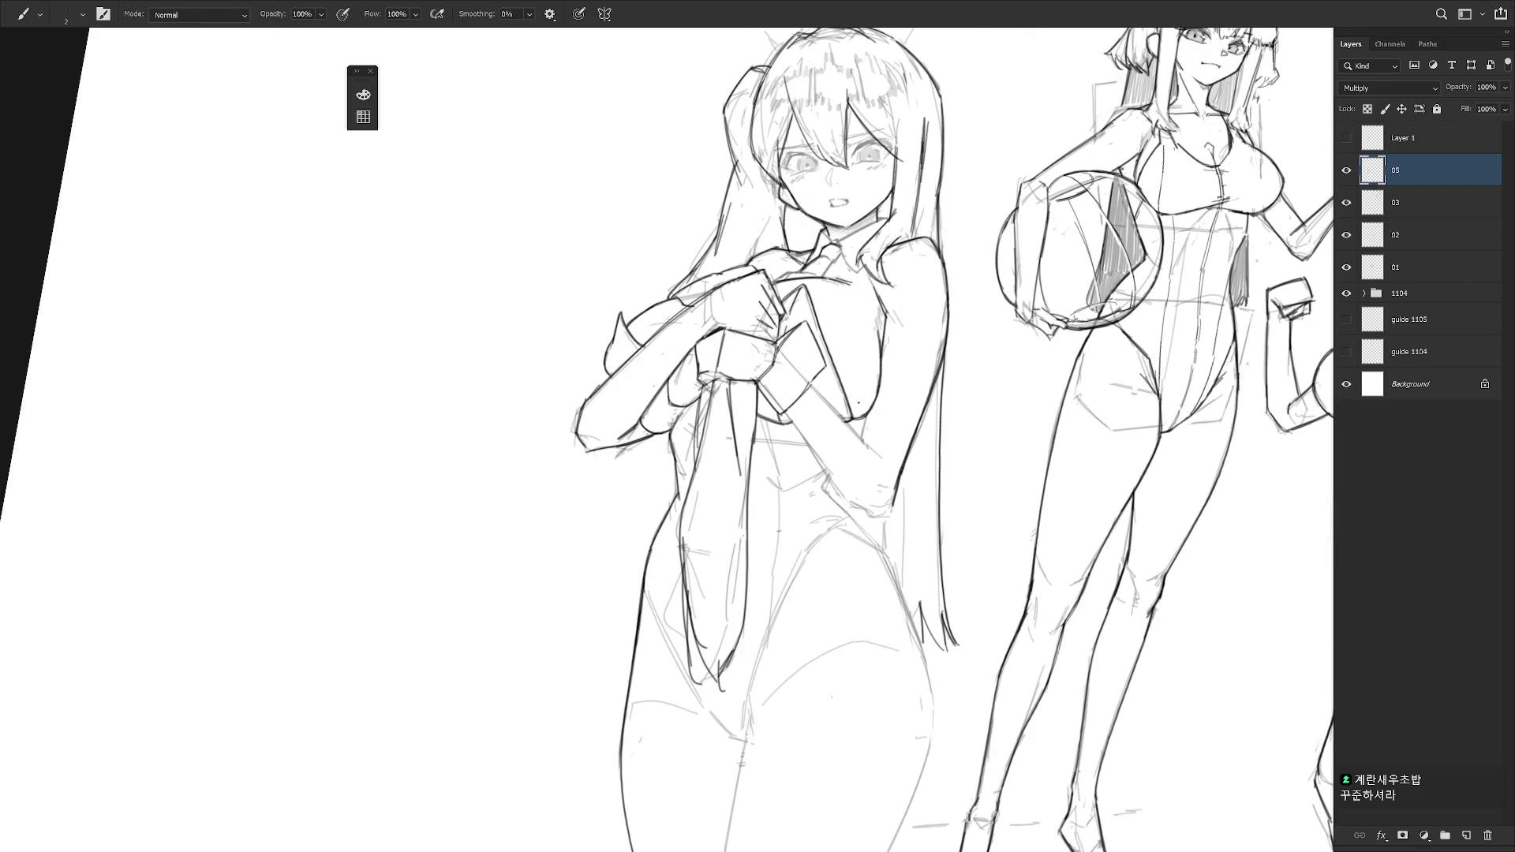
{"action": "left_click_drag", "start_coordinate": [670, 316], "coordinate": [688, 355]}
{"action": "key", "text": "e"}
{"action": "key", "text": "b"}
- Outline the left fist, erase stray marks near it, and add a short stroke beside it
{"action": "left_click_drag", "start_coordinate": [708, 289], "coordinate": [716, 328]}
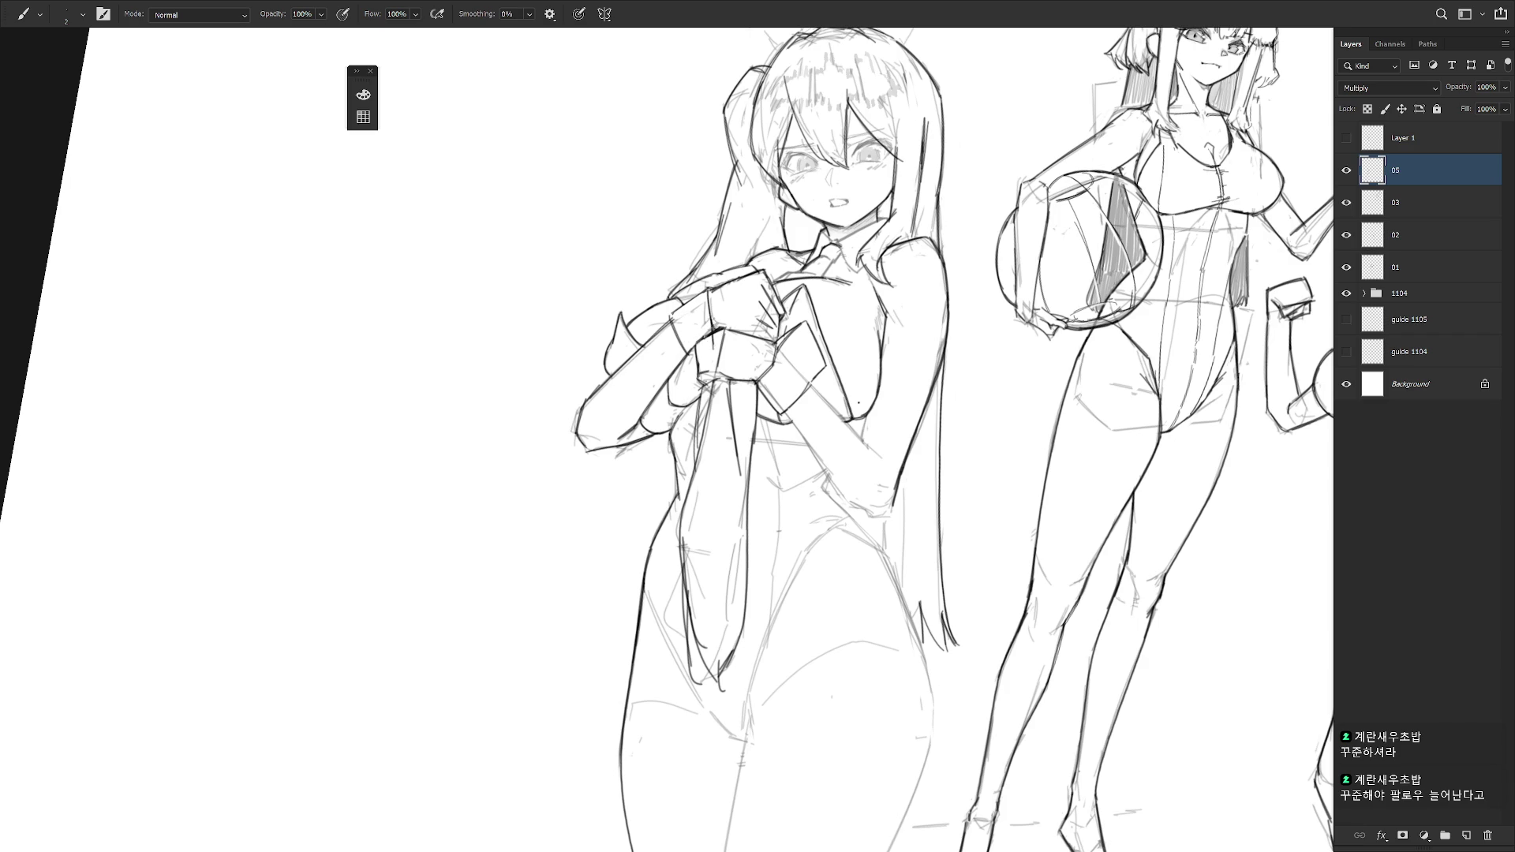
{"action": "key", "text": "e"}
{"action": "left_click_drag", "start_coordinate": [704, 332], "coordinate": [704, 337]}
{"action": "key", "text": "b"}
{"action": "mouse_move", "coordinate": [695, 359]}
{"action": "left_mouse_down"}
{"action": "mouse_move", "coordinate": [687, 376]}
{"action": "mouse_move", "coordinate": [692, 364]}
{"action": "left_mouse_up"}
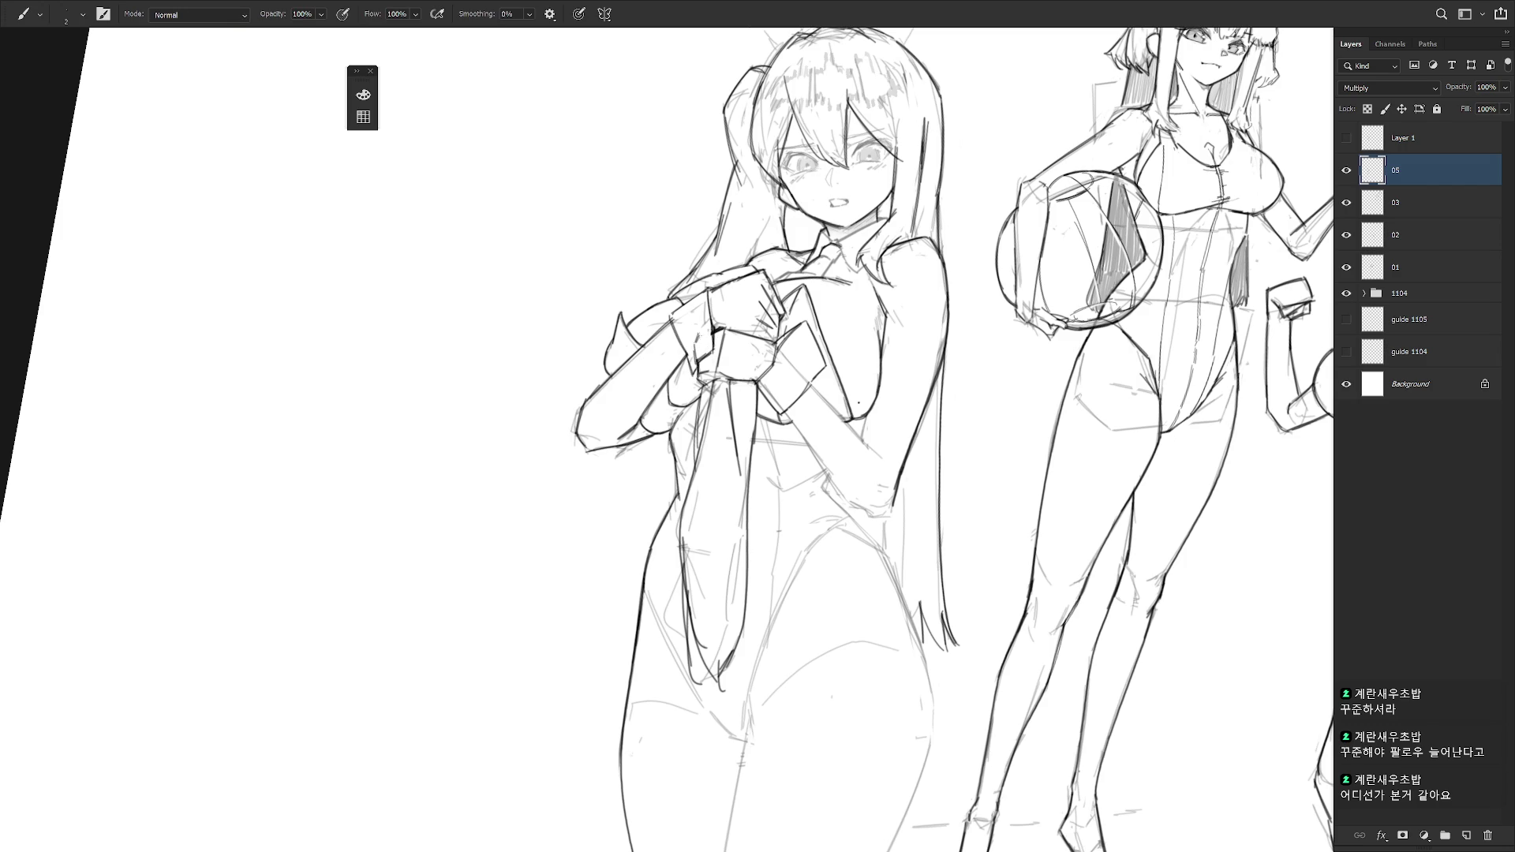
{"action": "key", "text": "e"}
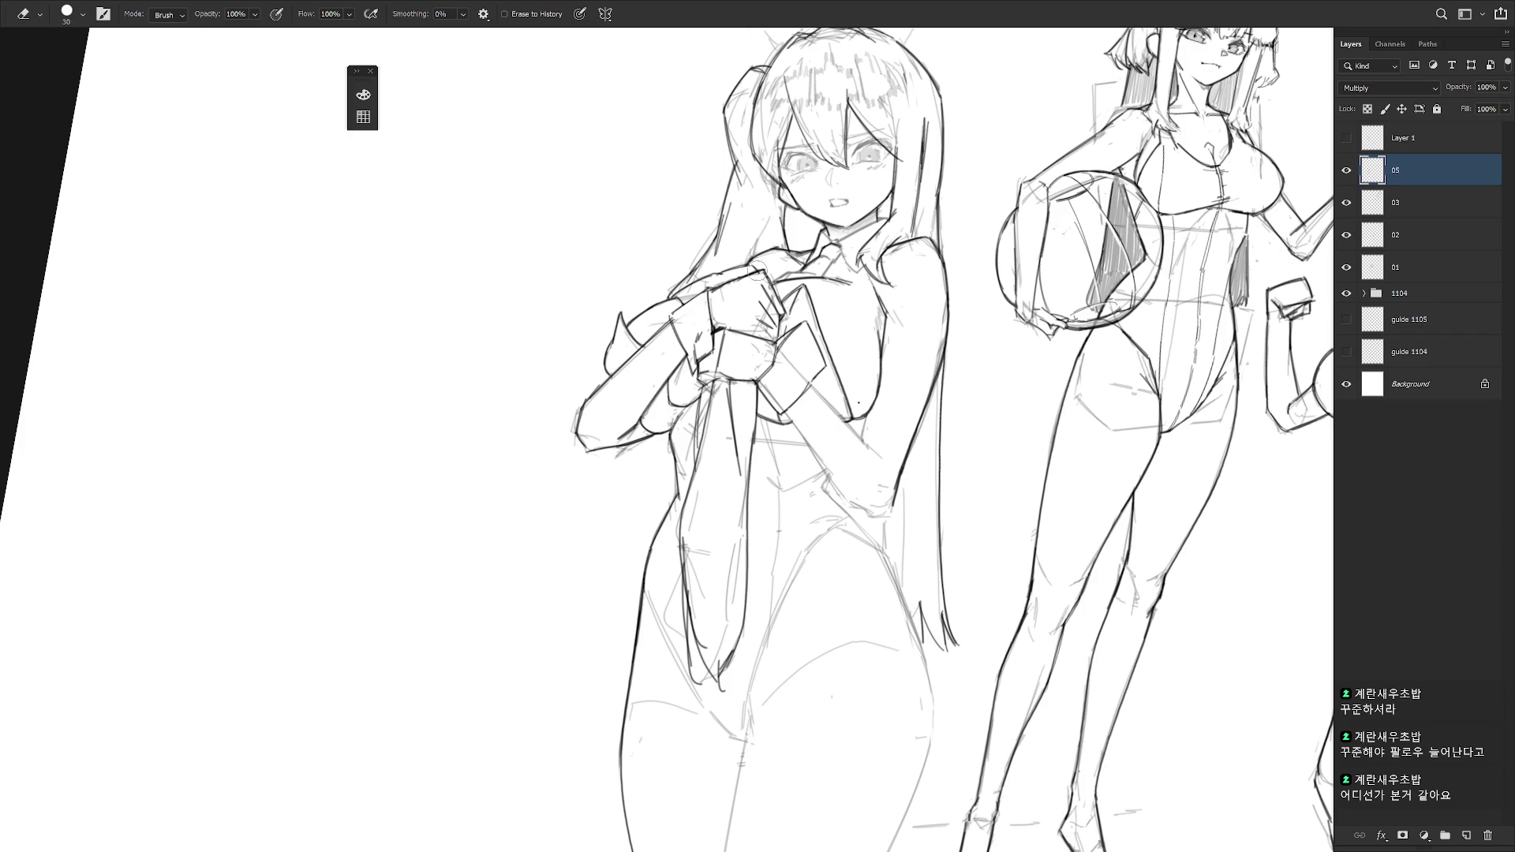
{"action": "scroll", "coordinate": [816, 412], "scroll_direction": "down", "scroll_amount": 1}
{"action": "key", "text": "b"}
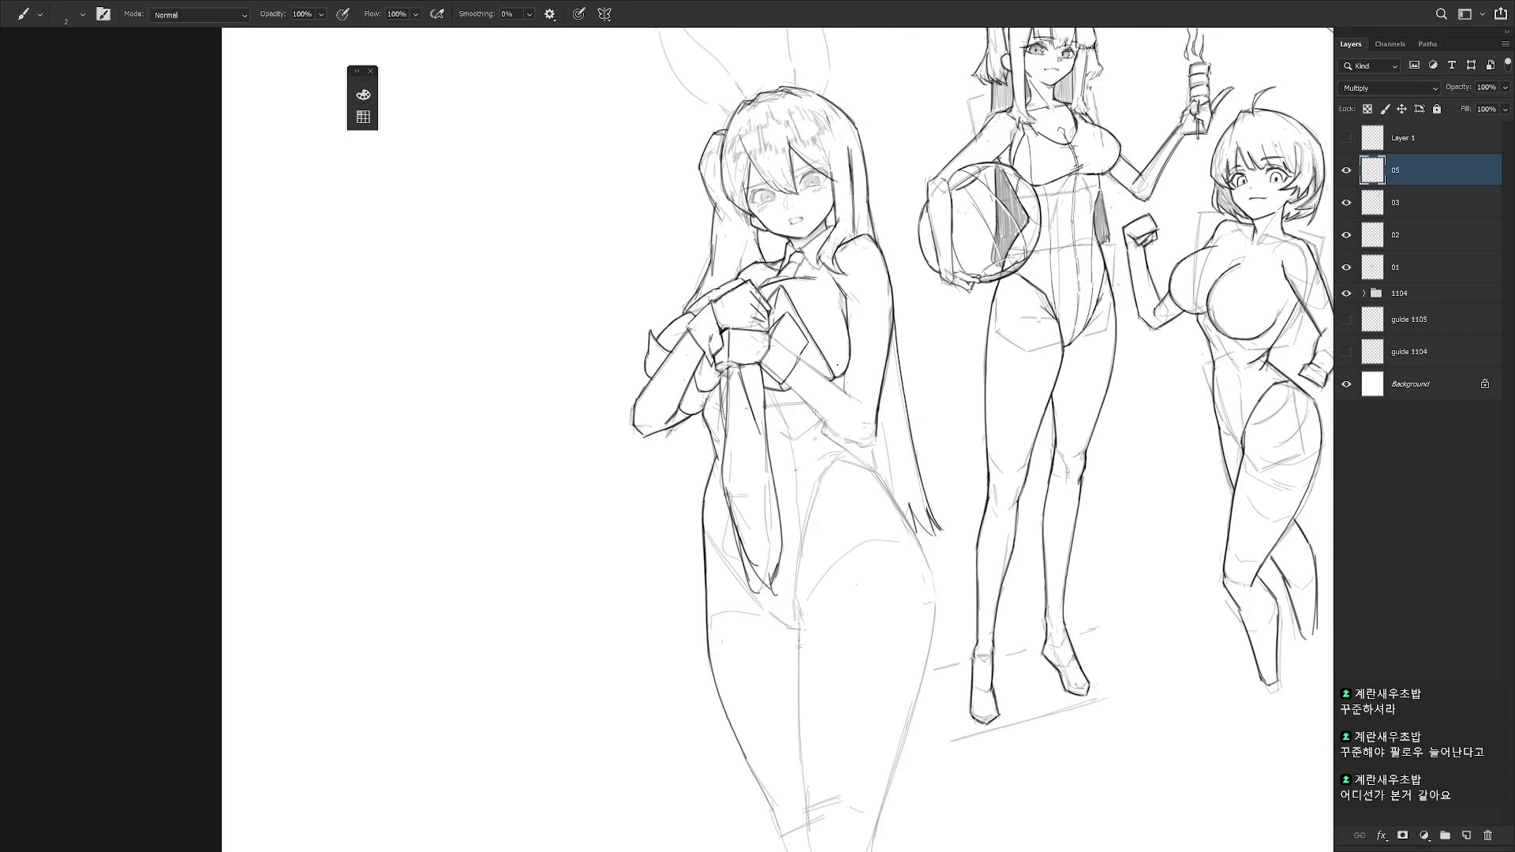
- Darken the collar line at the bunny girl's neck and carry it toward the shoulder
{"action": "scroll", "coordinate": [742, 336], "scroll_direction": "up", "scroll_amount": 2}
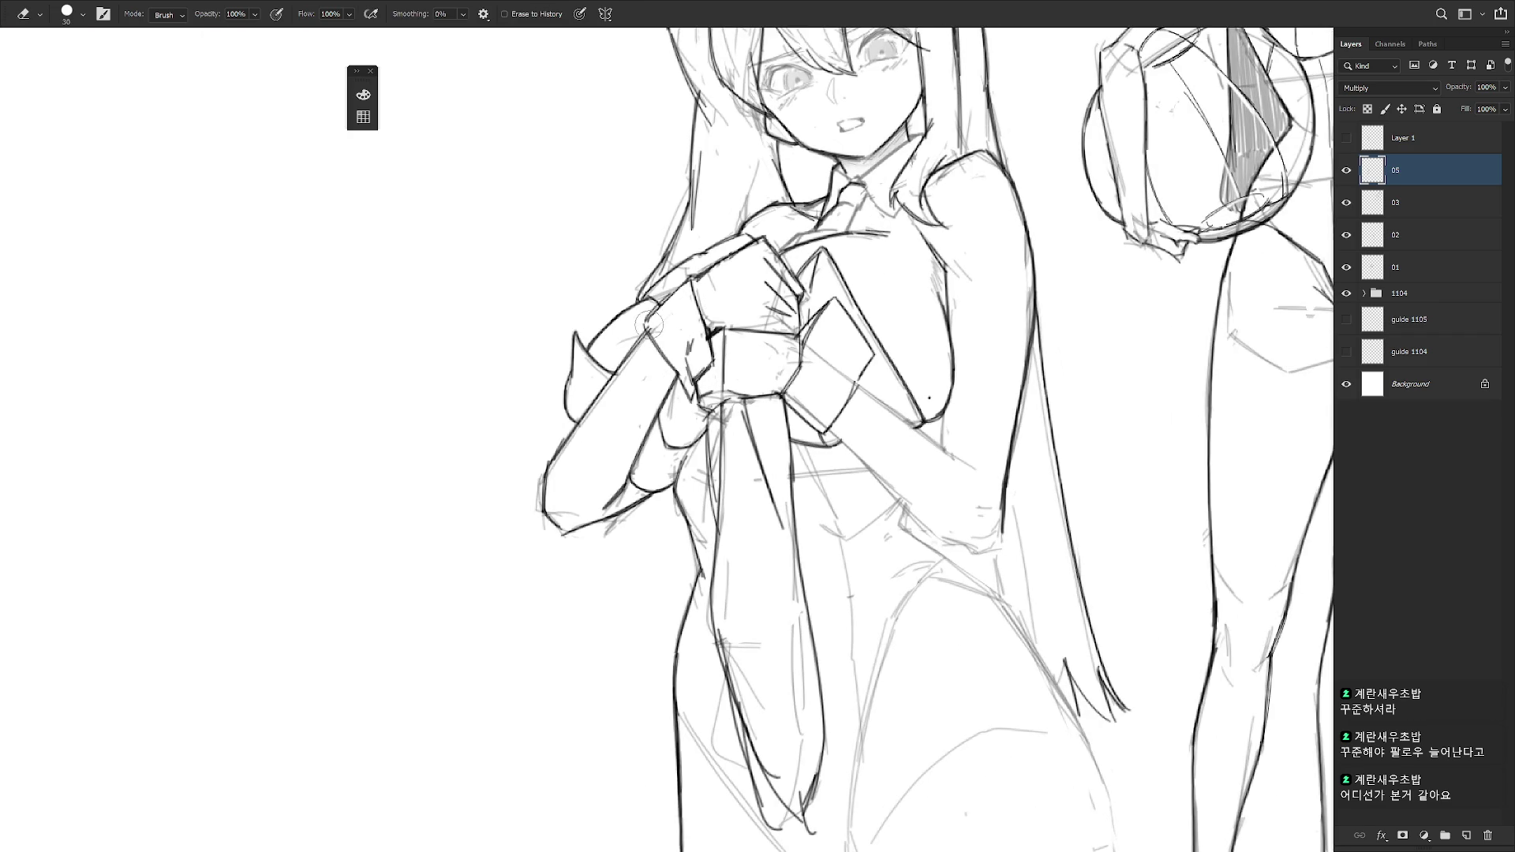
{"action": "scroll", "coordinate": [798, 228], "scroll_direction": "down", "scroll_amount": 1}
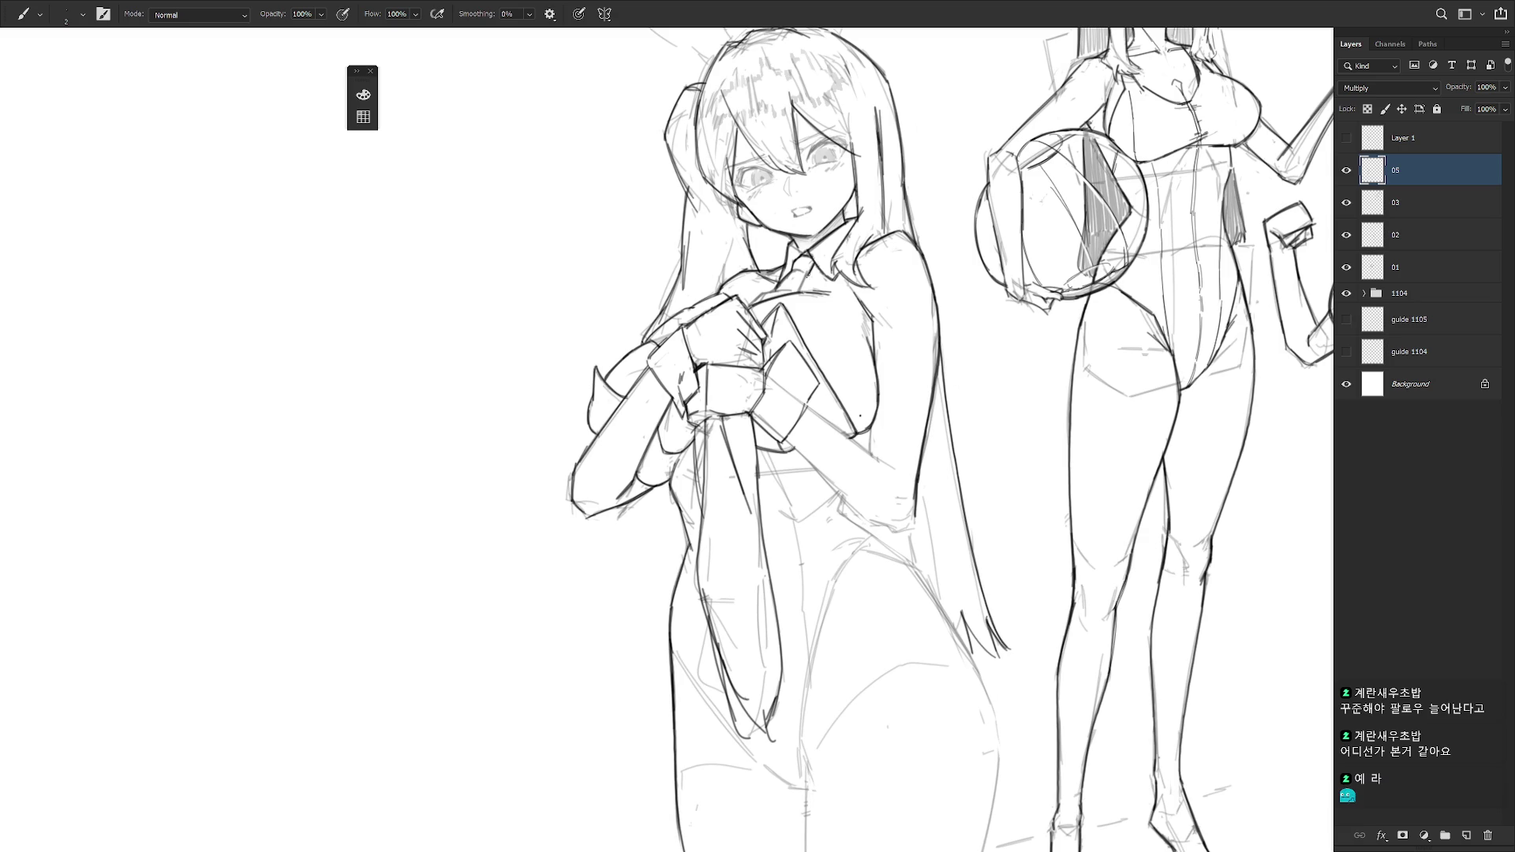
{"action": "left_click_drag", "start_coordinate": [808, 271], "coordinate": [800, 292]}
{"action": "left_click_drag", "start_coordinate": [760, 296], "coordinate": [792, 287]}
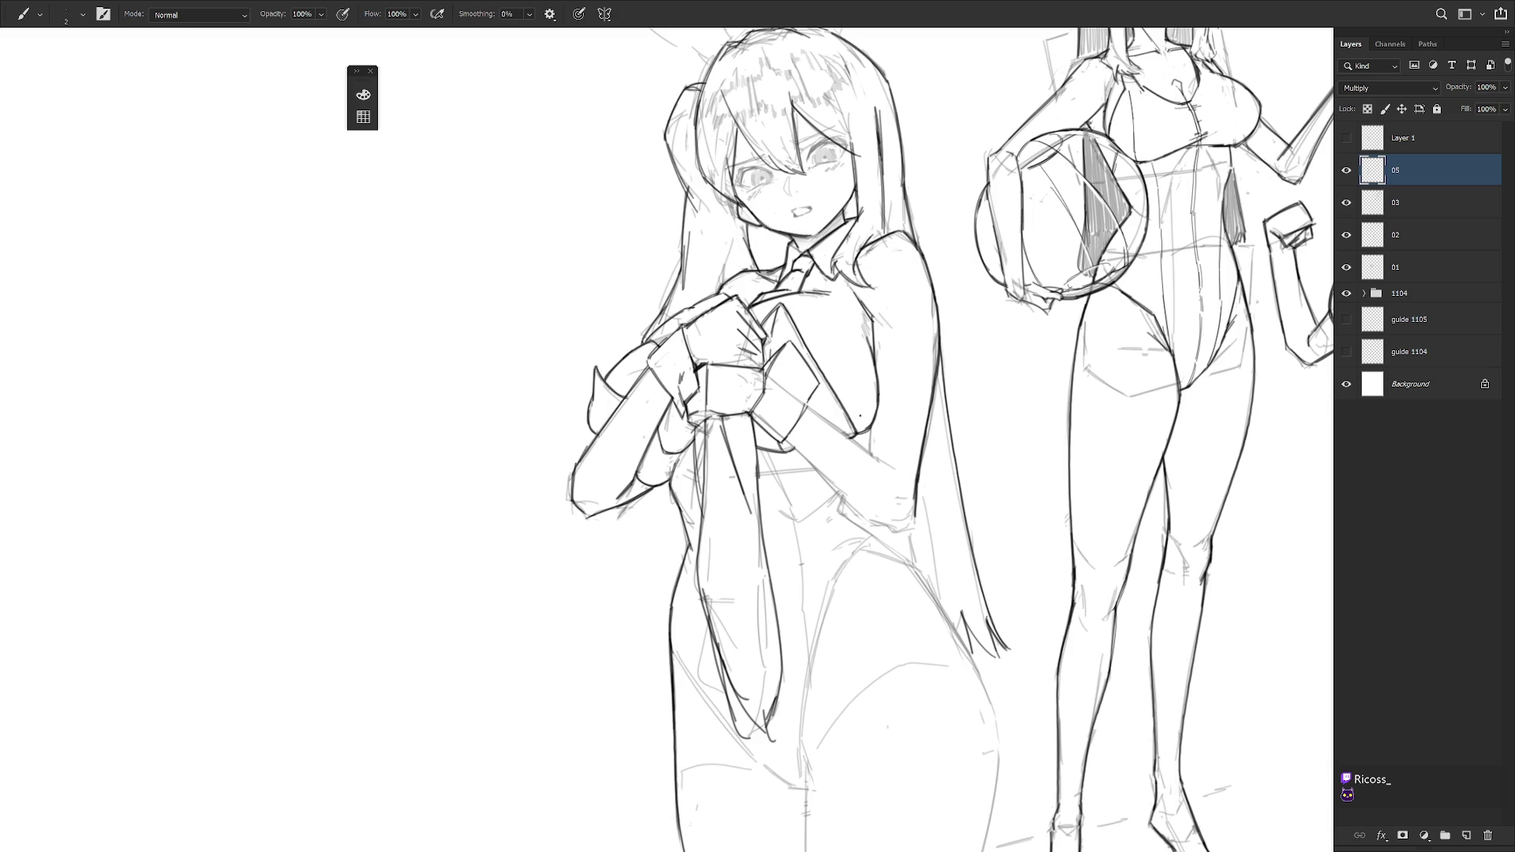
- Adjust the view over the collar and shoulder area
{"action": "scroll", "coordinate": [790, 395], "scroll_direction": "down", "scroll_amount": 1}
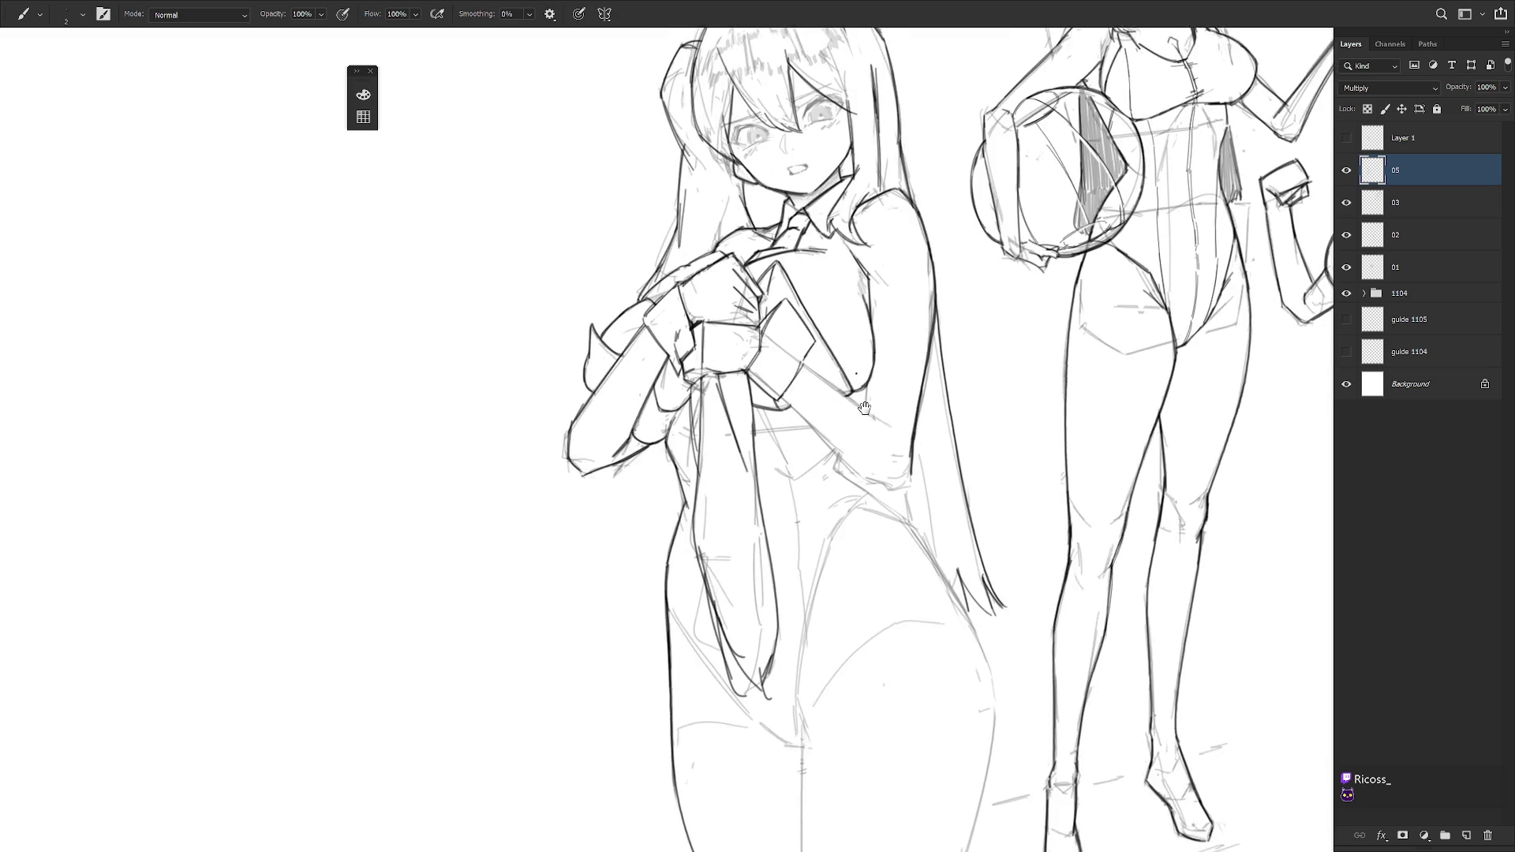
- Draw a new line down the torso and darken the bodice edge
{"action": "left_click_drag", "start_coordinate": [868, 237], "coordinate": [779, 342]}
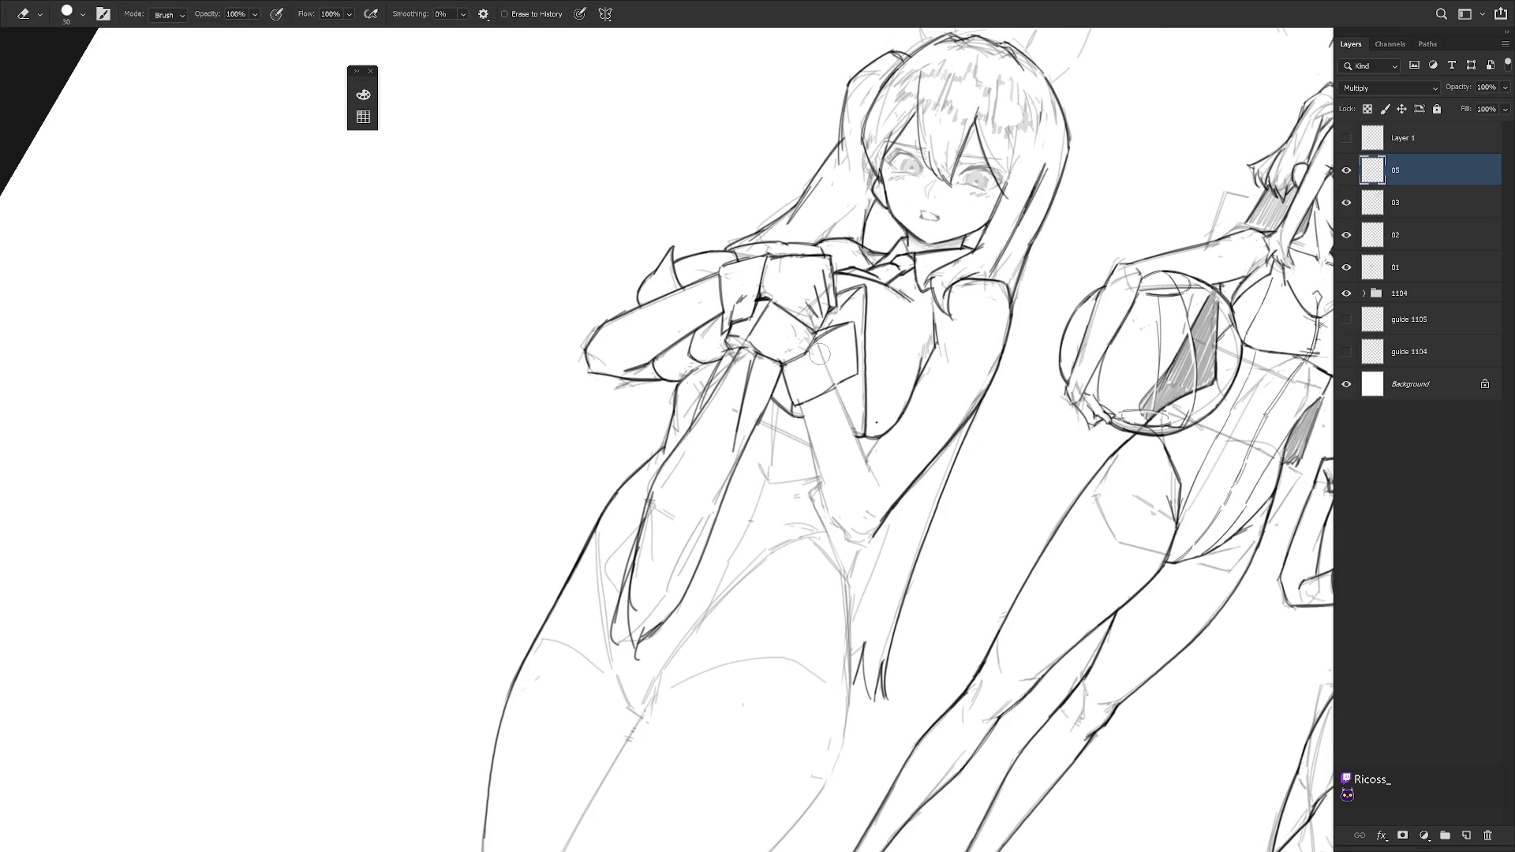
{"action": "key", "text": "b"}
{"action": "mouse_move", "coordinate": [800, 403]}
{"action": "left_mouse_down"}
{"action": "mouse_move", "coordinate": [849, 548]}
{"action": "mouse_move", "coordinate": [884, 516]}
{"action": "left_mouse_up"}
{"action": "mouse_move", "coordinate": [953, 482]}
{"action": "left_mouse_down"}
{"action": "mouse_move", "coordinate": [848, 413]}
{"action": "mouse_move", "coordinate": [857, 472]}
{"action": "left_mouse_up"}
{"action": "mouse_move", "coordinate": [847, 410]}
{"action": "left_mouse_down"}
{"action": "mouse_move", "coordinate": [863, 495]}
{"action": "mouse_move", "coordinate": [823, 372]}
{"action": "left_mouse_up"}
{"action": "key", "text": "e"}
{"action": "key", "text": "b"}
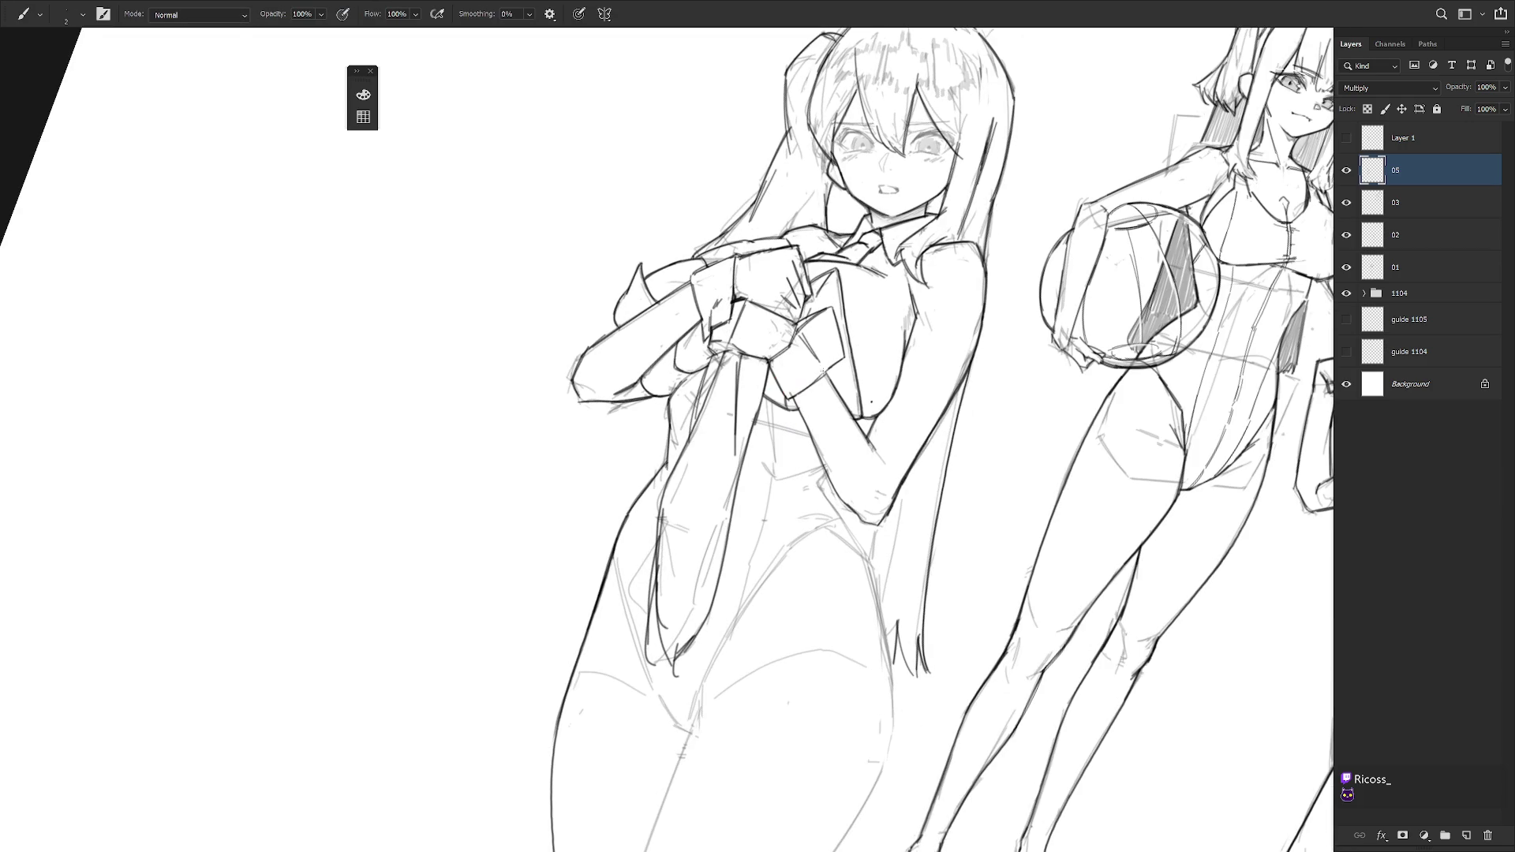
- Draw a small button on each of the two wrist cuffs
{"action": "left_click_drag", "start_coordinate": [824, 316], "coordinate": [822, 318]}
{"action": "left_click_drag", "start_coordinate": [721, 312], "coordinate": [721, 309]}
{"action": "key", "text": "r"}
{"action": "left_click_drag", "start_coordinate": [743, 435], "coordinate": [896, 494]}
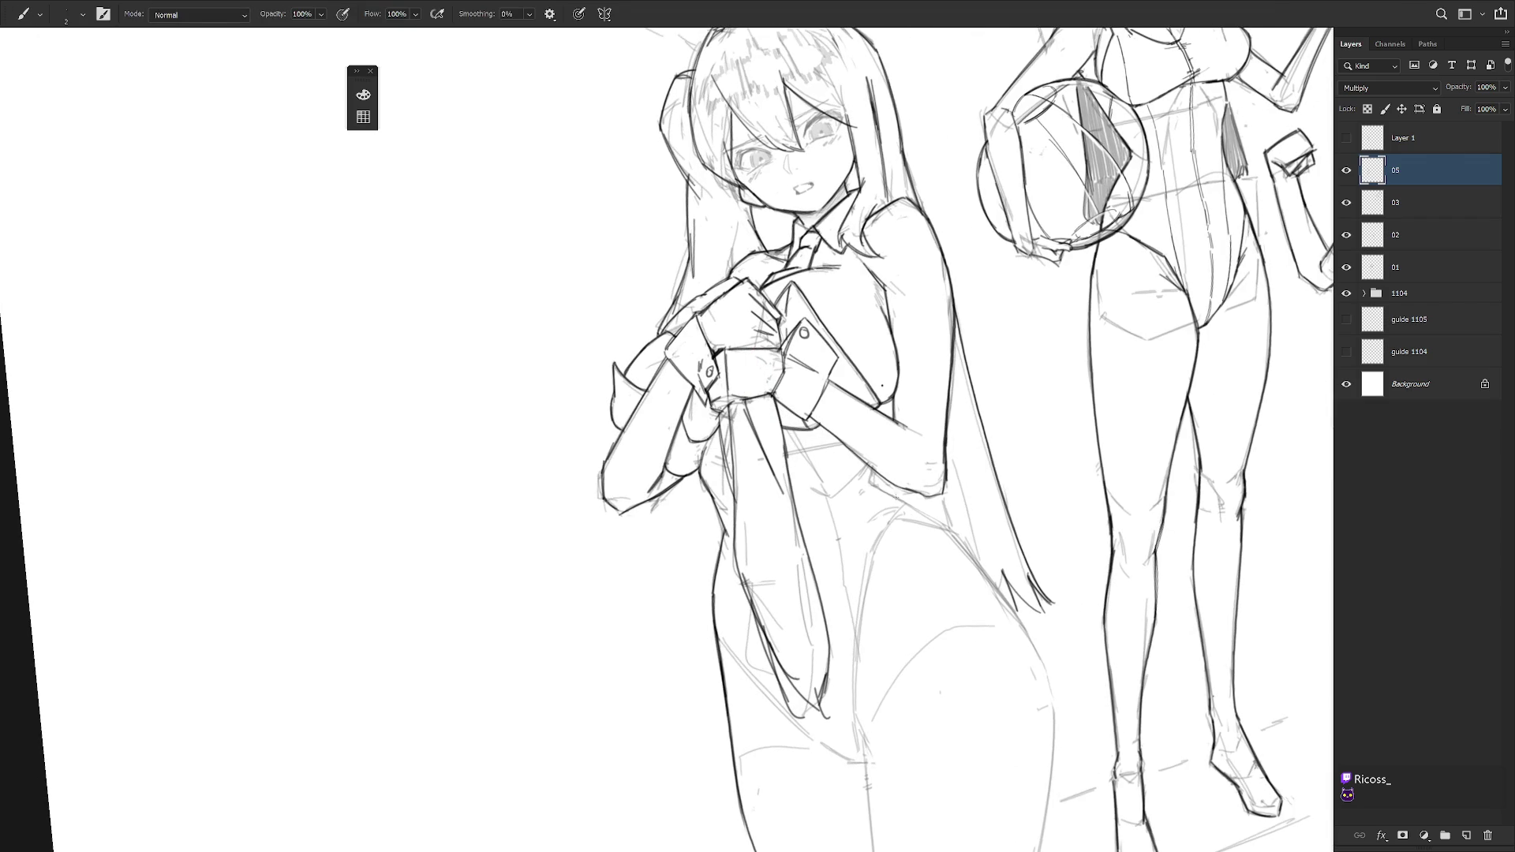
{"action": "scroll", "coordinate": [906, 499], "scroll_direction": "down", "scroll_amount": 2}
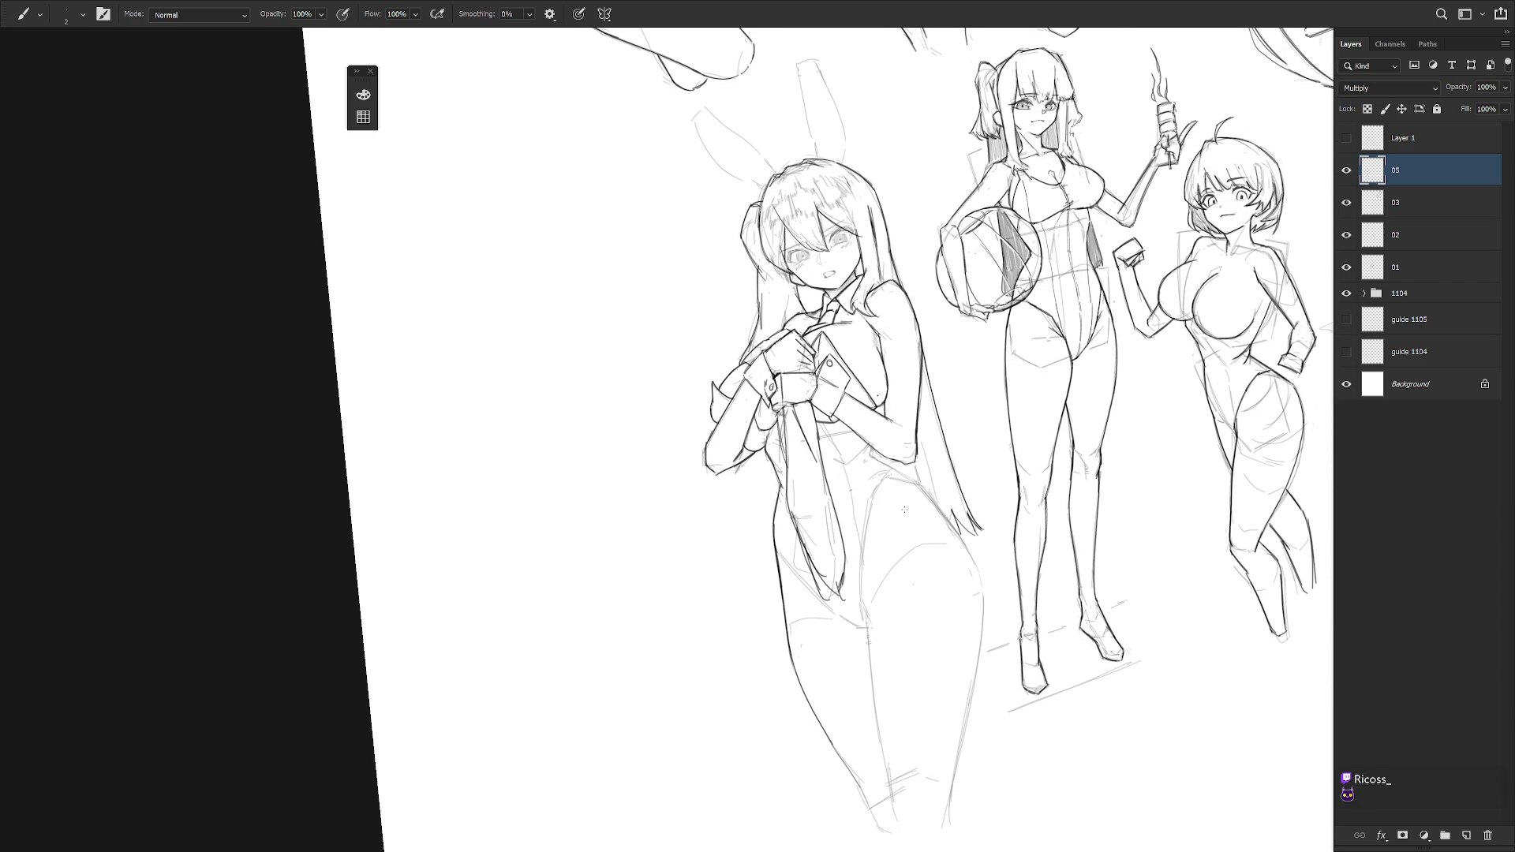
{"action": "scroll", "coordinate": [769, 371], "scroll_direction": "up", "scroll_amount": 3}
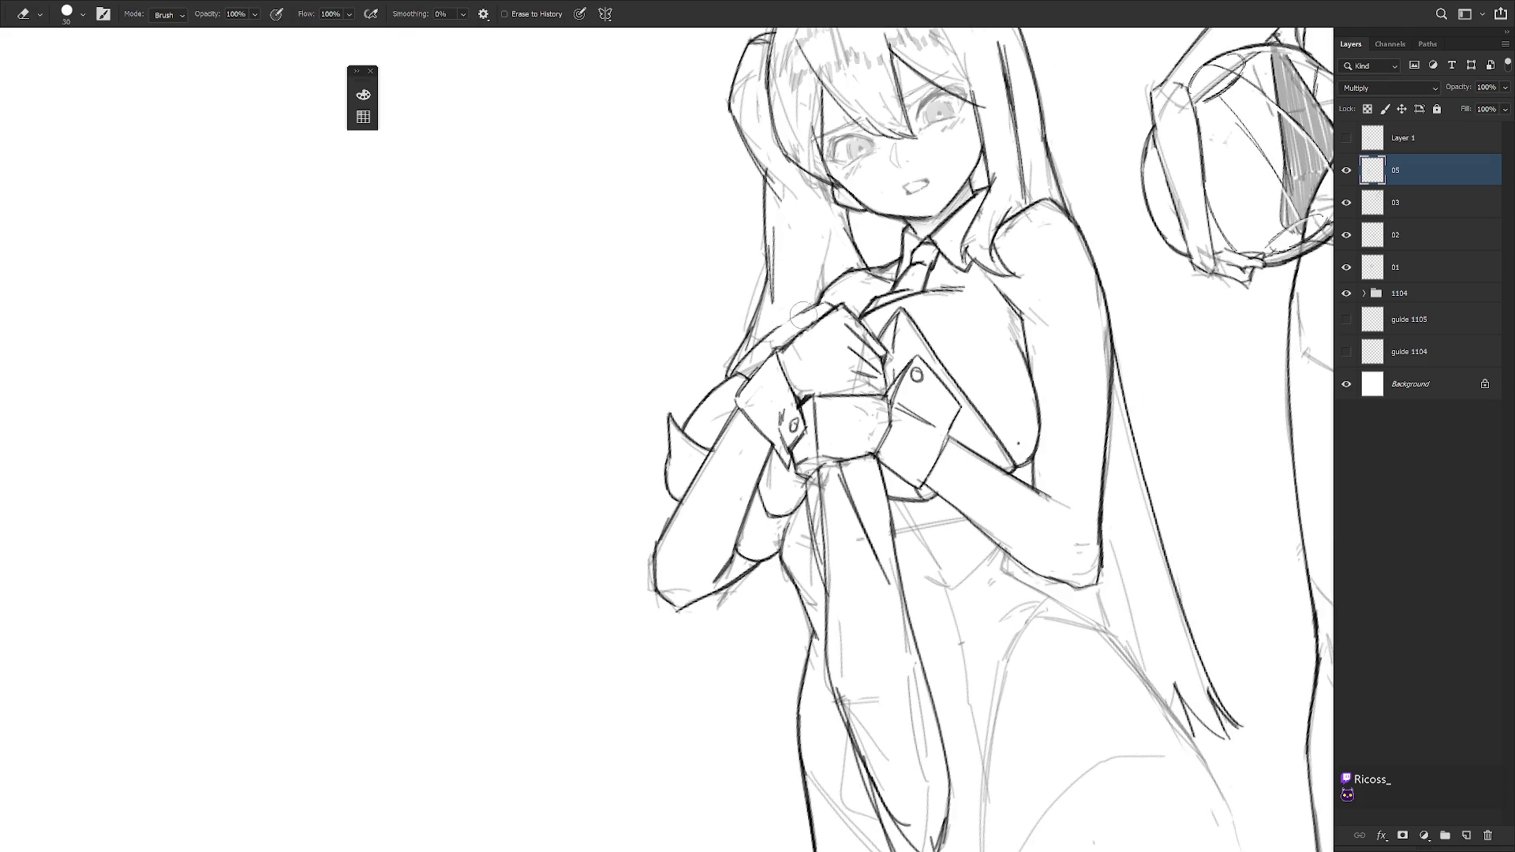
- Redraw the top edge of the clasped hand and the left side of the neck
{"action": "left_click_drag", "start_coordinate": [767, 335], "coordinate": [821, 305]}
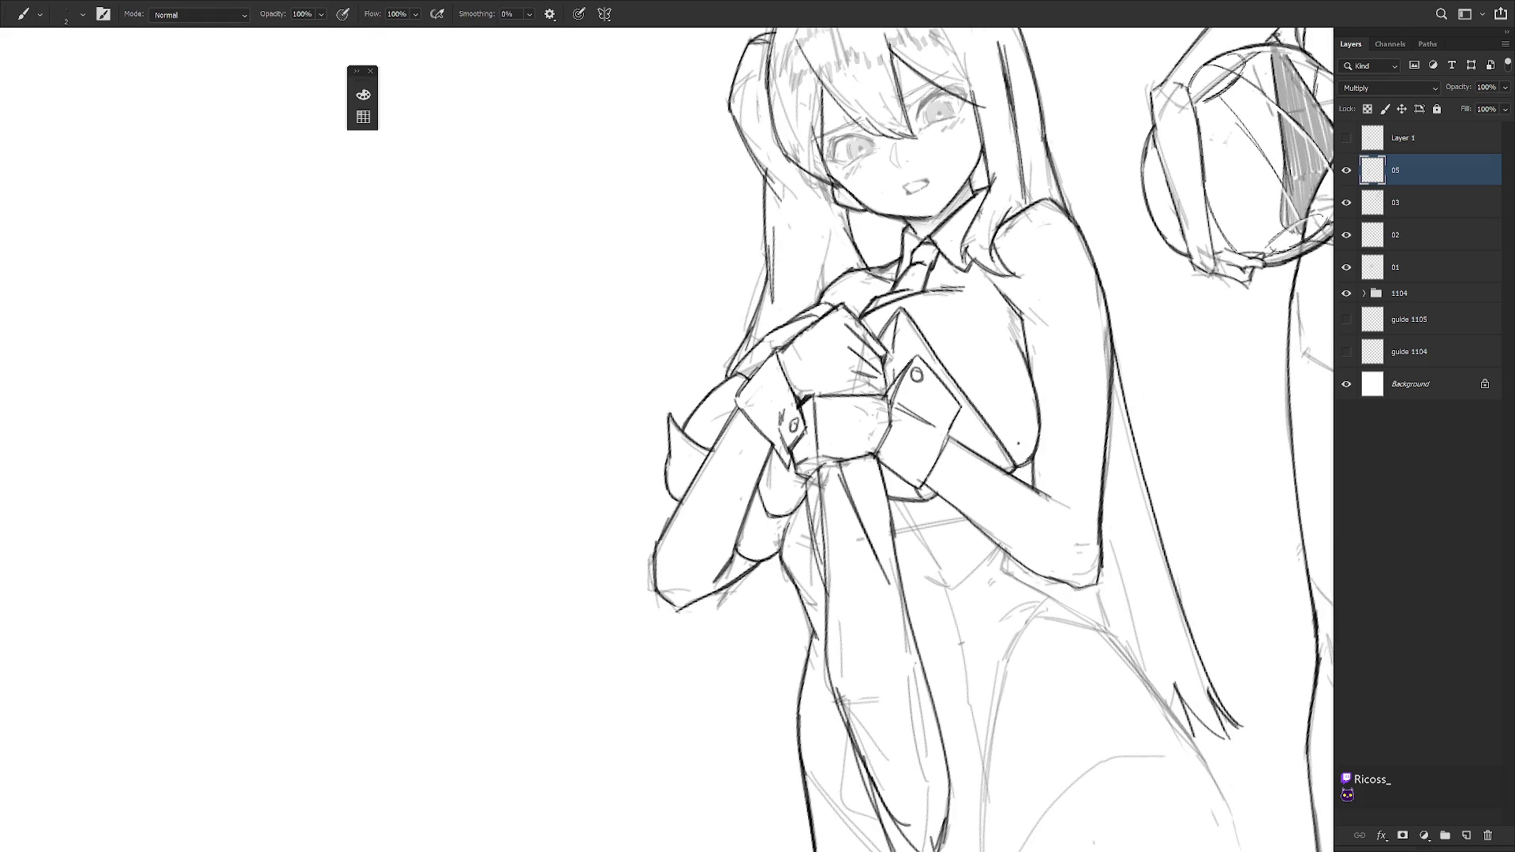
{"action": "key", "text": "e"}
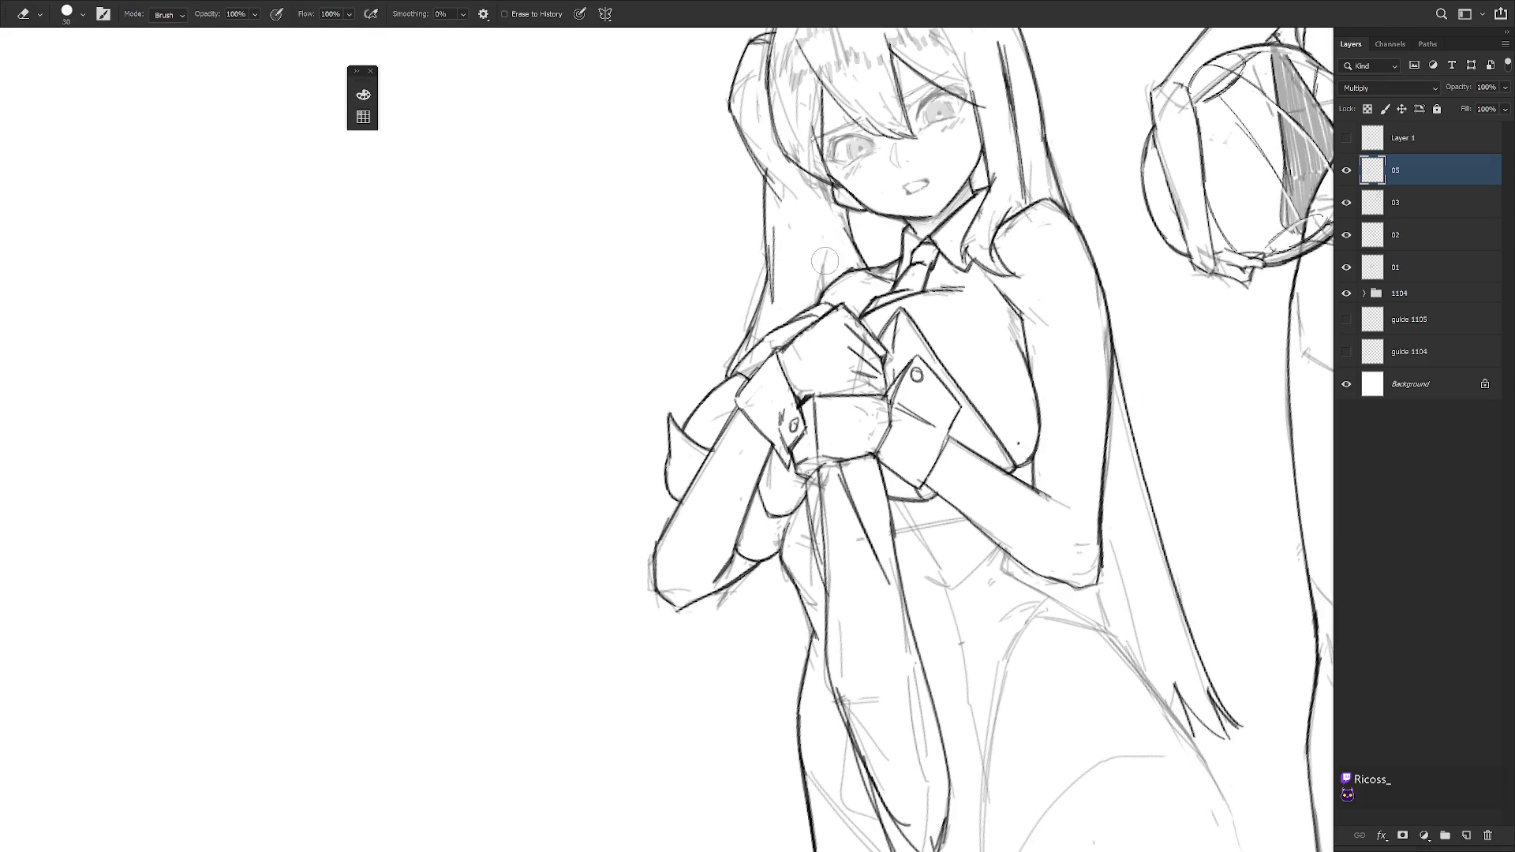
{"action": "key", "text": "b"}
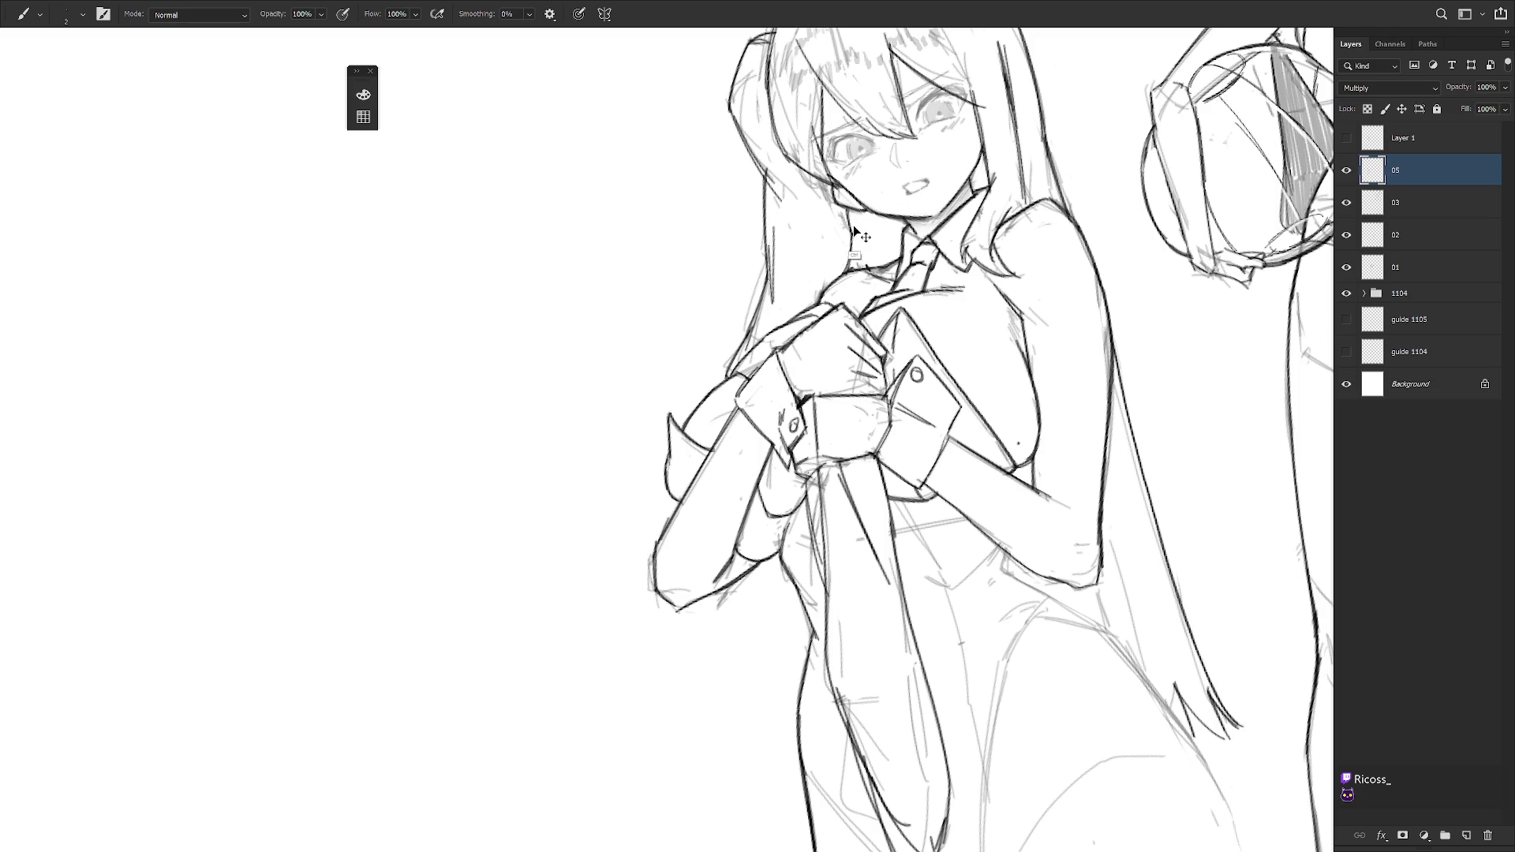
{"action": "left_click_drag", "start_coordinate": [851, 226], "coordinate": [835, 281]}
{"action": "scroll", "coordinate": [897, 315], "scroll_direction": "down", "scroll_amount": 2}
{"action": "mouse_move", "coordinate": [897, 315]}
{"action": "left_mouse_down"}
{"action": "mouse_move", "coordinate": [932, 332]}
{"action": "mouse_move", "coordinate": [849, 246]}
{"action": "left_mouse_up"}
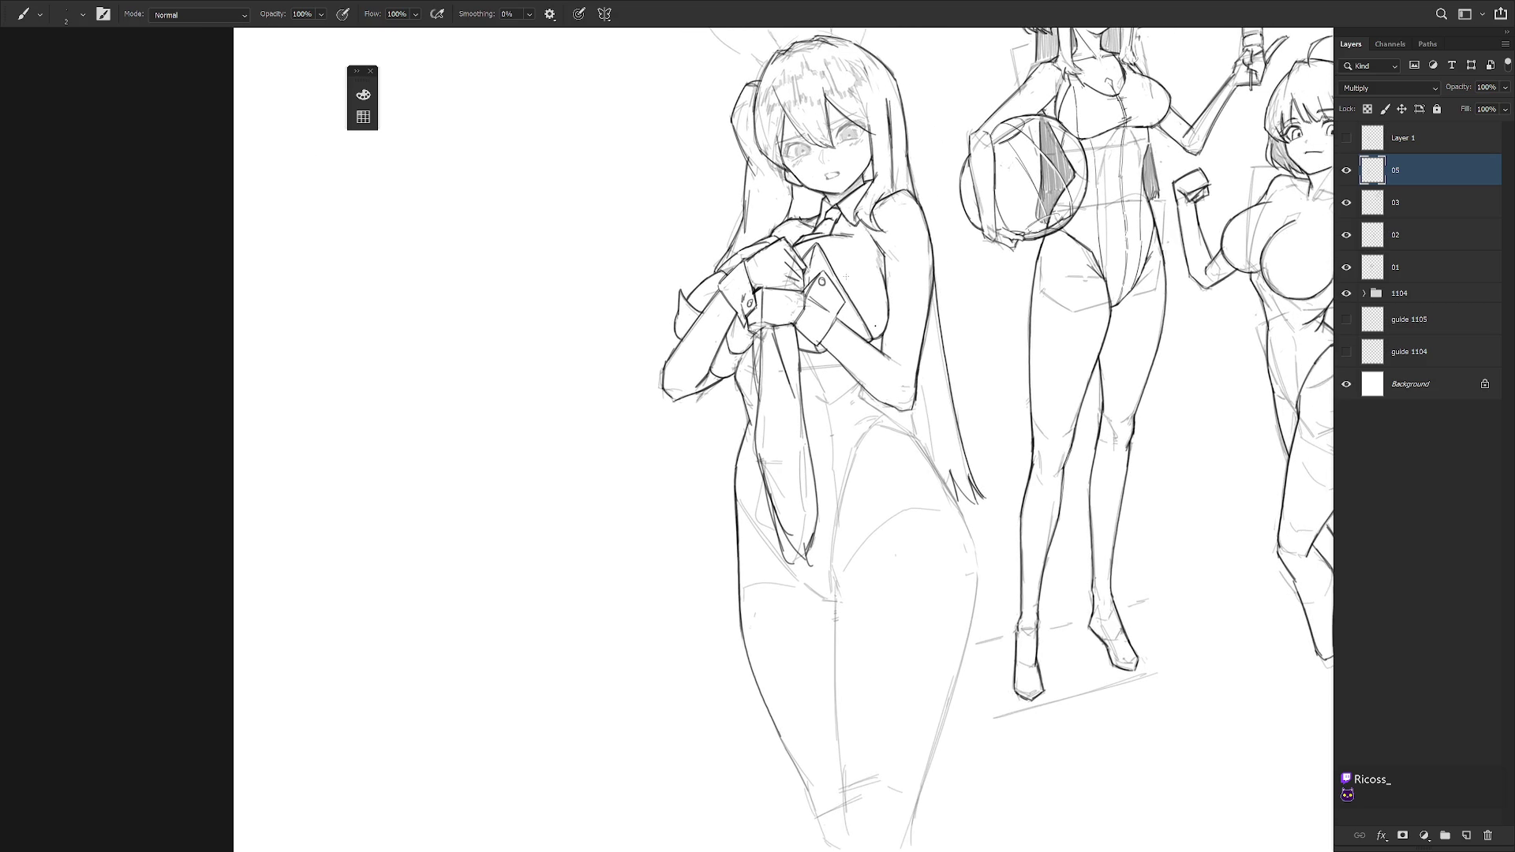
{"action": "left_click_drag", "start_coordinate": [948, 437], "coordinate": [933, 506]}
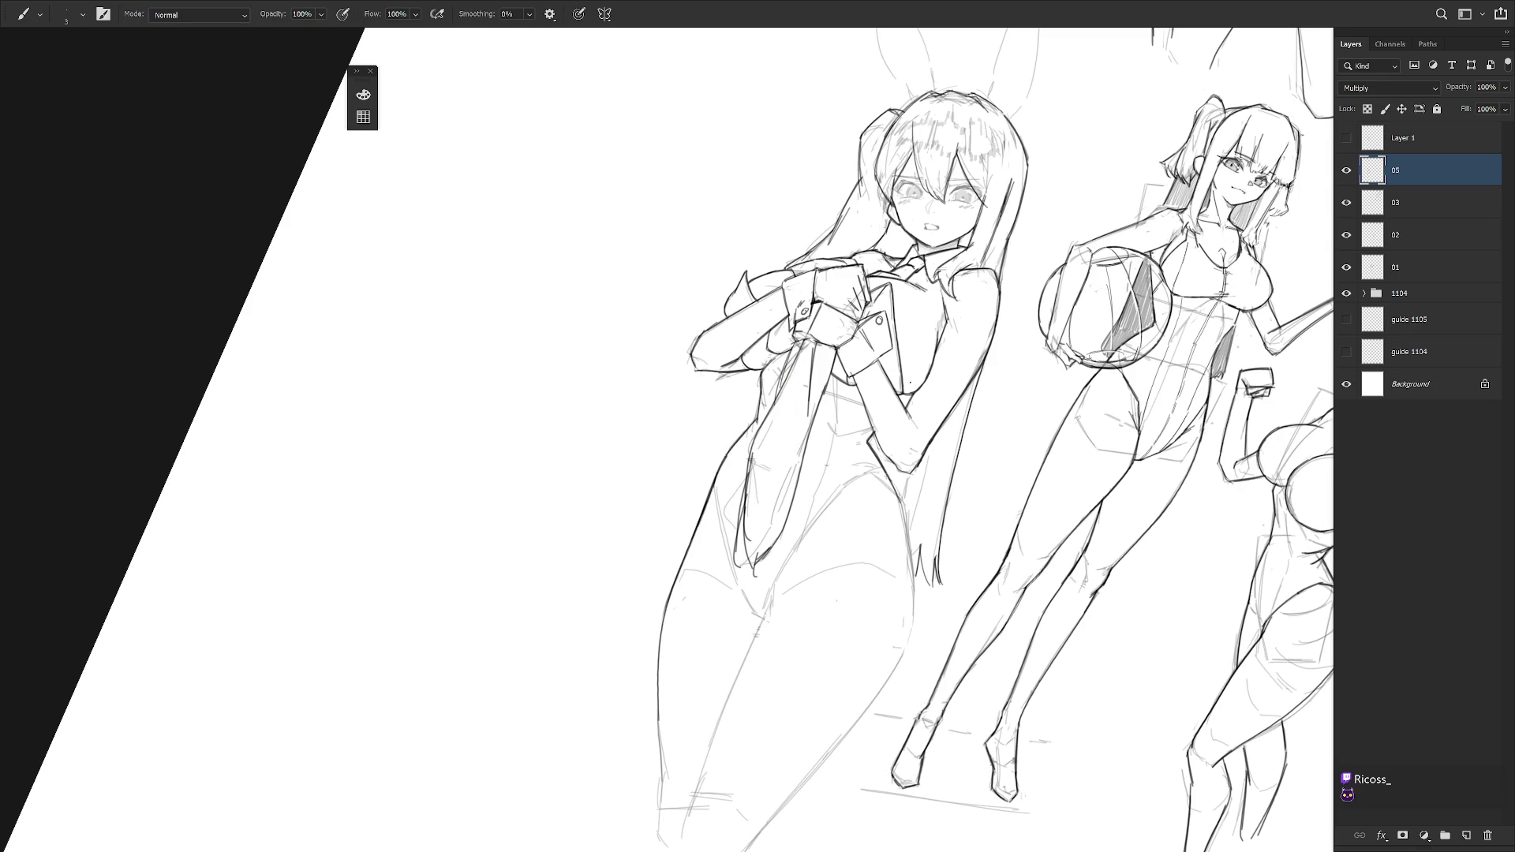
- Add strands at the end of the long hair and ink the right leg's outer contour
{"action": "mouse_move", "coordinate": [933, 506]}
{"action": "left_mouse_down"}
{"action": "mouse_move", "coordinate": [973, 507]}
{"action": "mouse_move", "coordinate": [925, 464]}
{"action": "left_mouse_up"}
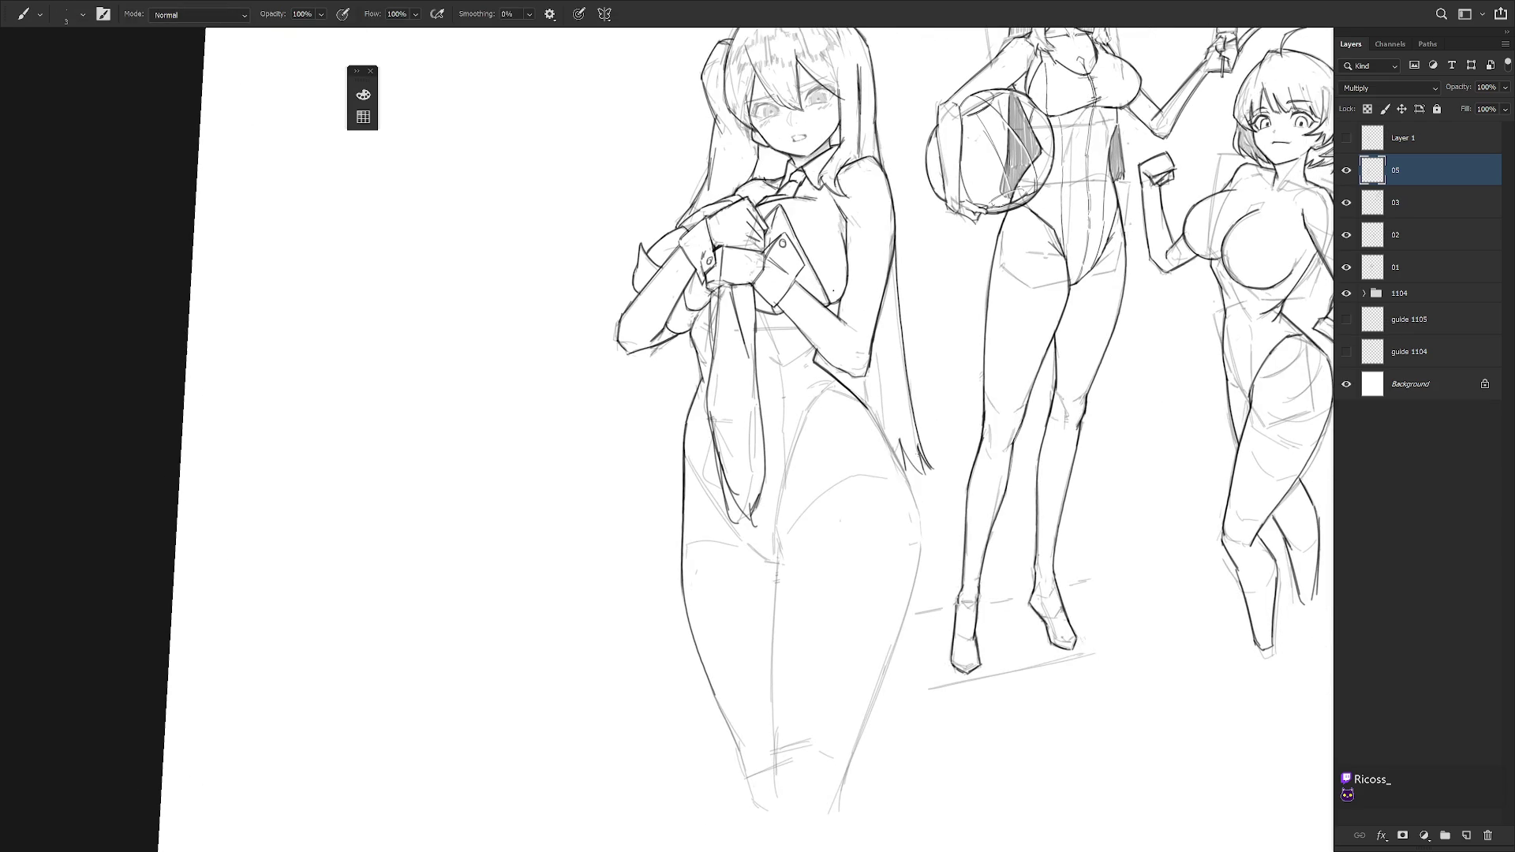
{"action": "left_click_drag", "start_coordinate": [871, 417], "coordinate": [909, 483]}
{"action": "key", "text": "e"}
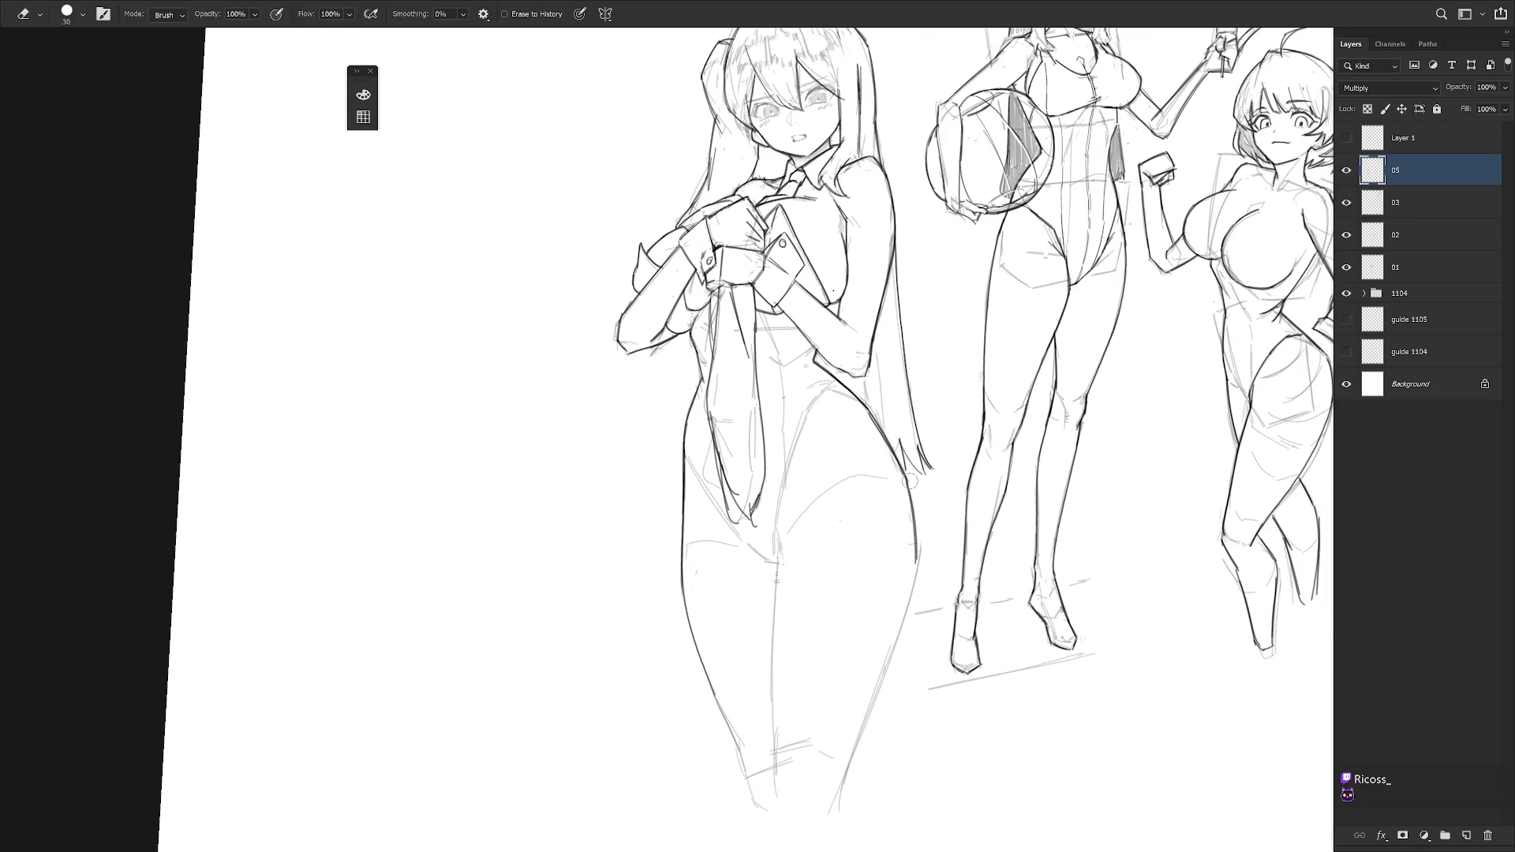
{"action": "scroll", "coordinate": [919, 600], "scroll_direction": "down", "scroll_amount": 3}
{"action": "key", "text": "r"}
{"action": "mouse_move", "coordinate": [919, 600]}
{"action": "left_mouse_down"}
{"action": "mouse_move", "coordinate": [906, 357]}
{"action": "mouse_move", "coordinate": [920, 445]}
{"action": "mouse_move", "coordinate": [911, 600]}
{"action": "left_mouse_up"}
{"action": "key", "text": "b"}
{"action": "mouse_move", "coordinate": [921, 407]}
{"action": "left_mouse_down"}
{"action": "mouse_move", "coordinate": [908, 643]}
{"action": "mouse_move", "coordinate": [920, 451]}
{"action": "mouse_move", "coordinate": [921, 642]}
{"action": "mouse_move", "coordinate": [921, 575]}
{"action": "left_mouse_up"}
{"action": "key", "text": "e"}
{"action": "key", "text": "r"}
{"action": "key", "text": "b"}
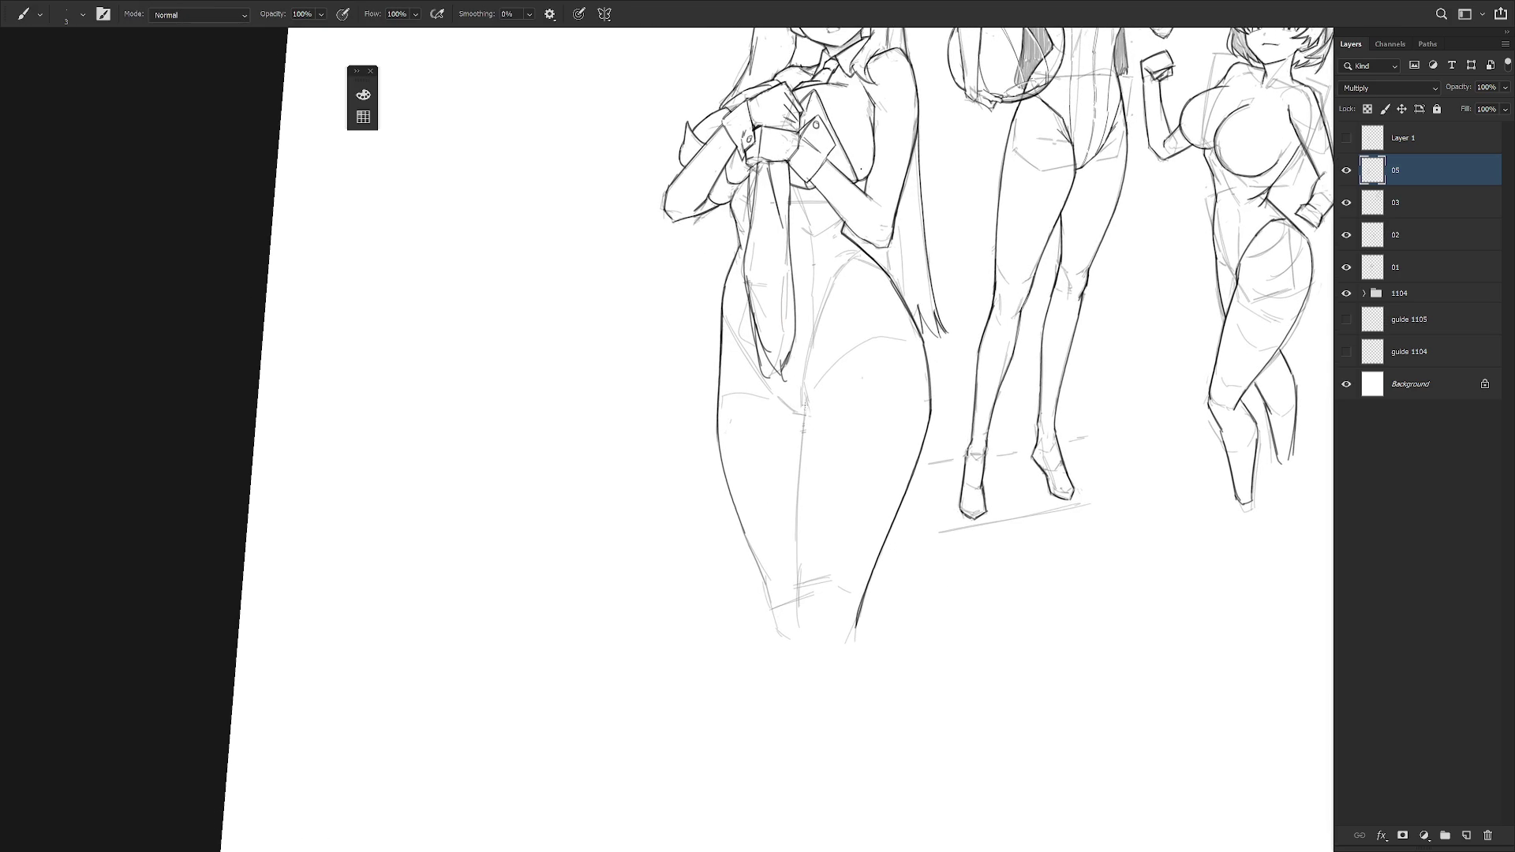
- Draw the inner-leg line, redoing it twice, and ink the outer left-leg outline darker
{"action": "left_click_drag", "start_coordinate": [806, 378], "coordinate": [798, 583]}
{"action": "left_click_drag", "start_coordinate": [798, 518], "coordinate": [798, 578]}
{"action": "key", "text": "ctrl+z"}
{"action": "key", "text": "ctrl+z"}
{"action": "left_click_drag", "start_coordinate": [809, 374], "coordinate": [801, 636]}
{"action": "key", "text": "ctrl+z"}
{"action": "key", "text": "ctrl+z"}
{"action": "left_click_drag", "start_coordinate": [715, 421], "coordinate": [790, 641]}
- Close off the bottoms of the legs and draw the inner-thigh edge with a joining curve
{"action": "left_click_drag", "start_coordinate": [863, 434], "coordinate": [863, 456]}
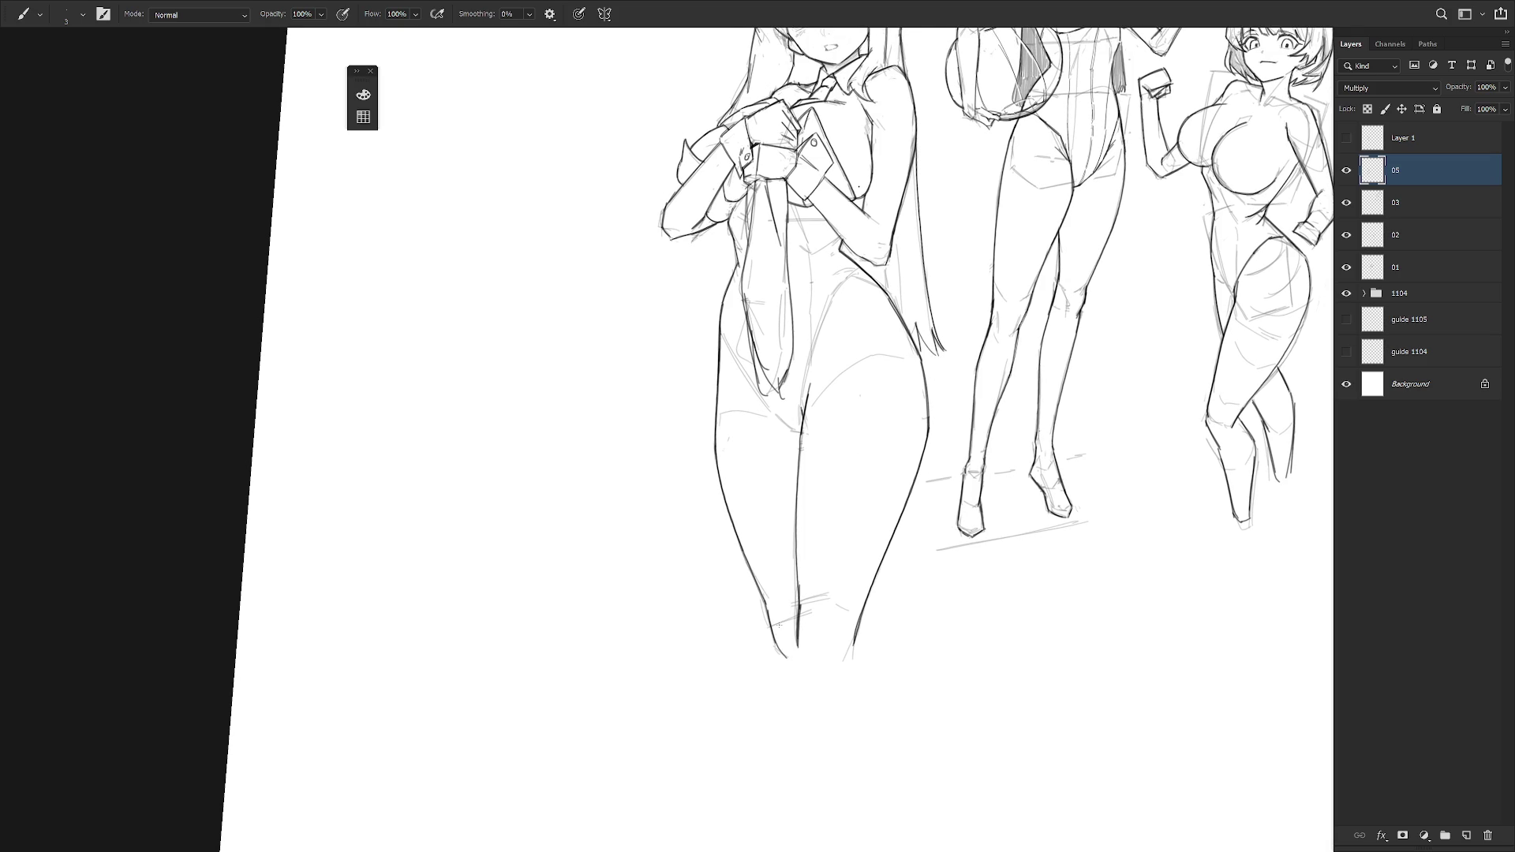
{"action": "key", "text": "e"}
{"action": "key", "text": "b"}
{"action": "mouse_move", "coordinate": [772, 641]}
{"action": "left_mouse_down"}
{"action": "mouse_move", "coordinate": [819, 667]}
{"action": "mouse_move", "coordinate": [853, 645]}
{"action": "left_mouse_up"}
{"action": "left_click_drag", "start_coordinate": [886, 436], "coordinate": [884, 466]}
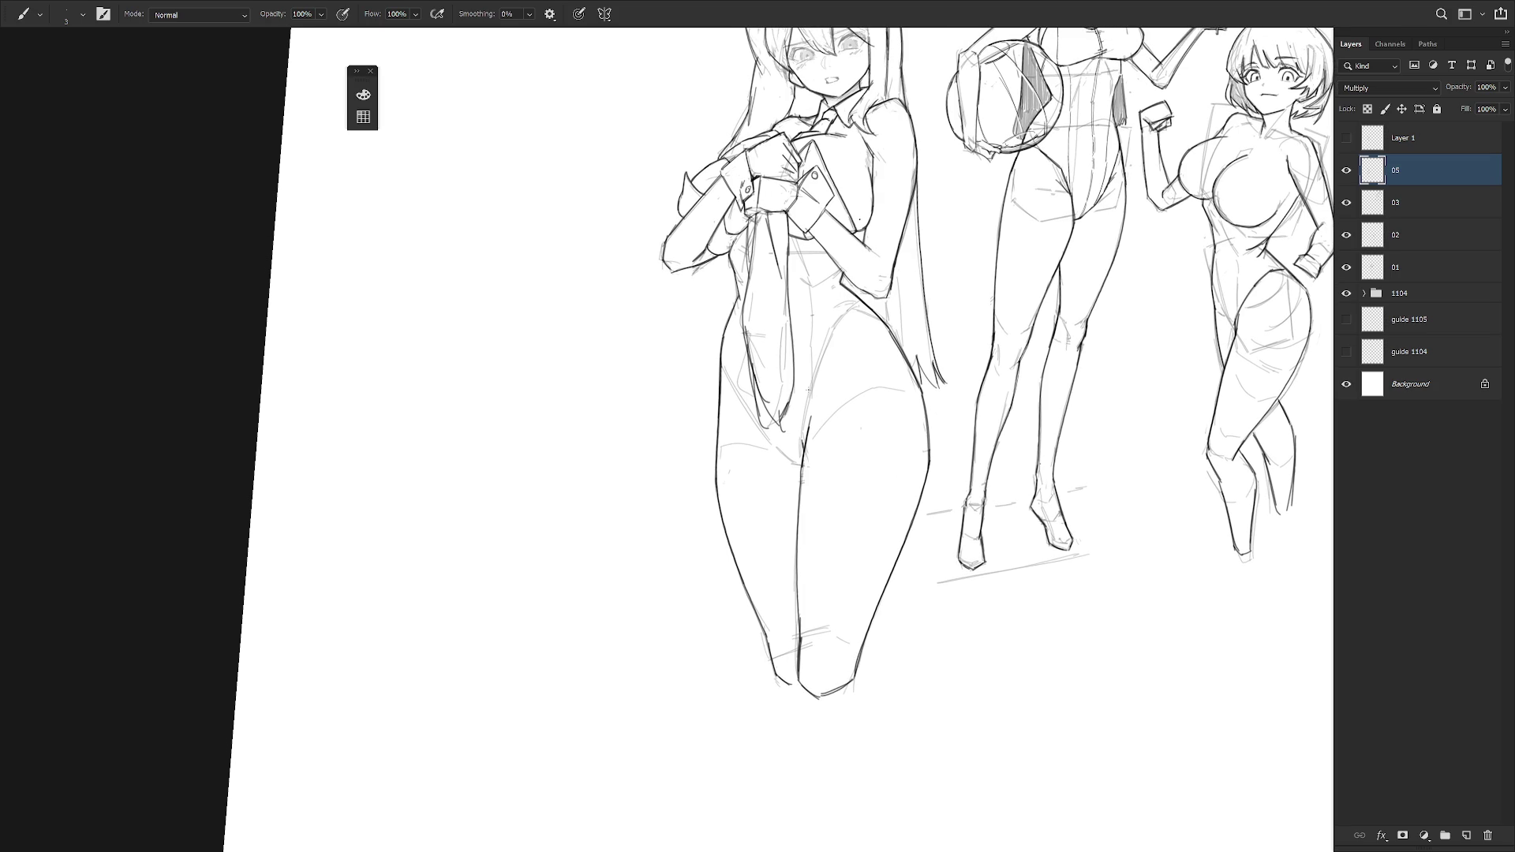
{"action": "left_click_drag", "start_coordinate": [833, 325], "coordinate": [802, 448]}
{"action": "left_click_drag", "start_coordinate": [858, 304], "coordinate": [835, 325]}
- Draw and darken the leotard's left leg opening
{"action": "left_click_drag", "start_coordinate": [865, 382], "coordinate": [863, 422]}
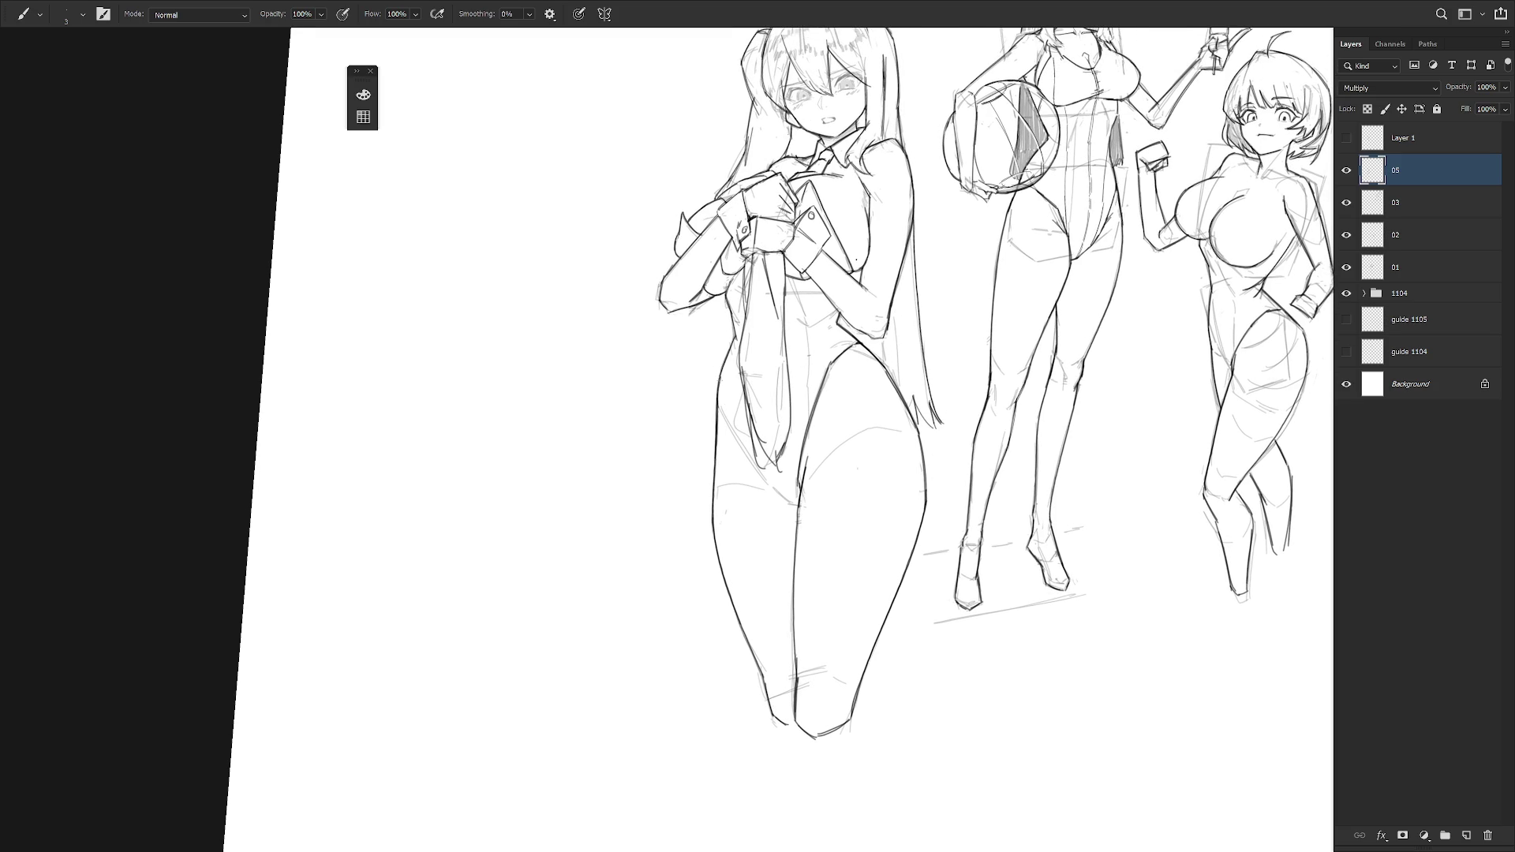
{"action": "left_click_drag", "start_coordinate": [717, 388], "coordinate": [797, 507]}
{"action": "left_click_drag", "start_coordinate": [775, 472], "coordinate": [802, 508]}
- Add a torso centre line and darken the tie's left edge
{"action": "left_click_drag", "start_coordinate": [799, 280], "coordinate": [806, 391]}
{"action": "key", "text": "ctrl+z"}
{"action": "left_click_drag", "start_coordinate": [804, 388], "coordinate": [809, 419]}
{"action": "left_click_drag", "start_coordinate": [747, 393], "coordinate": [742, 449]}
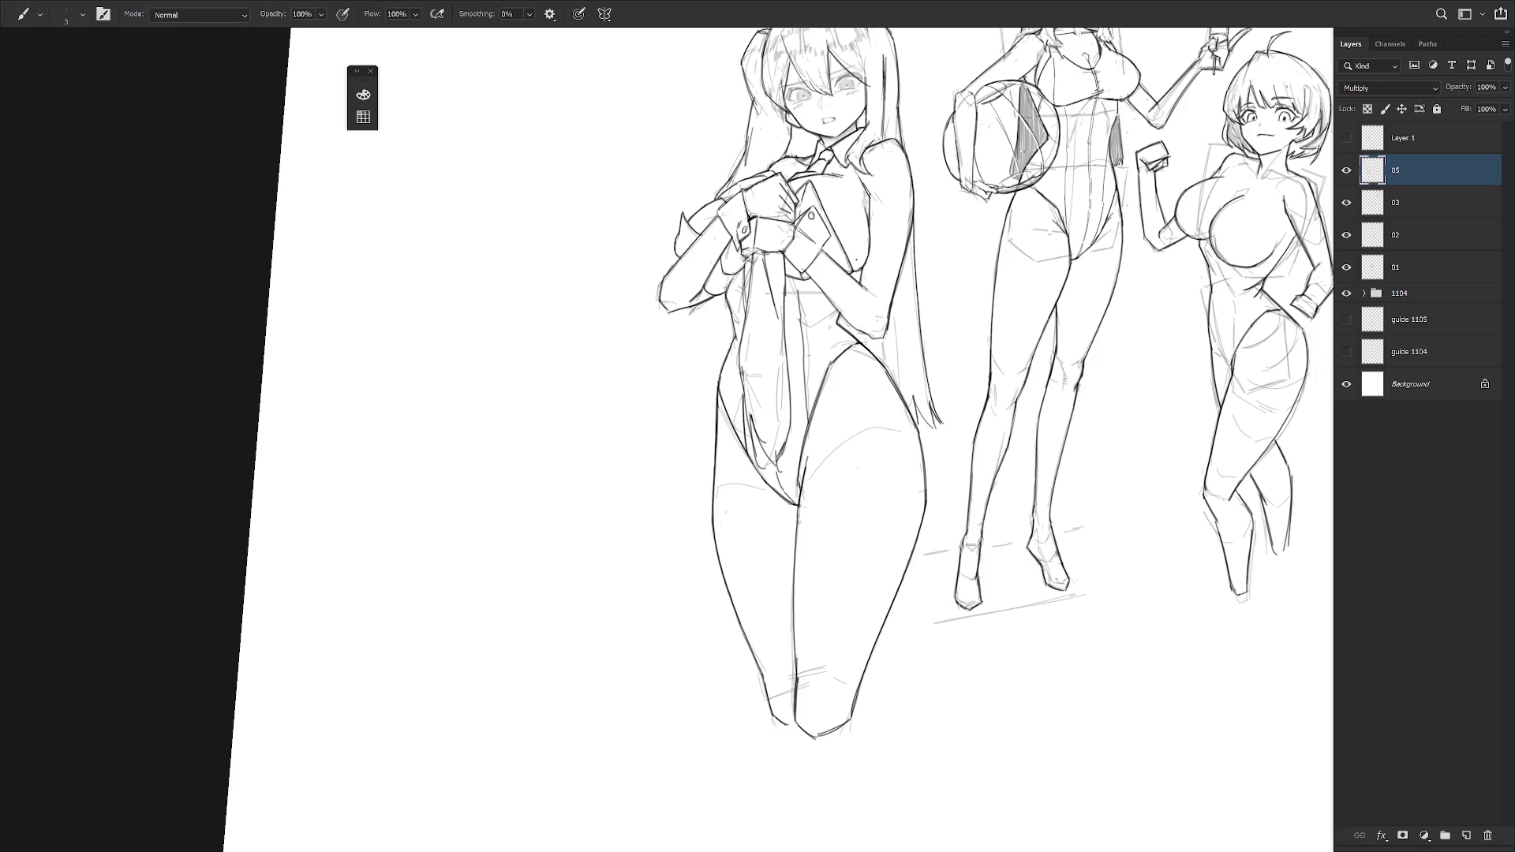
{"action": "left_click_drag", "start_coordinate": [860, 317], "coordinate": [827, 423]}
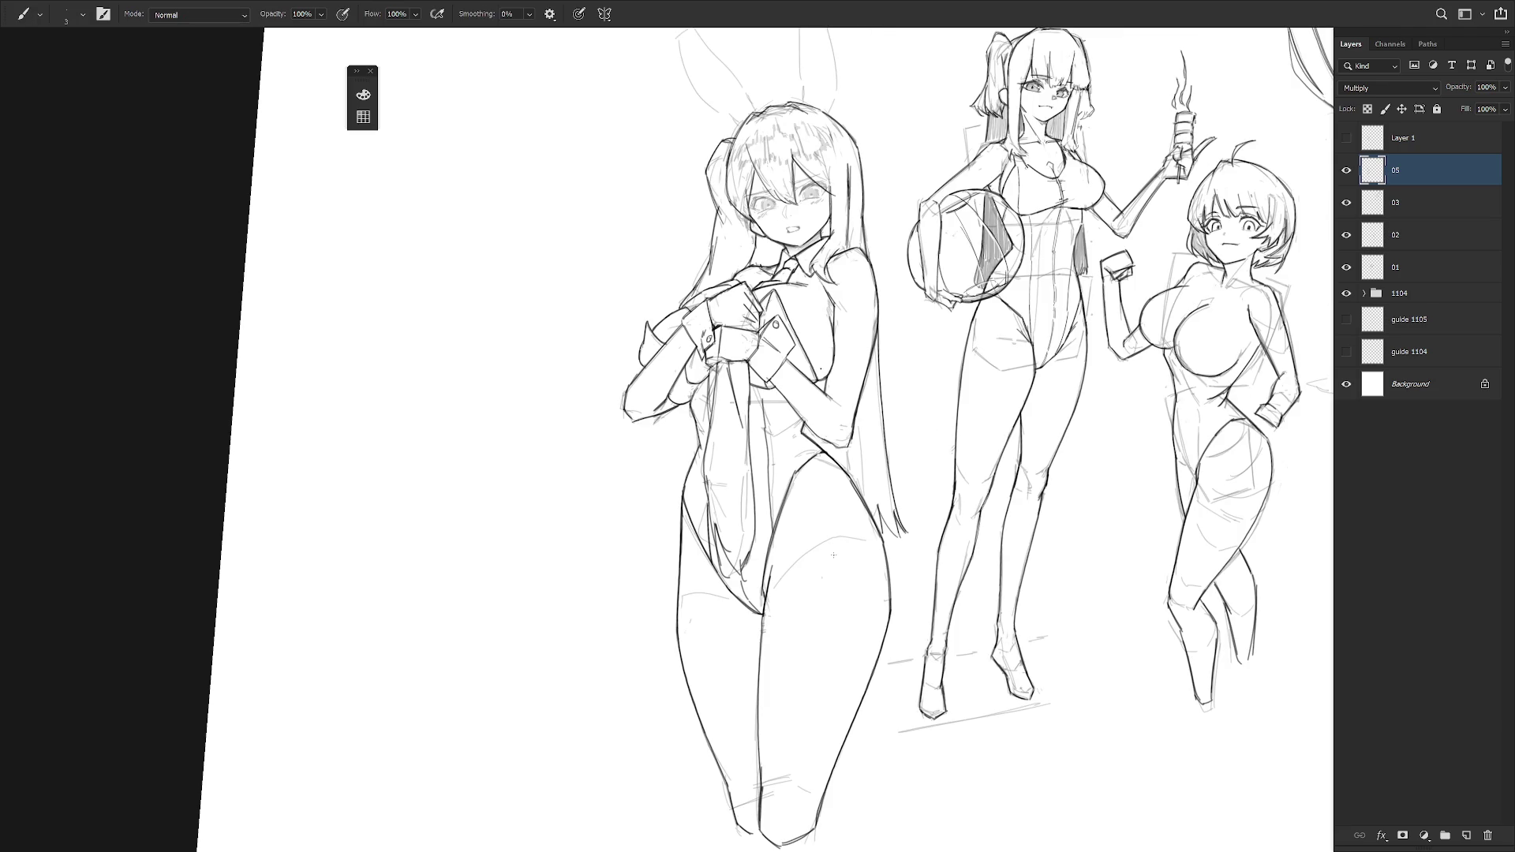
- Re-ink the first rabbit ear's left and right edges in dark lines
{"action": "left_click_drag", "start_coordinate": [834, 555], "coordinate": [821, 797]}
{"action": "scroll", "coordinate": [825, 365], "scroll_direction": "up", "scroll_amount": 3}
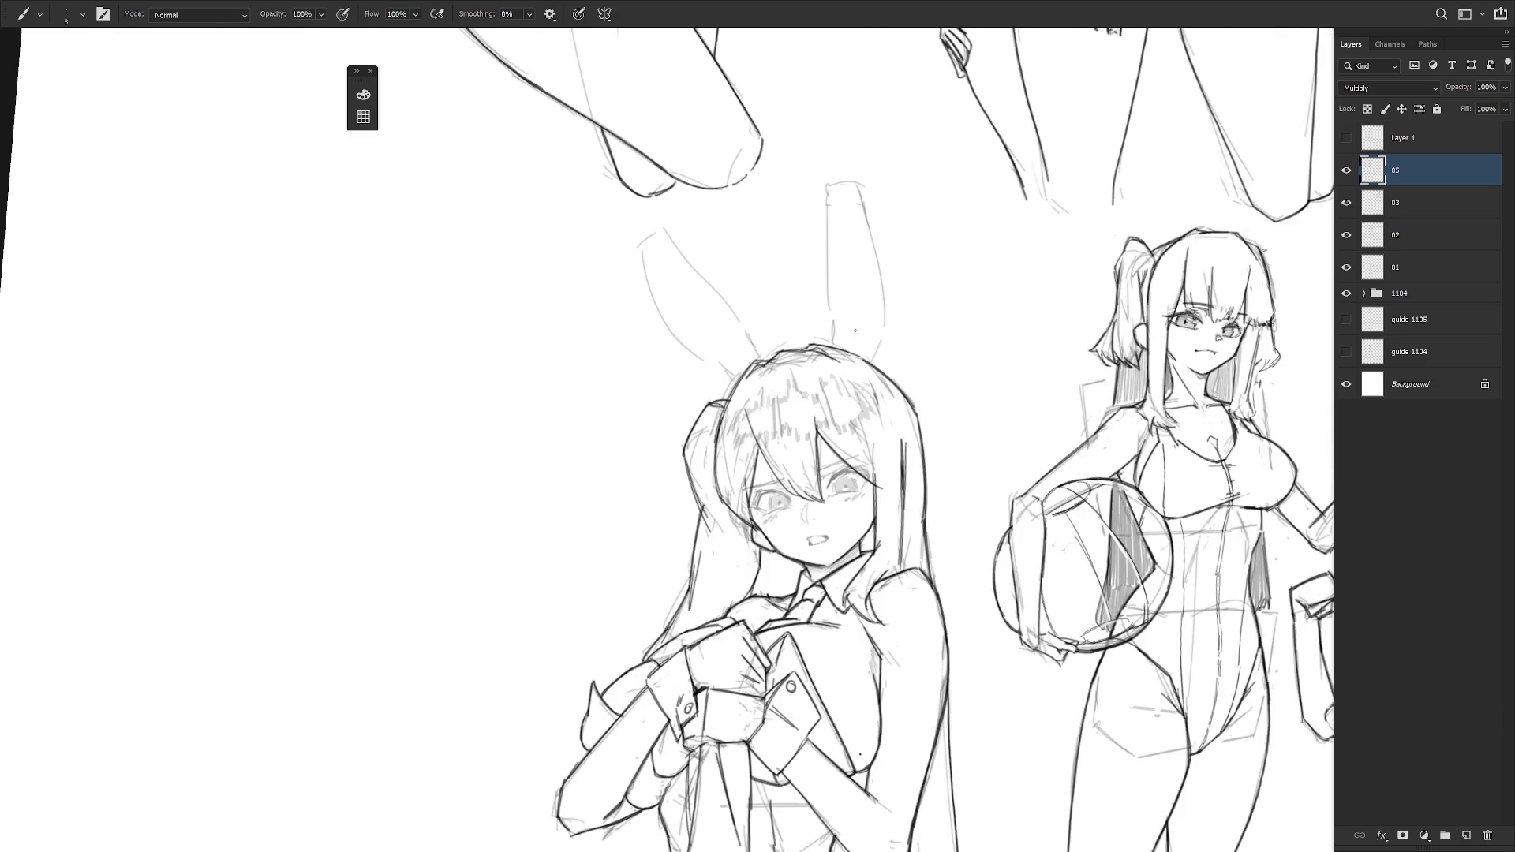
{"action": "left_click_drag", "start_coordinate": [825, 474], "coordinate": [825, 365]}
{"action": "mouse_move", "coordinate": [755, 219]}
{"action": "left_mouse_down"}
{"action": "mouse_move", "coordinate": [790, 245]}
{"action": "mouse_move", "coordinate": [760, 214]}
{"action": "mouse_move", "coordinate": [781, 210]}
{"action": "mouse_move", "coordinate": [795, 272]}
{"action": "mouse_move", "coordinate": [809, 233]}
{"action": "mouse_move", "coordinate": [794, 276]}
{"action": "mouse_move", "coordinate": [803, 318]}
{"action": "left_mouse_up"}
{"action": "key", "text": "ctrl+z"}
{"action": "key", "text": "ctrl+z"}
{"action": "key", "text": "ctrl+z"}
{"action": "left_click_drag", "start_coordinate": [793, 266], "coordinate": [805, 373]}
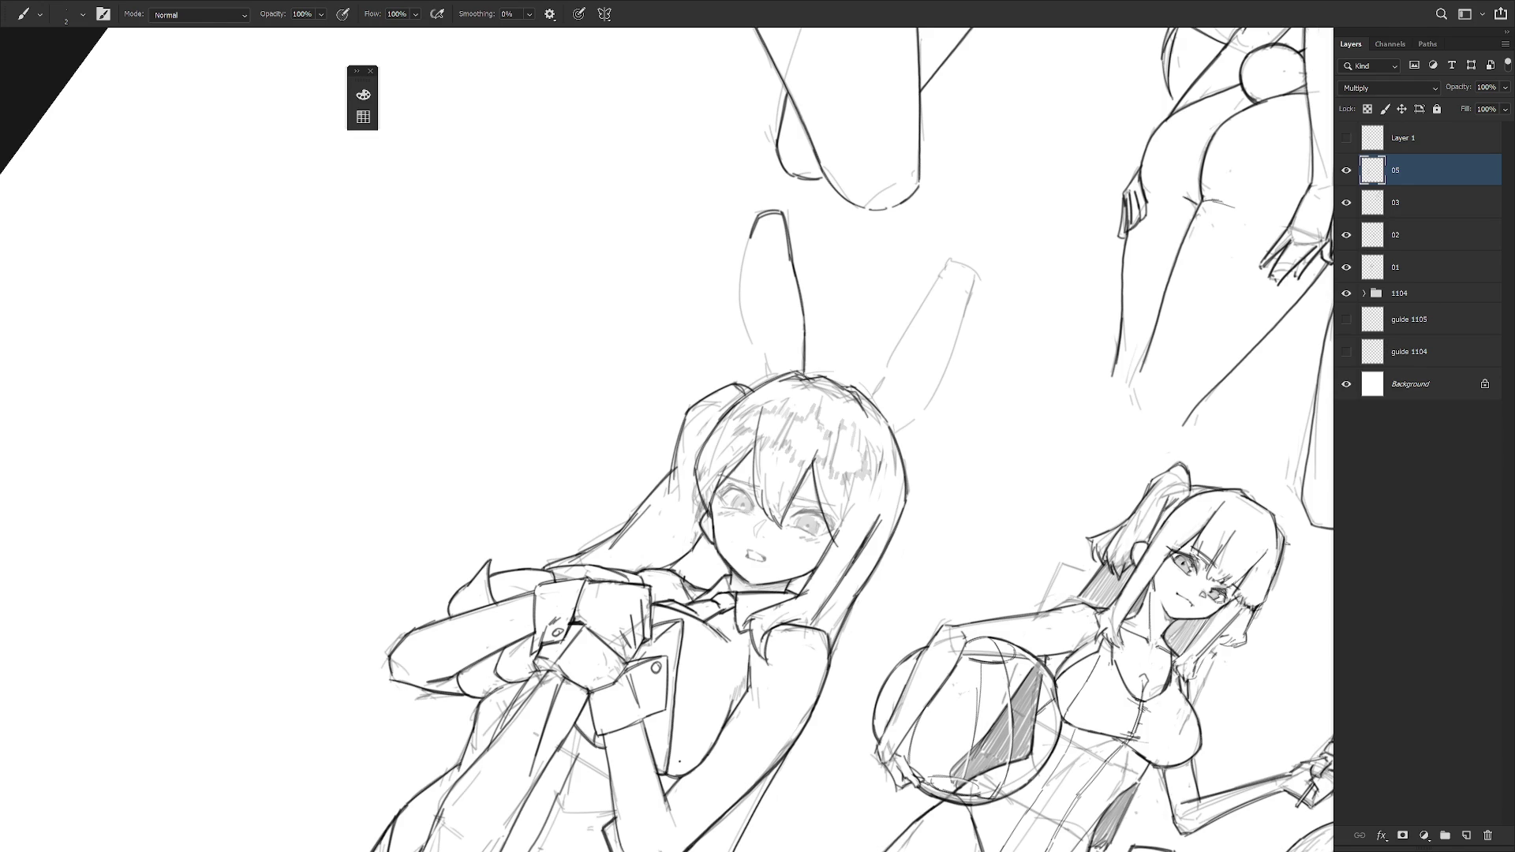
{"action": "left_click_drag", "start_coordinate": [749, 221], "coordinate": [740, 312]}
{"action": "mouse_move", "coordinate": [767, 247]}
{"action": "left_mouse_down"}
{"action": "mouse_move", "coordinate": [740, 315]}
{"action": "mouse_move", "coordinate": [755, 352]}
{"action": "mouse_move", "coordinate": [741, 335]}
{"action": "left_mouse_up"}
{"action": "key", "text": "ctrl+z"}
{"action": "key", "text": "ctrl+z"}
{"action": "key", "text": "ctrl+z"}
{"action": "left_click_drag", "start_coordinate": [751, 240], "coordinate": [742, 308]}
- Ink both edges of the upright rabbit ear with bold dark lines
{"action": "key", "text": "r"}
{"action": "mouse_move", "coordinate": [758, 363]}
{"action": "left_mouse_down"}
{"action": "mouse_move", "coordinate": [760, 398]}
{"action": "mouse_move", "coordinate": [853, 222]}
{"action": "left_mouse_up"}
{"action": "mouse_move", "coordinate": [801, 175]}
{"action": "left_mouse_down"}
{"action": "mouse_move", "coordinate": [823, 341]}
{"action": "mouse_move", "coordinate": [828, 303]}
{"action": "left_mouse_up"}
{"action": "key", "text": "ctrl+z"}
{"action": "key", "text": "ctrl+z"}
{"action": "key", "text": "ctrl+z"}
{"action": "key", "text": "r"}
{"action": "left_click_drag", "start_coordinate": [992, 389], "coordinate": [931, 332]}
{"action": "left_click_drag", "start_coordinate": [869, 184], "coordinate": [891, 344]}
{"action": "left_click_drag", "start_coordinate": [881, 232], "coordinate": [890, 343]}
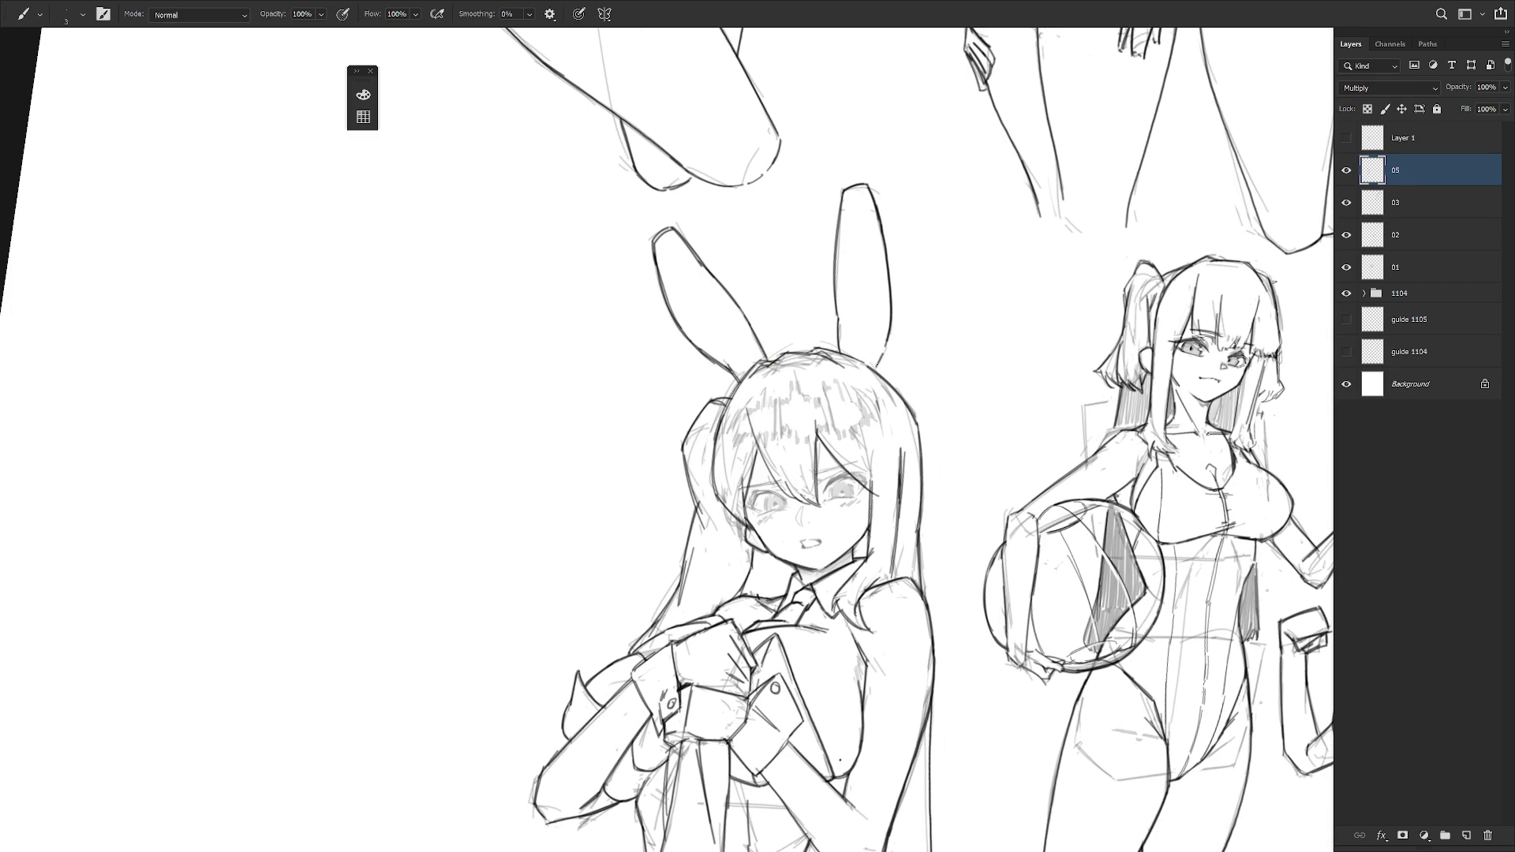
{"action": "scroll", "coordinate": [957, 298], "scroll_direction": "down", "scroll_amount": 3}
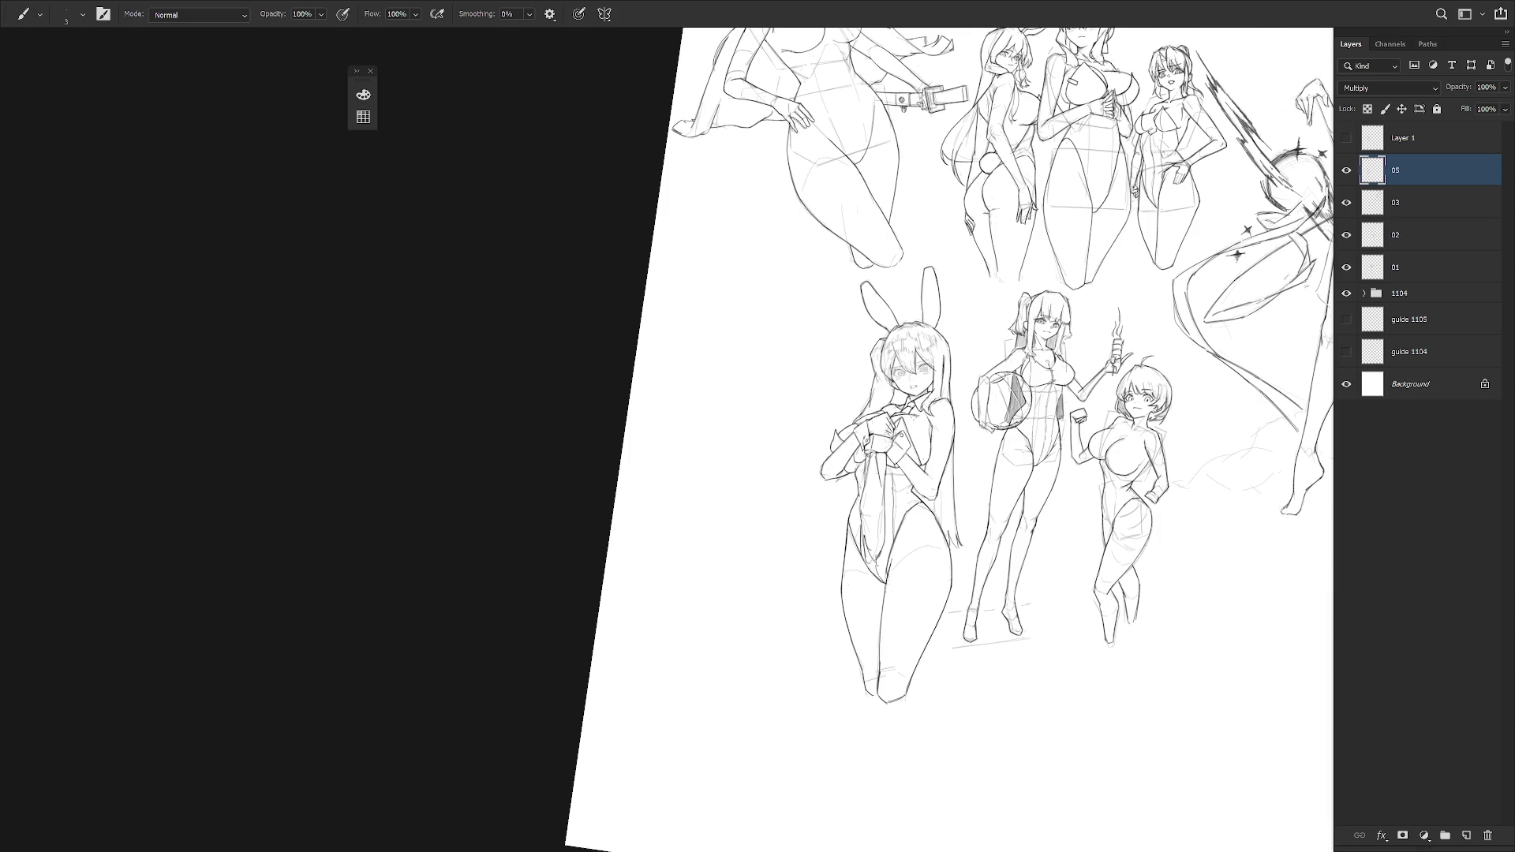
- Redraw the right eye's upper lid darker and add lash strokes at its outer end
{"action": "key", "text": "Escape"}
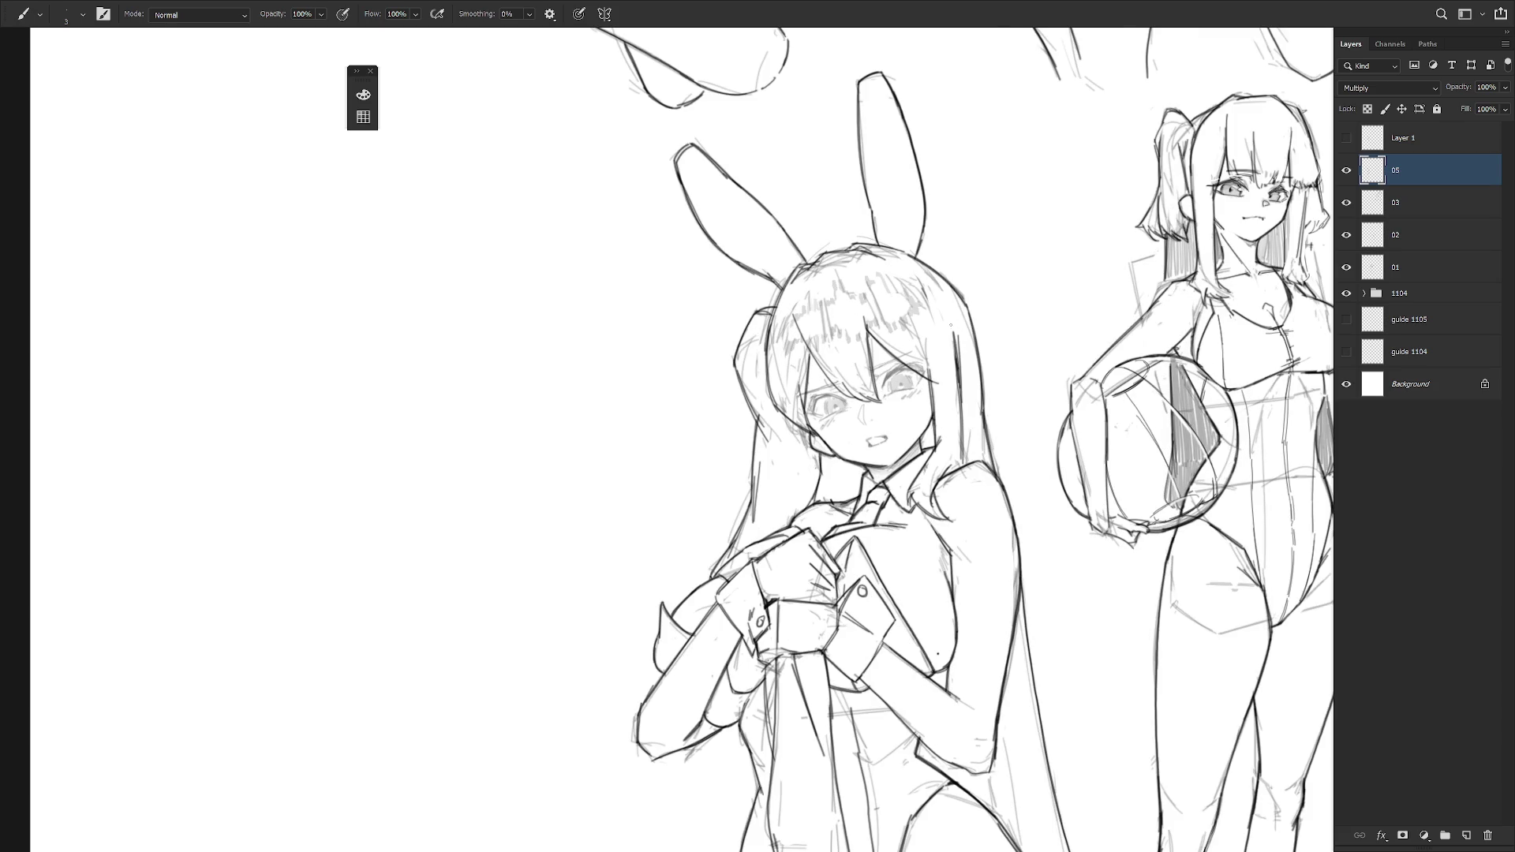
{"action": "scroll", "coordinate": [953, 323], "scroll_direction": "up", "scroll_amount": 2}
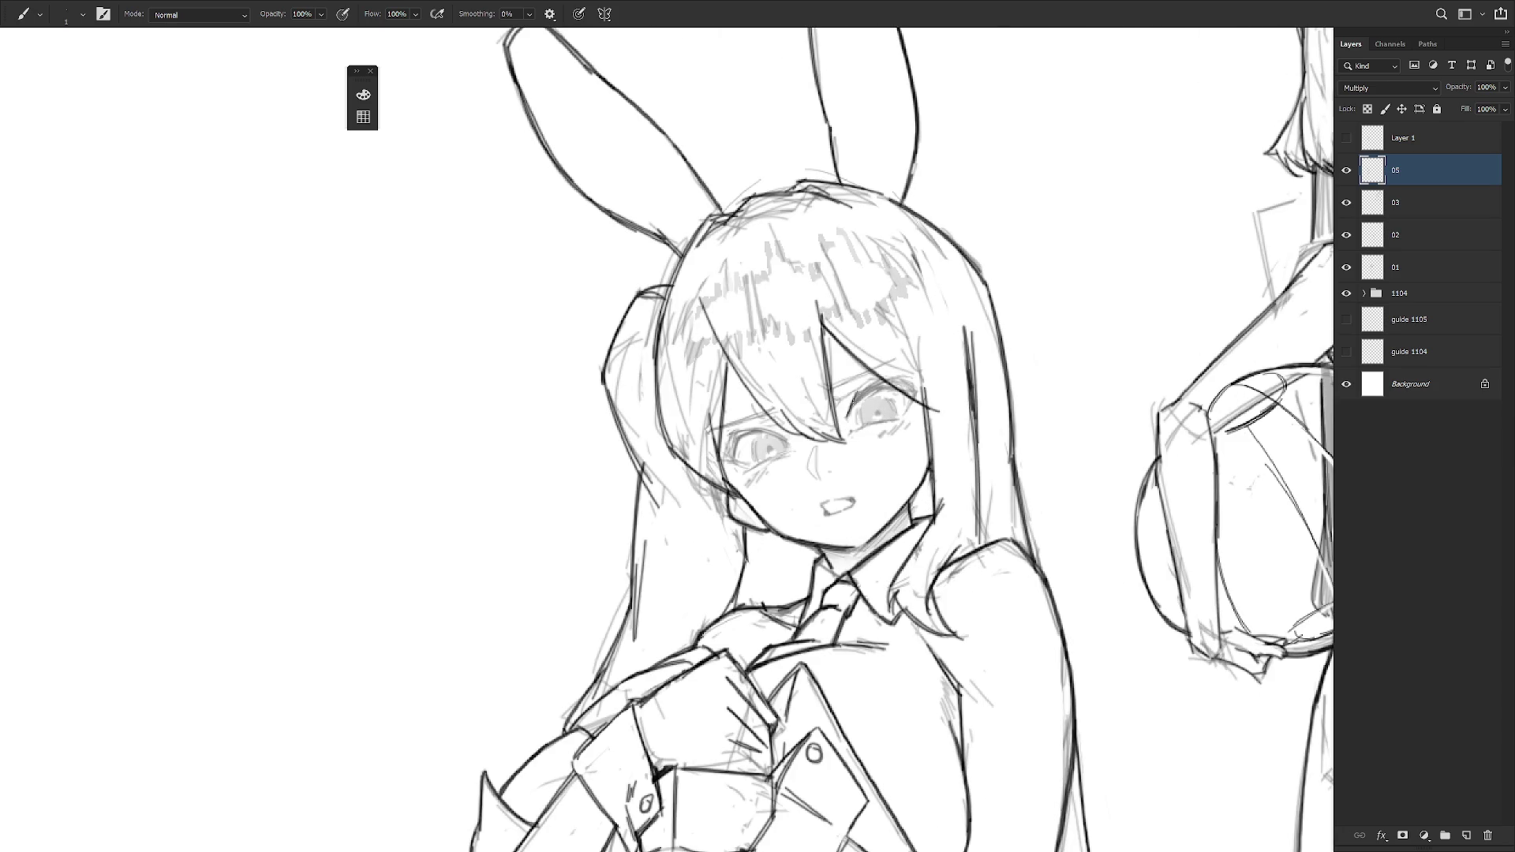
{"action": "left_click_drag", "start_coordinate": [849, 417], "coordinate": [885, 385]}
{"action": "left_click_drag", "start_coordinate": [845, 422], "coordinate": [881, 389]}
{"action": "key", "text": "ctrl+z"}
{"action": "left_click_drag", "start_coordinate": [890, 383], "coordinate": [914, 382]}
{"action": "mouse_move", "coordinate": [900, 391]}
{"action": "left_mouse_down"}
{"action": "mouse_move", "coordinate": [916, 381]}
{"action": "mouse_move", "coordinate": [918, 395]}
{"action": "left_mouse_up"}
- Shade the right iris's left edge and add faint marks under the eye
{"action": "mouse_move", "coordinate": [864, 406]}
{"action": "left_mouse_down"}
{"action": "mouse_move", "coordinate": [861, 437]}
{"action": "mouse_move", "coordinate": [892, 417]}
{"action": "left_mouse_up"}
{"action": "key", "text": "ctrl+z"}
{"action": "key", "text": "ctrl+z"}
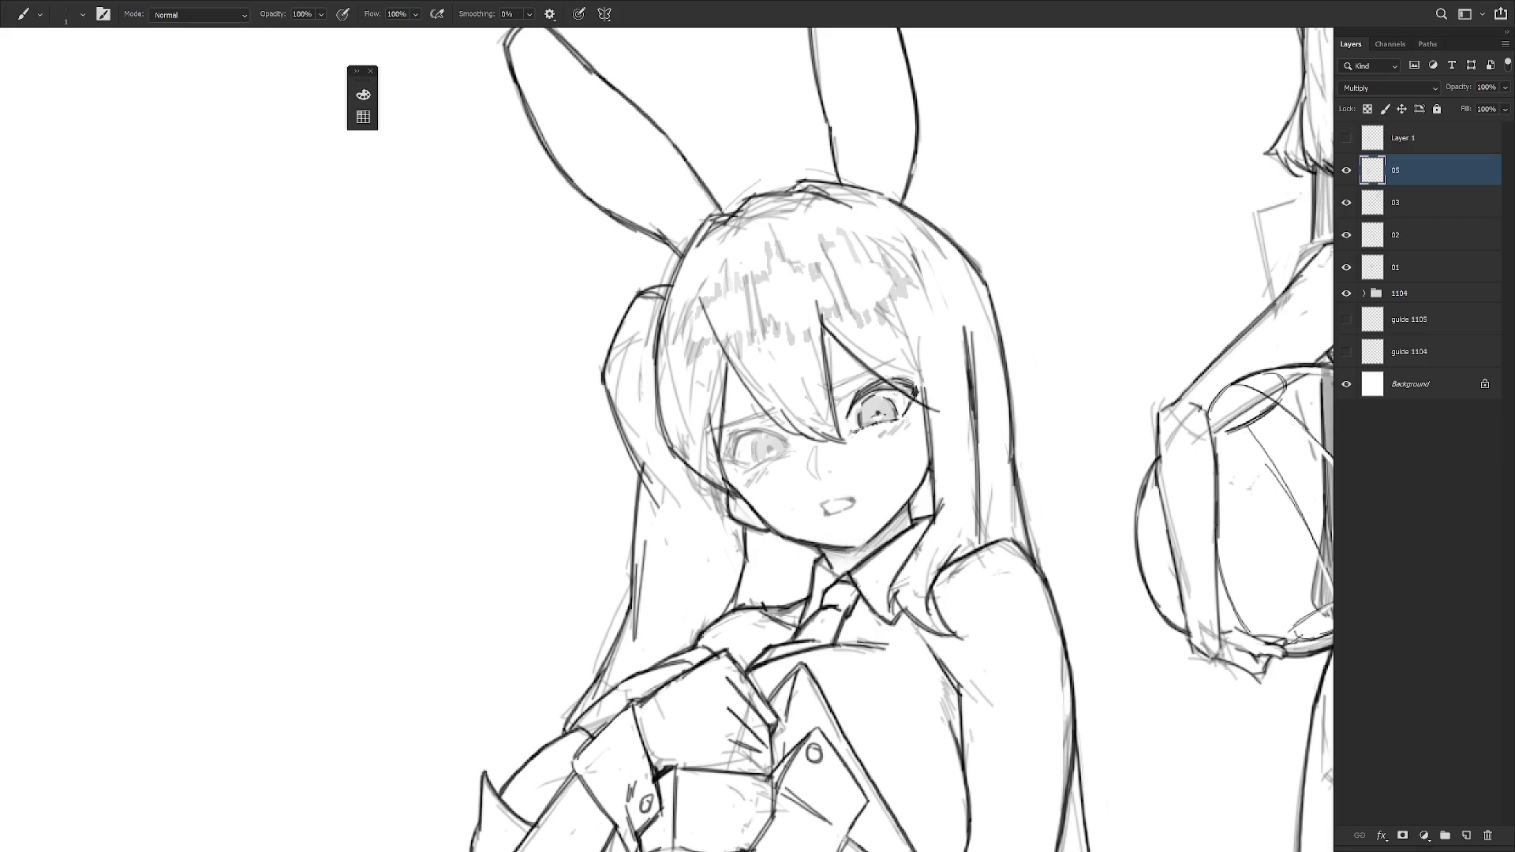
{"action": "left_click_drag", "start_coordinate": [868, 430], "coordinate": [899, 431]}
{"action": "scroll", "coordinate": [943, 549], "scroll_direction": "down", "scroll_amount": 3}
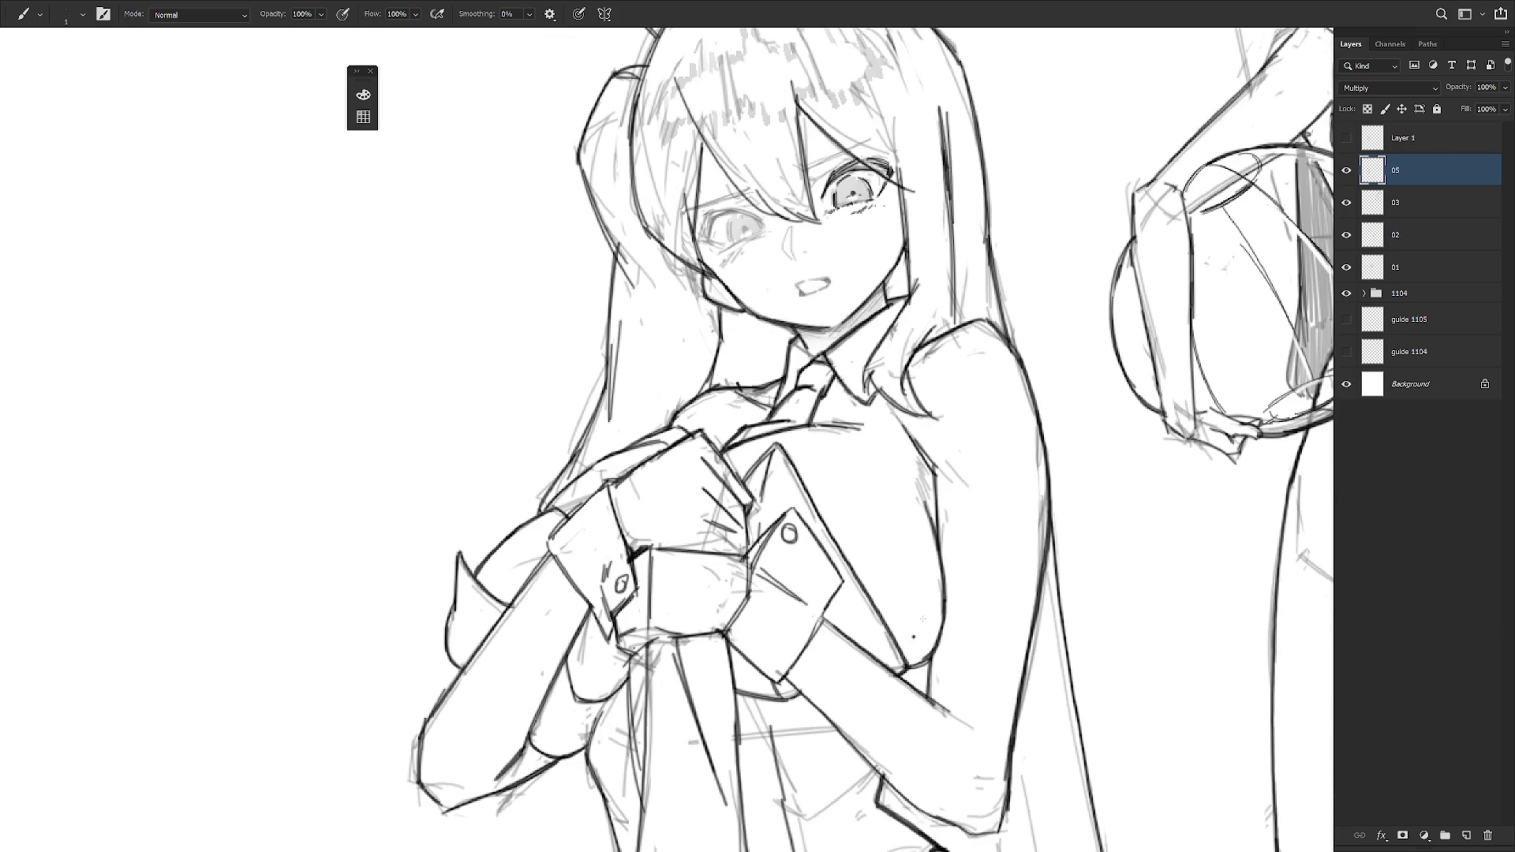
{"action": "key", "text": "ctrl+minus"}
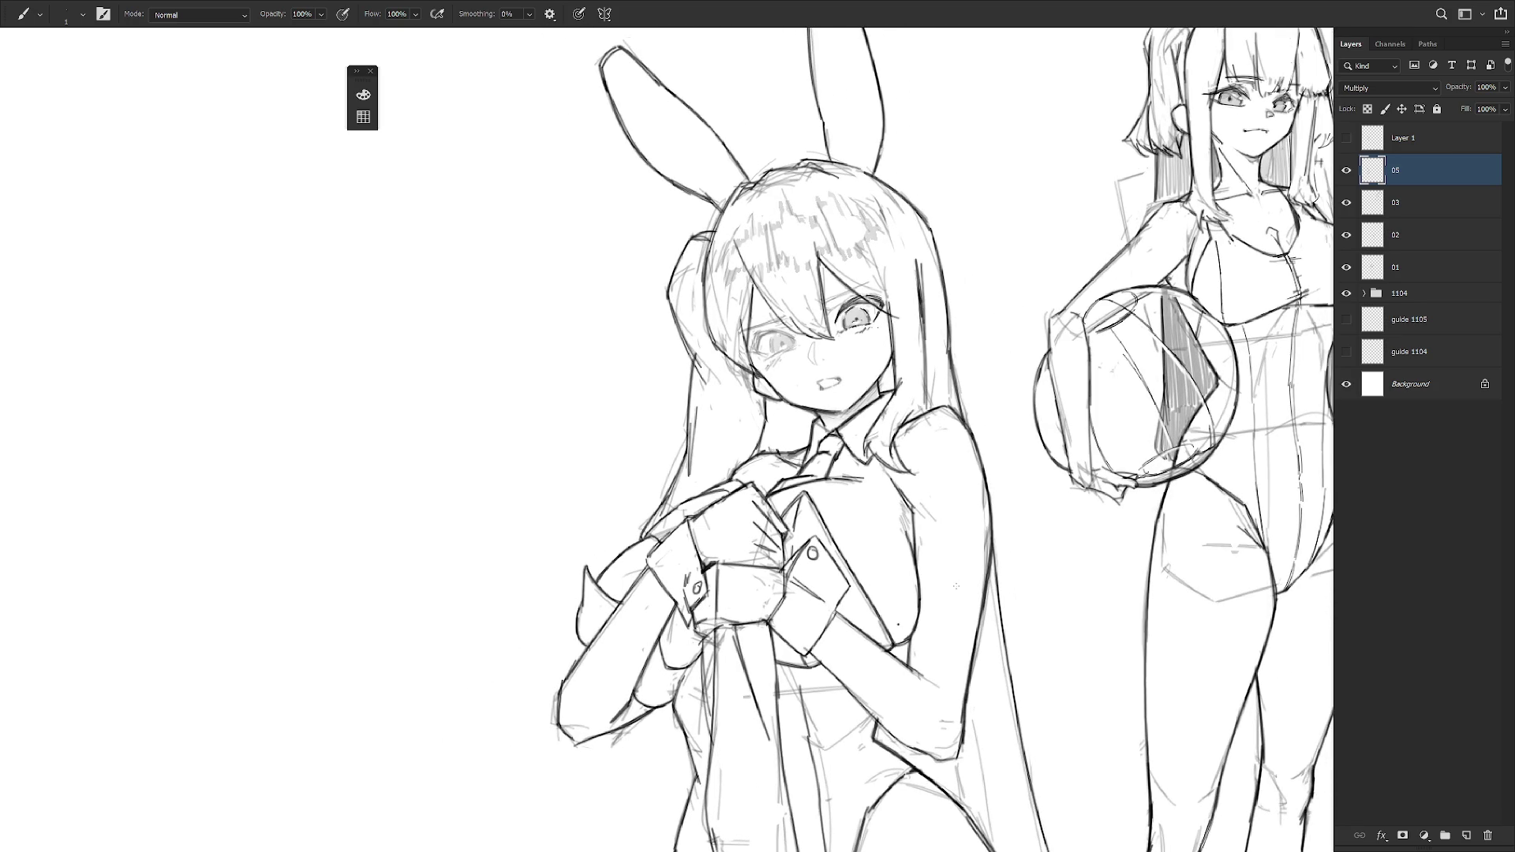
- Darken the left eye's edges with short pencil strokes, rotating the view as needed
{"action": "scroll", "coordinate": [956, 587], "scroll_direction": "up", "scroll_amount": 2}
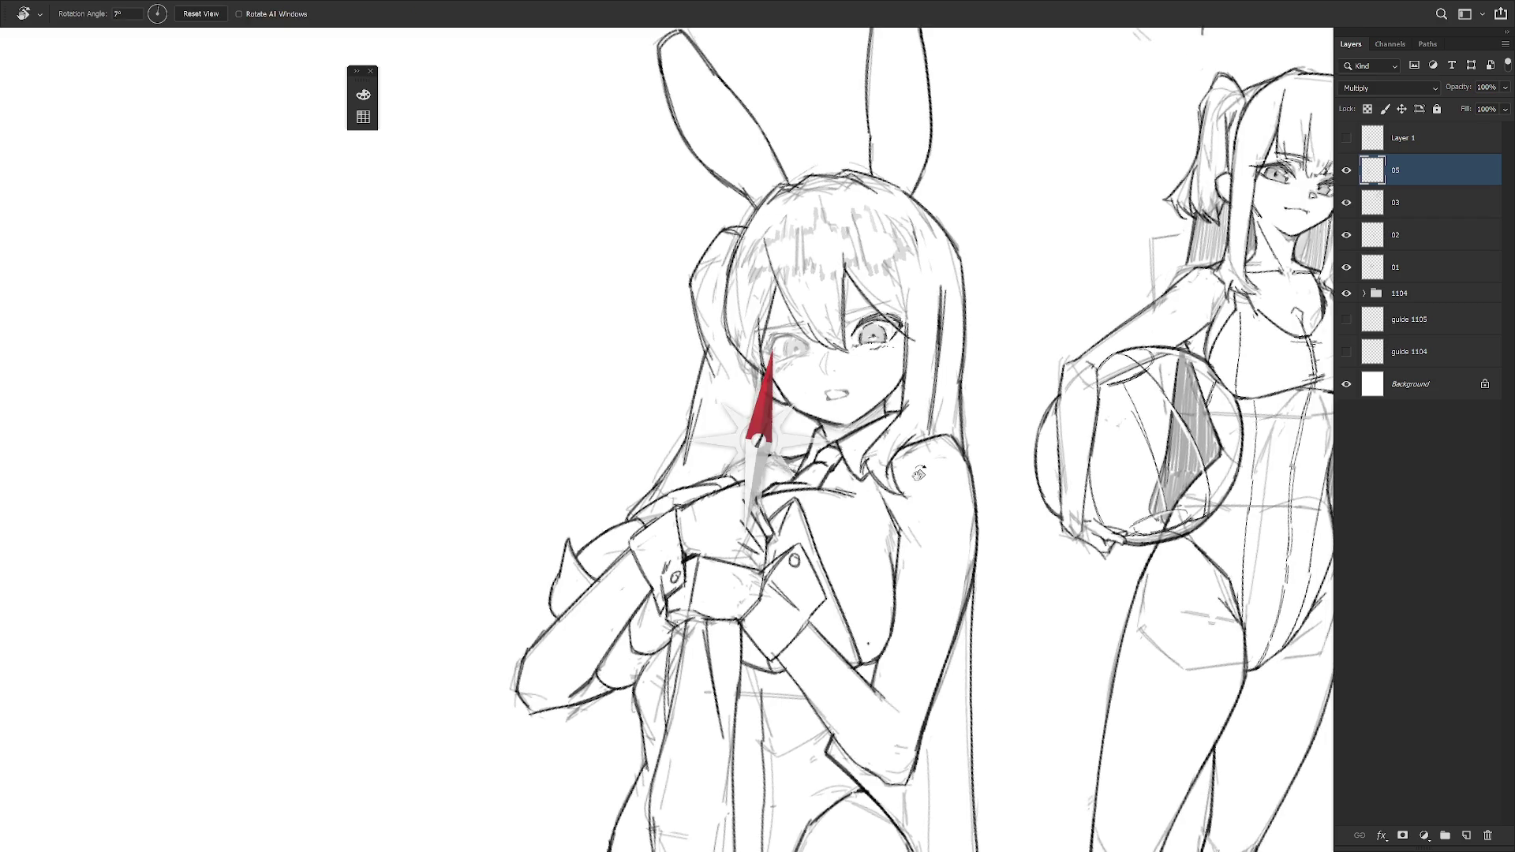
{"action": "left_click_drag", "start_coordinate": [759, 341], "coordinate": [780, 368]}
{"action": "key", "text": "r"}
{"action": "left_click_drag", "start_coordinate": [947, 552], "coordinate": [979, 474]}
{"action": "mouse_move", "coordinate": [752, 337]}
{"action": "left_mouse_down"}
{"action": "mouse_move", "coordinate": [765, 349]}
{"action": "mouse_move", "coordinate": [789, 334]}
{"action": "left_mouse_up"}
{"action": "key", "text": "r"}
{"action": "left_click_drag", "start_coordinate": [869, 237], "coordinate": [1026, 332]}
{"action": "left_click_drag", "start_coordinate": [842, 370], "coordinate": [859, 397]}
{"action": "mouse_move", "coordinate": [844, 374]}
{"action": "left_mouse_down"}
{"action": "mouse_move", "coordinate": [899, 452]}
{"action": "mouse_move", "coordinate": [886, 354]}
{"action": "left_mouse_up"}
{"action": "key", "text": "r"}
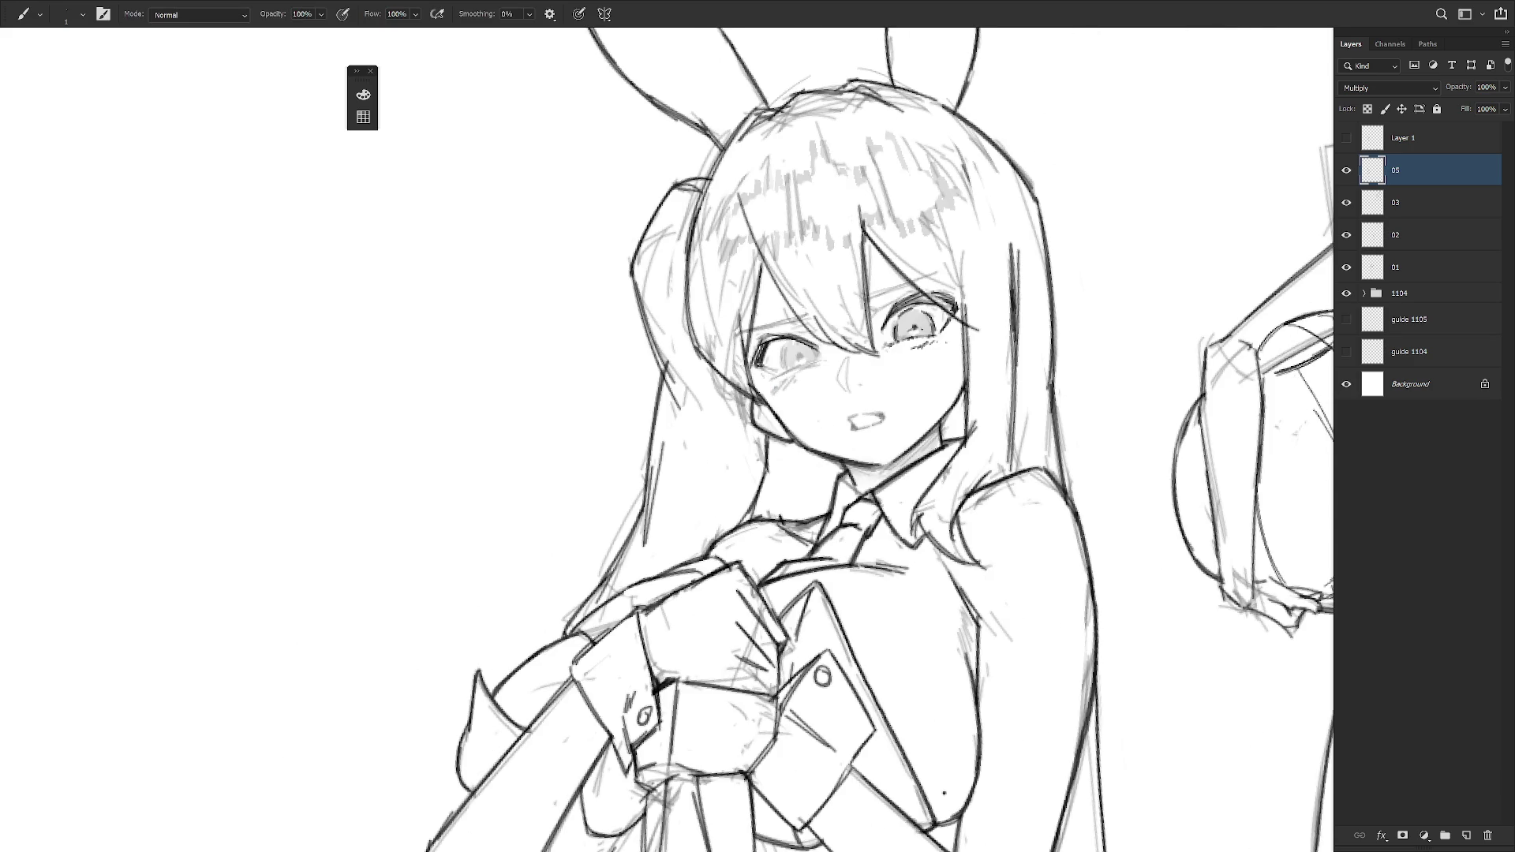
{"action": "mouse_move", "coordinate": [782, 345]}
{"action": "left_mouse_down"}
{"action": "mouse_move", "coordinate": [787, 376]}
{"action": "mouse_move", "coordinate": [805, 364]}
{"action": "mouse_move", "coordinate": [787, 371]}
{"action": "left_mouse_up"}
- Redo the dark strokes around the left eye and hatch shading beneath it
{"action": "key", "text": "ctrl+z"}
{"action": "left_click_drag", "start_coordinate": [772, 382], "coordinate": [817, 362]}
{"action": "left_click_drag", "start_coordinate": [775, 392], "coordinate": [797, 372]}
{"action": "left_click_drag", "start_coordinate": [786, 386], "coordinate": [802, 374]}
- Darken the nose line and the mouth's upper and lower lines
{"action": "left_click_drag", "start_coordinate": [853, 361], "coordinate": [845, 395]}
{"action": "left_click_drag", "start_coordinate": [862, 417], "coordinate": [883, 414]}
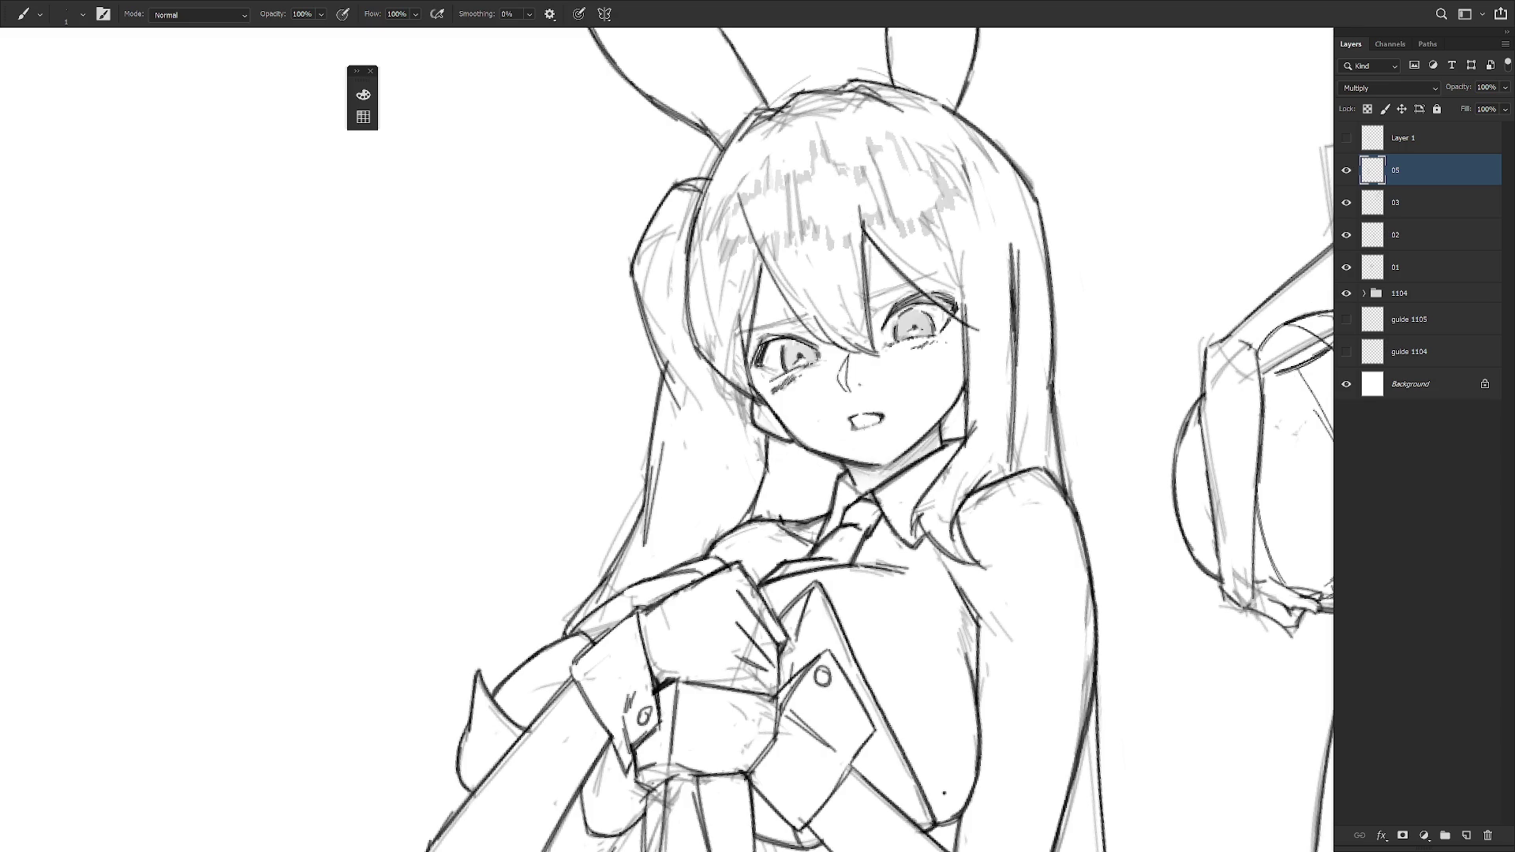
{"action": "left_click_drag", "start_coordinate": [854, 431], "coordinate": [874, 424]}
- Strengthen the right and left eyebrows, then zoom out to the whole page
{"action": "left_click_drag", "start_coordinate": [870, 297], "coordinate": [937, 271]}
{"action": "mouse_move", "coordinate": [874, 319]}
{"action": "left_mouse_down"}
{"action": "mouse_move", "coordinate": [876, 301]}
{"action": "mouse_move", "coordinate": [920, 294]}
{"action": "mouse_move", "coordinate": [902, 298]}
{"action": "left_mouse_up"}
{"action": "key", "text": "ctrl+z"}
{"action": "left_click_drag", "start_coordinate": [742, 334], "coordinate": [813, 309]}
{"action": "scroll", "coordinate": [889, 407], "scroll_direction": "down", "scroll_amount": 3}
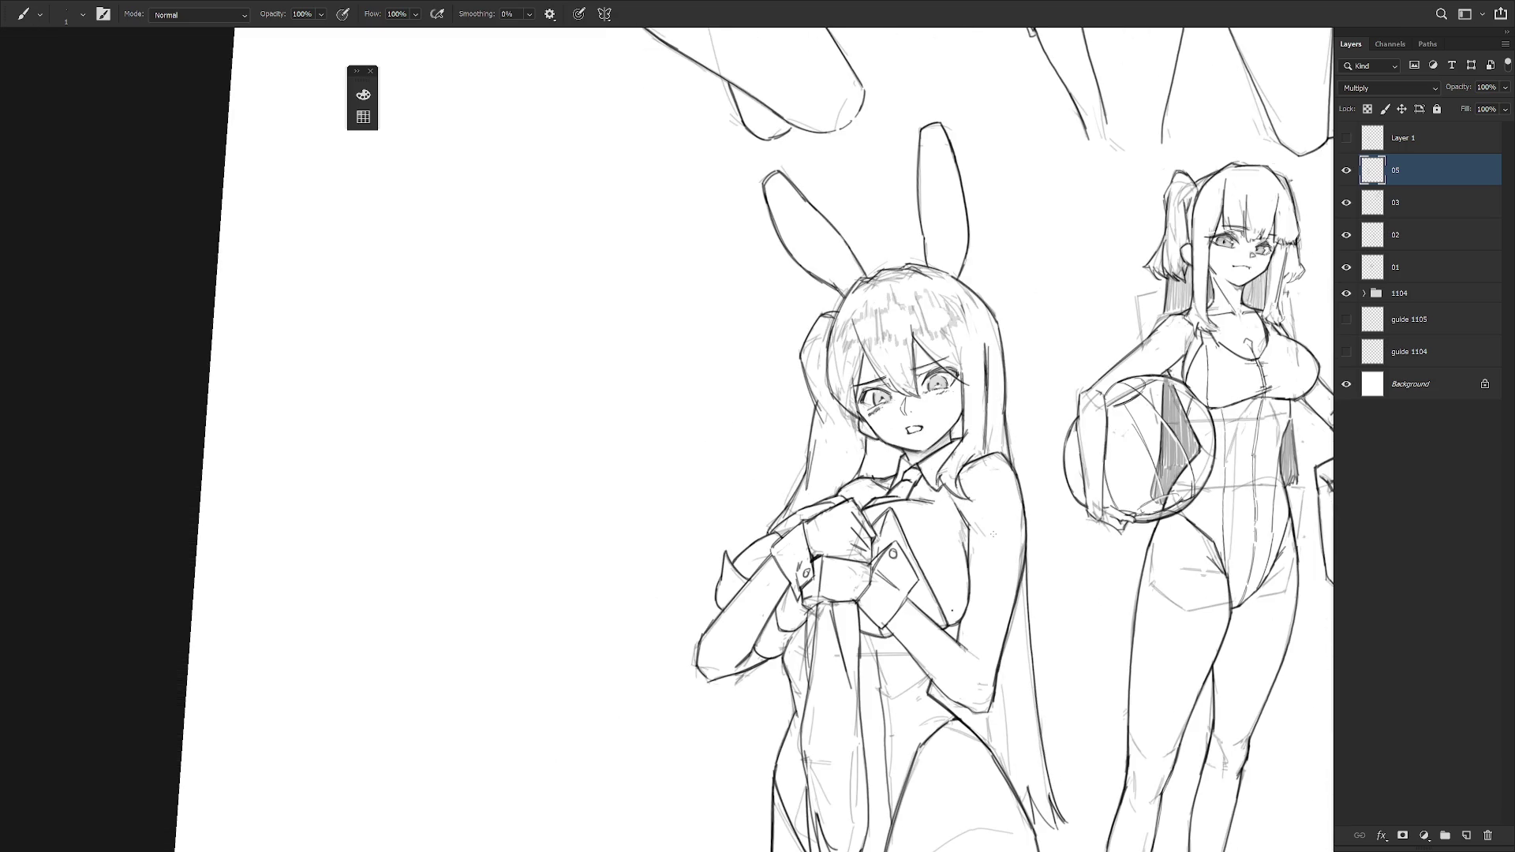
{"action": "scroll", "coordinate": [993, 535], "scroll_direction": "down", "scroll_amount": 2}
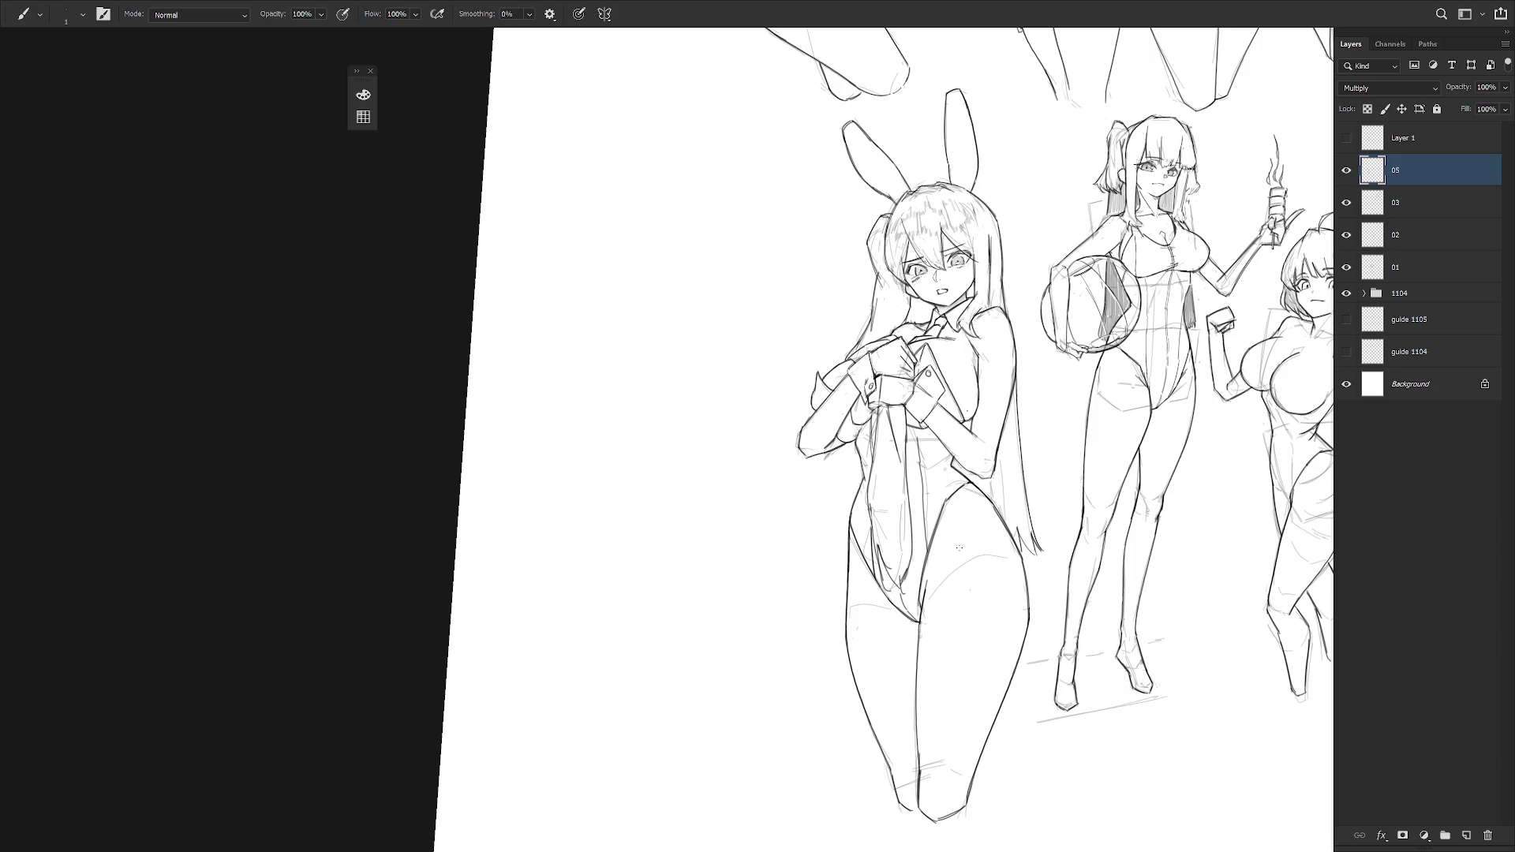
{"action": "scroll", "coordinate": [959, 547], "scroll_direction": "down", "scroll_amount": 5}
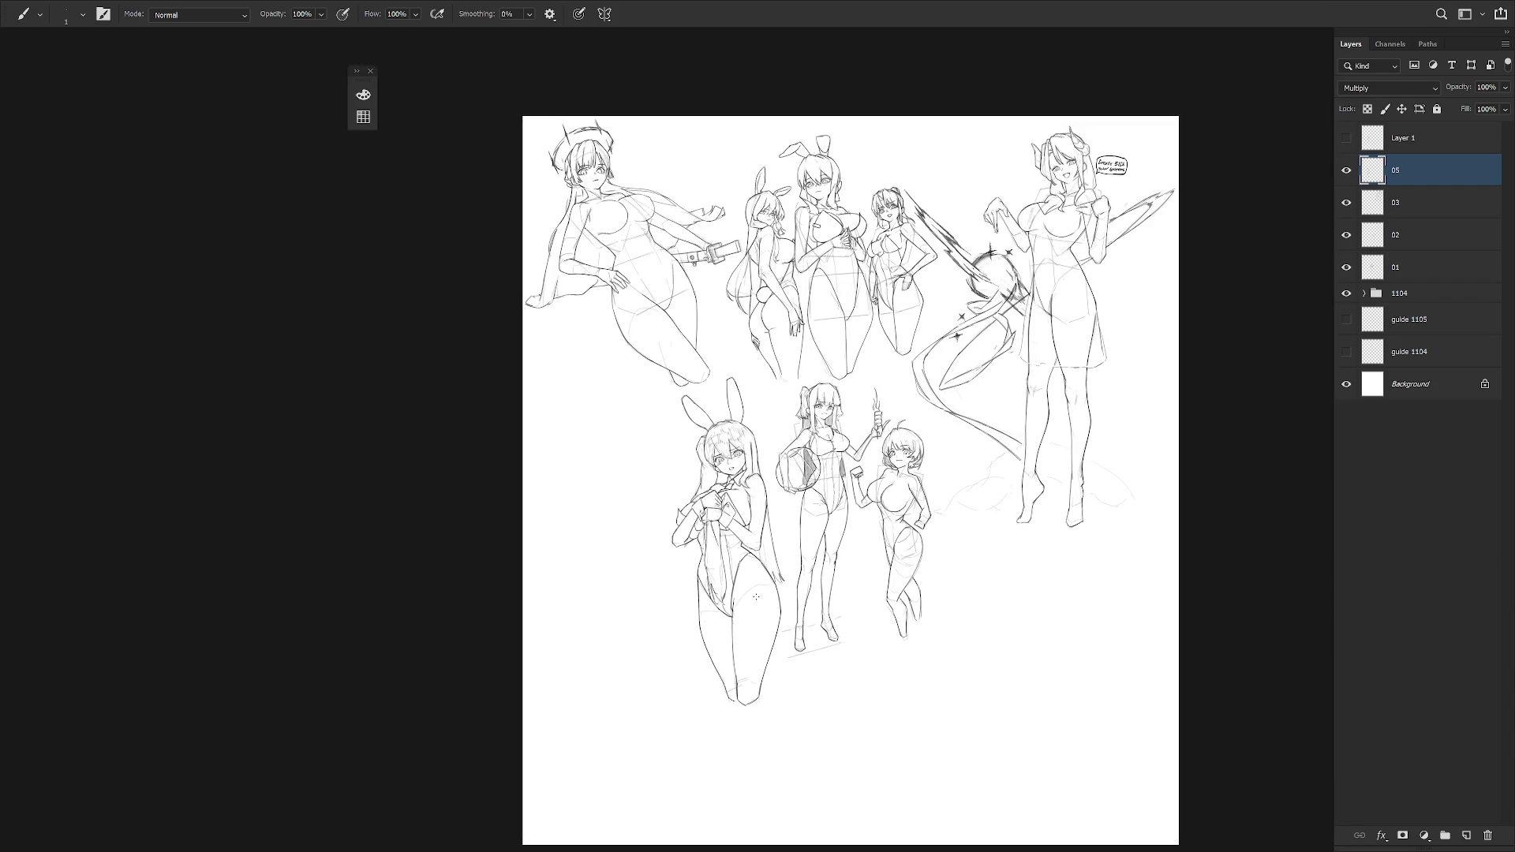
- Delete the hatching layer Layer 1 and return to drawing on layer 03
{"action": "left_click", "coordinate": [1401, 203]}
{"action": "scroll", "coordinate": [1105, 474], "scroll_direction": "up", "scroll_amount": 3}
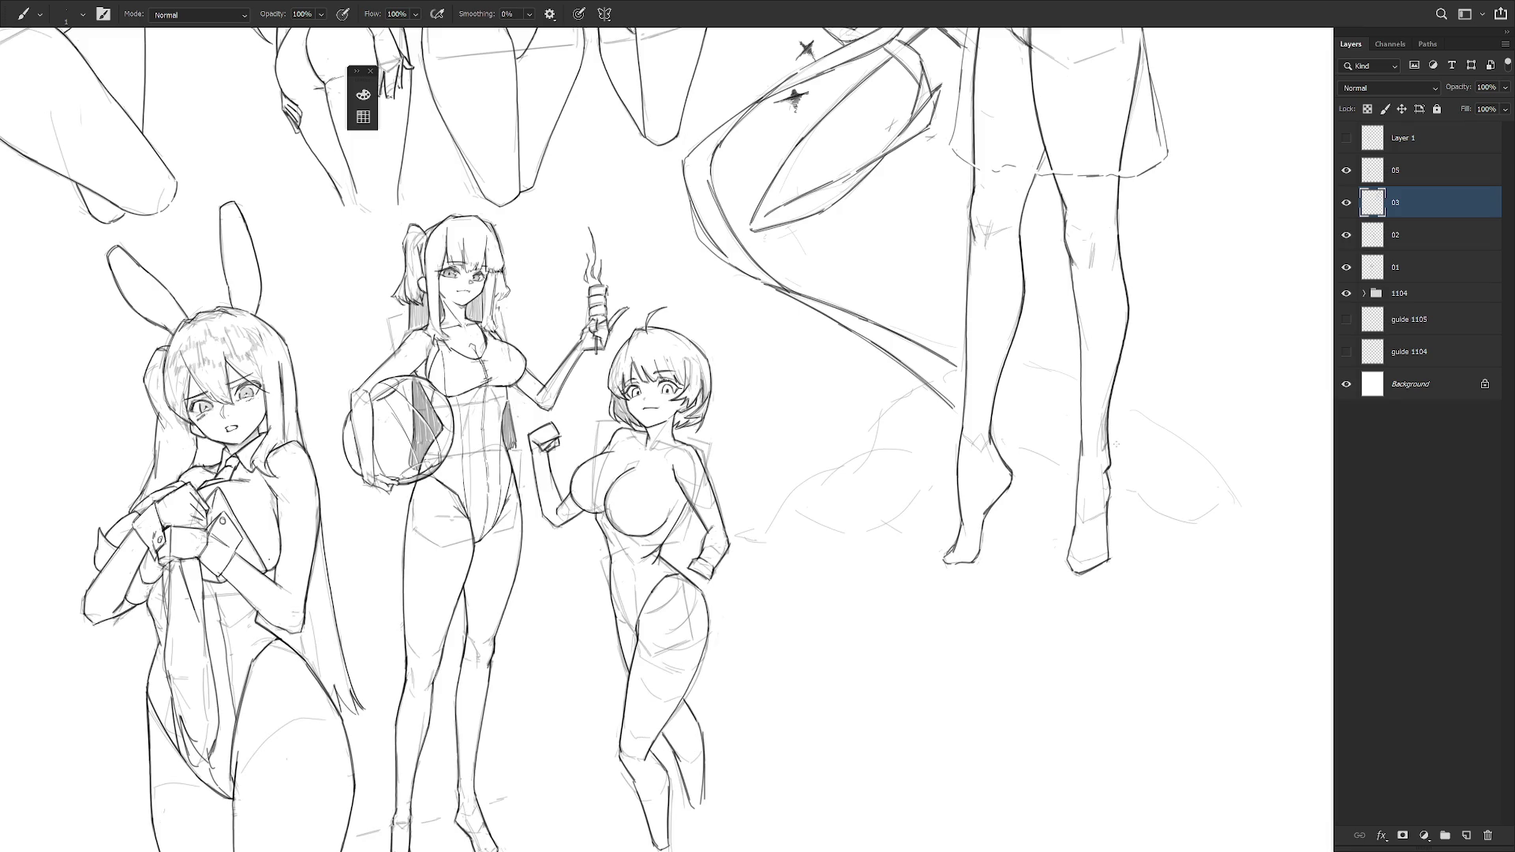
{"action": "left_click", "coordinate": [1347, 139]}
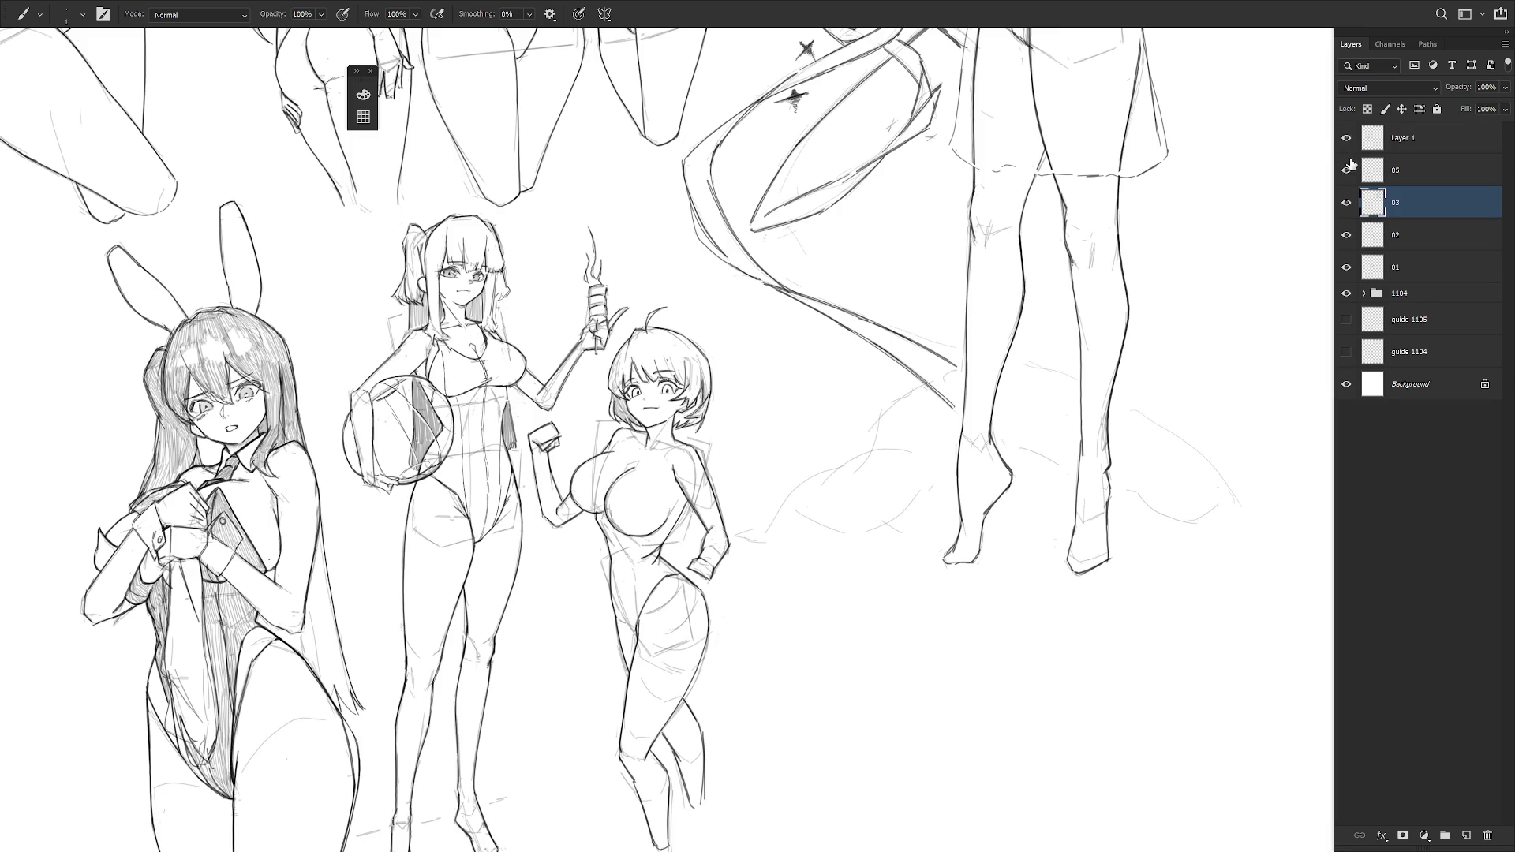
{"action": "left_click", "coordinate": [1352, 143]}
{"action": "key", "text": "Delete"}
{"action": "left_click", "coordinate": [1425, 173]}
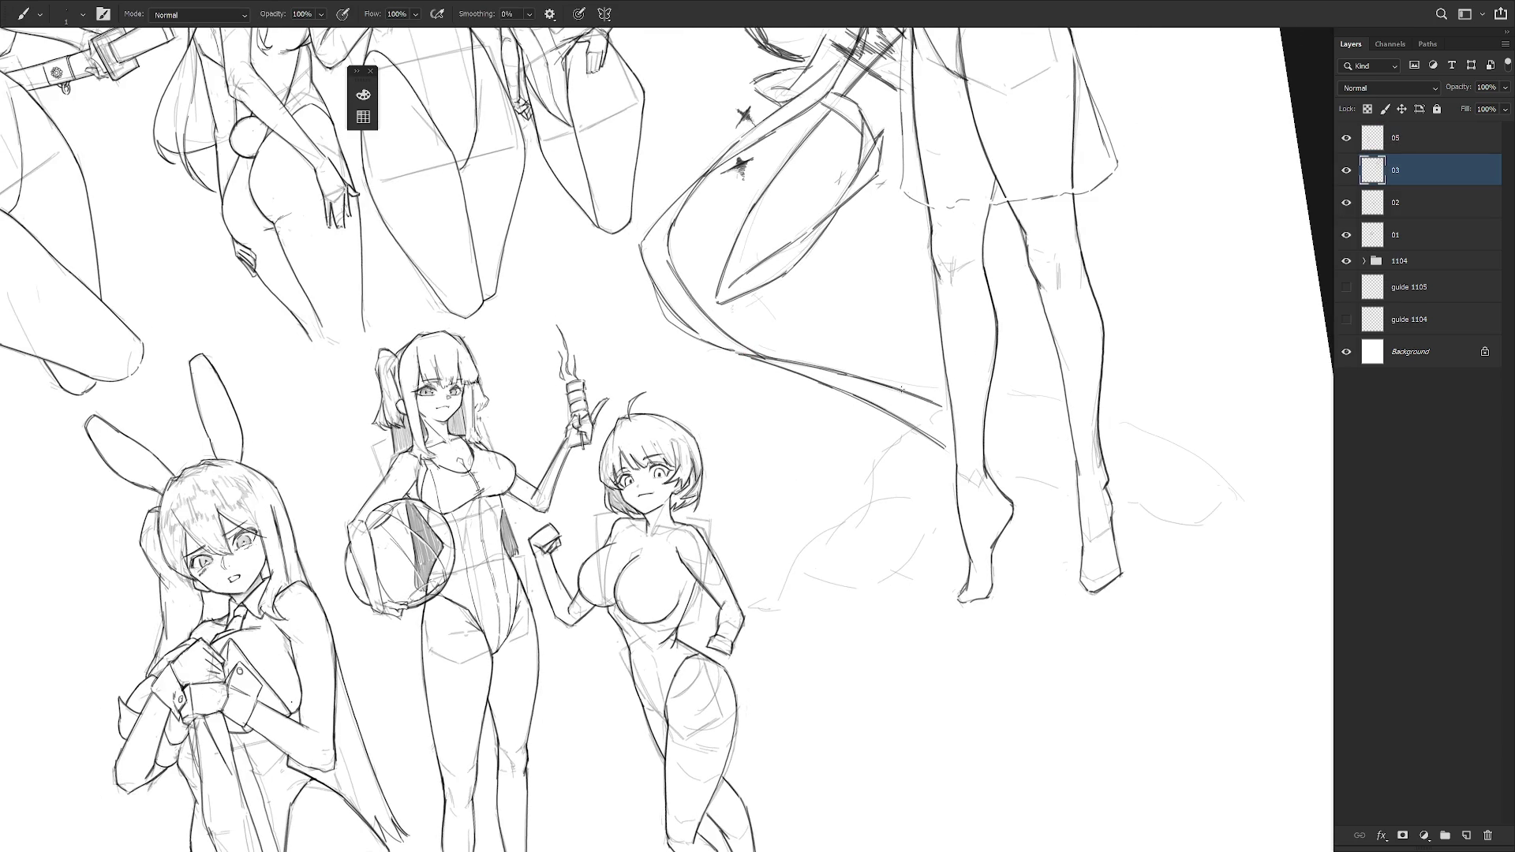
- Sketch the cloth's curved edge and base line beneath the standing figure's feet
{"action": "left_click_drag", "start_coordinate": [884, 452], "coordinate": [873, 475]}
{"action": "key", "text": "ctrl+z"}
{"action": "mouse_move", "coordinate": [911, 426]}
{"action": "left_mouse_down"}
{"action": "mouse_move", "coordinate": [873, 469]}
{"action": "mouse_move", "coordinate": [869, 505]}
{"action": "left_mouse_up"}
{"action": "left_click_drag", "start_coordinate": [869, 504], "coordinate": [876, 508]}
{"action": "mouse_move", "coordinate": [849, 522]}
{"action": "left_mouse_down"}
{"action": "mouse_move", "coordinate": [749, 608]}
{"action": "mouse_move", "coordinate": [821, 596]}
{"action": "mouse_move", "coordinate": [846, 571]}
{"action": "left_mouse_up"}
{"action": "key", "text": "ctrl+z"}
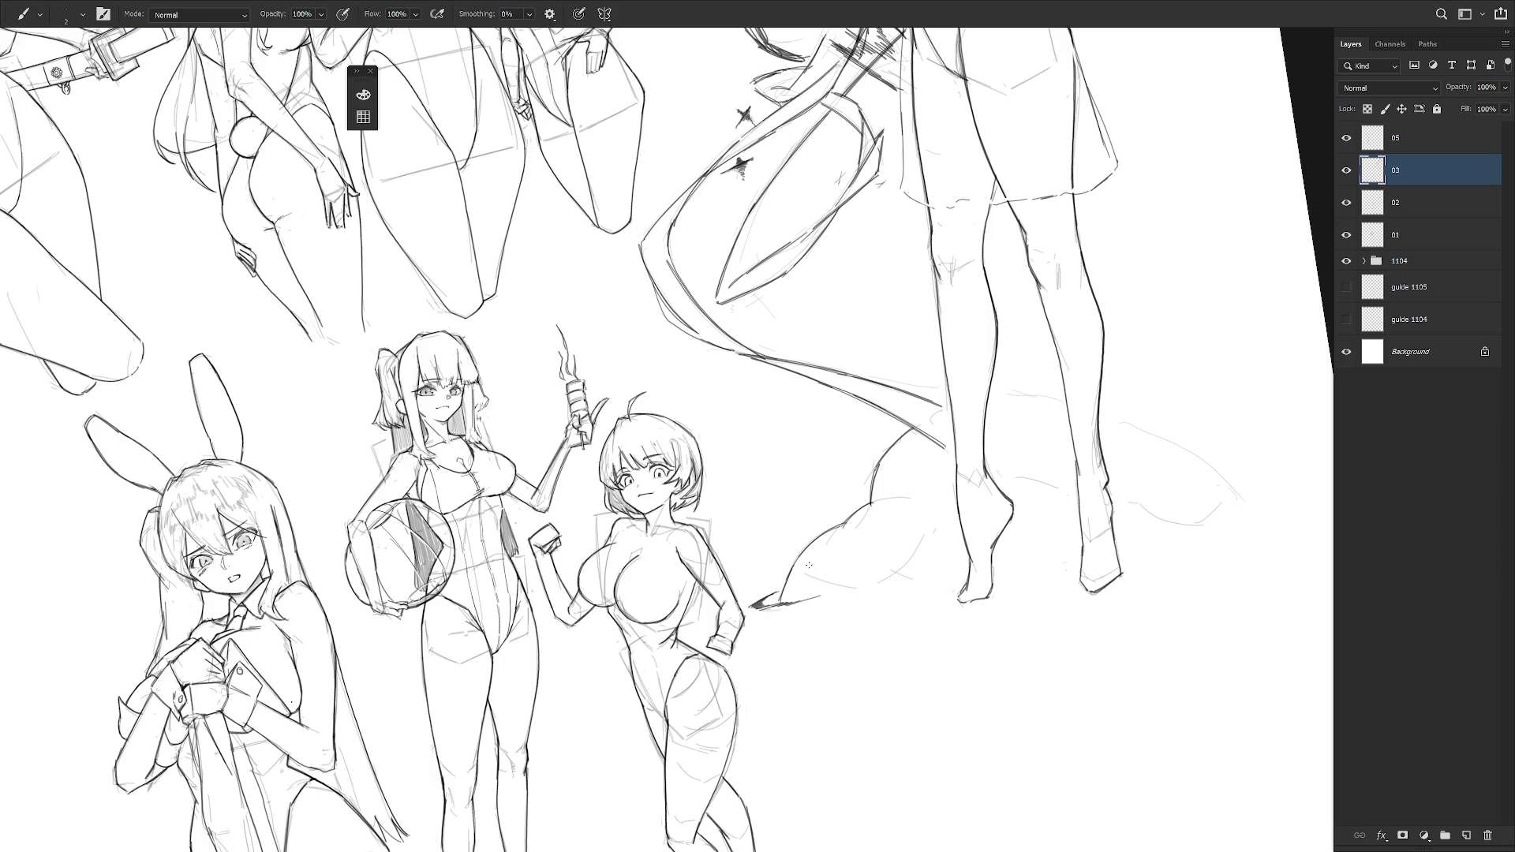
{"action": "mouse_move", "coordinate": [784, 605]}
{"action": "left_mouse_down"}
{"action": "mouse_move", "coordinate": [811, 574]}
{"action": "mouse_move", "coordinate": [957, 579]}
{"action": "left_mouse_up"}
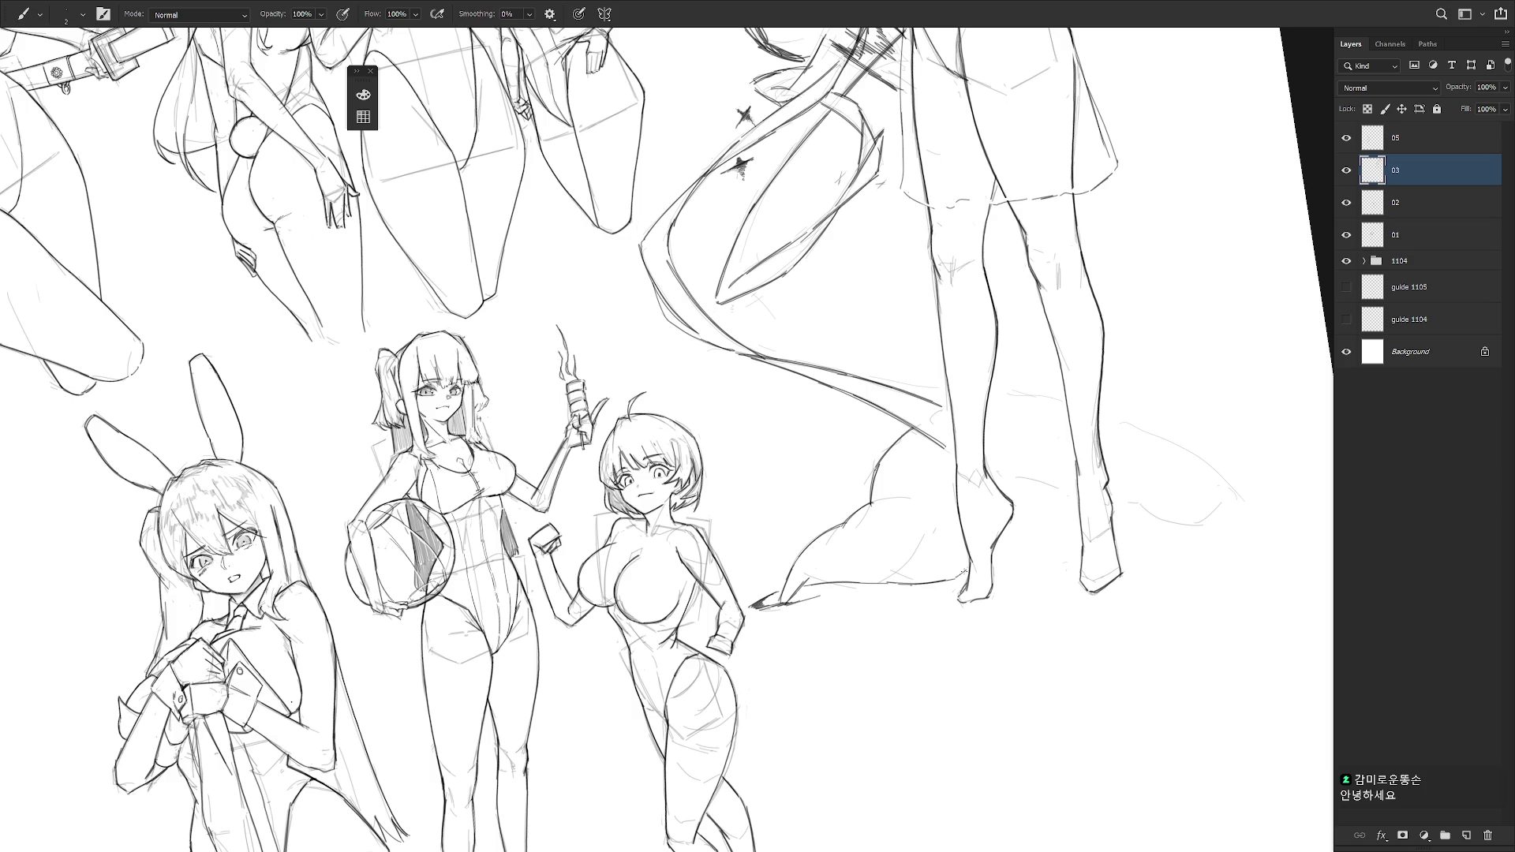
{"action": "key", "text": "e"}
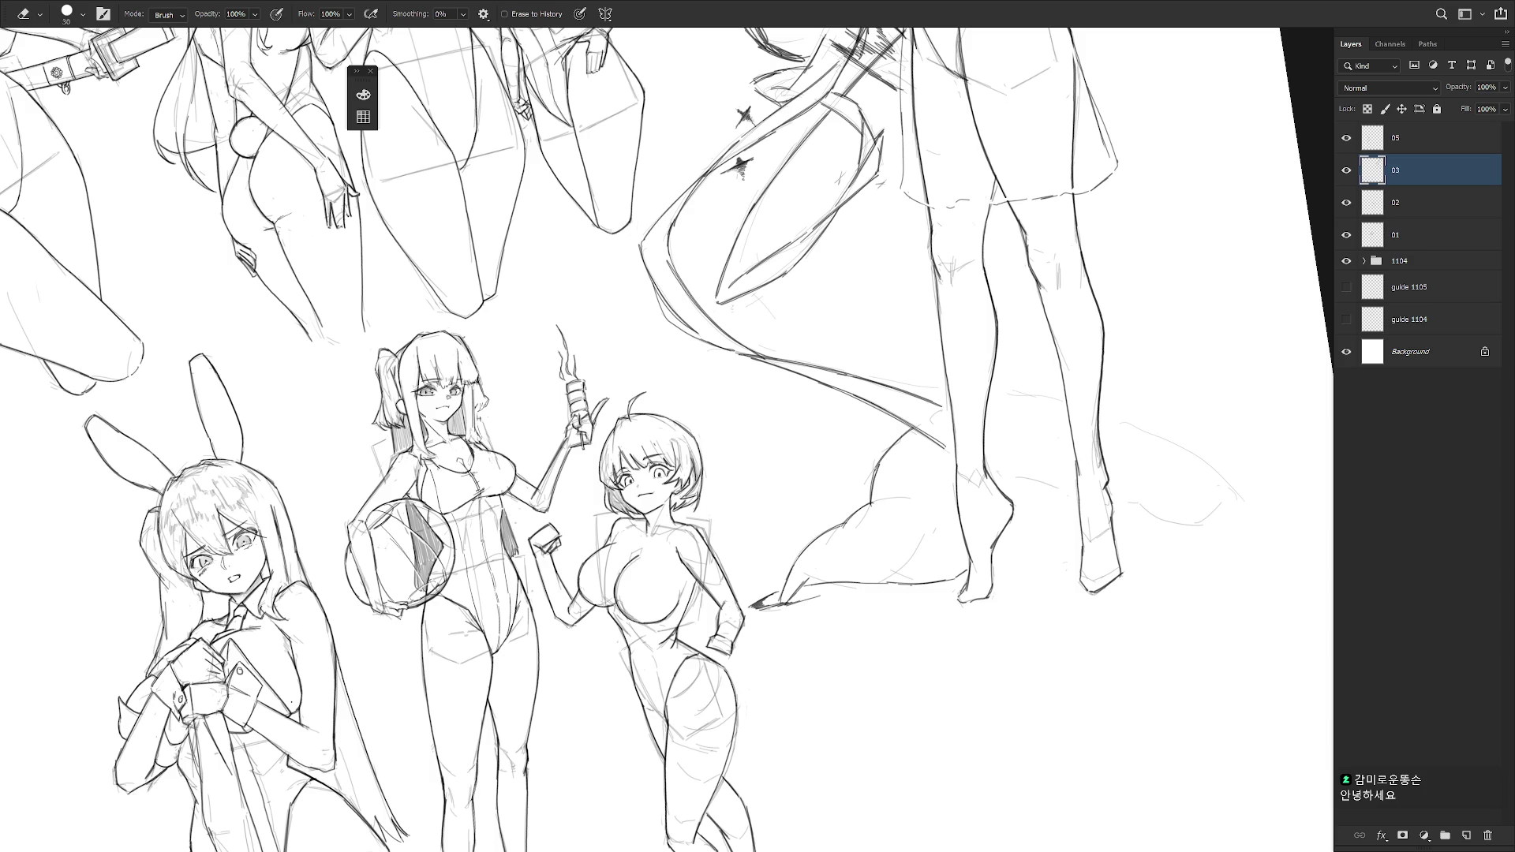
- Add a long fold line beside the right foot, then fit the whole page in view
{"action": "key", "text": "b"}
{"action": "mouse_move", "coordinate": [988, 562]}
{"action": "left_mouse_down"}
{"action": "mouse_move", "coordinate": [1057, 519]}
{"action": "mouse_move", "coordinate": [1201, 524]}
{"action": "mouse_move", "coordinate": [1237, 499]}
{"action": "mouse_move", "coordinate": [933, 410]}
{"action": "mouse_move", "coordinate": [897, 417]}
{"action": "mouse_move", "coordinate": [1162, 368]}
{"action": "mouse_move", "coordinate": [1119, 416]}
{"action": "mouse_move", "coordinate": [1176, 367]}
{"action": "left_mouse_up"}
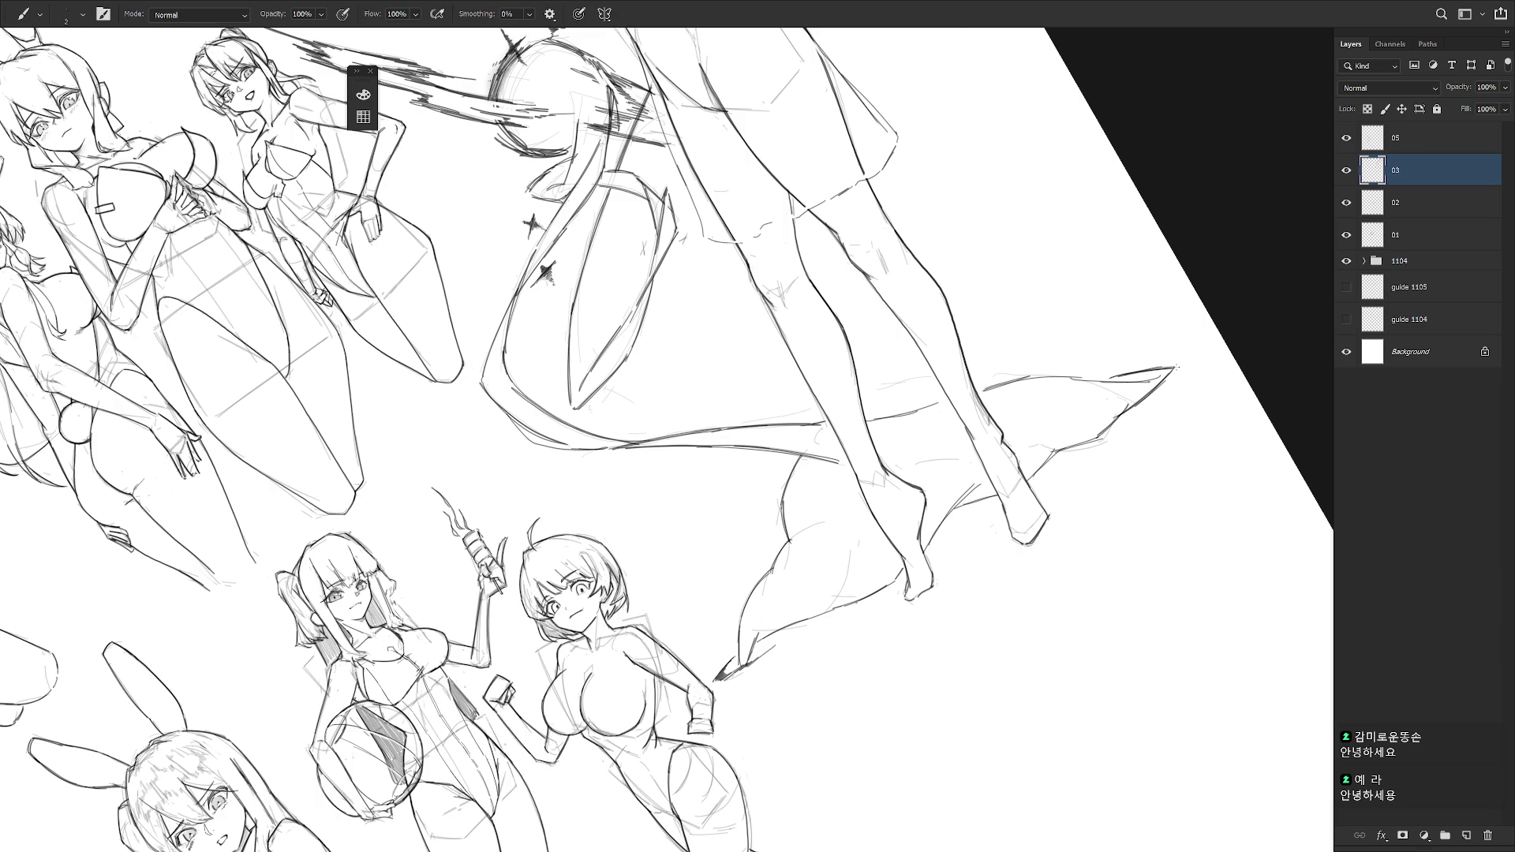
{"action": "key", "text": "ctrl+0"}
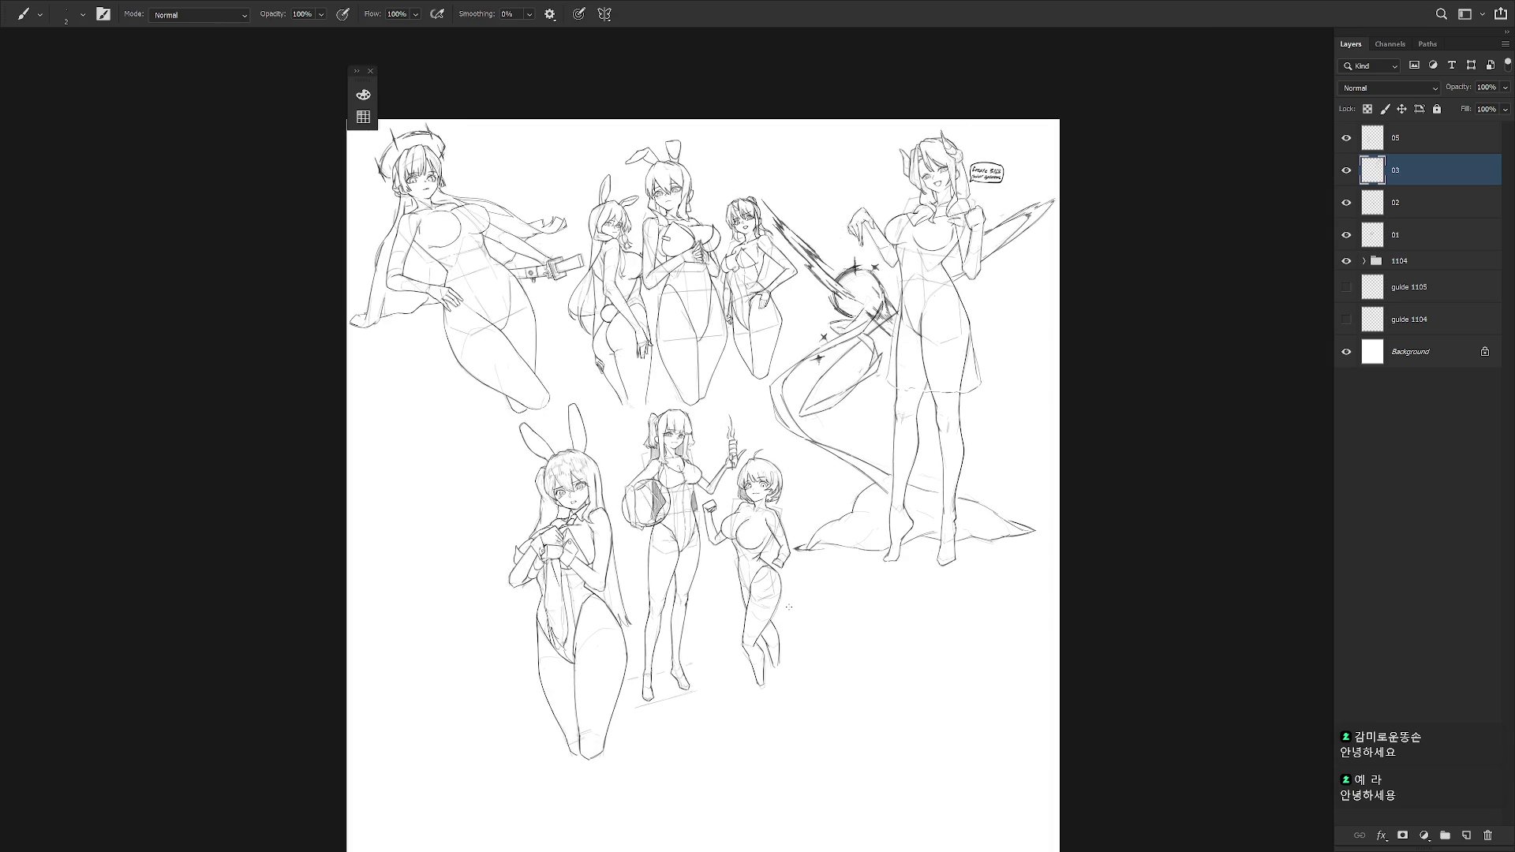
{"action": "scroll", "coordinate": [835, 382], "scroll_direction": "up", "scroll_amount": 4}
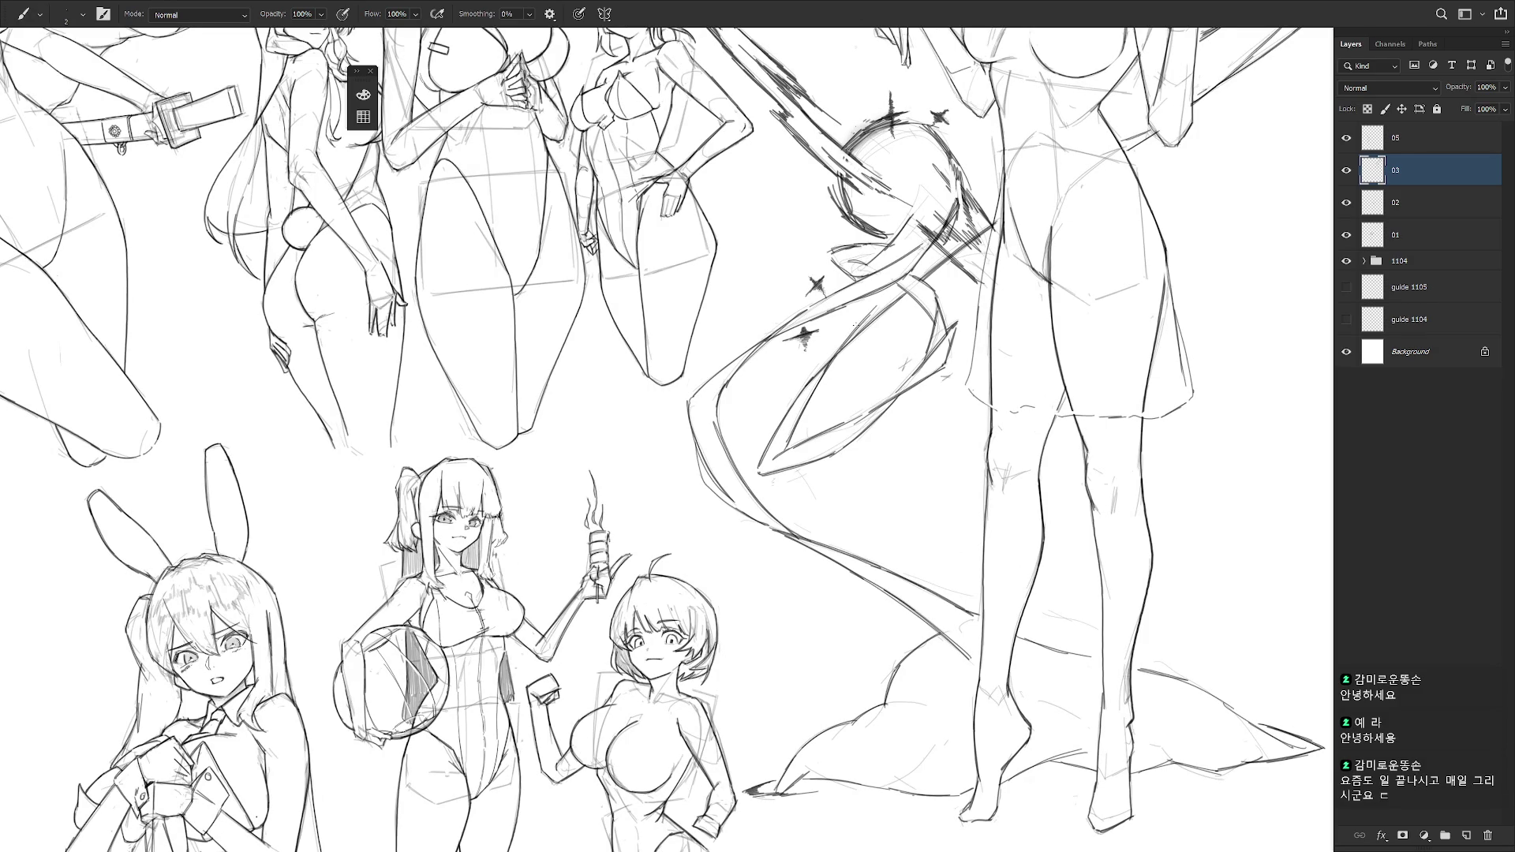
{"action": "key", "text": "e"}
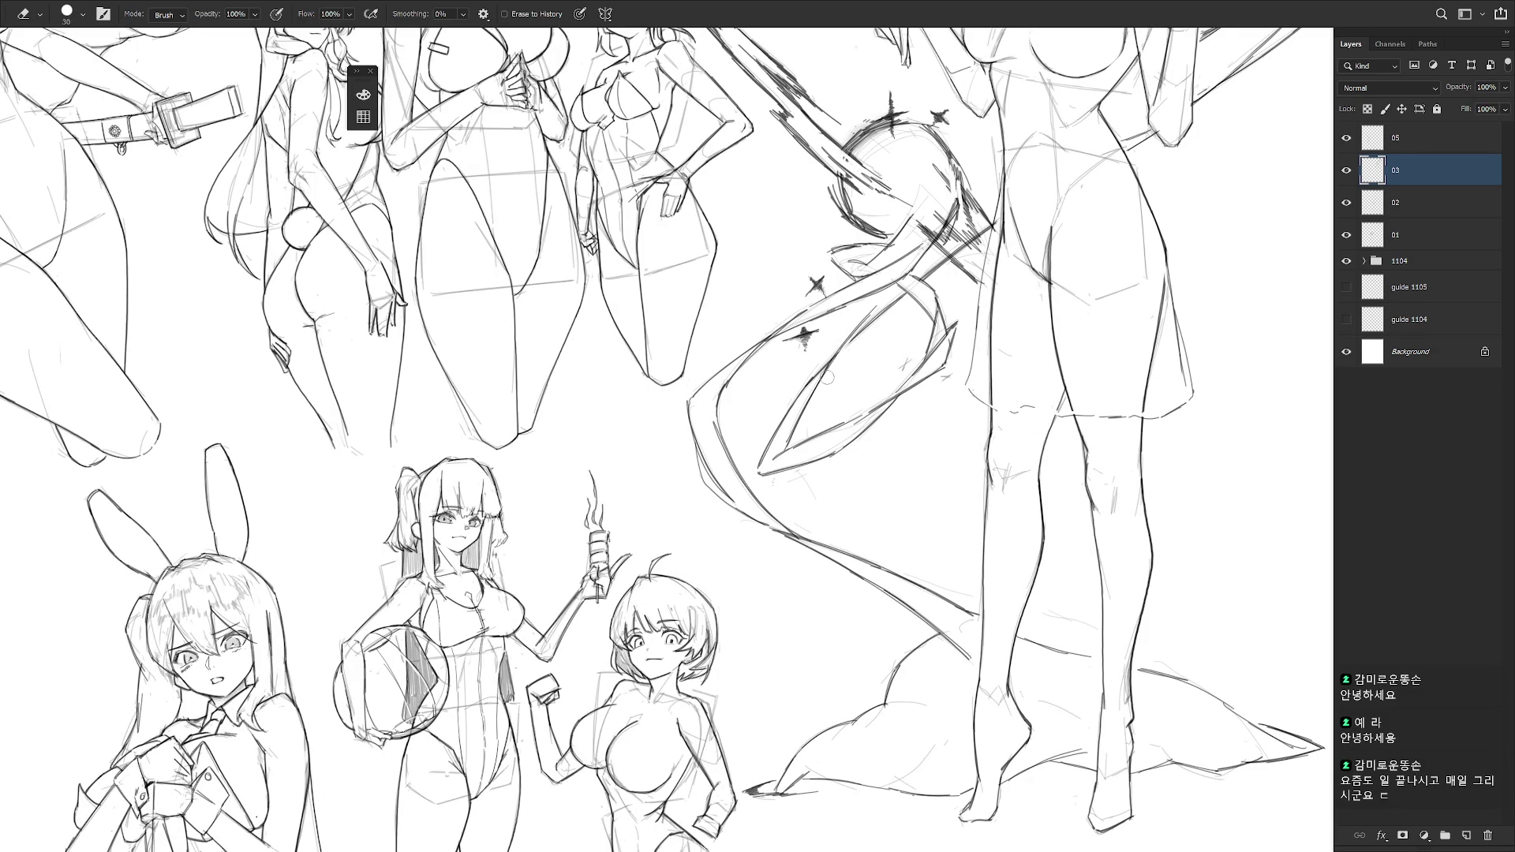
{"action": "key", "text": "b"}
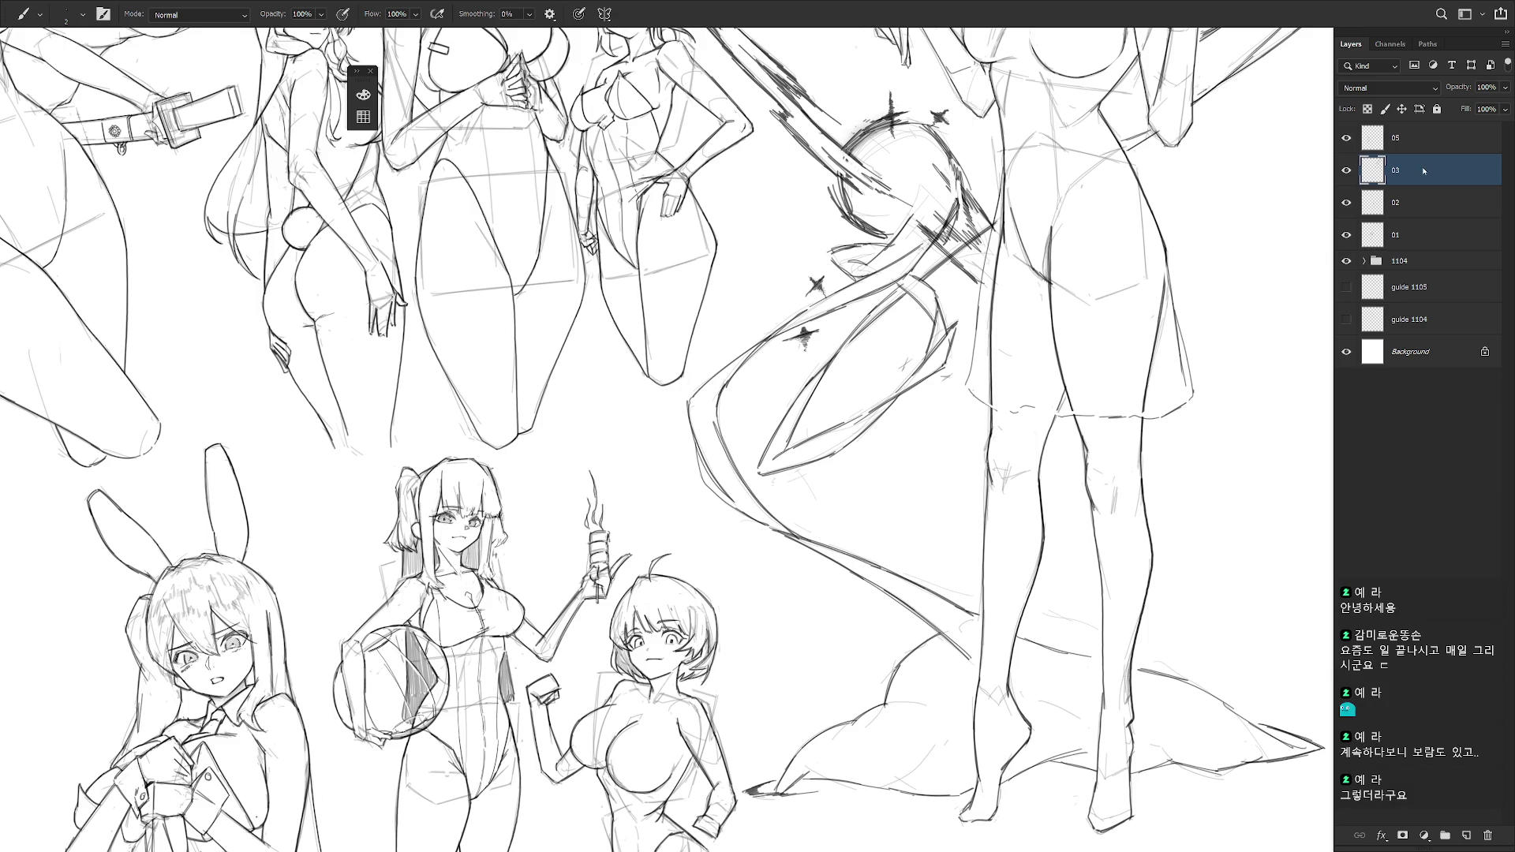
{"action": "key", "text": "ctrl+0"}
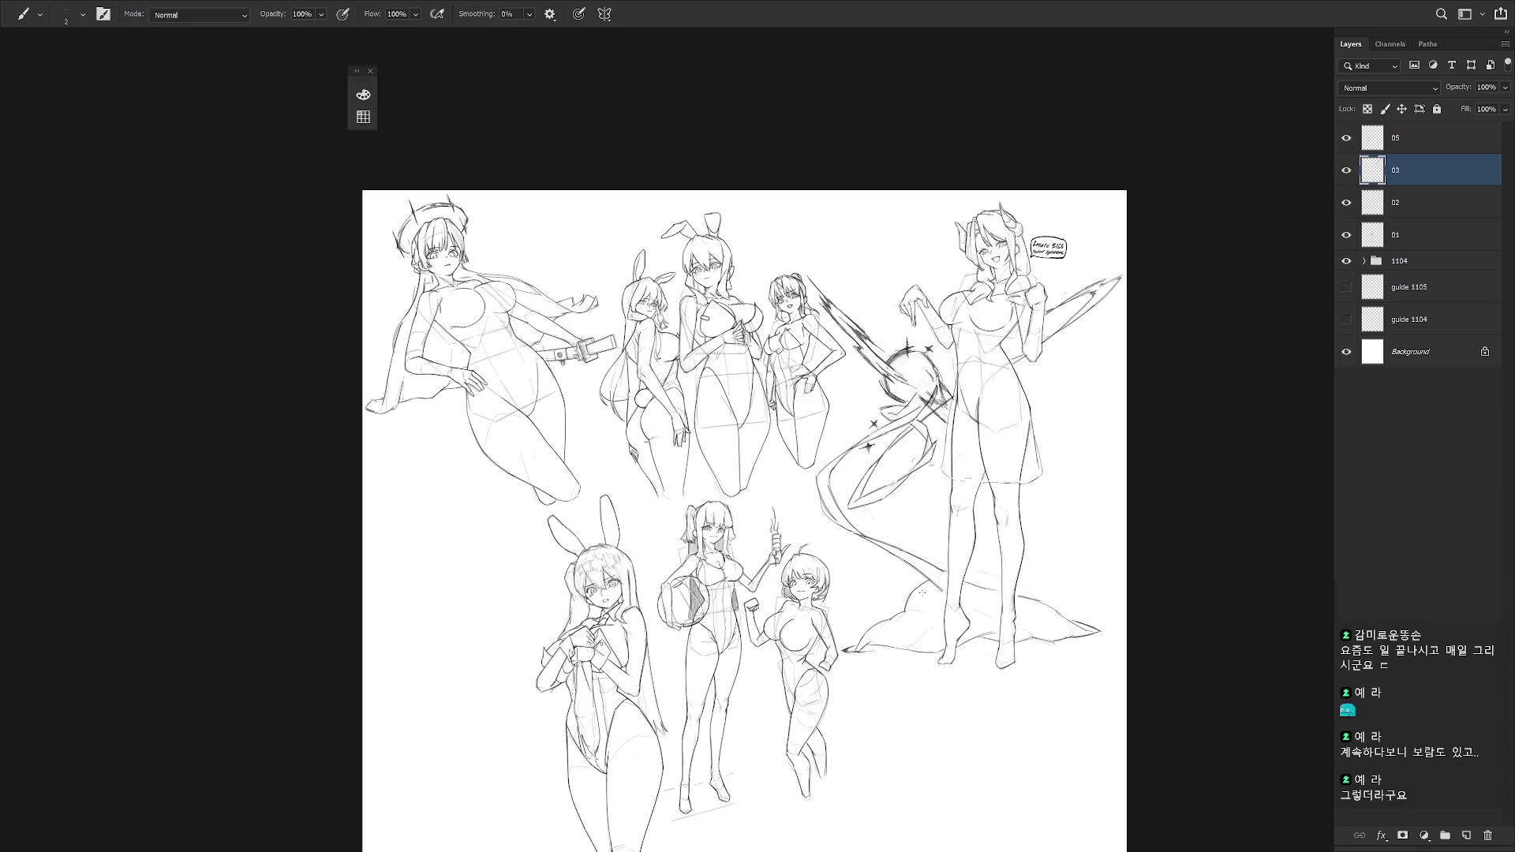
- Leave full-screen mode and switch to the 1103.psd document tab
{"action": "scroll", "coordinate": [922, 438], "scroll_direction": "down", "scroll_amount": 2}
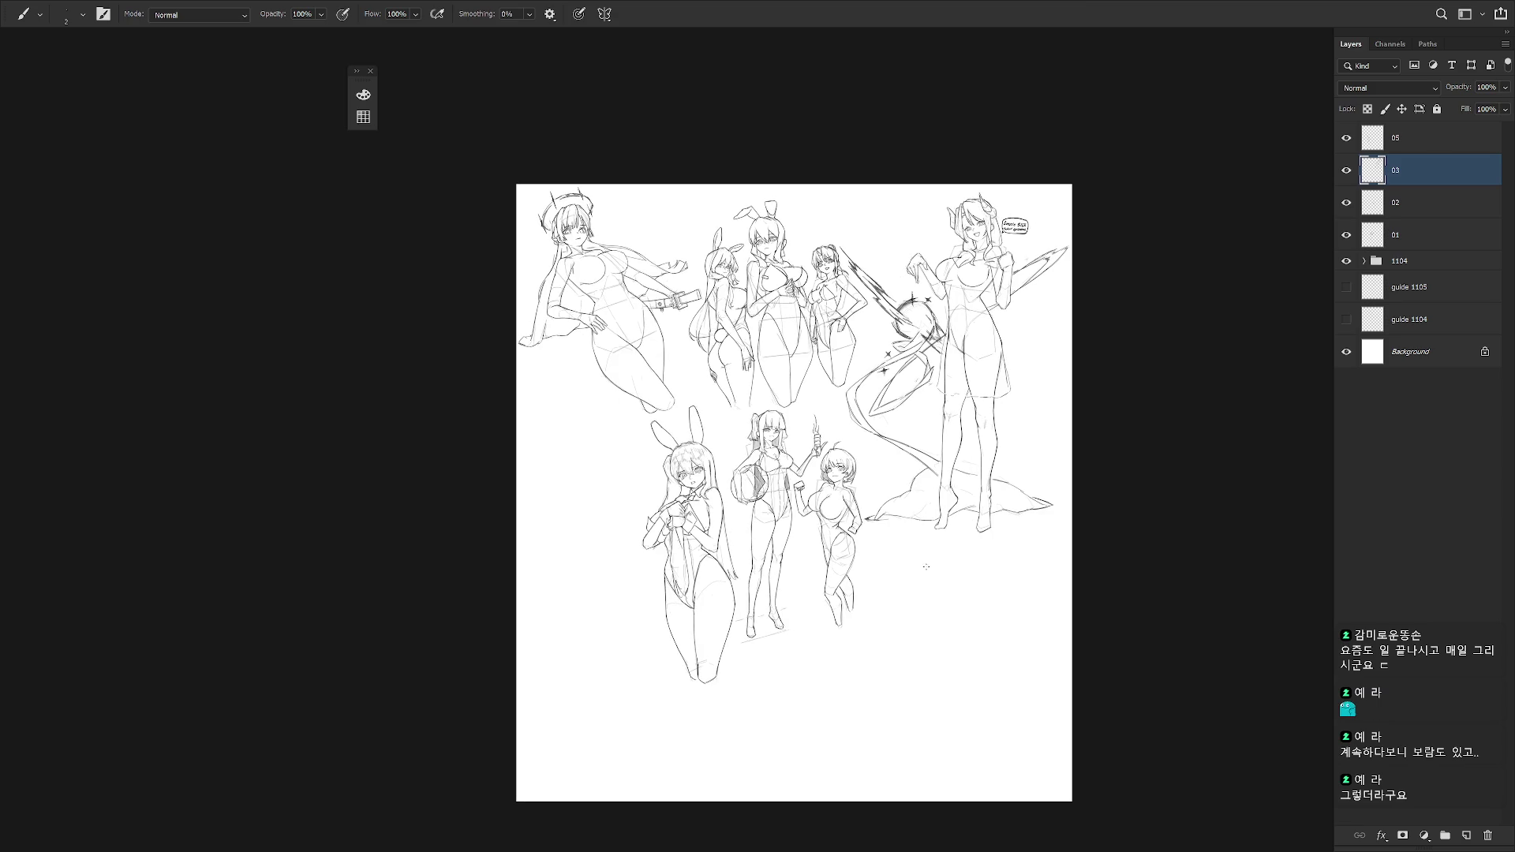
{"action": "scroll", "coordinate": [932, 505], "scroll_direction": "down", "scroll_amount": 2}
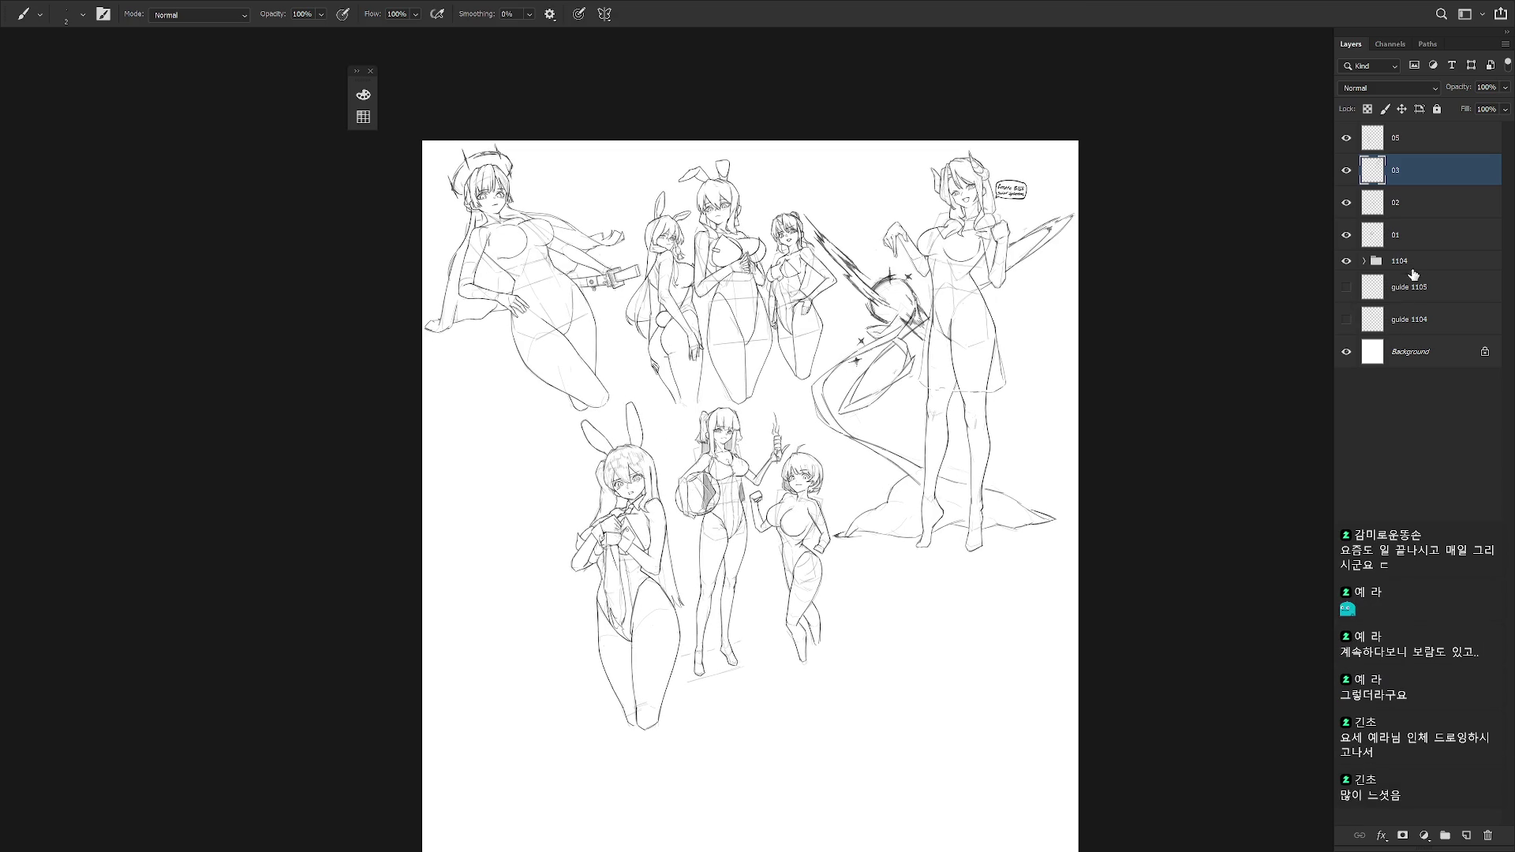
{"action": "key", "text": "f"}
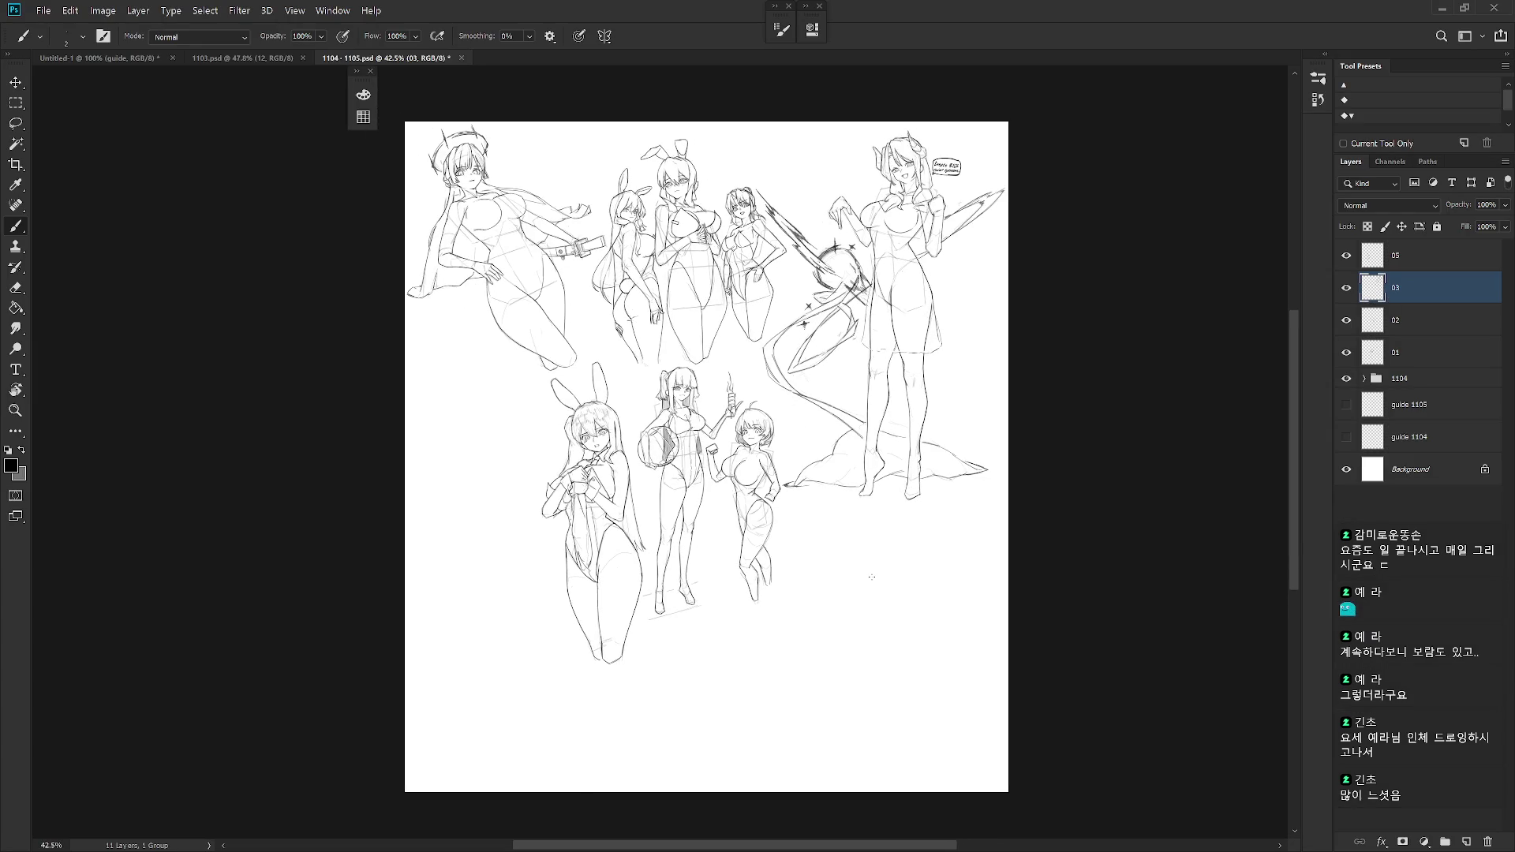
{"action": "key", "text": "ctrl+Tab"}
{"action": "key", "text": "ctrl+Tab"}
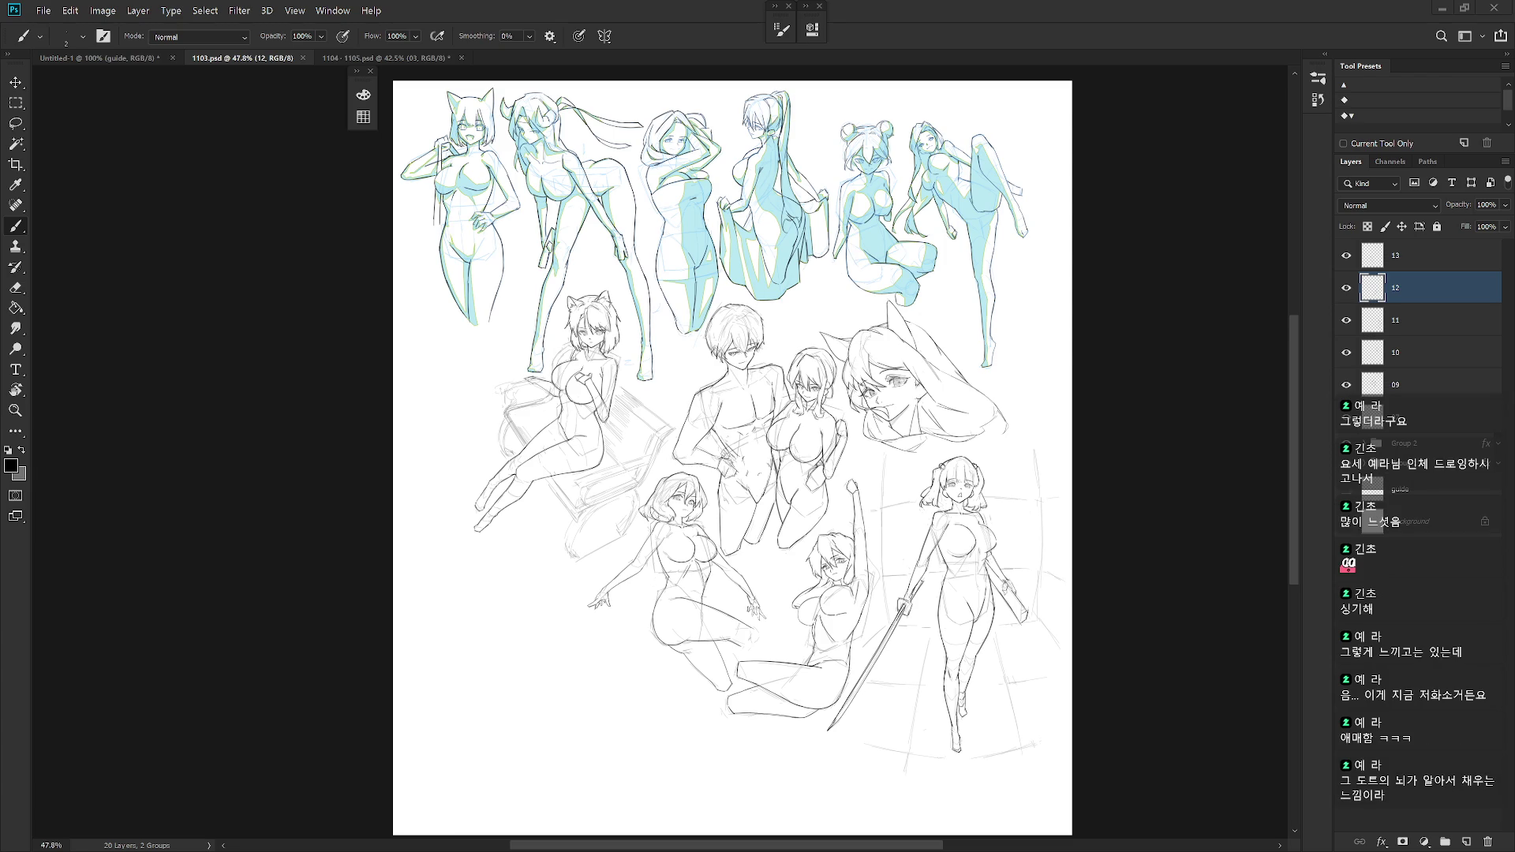
- Pan across 1103.psd's cyan figure sketches, then switch back to 1104 - 1105.psd
{"action": "left_click_drag", "start_coordinate": [1004, 549], "coordinate": [1008, 502]}
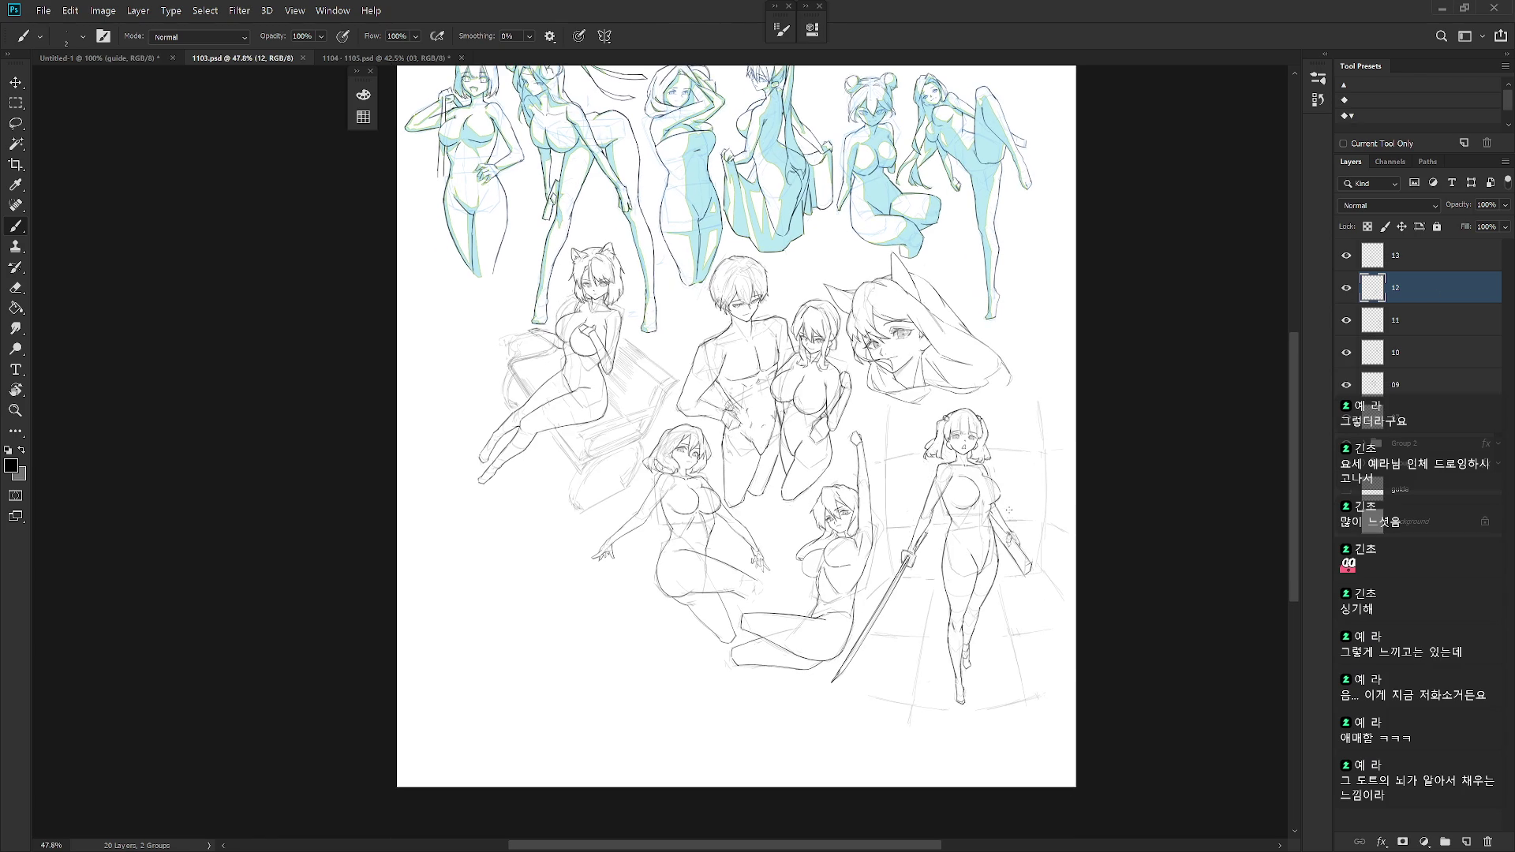
{"action": "scroll", "coordinate": [885, 586], "scroll_direction": "up", "scroll_amount": 3}
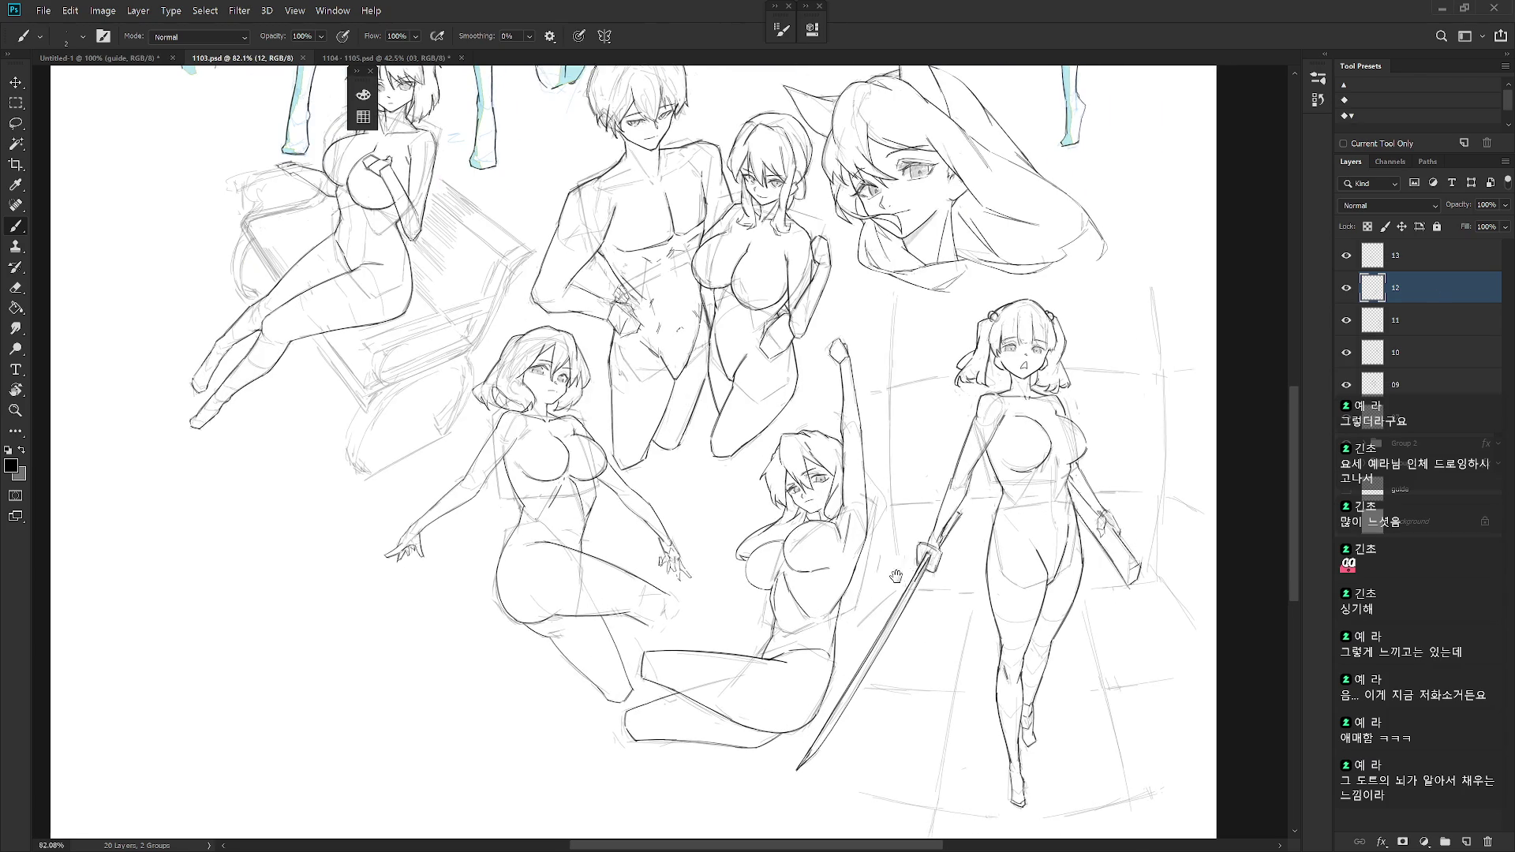
{"action": "left_click_drag", "start_coordinate": [903, 550], "coordinate": [912, 564]}
{"action": "left_click_drag", "start_coordinate": [871, 461], "coordinate": [900, 838]}
{"action": "key", "text": "ctrl+Tab"}
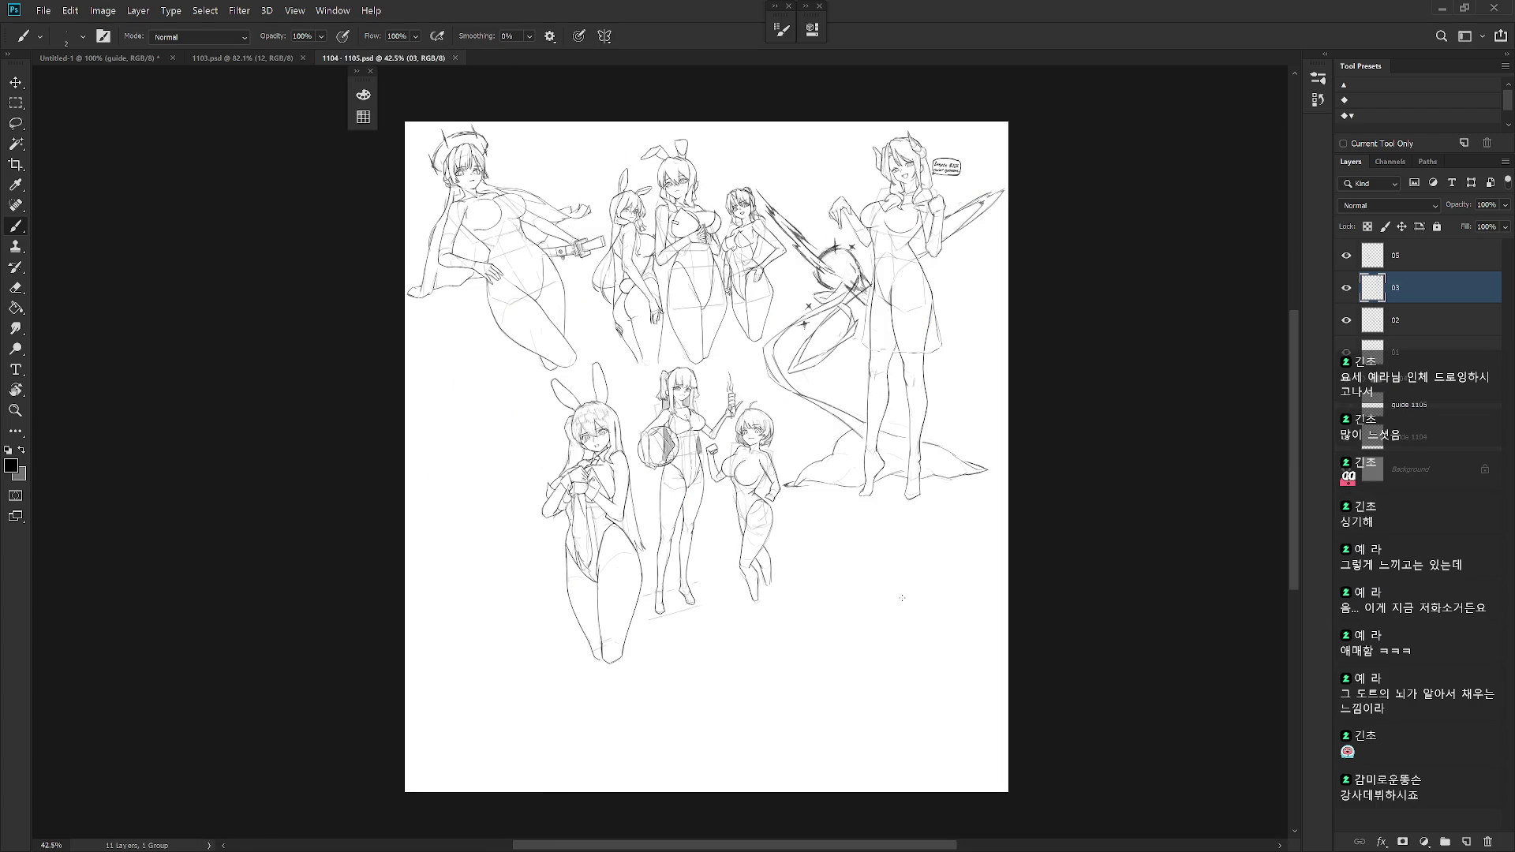
{"action": "left_click", "coordinate": [1318, 100]}
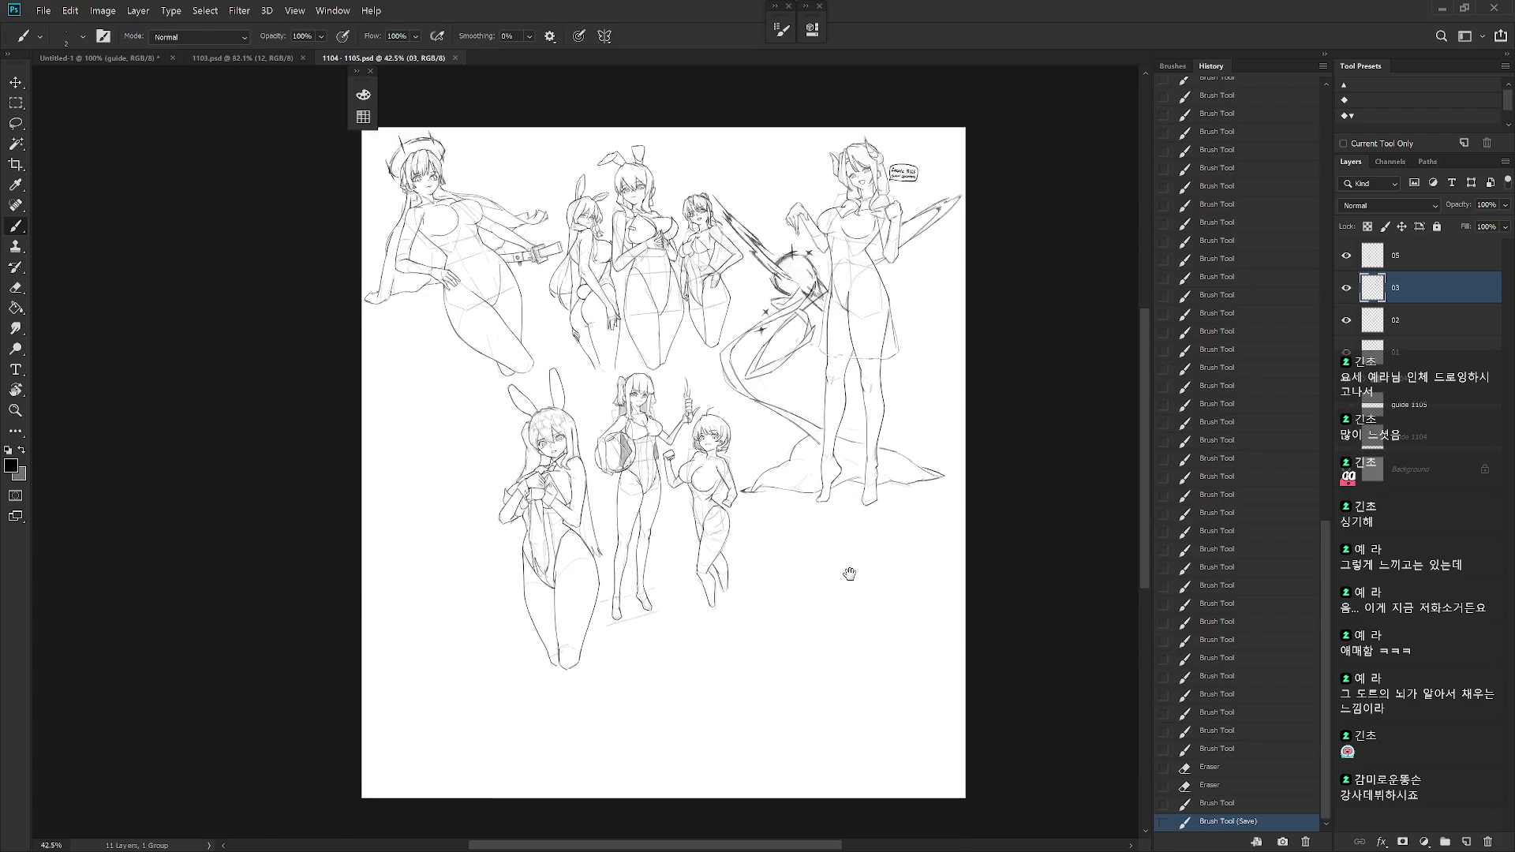
{"action": "scroll", "coordinate": [1308, 393], "scroll_direction": "up", "scroll_amount": 15}
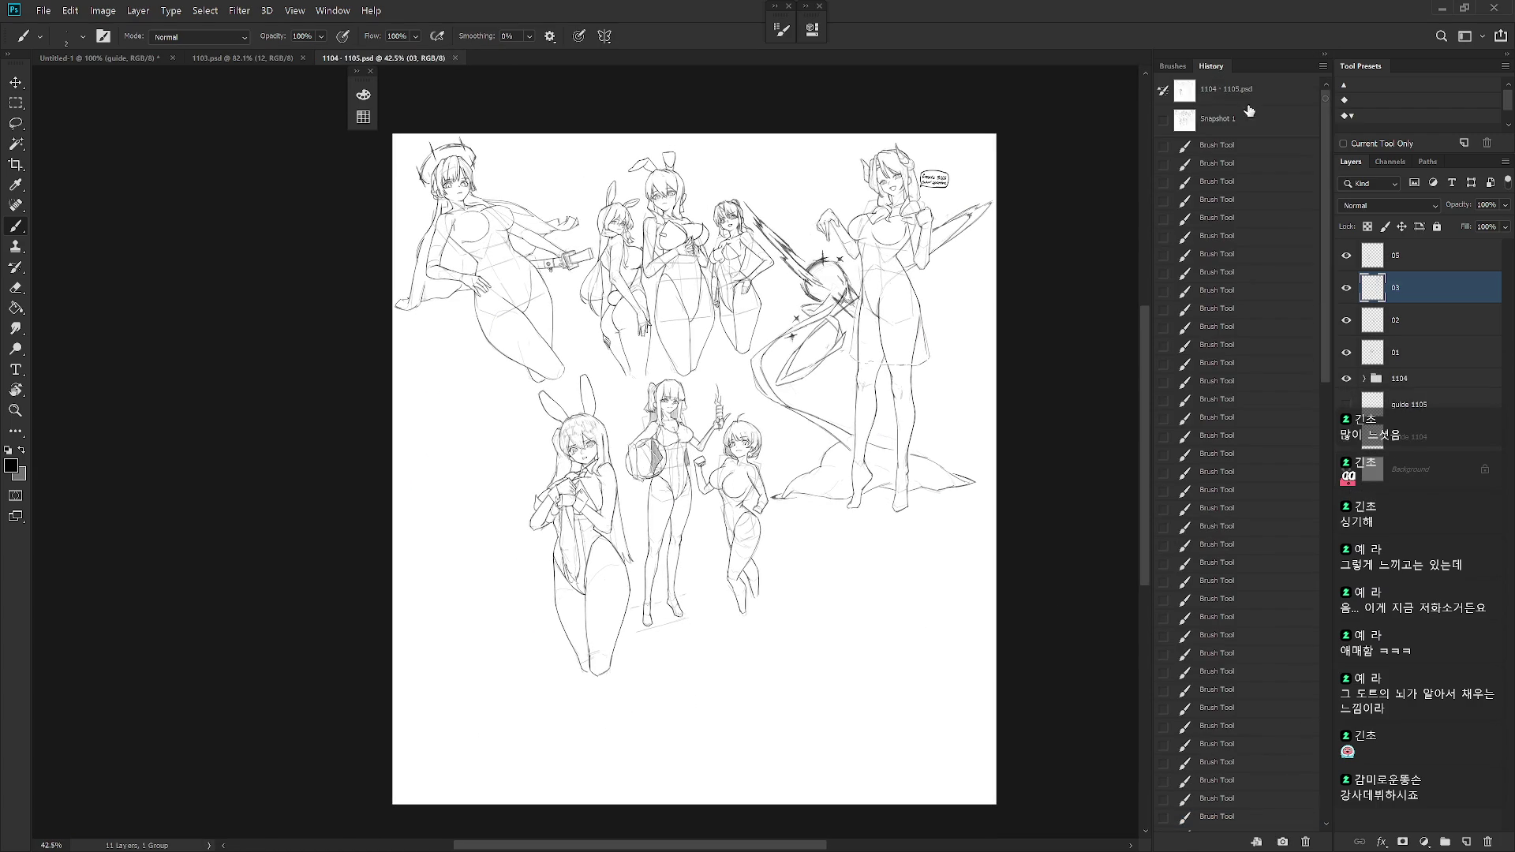
{"action": "left_click", "coordinate": [1224, 94]}
{"action": "left_click", "coordinate": [1237, 125]}
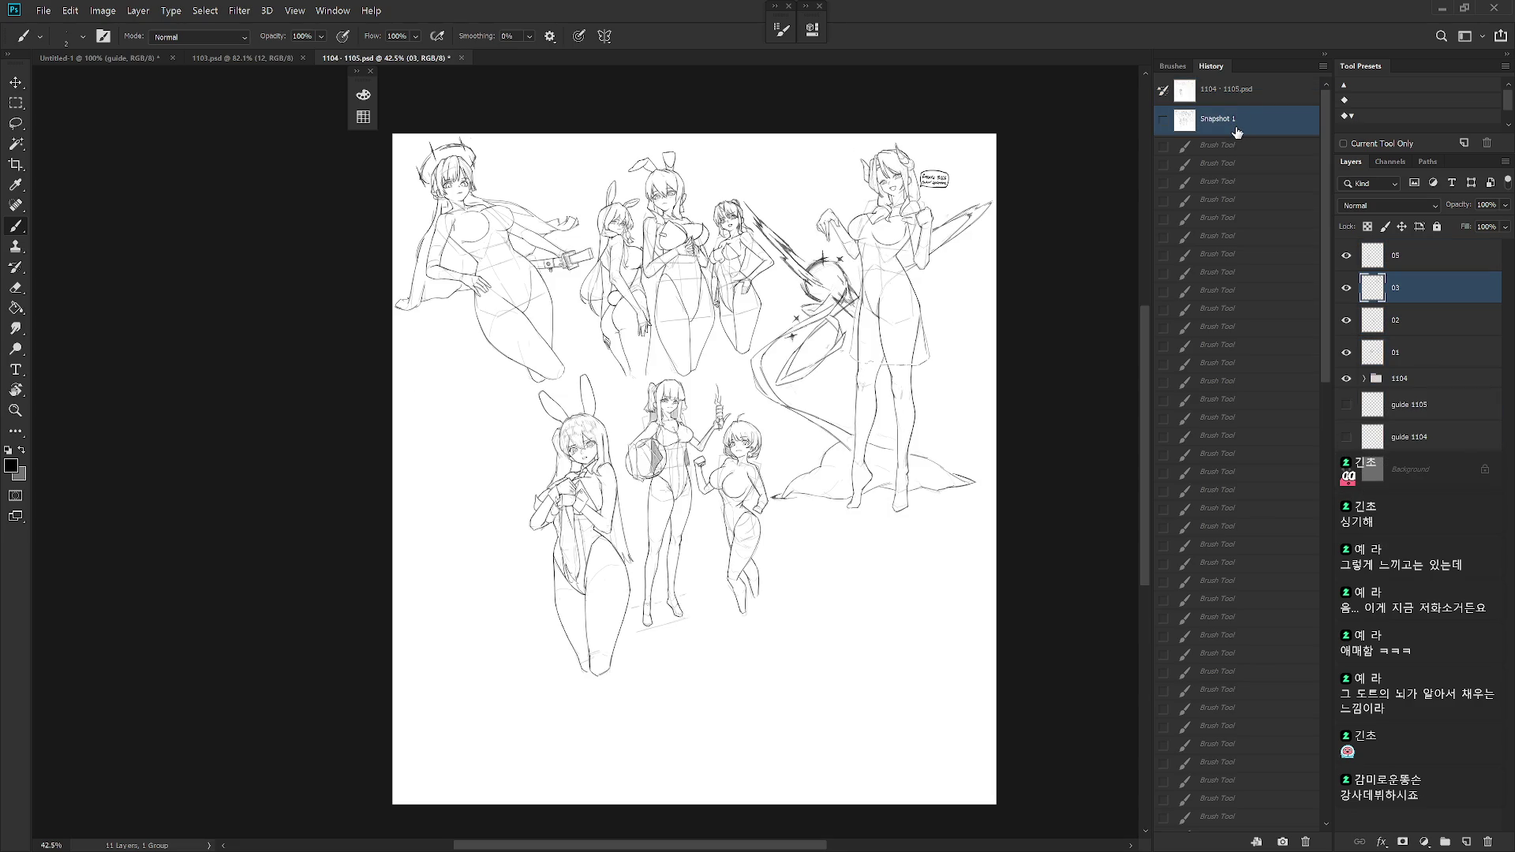
{"action": "left_click", "coordinate": [1327, 54]}
{"action": "left_click", "coordinate": [1327, 53]}
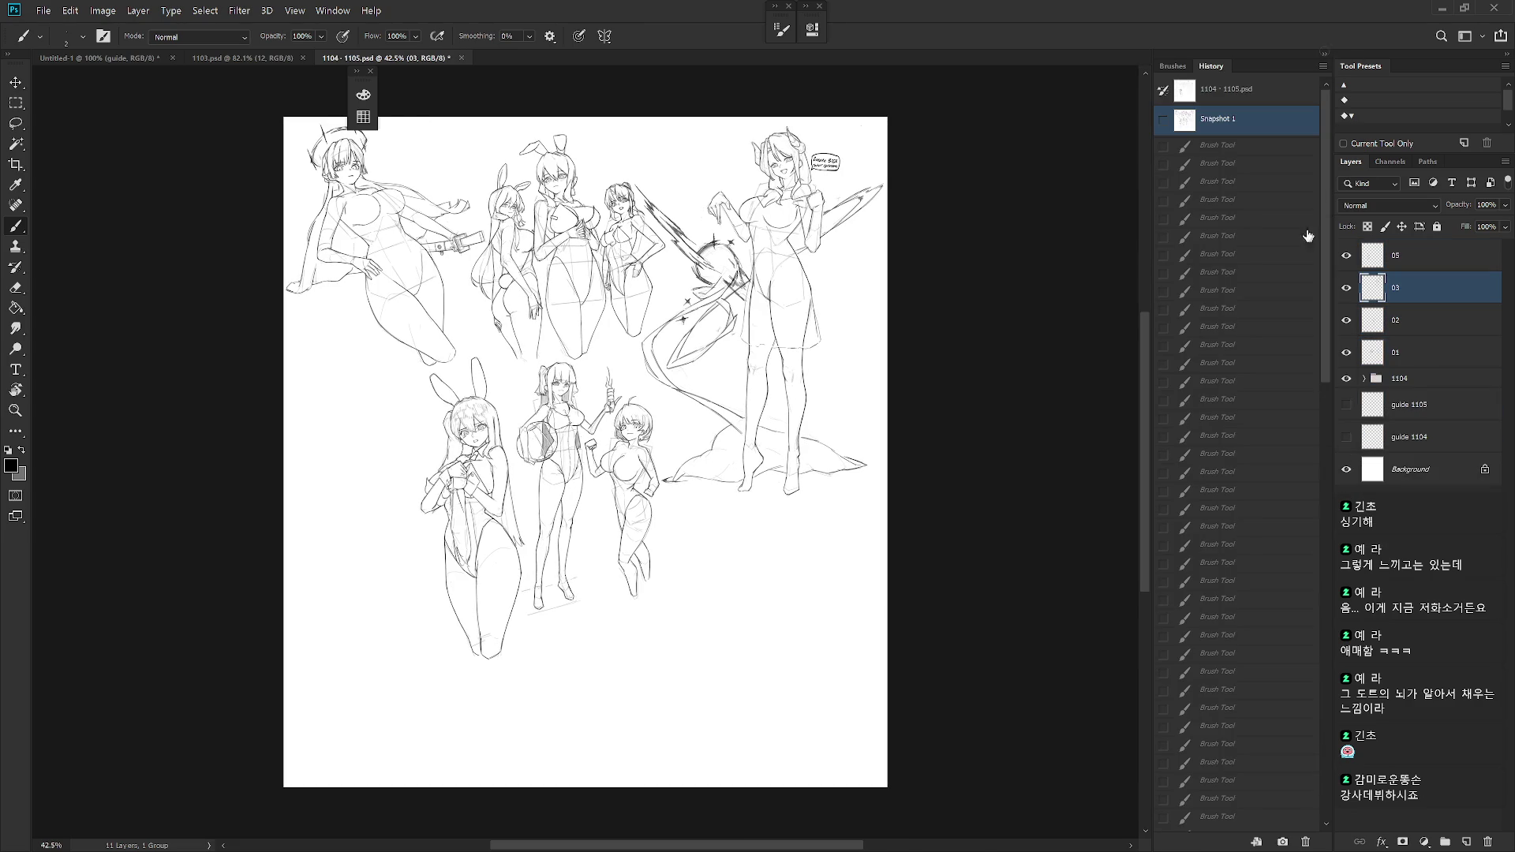
{"action": "left_click", "coordinate": [1326, 813]}
{"action": "left_click", "coordinate": [1231, 821]}
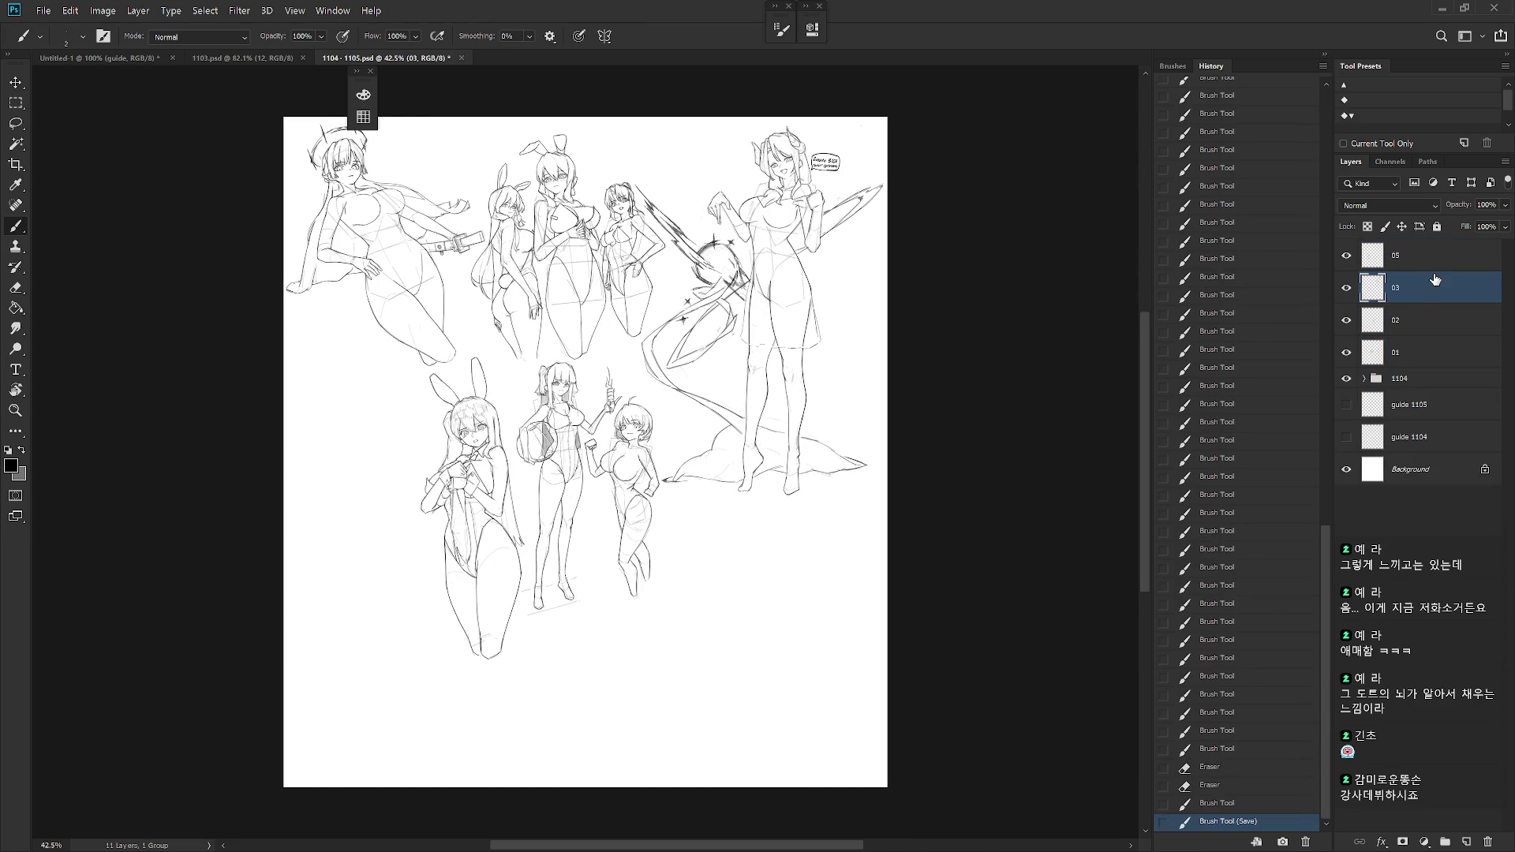
{"action": "left_click_drag", "start_coordinate": [846, 669], "coordinate": [976, 683]}
{"action": "left_click", "coordinate": [1324, 54]}
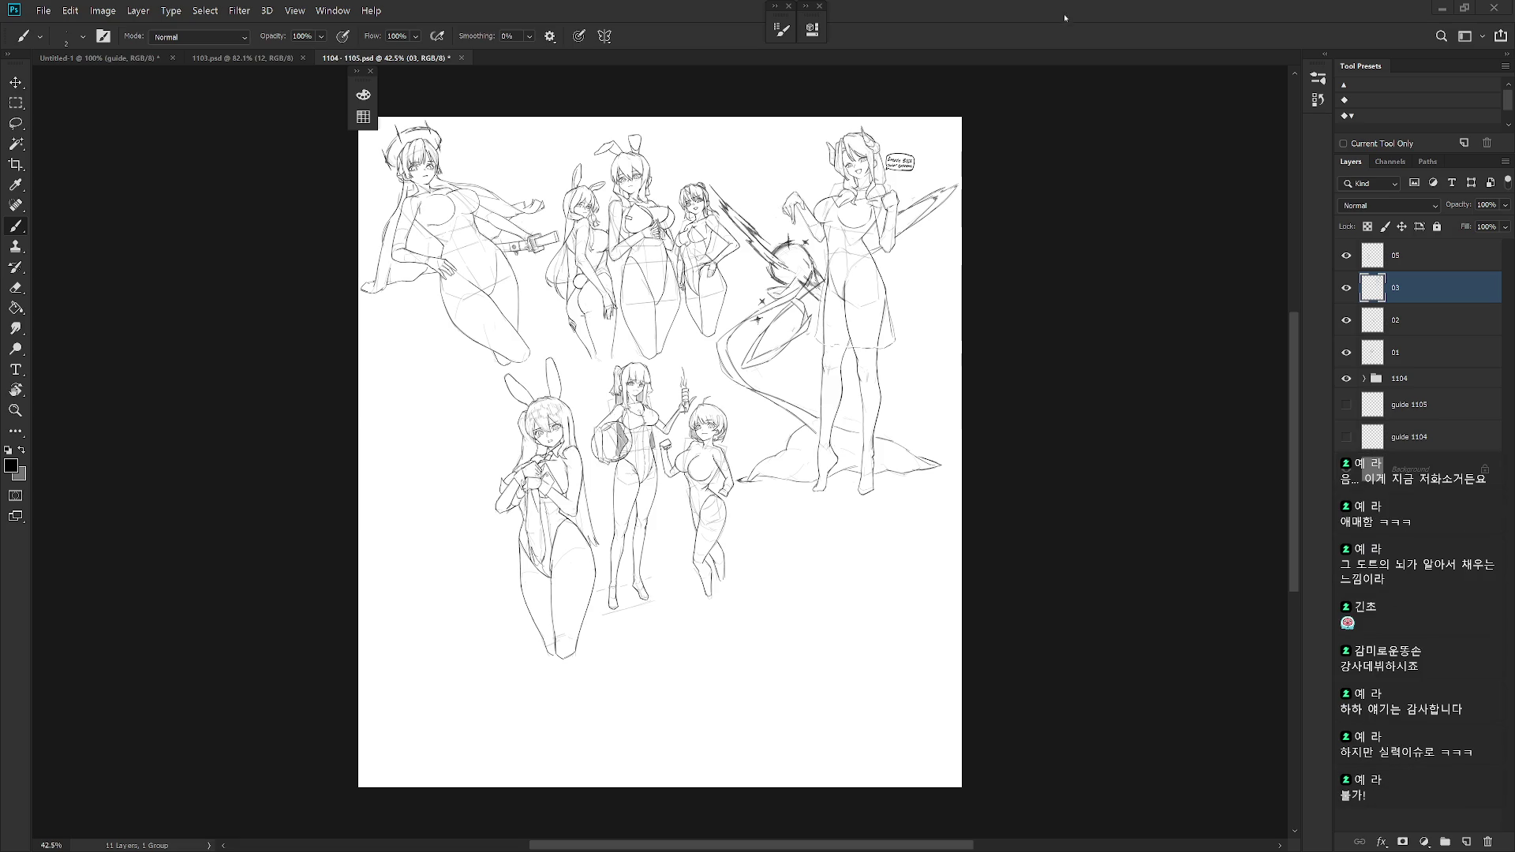
{"action": "left_click_drag", "start_coordinate": [784, 361], "coordinate": [917, 380]}
{"action": "scroll", "coordinate": [918, 379], "scroll_direction": "up", "scroll_amount": 3}
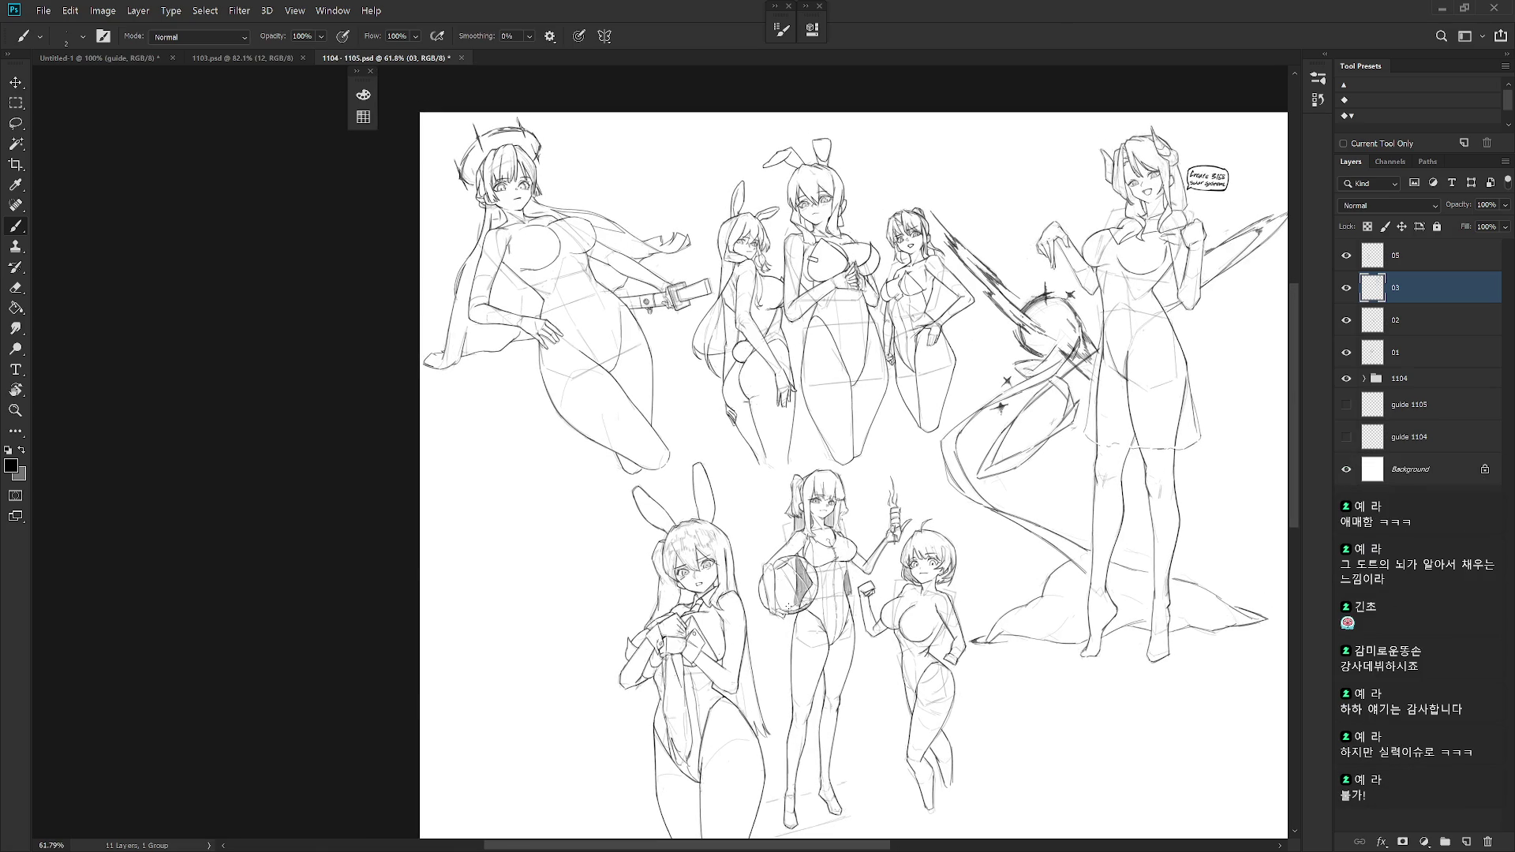
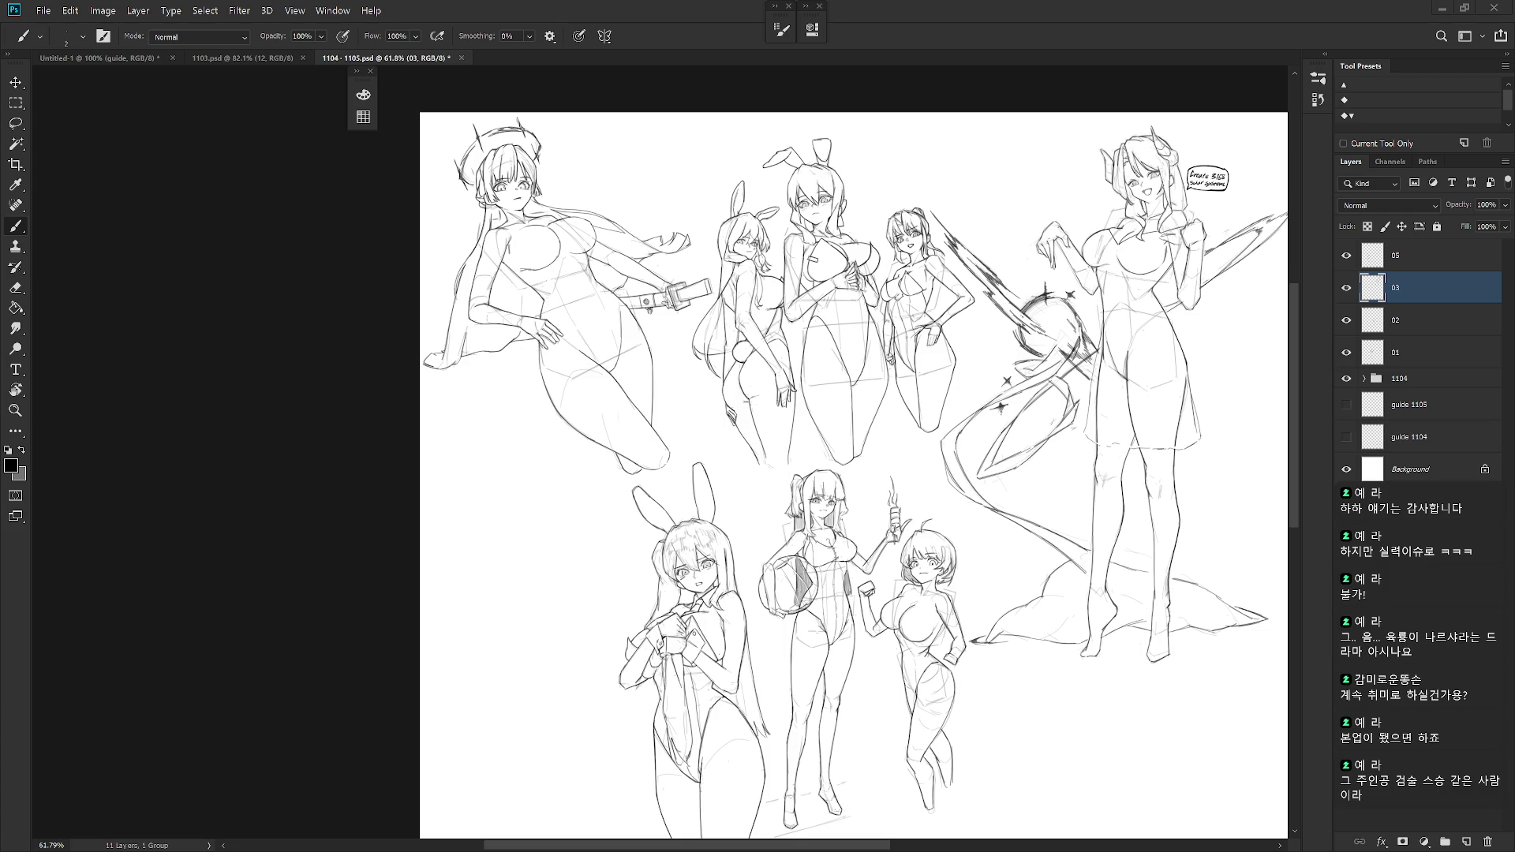
- Move the bunny girl on layer 05 up and to the left
{"action": "scroll", "coordinate": [964, 472], "scroll_direction": "down", "scroll_amount": 2}
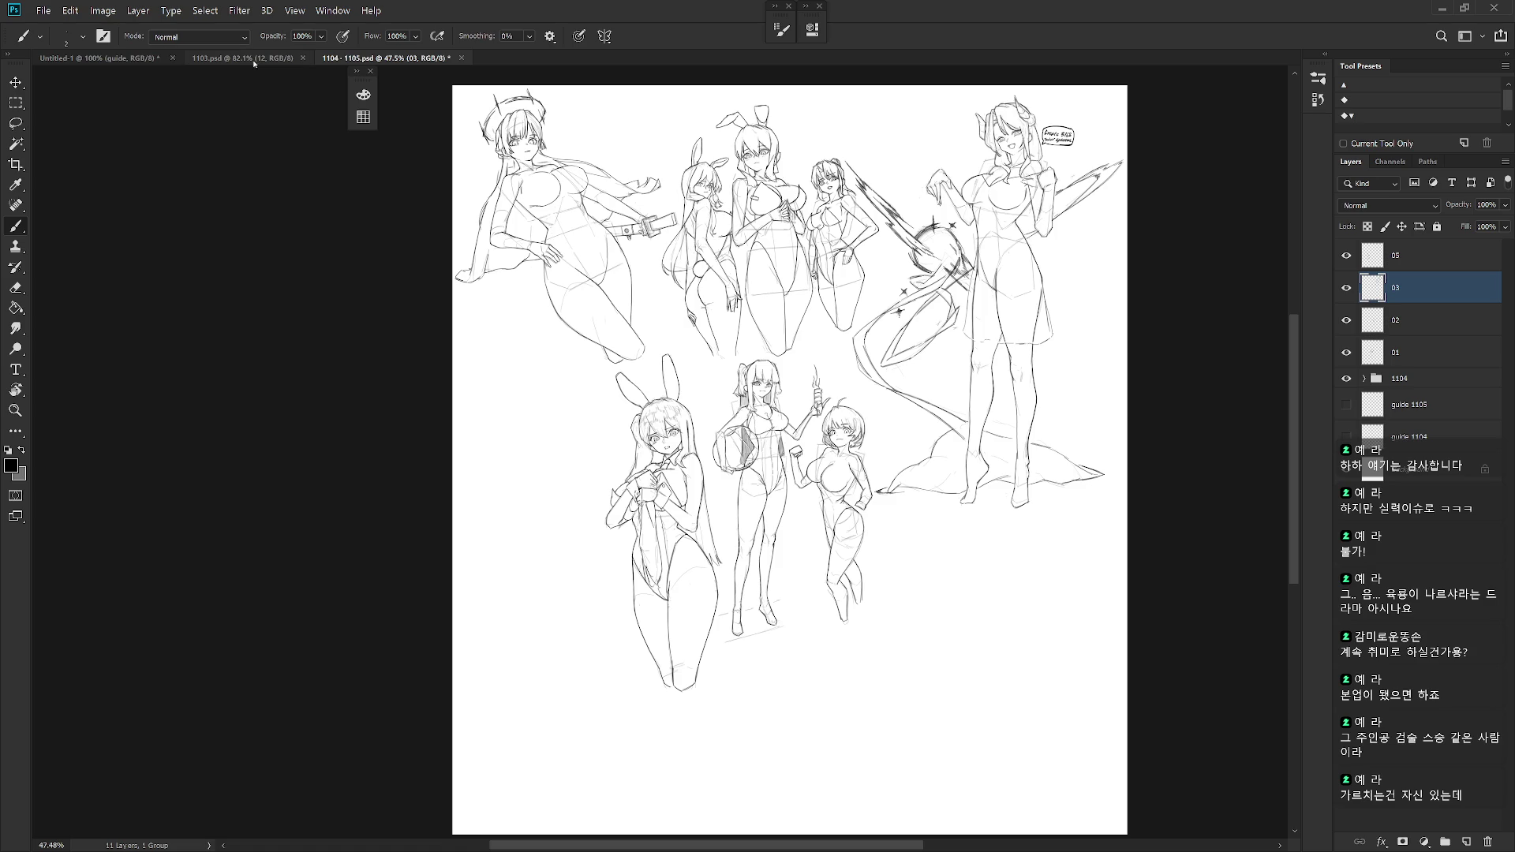
{"action": "scroll", "coordinate": [784, 377], "scroll_direction": "down", "scroll_amount": 3}
{"action": "scroll", "coordinate": [861, 437], "scroll_direction": "up", "scroll_amount": 3}
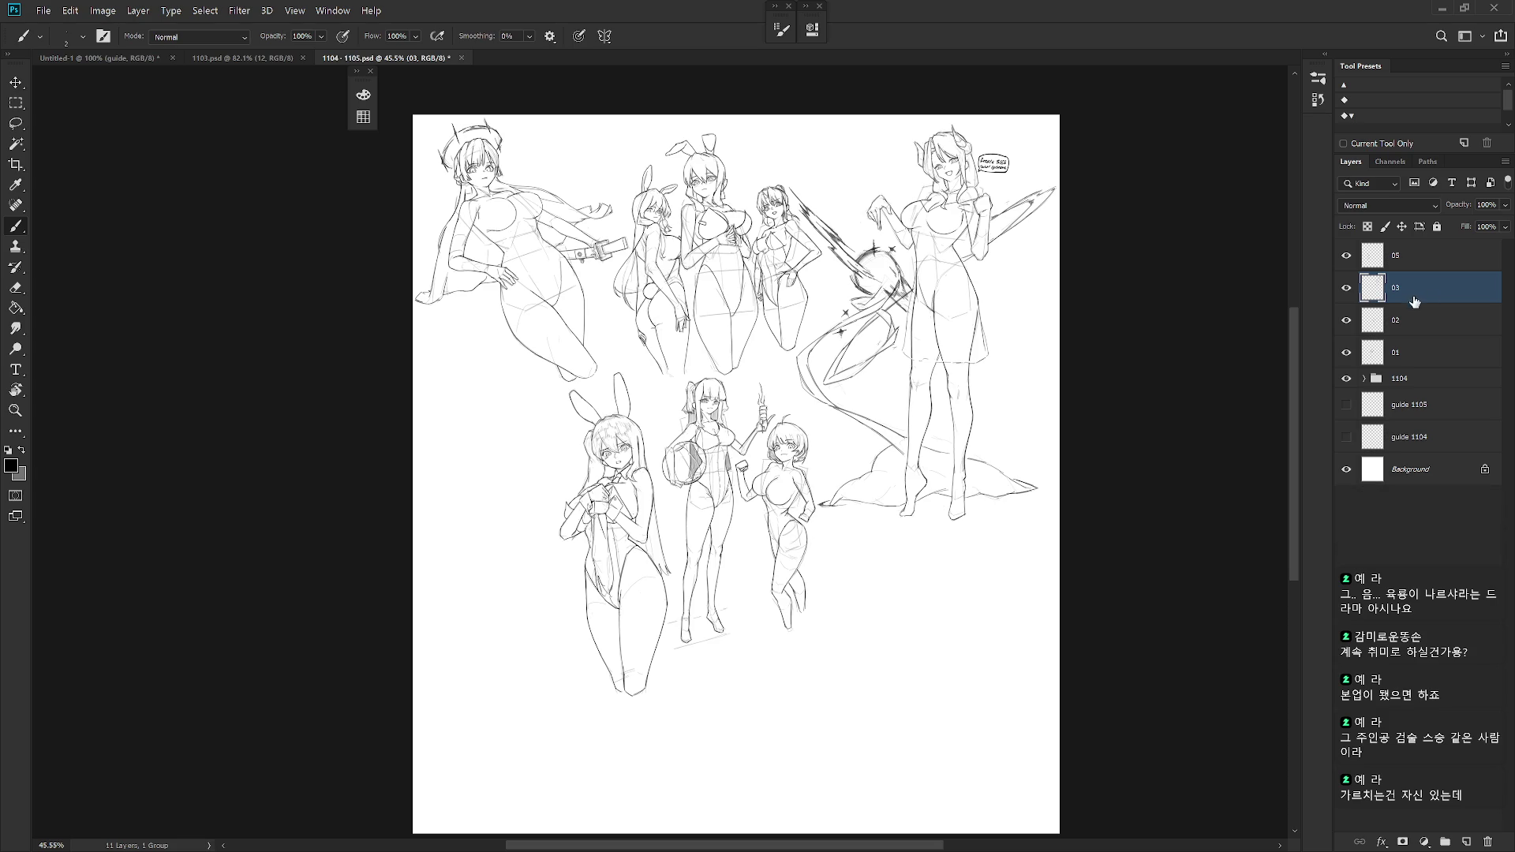
{"action": "scroll", "coordinate": [908, 515], "scroll_direction": "up", "scroll_amount": 2}
{"action": "left_click_drag", "start_coordinate": [873, 571], "coordinate": [942, 671]}
{"action": "scroll", "coordinate": [971, 631], "scroll_direction": "down", "scroll_amount": 1}
{"action": "key", "text": "v"}
{"action": "left_click", "coordinate": [1346, 352]}
{"action": "left_click", "coordinate": [1347, 352]}
{"action": "left_click", "coordinate": [1364, 263]}
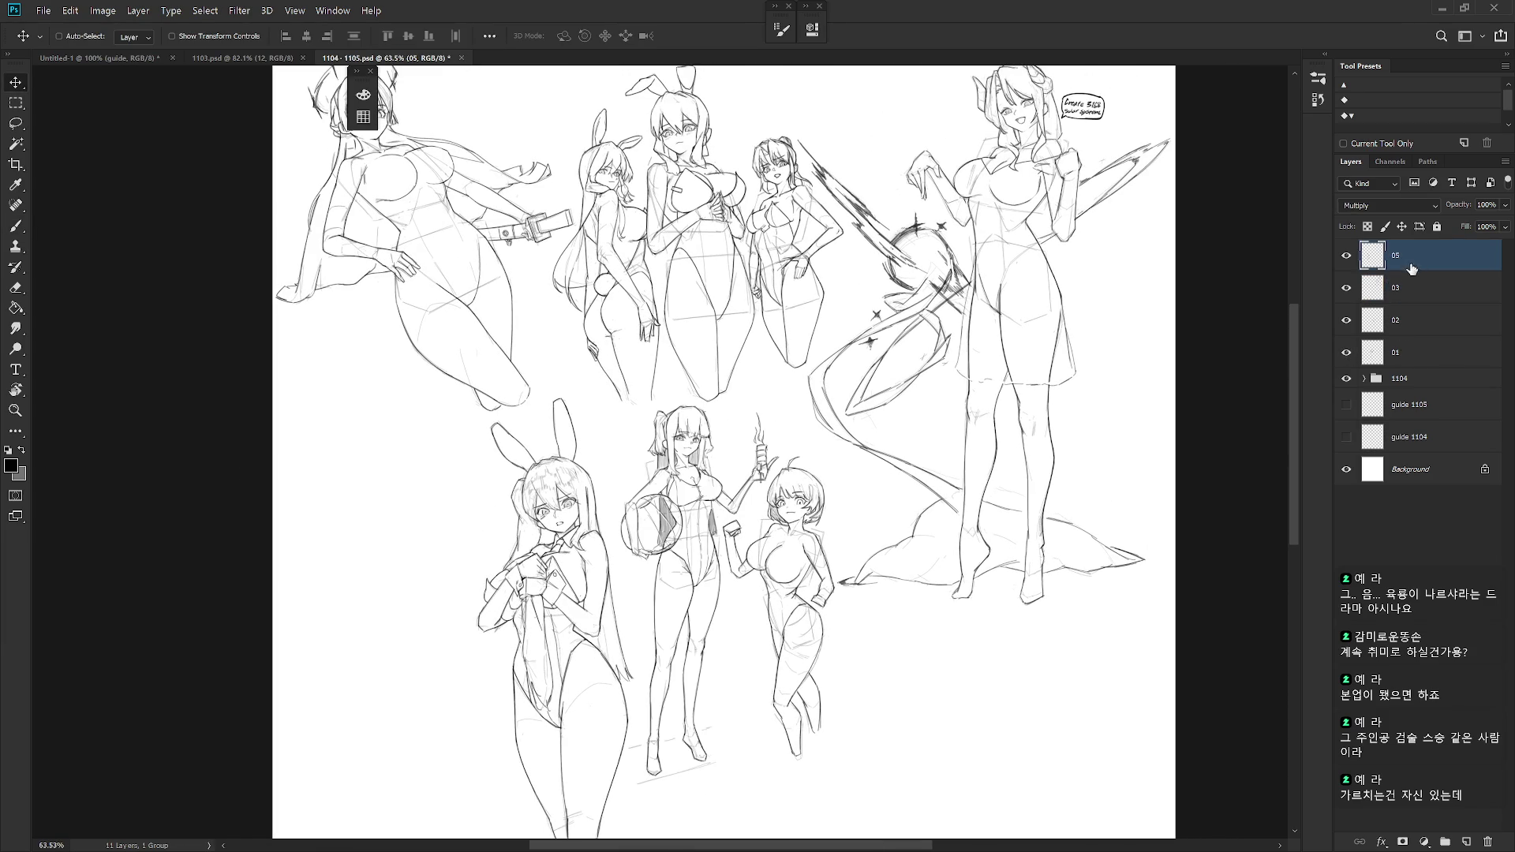
{"action": "mouse_move", "coordinate": [555, 678]}
{"action": "left_mouse_down"}
{"action": "mouse_move", "coordinate": [379, 613]}
{"action": "mouse_move", "coordinate": [362, 574]}
{"action": "left_mouse_up"}
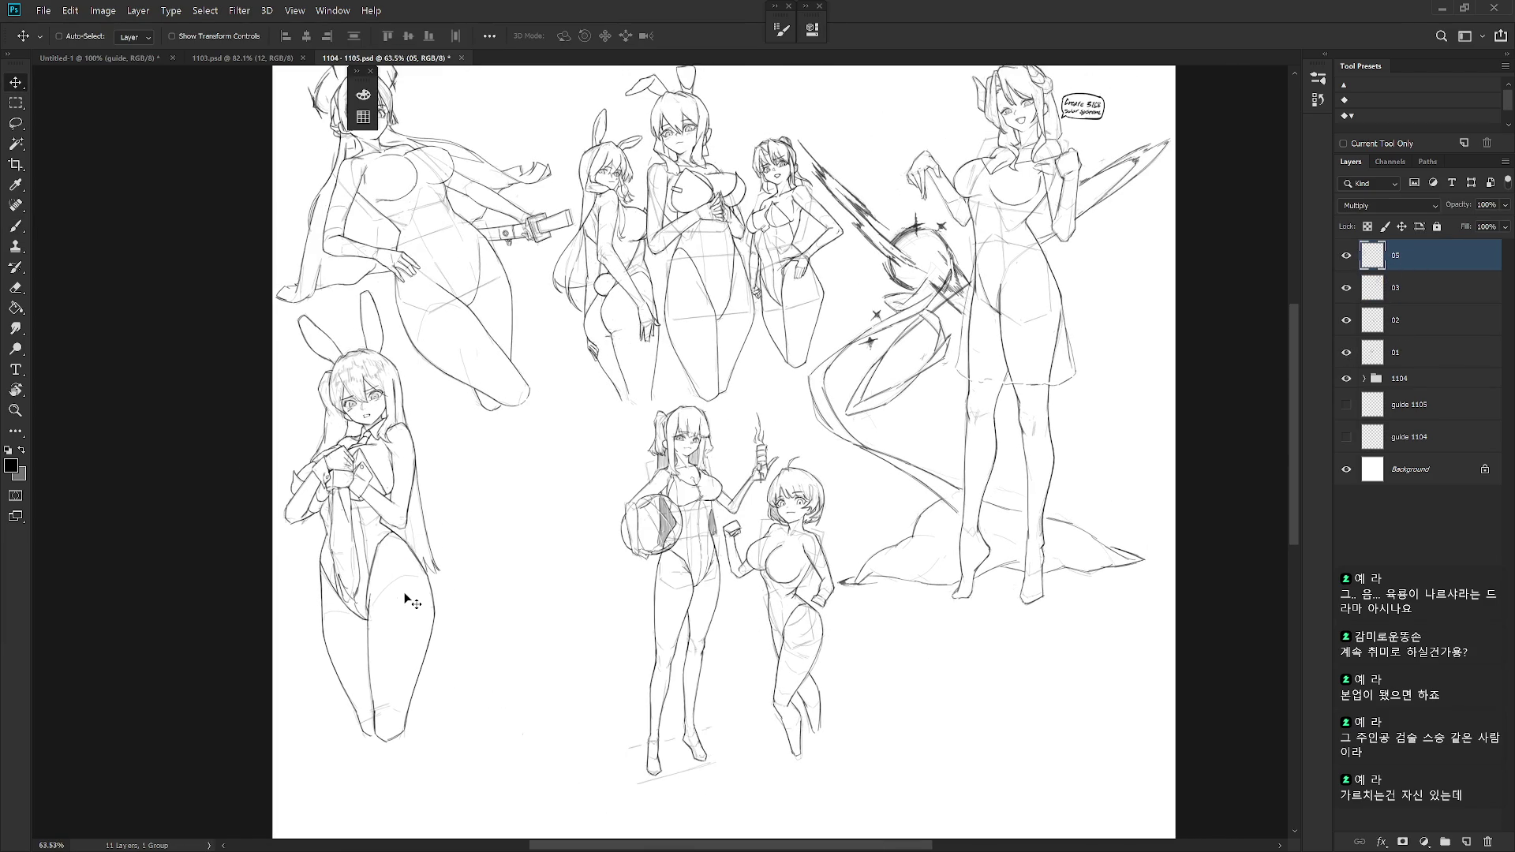
- Shift the tall standing girl, ball-holding girl (layer 01) and short-haired girl (layer 02) to the left
{"action": "left_click", "coordinate": [1441, 294]}
{"action": "left_click_drag", "start_coordinate": [692, 642], "coordinate": [533, 649]}
{"action": "left_click", "coordinate": [1421, 320]}
{"action": "key", "text": "ctrl+z"}
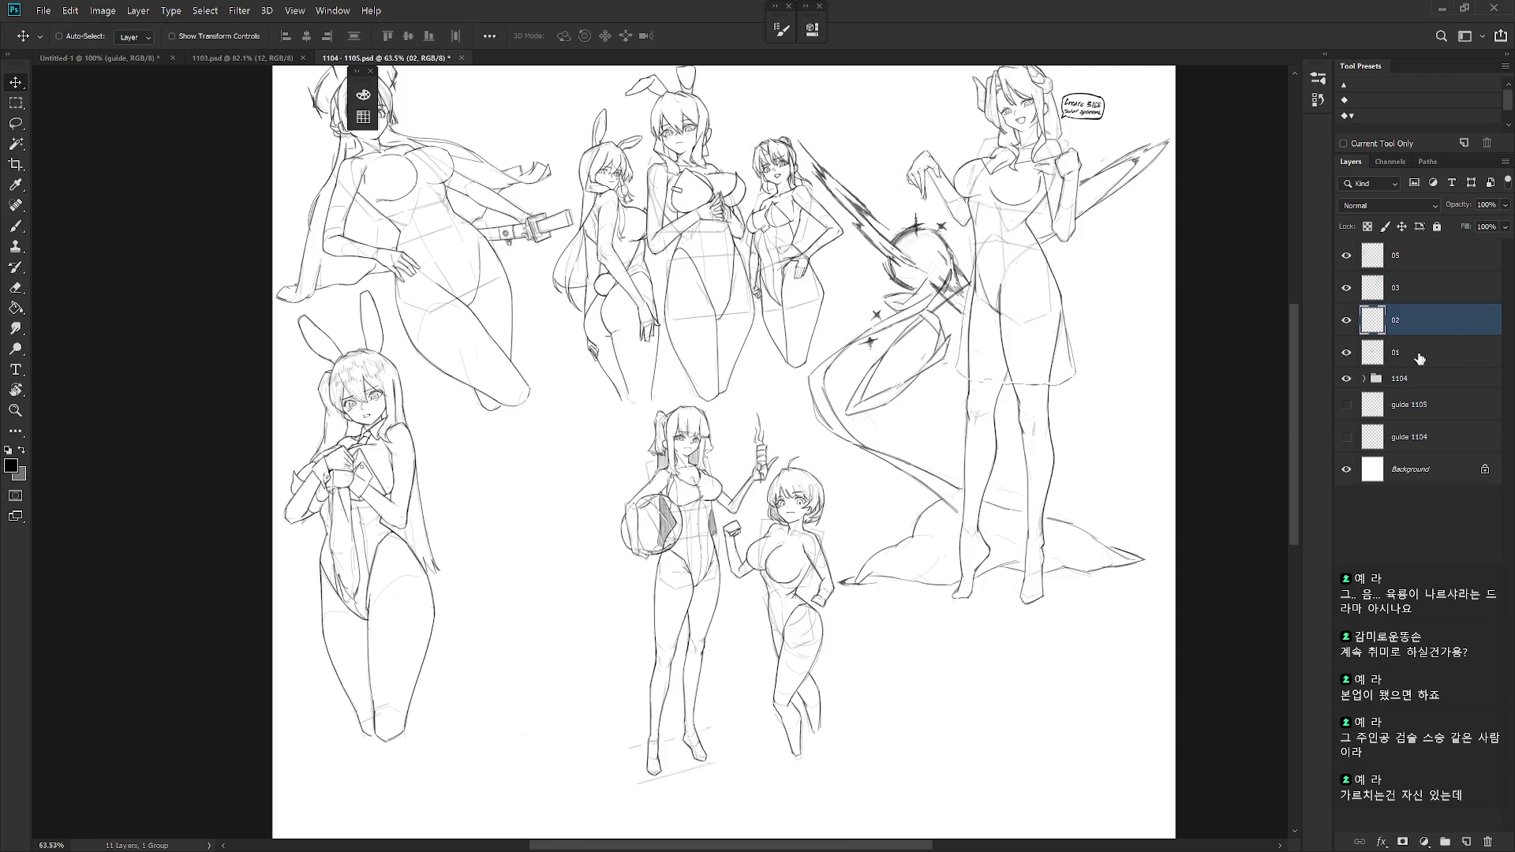
{"action": "left_click", "coordinate": [1413, 352]}
{"action": "mouse_move", "coordinate": [671, 623]}
{"action": "left_mouse_down"}
{"action": "mouse_move", "coordinate": [494, 629]}
{"action": "mouse_move", "coordinate": [564, 585]}
{"action": "left_mouse_up"}
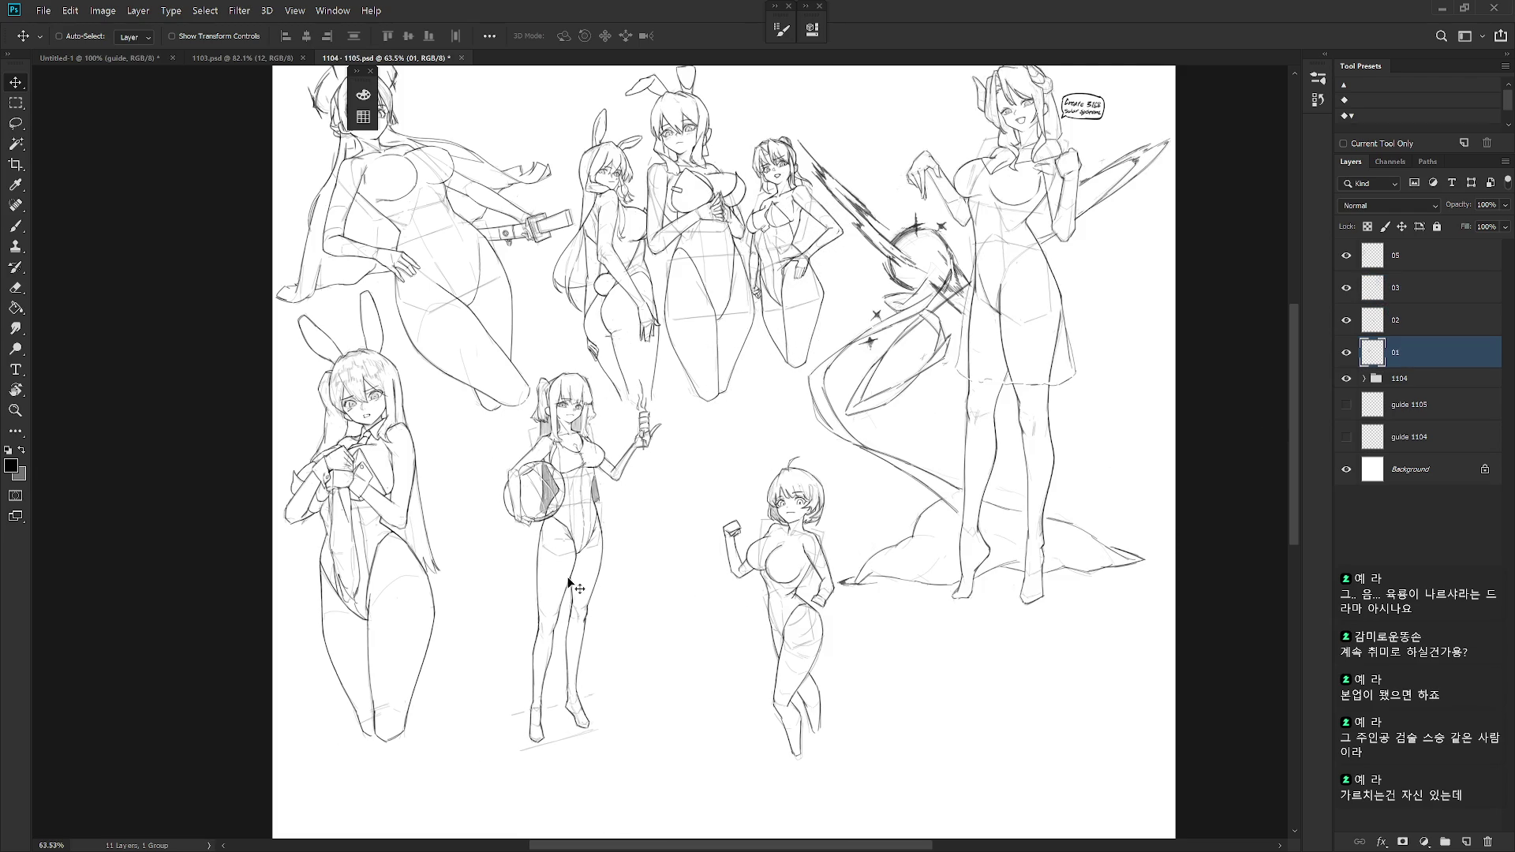
{"action": "left_click", "coordinate": [1421, 319]}
{"action": "left_click_drag", "start_coordinate": [833, 632], "coordinate": [720, 602]}
- Switch to the 1103.psd document
{"action": "scroll", "coordinate": [803, 592], "scroll_direction": "up", "scroll_amount": 2}
{"action": "scroll", "coordinate": [974, 639], "scroll_direction": "down", "scroll_amount": 3}
{"action": "scroll", "coordinate": [886, 602], "scroll_direction": "up", "scroll_amount": 2}
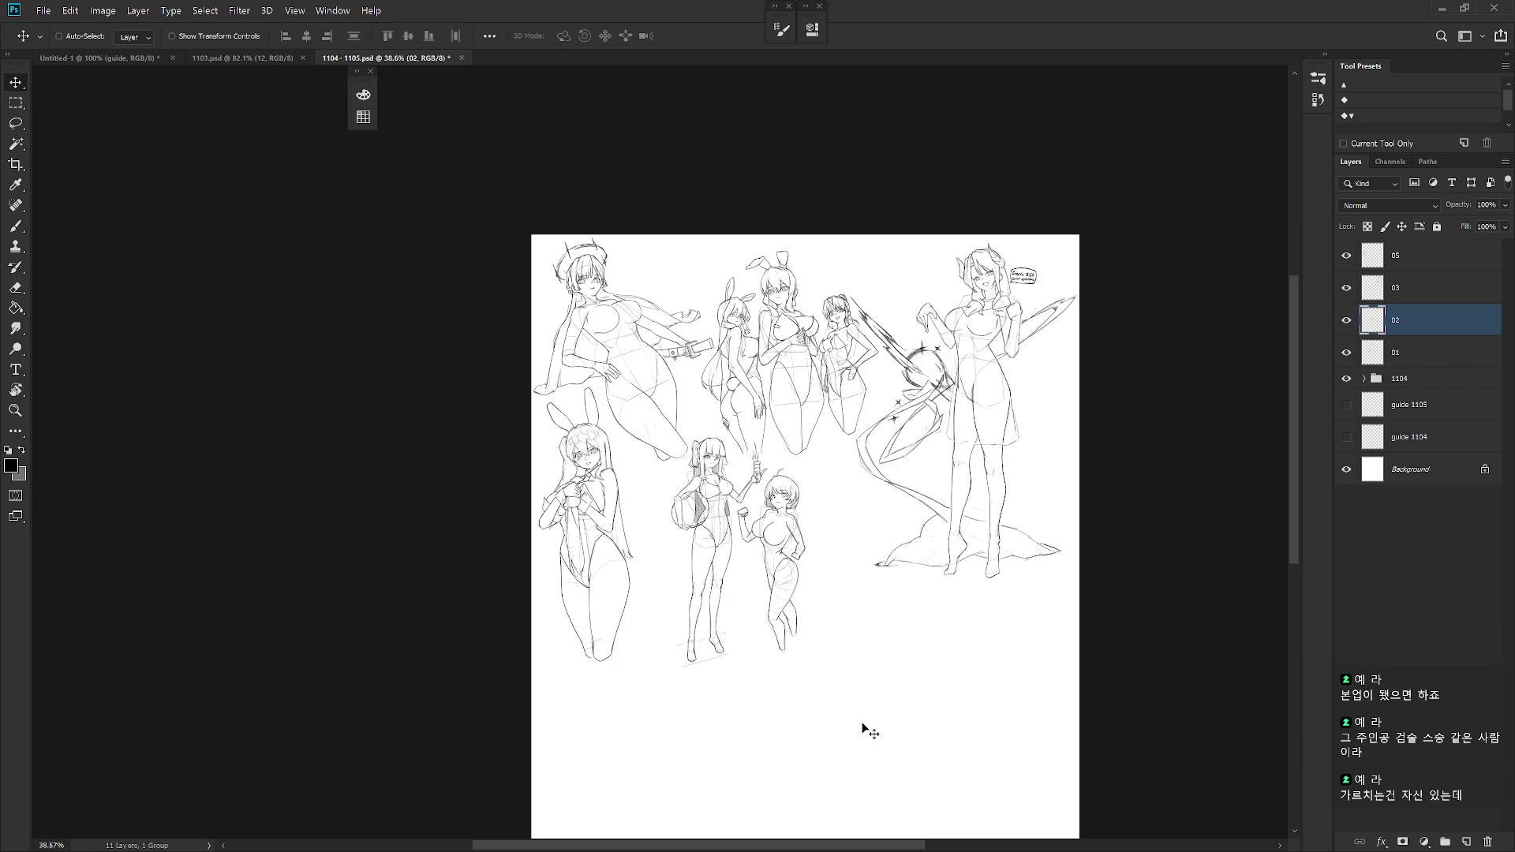
{"action": "left_click", "coordinate": [273, 58]}
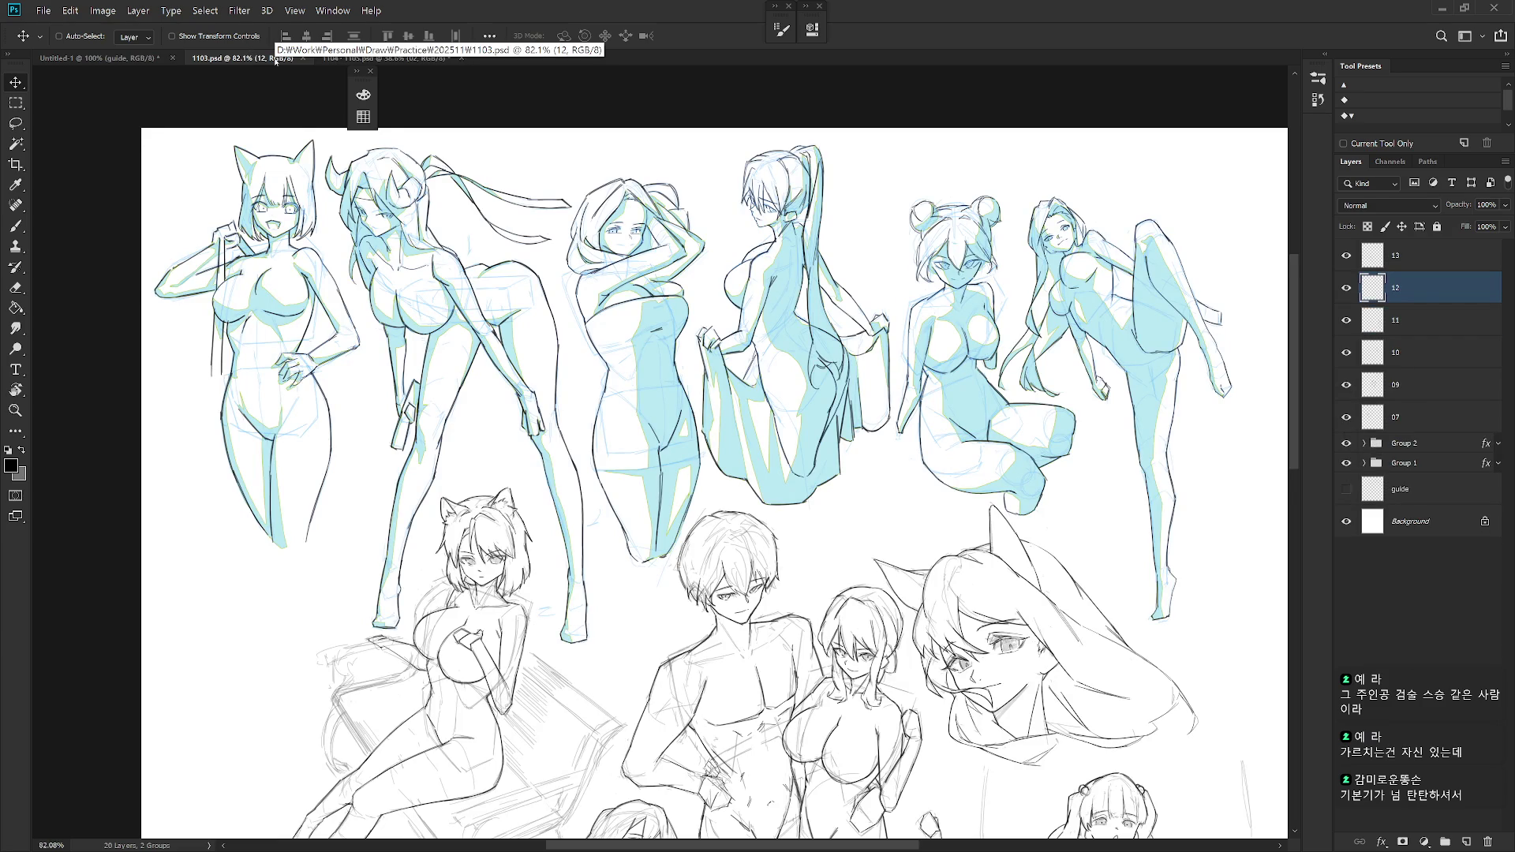
{"action": "scroll", "coordinate": [863, 511], "scroll_direction": "down", "scroll_amount": 5}
{"action": "key", "text": "b"}
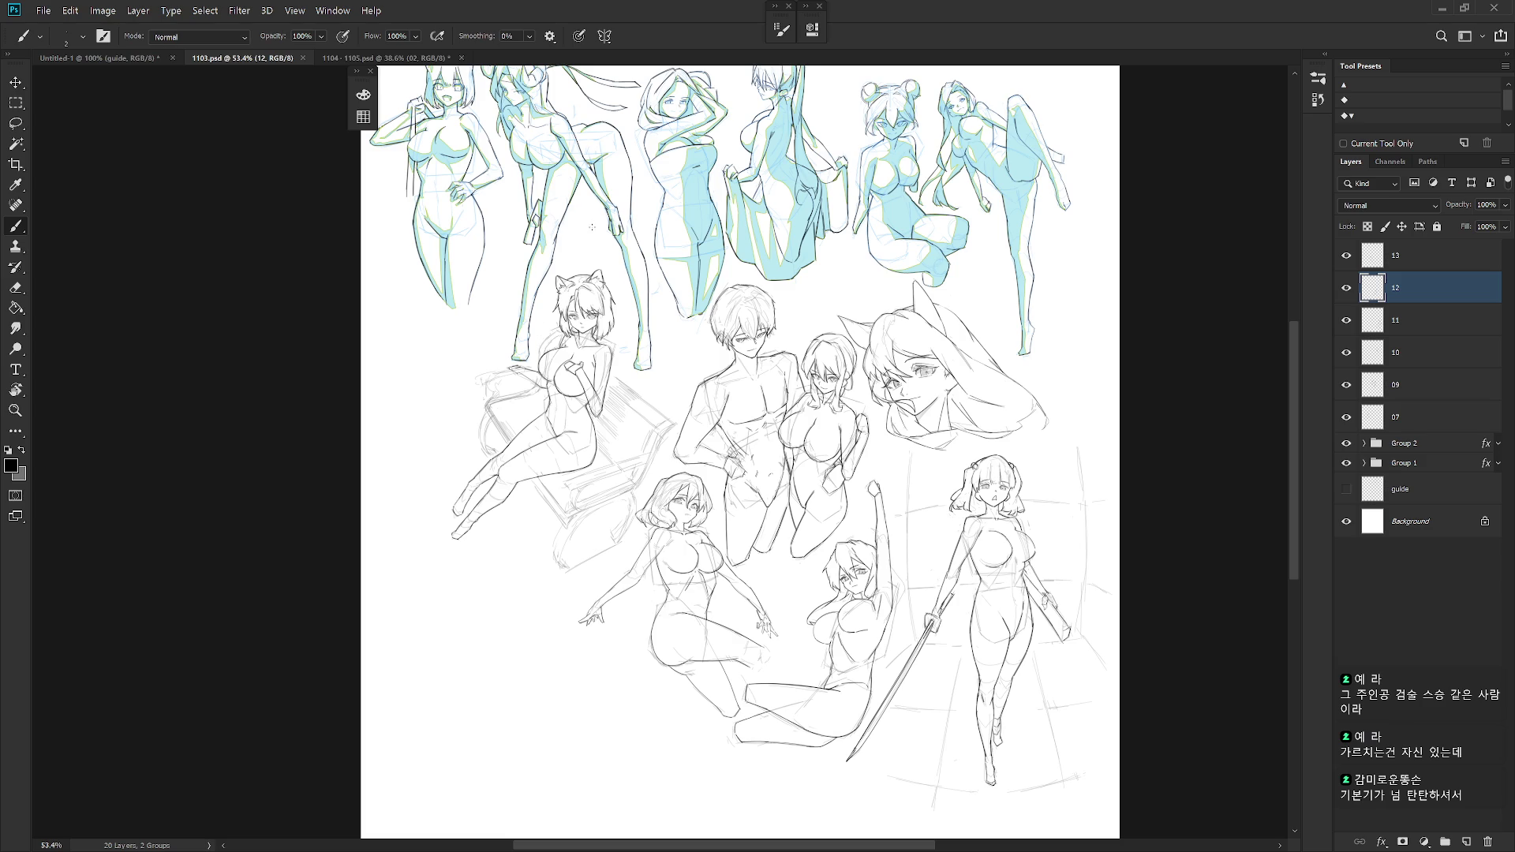
{"action": "scroll", "coordinate": [742, 450], "scroll_direction": "up", "scroll_amount": 2}
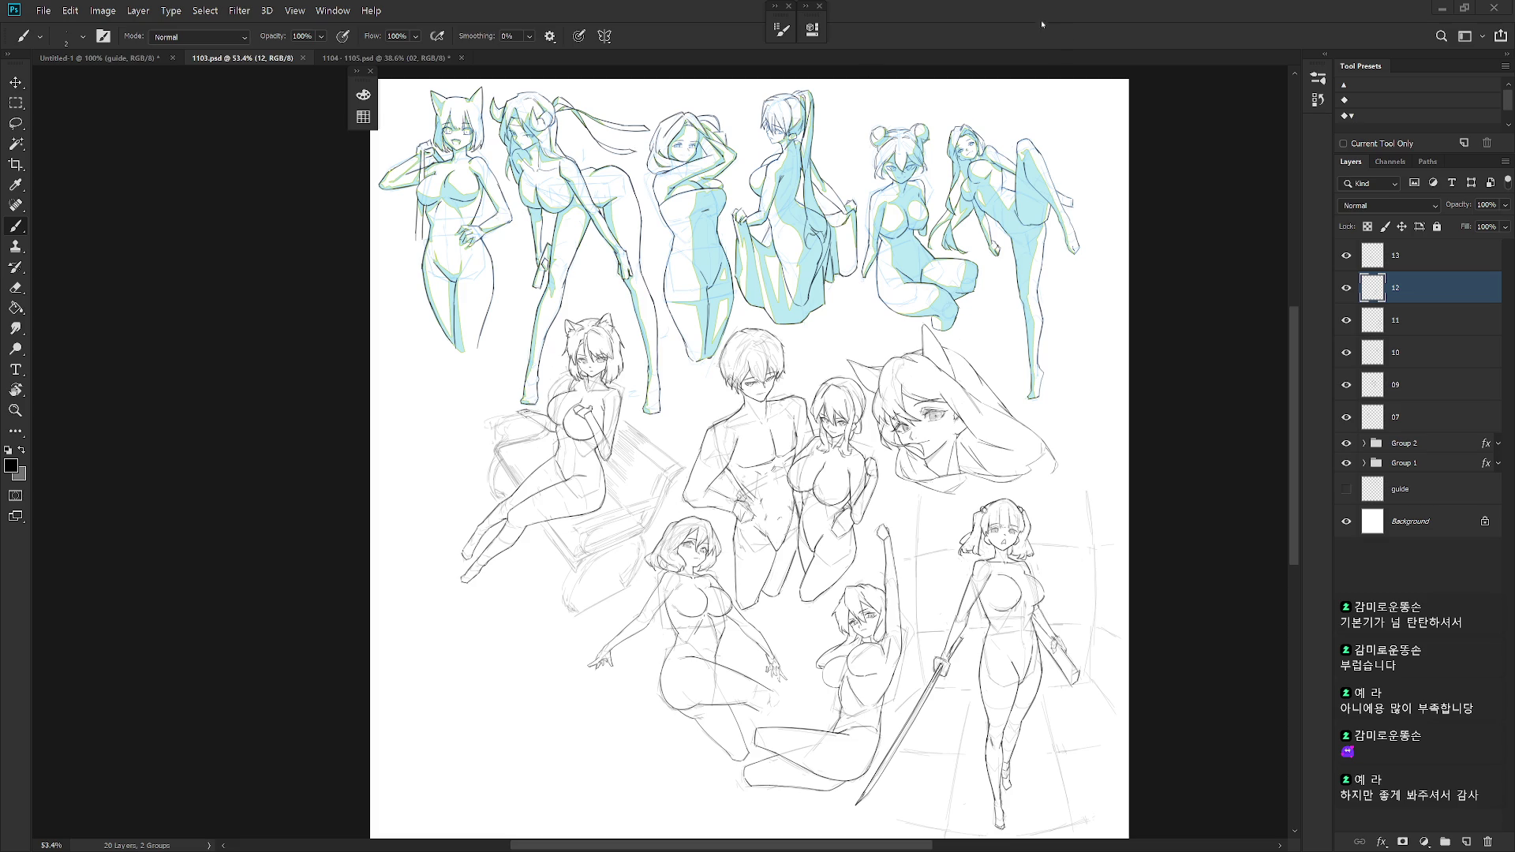
{"action": "scroll", "coordinate": [826, 363], "scroll_direction": "down", "scroll_amount": 1}
{"action": "scroll", "coordinate": [886, 326], "scroll_direction": "up", "scroll_amount": 2}
{"action": "scroll", "coordinate": [886, 325], "scroll_direction": "down", "scroll_amount": 3}
{"action": "left_click_drag", "start_coordinate": [632, 241], "coordinate": [698, 419]}
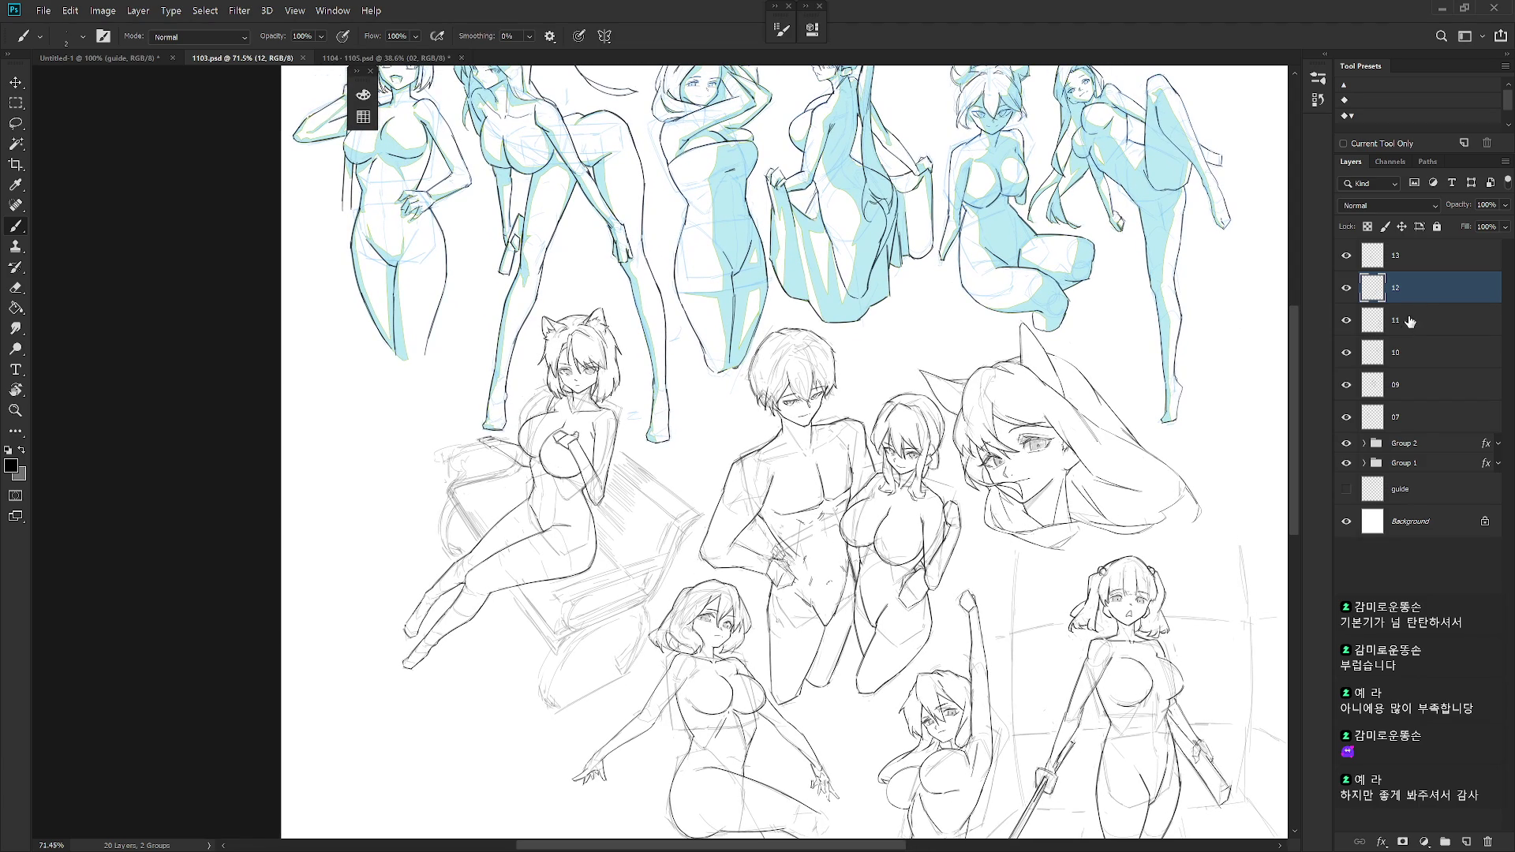
{"action": "left_click", "coordinate": [1419, 427]}
- Create a new layer named '07 SH'
{"action": "key", "text": "ctrl+shift+n"}
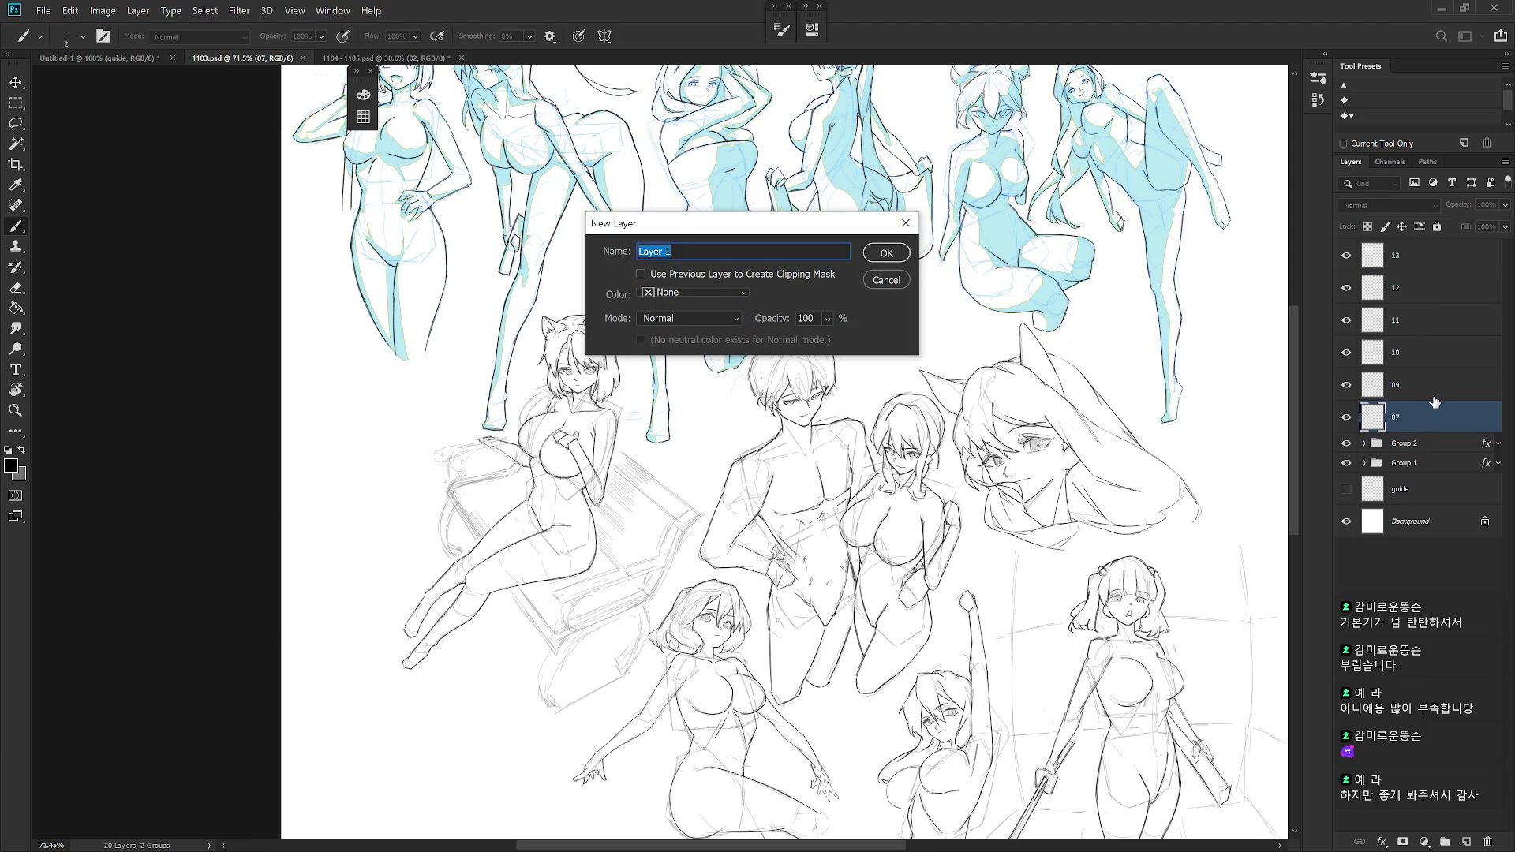
{"action": "type", "text": "07 SH"}
{"action": "key", "text": "Return"}
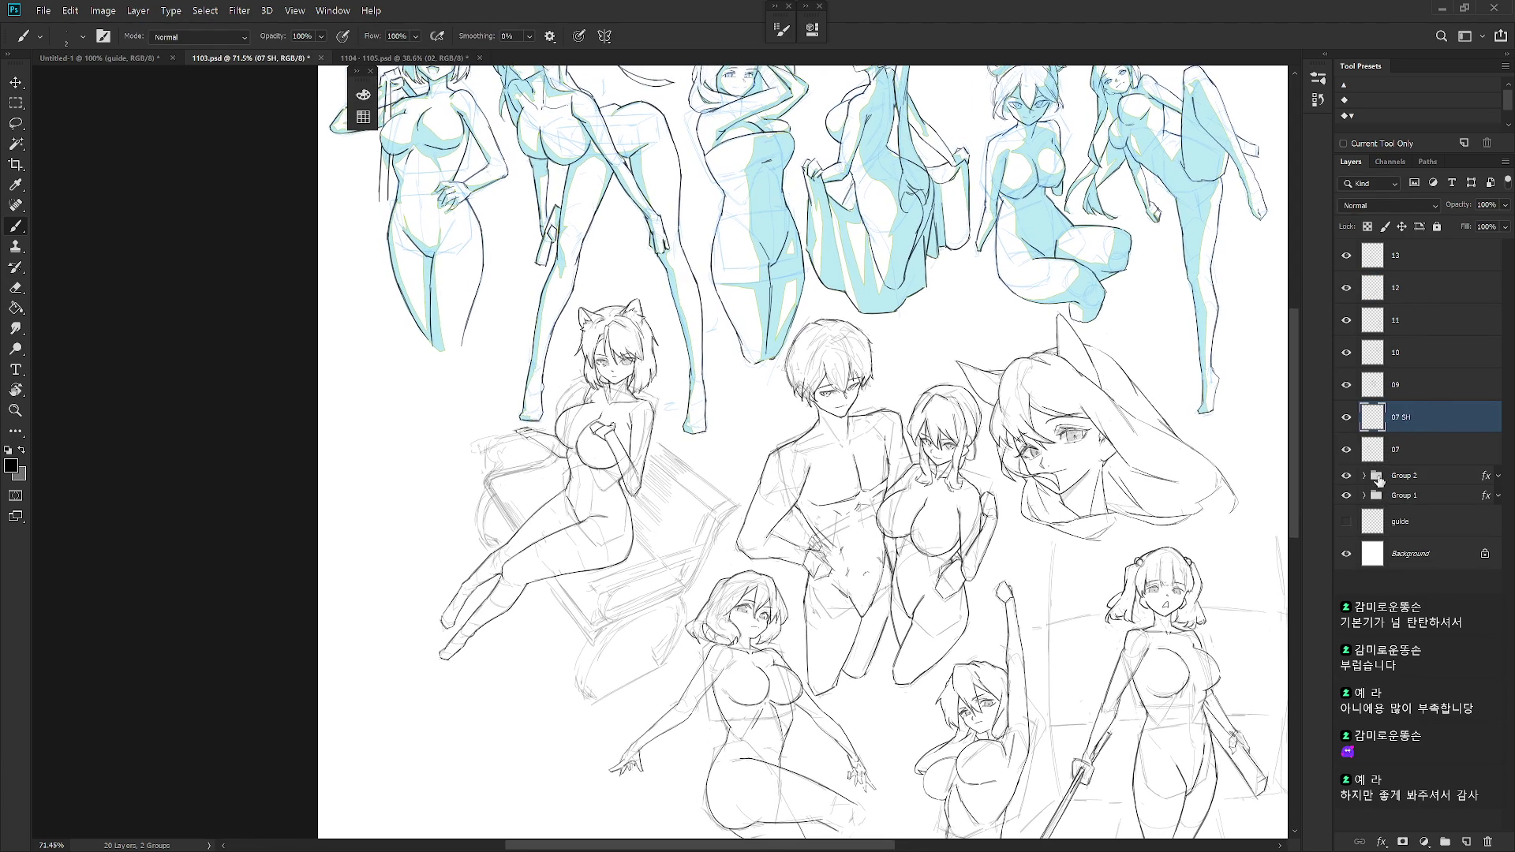
- Toggle Group 1 and Group 2 visibility to inspect the figures, and sample light grey as the paint colour
{"action": "left_click", "coordinate": [1365, 476]}
{"action": "left_click", "coordinate": [1364, 476]}
{"action": "left_click", "coordinate": [1347, 478]}
{"action": "left_click", "coordinate": [1347, 478]}
{"action": "mouse_move", "coordinate": [1008, 545]}
{"action": "left_mouse_down"}
{"action": "mouse_move", "coordinate": [986, 653]}
{"action": "mouse_move", "coordinate": [1000, 641]}
{"action": "left_mouse_up"}
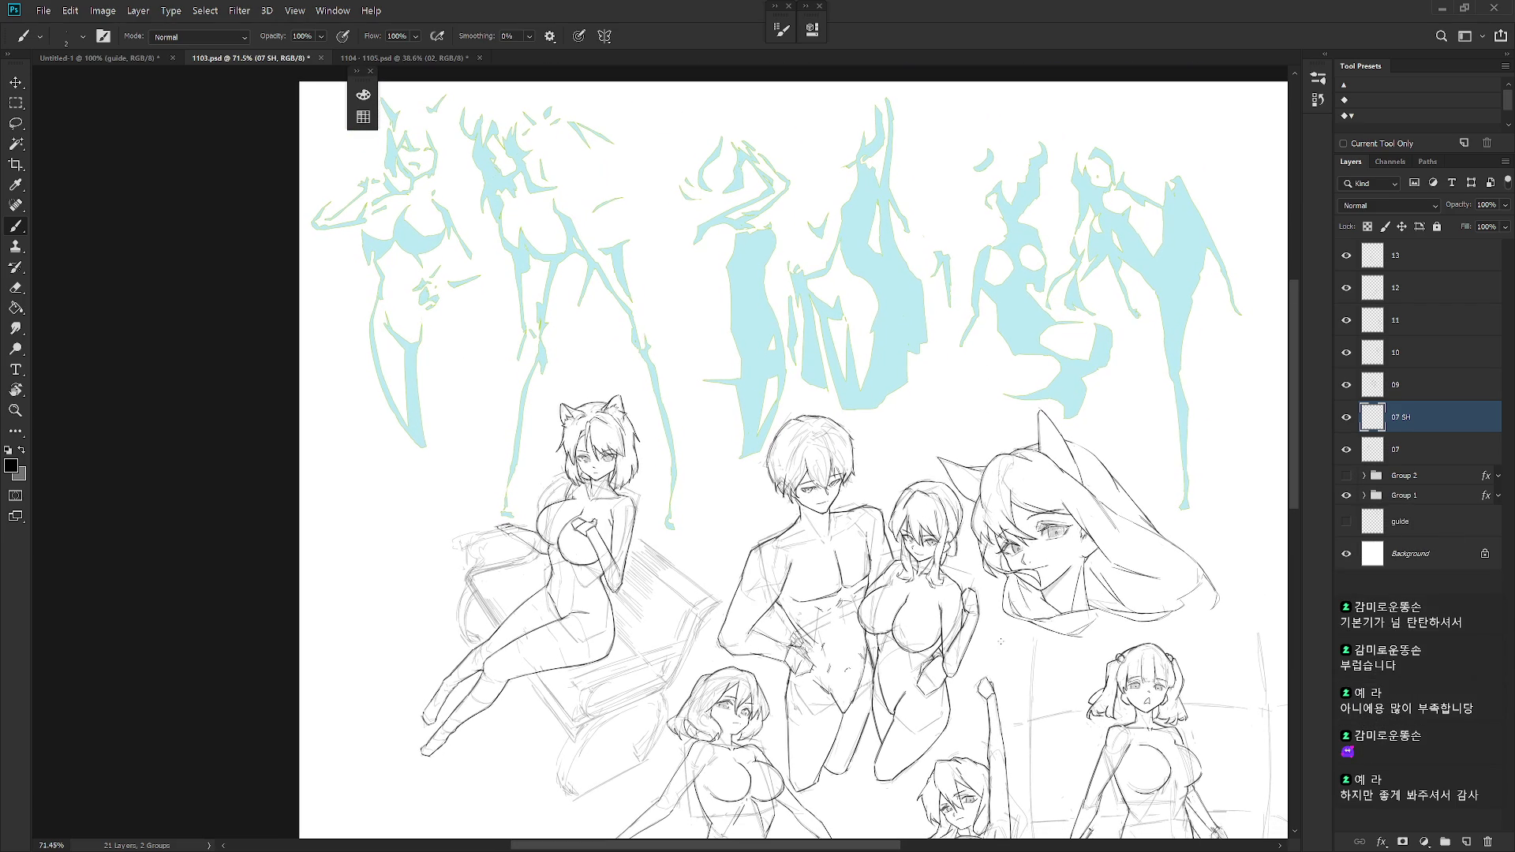
{"action": "left_click", "coordinate": [1347, 476]}
{"action": "left_click", "coordinate": [1347, 496]}
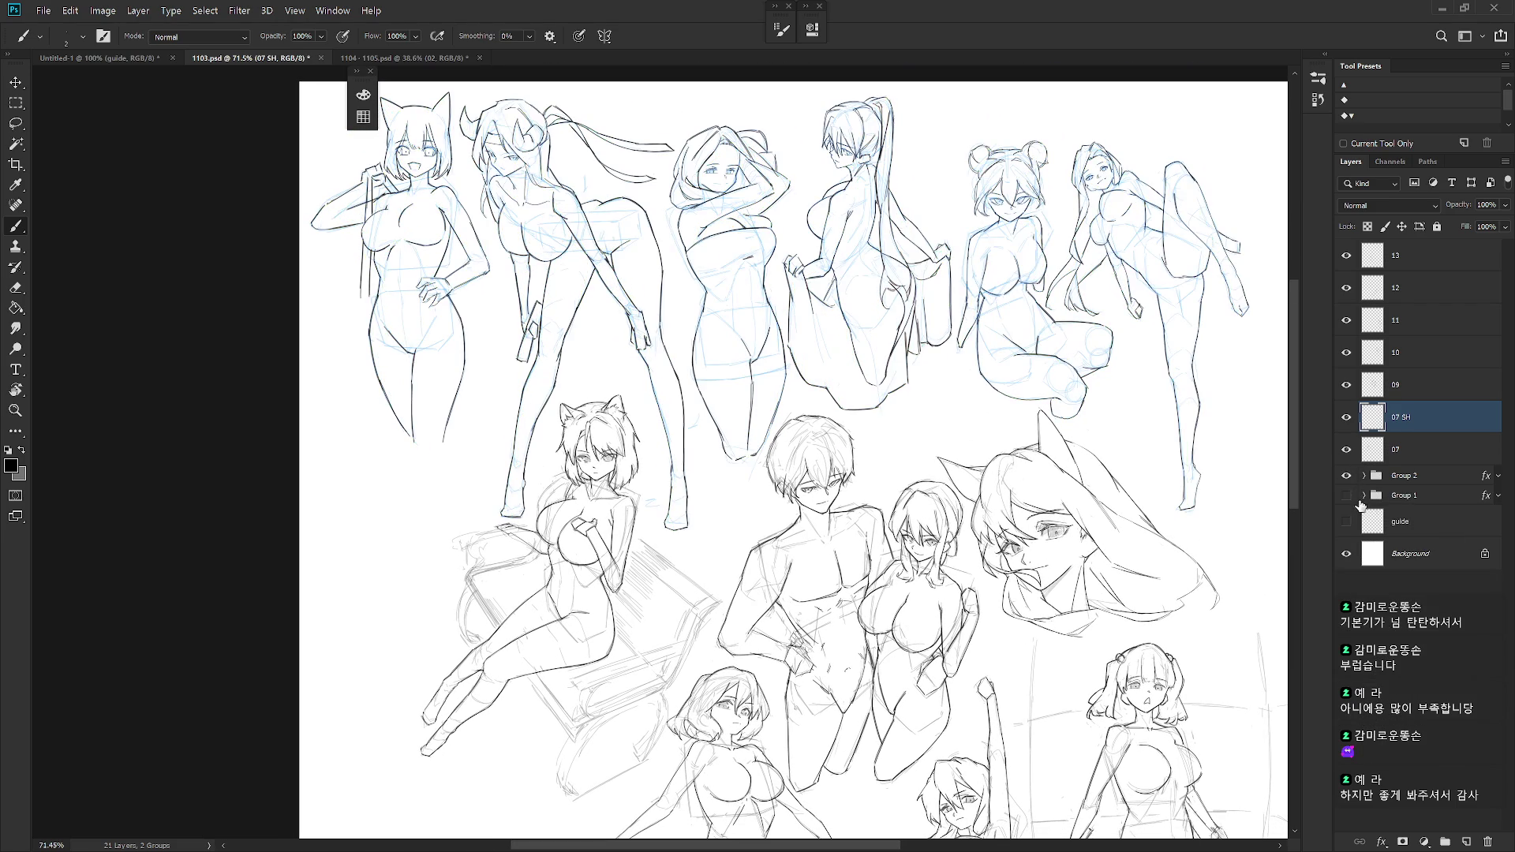
{"action": "left_click", "coordinate": [1347, 496]}
{"action": "left_click", "coordinate": [1365, 496]}
{"action": "left_click_drag", "start_coordinate": [1436, 682], "coordinate": [1436, 689]}
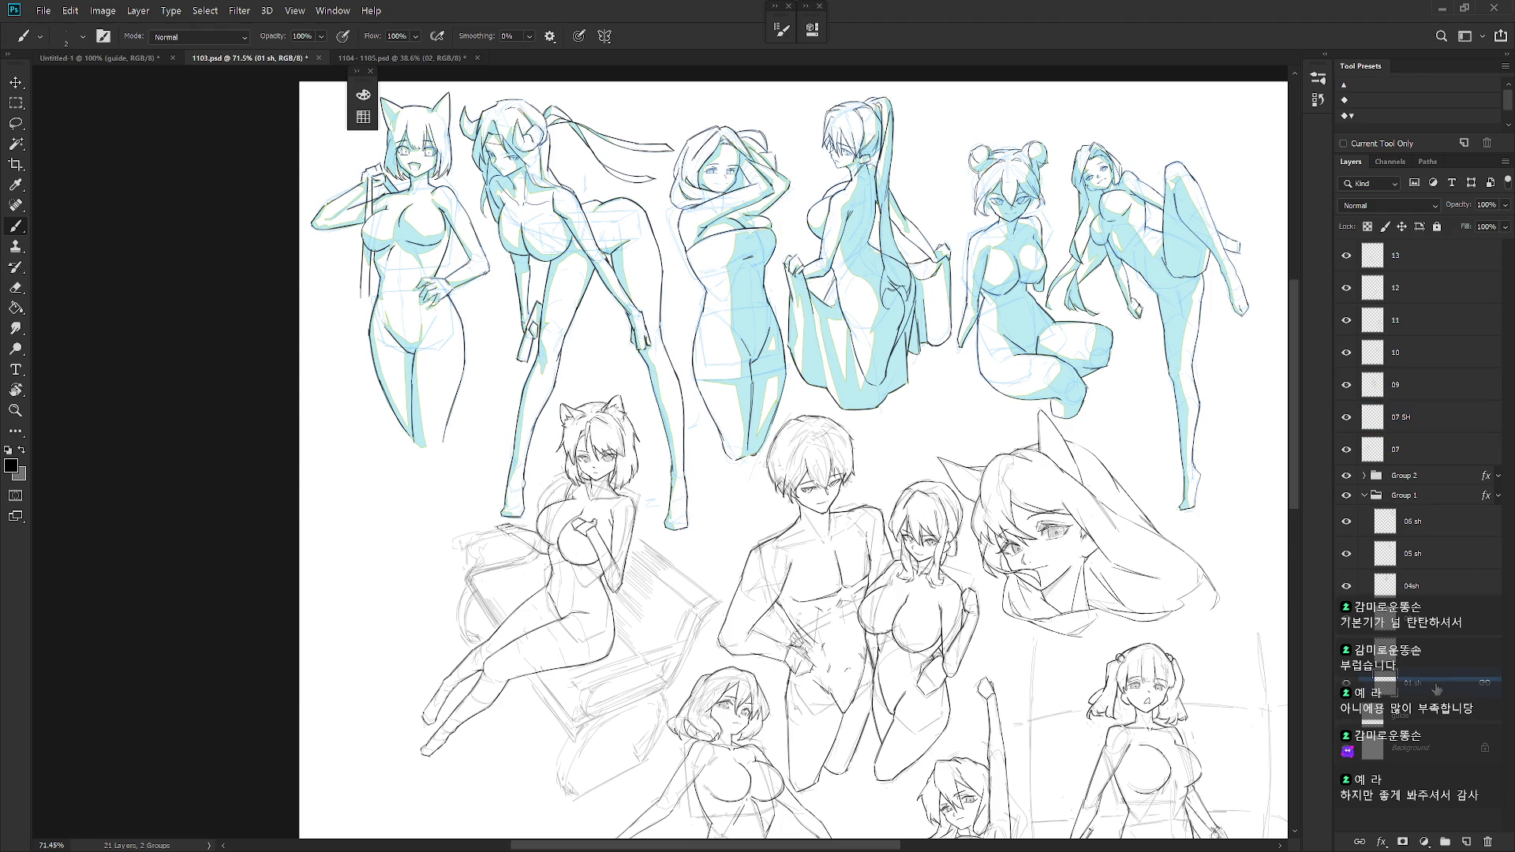
{"action": "left_click_drag", "start_coordinate": [422, 367], "coordinate": [414, 384], "text": "alt"}
{"action": "left_click_drag", "start_coordinate": [733, 578], "coordinate": [817, 480]}
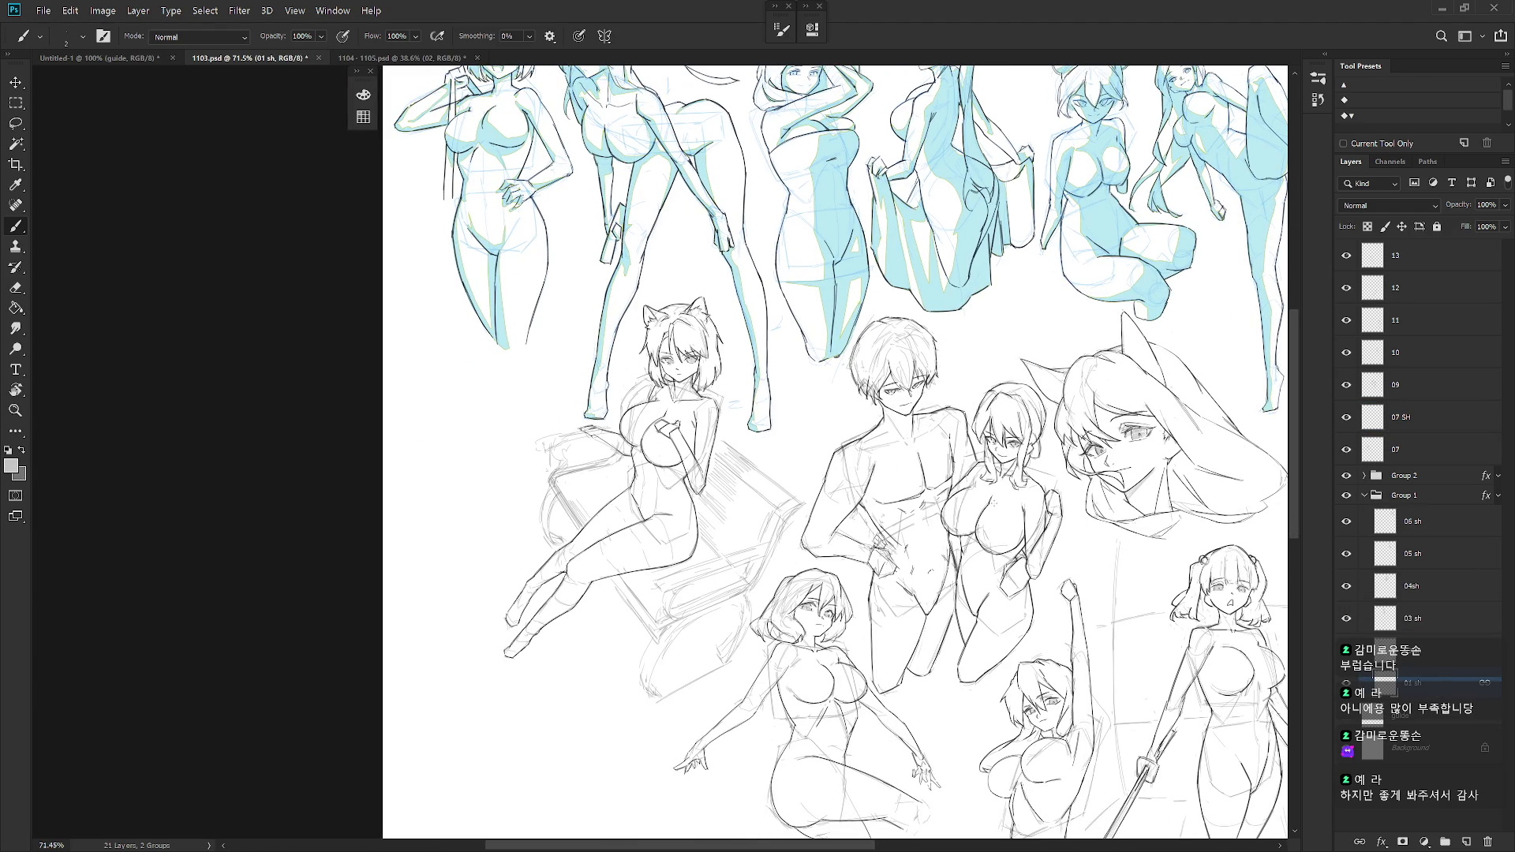
- Place the 07 SH layer directly beneath layer 07 and zoom in on the cat-eared girl
{"action": "left_click", "coordinate": [1416, 418]}
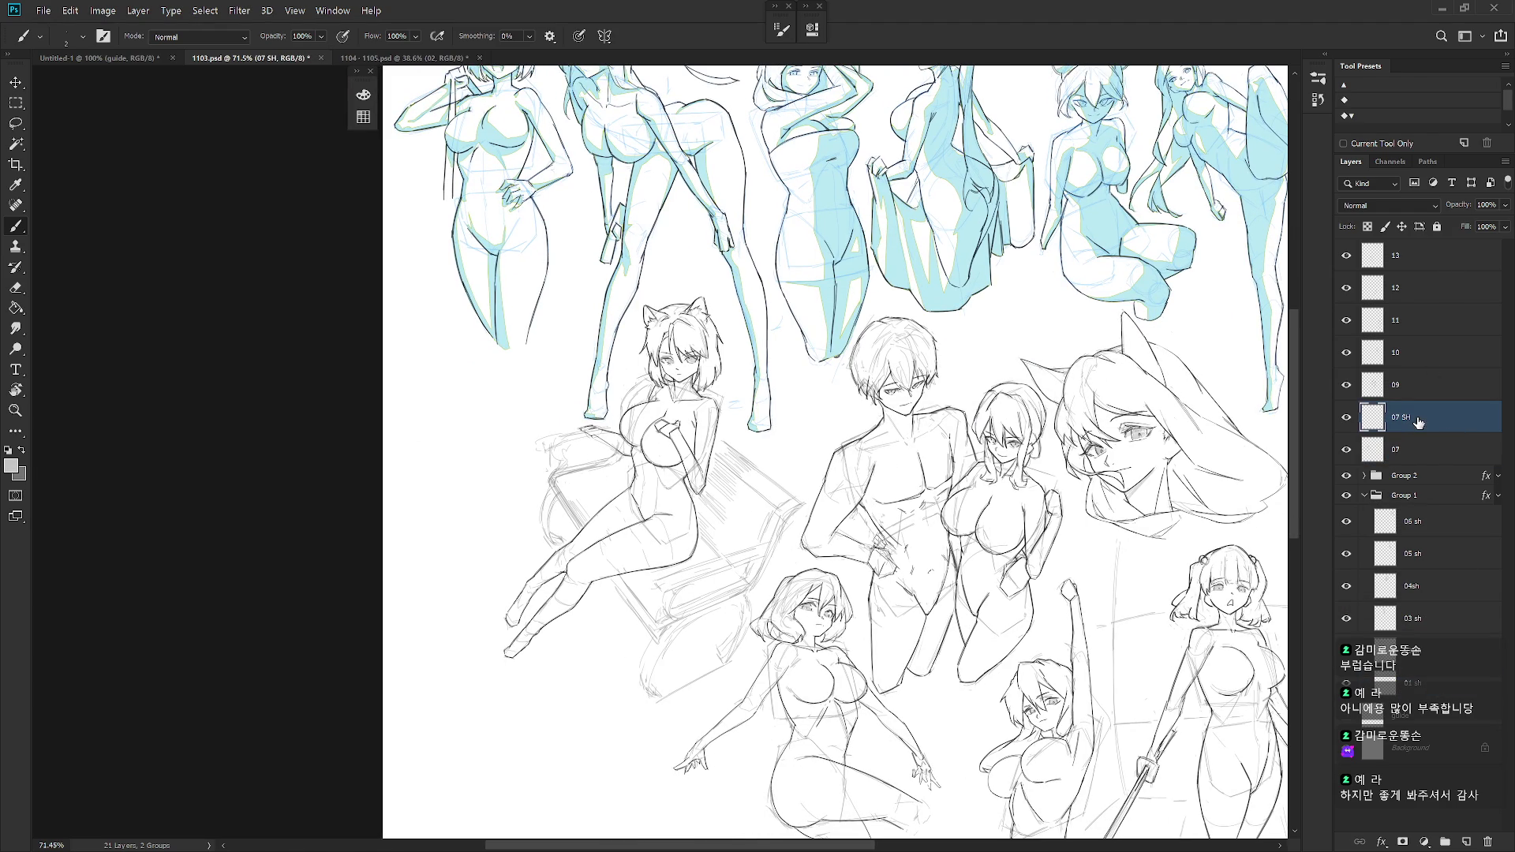
{"action": "left_click_drag", "start_coordinate": [969, 473], "coordinate": [1016, 457]}
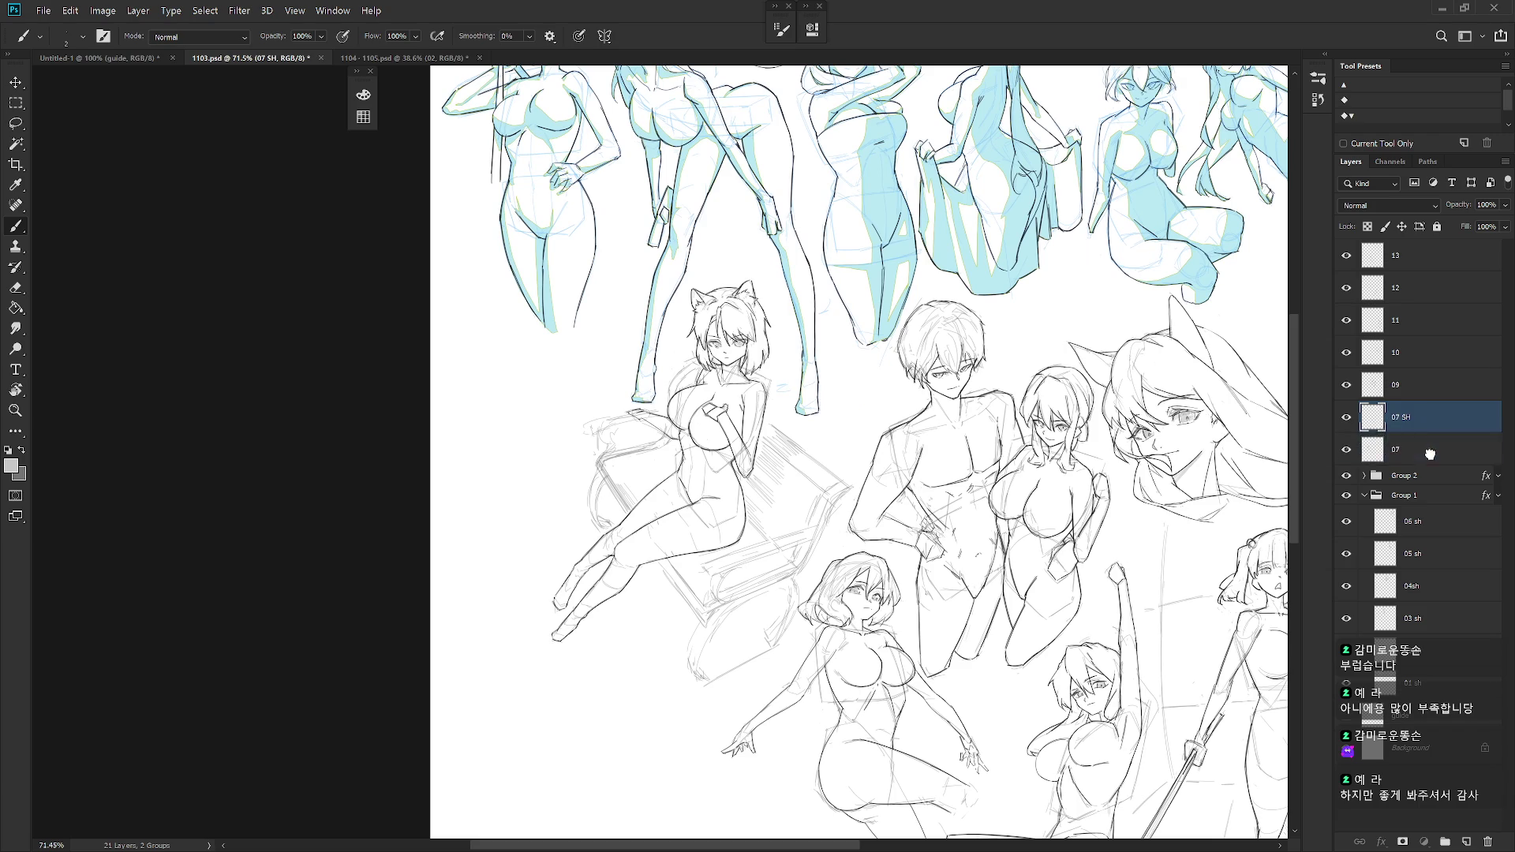
{"action": "key", "text": "ctrl+bracketleft"}
{"action": "left_click_drag", "start_coordinate": [813, 387], "coordinate": [831, 390]}
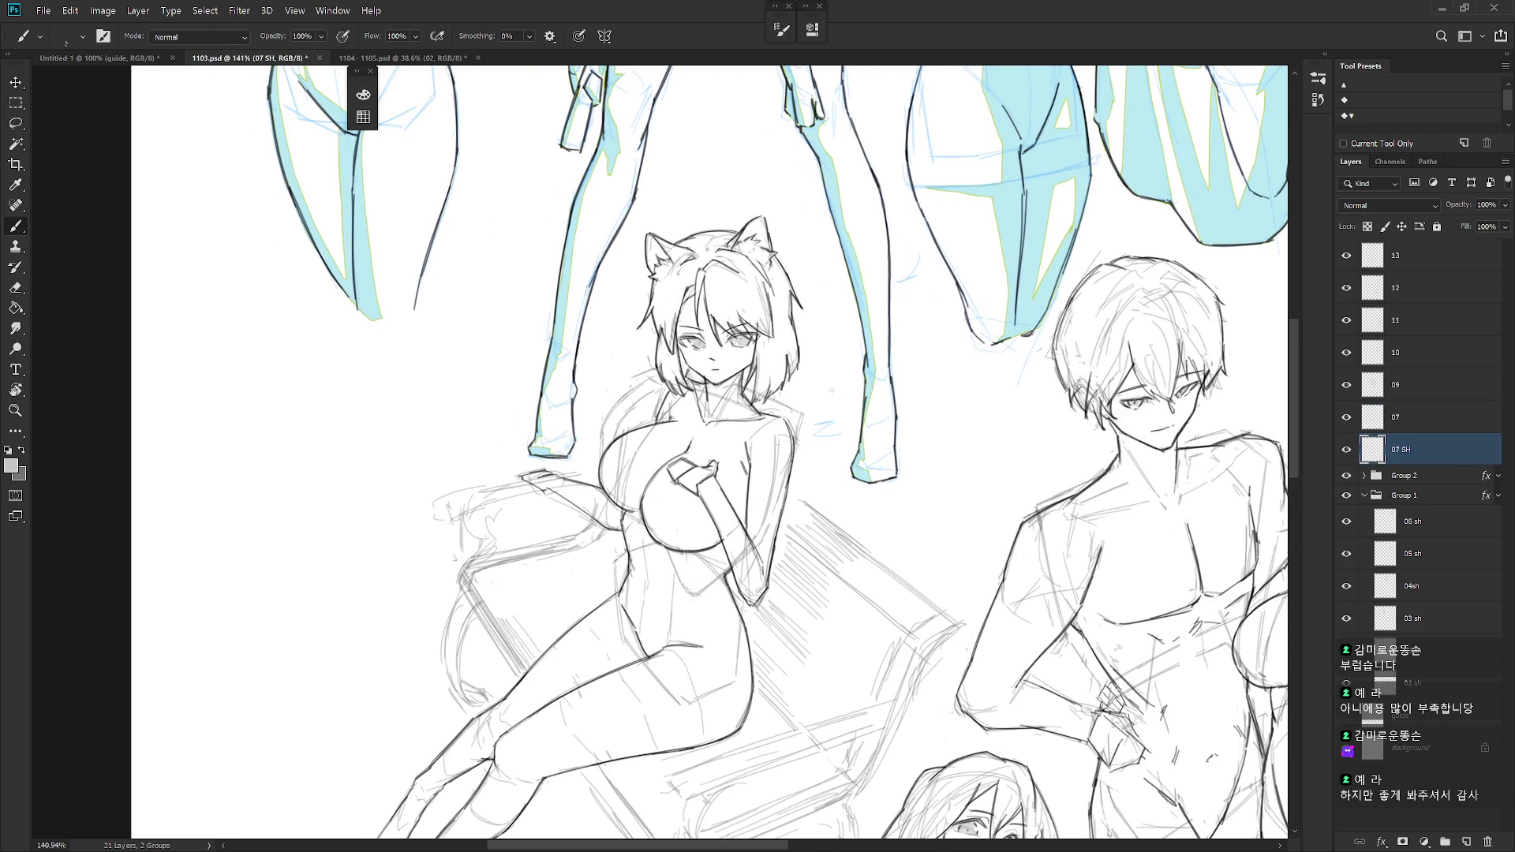
- Lasso a shadow under the cat-eared girl's left eye and fill it with grey
{"action": "key", "text": "l"}
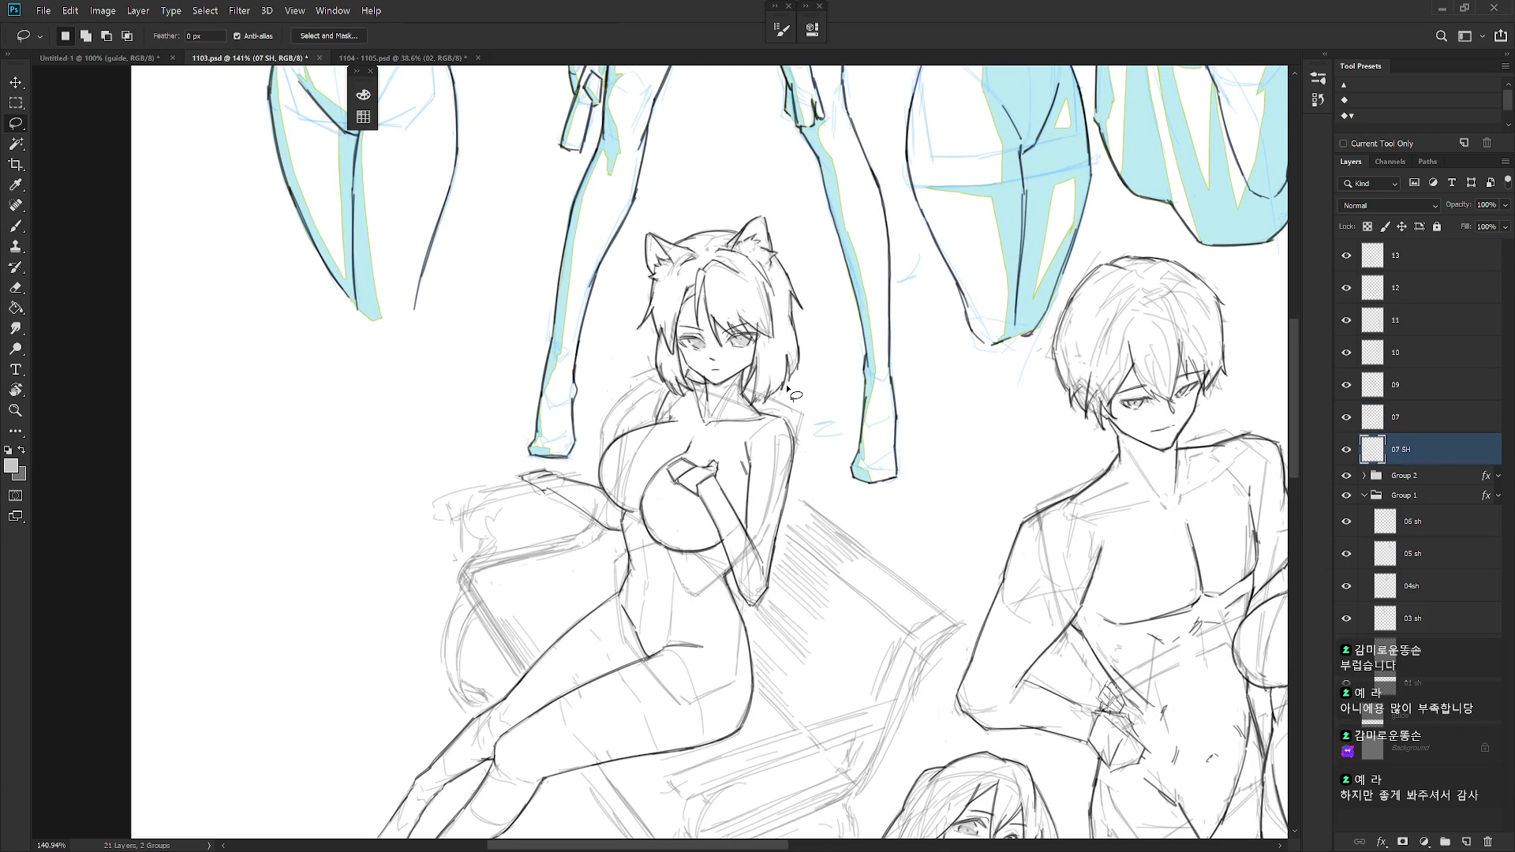
{"action": "left_click_drag", "start_coordinate": [730, 387], "coordinate": [758, 367]}
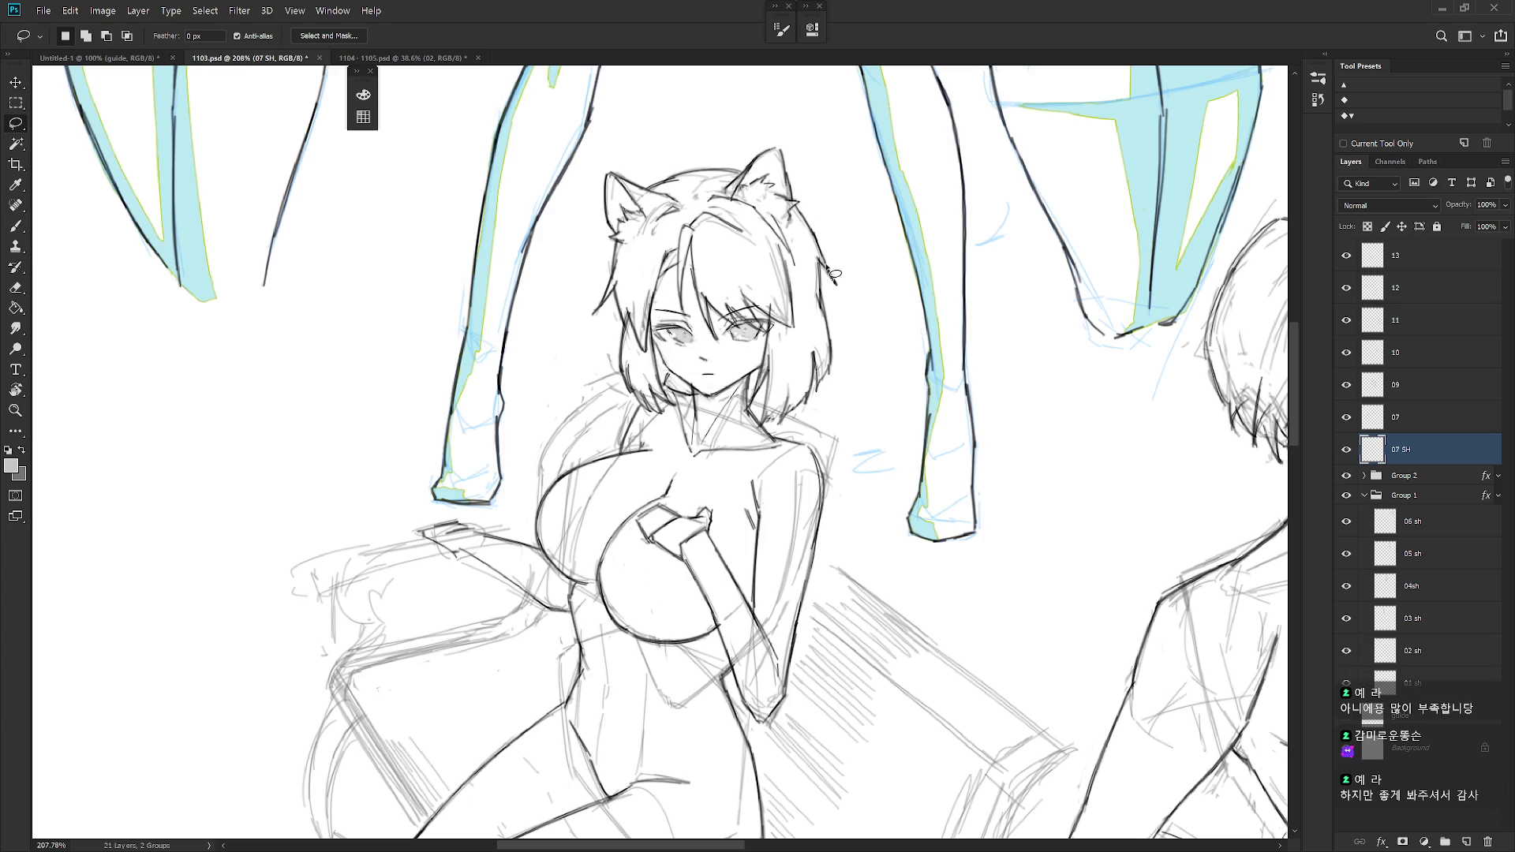
{"action": "left_click_drag", "start_coordinate": [861, 407], "coordinate": [842, 336]}
{"action": "mouse_move", "coordinate": [839, 408]}
{"action": "left_mouse_down"}
{"action": "mouse_move", "coordinate": [831, 312]}
{"action": "mouse_move", "coordinate": [853, 314]}
{"action": "left_mouse_up"}
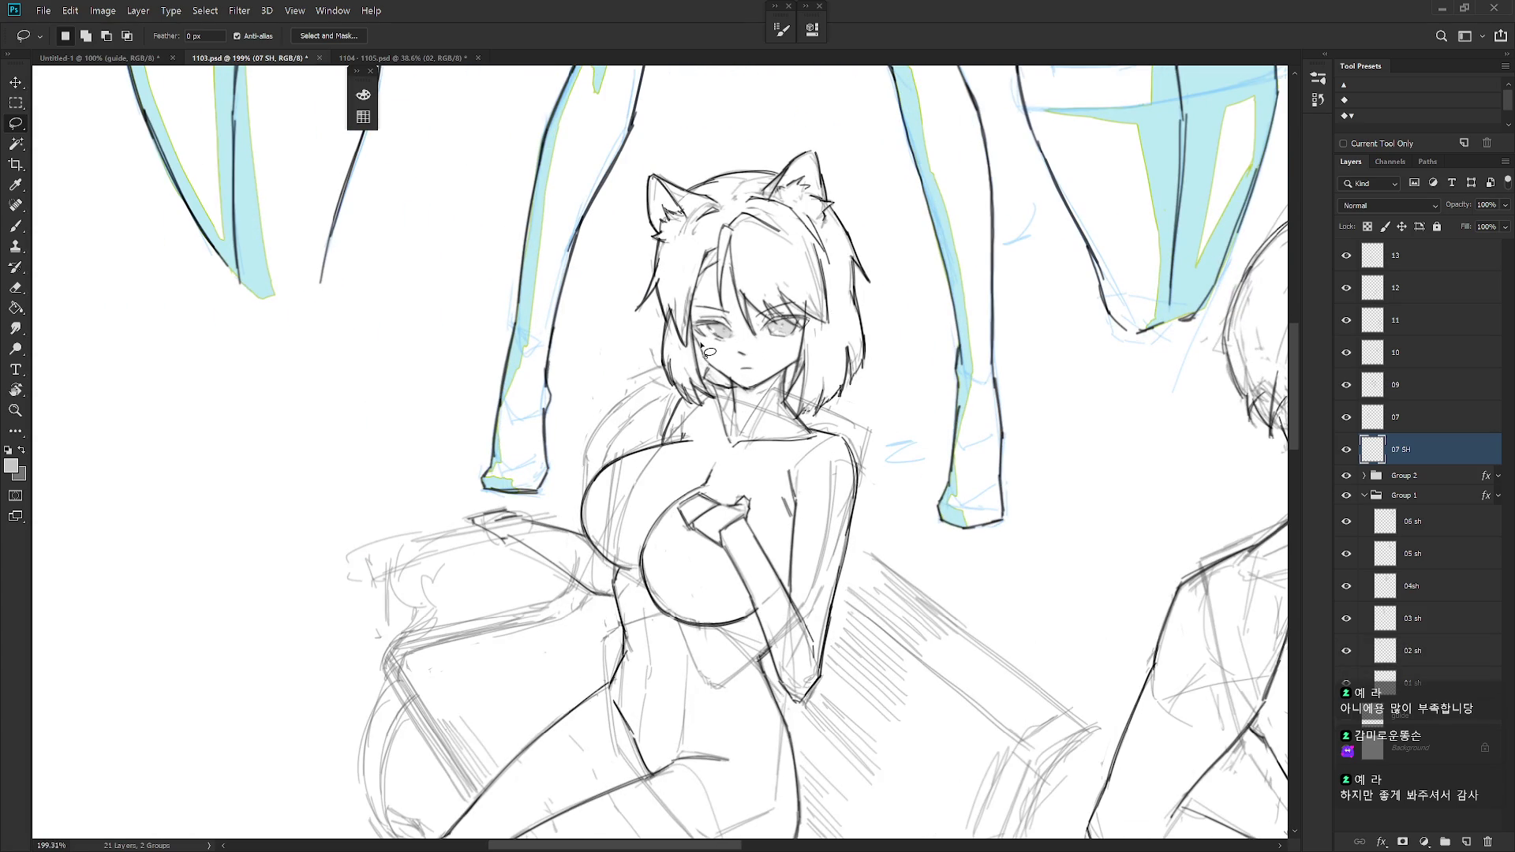
{"action": "mouse_move", "coordinate": [706, 345]}
{"action": "left_mouse_down"}
{"action": "mouse_move", "coordinate": [801, 341]}
{"action": "mouse_move", "coordinate": [808, 323]}
{"action": "mouse_move", "coordinate": [785, 296]}
{"action": "mouse_move", "coordinate": [758, 337]}
{"action": "mouse_move", "coordinate": [732, 249]}
{"action": "mouse_move", "coordinate": [724, 320]}
{"action": "mouse_move", "coordinate": [720, 264]}
{"action": "mouse_move", "coordinate": [698, 288]}
{"action": "mouse_move", "coordinate": [699, 341]}
{"action": "mouse_move", "coordinate": [762, 324]}
{"action": "left_mouse_up"}
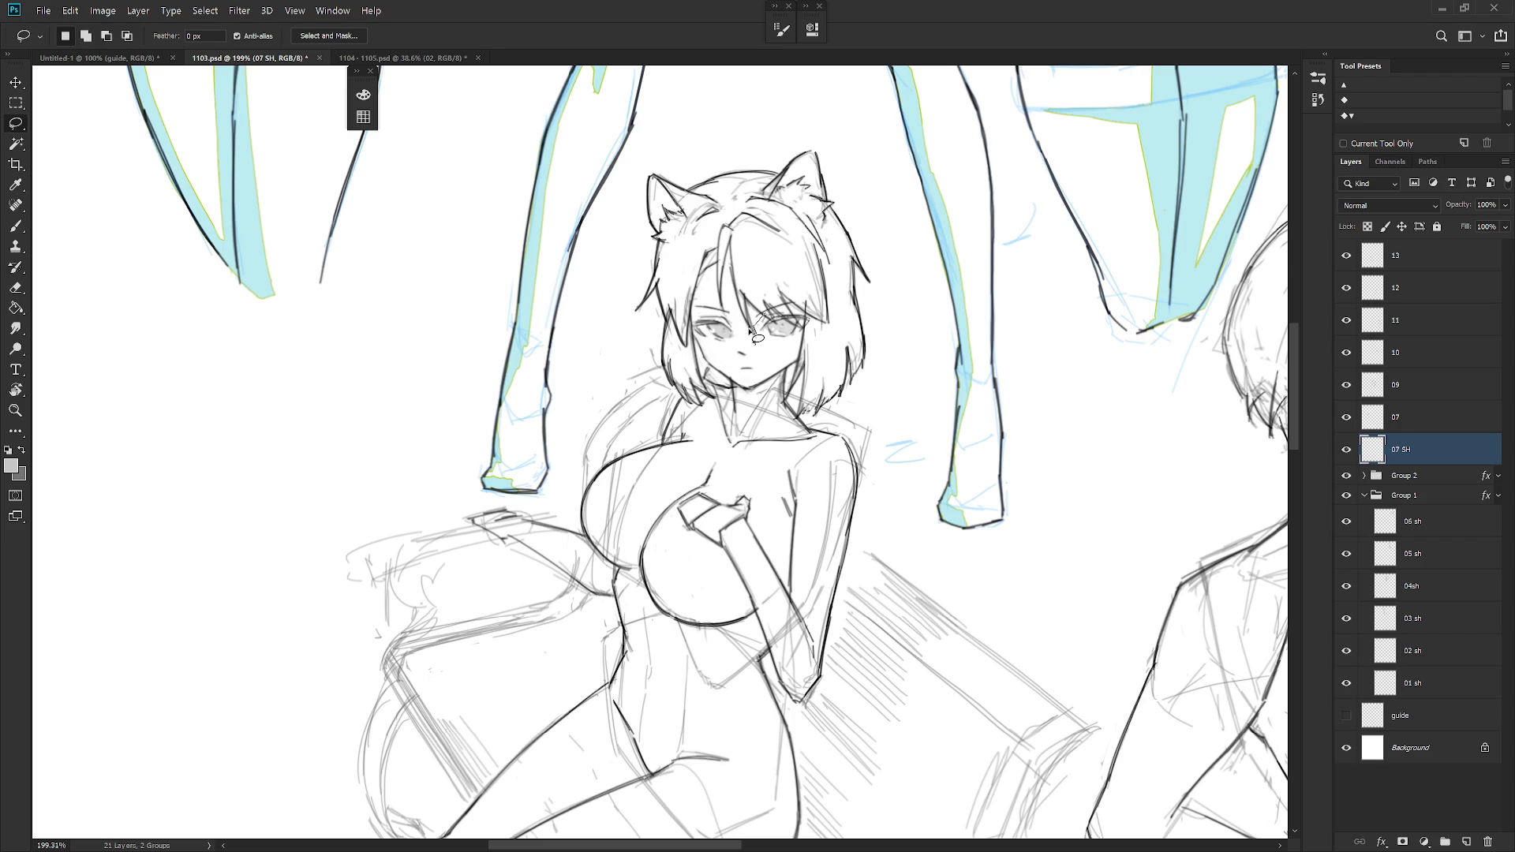
{"action": "mouse_move", "coordinate": [750, 328]}
{"action": "left_mouse_down"}
{"action": "mouse_move", "coordinate": [741, 350]}
{"action": "mouse_move", "coordinate": [756, 321]}
{"action": "left_mouse_up"}
{"action": "mouse_move", "coordinate": [790, 322]}
{"action": "left_mouse_down"}
{"action": "mouse_move", "coordinate": [798, 353]}
{"action": "mouse_move", "coordinate": [808, 323]}
{"action": "mouse_move", "coordinate": [785, 304]}
{"action": "left_mouse_up"}
{"action": "key", "text": "alt+BackSpace"}
{"action": "key", "text": "ctrl+d"}
- Lasso a thin shadow along a hair strand and fill it with grey
{"action": "scroll", "coordinate": [836, 379], "scroll_direction": "up", "scroll_amount": 2}
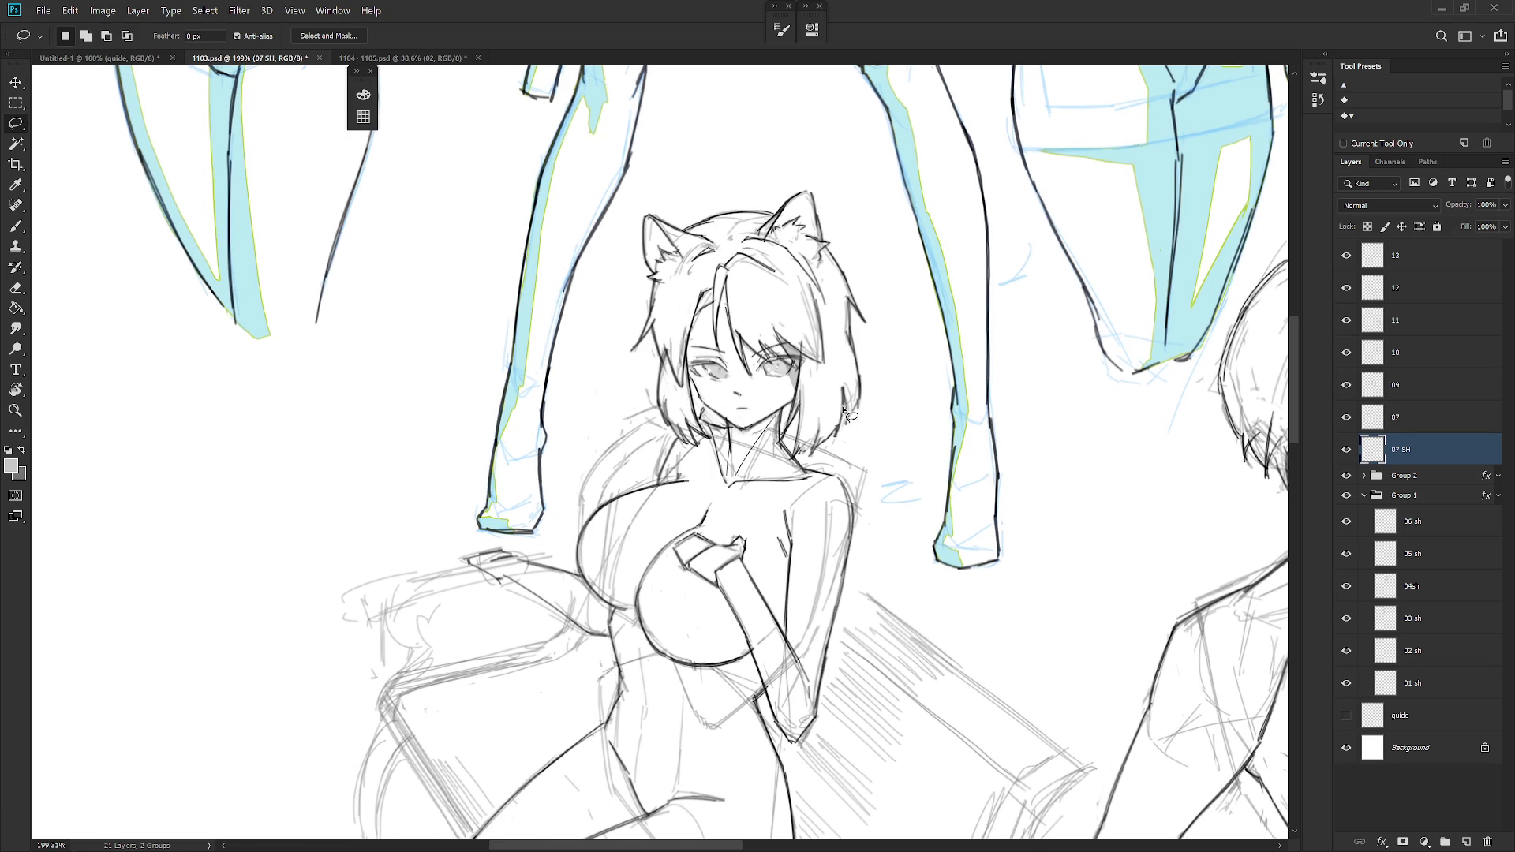
{"action": "mouse_move", "coordinate": [762, 344]}
{"action": "left_mouse_down"}
{"action": "mouse_move", "coordinate": [785, 376]}
{"action": "mouse_move", "coordinate": [744, 343]}
{"action": "left_mouse_up"}
{"action": "key", "text": "ctrl+d"}
{"action": "key", "text": "b"}
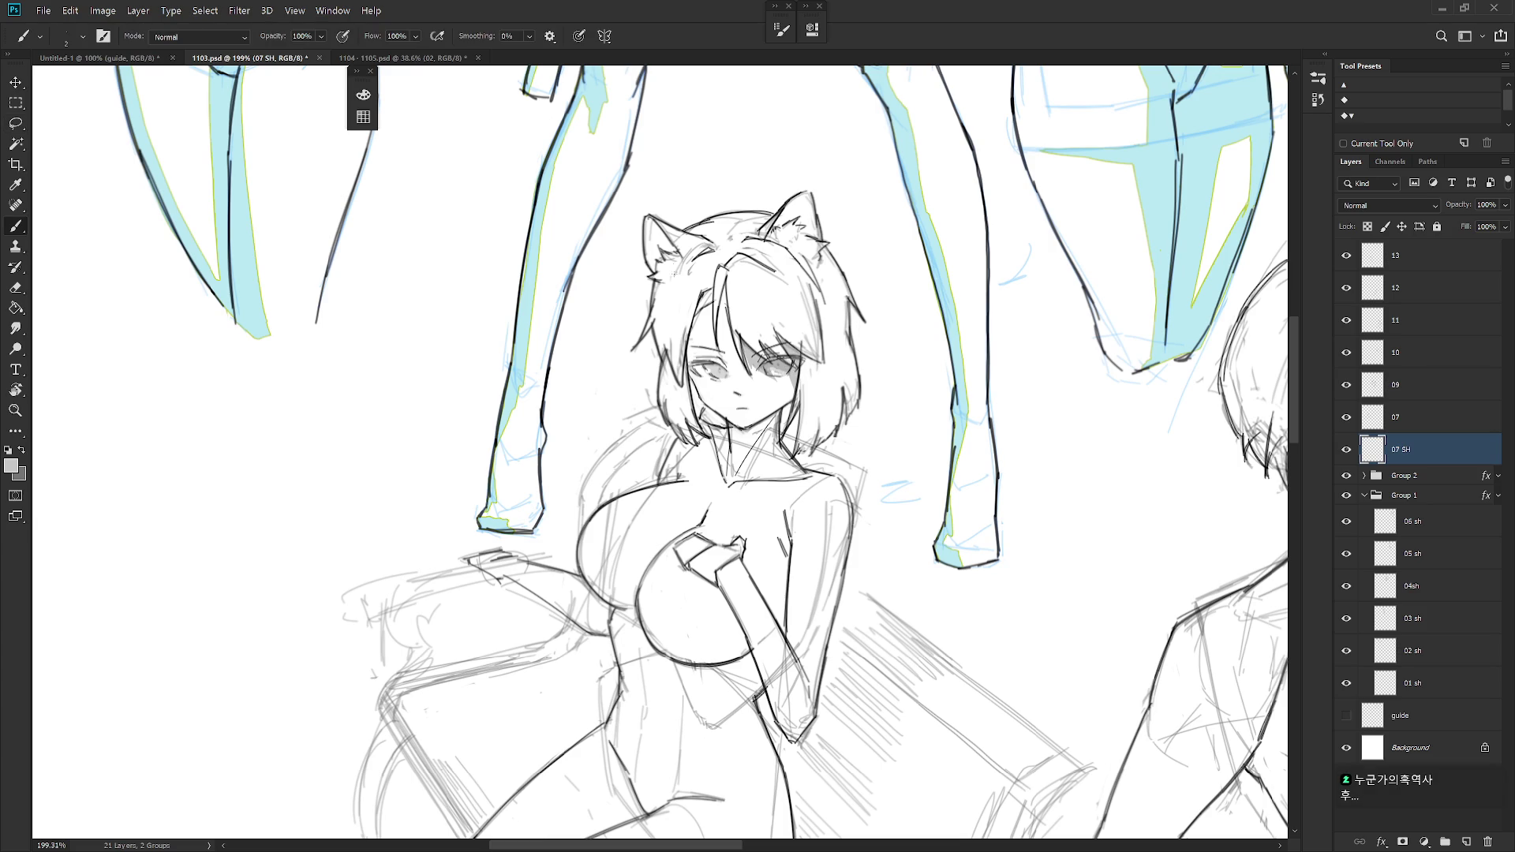
{"action": "key", "text": "l"}
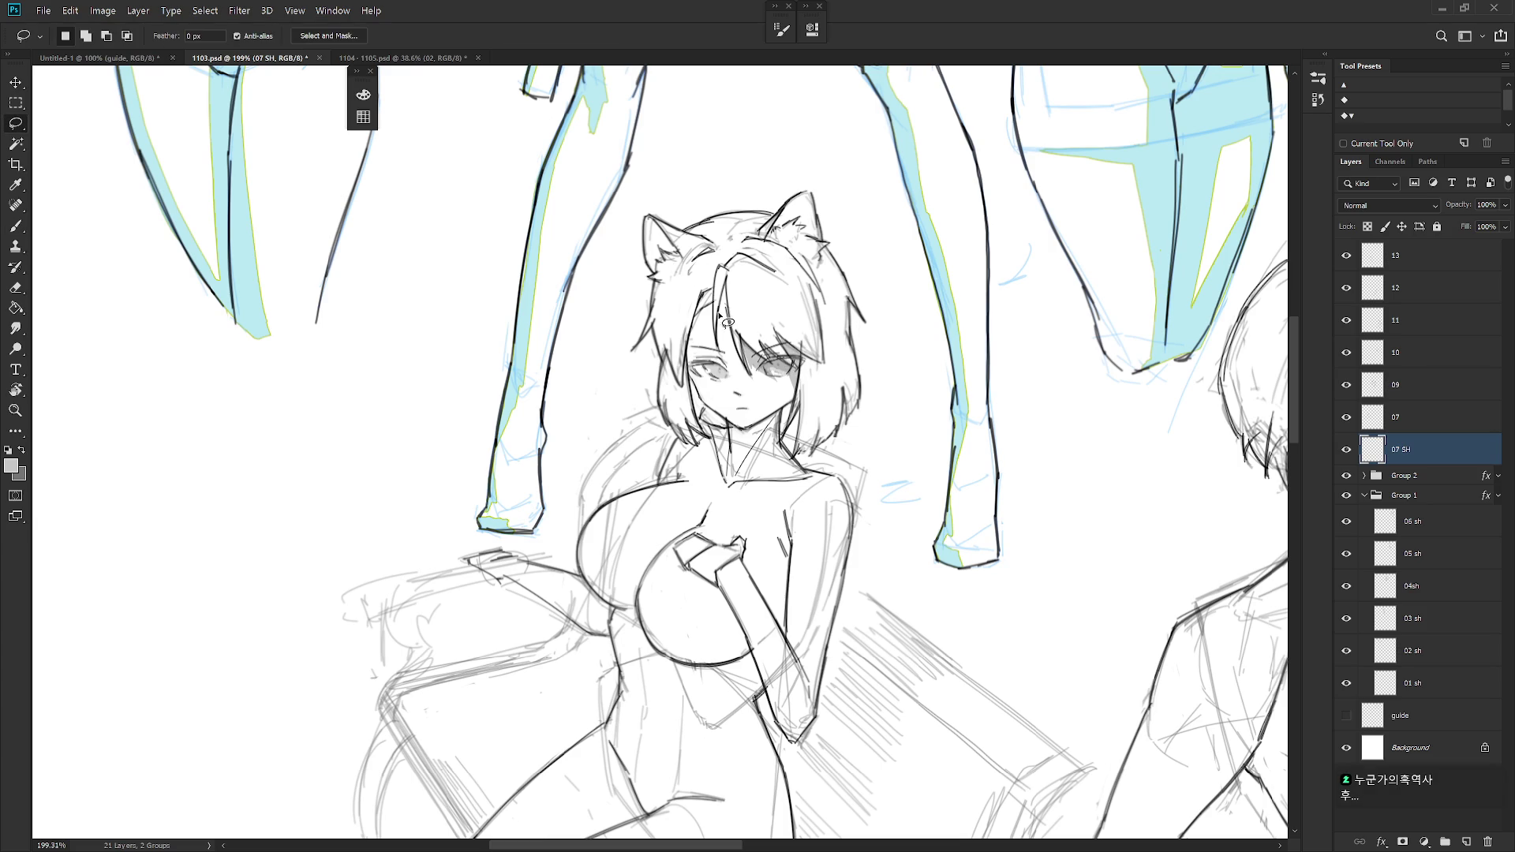
{"action": "mouse_move", "coordinate": [733, 329]}
{"action": "left_mouse_down"}
{"action": "mouse_move", "coordinate": [737, 390]}
{"action": "mouse_move", "coordinate": [736, 263]}
{"action": "mouse_move", "coordinate": [715, 365]}
{"action": "mouse_move", "coordinate": [724, 285]}
{"action": "left_mouse_up"}
{"action": "key", "text": "alt+BackSpace"}
- Fill another small hair-strand shadow with grey and outline a strand below the cat ear
{"action": "key", "text": "alt+BackSpace"}
{"action": "key", "text": "ctrl+d"}
{"action": "mouse_move", "coordinate": [694, 320]}
{"action": "left_mouse_down"}
{"action": "mouse_move", "coordinate": [724, 316]}
{"action": "mouse_move", "coordinate": [715, 286]}
{"action": "mouse_move", "coordinate": [689, 341]}
{"action": "left_mouse_up"}
{"action": "key", "text": "alt+BackSpace"}
{"action": "key", "text": "ctrl+d"}
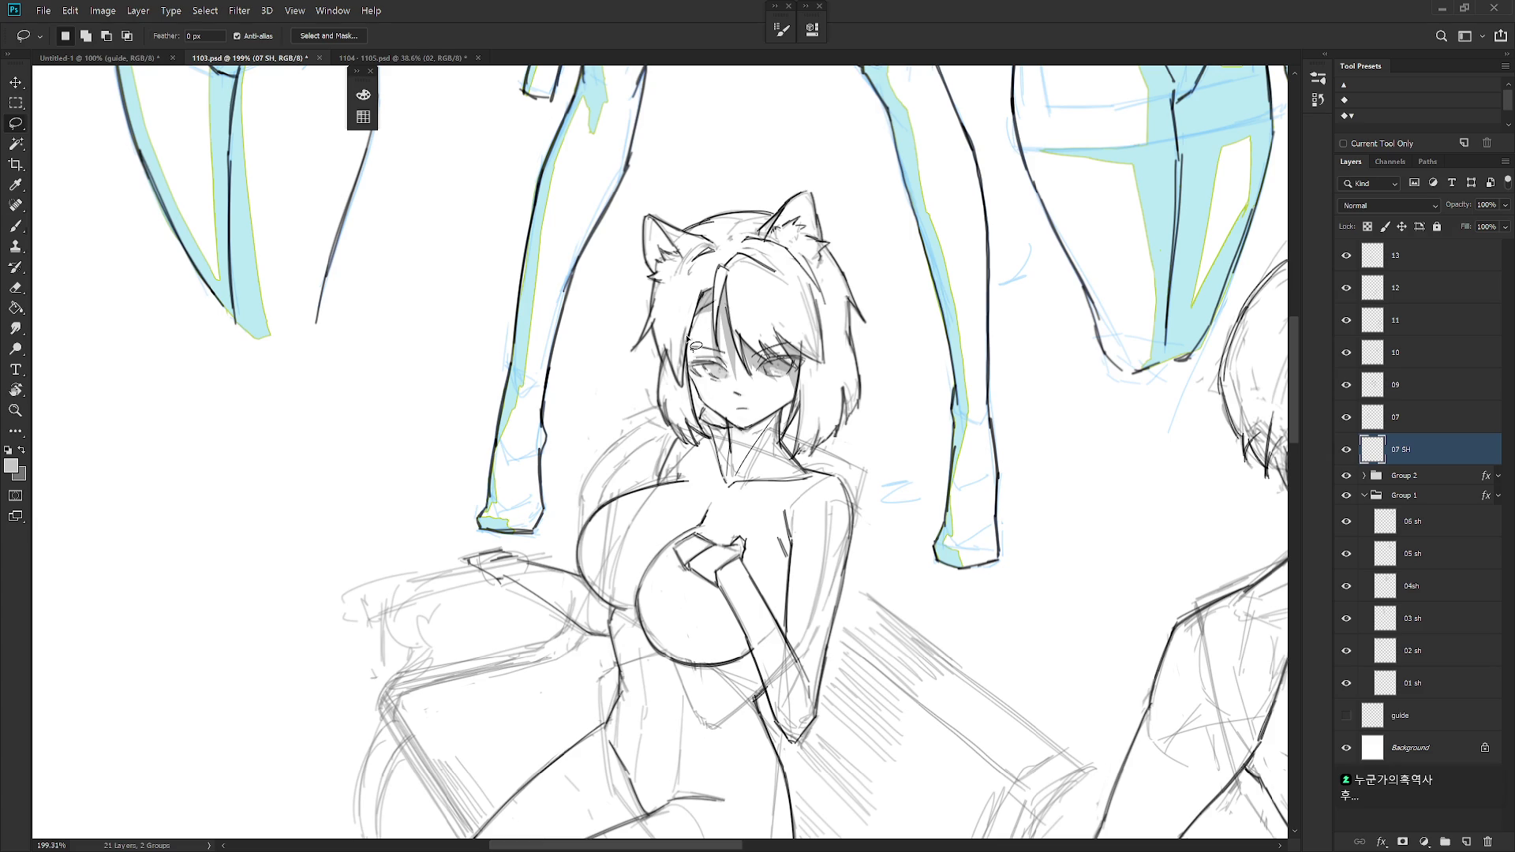
{"action": "mouse_move", "coordinate": [682, 258]}
{"action": "left_mouse_down"}
{"action": "mouse_move", "coordinate": [663, 299]}
{"action": "mouse_move", "coordinate": [694, 336]}
{"action": "mouse_move", "coordinate": [687, 391]}
{"action": "mouse_move", "coordinate": [655, 339]}
{"action": "mouse_move", "coordinate": [683, 259]}
{"action": "left_mouse_up"}
{"action": "scroll", "coordinate": [693, 262], "scroll_direction": "down", "scroll_amount": 10}
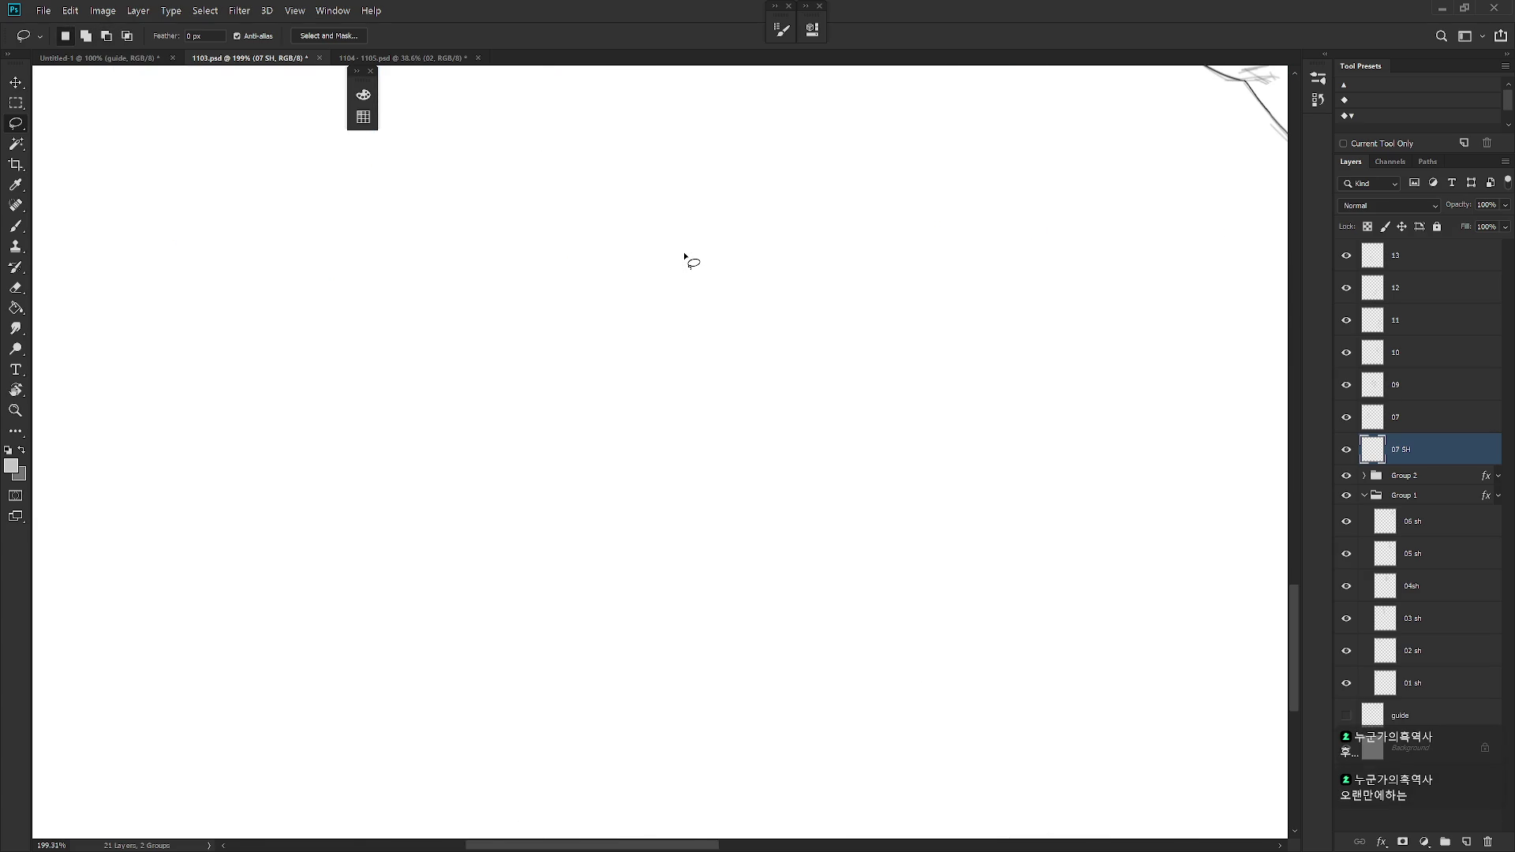
- Fill shadows on the left cat ear, below the ear and down the left hair with grey
{"action": "scroll", "coordinate": [685, 257], "scroll_direction": "up", "scroll_amount": 10}
{"action": "scroll", "coordinate": [686, 257], "scroll_direction": "down", "scroll_amount": 5}
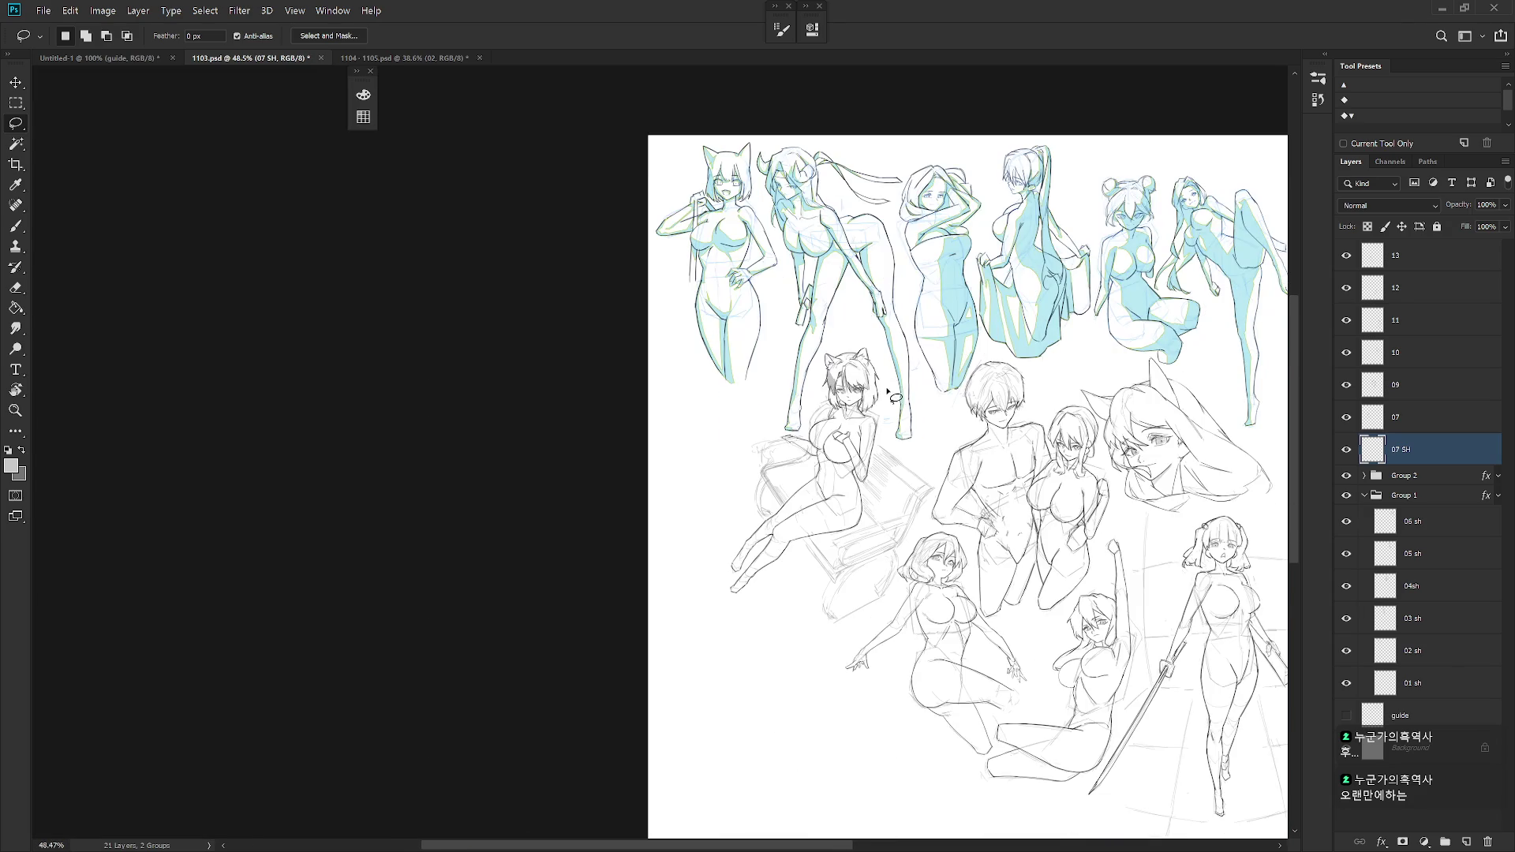
{"action": "scroll", "coordinate": [888, 410], "scroll_direction": "up", "scroll_amount": 7}
{"action": "scroll", "coordinate": [923, 417], "scroll_direction": "down", "scroll_amount": 3}
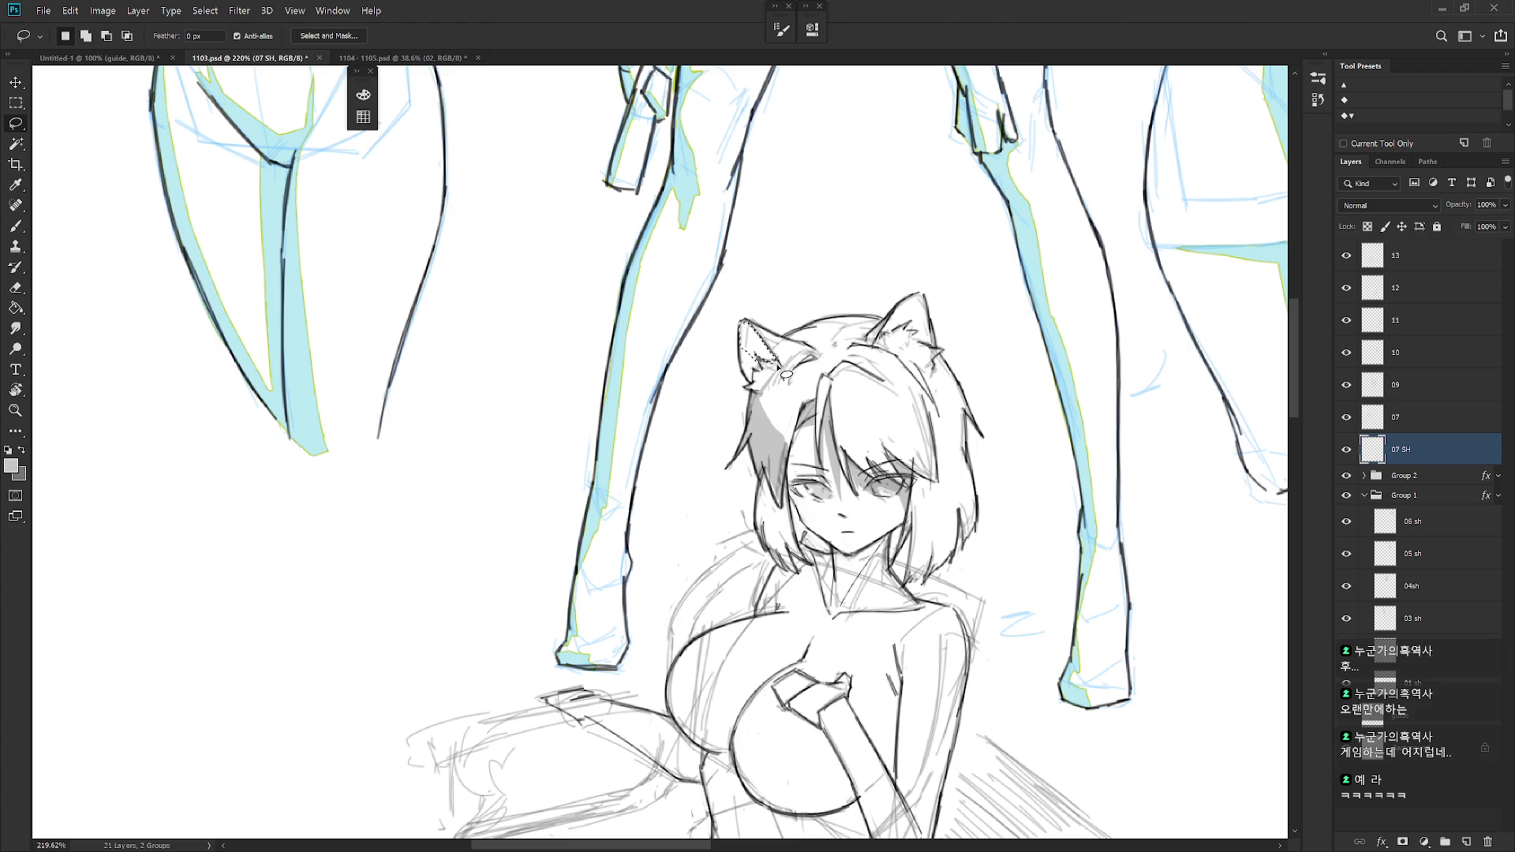
{"action": "key", "text": "alt+BackSpace"}
{"action": "left_click_drag", "start_coordinate": [786, 375], "coordinate": [779, 343]}
{"action": "key", "text": "alt+BackSpace"}
{"action": "mouse_move", "coordinate": [759, 403]}
{"action": "left_mouse_down"}
{"action": "mouse_move", "coordinate": [761, 429]}
{"action": "mouse_move", "coordinate": [781, 426]}
{"action": "left_mouse_up"}
{"action": "key", "text": "alt+BackSpace"}
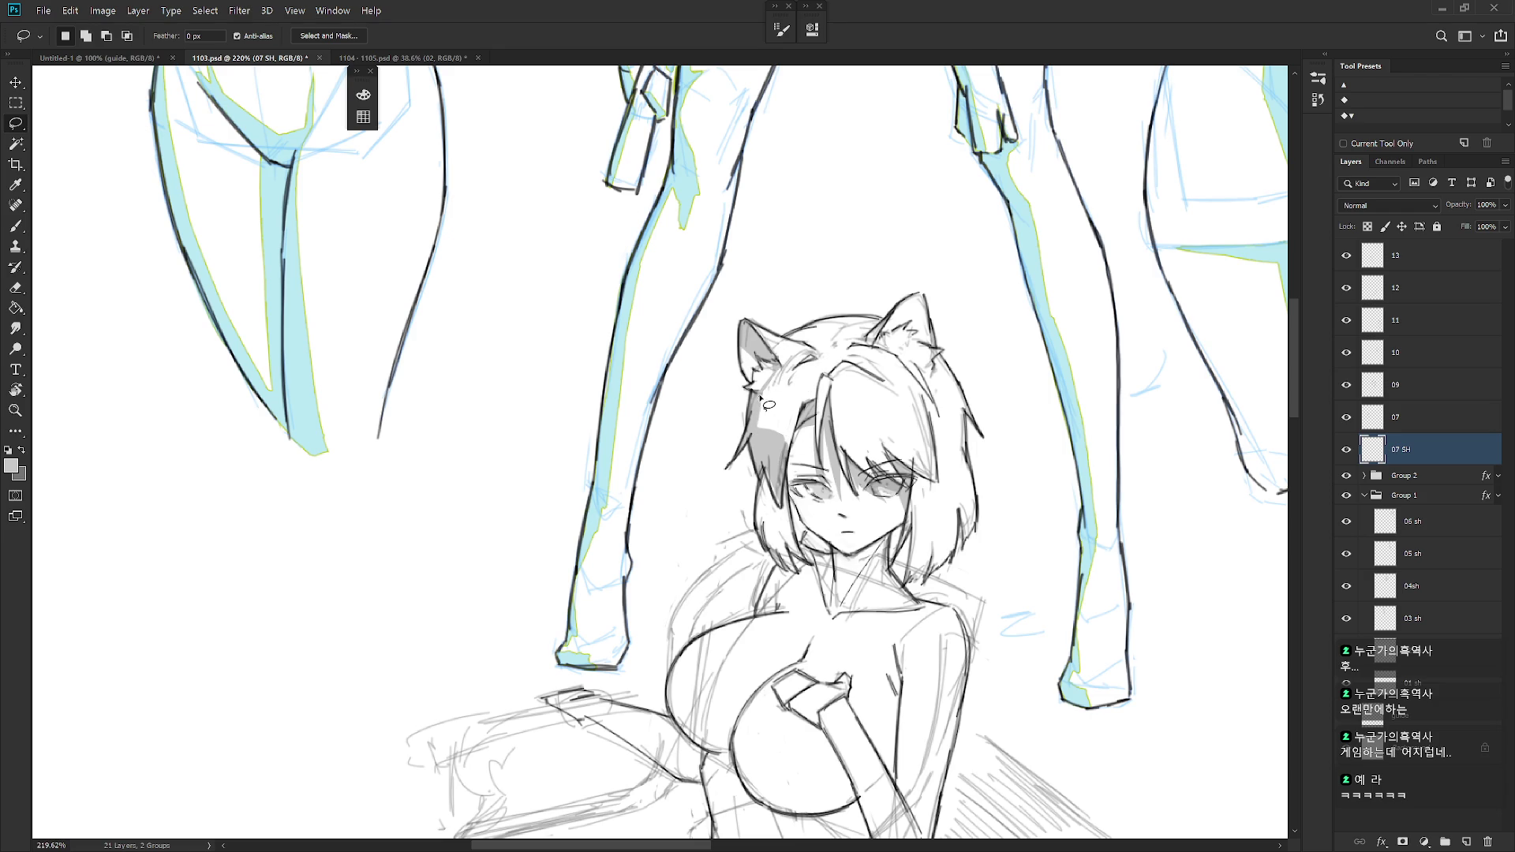
- Fill a hair-strand shadow running from the left eye corner with grey
{"action": "left_click_drag", "start_coordinate": [760, 402], "coordinate": [764, 439]}
{"action": "key", "text": "alt"}
{"action": "scroll", "coordinate": [760, 387], "scroll_direction": "down", "scroll_amount": 3}
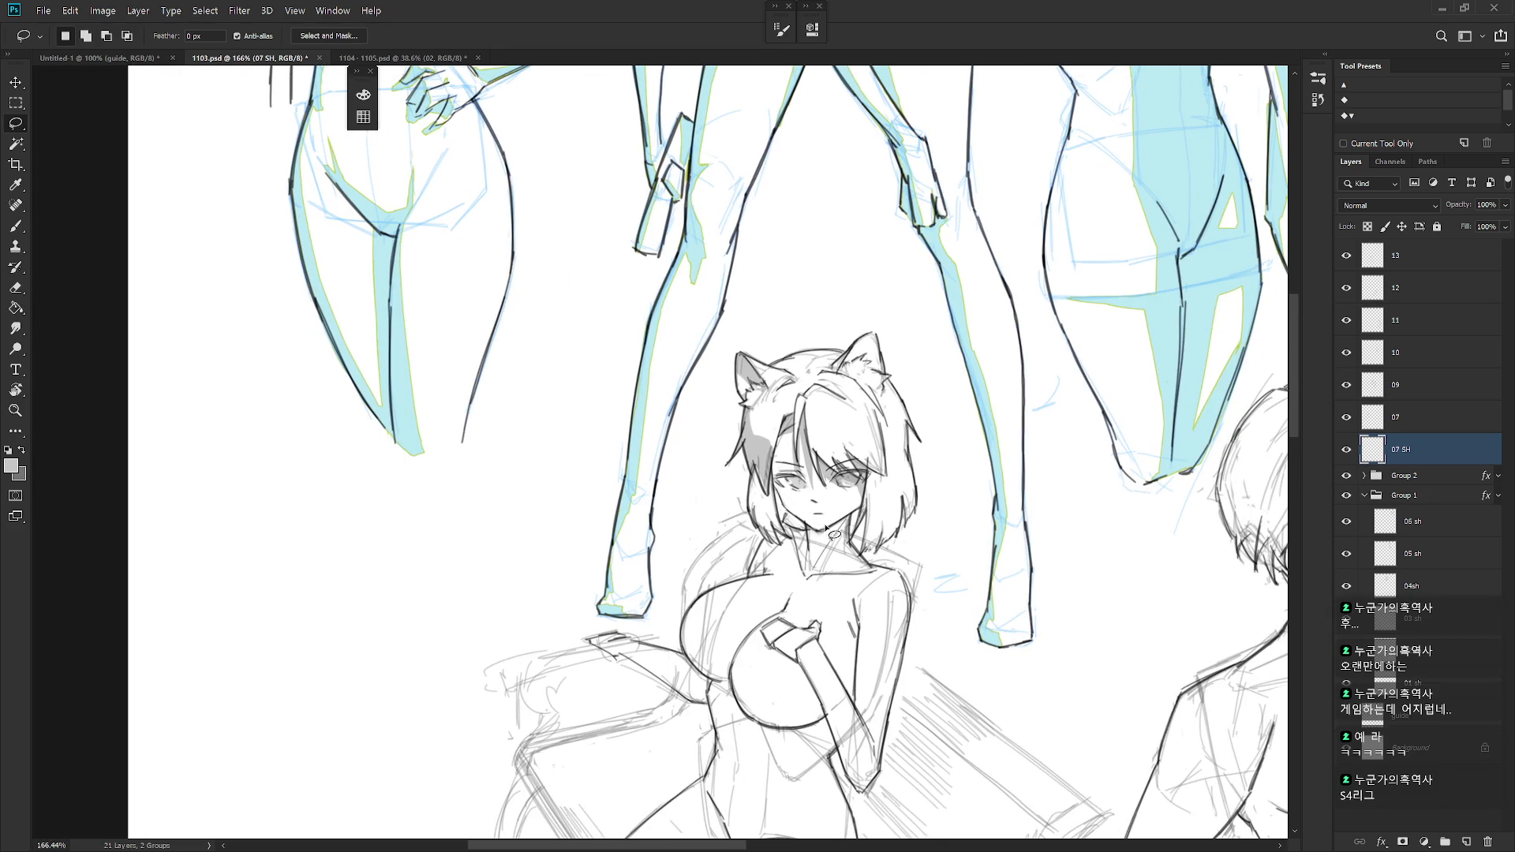
{"action": "scroll", "coordinate": [830, 528], "scroll_direction": "up", "scroll_amount": 2}
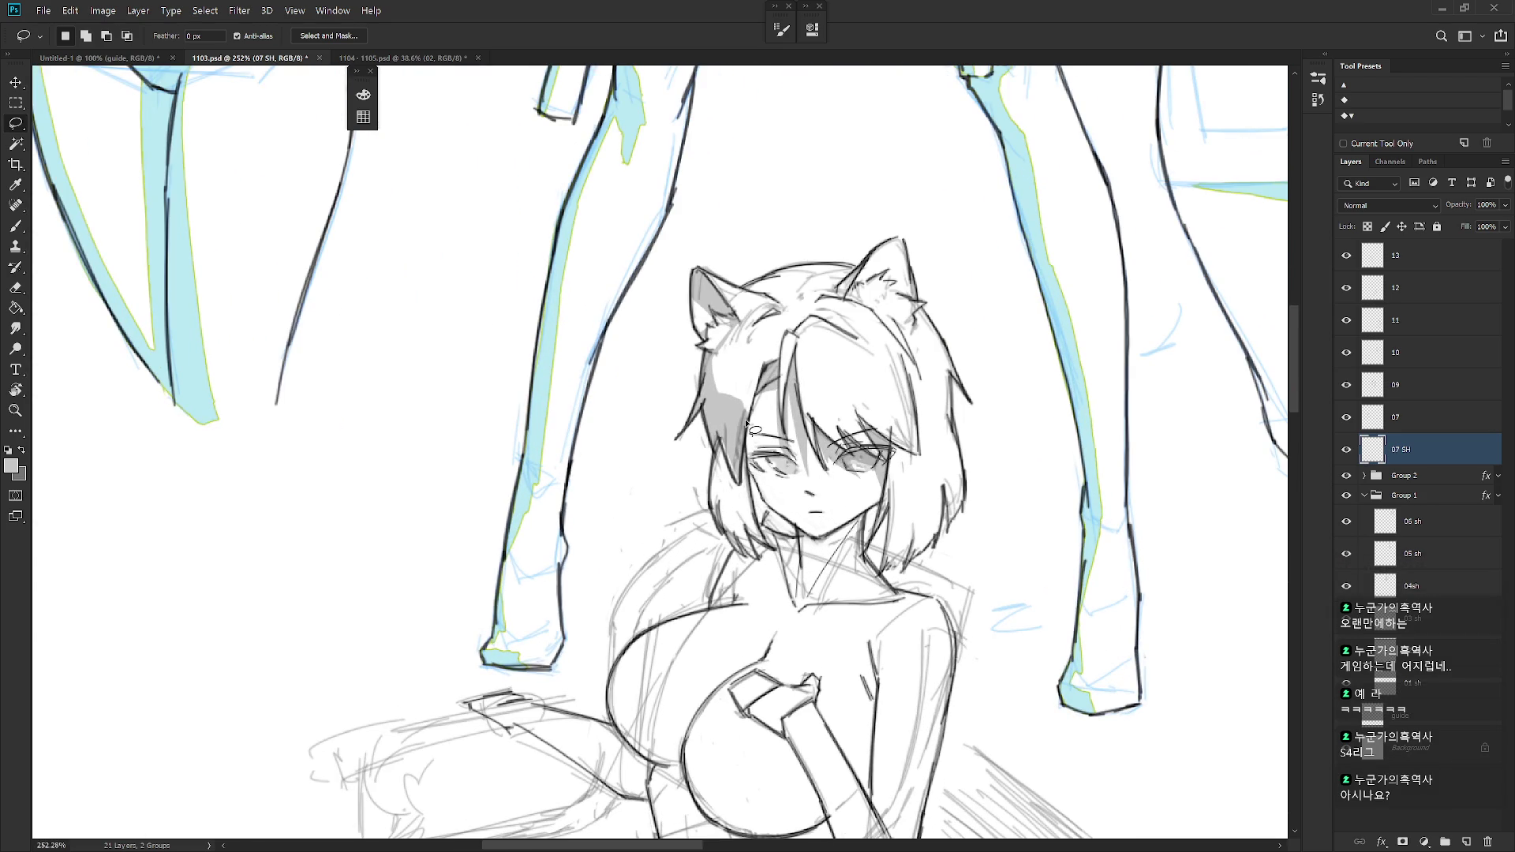
{"action": "mouse_move", "coordinate": [745, 443]}
{"action": "left_mouse_down"}
{"action": "mouse_move", "coordinate": [771, 517]}
{"action": "mouse_move", "coordinate": [746, 447]}
{"action": "mouse_move", "coordinate": [772, 377]}
{"action": "left_mouse_up"}
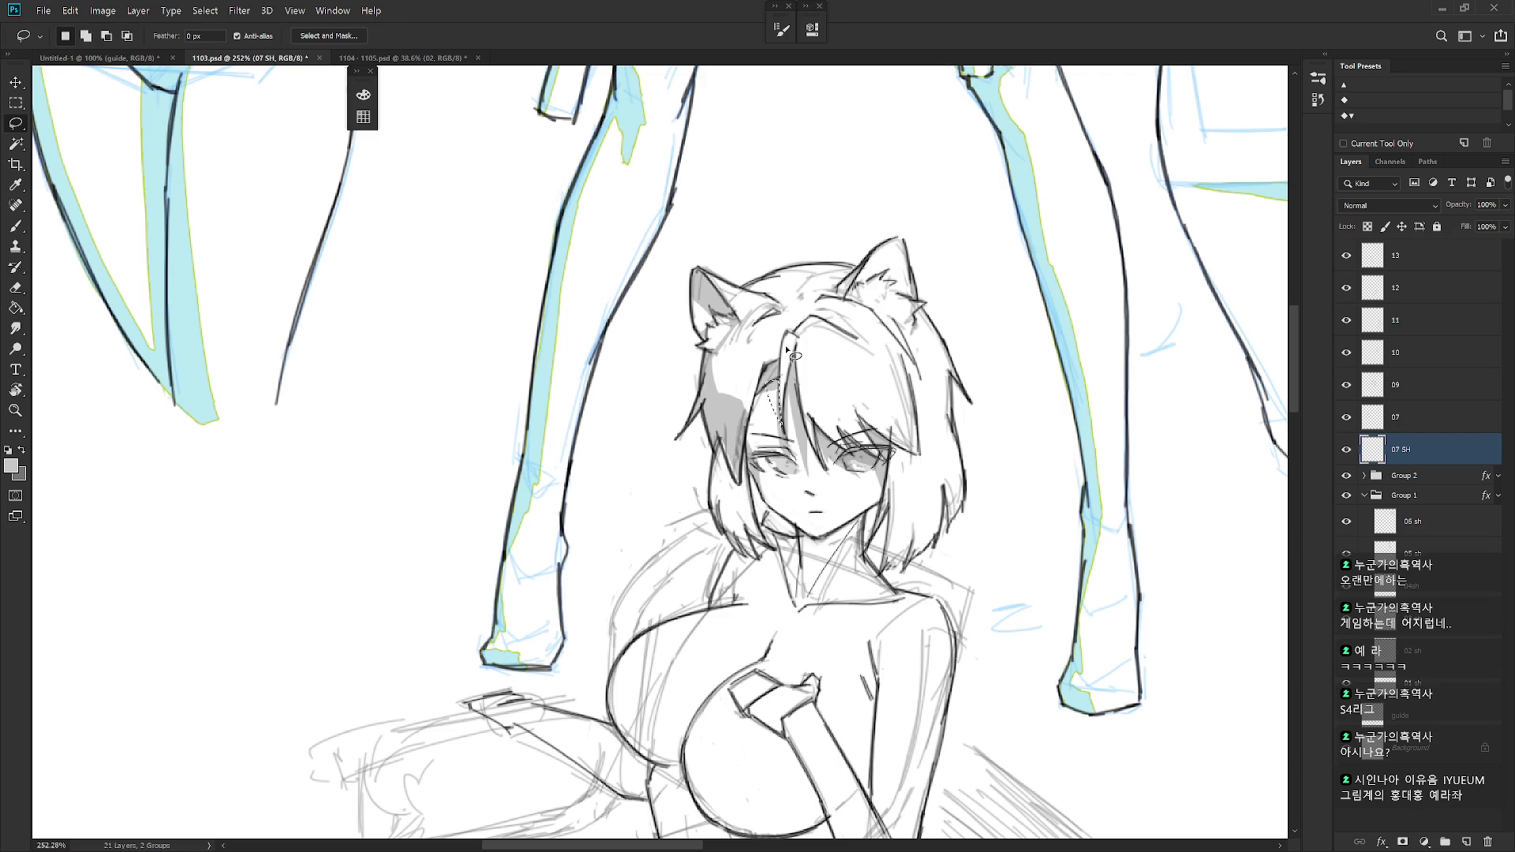
{"action": "key", "text": "alt+BackSpace"}
{"action": "key", "text": "ctrl+d"}
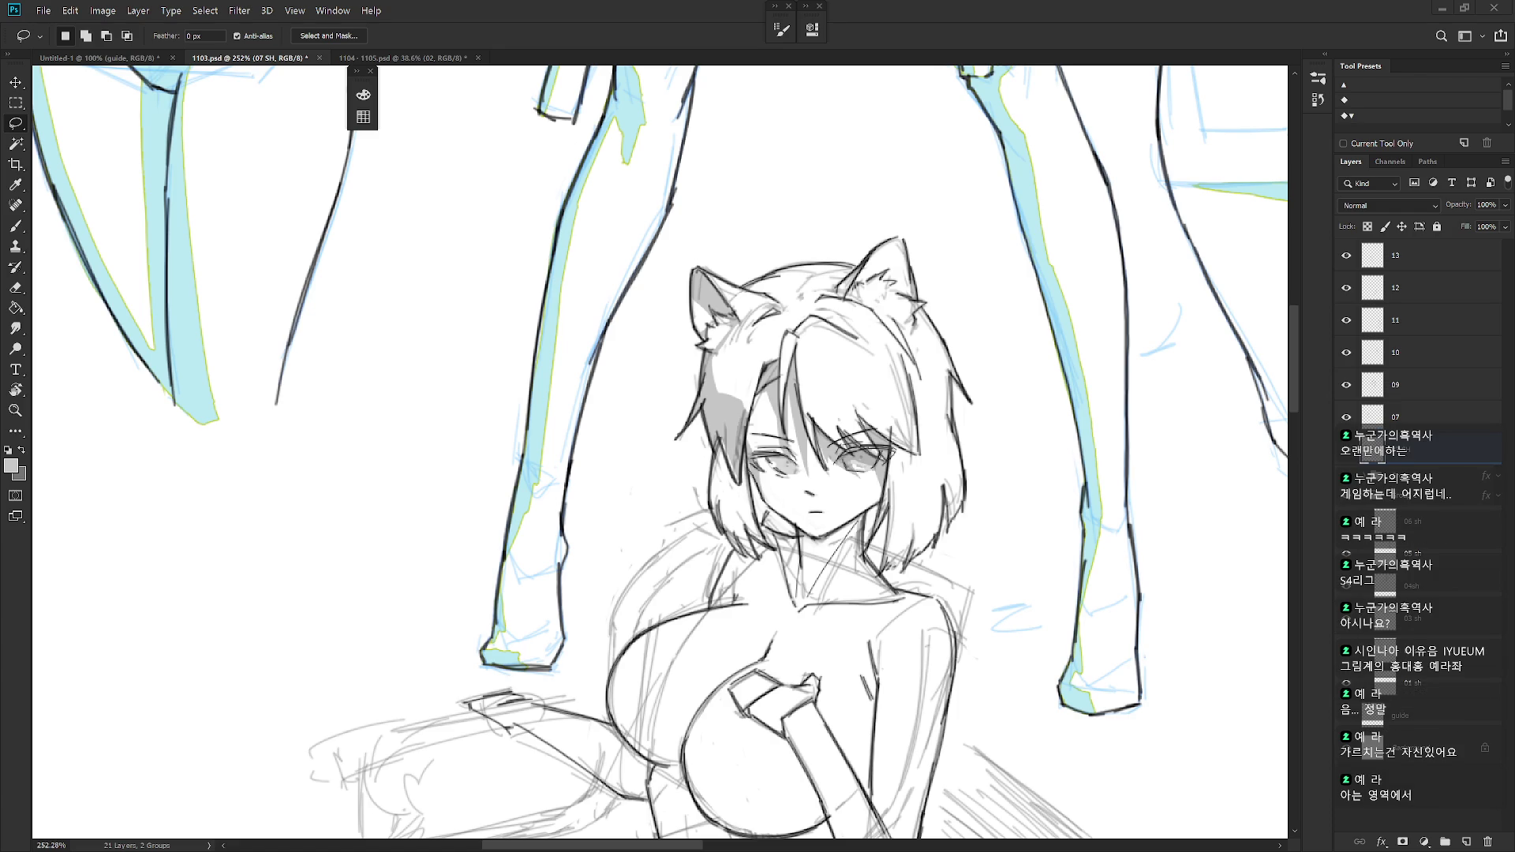
- Fill the hair strand beside the eye and the shadow under the chin with grey
{"action": "left_click_drag", "start_coordinate": [933, 592], "coordinate": [916, 563]}
{"action": "left_click_drag", "start_coordinate": [771, 375], "coordinate": [787, 457]}
{"action": "key", "text": "ctrl+d"}
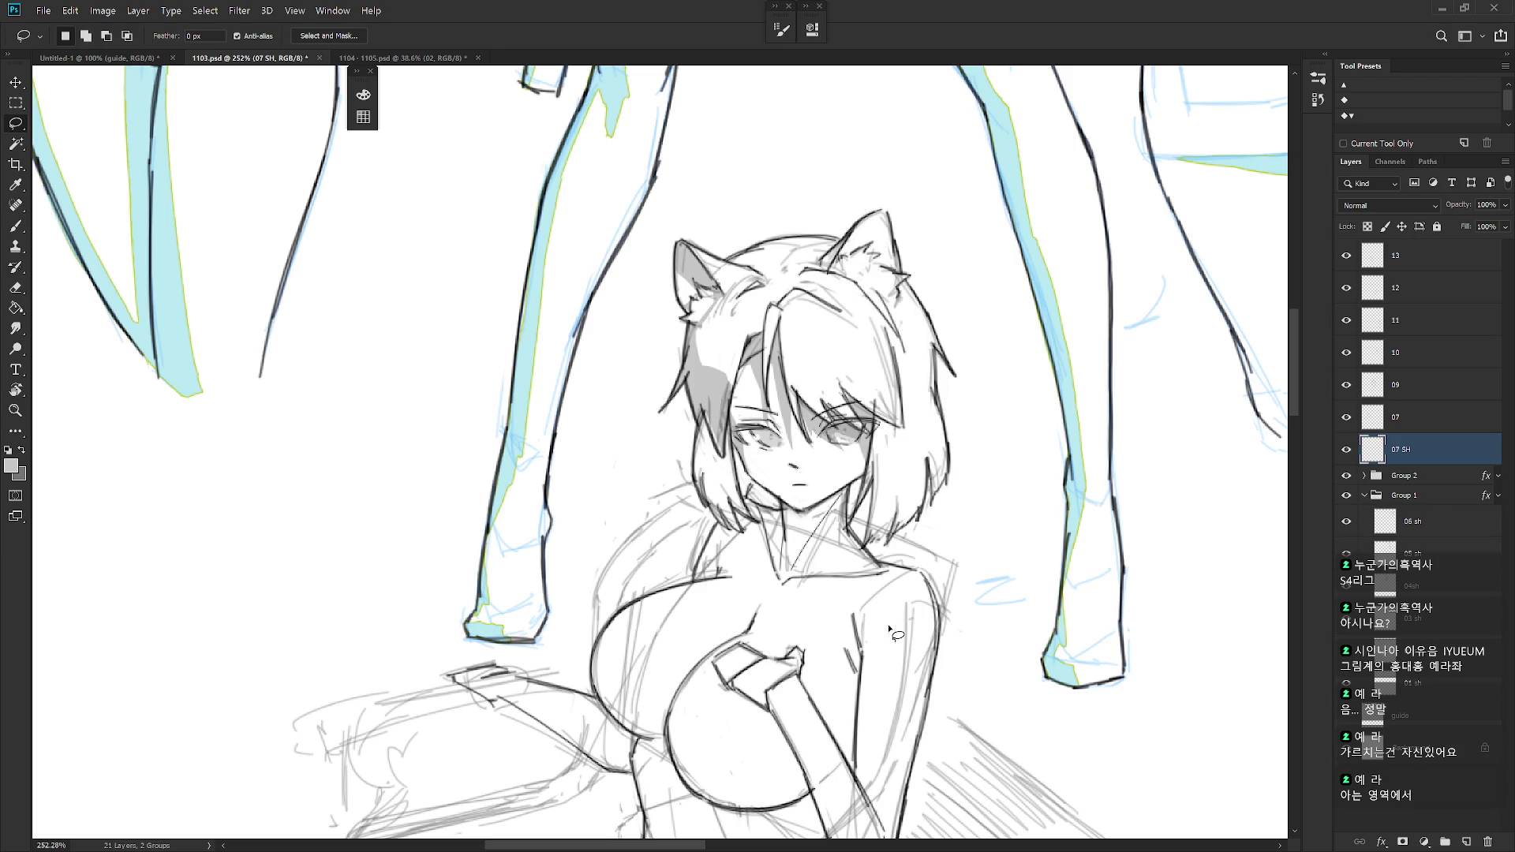
{"action": "scroll", "coordinate": [892, 545], "scroll_direction": "down", "scroll_amount": 1}
{"action": "left_click_drag", "start_coordinate": [869, 390], "coordinate": [866, 444]}
{"action": "key", "text": "alt+BackSpace"}
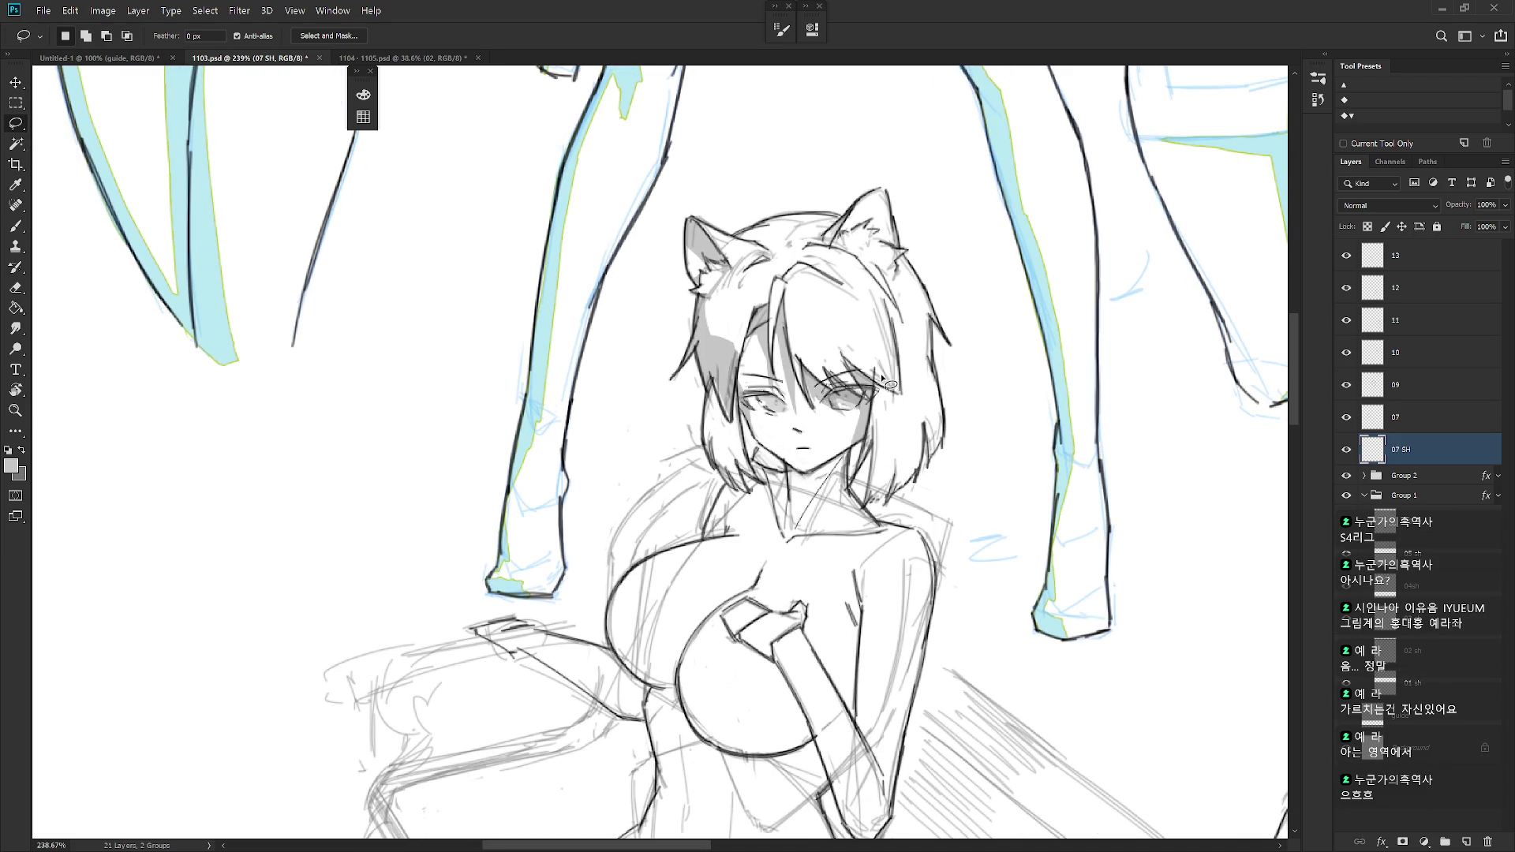
{"action": "mouse_move", "coordinate": [881, 373]}
{"action": "left_mouse_down"}
{"action": "mouse_move", "coordinate": [856, 470]}
{"action": "mouse_move", "coordinate": [788, 491]}
{"action": "mouse_move", "coordinate": [788, 472]}
{"action": "mouse_move", "coordinate": [862, 446]}
{"action": "left_mouse_up"}
{"action": "key", "text": "alt+BackSpace"}
{"action": "key", "text": "ctrl+d"}
- Outline a shadow below the right jaw
{"action": "key", "text": "b"}
{"action": "key", "text": "l"}
{"action": "left_click_drag", "start_coordinate": [852, 447], "coordinate": [811, 496]}
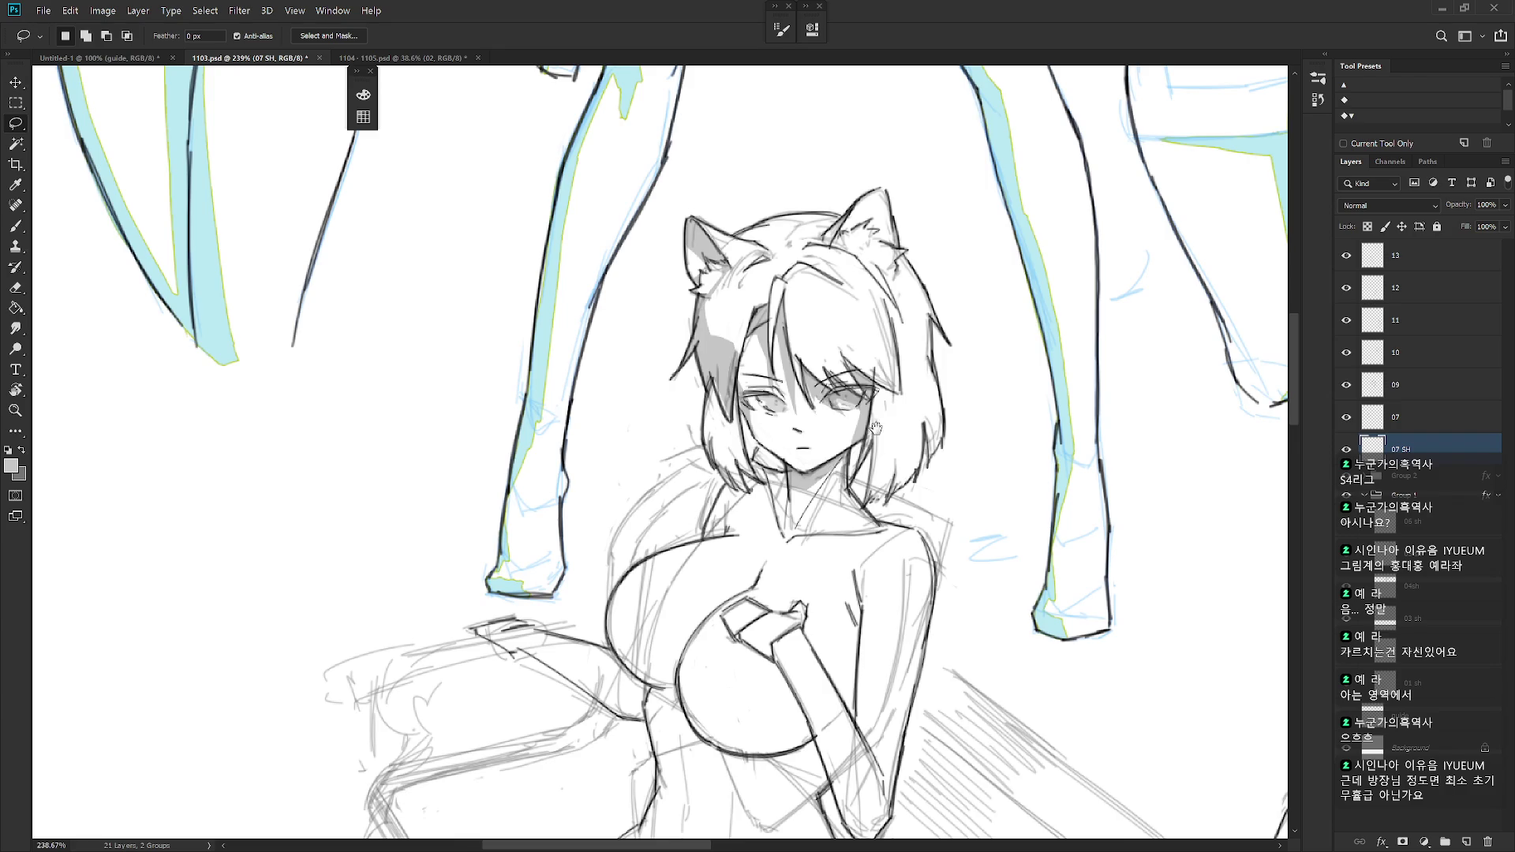
{"action": "scroll", "coordinate": [860, 442], "scroll_direction": "down", "scroll_amount": 4}
{"action": "left_click_drag", "start_coordinate": [860, 457], "coordinate": [853, 410]}
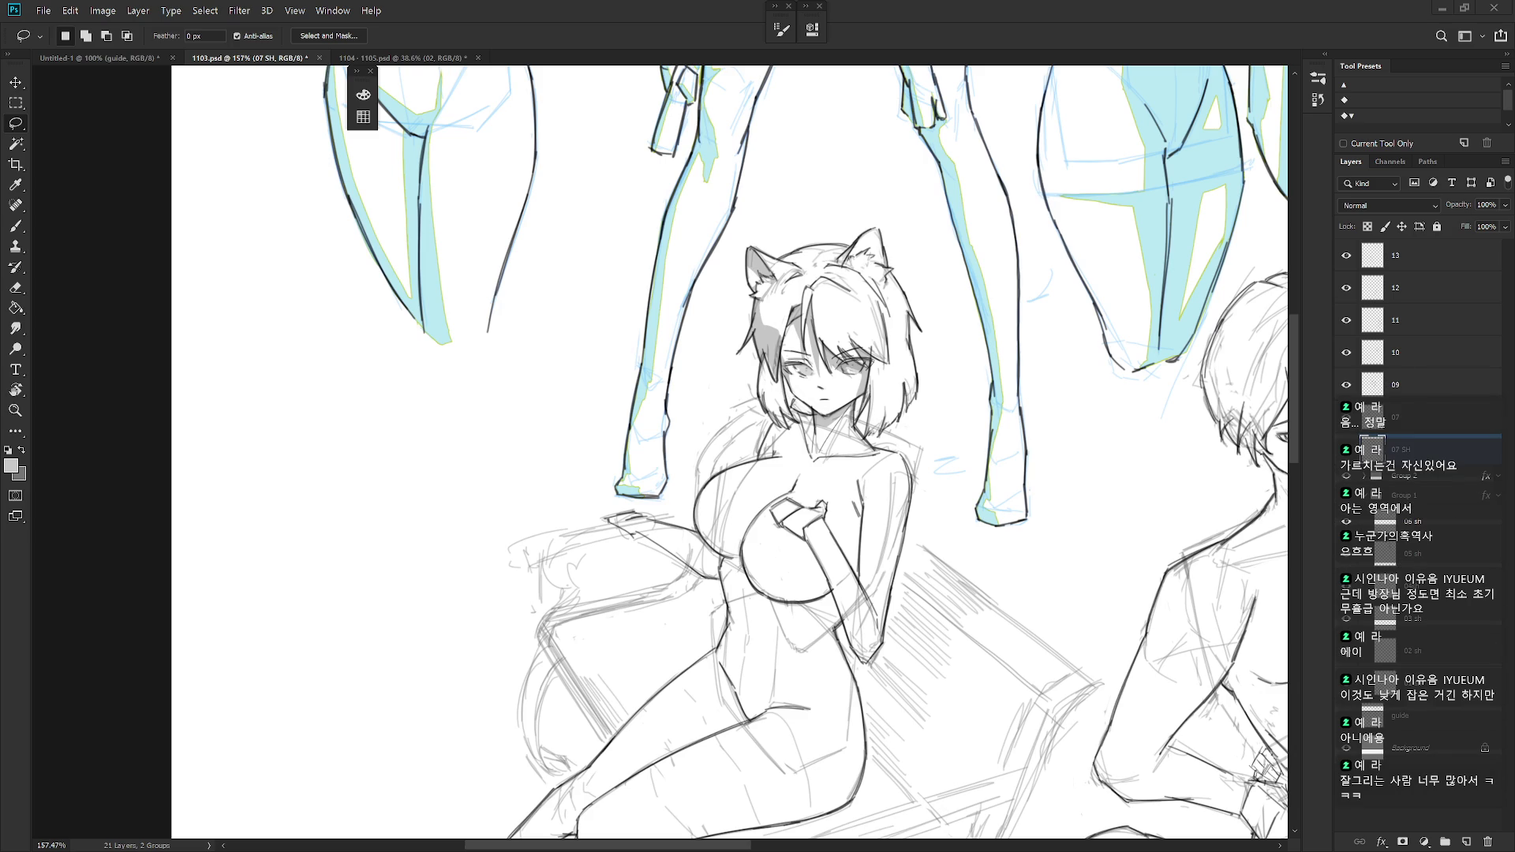
{"action": "scroll", "coordinate": [830, 420], "scroll_direction": "up", "scroll_amount": 2}
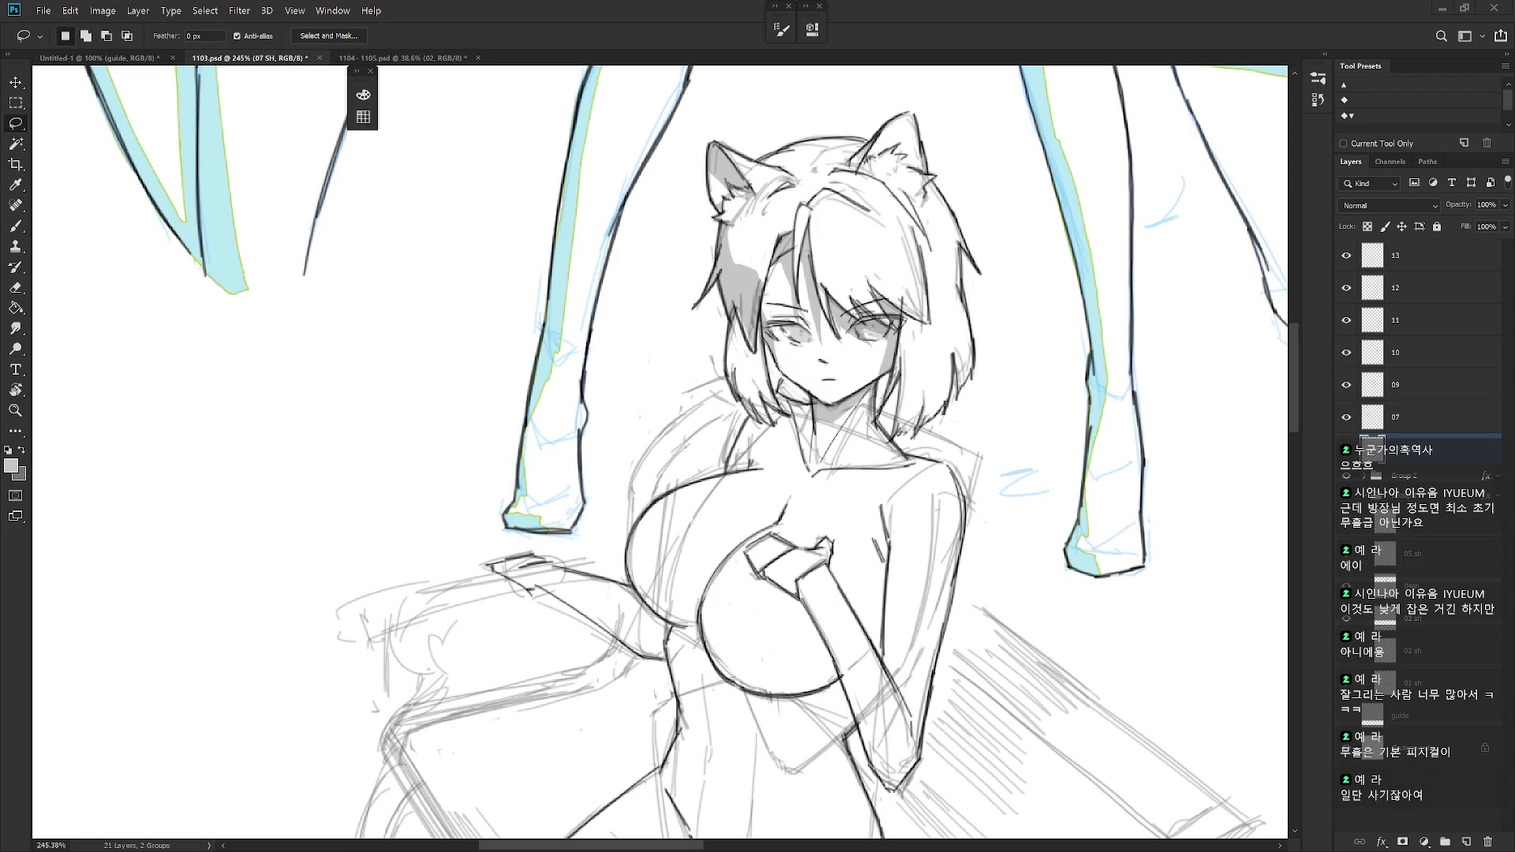
- Fill two hair strips along the left side of the face with grey
{"action": "left_click_drag", "start_coordinate": [770, 357], "coordinate": [762, 316]}
{"action": "mouse_move", "coordinate": [757, 350]}
{"action": "left_mouse_down"}
{"action": "mouse_move", "coordinate": [738, 398]}
{"action": "mouse_move", "coordinate": [746, 306]}
{"action": "left_mouse_up"}
{"action": "key", "text": "alt+BackSpace"}
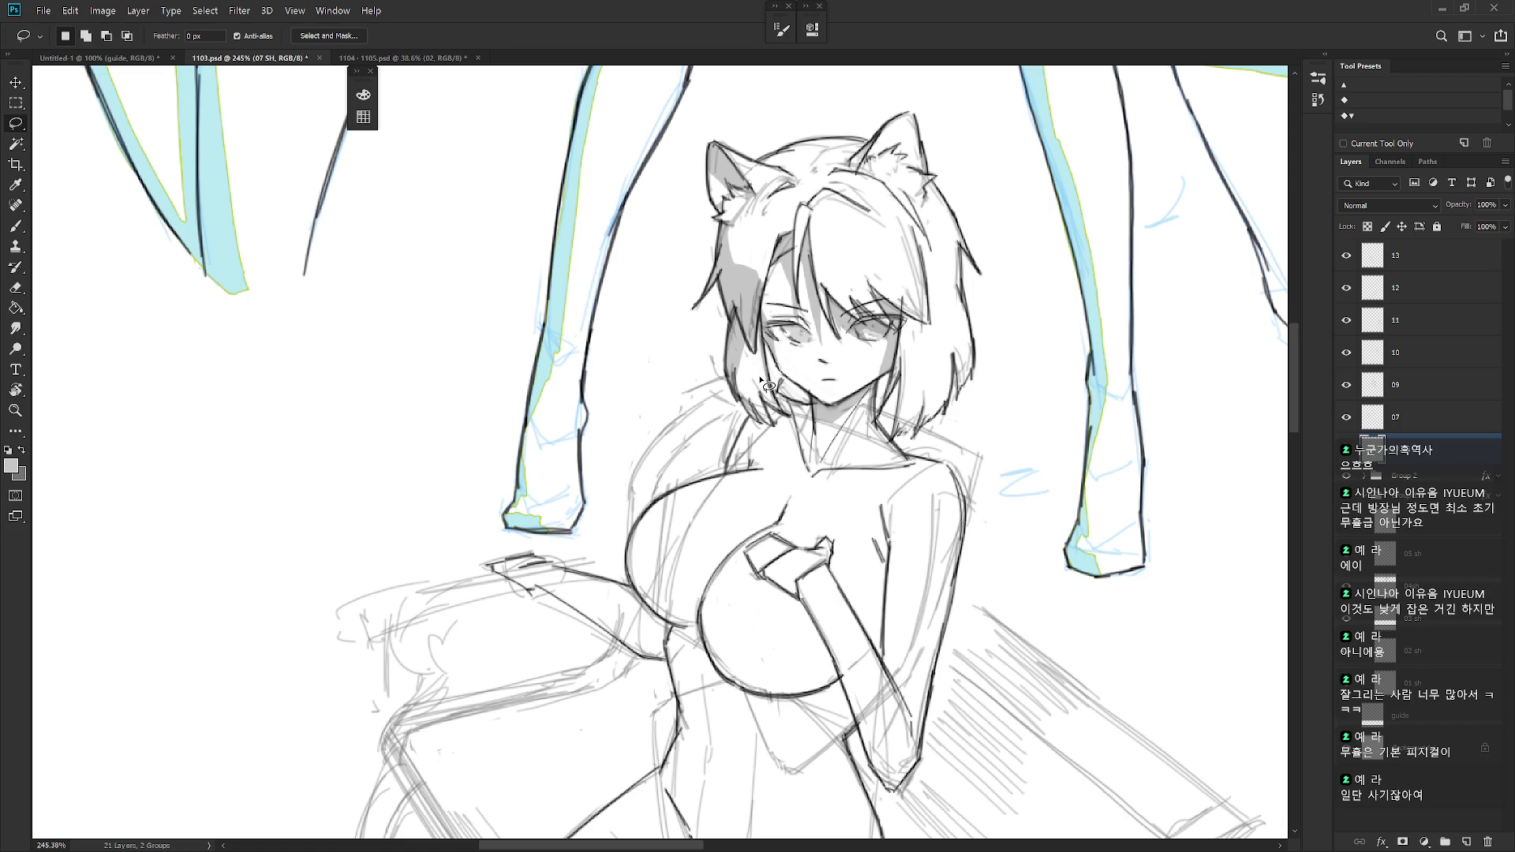
{"action": "mouse_move", "coordinate": [746, 346]}
{"action": "left_mouse_down"}
{"action": "mouse_move", "coordinate": [777, 386]}
{"action": "mouse_move", "coordinate": [754, 315]}
{"action": "mouse_move", "coordinate": [736, 377]}
{"action": "left_mouse_up"}
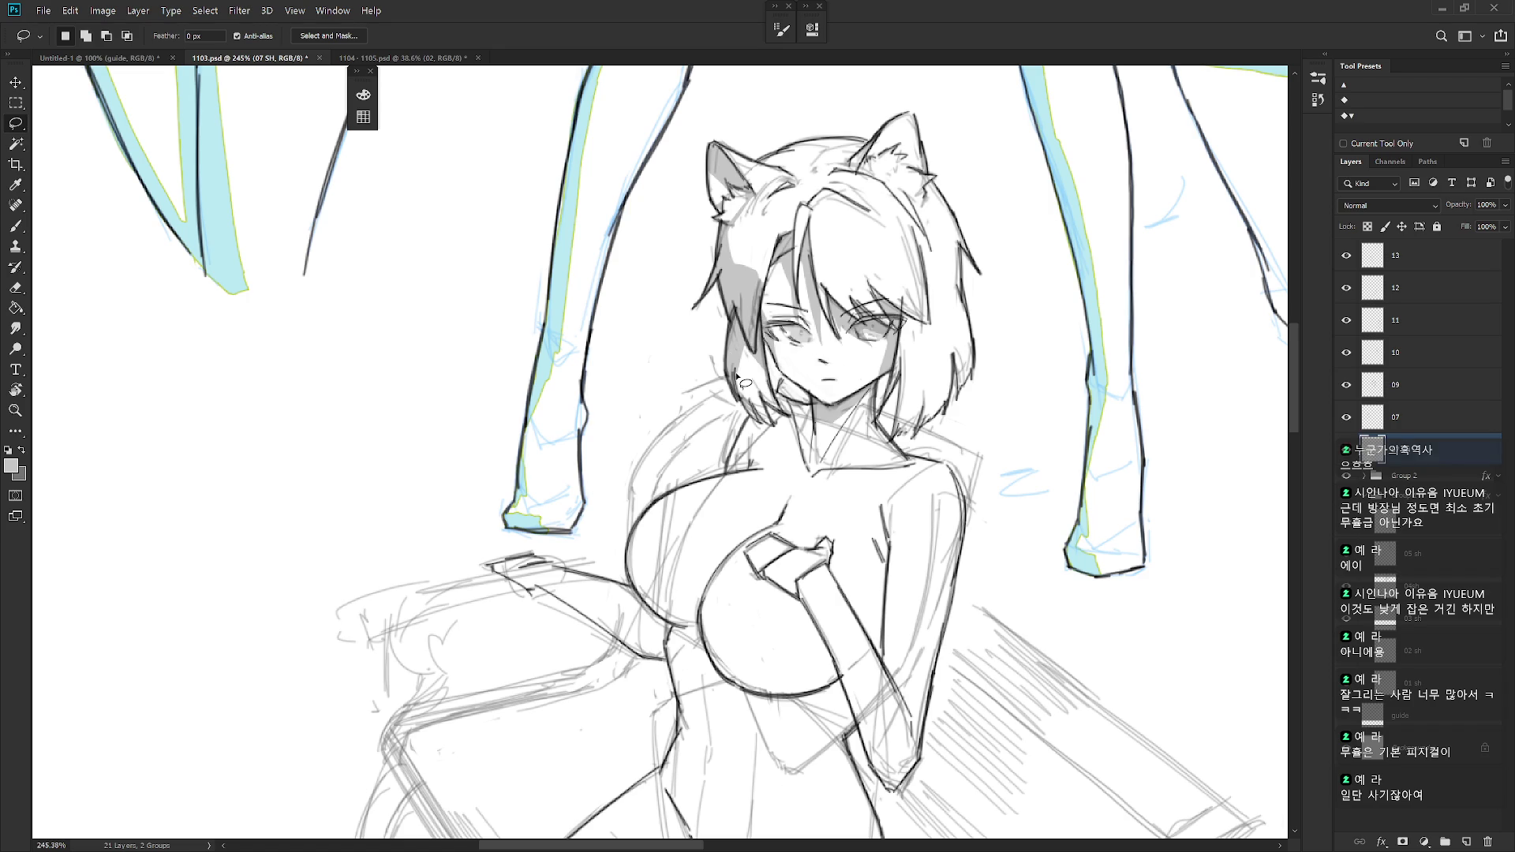
{"action": "left_click_drag", "start_coordinate": [747, 357], "coordinate": [750, 309]}
{"action": "key", "text": "alt+BackSpace"}
{"action": "key", "text": "ctrl+d"}
- Outline a shadow along the hair's left edge, then select layer 07
{"action": "mouse_move", "coordinate": [771, 385]}
{"action": "left_mouse_down"}
{"action": "mouse_move", "coordinate": [752, 357]}
{"action": "mouse_move", "coordinate": [770, 316]}
{"action": "left_mouse_up"}
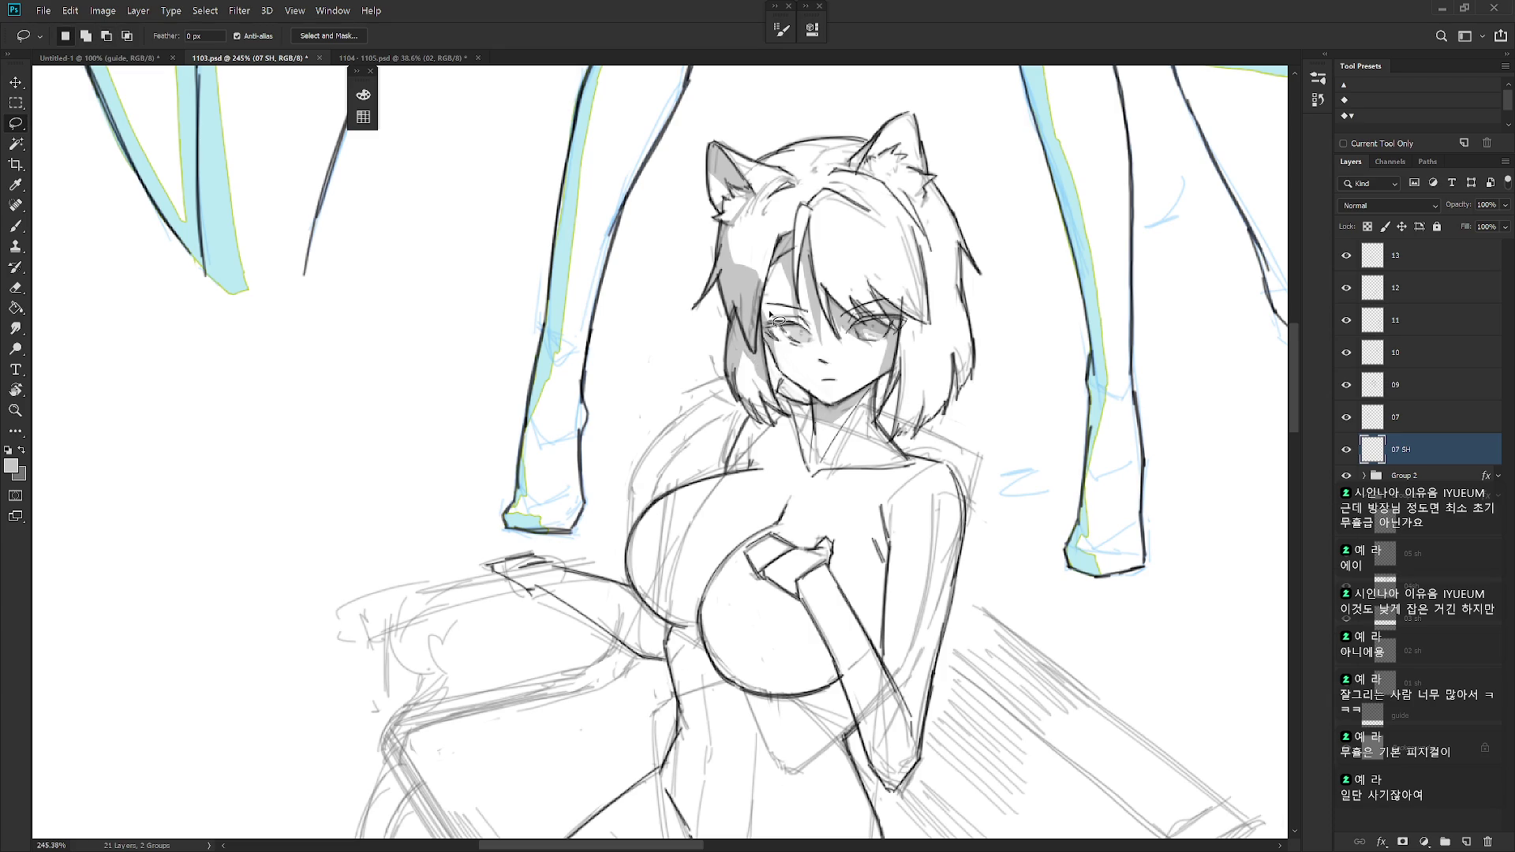
{"action": "scroll", "coordinate": [865, 473], "scroll_direction": "down", "scroll_amount": 3}
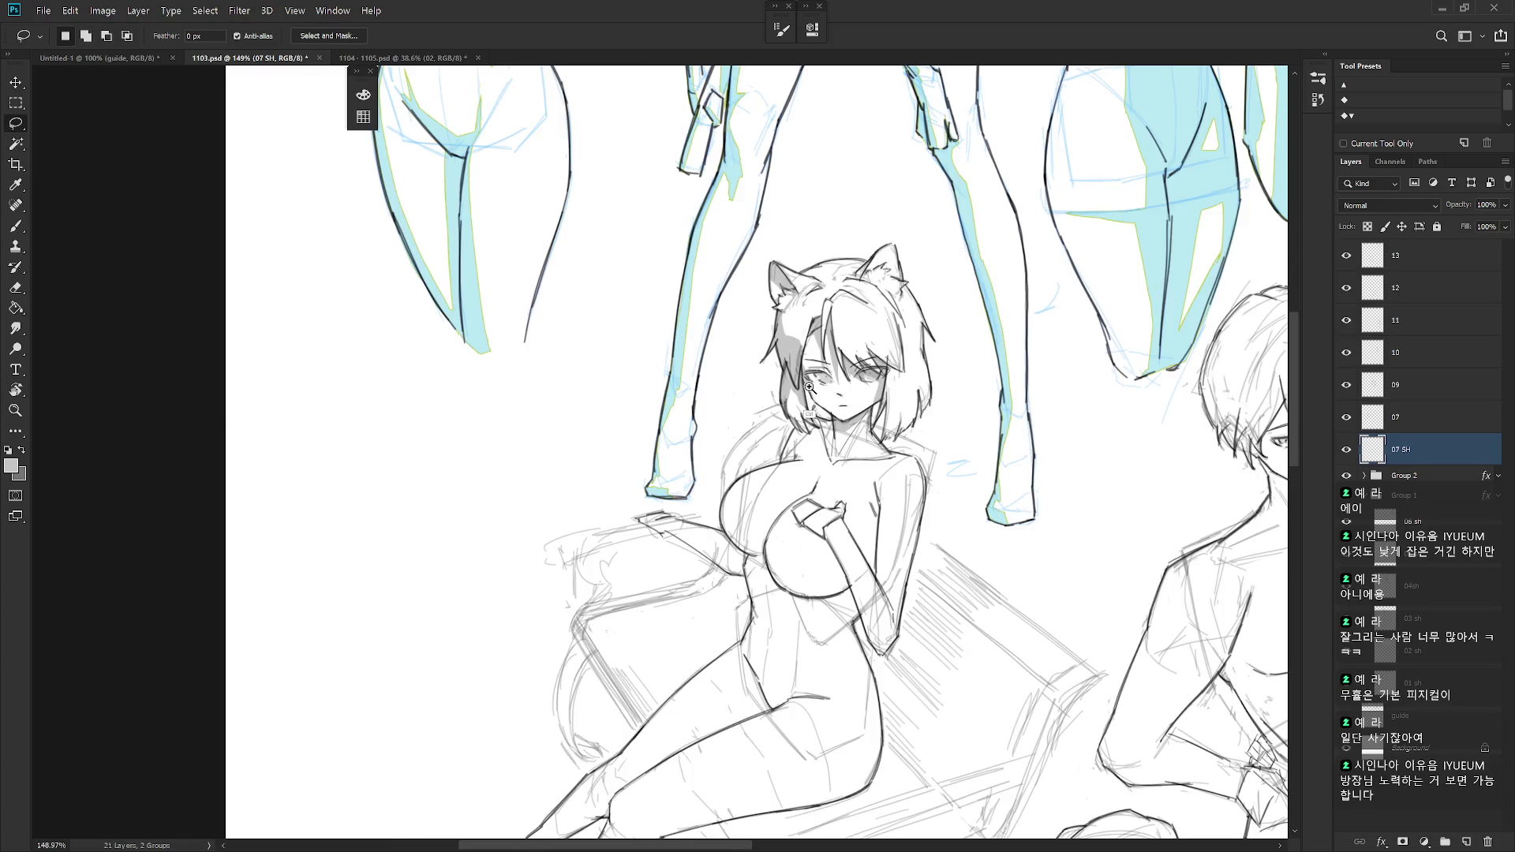
{"action": "scroll", "coordinate": [824, 369], "scroll_direction": "up", "scroll_amount": 3}
{"action": "left_click", "coordinate": [1434, 430]}
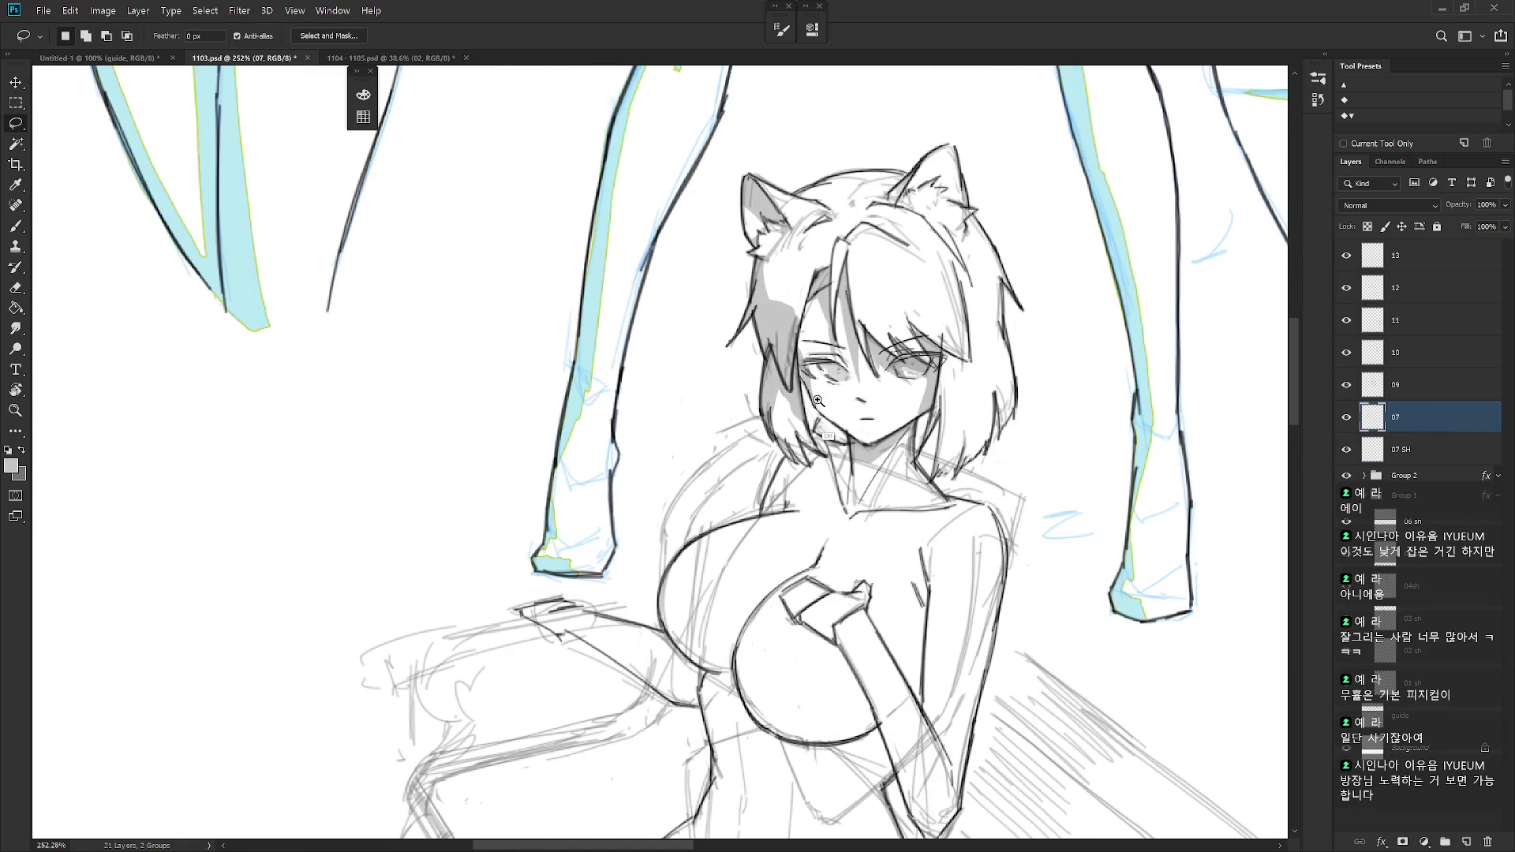
- Erase the stray sketch strokes beside the girl's left eye on layer 07
{"action": "scroll", "coordinate": [797, 370], "scroll_direction": "up", "scroll_amount": 2}
{"action": "key", "text": "e"}
{"action": "left_click_drag", "start_coordinate": [800, 353], "coordinate": [790, 367]}
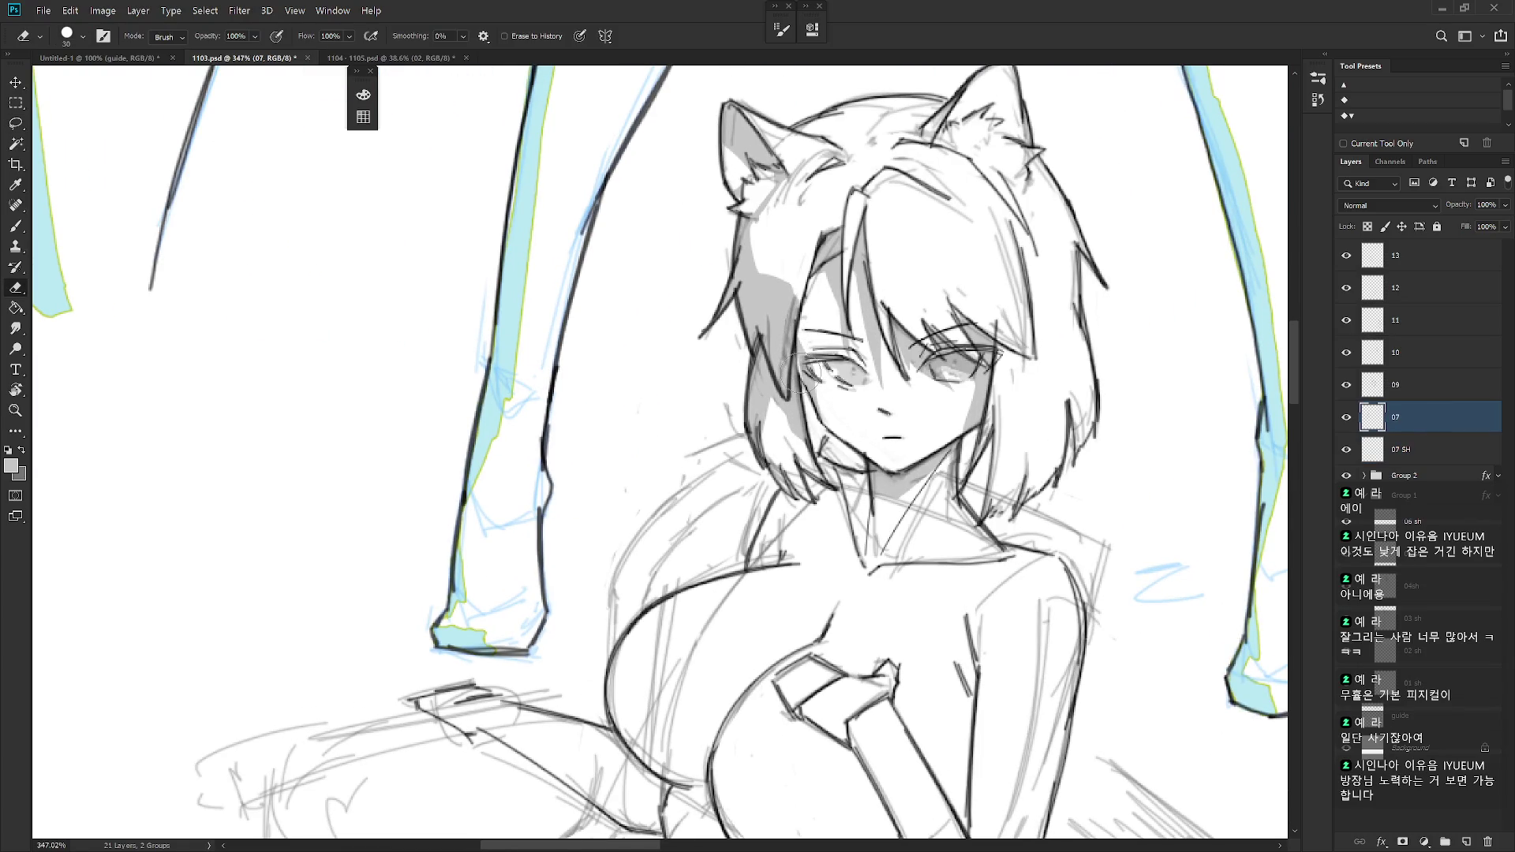
- Set pure black as the painting colour and return to the 07 SH layer with the Lasso tool
{"action": "key", "text": "b"}
{"action": "key", "text": "x"}
{"action": "left_click", "coordinate": [363, 94]}
{"action": "left_click_drag", "start_coordinate": [433, 253], "coordinate": [416, 313]}
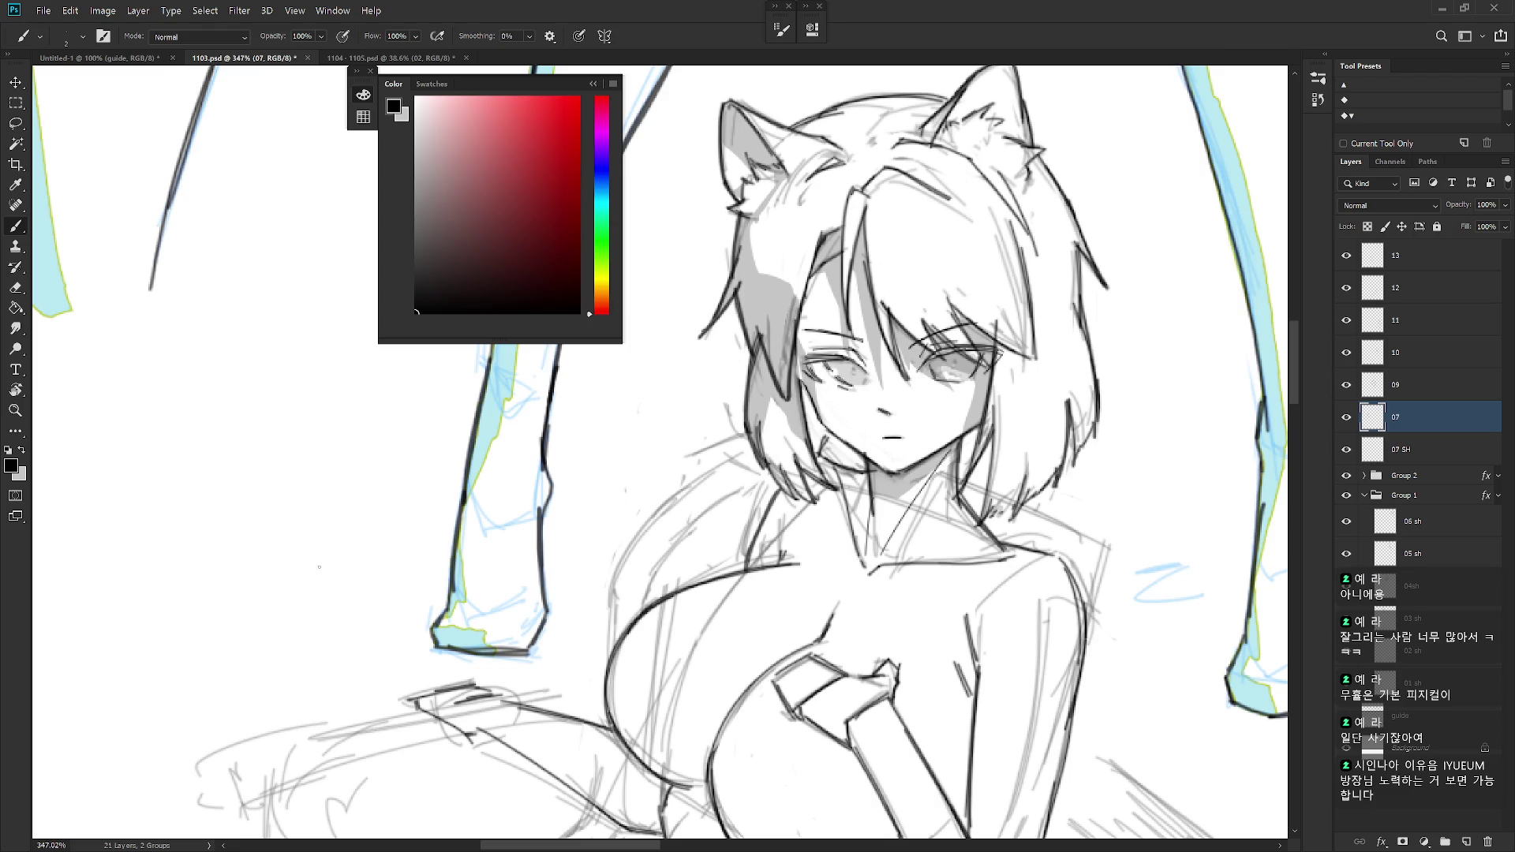
{"action": "left_click", "coordinate": [319, 566]}
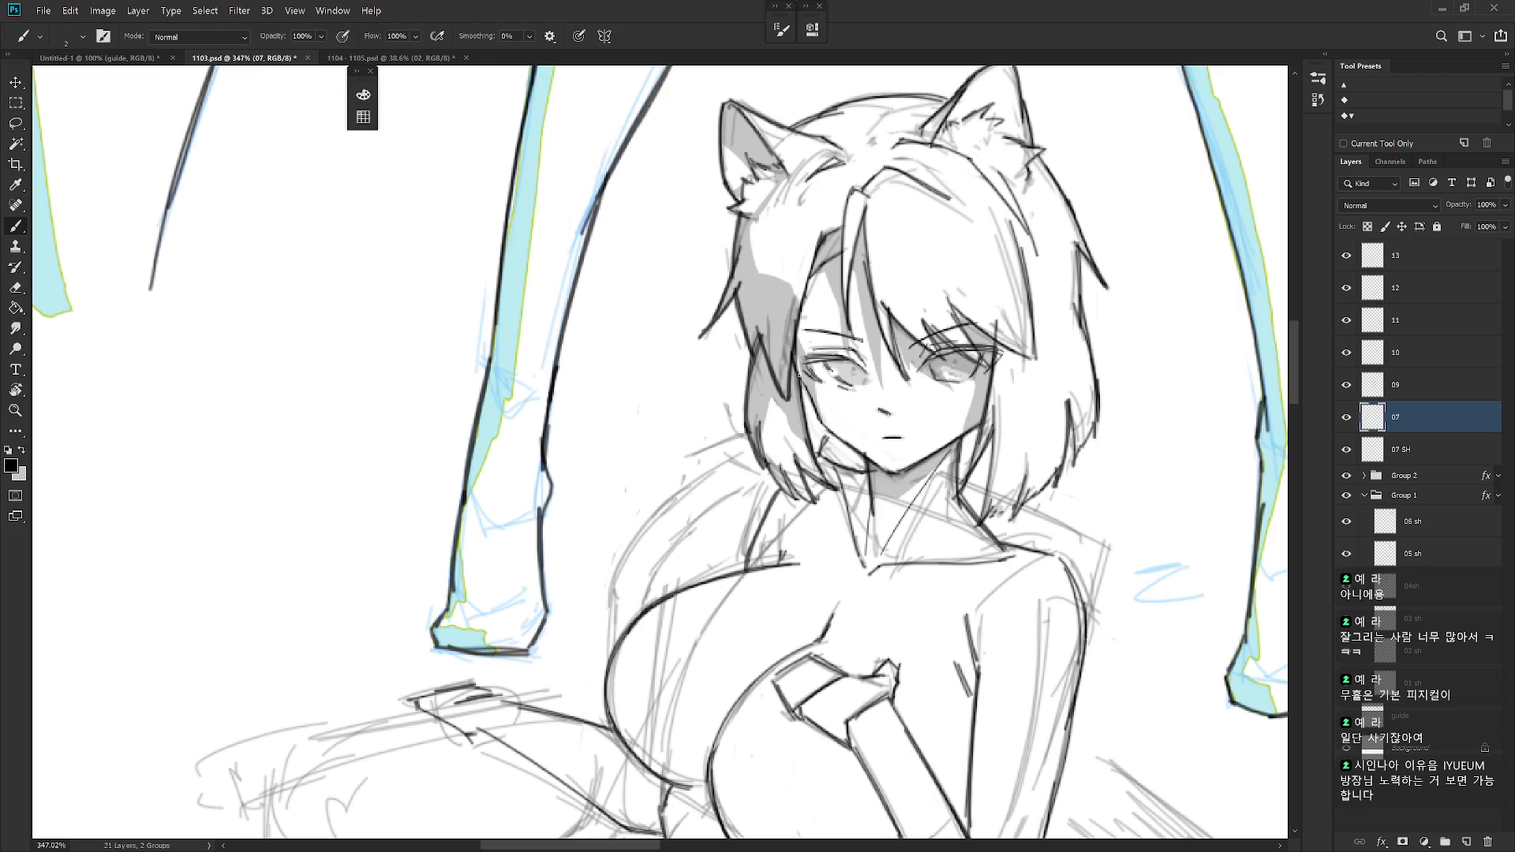
{"action": "scroll", "coordinate": [937, 406], "scroll_direction": "down", "scroll_amount": 3, "text": "alt"}
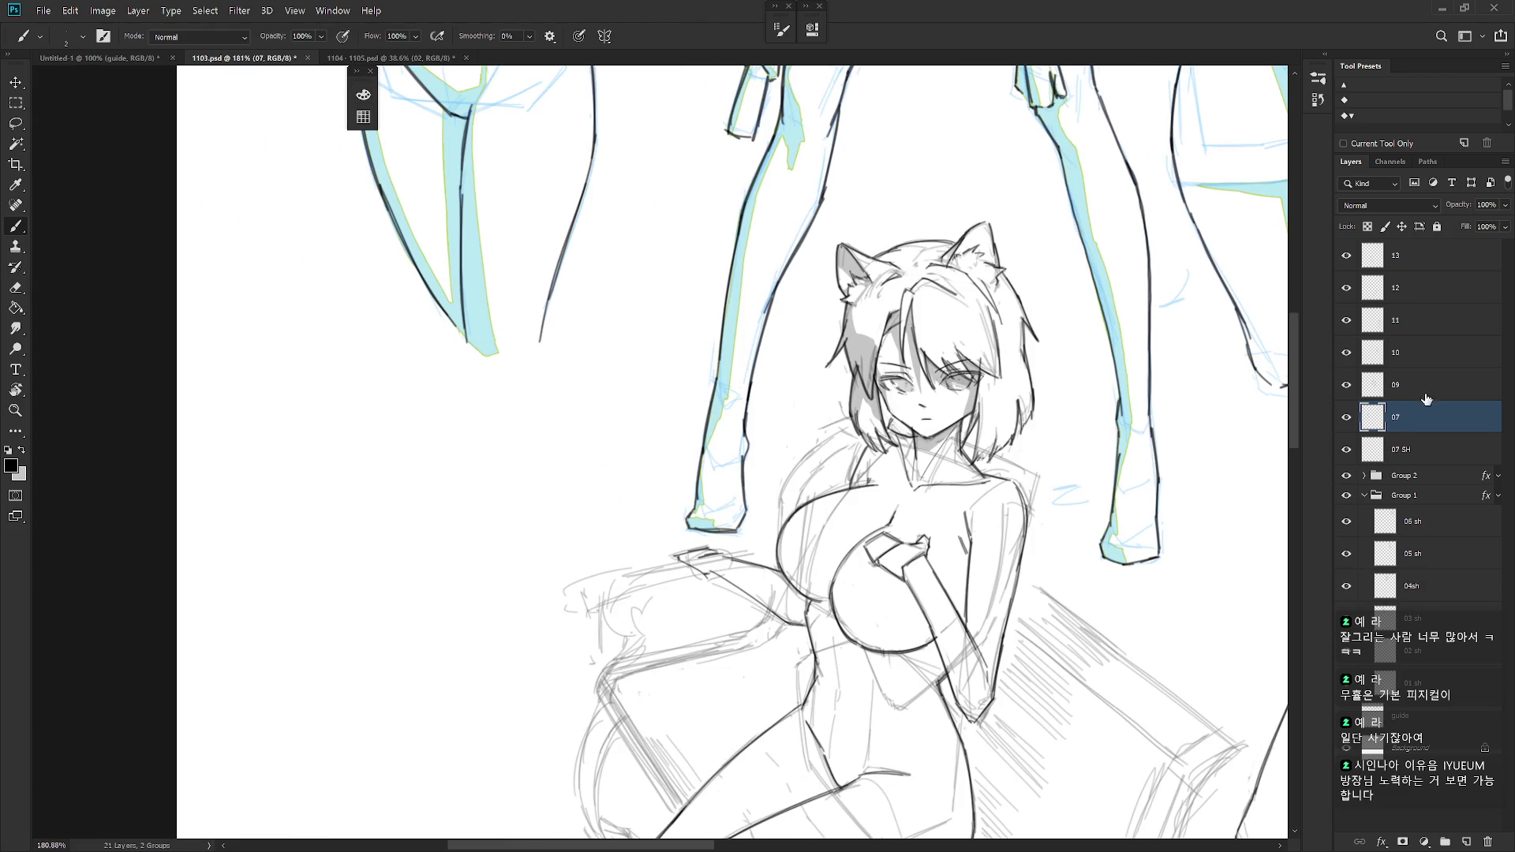
{"action": "left_click", "coordinate": [1412, 445]}
{"action": "key", "text": "l"}
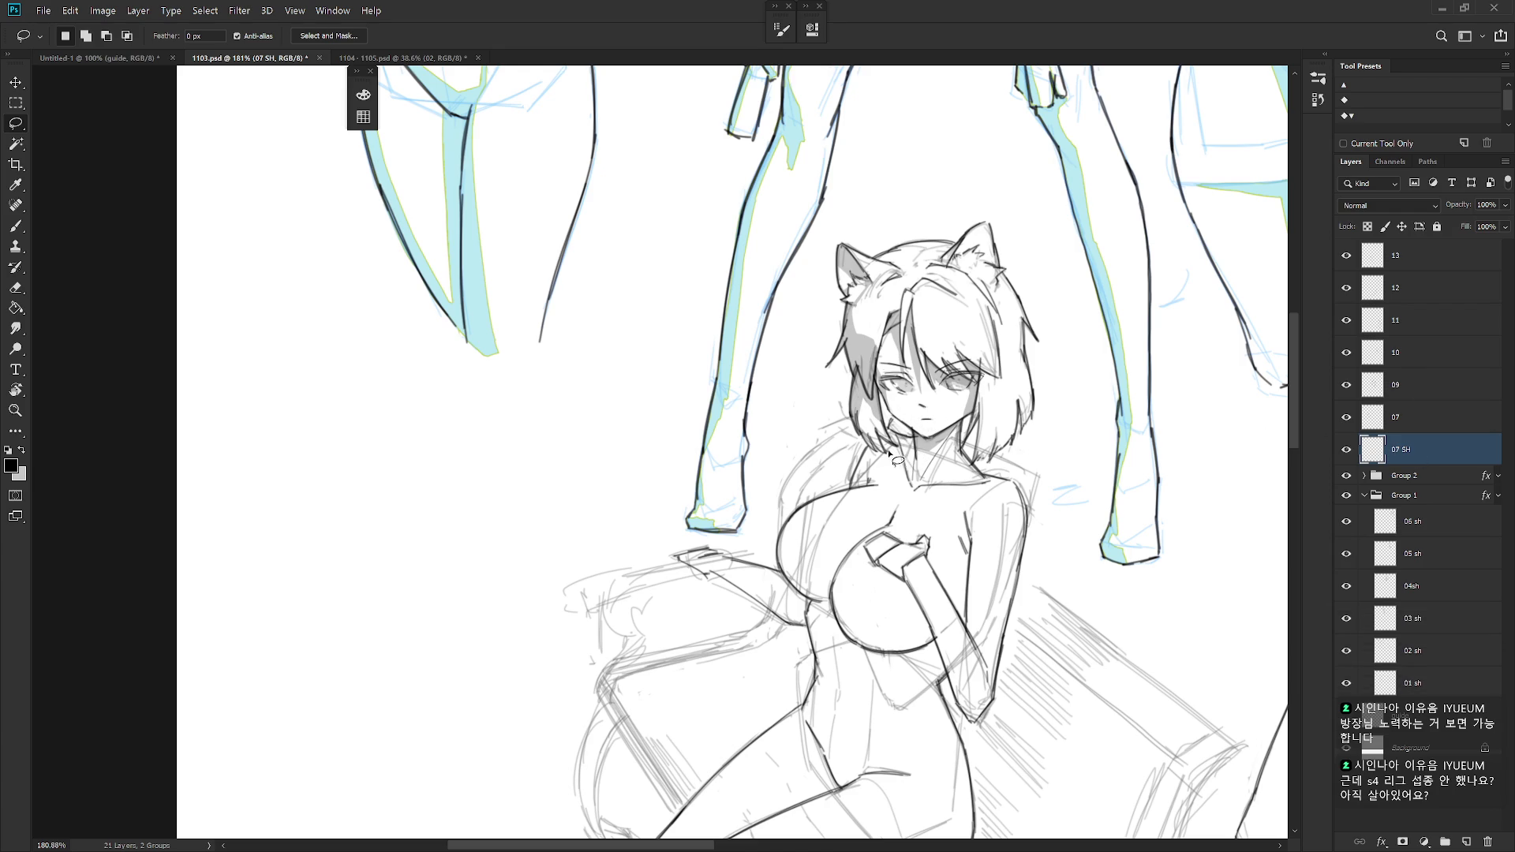
- Fill three small shadow areas at the girl's neck with grey, including a thin diagonal strip
{"action": "mouse_move", "coordinate": [885, 451]}
{"action": "left_mouse_down"}
{"action": "mouse_move", "coordinate": [917, 457]}
{"action": "mouse_move", "coordinate": [888, 430]}
{"action": "mouse_move", "coordinate": [892, 454]}
{"action": "mouse_move", "coordinate": [904, 440]}
{"action": "left_mouse_up"}
{"action": "key", "text": "x"}
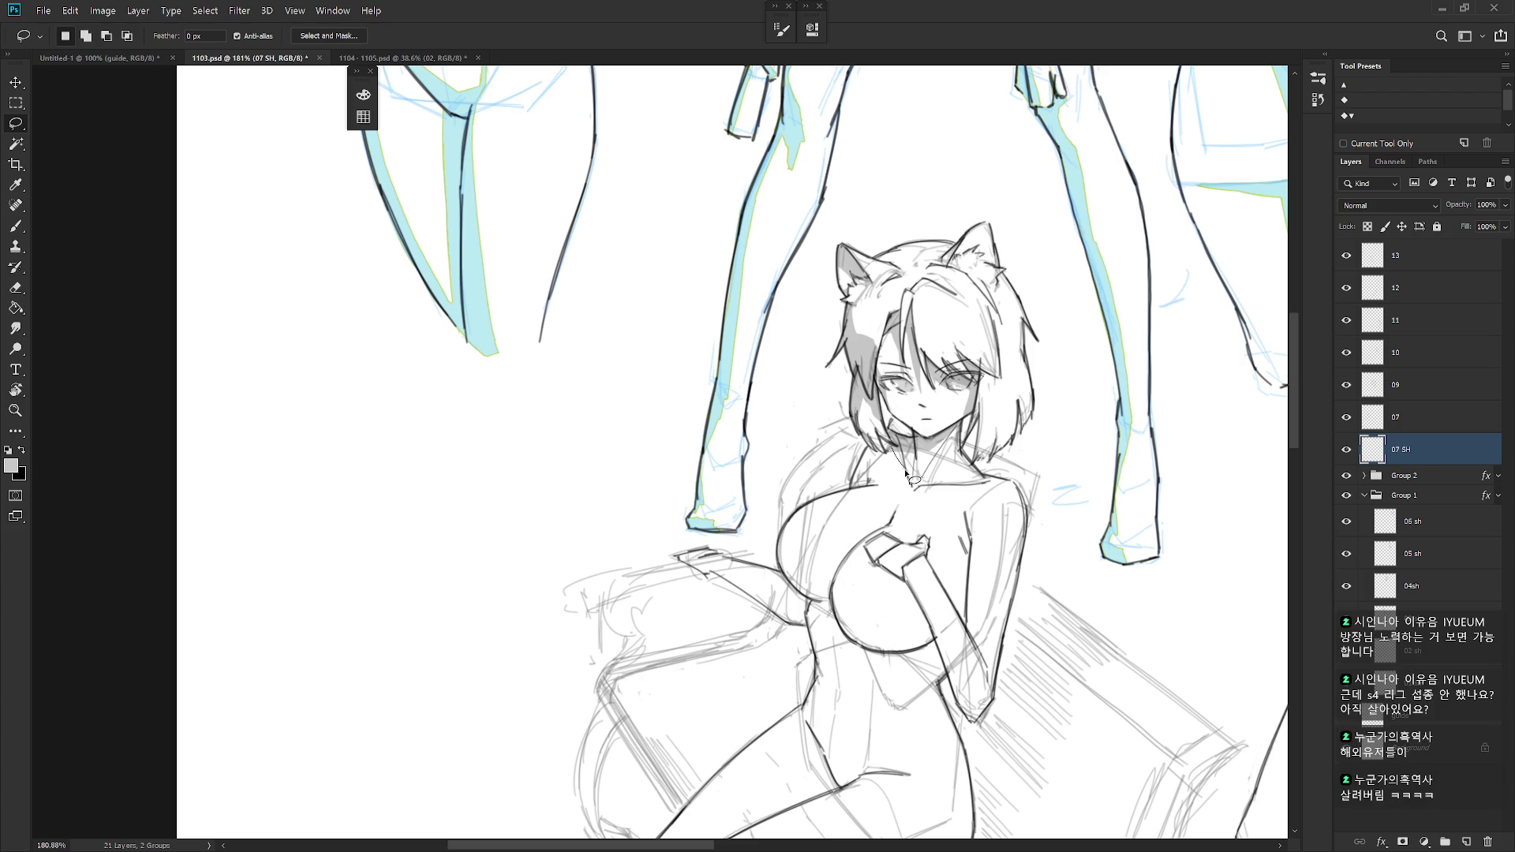
{"action": "left_click_drag", "start_coordinate": [916, 456], "coordinate": [917, 461]}
{"action": "key", "text": "alt+BackSpace"}
{"action": "key", "text": "ctrl+d"}
{"action": "left_click_drag", "start_coordinate": [920, 463], "coordinate": [922, 480]}
{"action": "key", "text": "alt+BackSpace"}
{"action": "key", "text": "ctrl+d"}
{"action": "left_click_drag", "start_coordinate": [912, 460], "coordinate": [944, 438]}
{"action": "key", "text": "alt+BackSpace"}
{"action": "key", "text": "ctrl+d"}
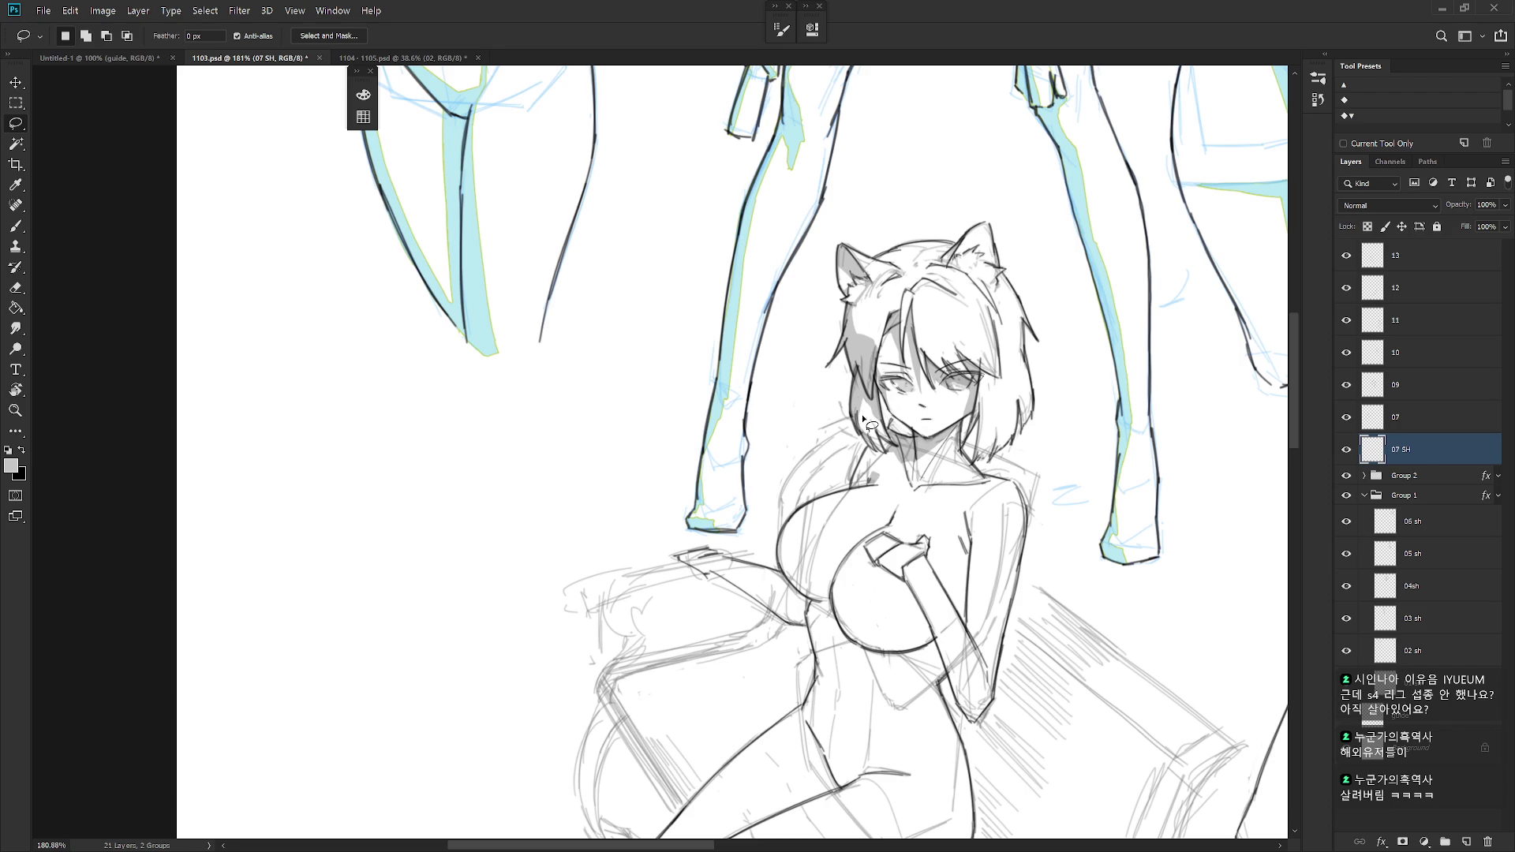
- Outline a shadow running down from the neck, then drop the stray selection near the right eye
{"action": "mouse_move", "coordinate": [867, 453]}
{"action": "left_mouse_down"}
{"action": "mouse_move", "coordinate": [877, 489]}
{"action": "mouse_move", "coordinate": [861, 494]}
{"action": "mouse_move", "coordinate": [855, 472]}
{"action": "left_mouse_up"}
{"action": "scroll", "coordinate": [898, 422], "scroll_direction": "down", "scroll_amount": 2}
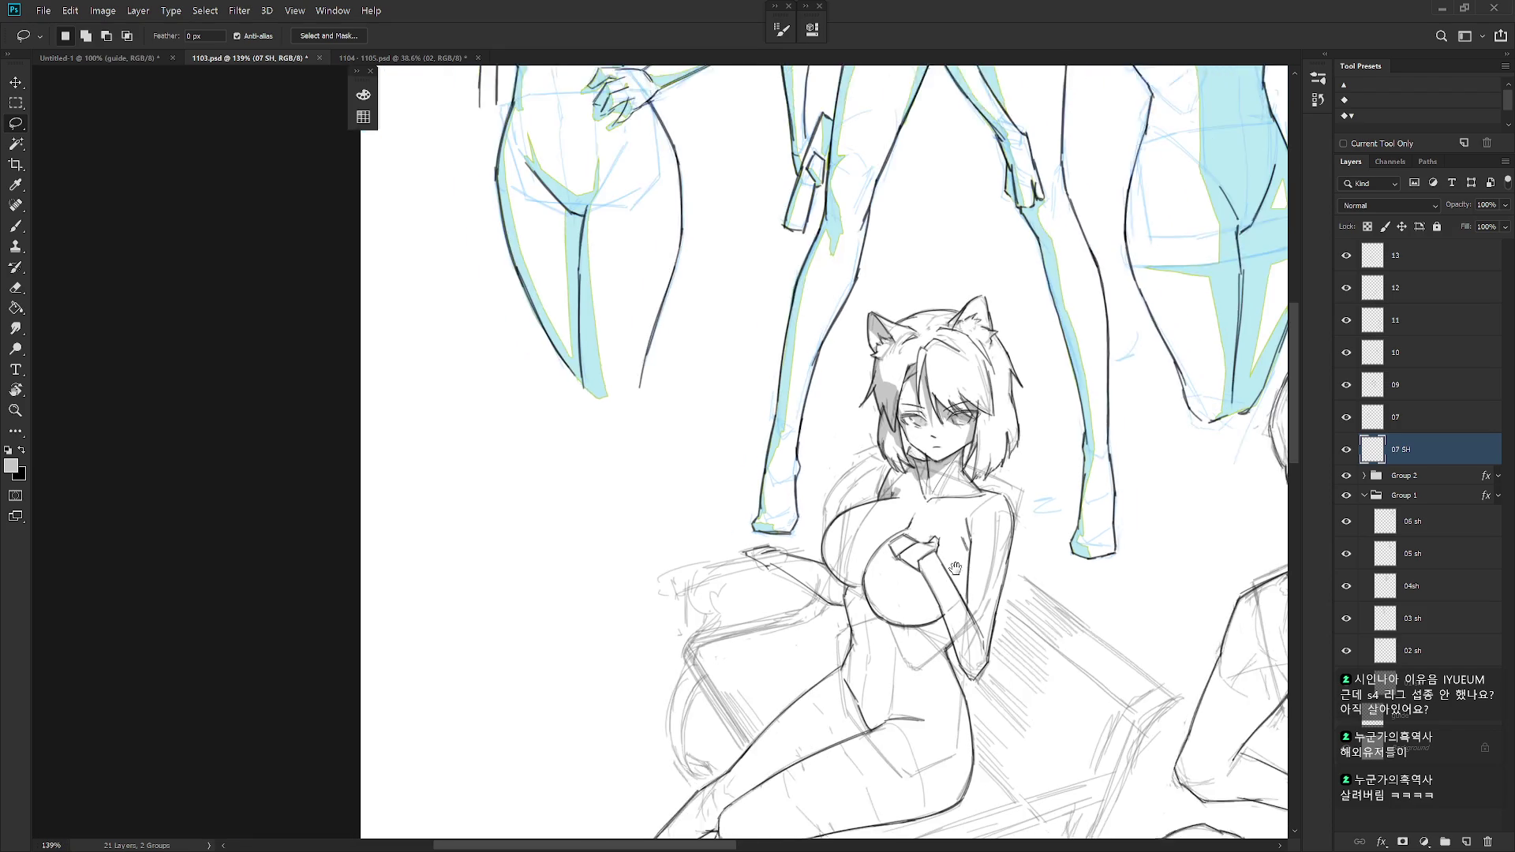
{"action": "scroll", "coordinate": [898, 412], "scroll_direction": "up", "scroll_amount": 1}
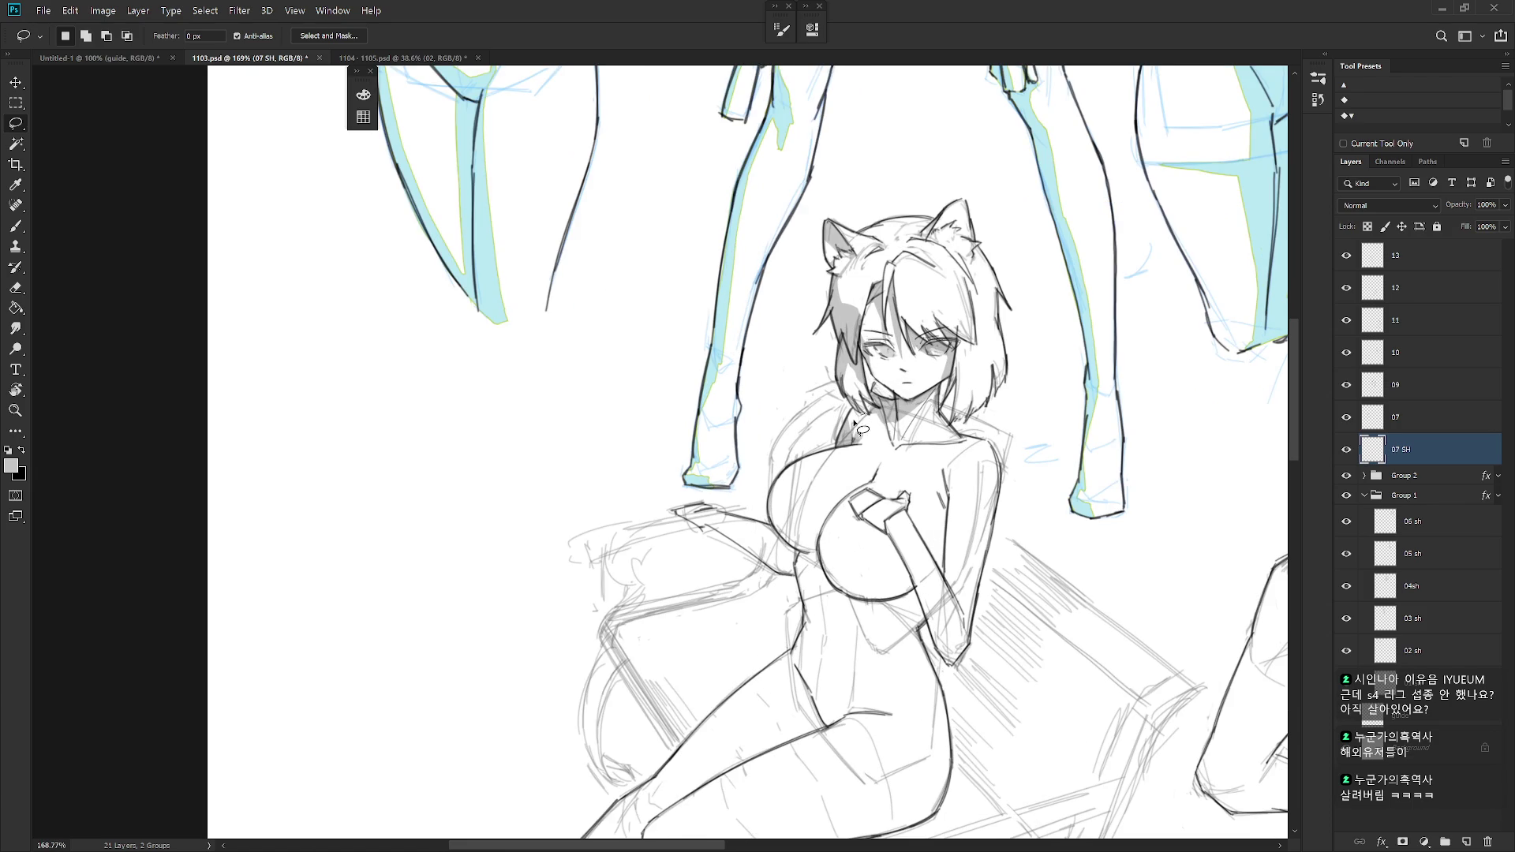
{"action": "left_click_drag", "start_coordinate": [862, 409], "coordinate": [876, 404]}
{"action": "scroll", "coordinate": [986, 492], "scroll_direction": "down", "scroll_amount": 1}
{"action": "scroll", "coordinate": [908, 402], "scroll_direction": "up", "scroll_amount": 2}
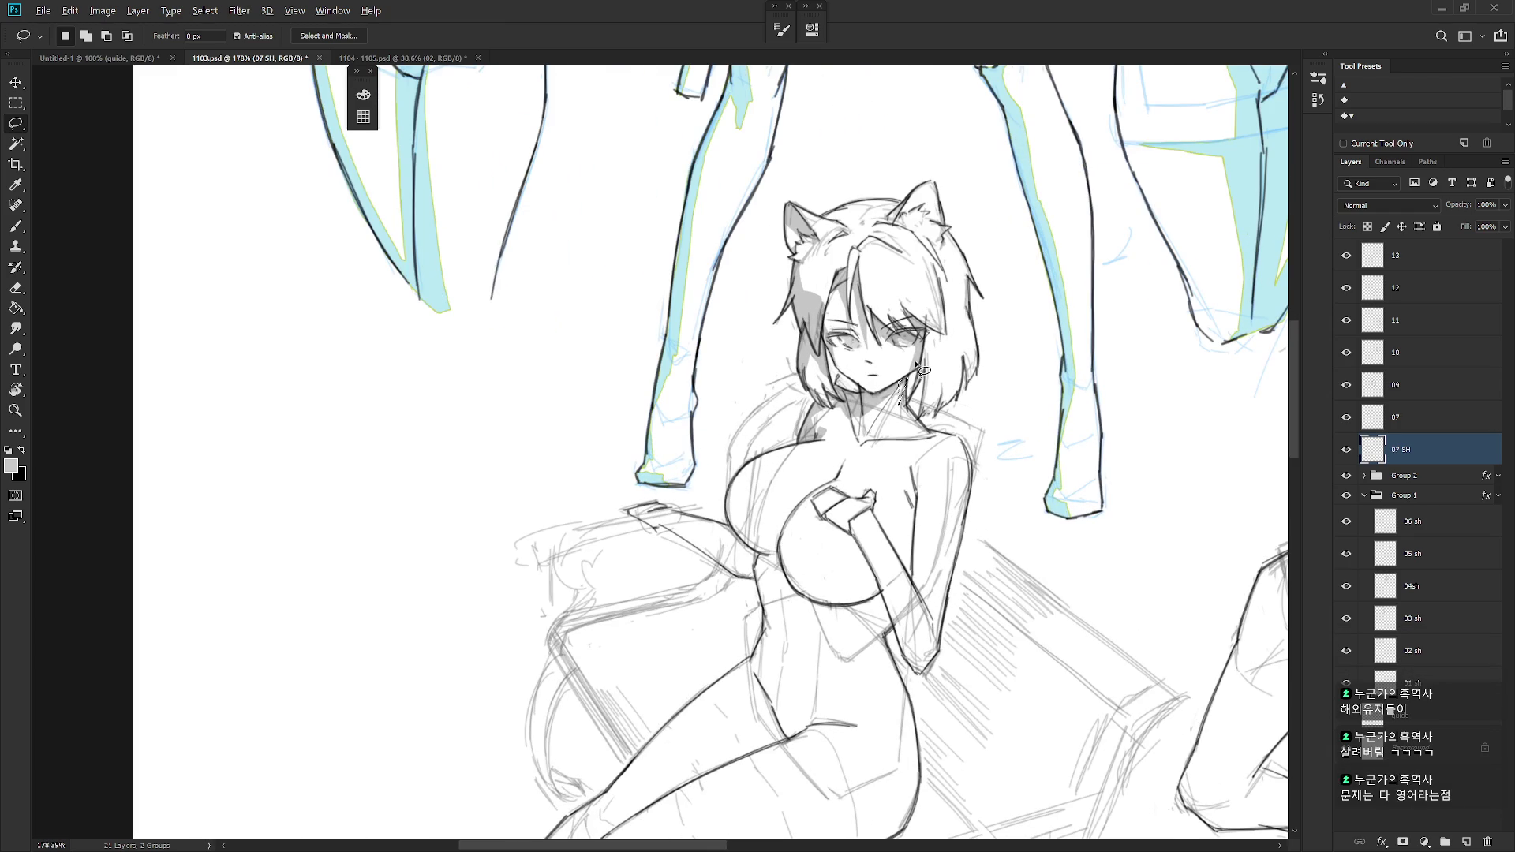
{"action": "left_click_drag", "start_coordinate": [957, 493], "coordinate": [947, 523]}
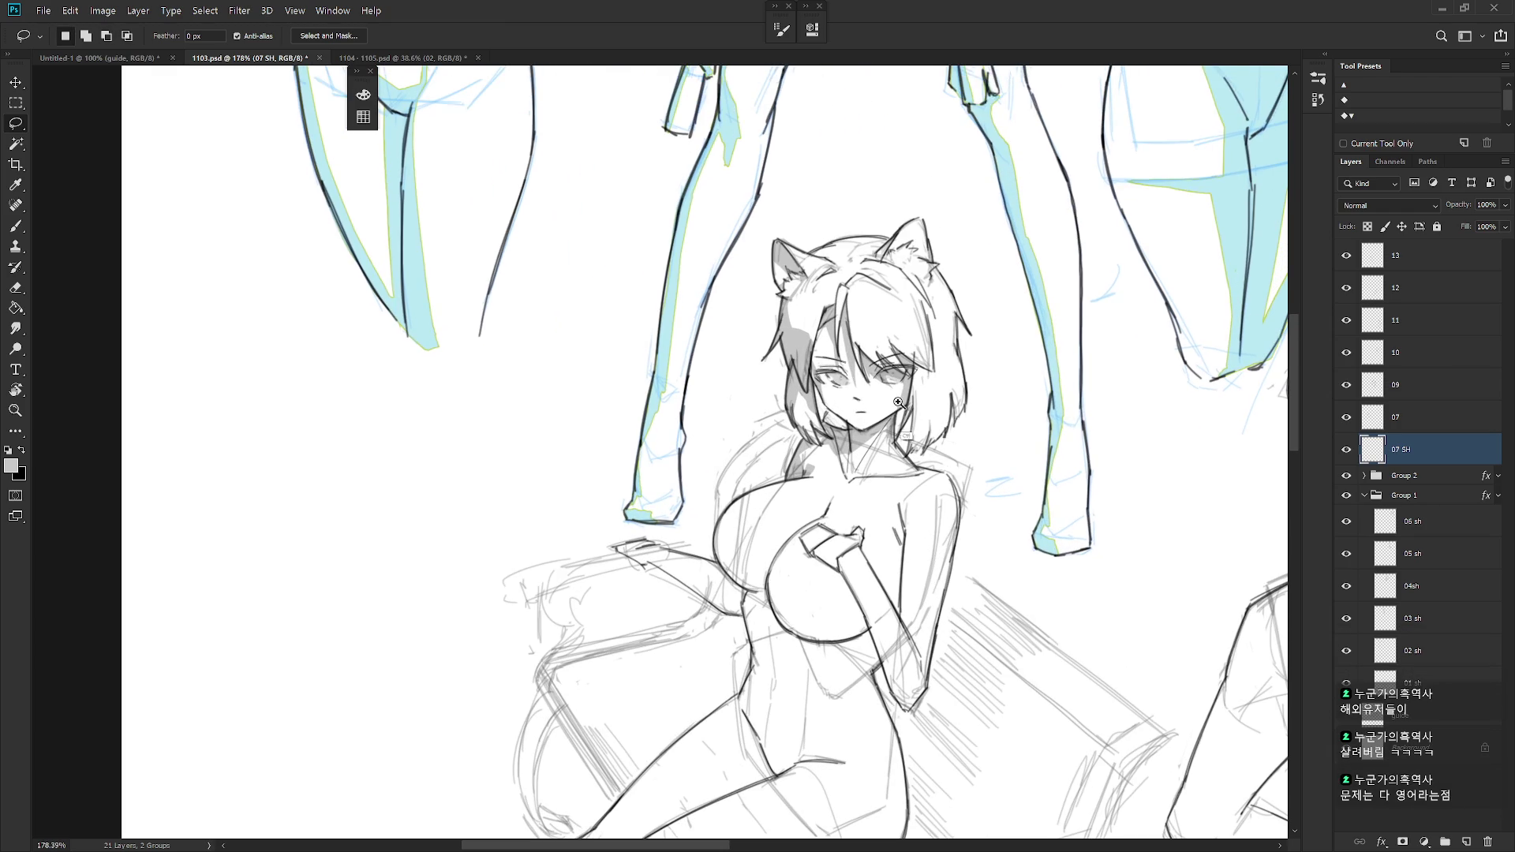
{"action": "scroll", "coordinate": [911, 414], "scroll_direction": "up", "scroll_amount": 2}
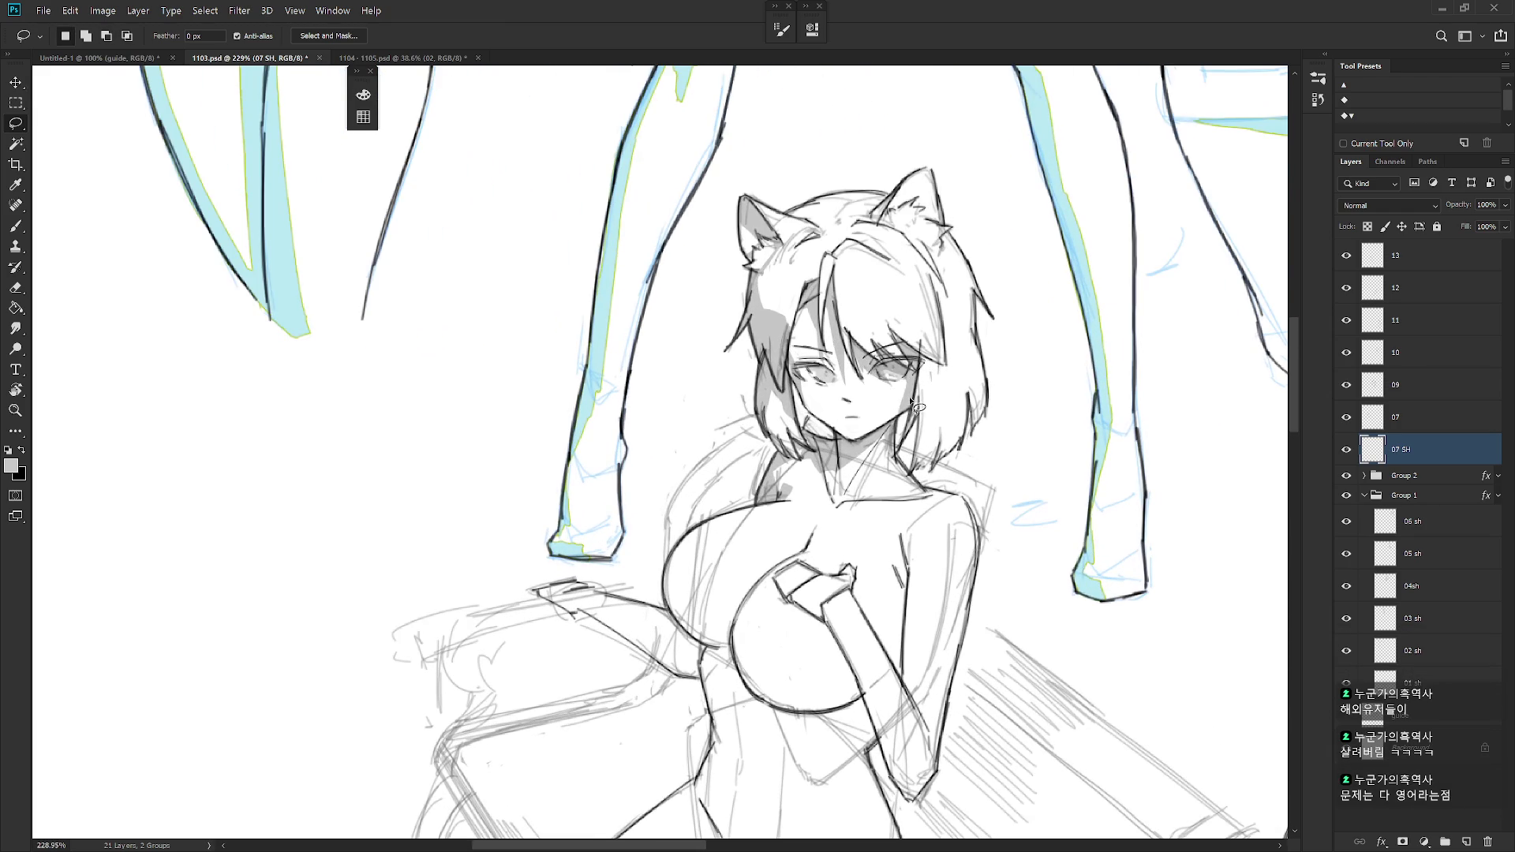
{"action": "left_click", "coordinate": [867, 407]}
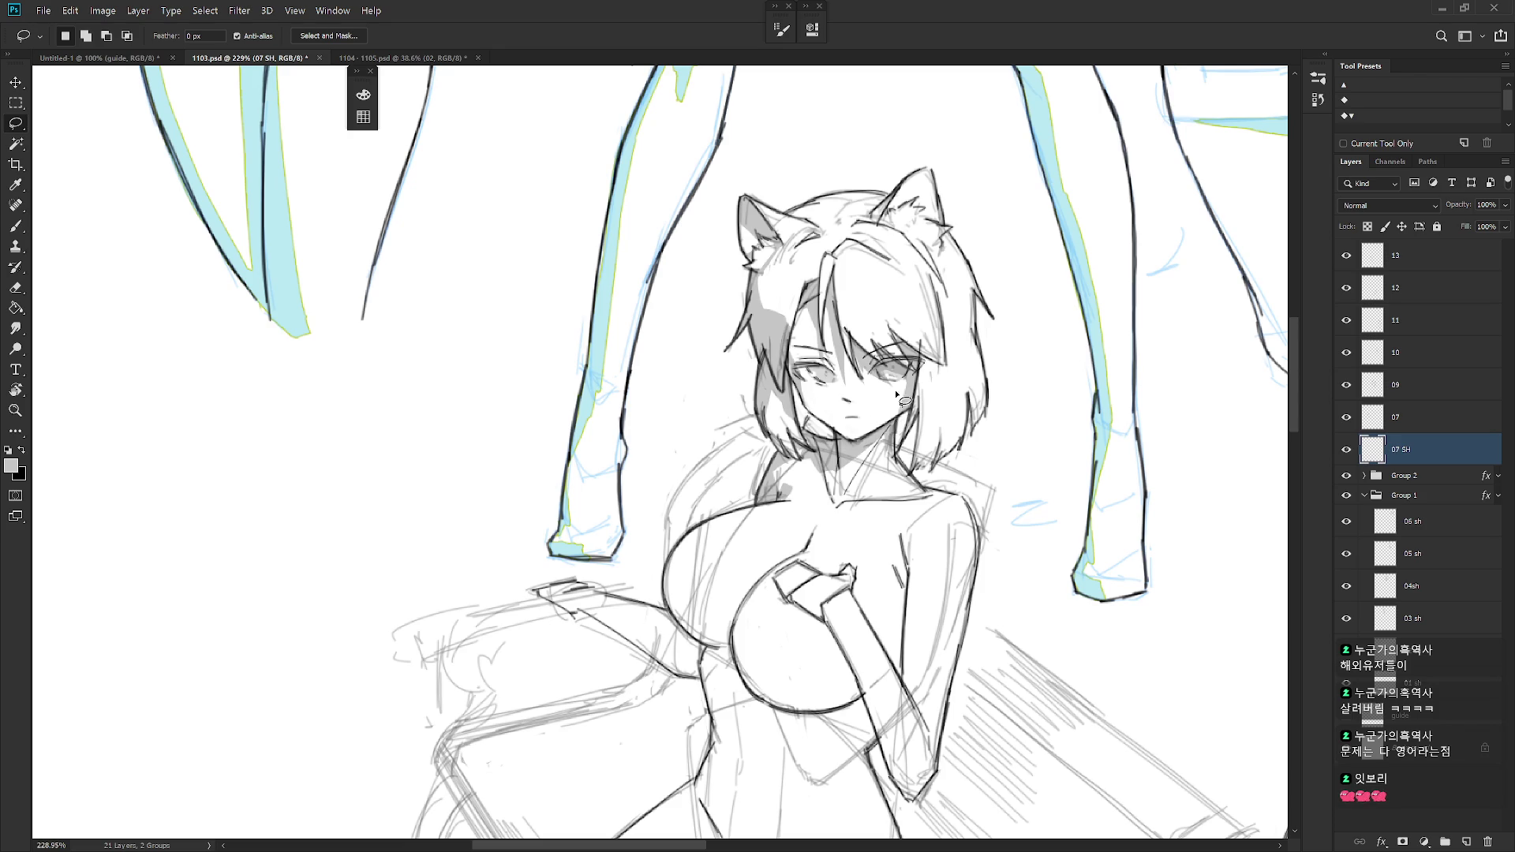
- Lasso a thin strip along the hair by the cheek and shrink the Eraser to 10 px
{"action": "left_click_drag", "start_coordinate": [908, 408], "coordinate": [876, 425]}
{"action": "left_click_drag", "start_coordinate": [922, 401], "coordinate": [926, 457]}
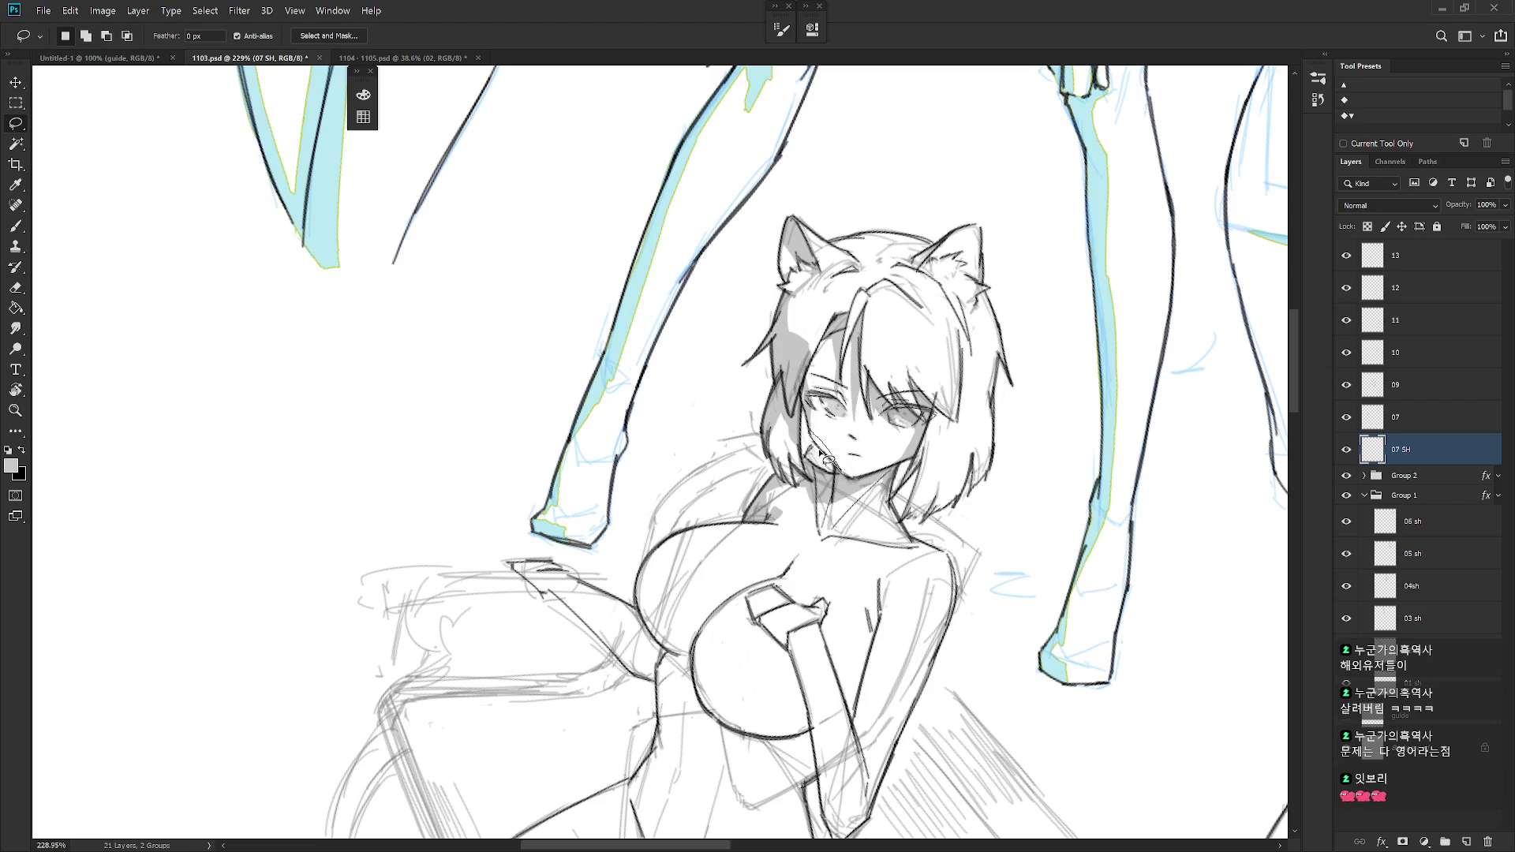
{"action": "key", "text": "e"}
{"action": "key", "text": "bracketleft"}
{"action": "key", "text": "bracketleft"}
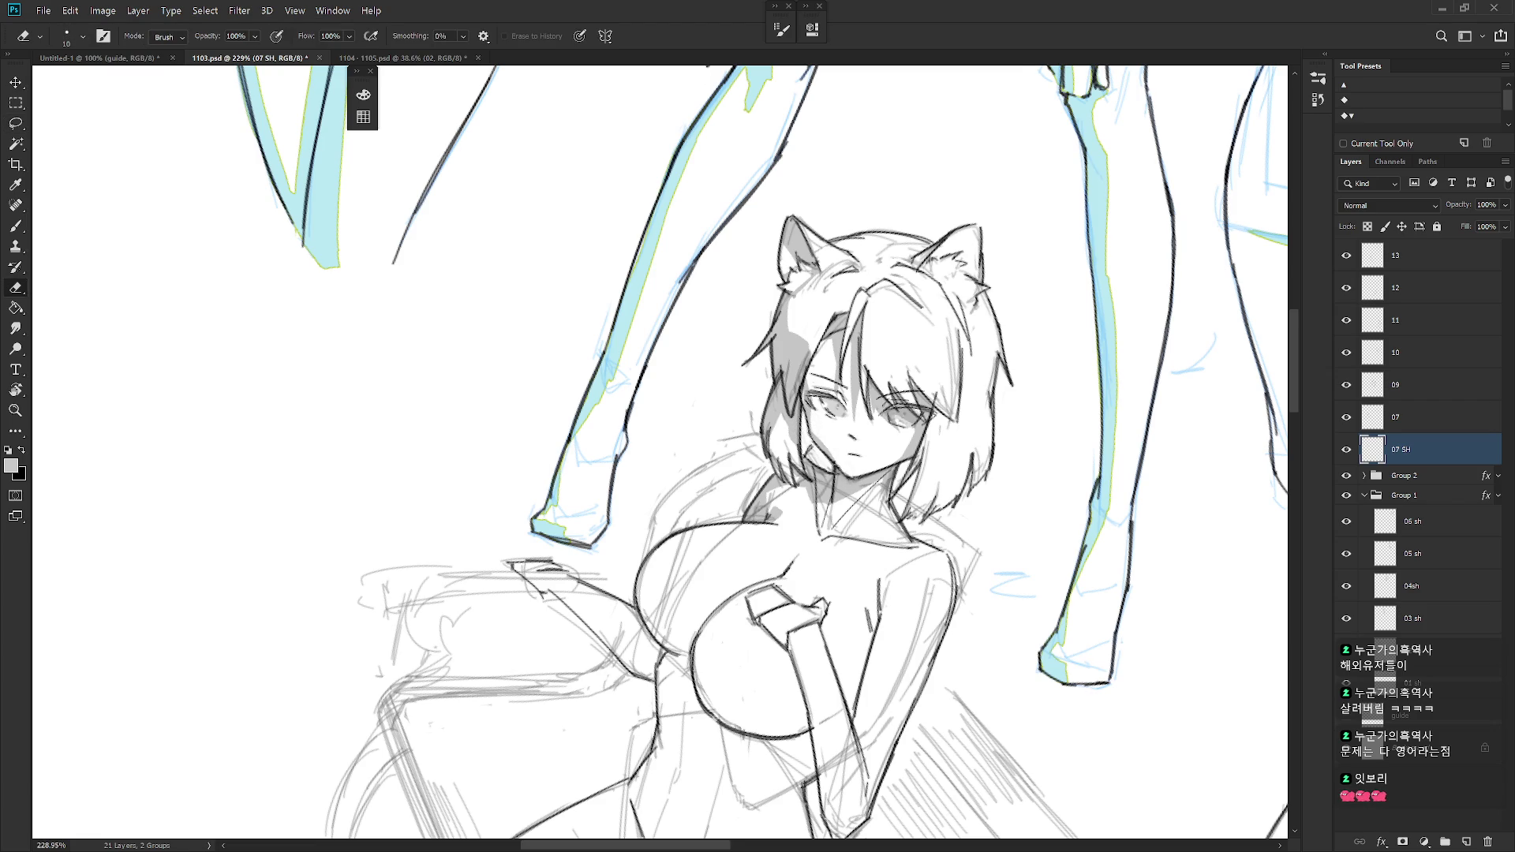
- With the Lasso tool, trace small shadow selections near the cheek and beside the neck
{"action": "left_click_drag", "start_coordinate": [868, 410], "coordinate": [836, 355]}
{"action": "key", "text": "l"}
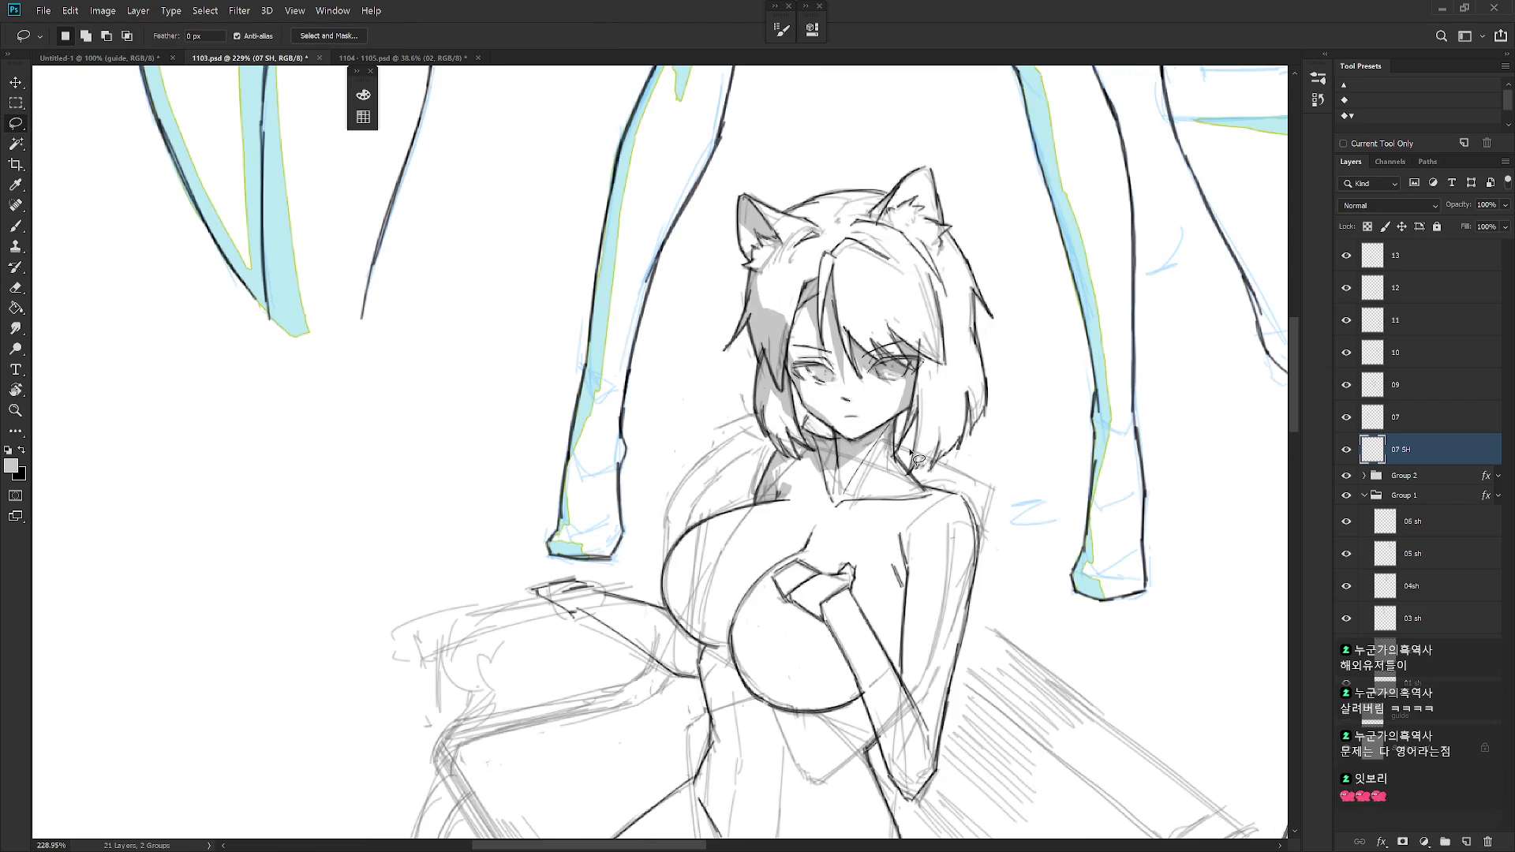
{"action": "mouse_move", "coordinate": [797, 395]}
{"action": "left_mouse_down"}
{"action": "mouse_move", "coordinate": [840, 450]}
{"action": "mouse_move", "coordinate": [811, 416]}
{"action": "left_mouse_up"}
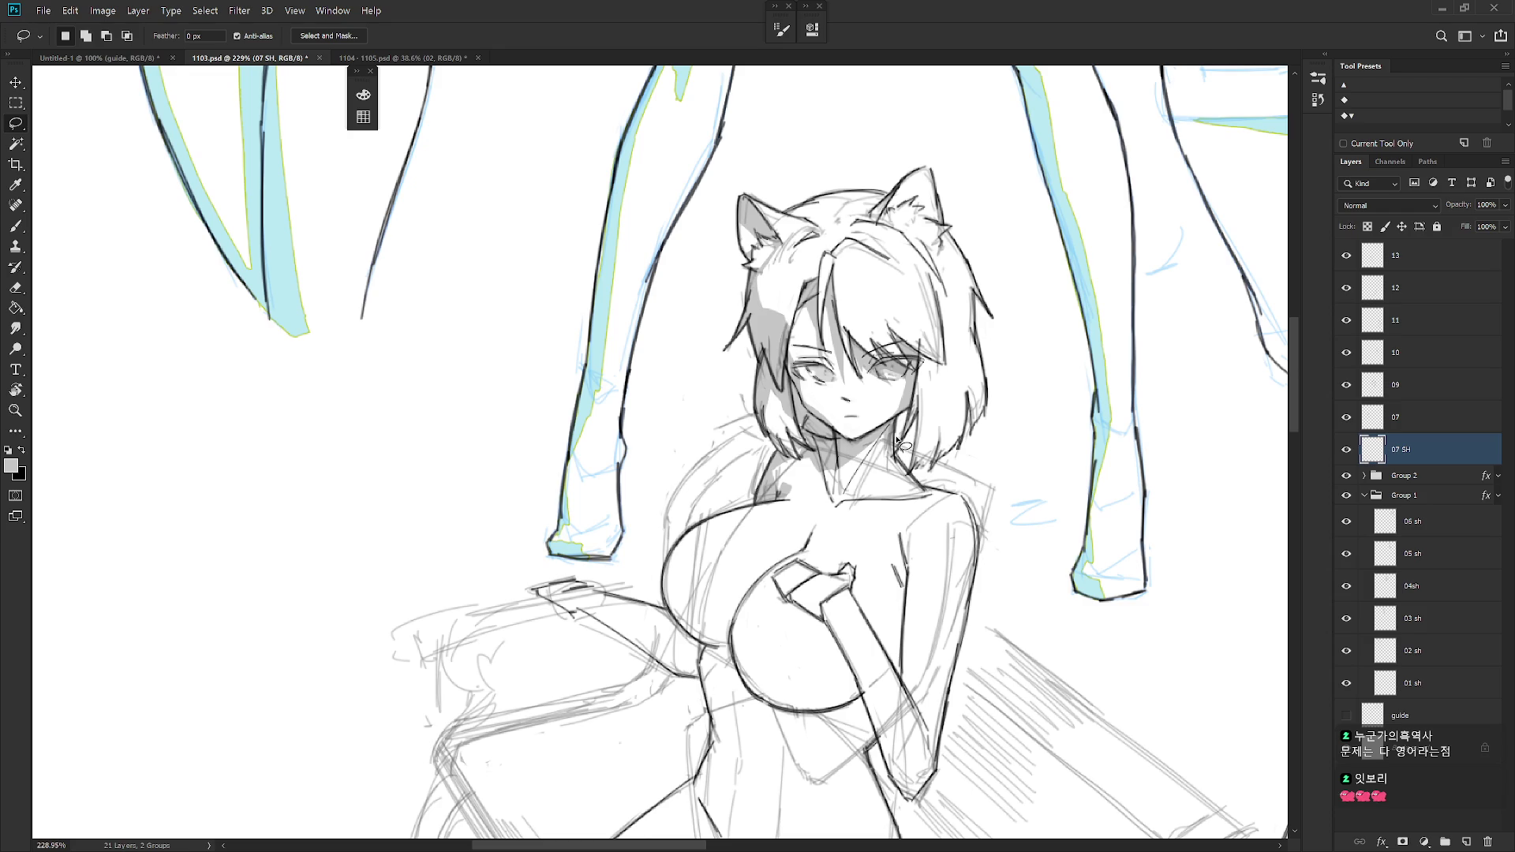
{"action": "left_click_drag", "start_coordinate": [901, 435], "coordinate": [916, 417]}
{"action": "mouse_move", "coordinate": [918, 425]}
{"action": "left_mouse_down"}
{"action": "mouse_move", "coordinate": [899, 417]}
{"action": "mouse_move", "coordinate": [913, 452]}
{"action": "mouse_move", "coordinate": [896, 416]}
{"action": "left_mouse_up"}
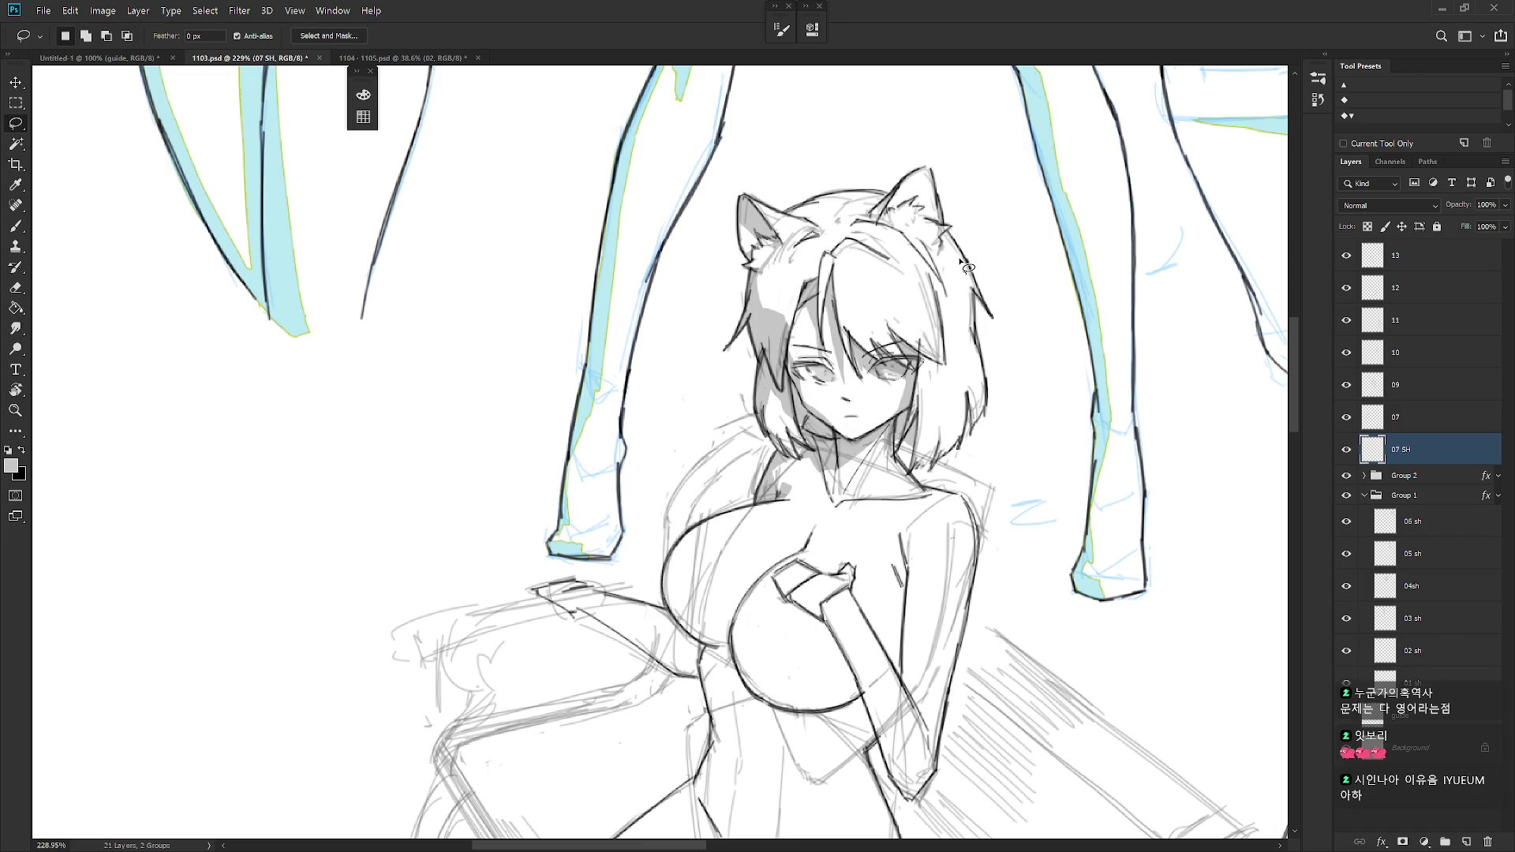
- Outline small shadows beside the right eye and along the hair edge, discarding the hair-edge selection
{"action": "mouse_move", "coordinate": [916, 354]}
{"action": "left_mouse_down"}
{"action": "mouse_move", "coordinate": [920, 370]}
{"action": "mouse_move", "coordinate": [930, 359]}
{"action": "mouse_move", "coordinate": [914, 351]}
{"action": "left_mouse_up"}
{"action": "scroll", "coordinate": [916, 434], "scroll_direction": "up", "scroll_amount": 2}
{"action": "mouse_move", "coordinate": [776, 327]}
{"action": "left_mouse_down"}
{"action": "mouse_move", "coordinate": [766, 367]}
{"action": "mouse_move", "coordinate": [791, 301]}
{"action": "mouse_move", "coordinate": [776, 299]}
{"action": "mouse_move", "coordinate": [886, 223]}
{"action": "left_mouse_up"}
{"action": "left_click", "coordinate": [791, 301]}
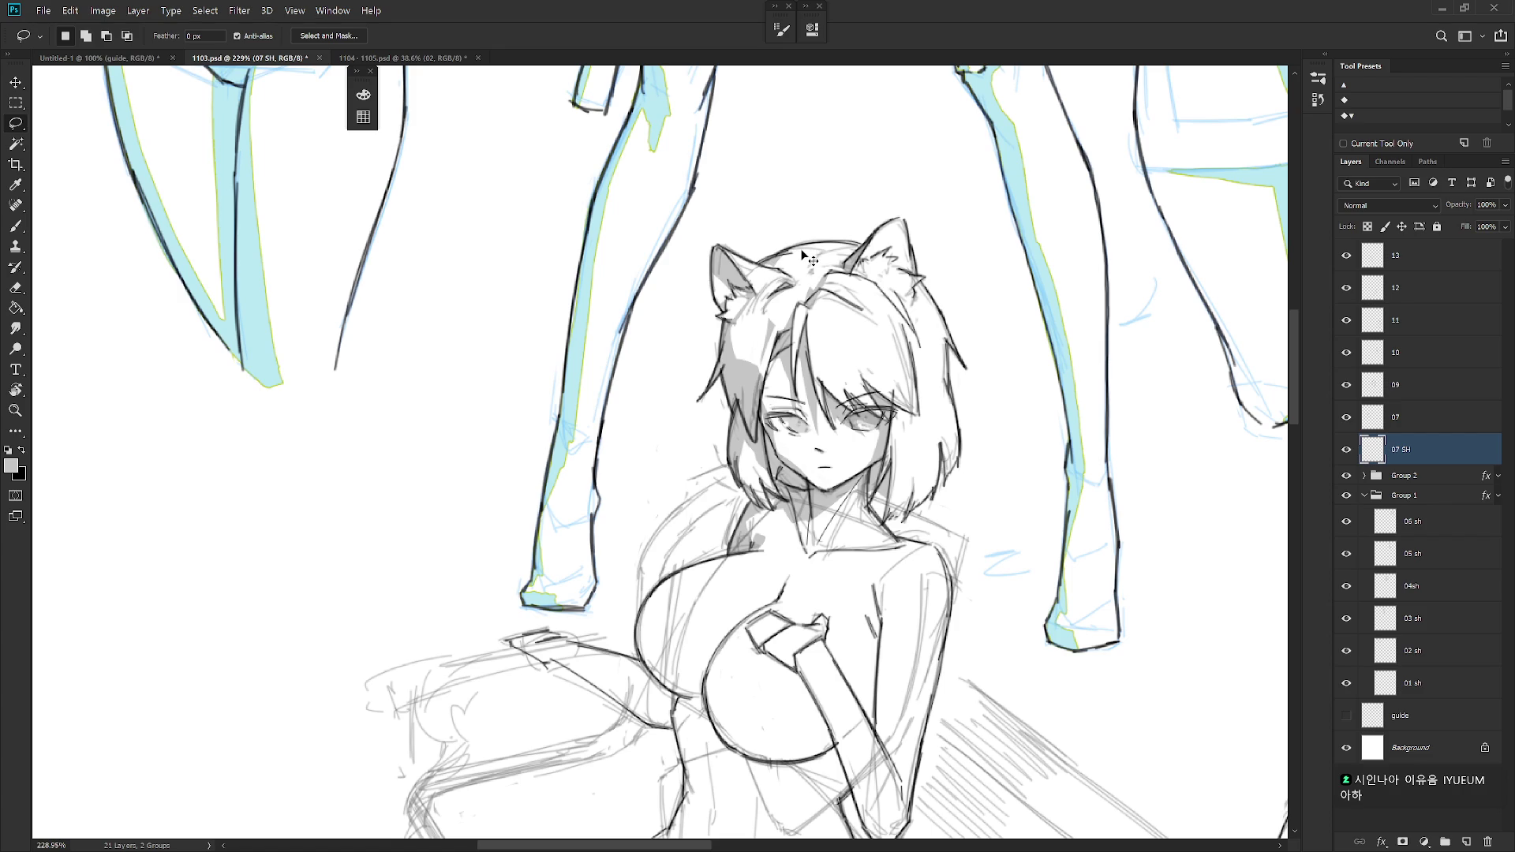
{"action": "scroll", "coordinate": [971, 355], "scroll_direction": "right", "scroll_amount": 1}
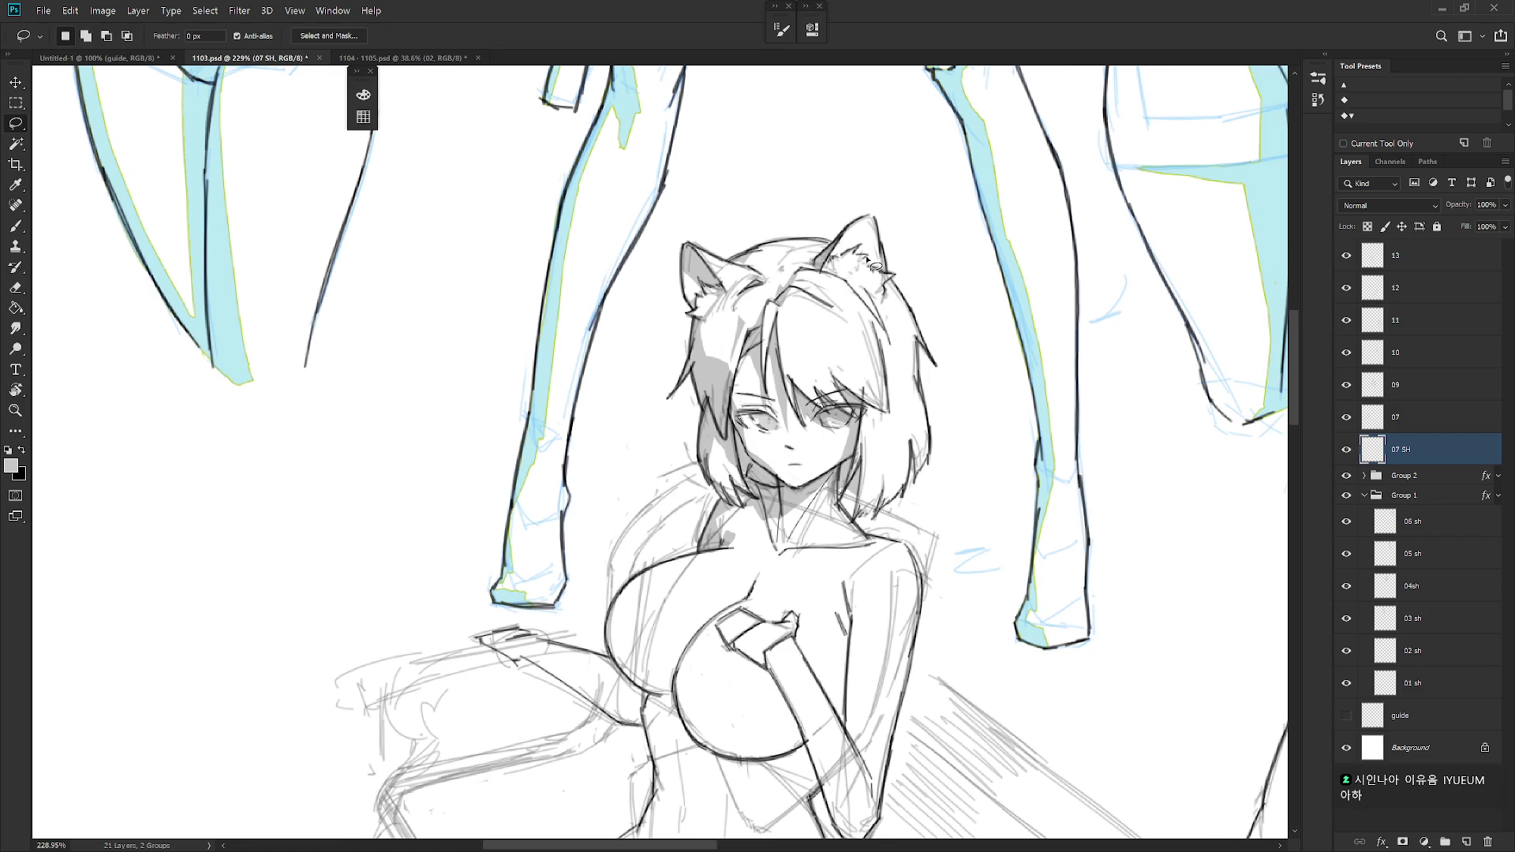
- Adjust the ear selection, subtract from it, and fill the face's left-edge shadow with grey
{"action": "left_click_drag", "start_coordinate": [874, 252], "coordinate": [855, 240]}
{"action": "key", "text": "alt"}
{"action": "left_click_drag", "start_coordinate": [856, 292], "coordinate": [876, 319]}
{"action": "scroll", "coordinate": [928, 383], "scroll_direction": "down", "scroll_amount": 2}
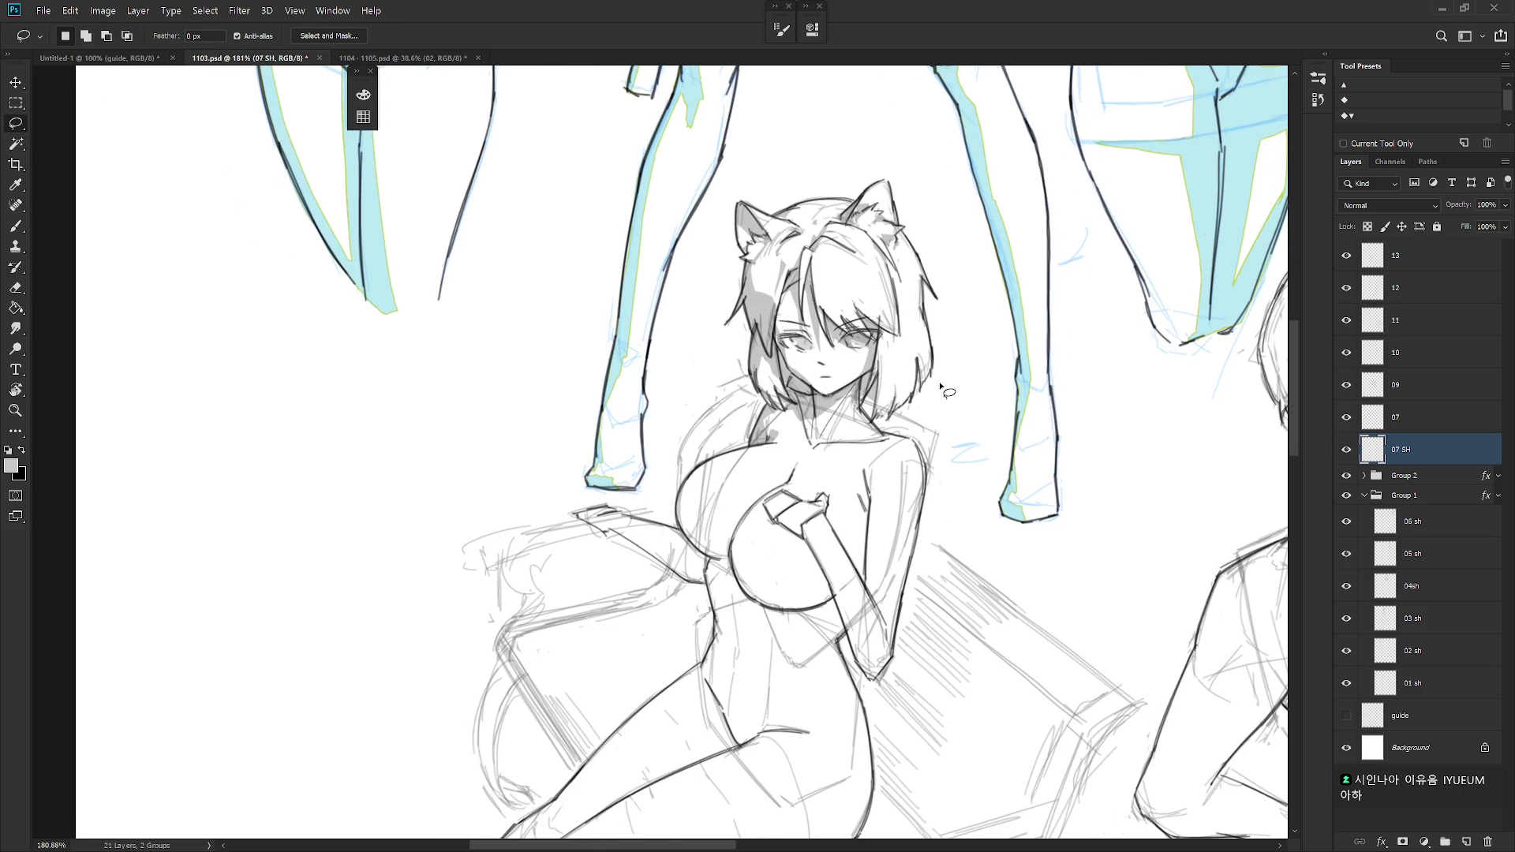
{"action": "left_click_drag", "start_coordinate": [889, 338], "coordinate": [882, 313]}
{"action": "scroll", "coordinate": [959, 468], "scroll_direction": "down", "scroll_amount": 3}
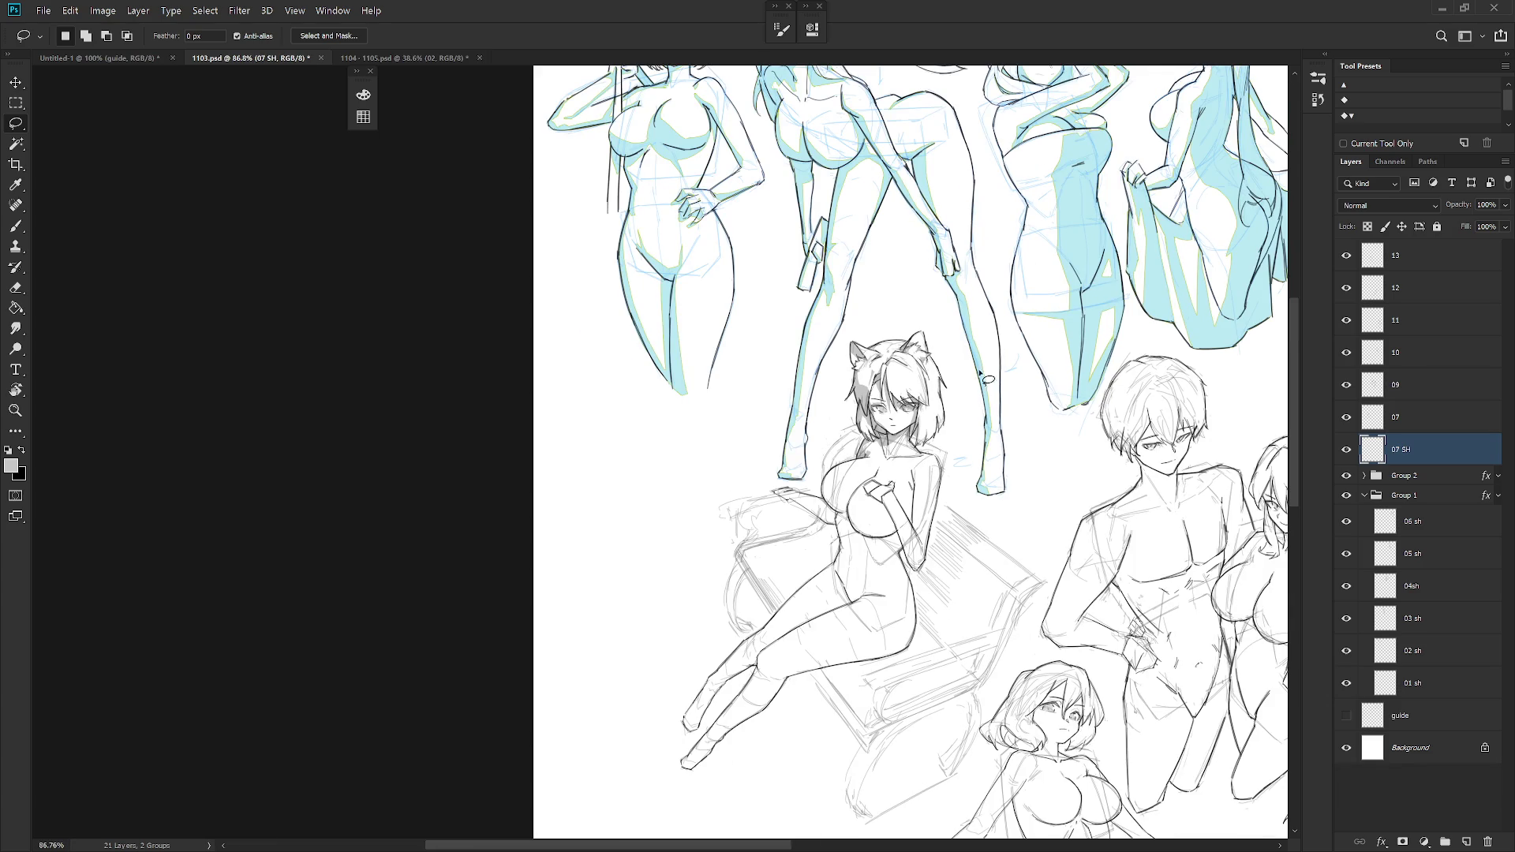
{"action": "scroll", "coordinate": [933, 421], "scroll_direction": "up", "scroll_amount": 3}
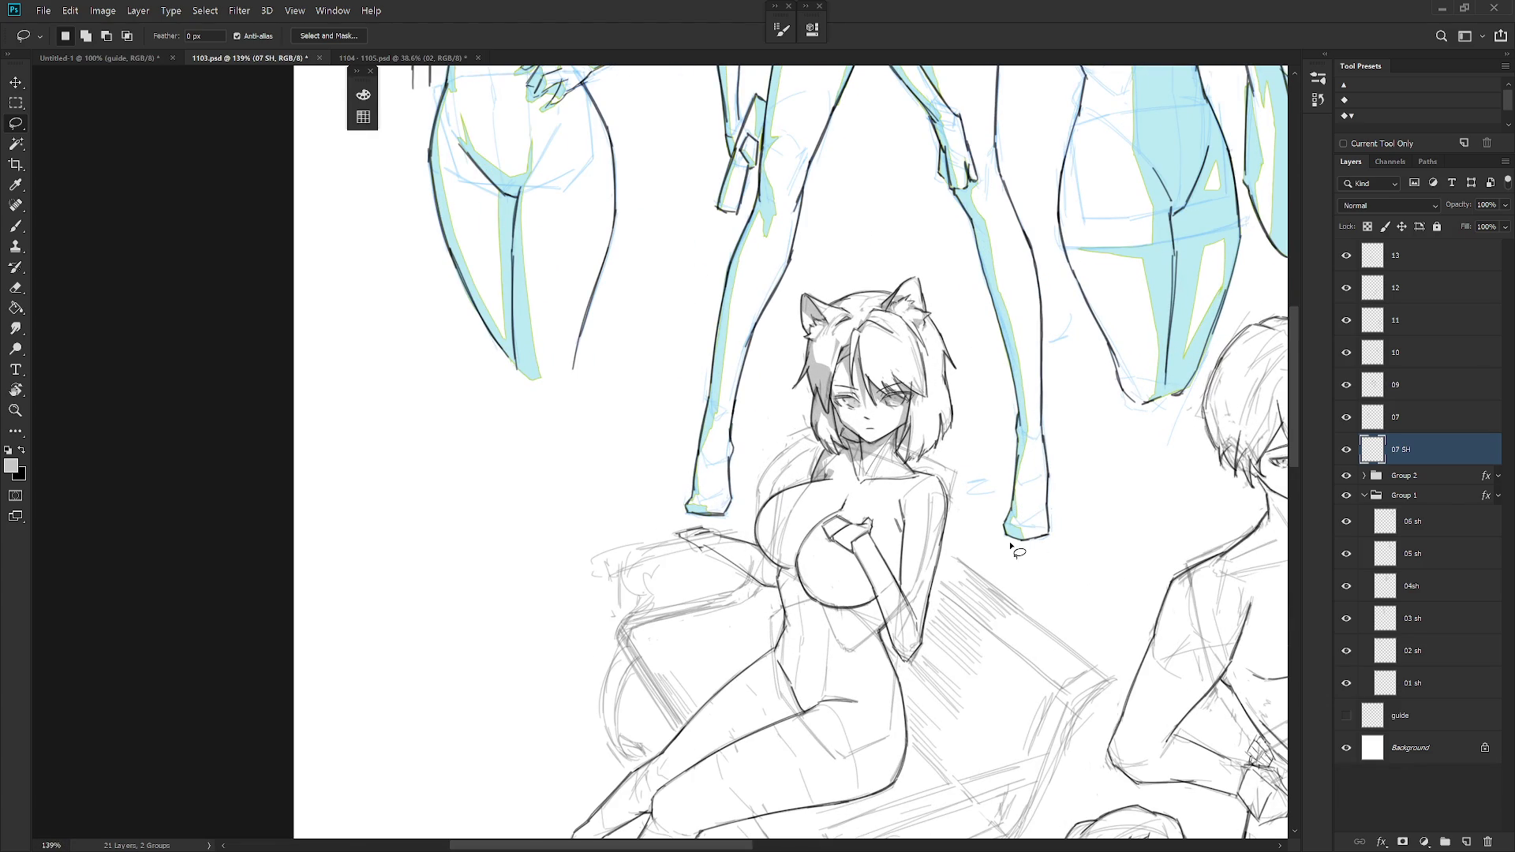
{"action": "scroll", "coordinate": [876, 430], "scroll_direction": "up", "scroll_amount": 3}
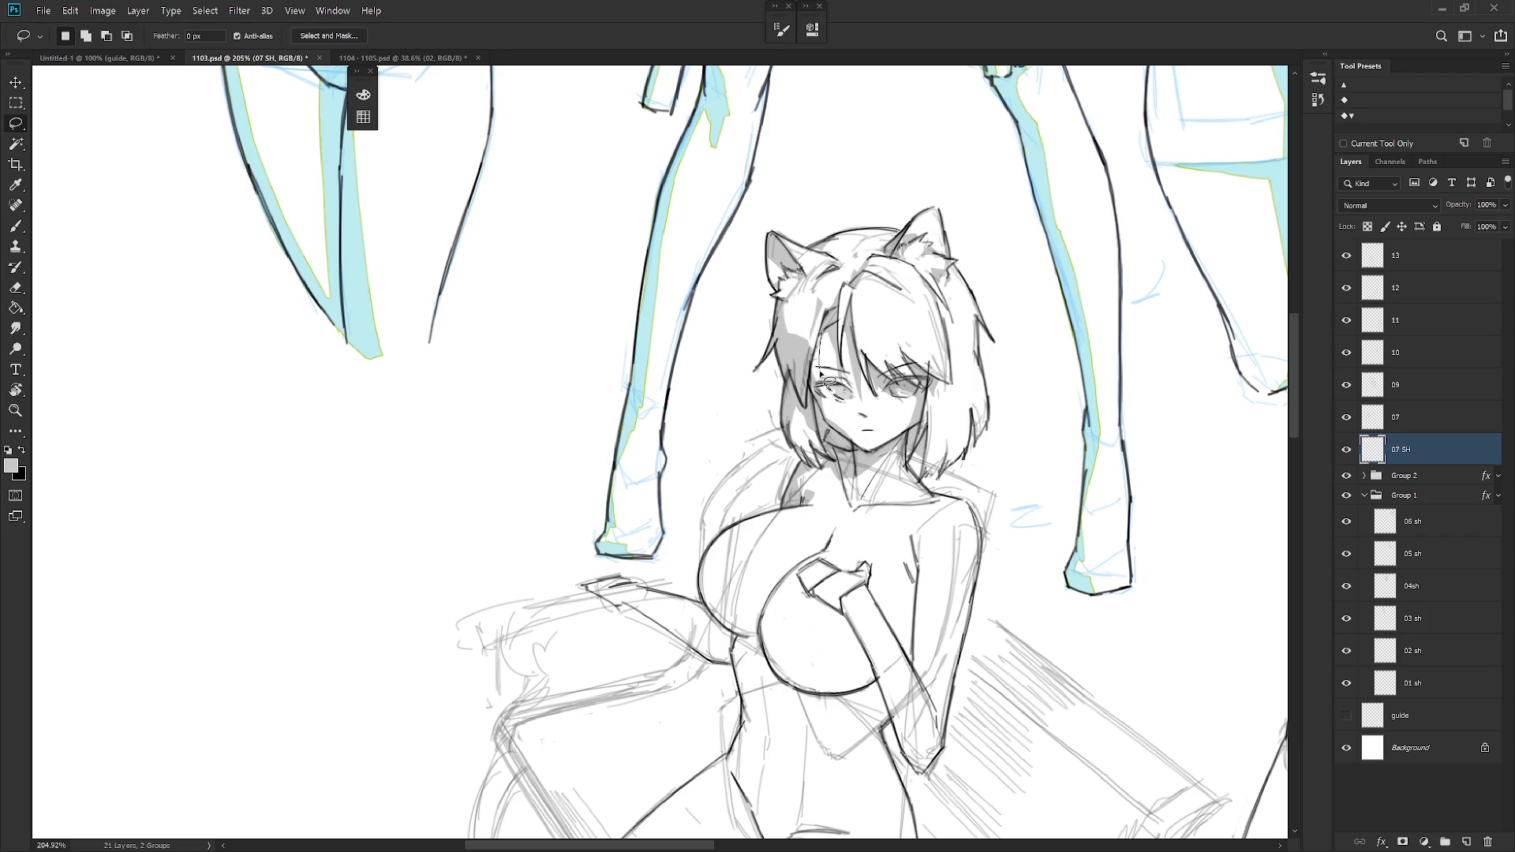
{"action": "mouse_move", "coordinate": [834, 427]}
{"action": "left_mouse_down"}
{"action": "mouse_move", "coordinate": [811, 387]}
{"action": "mouse_move", "coordinate": [823, 325]}
{"action": "left_mouse_up"}
{"action": "key", "text": "alt+BackSpace"}
{"action": "key", "text": "ctrl+d"}
- Lasso a shadow area around the girl's left eye
{"action": "left_click_drag", "start_coordinate": [835, 390], "coordinate": [826, 383]}
{"action": "mouse_move", "coordinate": [824, 378]}
{"action": "left_mouse_down"}
{"action": "mouse_move", "coordinate": [849, 395]}
{"action": "mouse_move", "coordinate": [815, 369]}
{"action": "left_mouse_up"}
{"action": "left_click_drag", "start_coordinate": [845, 403], "coordinate": [916, 327]}
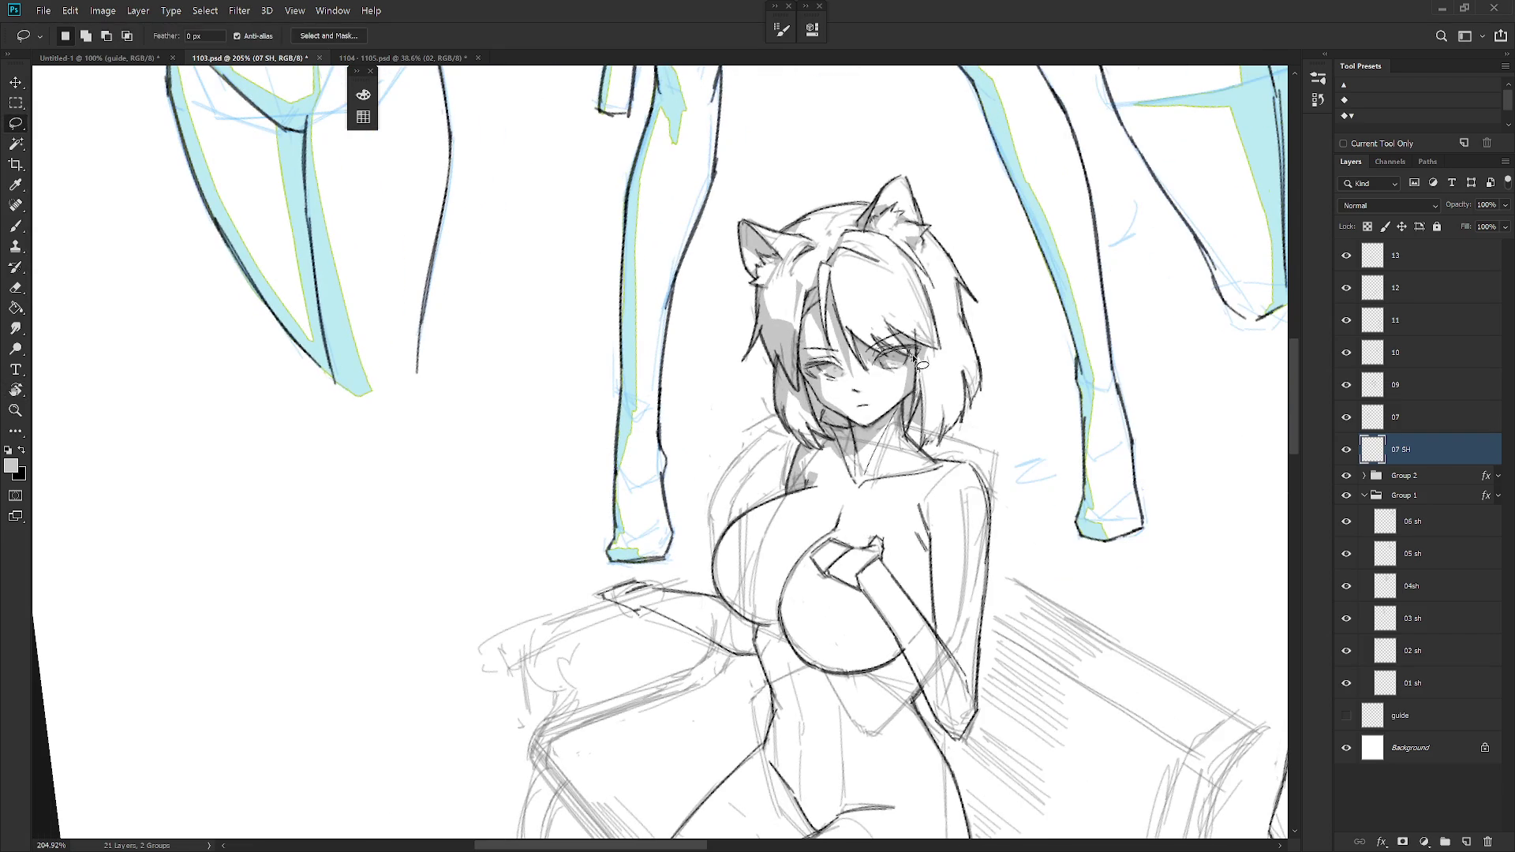
{"action": "scroll", "coordinate": [922, 383], "scroll_direction": "down", "scroll_amount": 5}
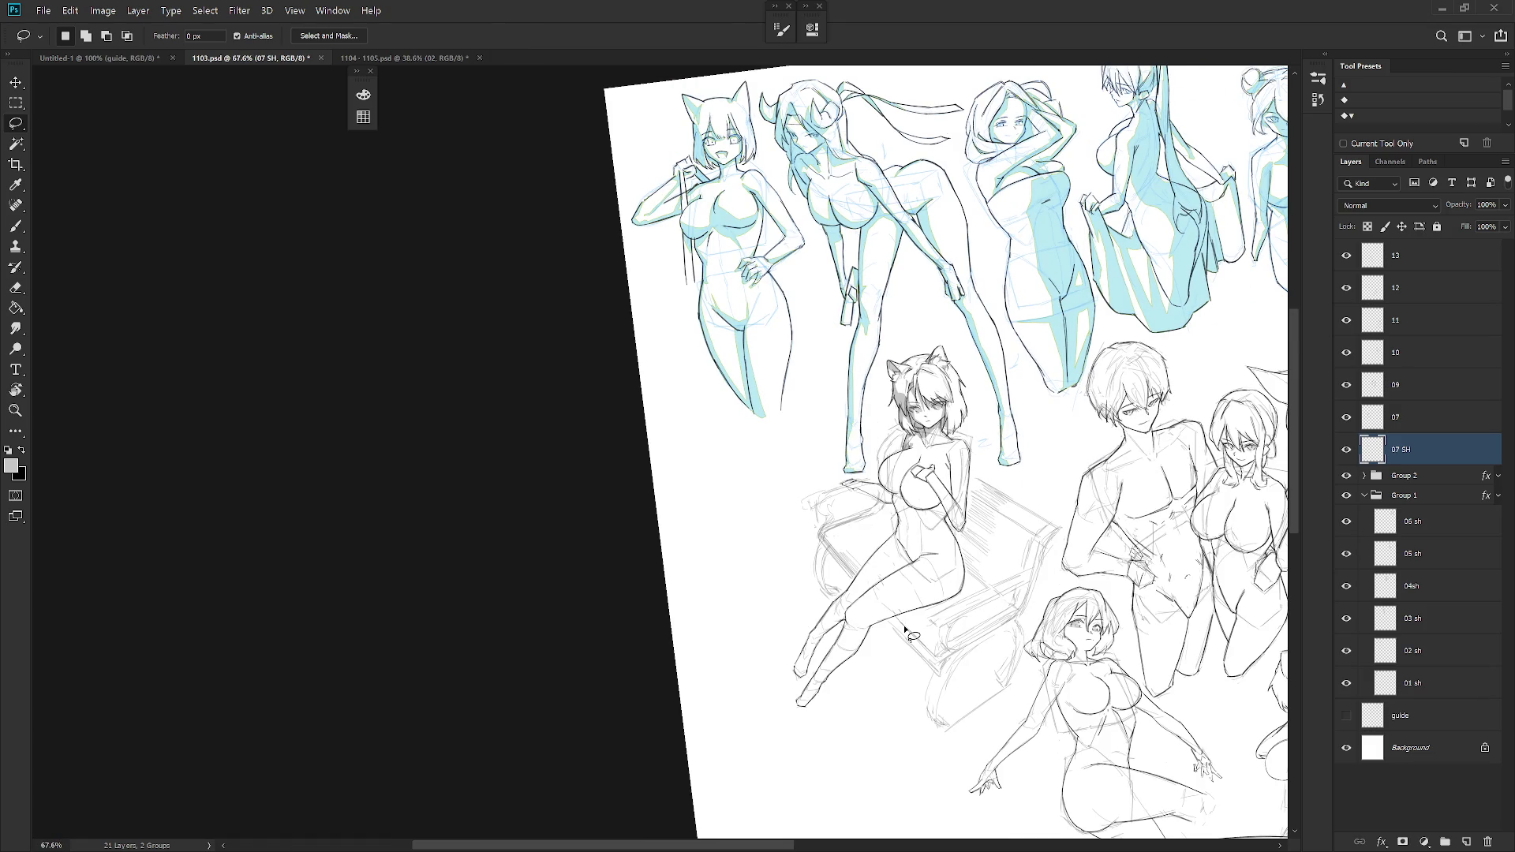
- Fill a shadow strip along the edge of the girl's arm with grey
{"action": "scroll", "coordinate": [934, 408], "scroll_direction": "up", "scroll_amount": 3}
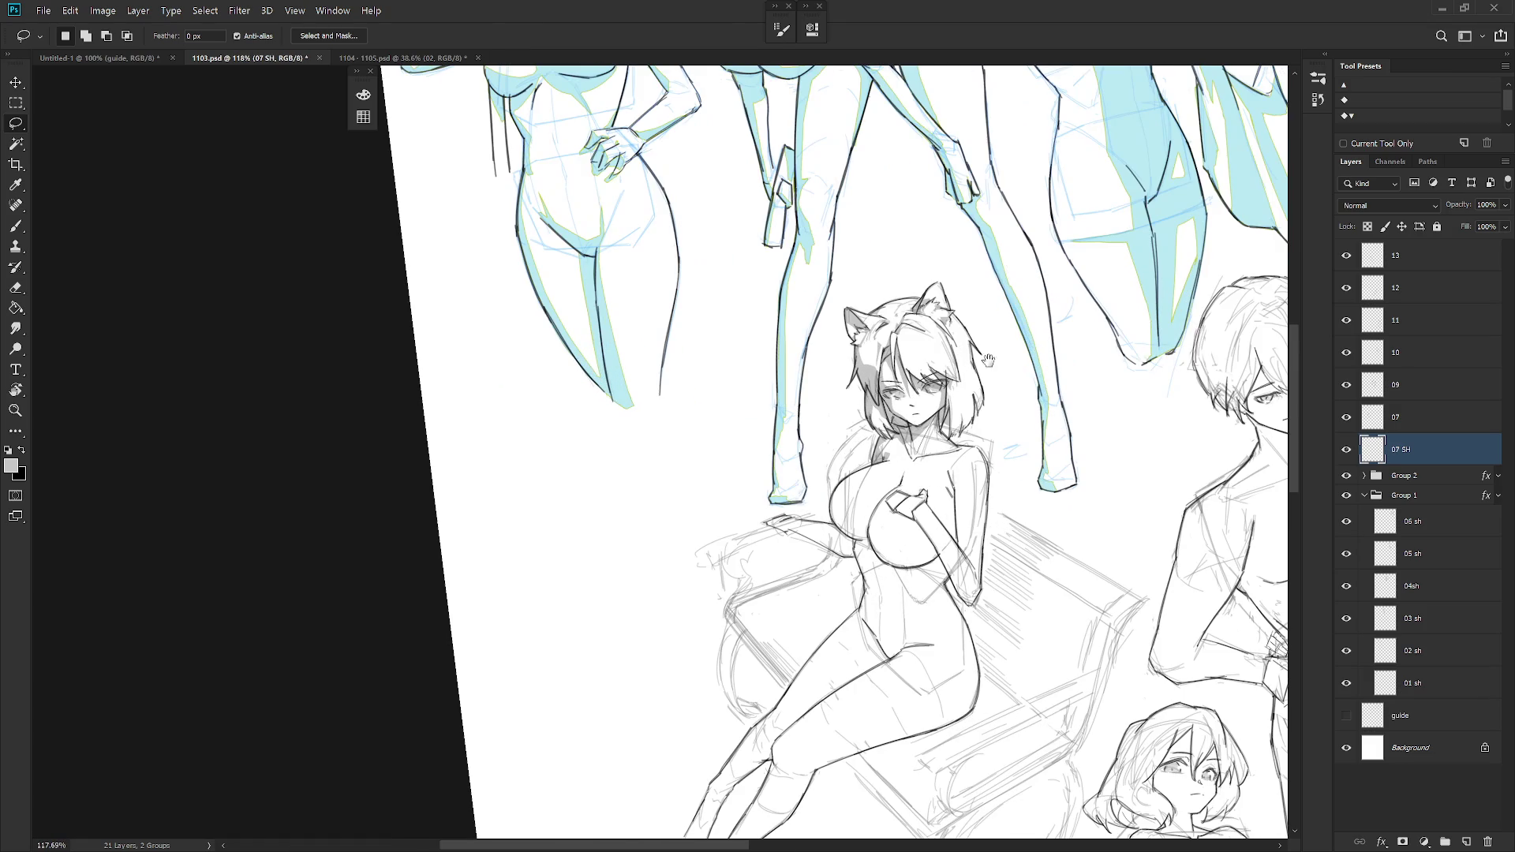
{"action": "scroll", "coordinate": [996, 369], "scroll_direction": "up", "scroll_amount": 3}
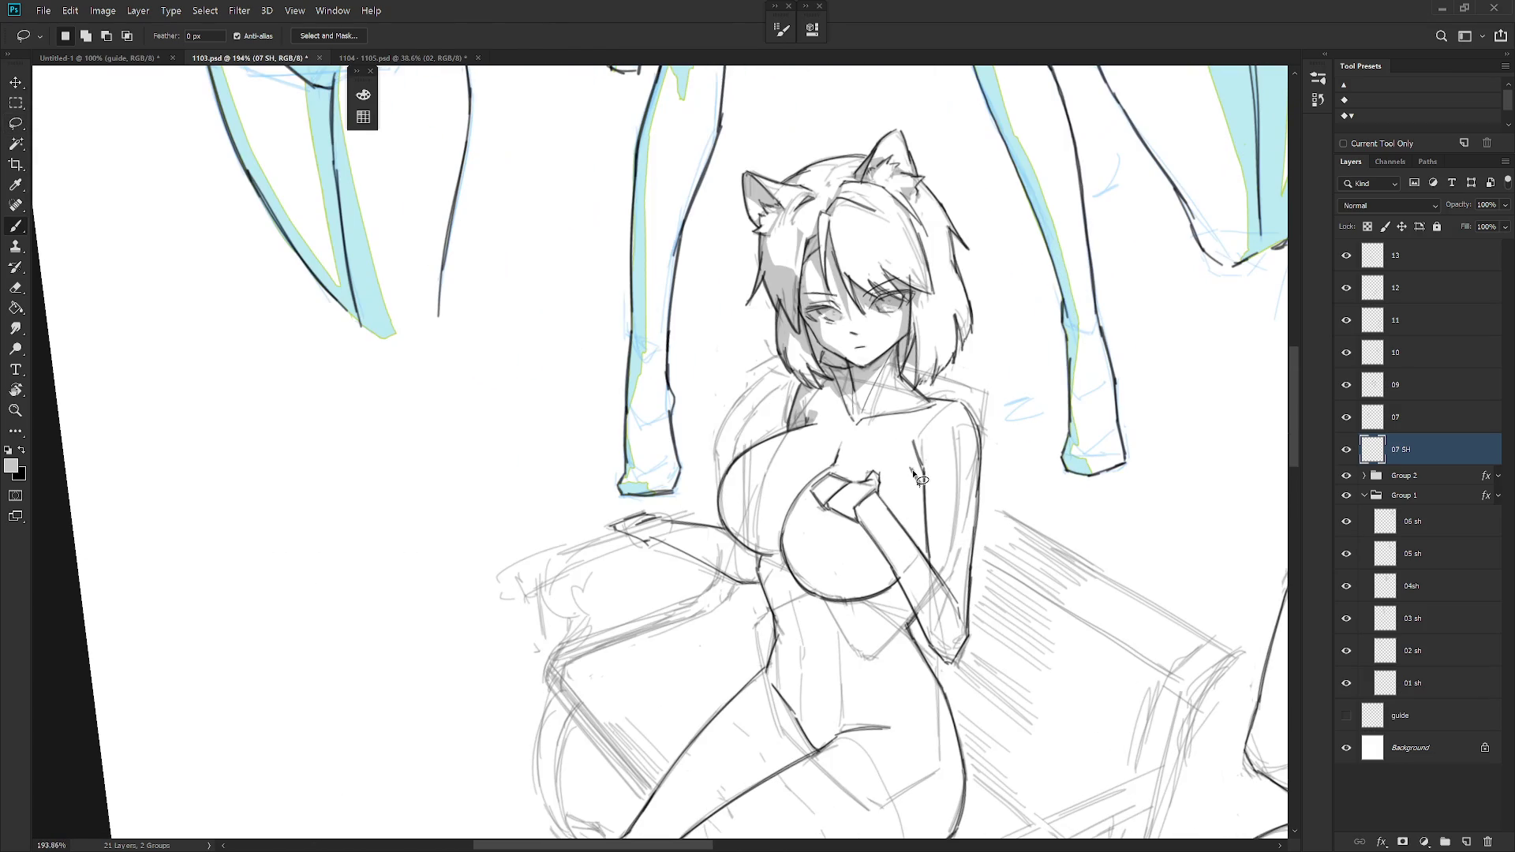
{"action": "key", "text": "b"}
{"action": "key", "text": "l"}
{"action": "mouse_move", "coordinate": [930, 426]}
{"action": "left_mouse_down"}
{"action": "mouse_move", "coordinate": [920, 482]}
{"action": "mouse_move", "coordinate": [935, 465]}
{"action": "left_mouse_up"}
{"action": "left_click", "coordinate": [920, 447]}
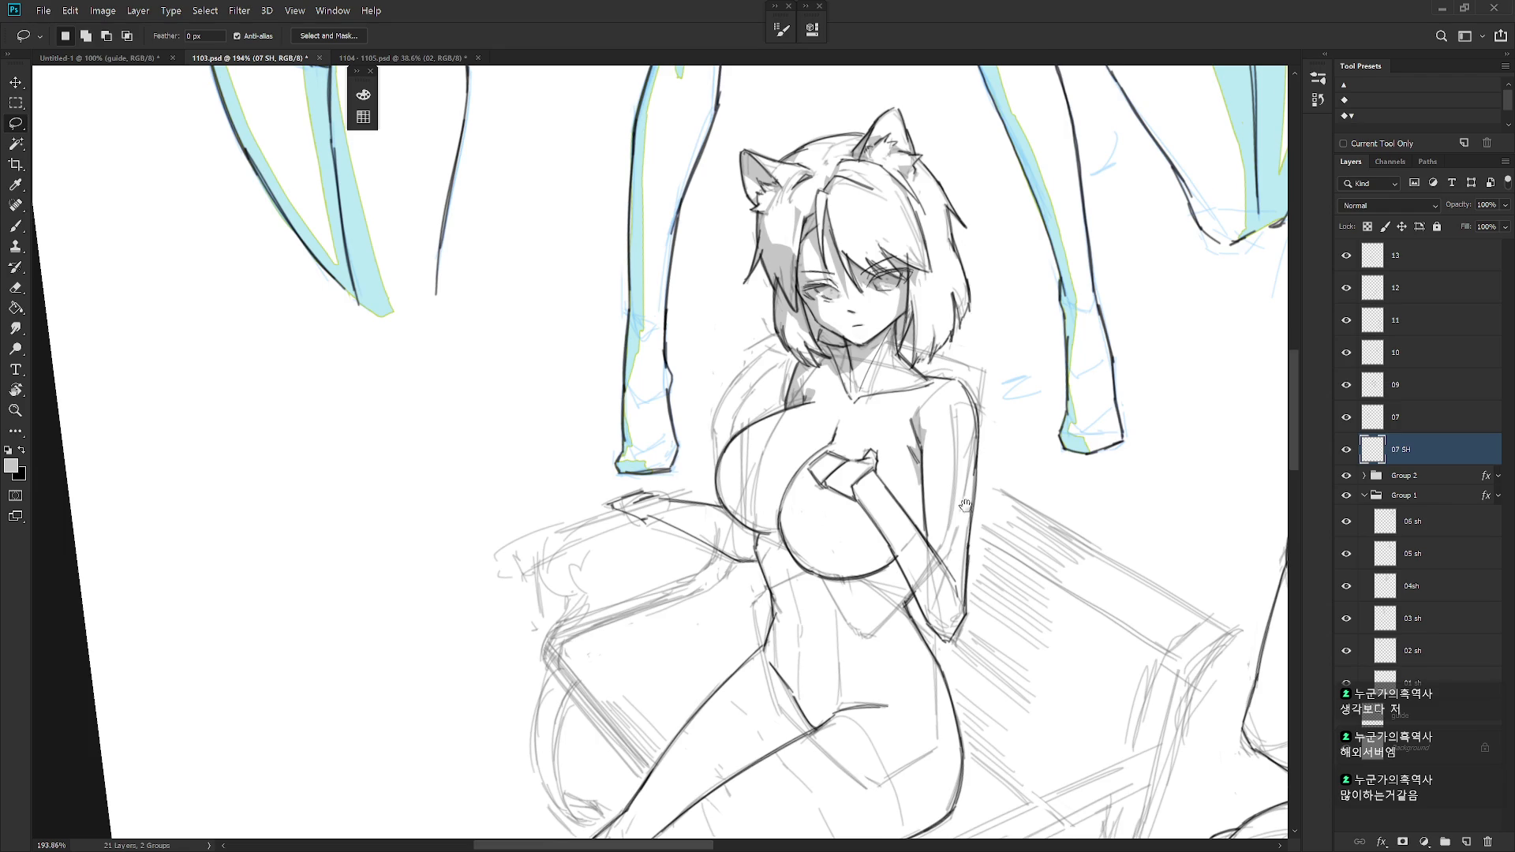
{"action": "left_click_drag", "start_coordinate": [964, 513], "coordinate": [966, 473]}
{"action": "mouse_move", "coordinate": [925, 404]}
{"action": "left_mouse_down"}
{"action": "mouse_move", "coordinate": [933, 509]}
{"action": "mouse_move", "coordinate": [926, 398]}
{"action": "left_mouse_up"}
{"action": "key", "text": "alt+BackSpace"}
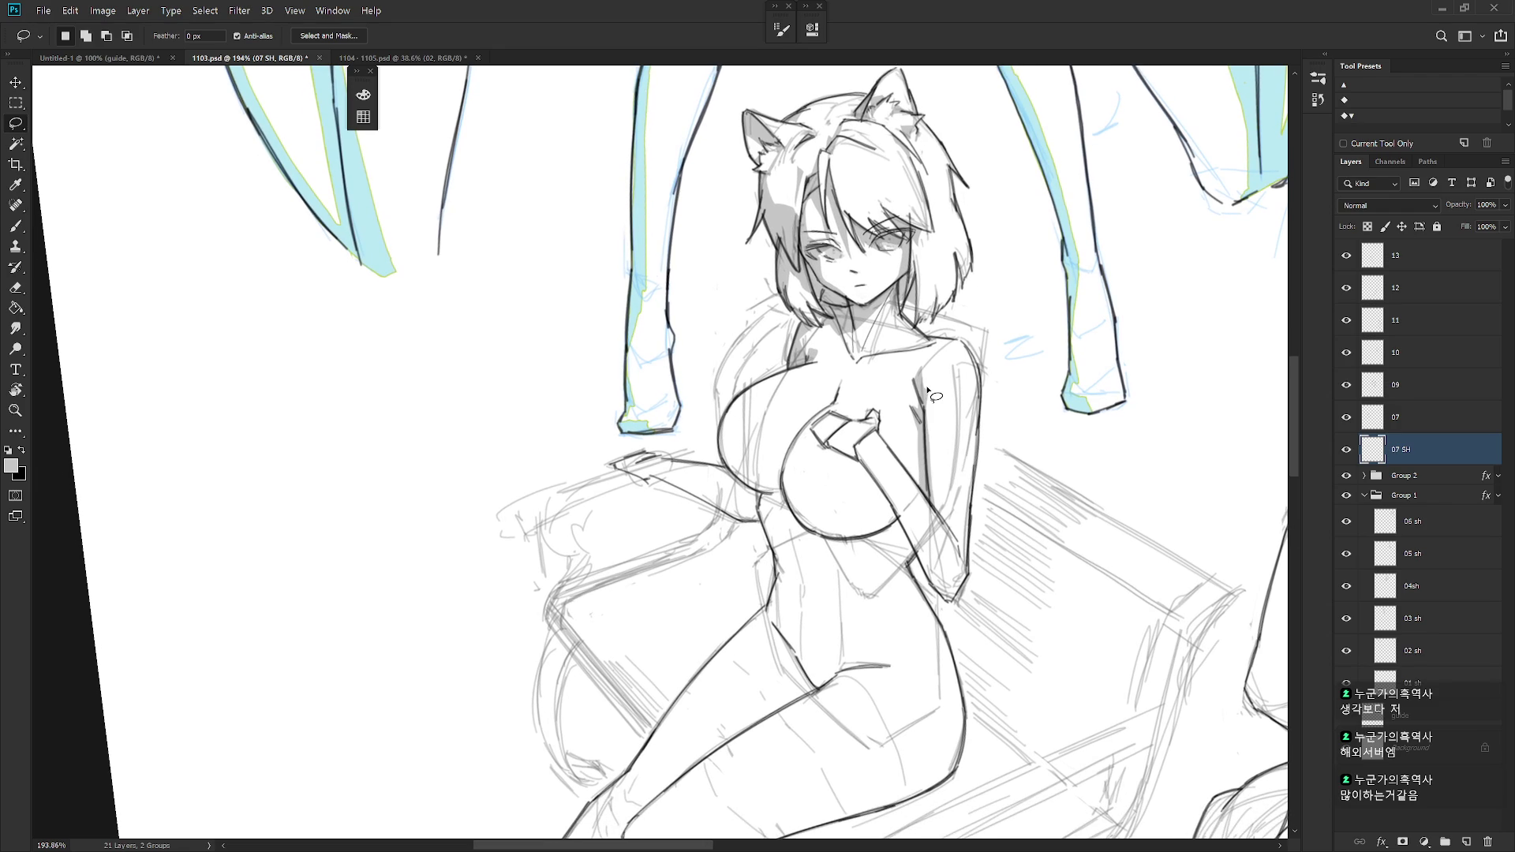
- Fill another arm-edge strip and a shadow along the breast edge with grey
{"action": "mouse_move", "coordinate": [925, 452]}
{"action": "left_mouse_down"}
{"action": "mouse_move", "coordinate": [922, 488]}
{"action": "mouse_move", "coordinate": [929, 476]}
{"action": "left_mouse_up"}
{"action": "scroll", "coordinate": [868, 434], "scroll_direction": "down", "scroll_amount": 1}
{"action": "mouse_move", "coordinate": [795, 377]}
{"action": "left_mouse_down"}
{"action": "mouse_move", "coordinate": [806, 478]}
{"action": "mouse_move", "coordinate": [829, 497]}
{"action": "mouse_move", "coordinate": [805, 498]}
{"action": "mouse_move", "coordinate": [776, 462]}
{"action": "mouse_move", "coordinate": [779, 404]}
{"action": "mouse_move", "coordinate": [793, 382]}
{"action": "mouse_move", "coordinate": [777, 427]}
{"action": "mouse_move", "coordinate": [820, 489]}
{"action": "mouse_move", "coordinate": [825, 347]}
{"action": "mouse_move", "coordinate": [840, 425]}
{"action": "mouse_move", "coordinate": [797, 379]}
{"action": "mouse_move", "coordinate": [908, 473]}
{"action": "mouse_move", "coordinate": [908, 454]}
{"action": "mouse_move", "coordinate": [793, 461]}
{"action": "mouse_move", "coordinate": [777, 556]}
{"action": "mouse_move", "coordinate": [813, 600]}
{"action": "mouse_move", "coordinate": [765, 601]}
{"action": "mouse_move", "coordinate": [746, 494]}
{"action": "mouse_move", "coordinate": [776, 464]}
{"action": "left_mouse_up"}
{"action": "key", "text": "alt+BackSpace"}
{"action": "key", "text": "ctrl+d"}
- Shade the area under the breast and down the breast curve with grey
{"action": "key", "text": "Escape"}
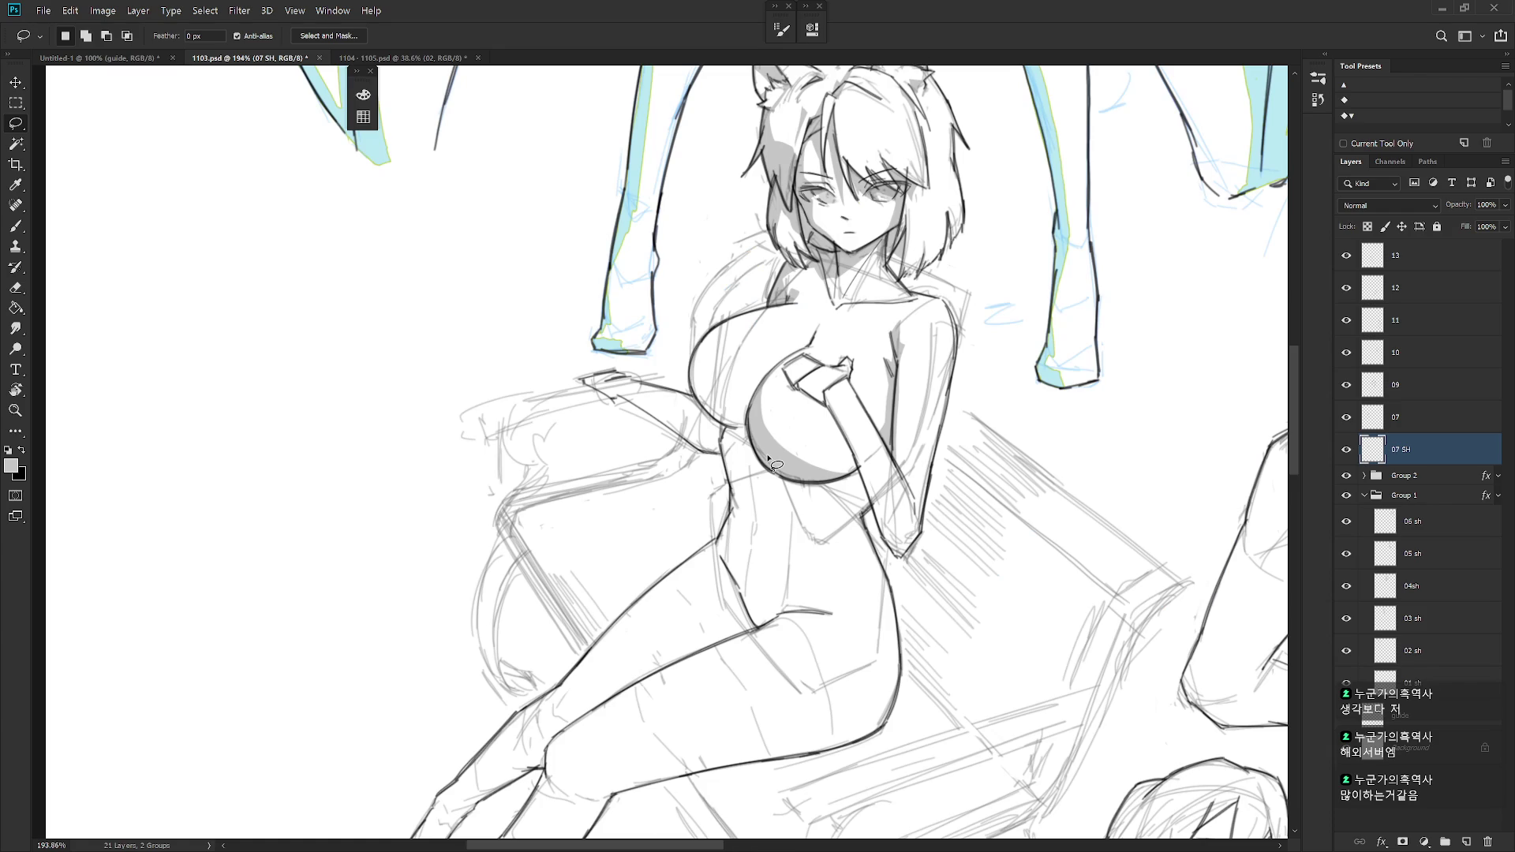
{"action": "left_click_drag", "start_coordinate": [867, 554], "coordinate": [850, 592]}
{"action": "mouse_move", "coordinate": [758, 483]}
{"action": "left_mouse_down"}
{"action": "mouse_move", "coordinate": [839, 495]}
{"action": "mouse_move", "coordinate": [805, 521]}
{"action": "left_mouse_up"}
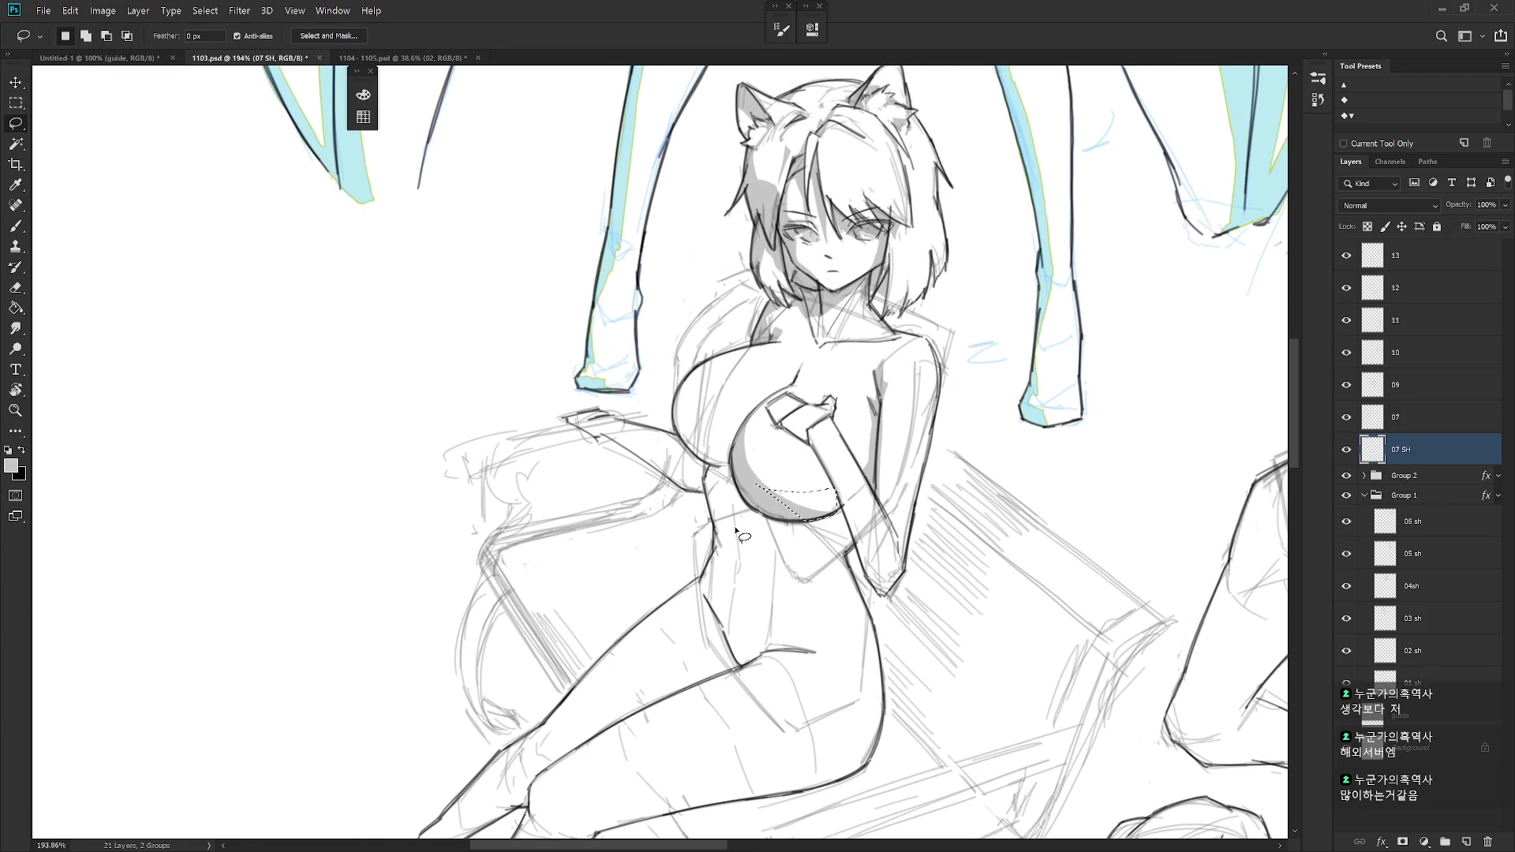
{"action": "key", "text": "alt+BackSpace"}
{"action": "key", "text": "ctrl+d"}
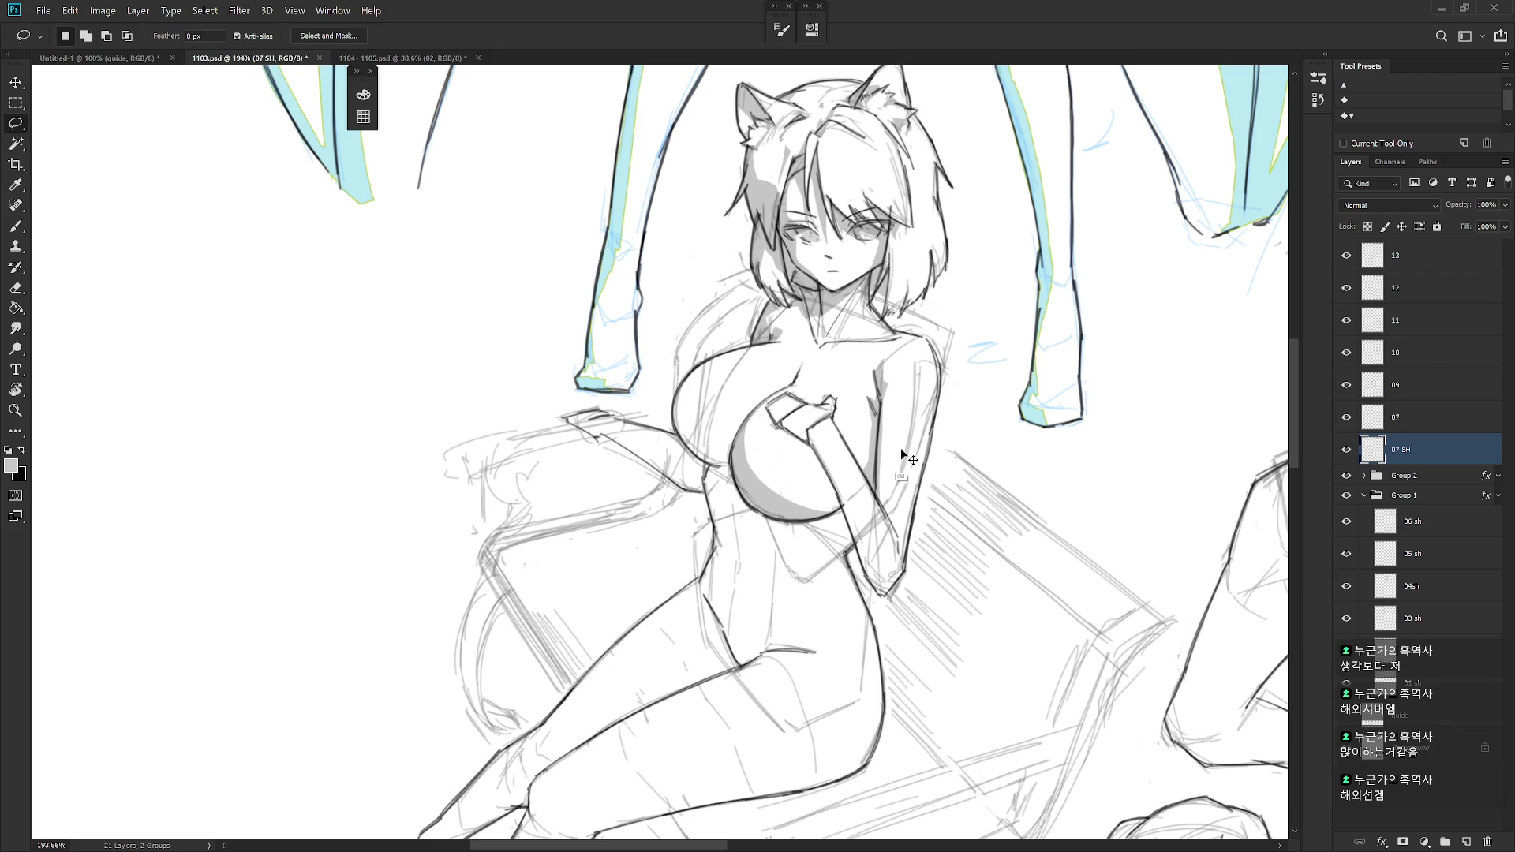
{"action": "mouse_move", "coordinate": [809, 443]}
{"action": "left_mouse_down"}
{"action": "mouse_move", "coordinate": [852, 559]}
{"action": "mouse_move", "coordinate": [808, 485]}
{"action": "mouse_move", "coordinate": [829, 518]}
{"action": "mouse_move", "coordinate": [849, 509]}
{"action": "mouse_move", "coordinate": [802, 440]}
{"action": "mouse_move", "coordinate": [797, 521]}
{"action": "mouse_move", "coordinate": [841, 498]}
{"action": "mouse_move", "coordinate": [806, 430]}
{"action": "left_mouse_up"}
{"action": "left_click", "coordinate": [794, 413]}
{"action": "key", "text": "alt+BackSpace"}
{"action": "key", "text": "ctrl+d"}
- Delete the grey shading inside the girl's hand
{"action": "scroll", "coordinate": [807, 430], "scroll_direction": "down", "scroll_amount": 5}
{"action": "scroll", "coordinate": [829, 454], "scroll_direction": "up", "scroll_amount": 4}
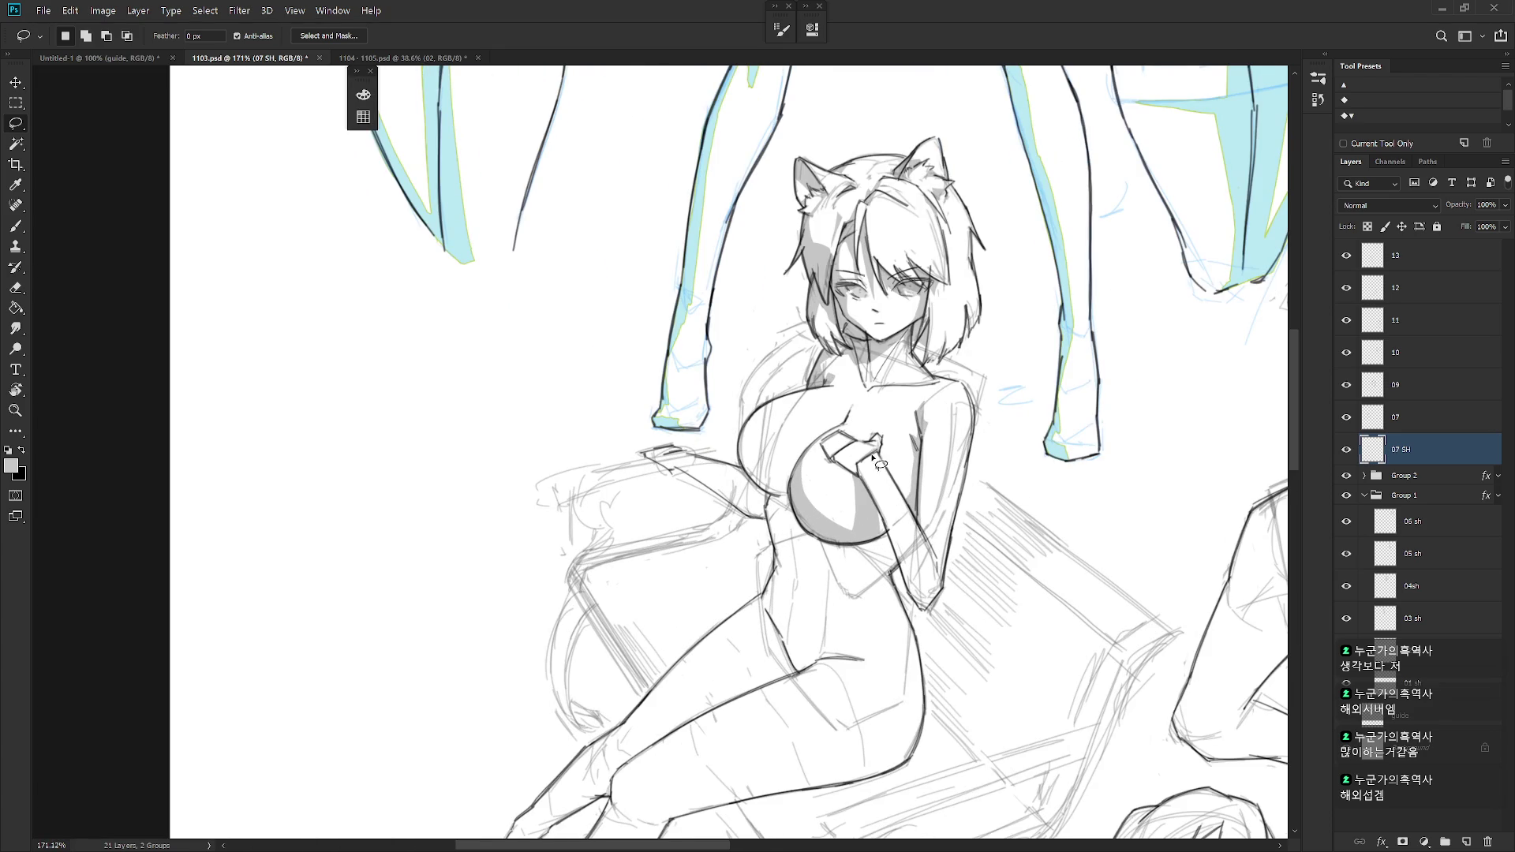
{"action": "mouse_move", "coordinate": [834, 464]}
{"action": "left_mouse_down"}
{"action": "mouse_move", "coordinate": [864, 488]}
{"action": "mouse_move", "coordinate": [823, 437]}
{"action": "left_mouse_up"}
{"action": "key", "text": "Delete"}
{"action": "key", "text": "ctrl+d"}
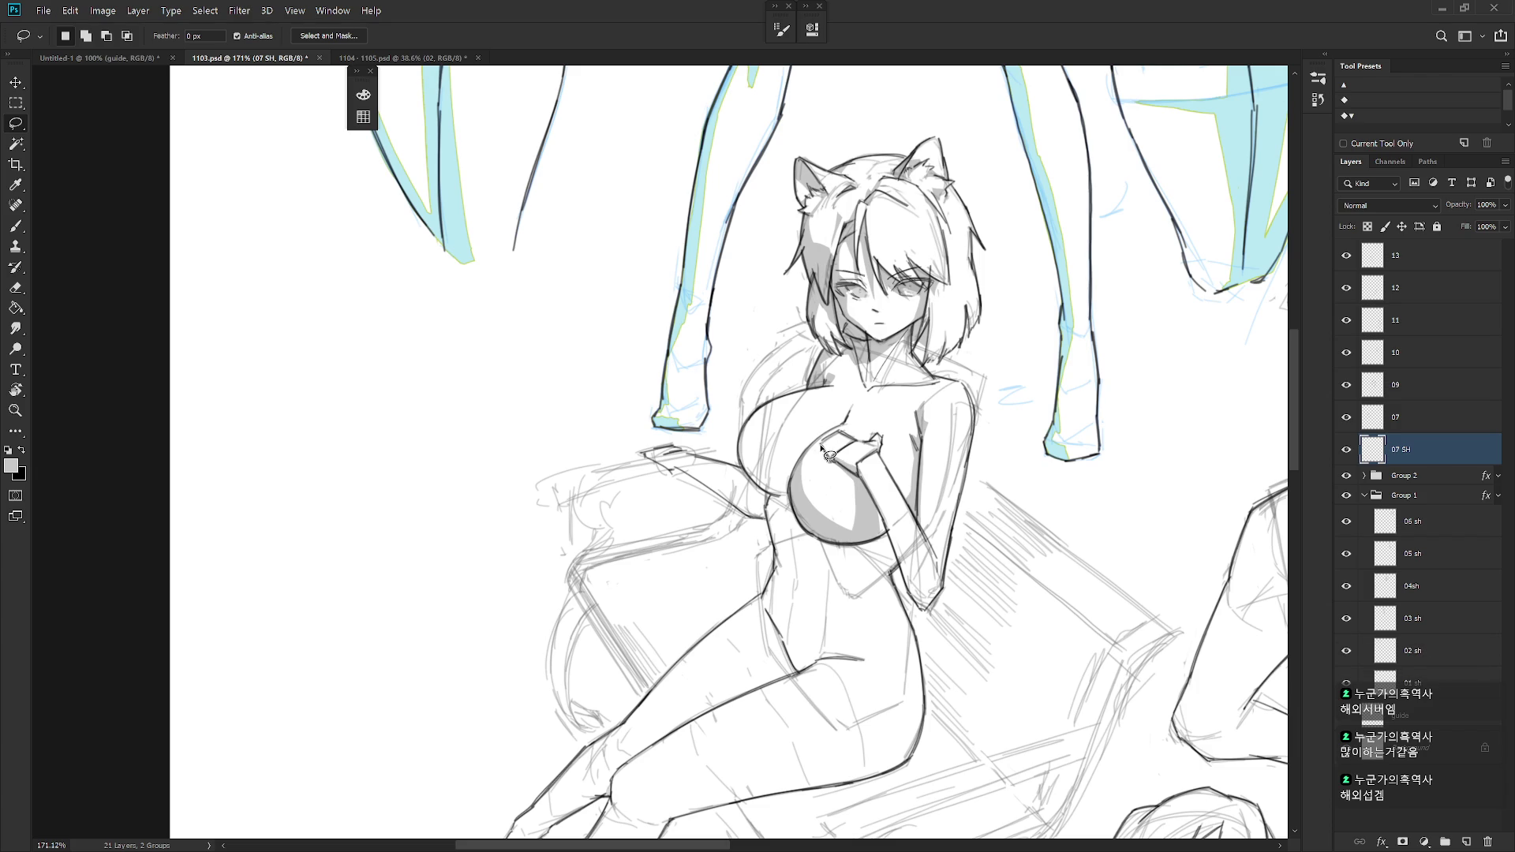
{"action": "left_click_drag", "start_coordinate": [835, 457], "coordinate": [822, 440]}
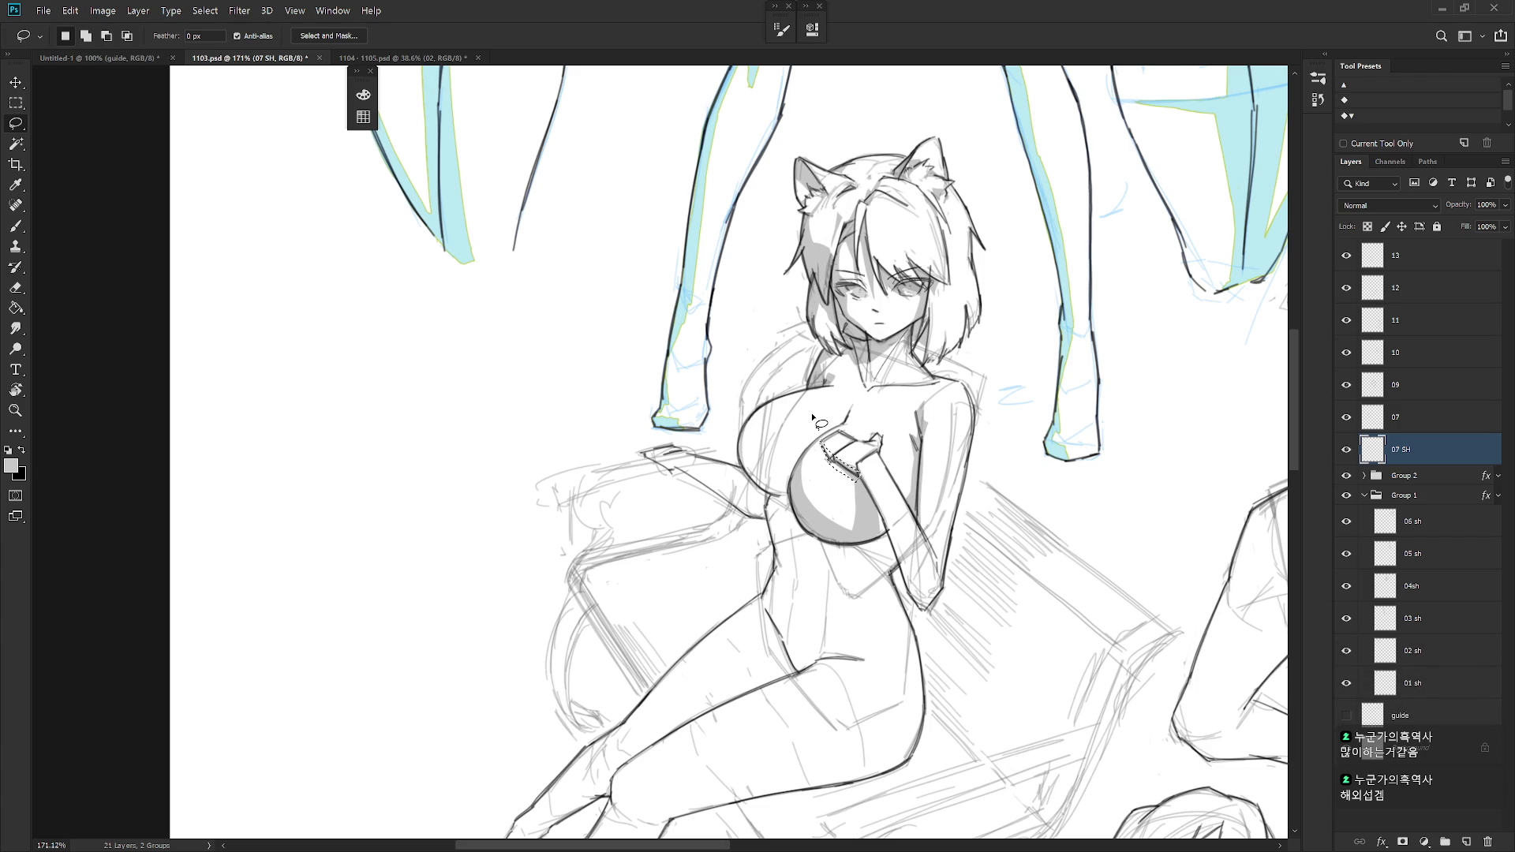
{"action": "key", "text": "ctrl+d"}
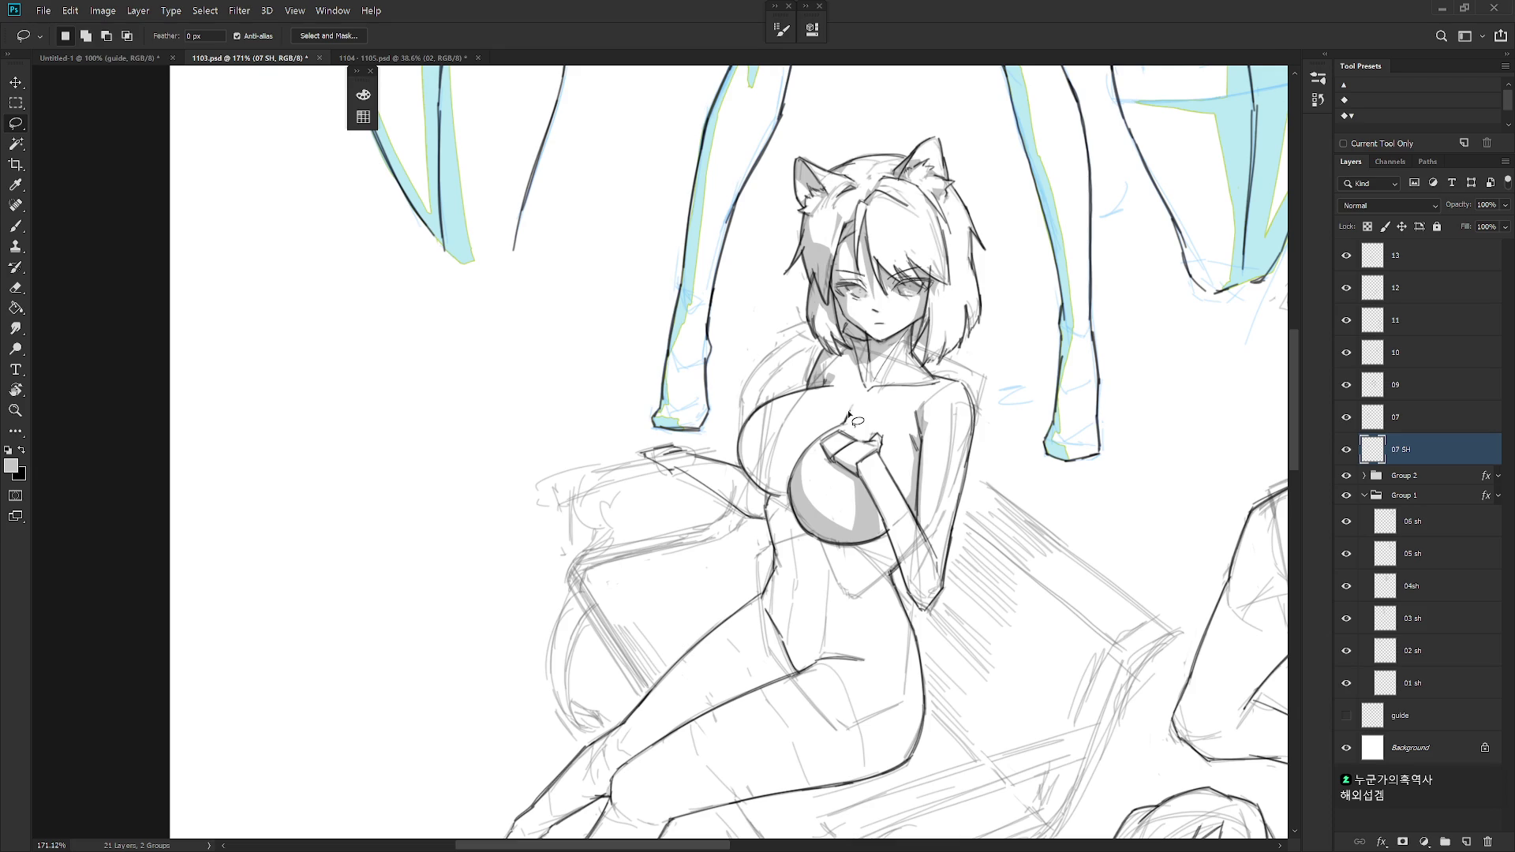
- Fill a sliver along the chest's left edge with darker grey
{"action": "mouse_move", "coordinate": [836, 431]}
{"action": "left_mouse_down"}
{"action": "mouse_move", "coordinate": [859, 412]}
{"action": "mouse_move", "coordinate": [767, 494]}
{"action": "mouse_move", "coordinate": [789, 497]}
{"action": "mouse_move", "coordinate": [842, 416]}
{"action": "left_mouse_up"}
{"action": "left_click", "coordinate": [843, 416]}
{"action": "mouse_move", "coordinate": [821, 436]}
{"action": "left_mouse_down"}
{"action": "mouse_move", "coordinate": [766, 491]}
{"action": "mouse_move", "coordinate": [791, 503]}
{"action": "mouse_move", "coordinate": [822, 438]}
{"action": "mouse_move", "coordinate": [778, 485]}
{"action": "mouse_move", "coordinate": [785, 497]}
{"action": "mouse_move", "coordinate": [760, 485]}
{"action": "mouse_move", "coordinate": [741, 438]}
{"action": "mouse_move", "coordinate": [754, 414]}
{"action": "left_mouse_up"}
{"action": "key", "text": "alt+BackSpace"}
{"action": "left_click", "coordinate": [846, 413]}
{"action": "key", "text": "alt+BackSpace"}
{"action": "key", "text": "ctrl+d"}
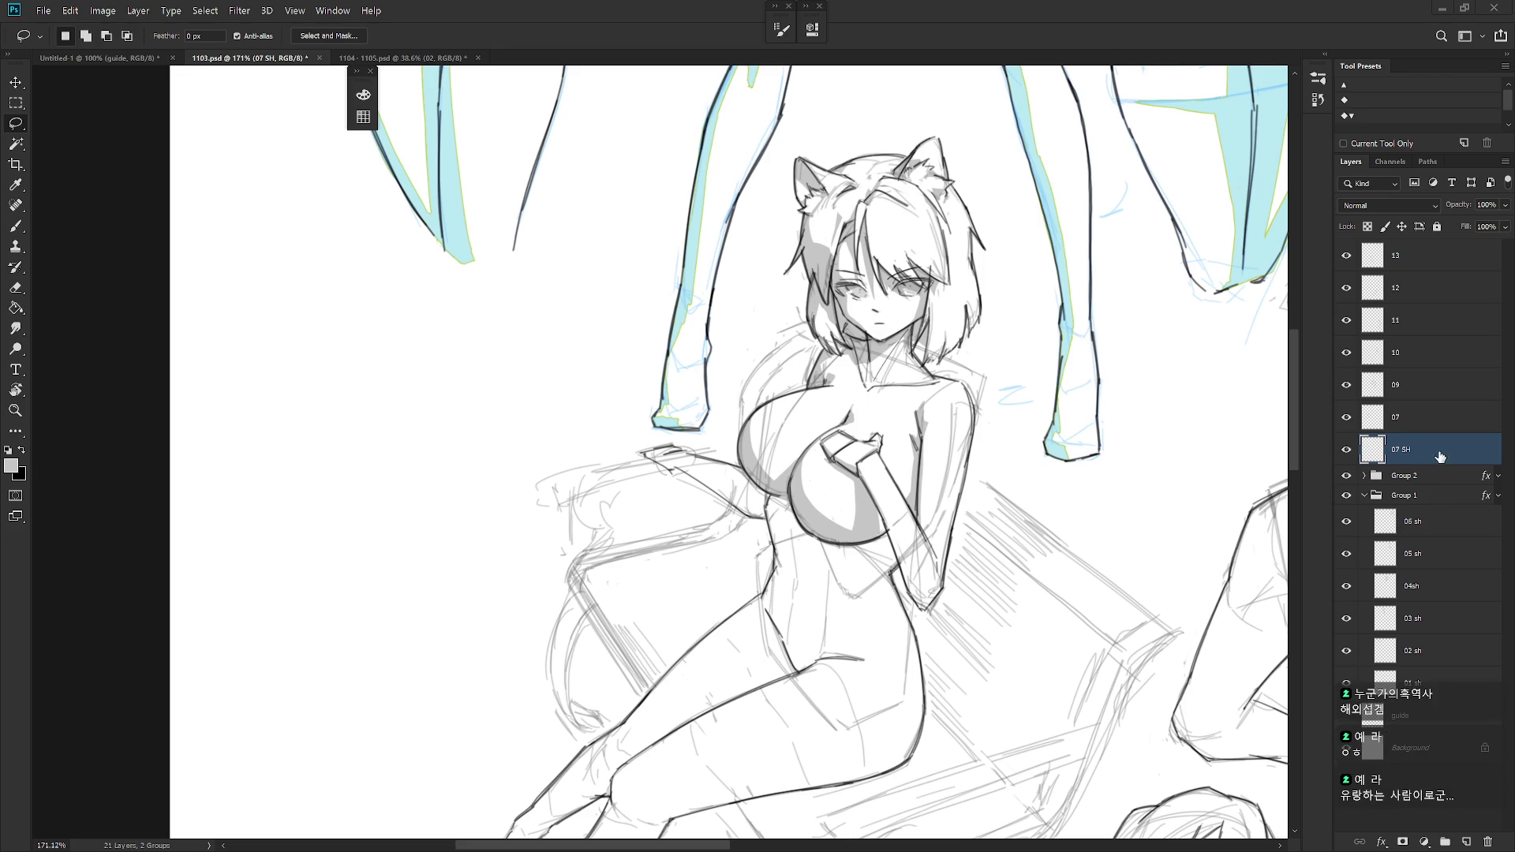
- Fill a shadow arc along the breast edge with grey, tilting the view to trace it
{"action": "mouse_move", "coordinate": [769, 471]}
{"action": "left_mouse_down"}
{"action": "mouse_move", "coordinate": [813, 446]}
{"action": "mouse_move", "coordinate": [783, 487]}
{"action": "mouse_move", "coordinate": [766, 474]}
{"action": "left_mouse_up"}
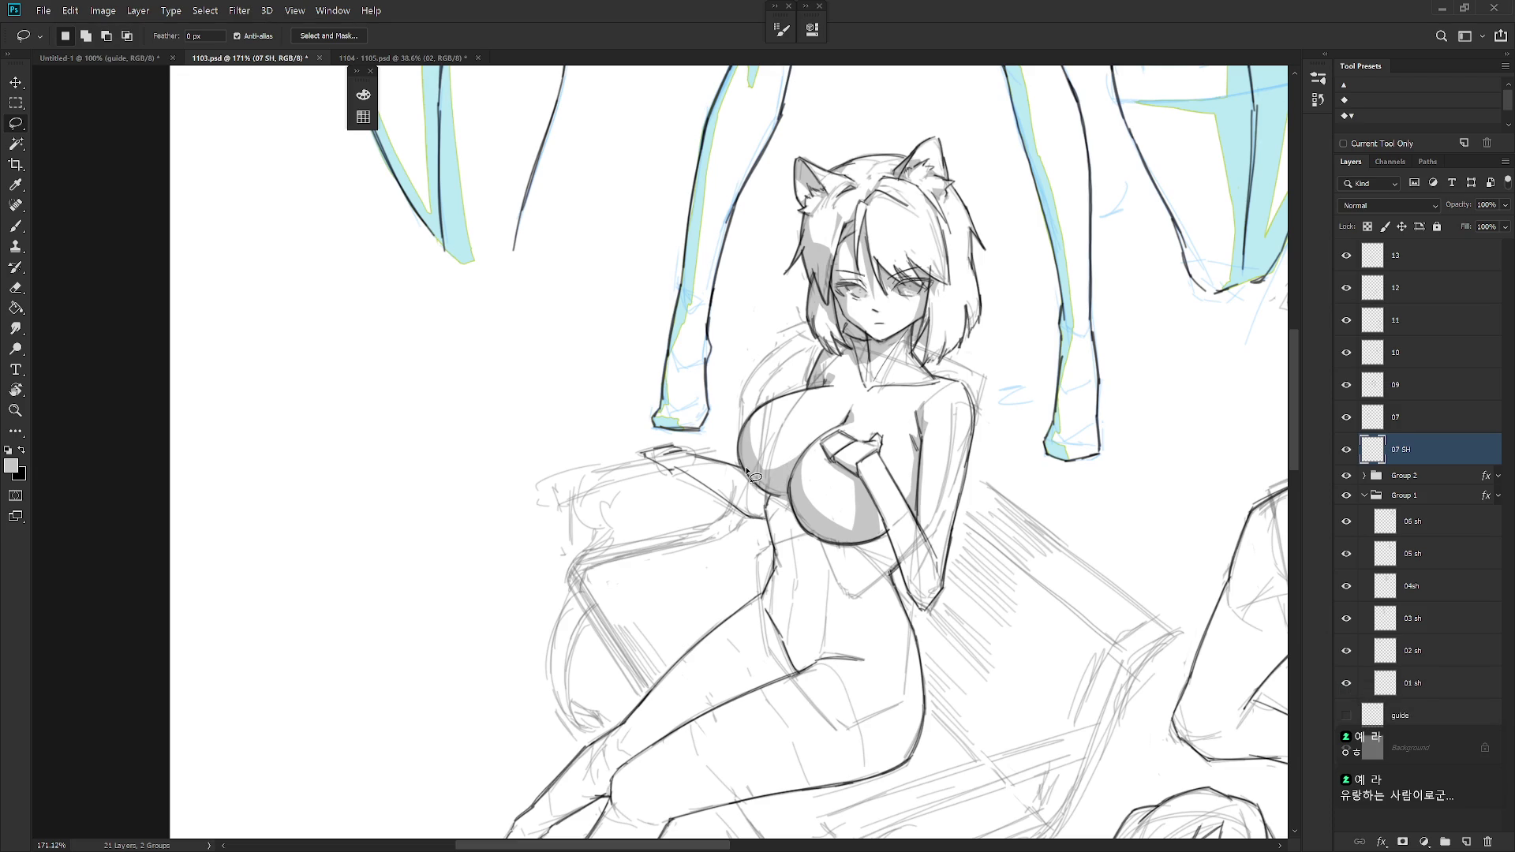
{"action": "key", "text": "r"}
{"action": "mouse_move", "coordinate": [998, 524]}
{"action": "left_mouse_down"}
{"action": "mouse_move", "coordinate": [747, 472]}
{"action": "mouse_move", "coordinate": [756, 541]}
{"action": "mouse_move", "coordinate": [773, 552]}
{"action": "mouse_move", "coordinate": [758, 537]}
{"action": "left_mouse_up"}
{"action": "key", "text": "alt+BackSpace"}
{"action": "key", "text": "ctrl+d"}
{"action": "key", "text": "Escape"}
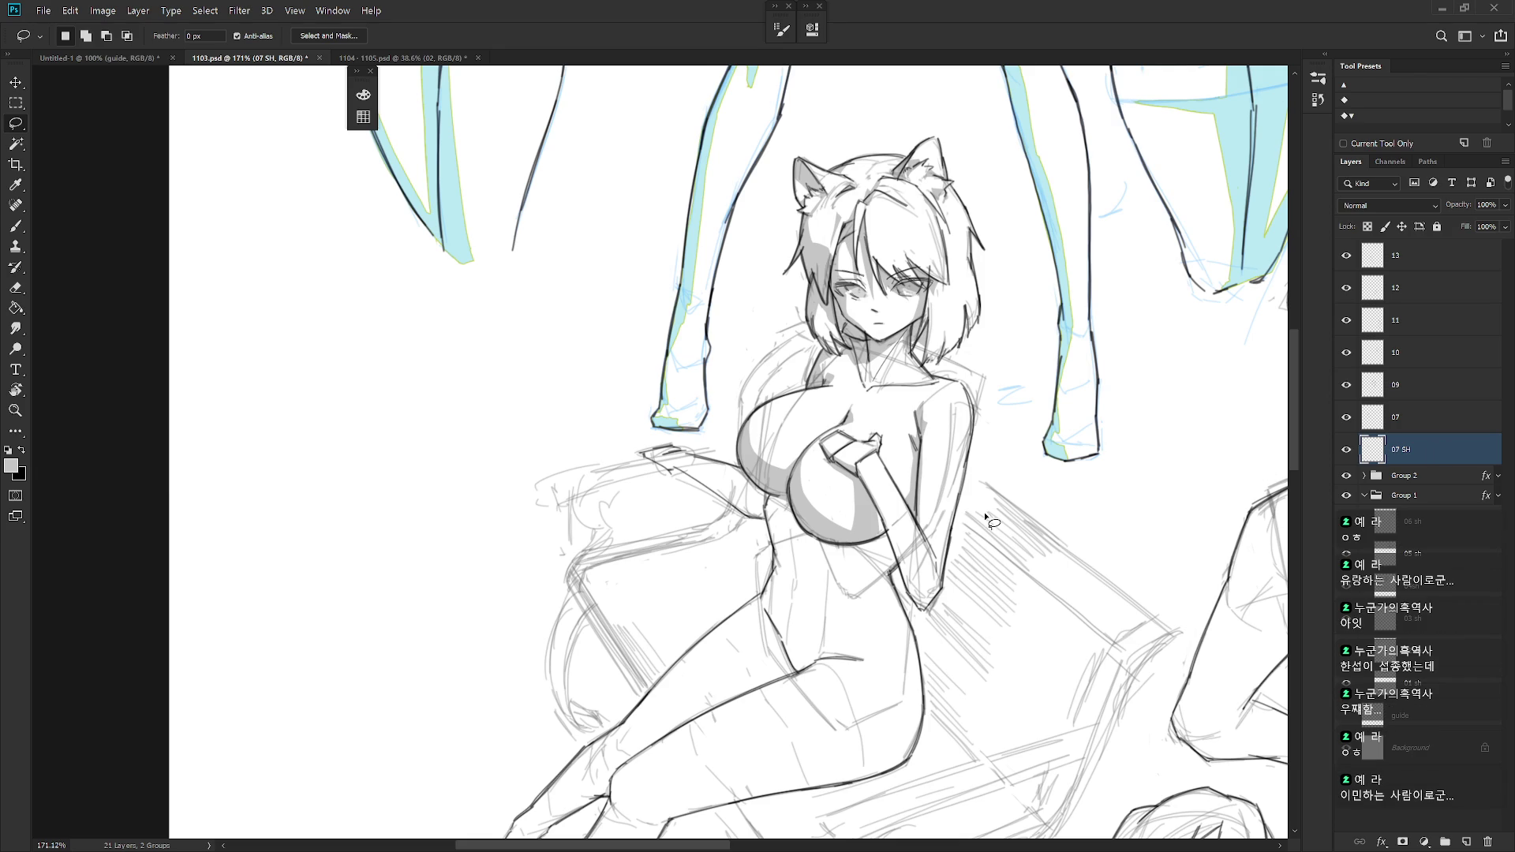
- Fill a shadow along the chest's left edge with grey
{"action": "mouse_move", "coordinate": [842, 426]}
{"action": "left_mouse_down"}
{"action": "mouse_move", "coordinate": [786, 492]}
{"action": "mouse_move", "coordinate": [837, 432]}
{"action": "left_mouse_up"}
{"action": "mouse_move", "coordinate": [784, 397]}
{"action": "left_mouse_down"}
{"action": "mouse_move", "coordinate": [742, 452]}
{"action": "mouse_move", "coordinate": [756, 412]}
{"action": "mouse_move", "coordinate": [783, 398]}
{"action": "left_mouse_up"}
{"action": "scroll", "coordinate": [908, 623], "scroll_direction": "right", "scroll_amount": 2}
{"action": "mouse_move", "coordinate": [715, 416]}
{"action": "left_mouse_down"}
{"action": "mouse_move", "coordinate": [704, 452]}
{"action": "mouse_move", "coordinate": [726, 416]}
{"action": "left_mouse_up"}
{"action": "key", "text": "alt+BackSpace"}
{"action": "key", "text": "ctrl+d"}
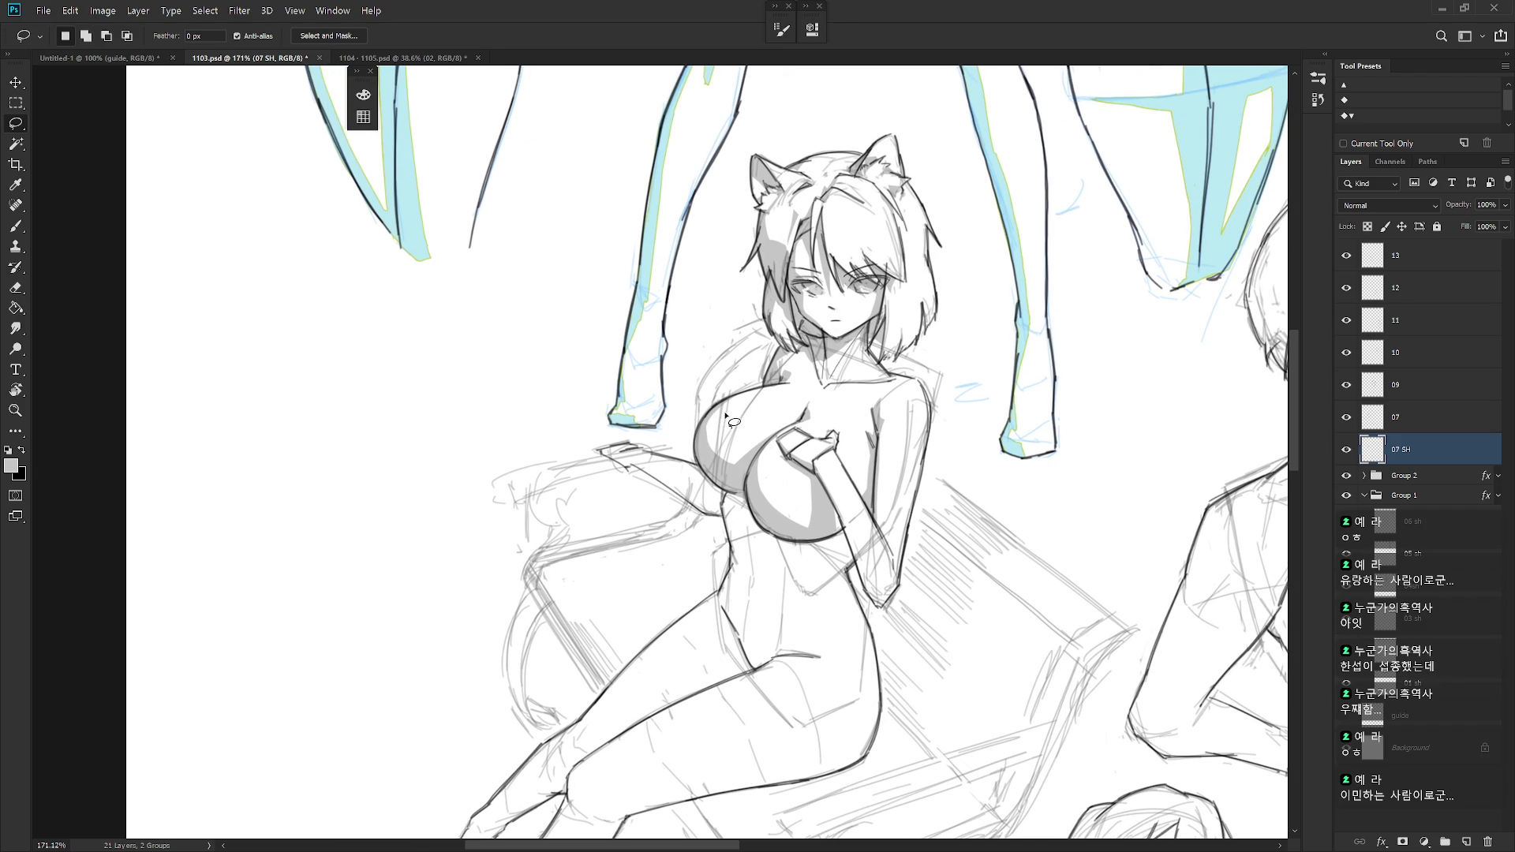
- Outline a crescent shadow shape on the chest and fill it with grey
{"action": "left_click_drag", "start_coordinate": [742, 453], "coordinate": [711, 461]}
{"action": "scroll", "coordinate": [778, 286], "scroll_direction": "down", "scroll_amount": 3}
{"action": "scroll", "coordinate": [833, 288], "scroll_direction": "up", "scroll_amount": 3}
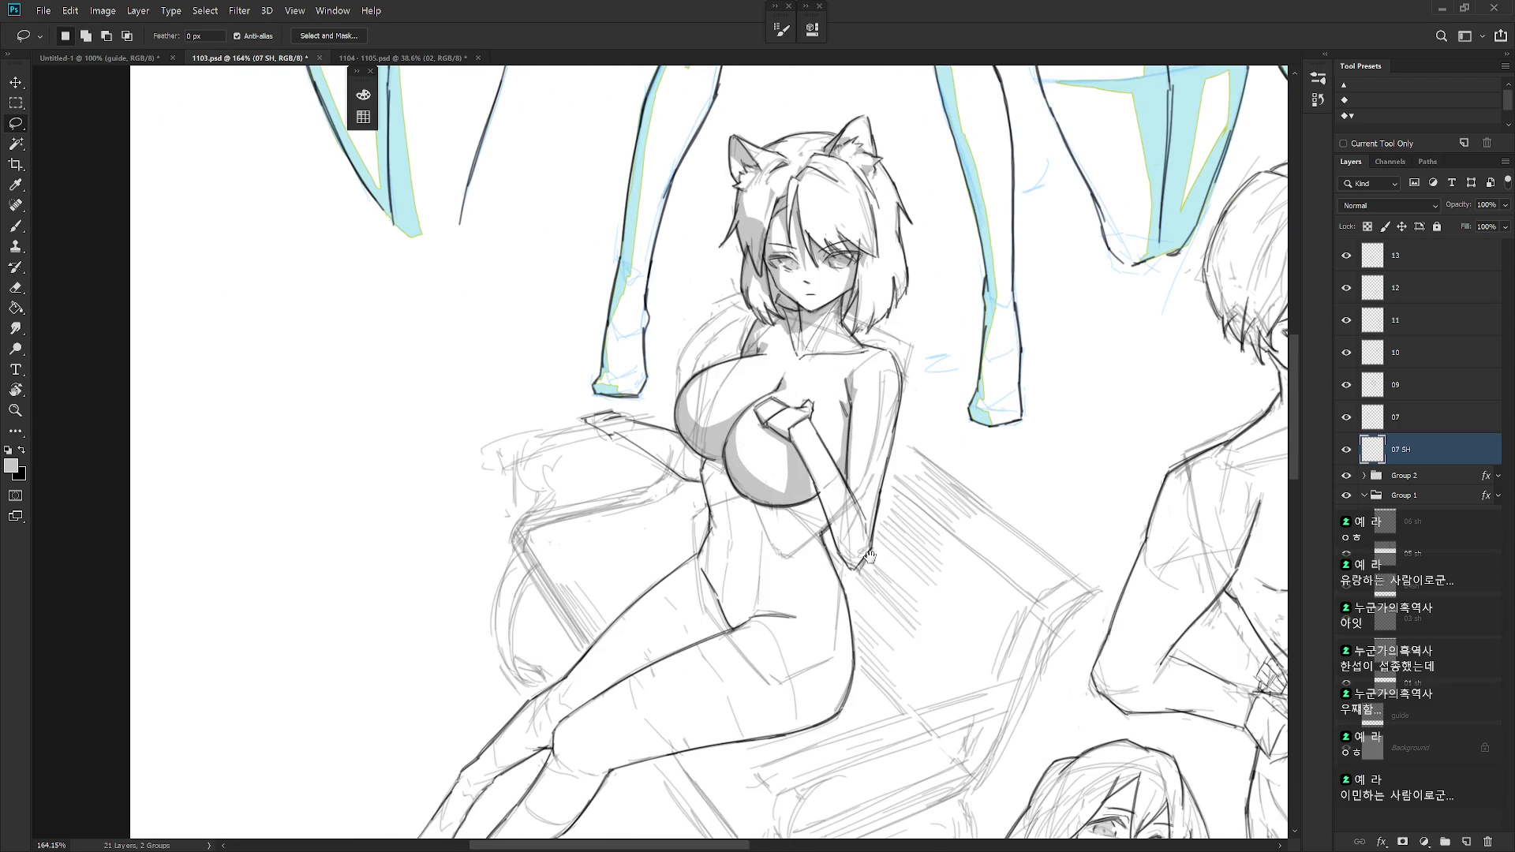
{"action": "left_click_drag", "start_coordinate": [871, 558], "coordinate": [868, 533]}
{"action": "left_click_drag", "start_coordinate": [802, 468], "coordinate": [819, 451]}
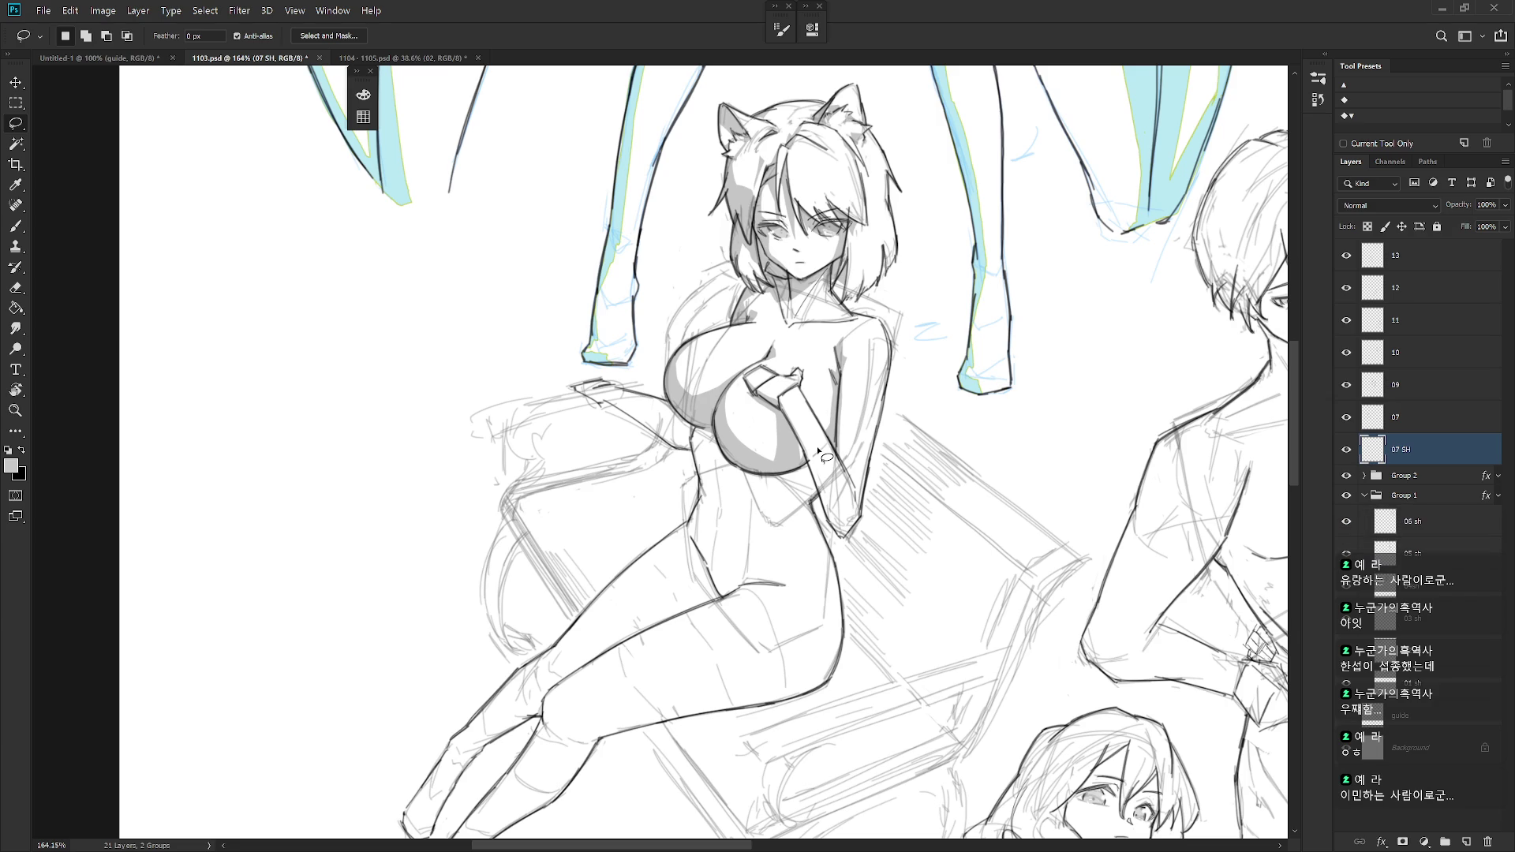
{"action": "left_click_drag", "start_coordinate": [770, 408], "coordinate": [768, 474]}
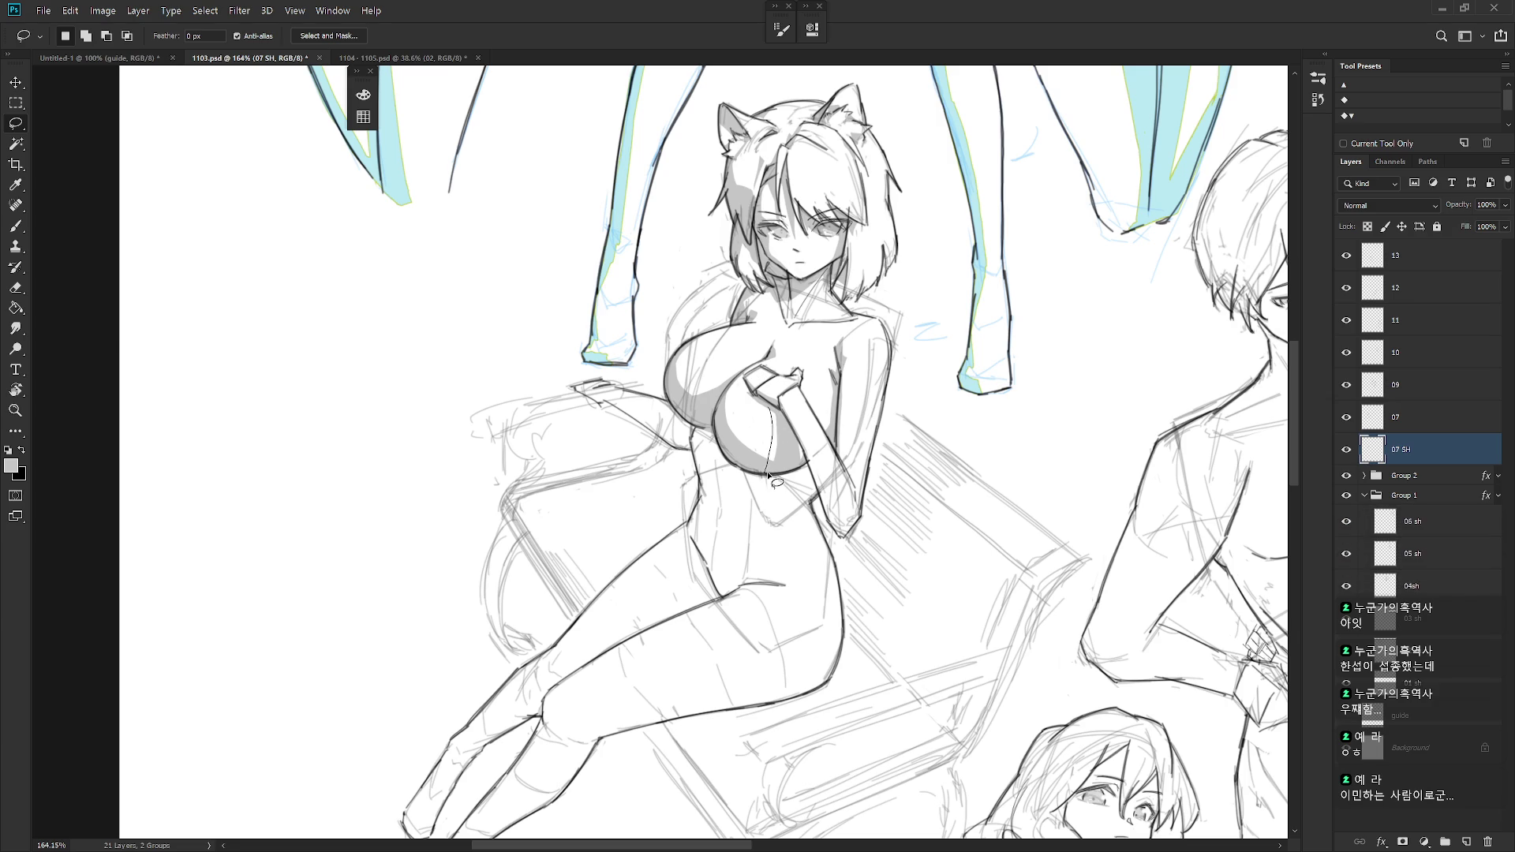
{"action": "mouse_move", "coordinate": [770, 408]}
{"action": "left_mouse_down"}
{"action": "mouse_move", "coordinate": [783, 450]}
{"action": "mouse_move", "coordinate": [762, 466]}
{"action": "mouse_move", "coordinate": [790, 387]}
{"action": "left_mouse_up"}
{"action": "key", "text": "alt+BackSpace"}
{"action": "key", "text": "ctrl+d"}
{"action": "scroll", "coordinate": [888, 652], "scroll_direction": "down", "scroll_amount": 3}
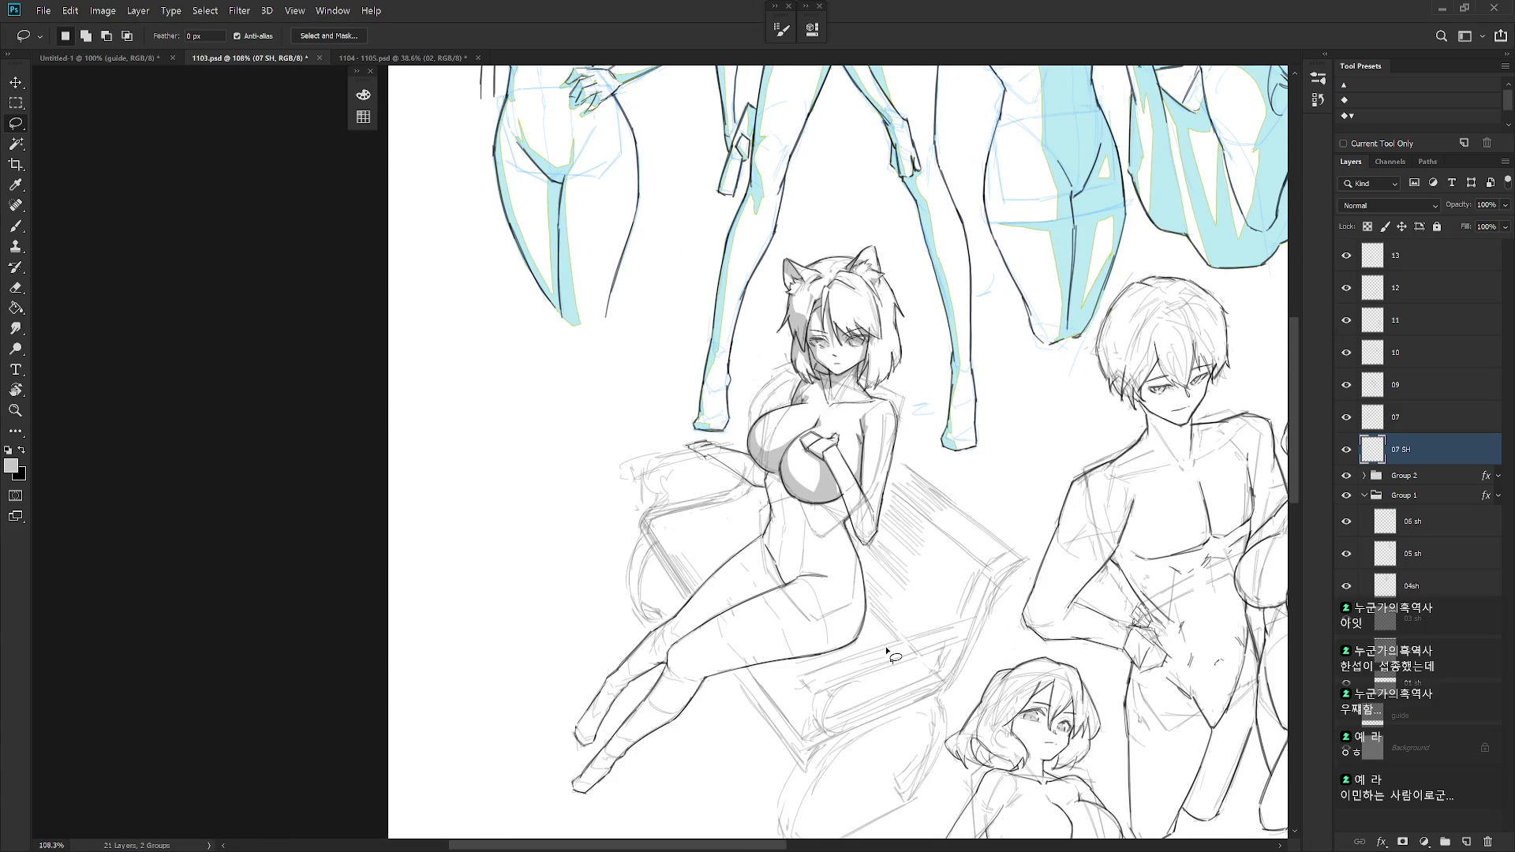
- Fill the shadow down the girl's forearm with grey
{"action": "scroll", "coordinate": [876, 486], "scroll_direction": "up", "scroll_amount": 3}
{"action": "mouse_move", "coordinate": [802, 420]}
{"action": "left_mouse_down"}
{"action": "mouse_move", "coordinate": [845, 528]}
{"action": "mouse_move", "coordinate": [791, 401]}
{"action": "left_mouse_up"}
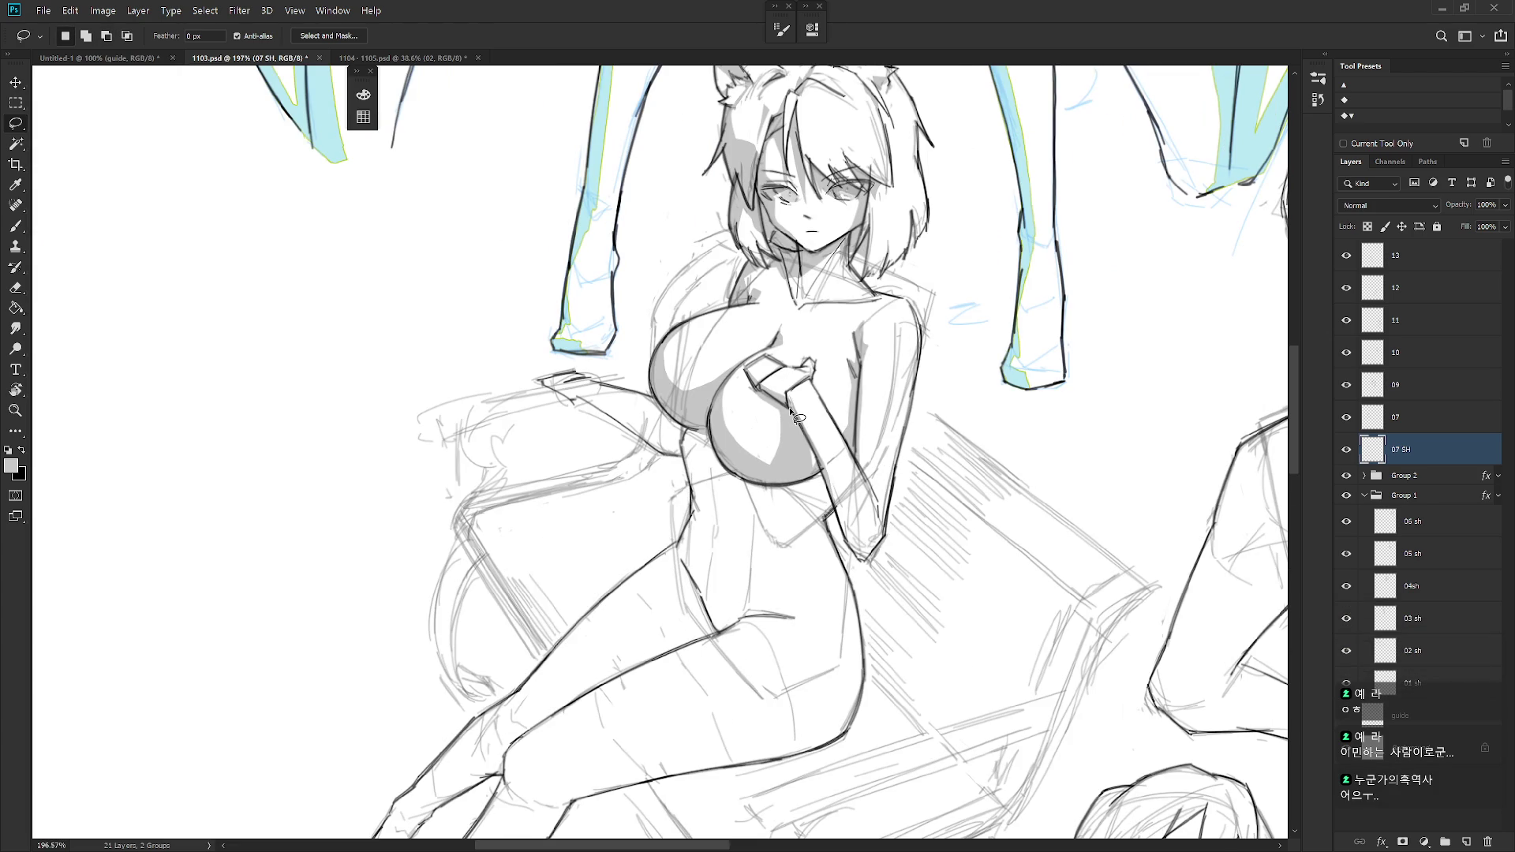
{"action": "mouse_move", "coordinate": [907, 539]}
{"action": "left_mouse_down"}
{"action": "mouse_move", "coordinate": [896, 467]}
{"action": "mouse_move", "coordinate": [829, 447]}
{"action": "mouse_move", "coordinate": [850, 496]}
{"action": "mouse_move", "coordinate": [819, 405]}
{"action": "left_mouse_up"}
{"action": "key", "text": "ctrl+BackSpace"}
{"action": "key", "text": "ctrl+d"}
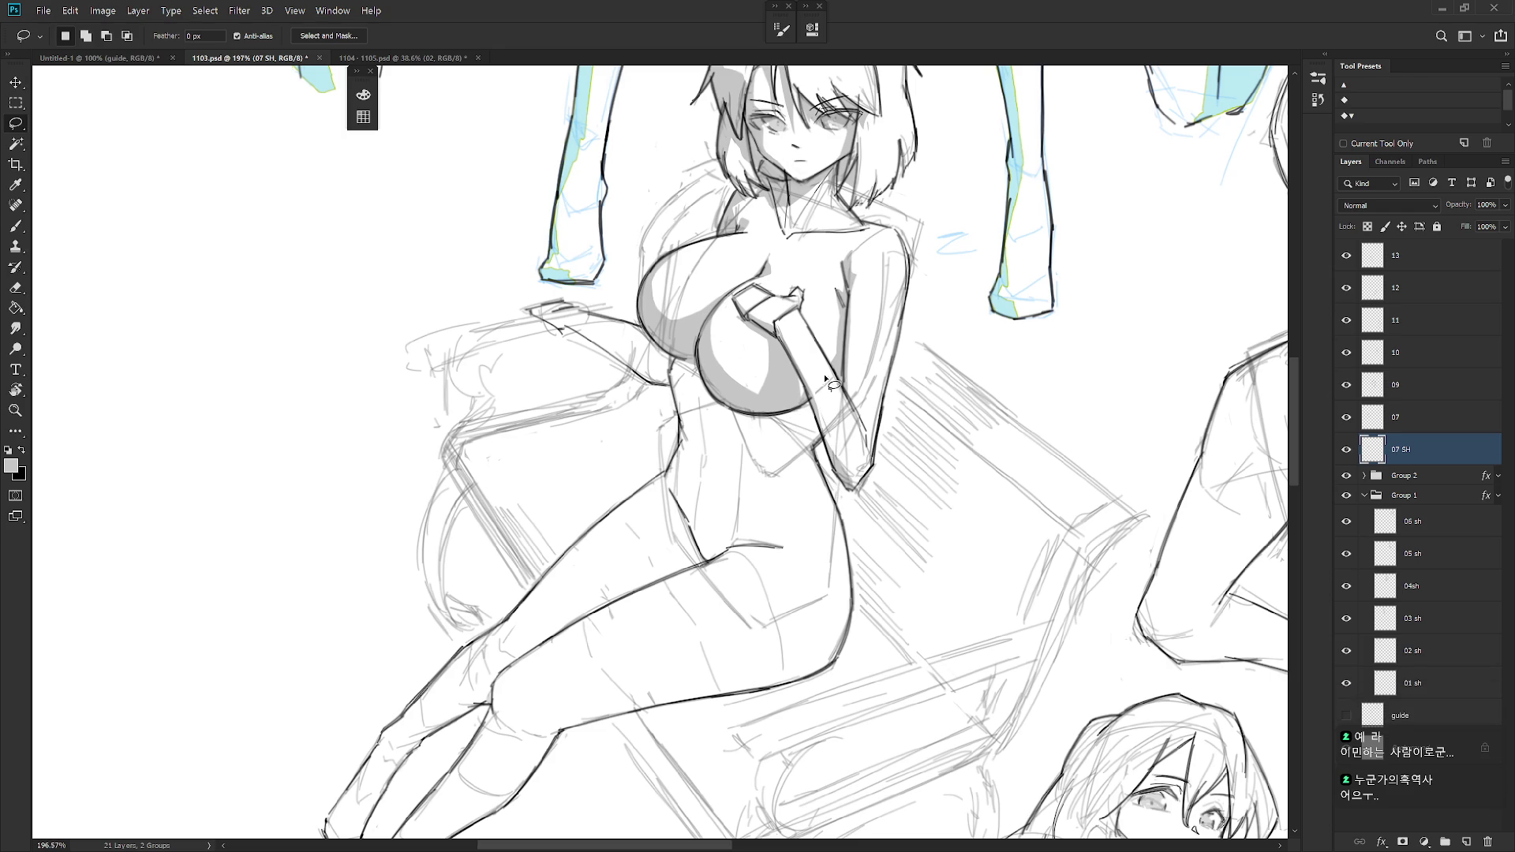
- Fill the shadow under the bust with grey
{"action": "mouse_move", "coordinate": [821, 421]}
{"action": "left_mouse_down"}
{"action": "mouse_move", "coordinate": [714, 456]}
{"action": "mouse_move", "coordinate": [677, 408]}
{"action": "mouse_move", "coordinate": [676, 362]}
{"action": "mouse_move", "coordinate": [720, 388]}
{"action": "mouse_move", "coordinate": [813, 402]}
{"action": "left_mouse_up"}
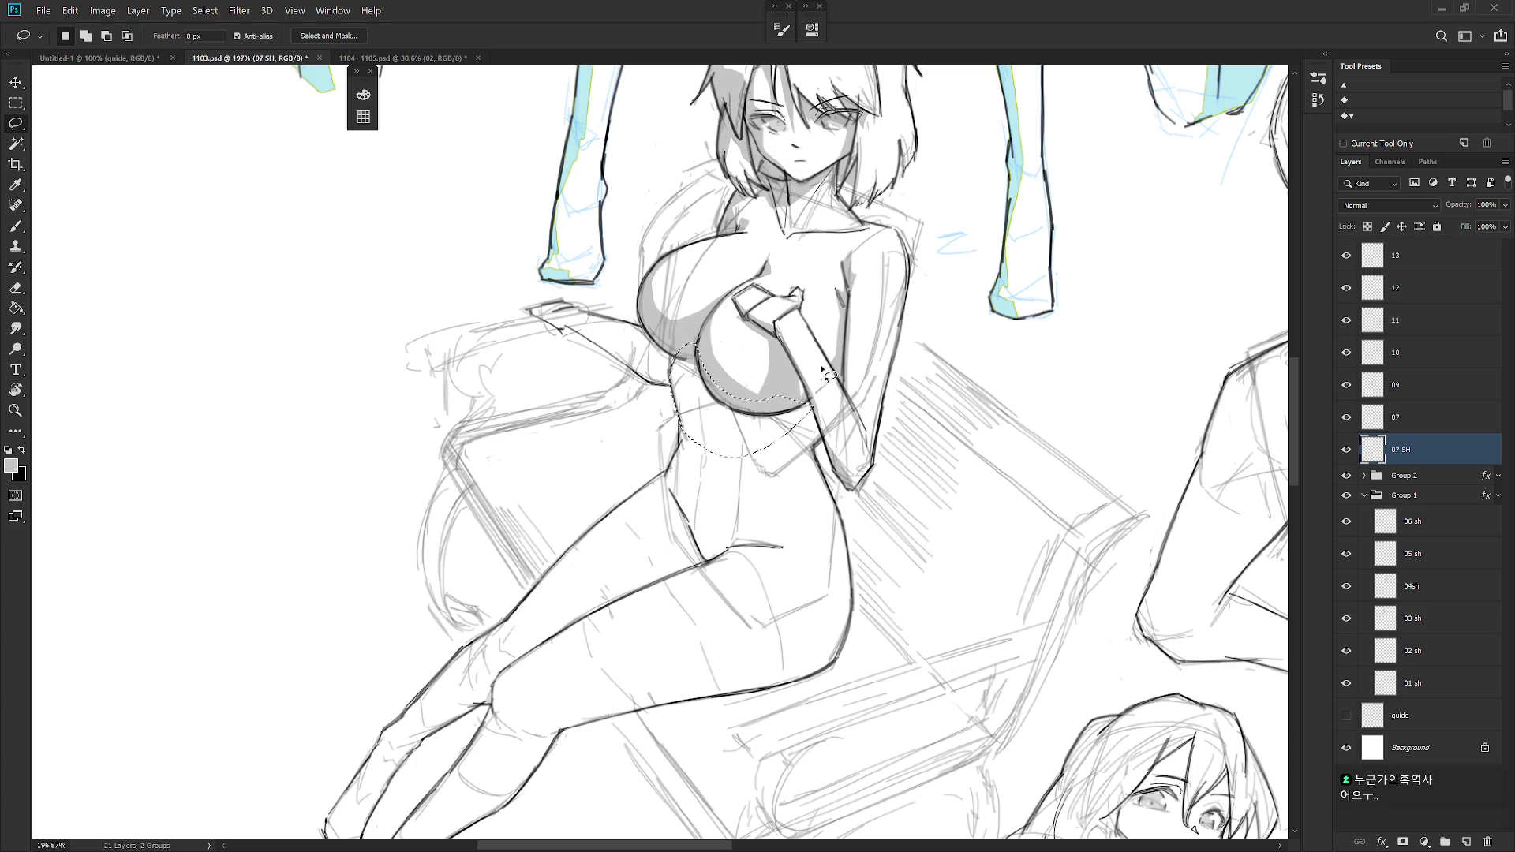
{"action": "key", "text": "alt+BackSpace"}
{"action": "key", "text": "ctrl+d"}
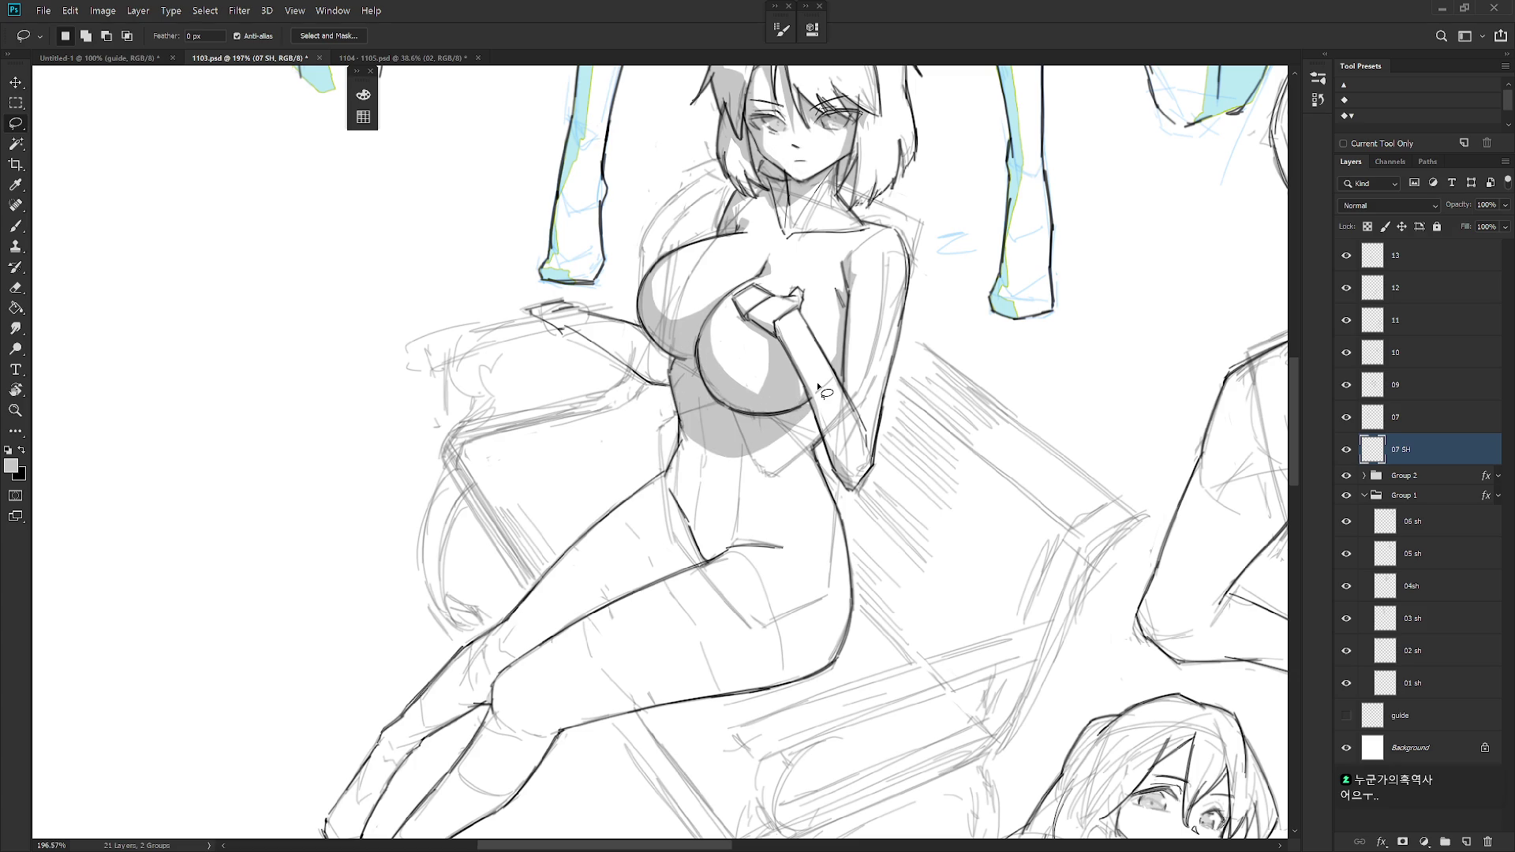
{"action": "left_click", "coordinate": [818, 385], "text": "alt"}
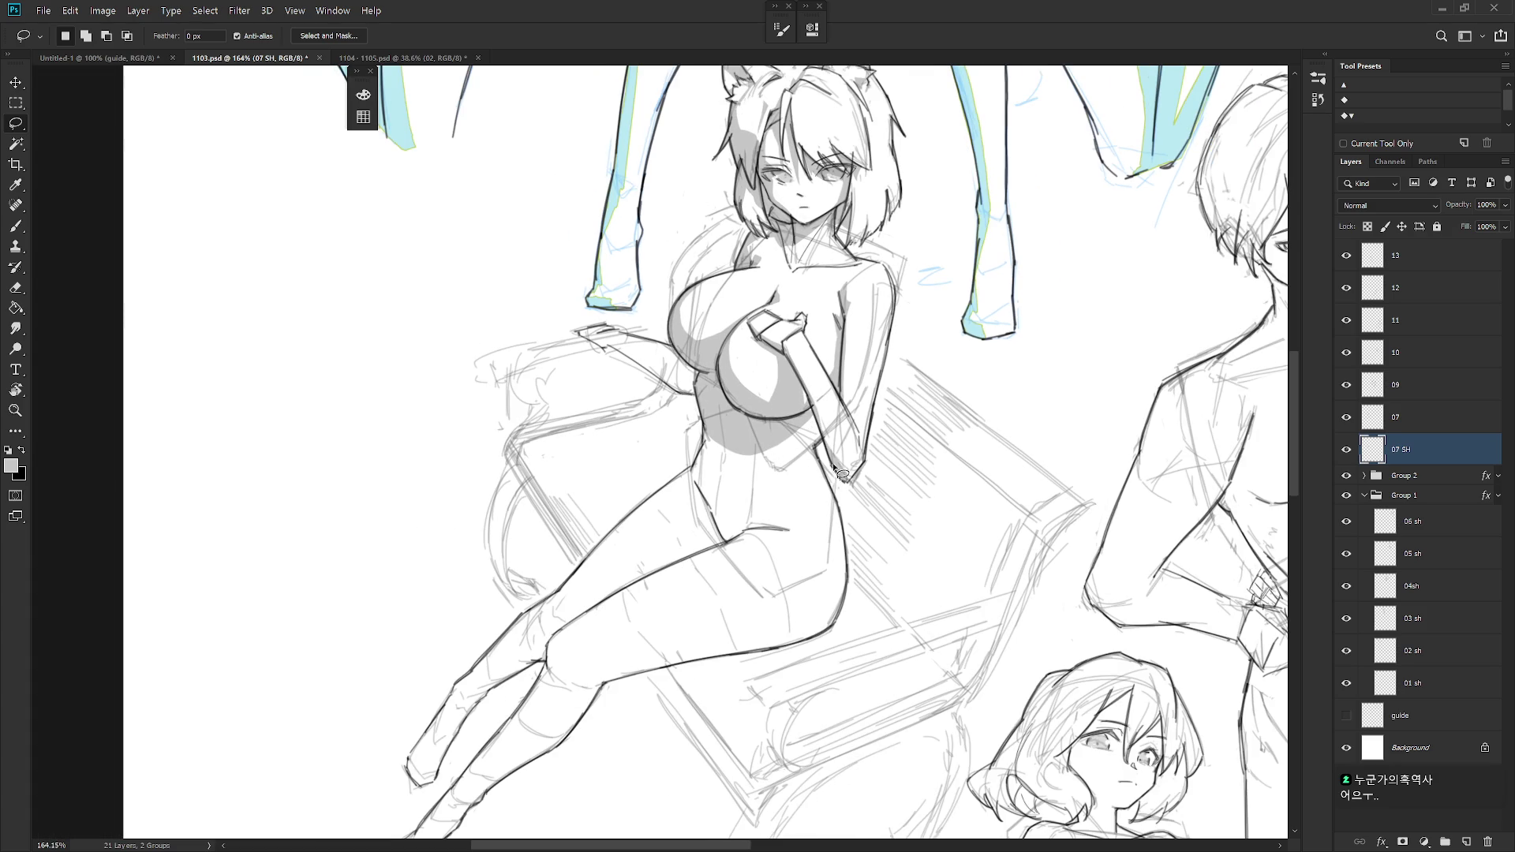
- Fill grey slivers along the body's side and outline shadow down its left edge
{"action": "mouse_move", "coordinate": [778, 440]}
{"action": "left_mouse_down"}
{"action": "mouse_move", "coordinate": [833, 496]}
{"action": "mouse_move", "coordinate": [808, 411]}
{"action": "left_mouse_up"}
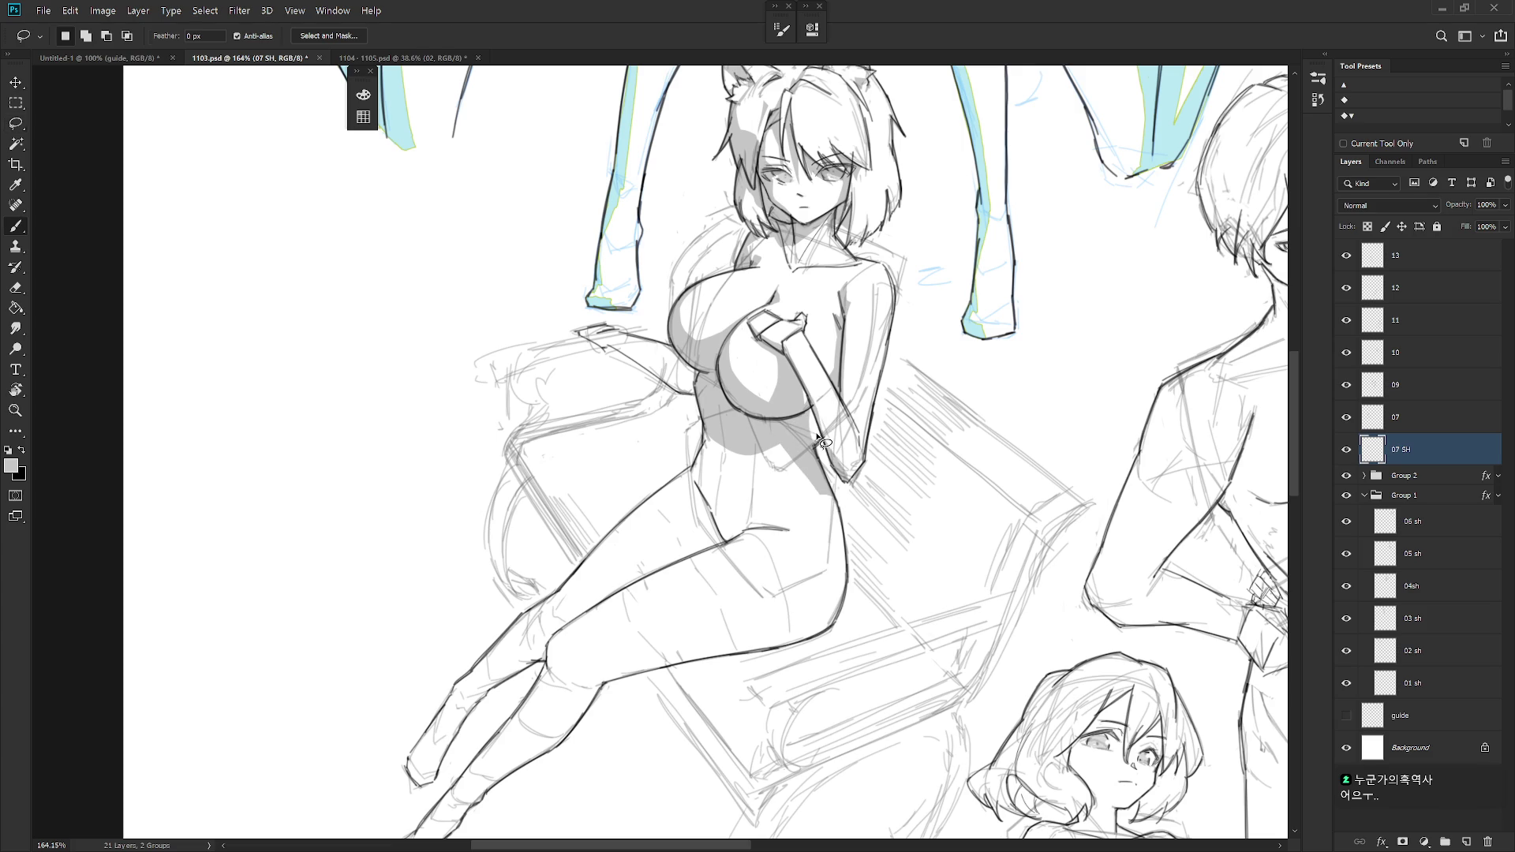
{"action": "key", "text": "b"}
{"action": "key", "text": "l"}
{"action": "mouse_move", "coordinate": [789, 454]}
{"action": "left_mouse_down"}
{"action": "mouse_move", "coordinate": [836, 507]}
{"action": "mouse_move", "coordinate": [816, 483]}
{"action": "left_mouse_up"}
{"action": "key", "text": "alt+BackSpace"}
{"action": "key", "text": "ctrl+d"}
{"action": "left_click_drag", "start_coordinate": [781, 447], "coordinate": [807, 491]}
{"action": "key", "text": "alt+BackSpace"}
{"action": "key", "text": "ctrl+d"}
{"action": "mouse_move", "coordinate": [706, 424]}
{"action": "left_mouse_down"}
{"action": "mouse_move", "coordinate": [696, 489]}
{"action": "mouse_move", "coordinate": [720, 435]}
{"action": "left_mouse_up"}
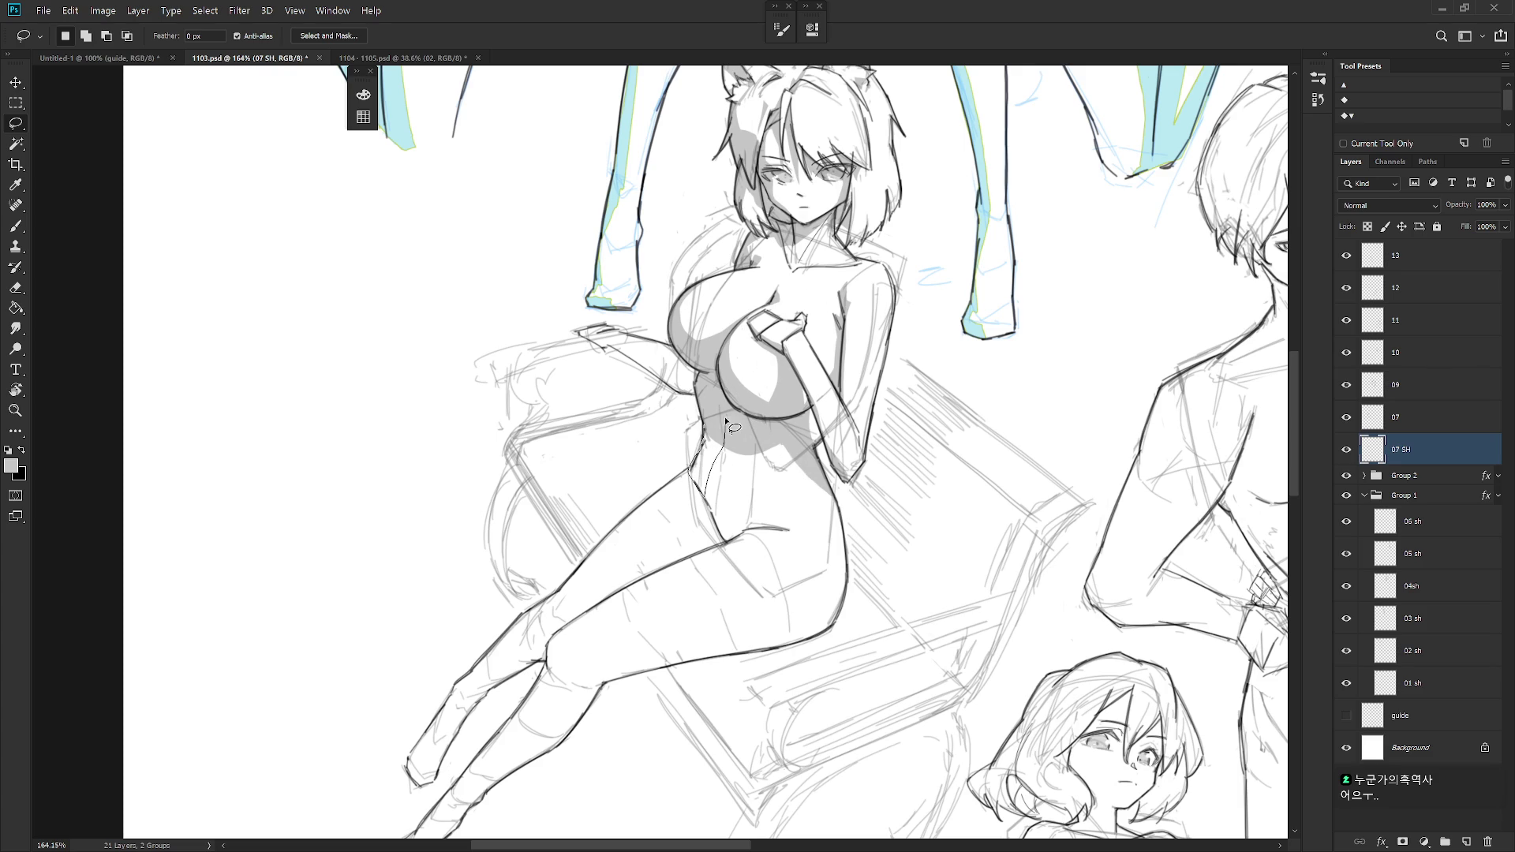
- Fill the left-edge shadow and the lower torso shape with grey
{"action": "key", "text": "alt+BackSpace"}
{"action": "key", "text": "ctrl+d"}
{"action": "scroll", "coordinate": [727, 381], "scroll_direction": "down", "scroll_amount": 3}
{"action": "scroll", "coordinate": [758, 410], "scroll_direction": "up", "scroll_amount": 2}
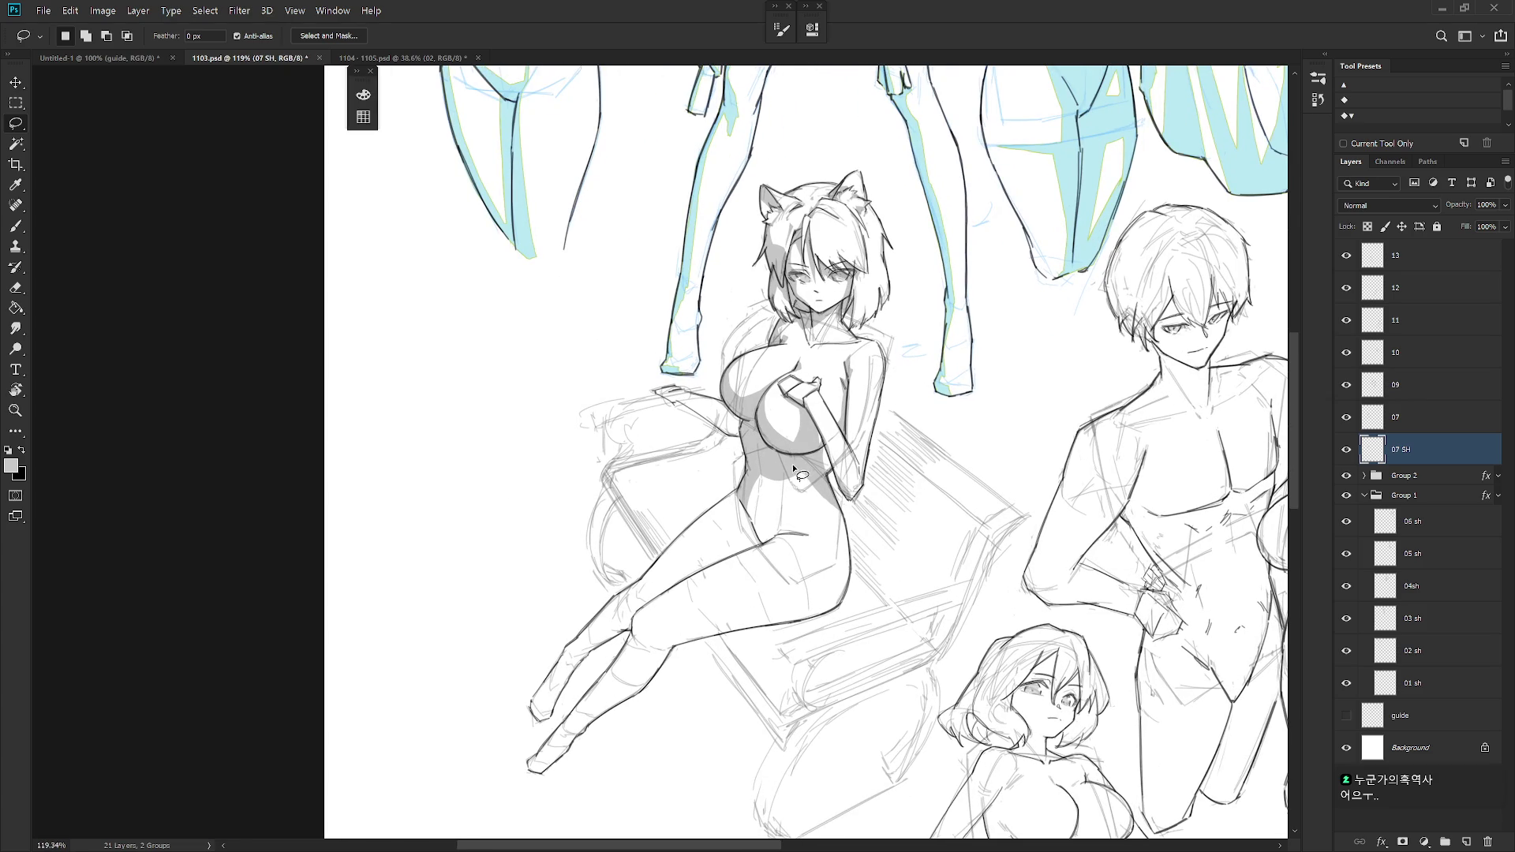
{"action": "mouse_move", "coordinate": [800, 466]}
{"action": "left_mouse_down"}
{"action": "mouse_move", "coordinate": [788, 551]}
{"action": "mouse_move", "coordinate": [759, 548]}
{"action": "mouse_move", "coordinate": [746, 494]}
{"action": "mouse_move", "coordinate": [770, 444]}
{"action": "mouse_move", "coordinate": [794, 509]}
{"action": "mouse_move", "coordinate": [786, 541]}
{"action": "mouse_move", "coordinate": [817, 567]}
{"action": "mouse_move", "coordinate": [809, 555]}
{"action": "left_mouse_up"}
{"action": "key", "text": "alt+BackSpace"}
{"action": "key", "text": "ctrl+d"}
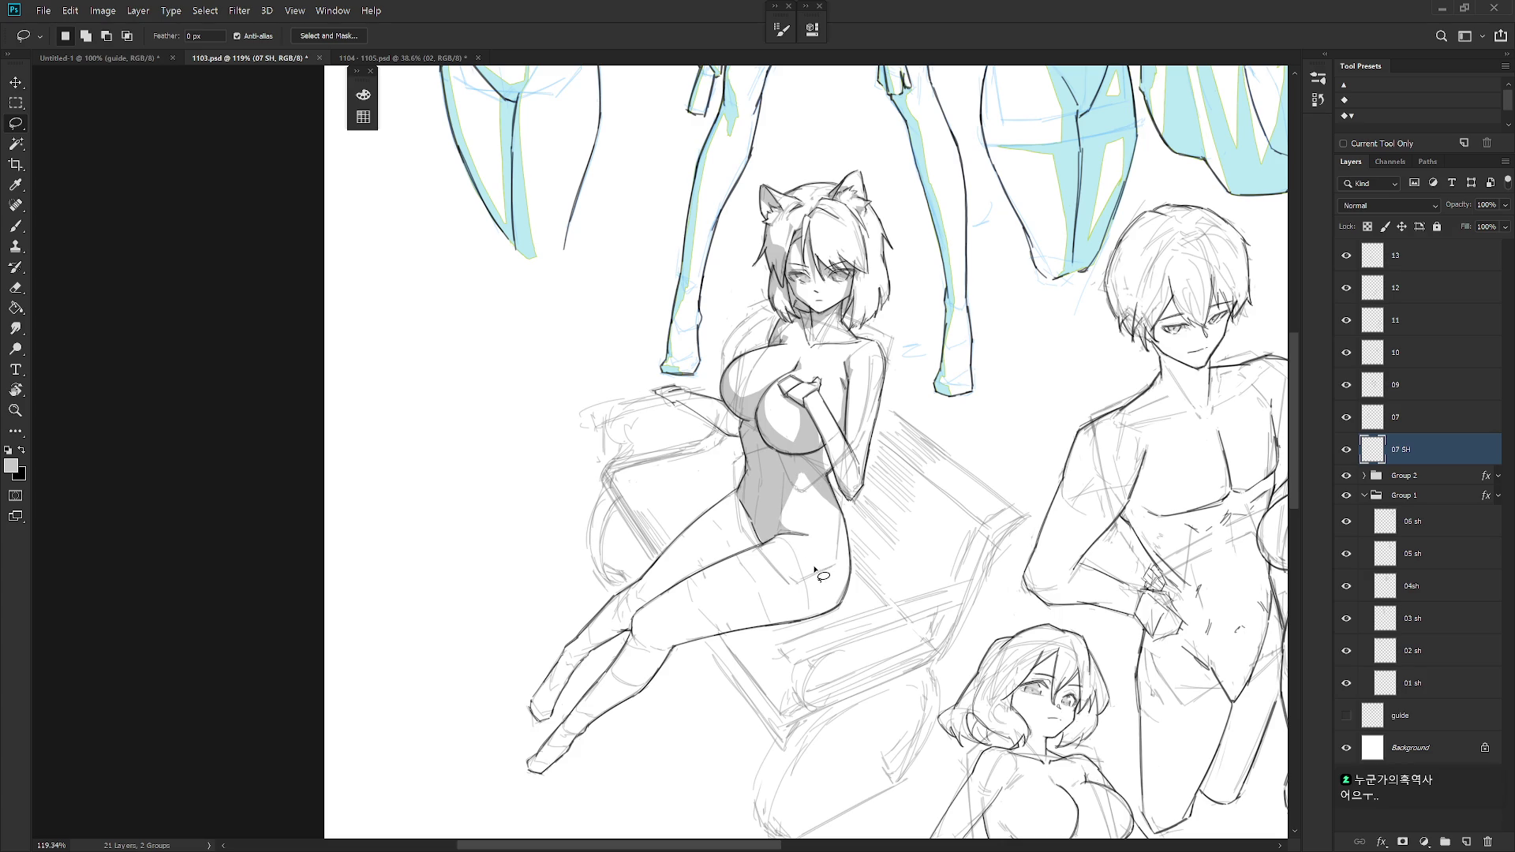
- Fill a thin shadow strip along the waist edge with grey
{"action": "left_click_drag", "start_coordinate": [750, 543], "coordinate": [773, 535]}
{"action": "left_click", "coordinate": [772, 536]}
{"action": "mouse_move", "coordinate": [673, 550]}
{"action": "left_mouse_down"}
{"action": "mouse_move", "coordinate": [743, 502]}
{"action": "mouse_move", "coordinate": [742, 485]}
{"action": "mouse_move", "coordinate": [685, 537]}
{"action": "left_mouse_up"}
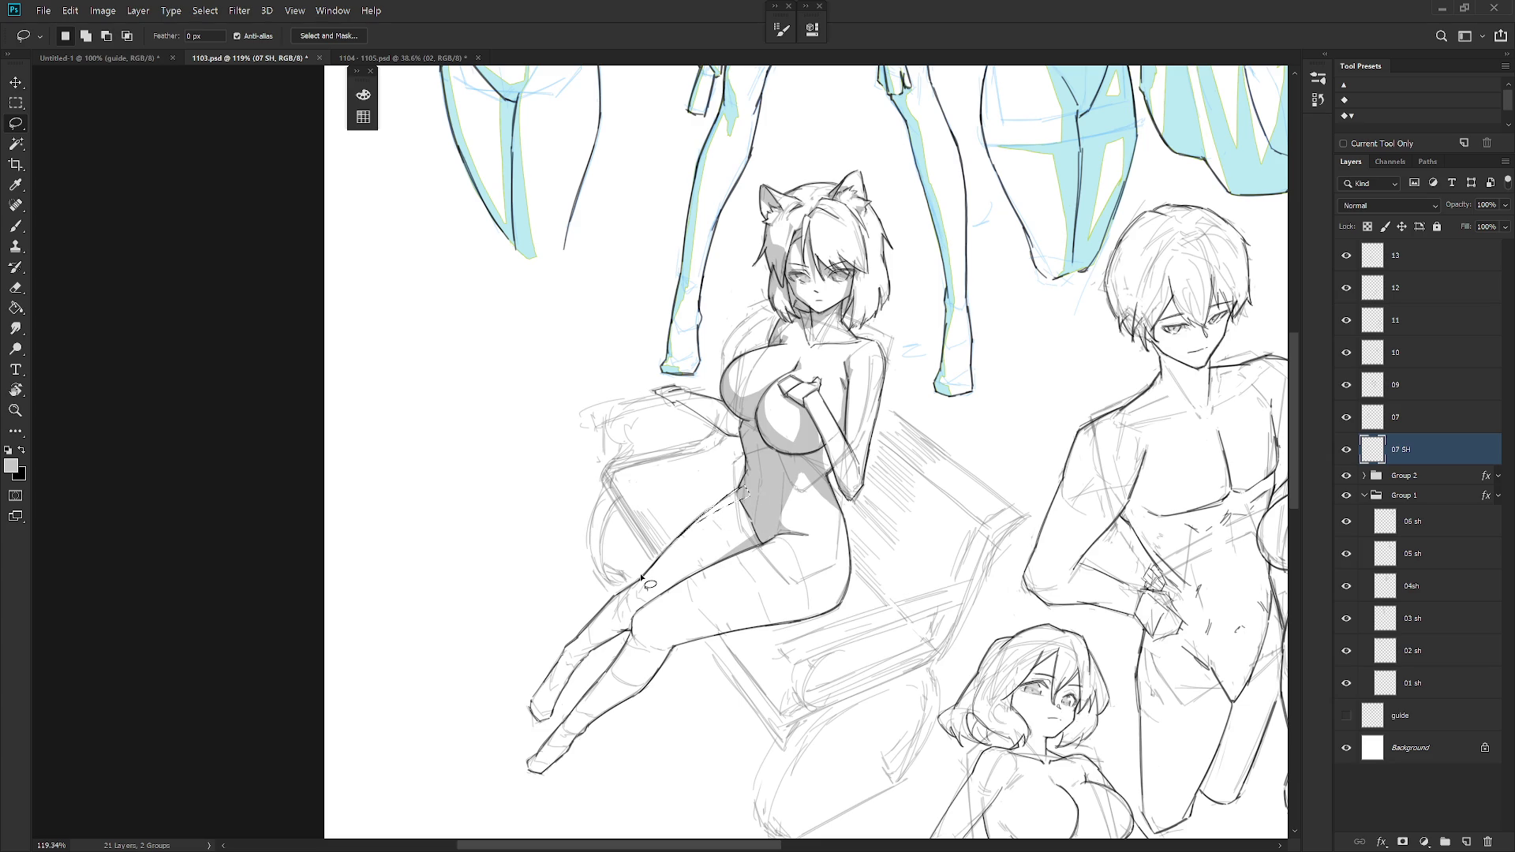
{"action": "key", "text": "alt+BackSpace"}
{"action": "key", "text": "ctrl+d"}
- Fill a small crescent on the belly grey and outline more belly shadows
{"action": "mouse_move", "coordinate": [780, 504]}
{"action": "left_mouse_down"}
{"action": "mouse_move", "coordinate": [778, 525]}
{"action": "mouse_move", "coordinate": [787, 515]}
{"action": "left_mouse_up"}
{"action": "key", "text": "alt+BackSpace"}
{"action": "key", "text": "ctrl+d"}
{"action": "mouse_move", "coordinate": [788, 483]}
{"action": "left_mouse_down"}
{"action": "mouse_move", "coordinate": [780, 521]}
{"action": "mouse_move", "coordinate": [781, 475]}
{"action": "left_mouse_up"}
{"action": "mouse_move", "coordinate": [743, 499]}
{"action": "left_mouse_down"}
{"action": "mouse_move", "coordinate": [750, 515]}
{"action": "mouse_move", "coordinate": [746, 487]}
{"action": "left_mouse_up"}
{"action": "left_click_drag", "start_coordinate": [741, 592], "coordinate": [765, 552]}
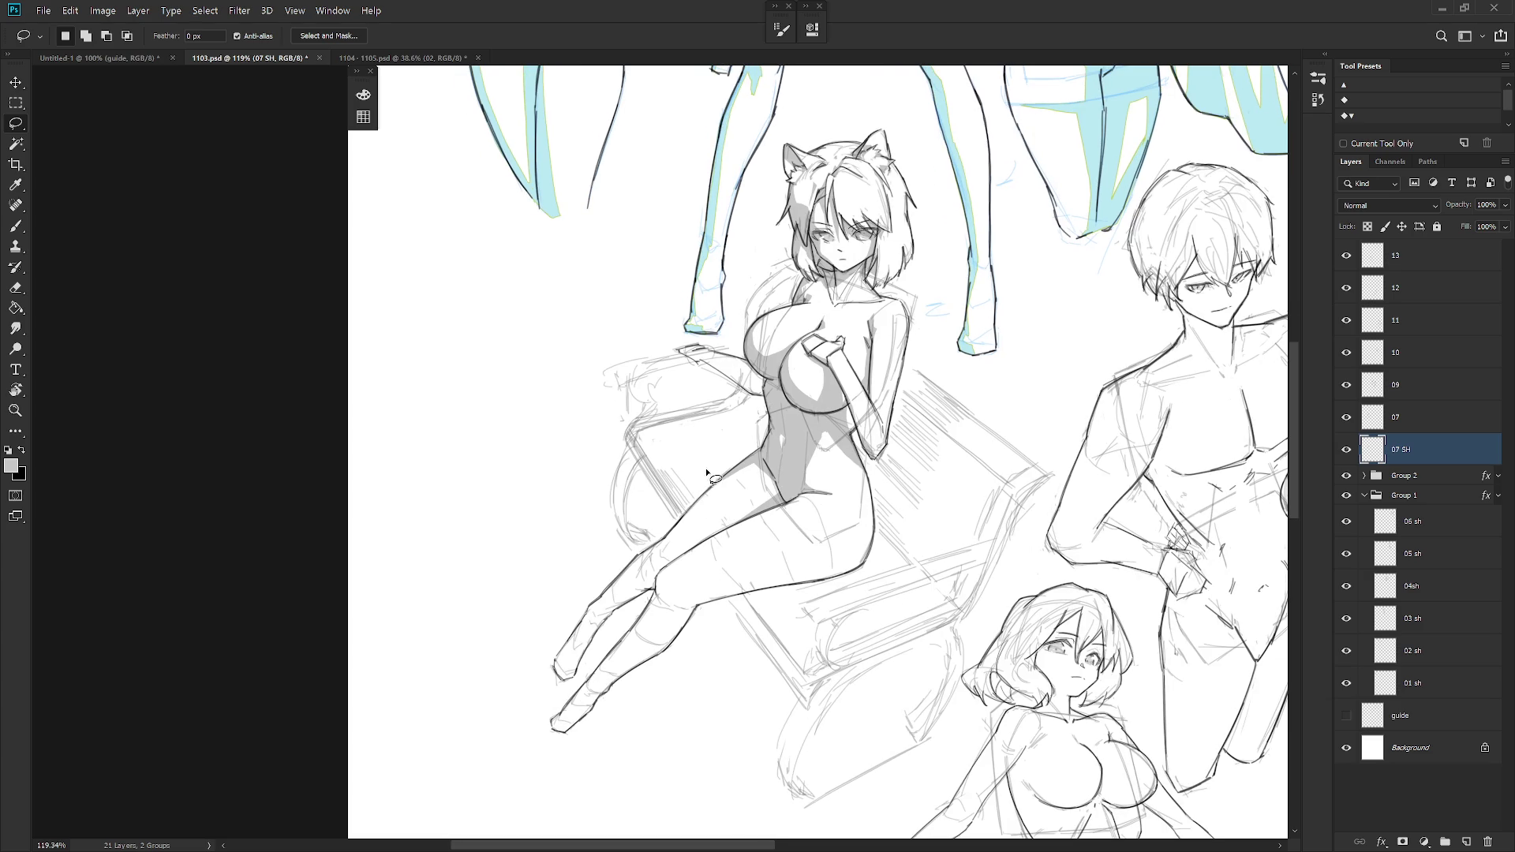
- Select the lower-leg shadow, subtracting excess, and fill it with grey
{"action": "mouse_move", "coordinate": [691, 519]}
{"action": "left_mouse_down"}
{"action": "mouse_move", "coordinate": [628, 580]}
{"action": "mouse_move", "coordinate": [677, 527]}
{"action": "left_mouse_up"}
{"action": "scroll", "coordinate": [677, 513], "scroll_direction": "down", "scroll_amount": 1}
{"action": "scroll", "coordinate": [677, 513], "scroll_direction": "left", "scroll_amount": 1}
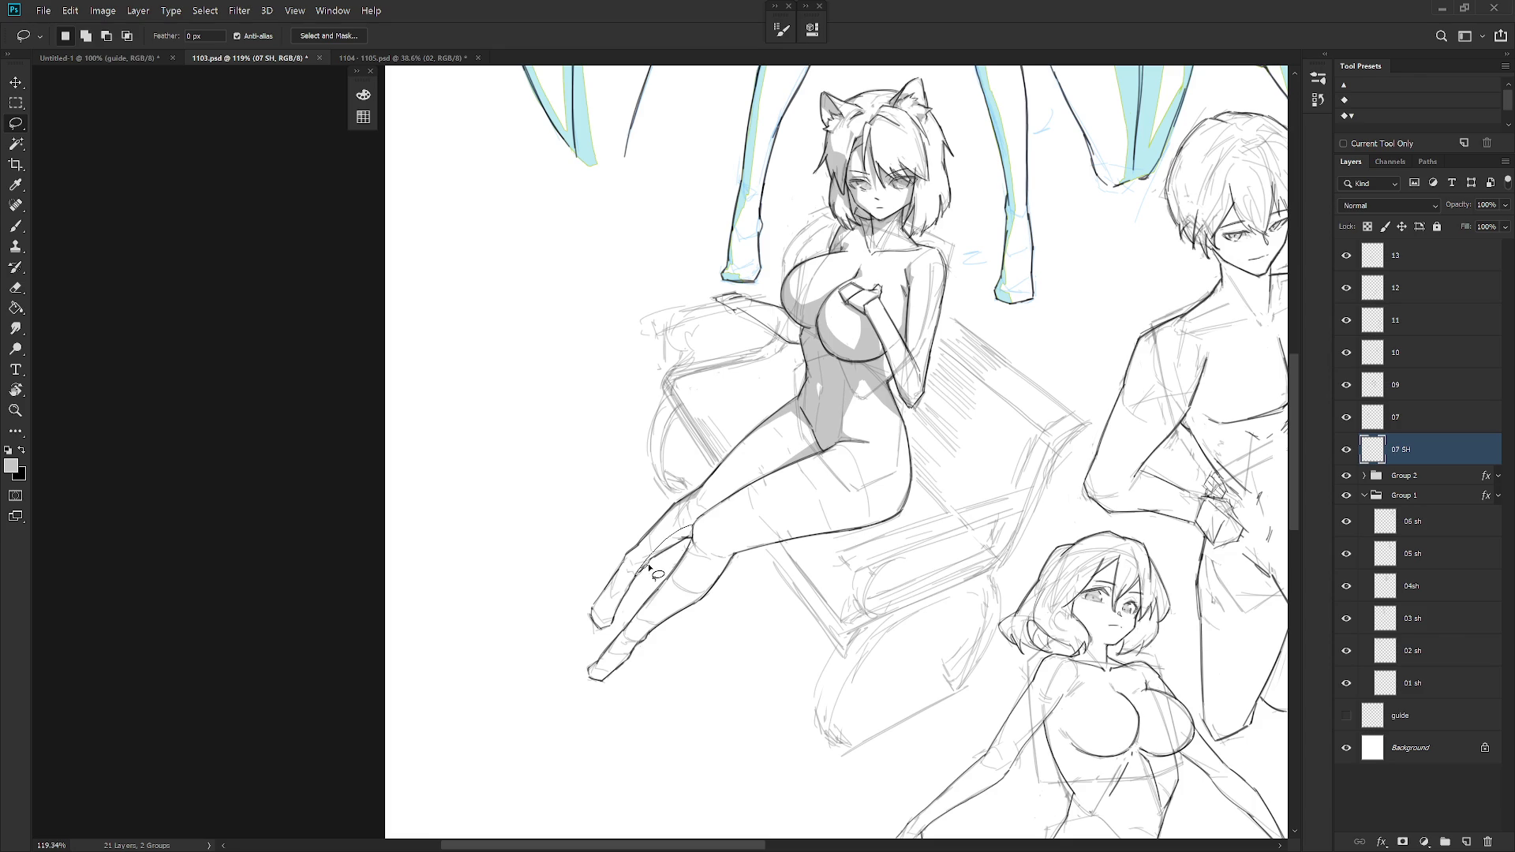
{"action": "key", "text": "ctrl+z"}
{"action": "key", "text": "ctrl+z"}
{"action": "key", "text": "ctrl+z"}
{"action": "mouse_move", "coordinate": [649, 556]}
{"action": "left_mouse_down"}
{"action": "mouse_move", "coordinate": [630, 568]}
{"action": "mouse_move", "coordinate": [637, 601]}
{"action": "mouse_move", "coordinate": [671, 540]}
{"action": "left_mouse_up"}
{"action": "key", "text": "alt"}
{"action": "key", "text": "alt+BackSpace"}
- Outline the lower leg and shin shadows and fill the shin with grey
{"action": "mouse_move", "coordinate": [629, 590]}
{"action": "left_mouse_down"}
{"action": "mouse_move", "coordinate": [614, 631]}
{"action": "mouse_move", "coordinate": [648, 565]}
{"action": "left_mouse_up"}
{"action": "mouse_move", "coordinate": [628, 557]}
{"action": "left_mouse_down"}
{"action": "mouse_move", "coordinate": [618, 575]}
{"action": "mouse_move", "coordinate": [637, 535]}
{"action": "left_mouse_up"}
{"action": "scroll", "coordinate": [829, 575], "scroll_direction": "down", "scroll_amount": 2}
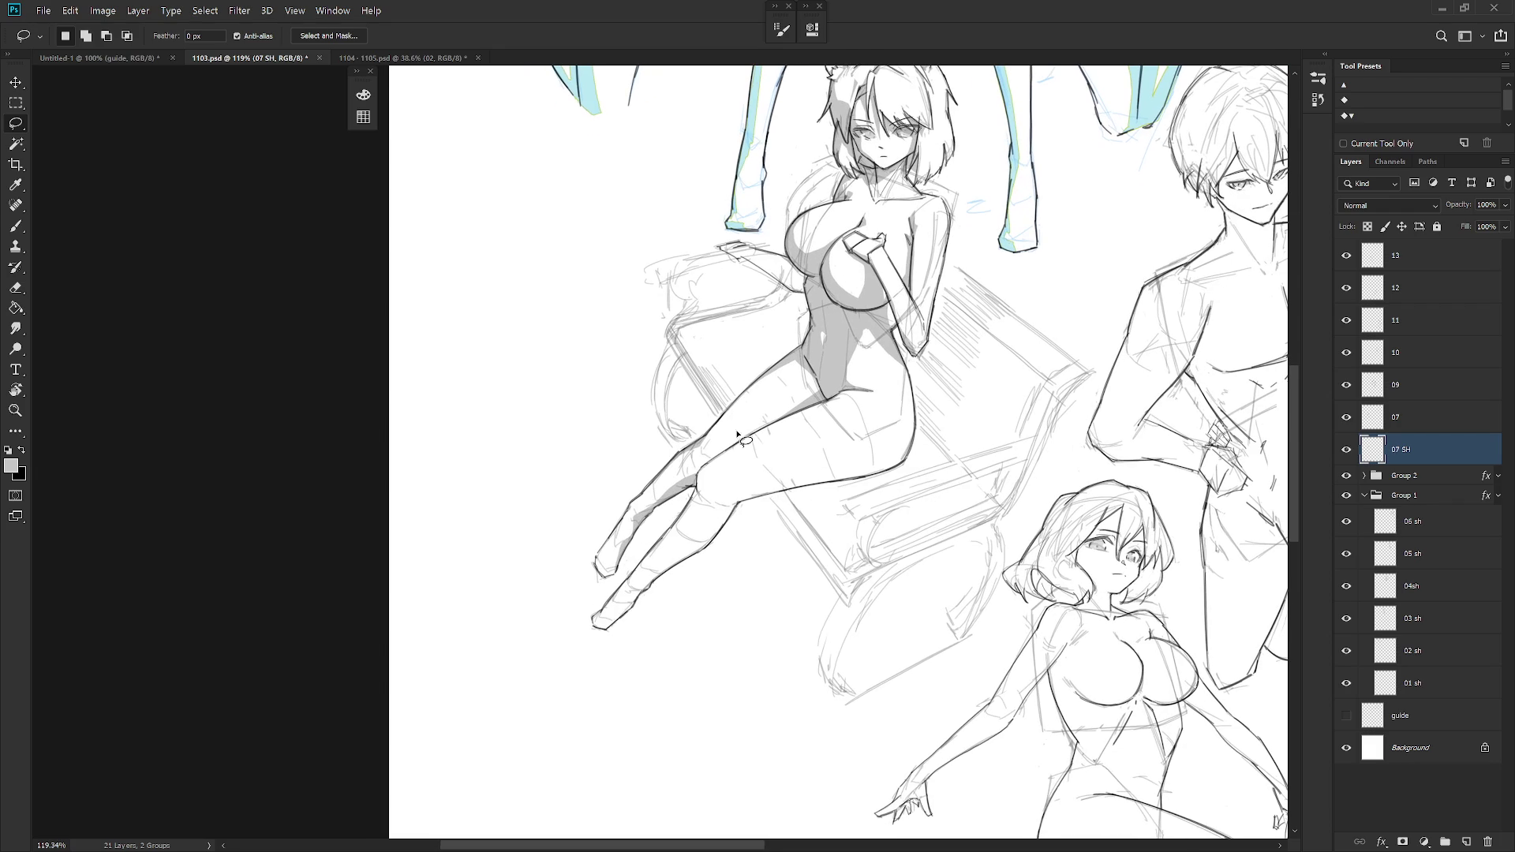
{"action": "mouse_move", "coordinate": [698, 479]}
{"action": "left_mouse_down"}
{"action": "mouse_move", "coordinate": [667, 548]}
{"action": "mouse_move", "coordinate": [710, 449]}
{"action": "left_mouse_up"}
{"action": "key", "text": "alt+BackSpace"}
{"action": "key", "text": "ctrl+d"}
- Fill the thigh underside and the upper thigh line with grey
{"action": "mouse_move", "coordinate": [728, 500]}
{"action": "left_mouse_down"}
{"action": "mouse_move", "coordinate": [874, 476]}
{"action": "mouse_move", "coordinate": [733, 513]}
{"action": "left_mouse_up"}
{"action": "key", "text": "alt+BackSpace"}
{"action": "key", "text": "ctrl+d"}
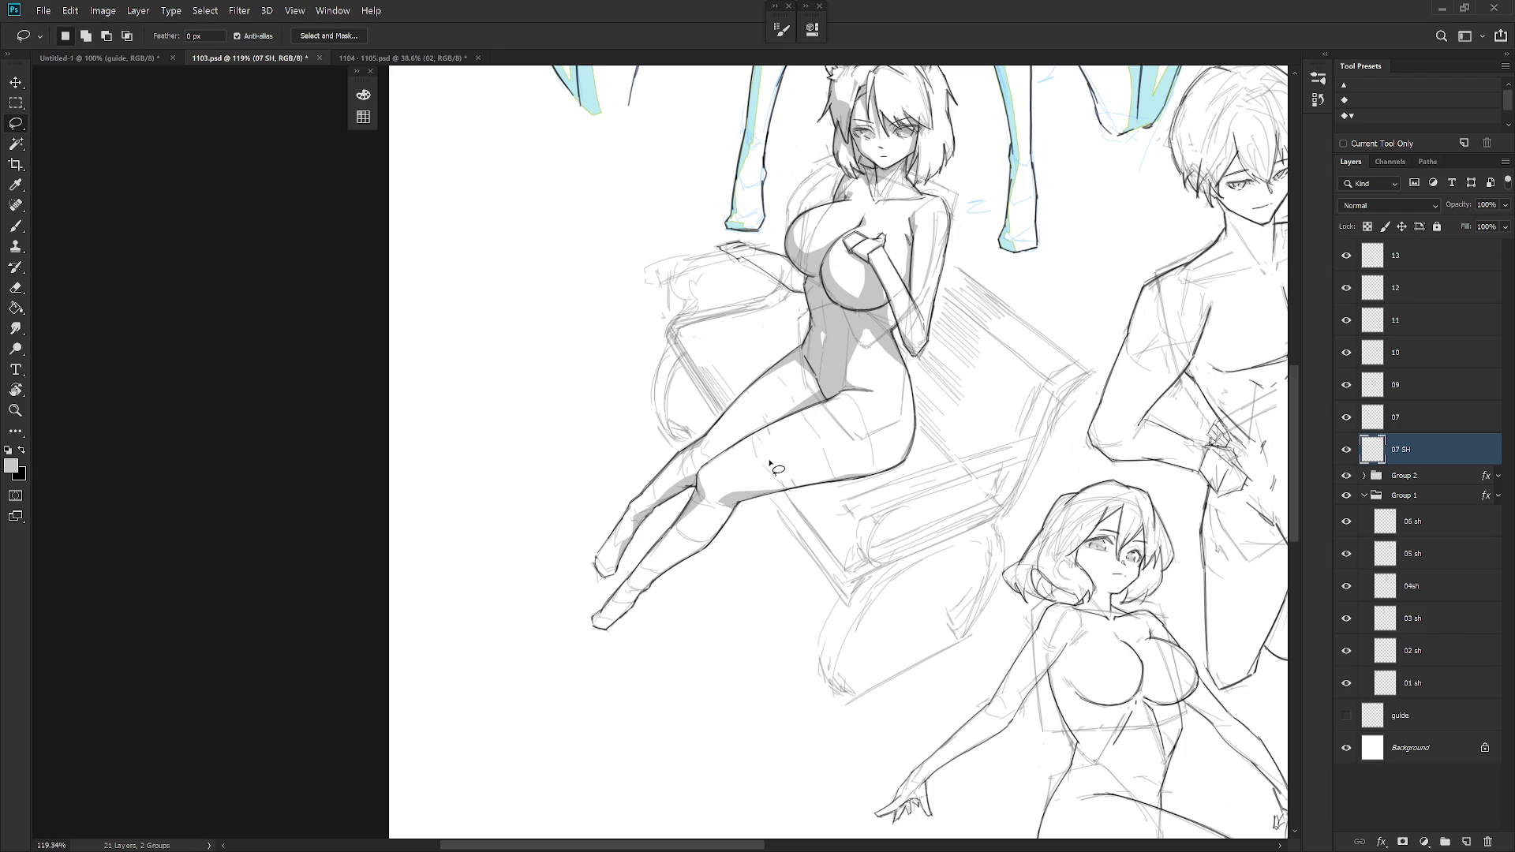
{"action": "mouse_move", "coordinate": [764, 431]}
{"action": "left_mouse_down"}
{"action": "mouse_move", "coordinate": [708, 472]}
{"action": "mouse_move", "coordinate": [762, 426]}
{"action": "left_mouse_up"}
{"action": "key", "text": "alt+BackSpace"}
{"action": "key", "text": "ctrl+d"}
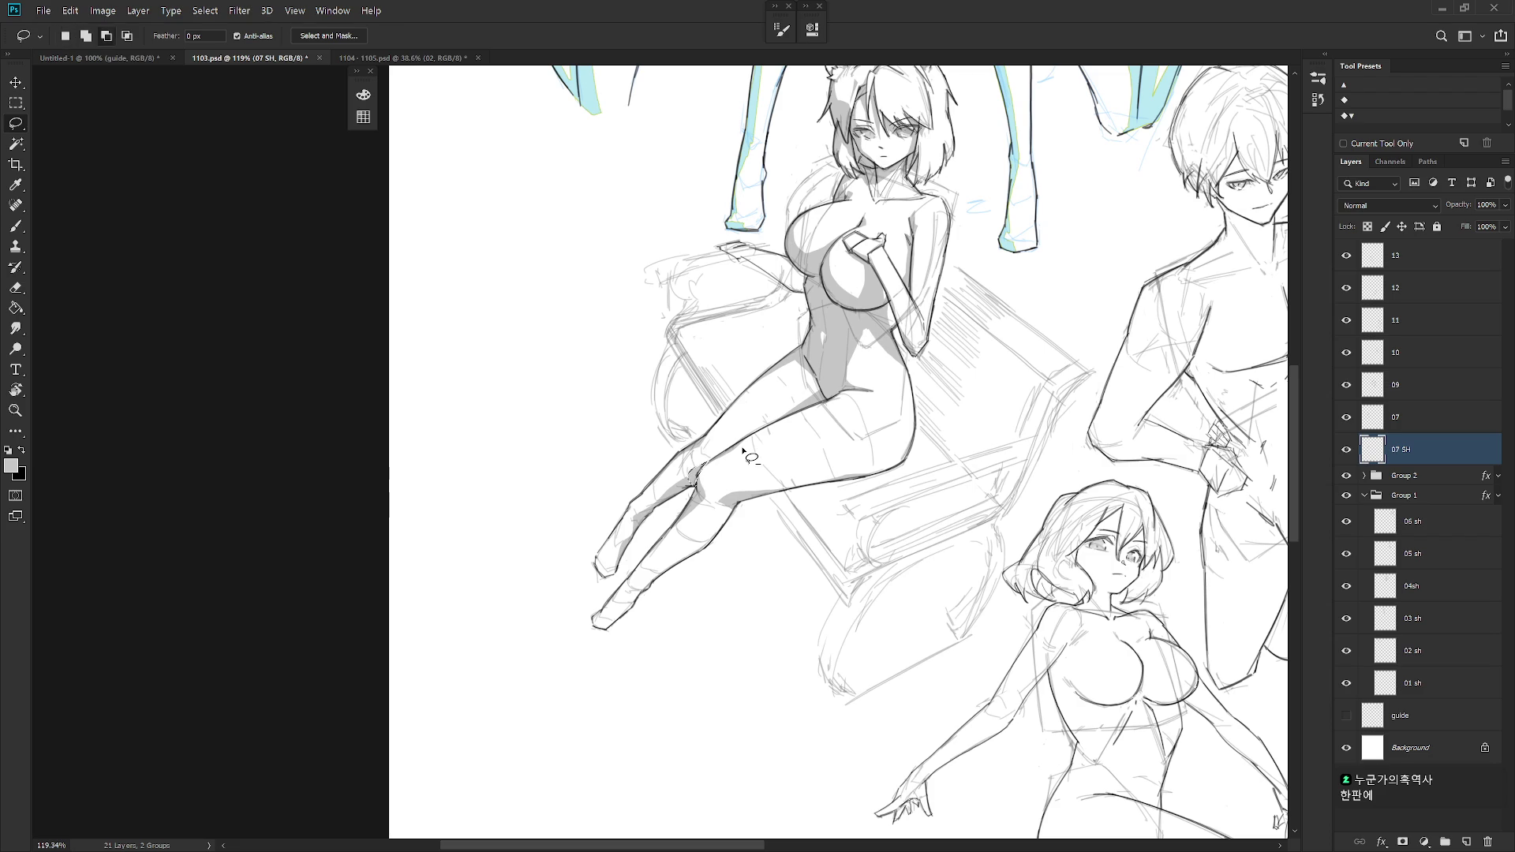
{"action": "scroll", "coordinate": [798, 648], "scroll_direction": "down", "scroll_amount": 5}
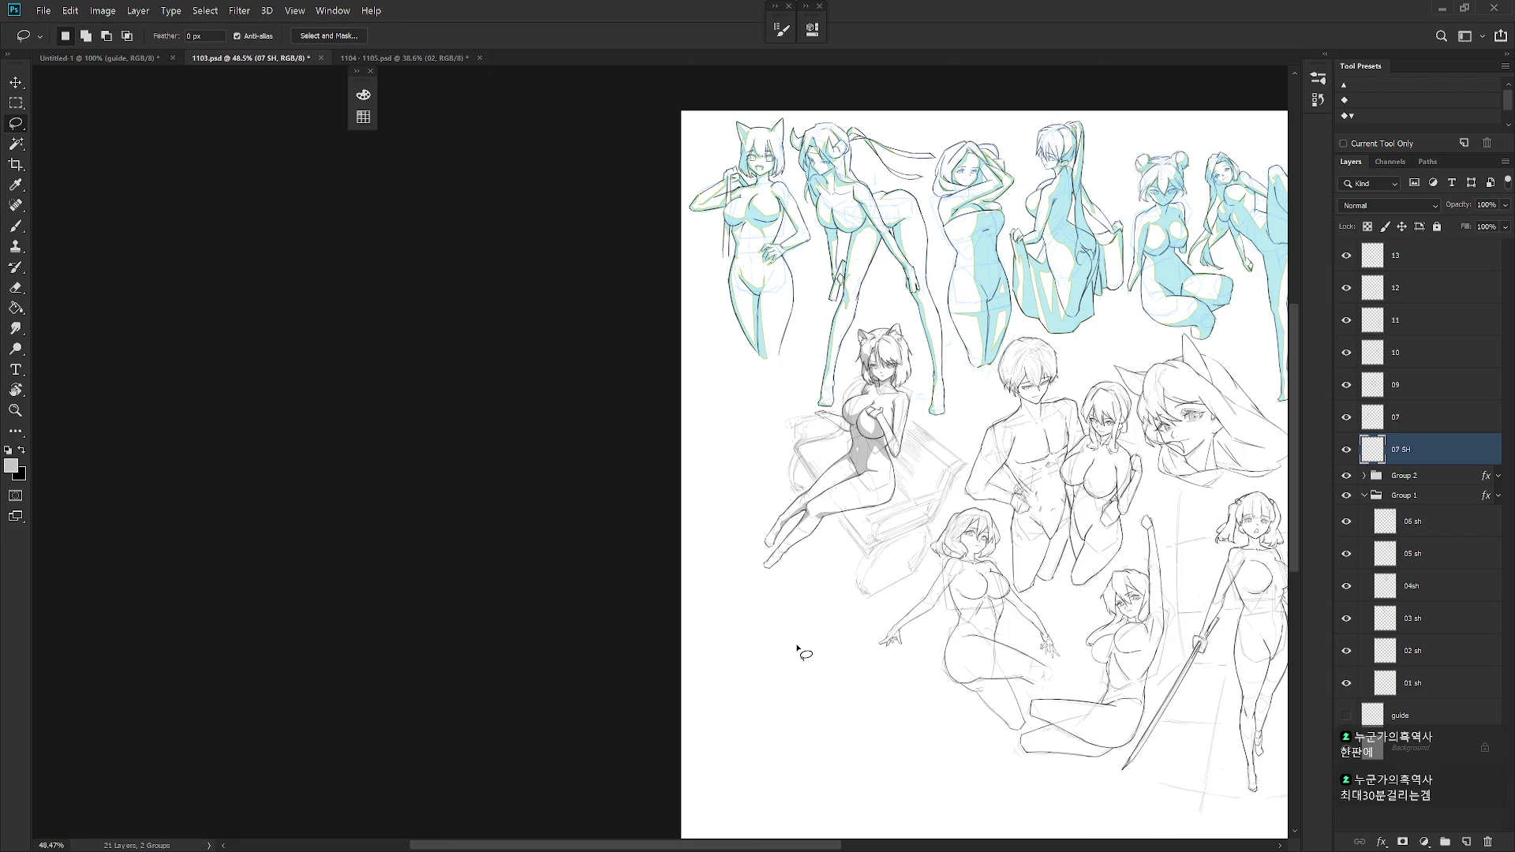
- Fill the cast shadow under the thigh with grey
{"action": "scroll", "coordinate": [852, 494], "scroll_direction": "up", "scroll_amount": 5}
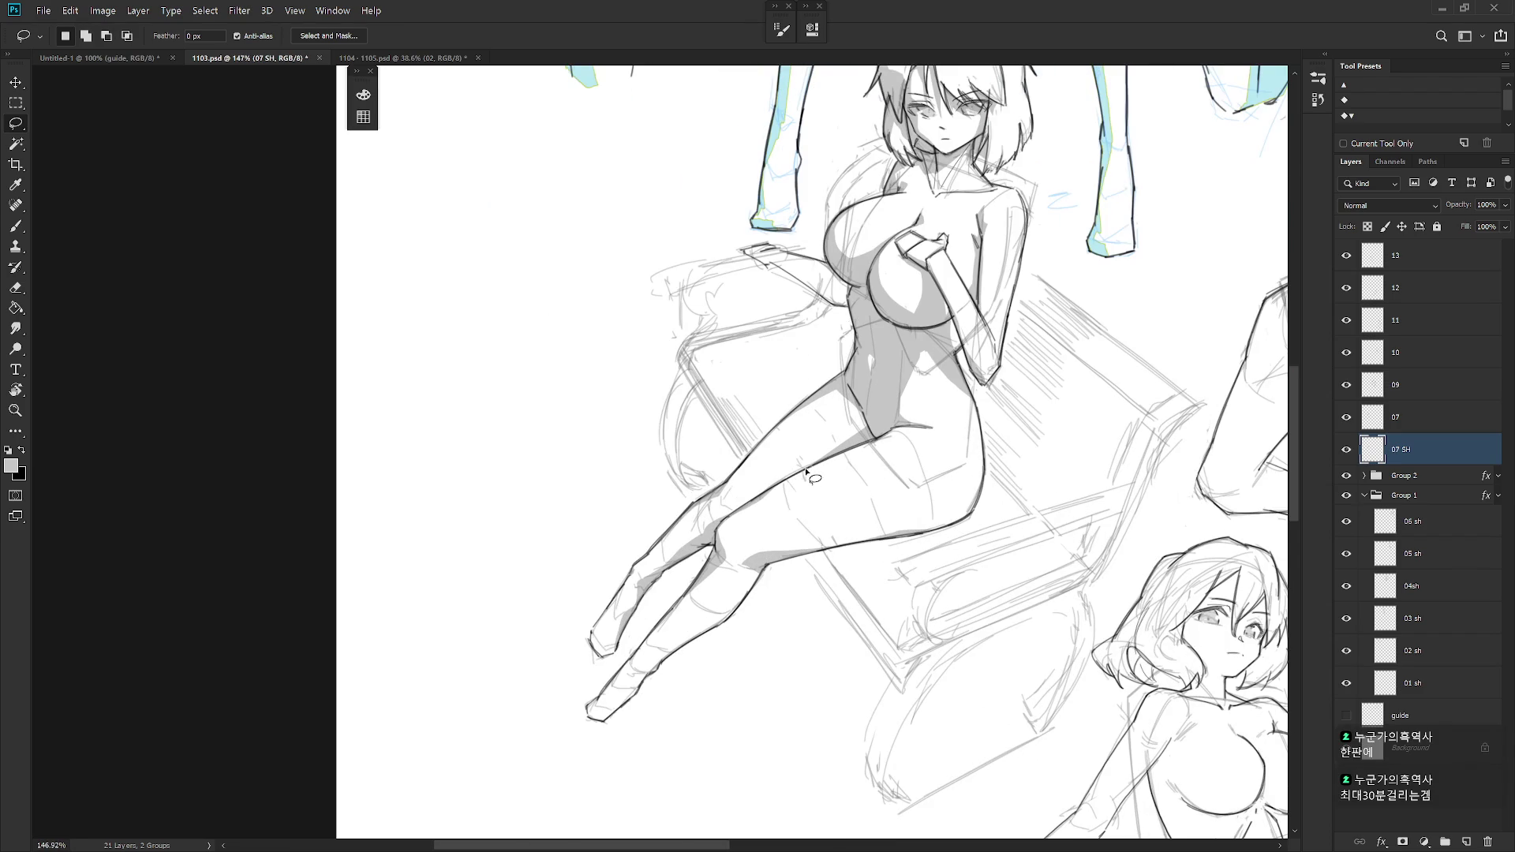
{"action": "mouse_move", "coordinate": [825, 457]}
{"action": "left_mouse_down"}
{"action": "mouse_move", "coordinate": [919, 430]}
{"action": "mouse_move", "coordinate": [824, 459]}
{"action": "mouse_move", "coordinate": [866, 435]}
{"action": "left_mouse_up"}
{"action": "scroll", "coordinate": [866, 434], "scroll_direction": "down", "scroll_amount": 3}
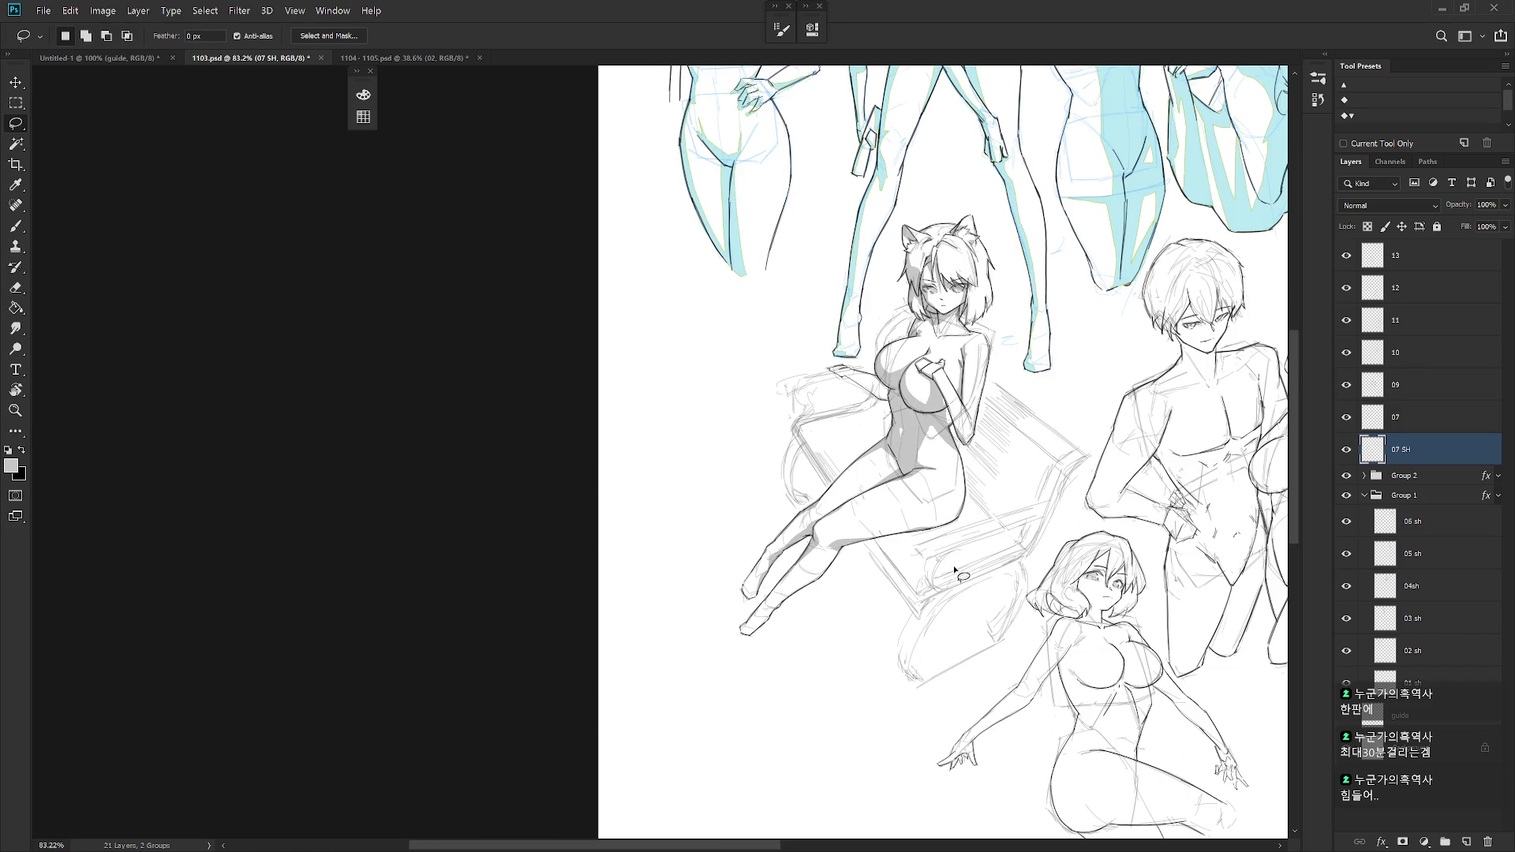
{"action": "scroll", "coordinate": [955, 568], "scroll_direction": "up", "scroll_amount": 2}
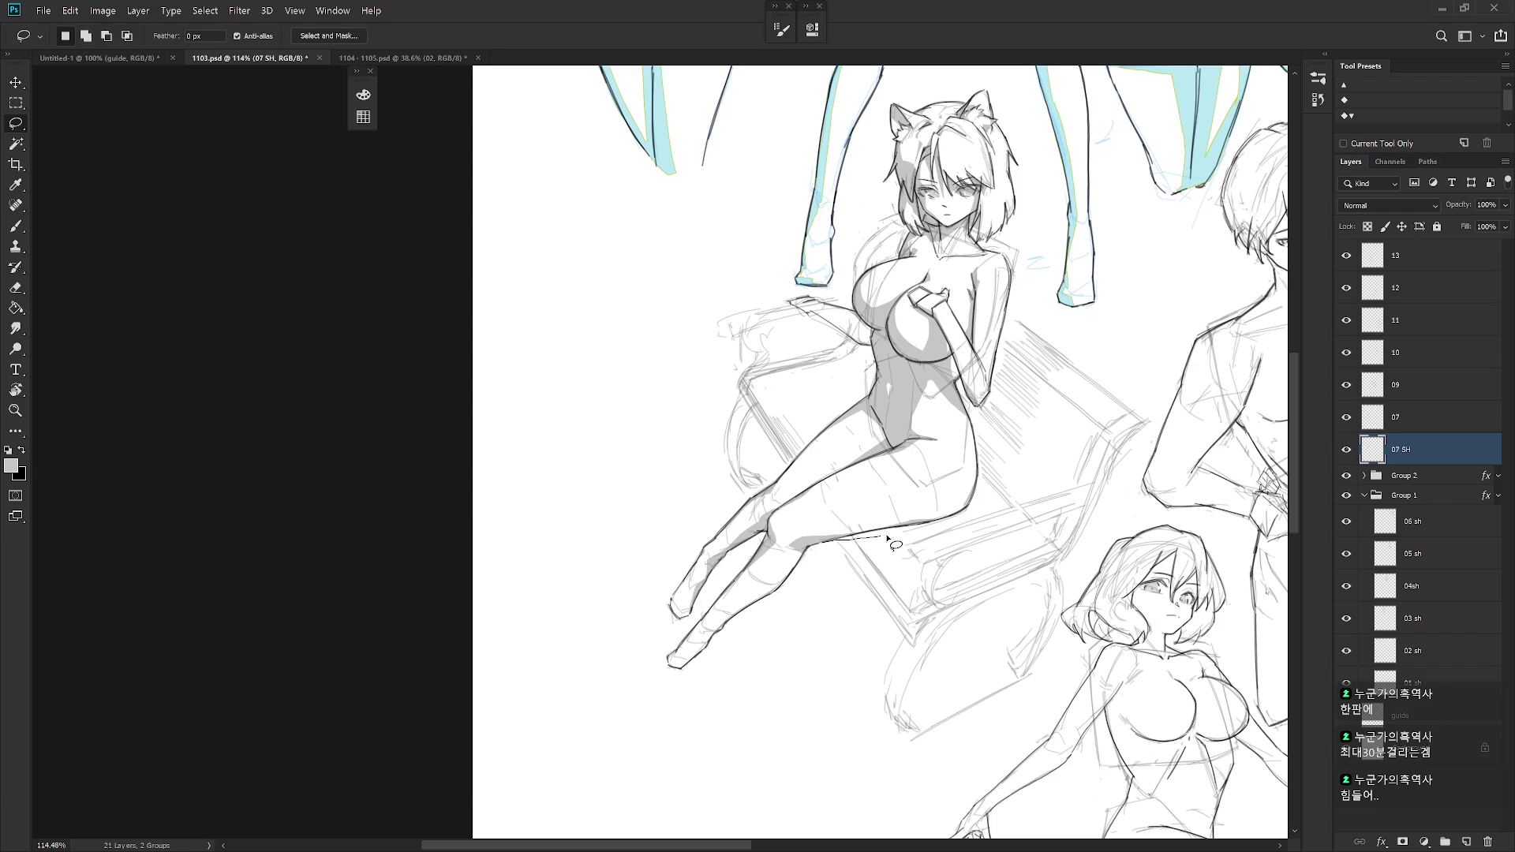
{"action": "mouse_move", "coordinate": [953, 518]}
{"action": "left_mouse_down"}
{"action": "mouse_move", "coordinate": [878, 534]}
{"action": "mouse_move", "coordinate": [853, 566]}
{"action": "mouse_move", "coordinate": [834, 545]}
{"action": "mouse_move", "coordinate": [967, 510]}
{"action": "left_mouse_up"}
{"action": "key", "text": "alt+BackSpace"}
{"action": "key", "text": "ctrl+d"}
- Fill the waist-to-thigh shadow with grey and delete its excess
{"action": "mouse_move", "coordinate": [875, 385]}
{"action": "left_mouse_down"}
{"action": "mouse_move", "coordinate": [825, 357]}
{"action": "mouse_move", "coordinate": [791, 387]}
{"action": "mouse_move", "coordinate": [790, 469]}
{"action": "mouse_move", "coordinate": [874, 387]}
{"action": "left_mouse_up"}
{"action": "key", "text": "alt+BackSpace"}
{"action": "key", "text": "ctrl+d"}
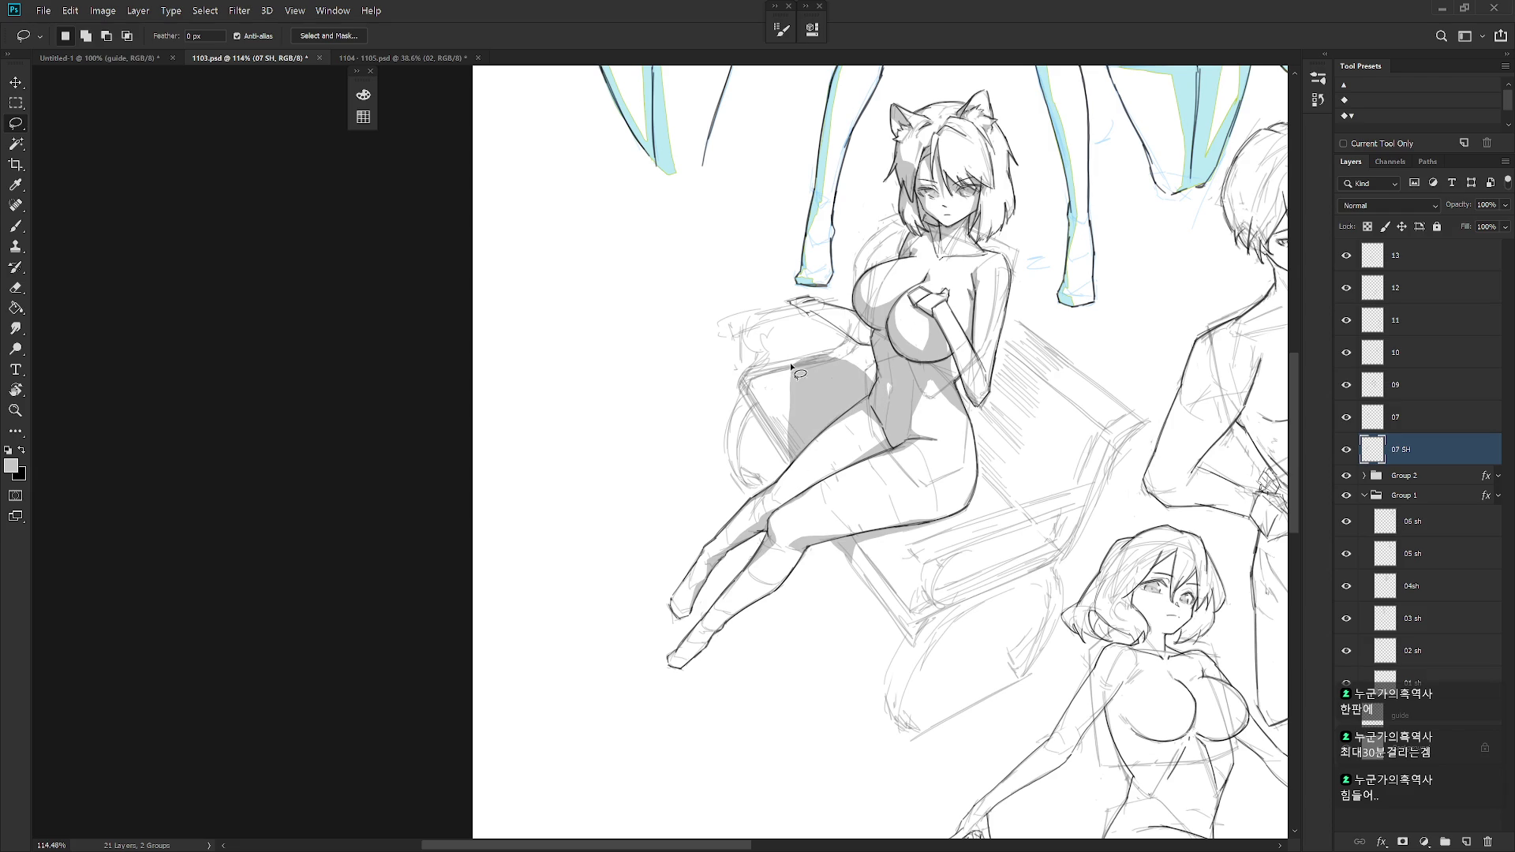
{"action": "mouse_move", "coordinate": [803, 411]}
{"action": "left_mouse_down"}
{"action": "mouse_move", "coordinate": [788, 472]}
{"action": "mouse_move", "coordinate": [789, 364]}
{"action": "left_mouse_up"}
{"action": "key", "text": "Delete"}
{"action": "key", "text": "ctrl+d"}
- Fill the small shadow patch beside the arm with grey
{"action": "mouse_move", "coordinate": [790, 363]}
{"action": "left_mouse_down"}
{"action": "mouse_move", "coordinate": [829, 349]}
{"action": "mouse_move", "coordinate": [869, 377]}
{"action": "mouse_move", "coordinate": [799, 390]}
{"action": "mouse_move", "coordinate": [792, 365]}
{"action": "left_mouse_up"}
{"action": "key", "text": "alt+BackSpace"}
{"action": "key", "text": "ctrl+d"}
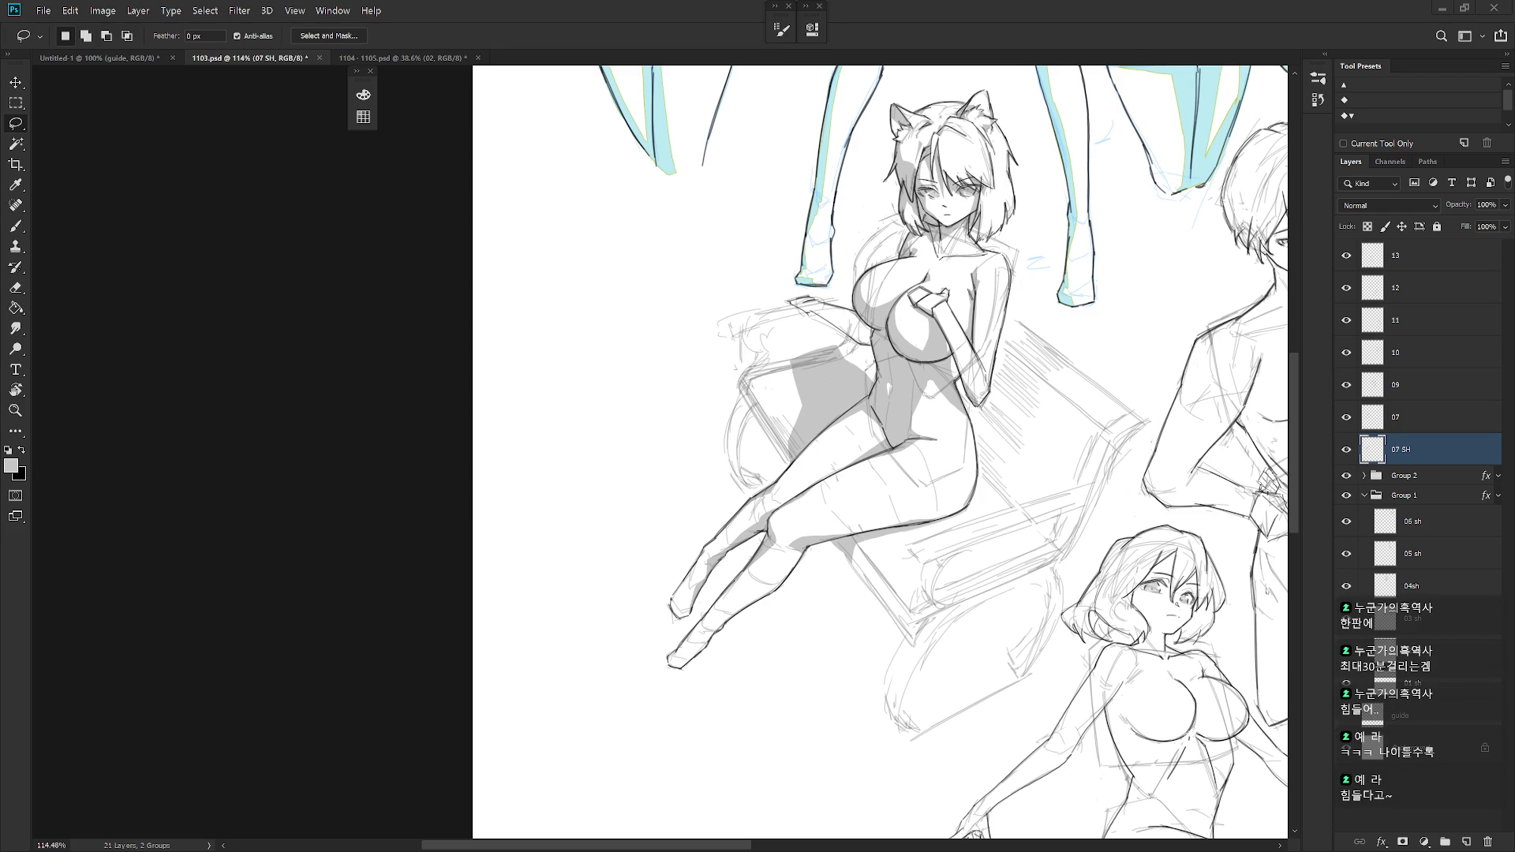
{"action": "left_click_drag", "start_coordinate": [903, 419], "coordinate": [919, 486]}
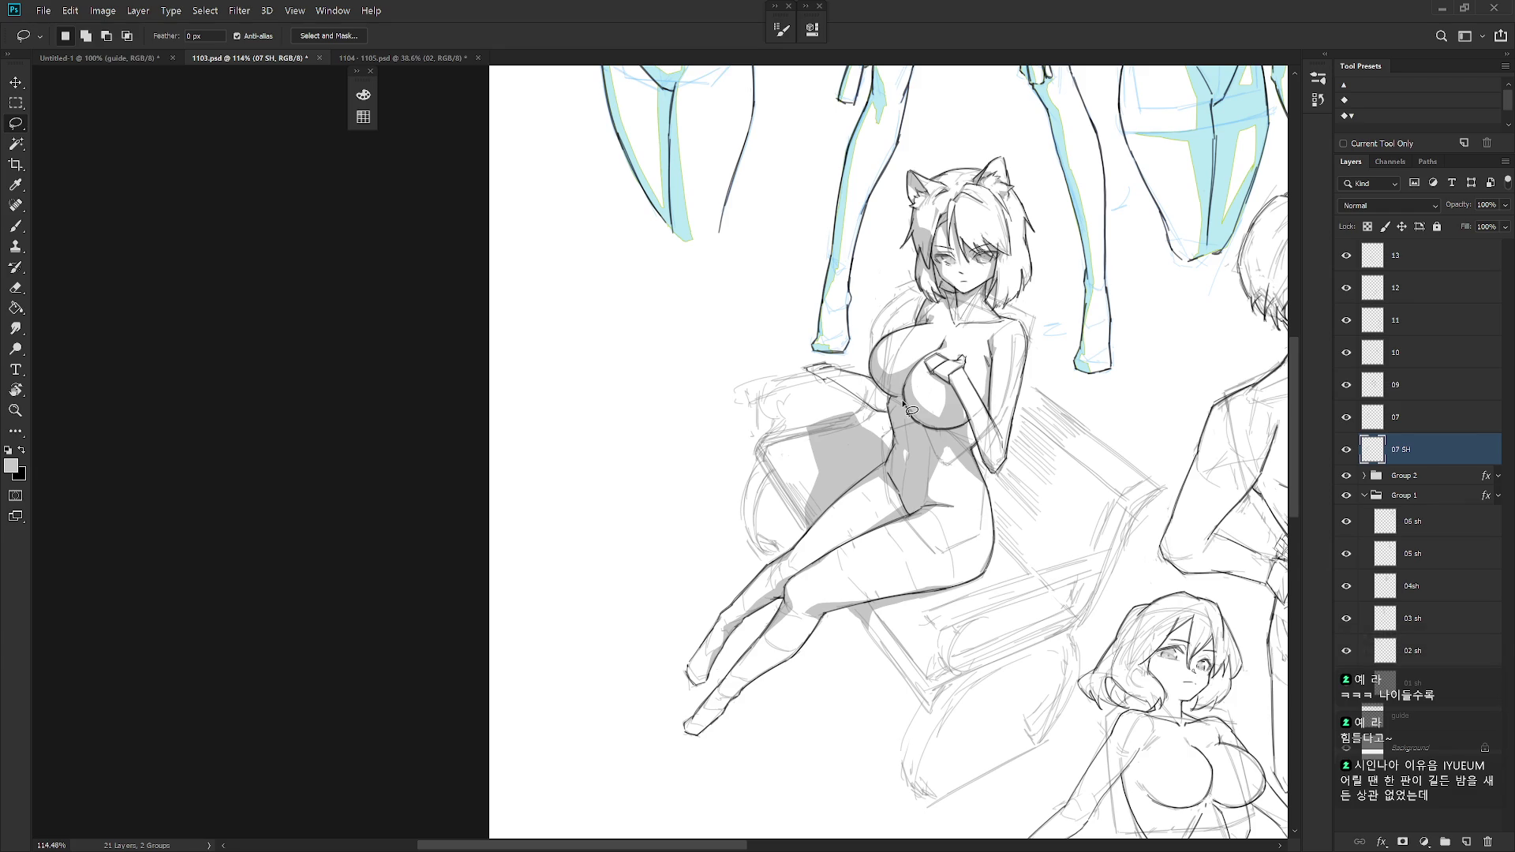
{"action": "mouse_move", "coordinate": [837, 452]}
{"action": "left_mouse_down"}
{"action": "mouse_move", "coordinate": [805, 442]}
{"action": "mouse_move", "coordinate": [837, 450]}
{"action": "mouse_move", "coordinate": [828, 431]}
{"action": "left_mouse_up"}
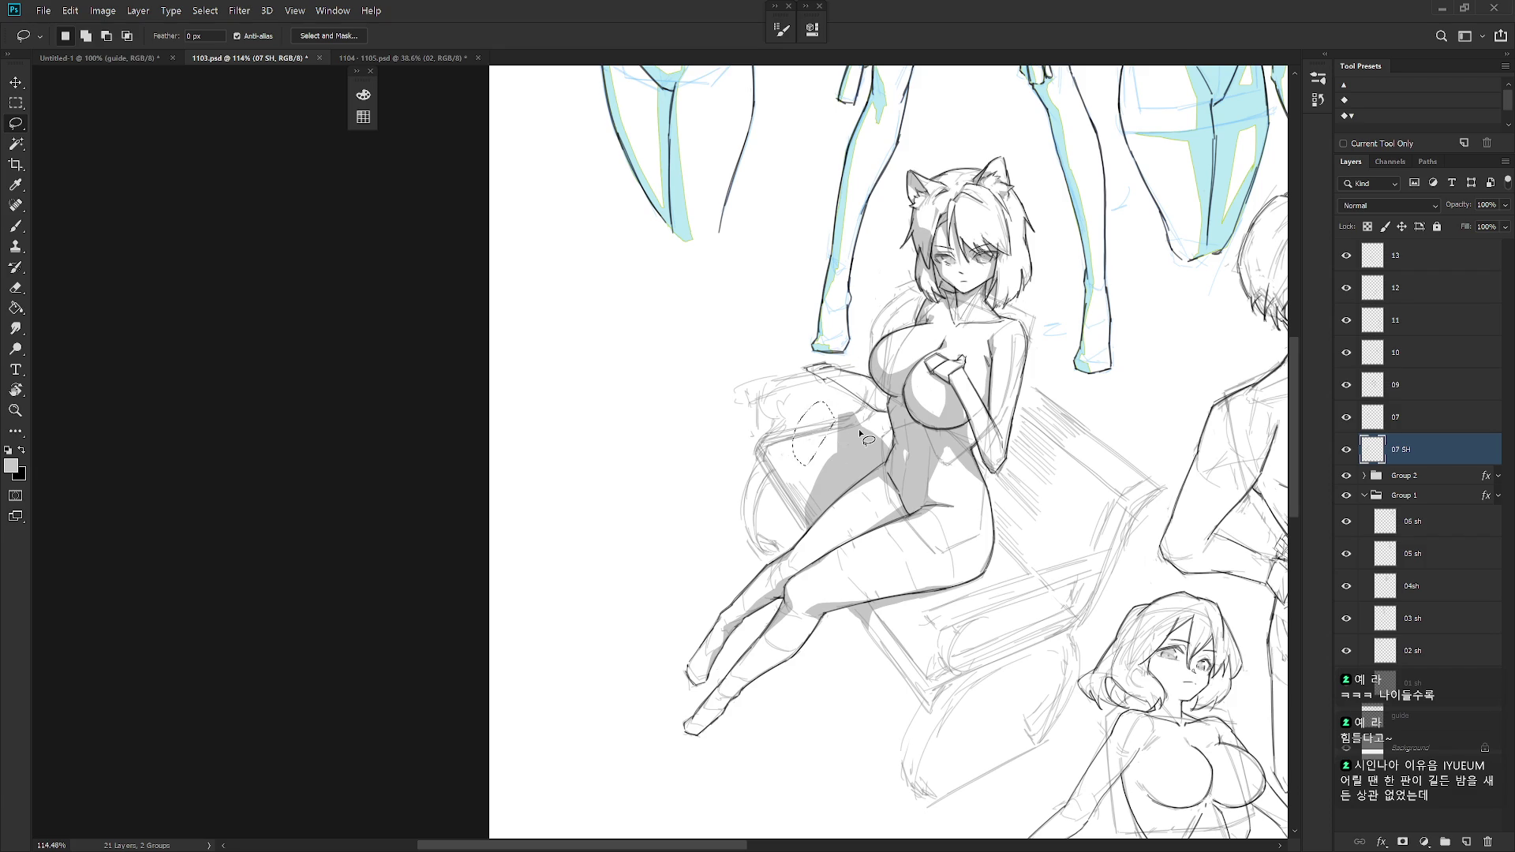
{"action": "key", "text": "ctrl+d"}
{"action": "key", "text": "ctrl+z"}
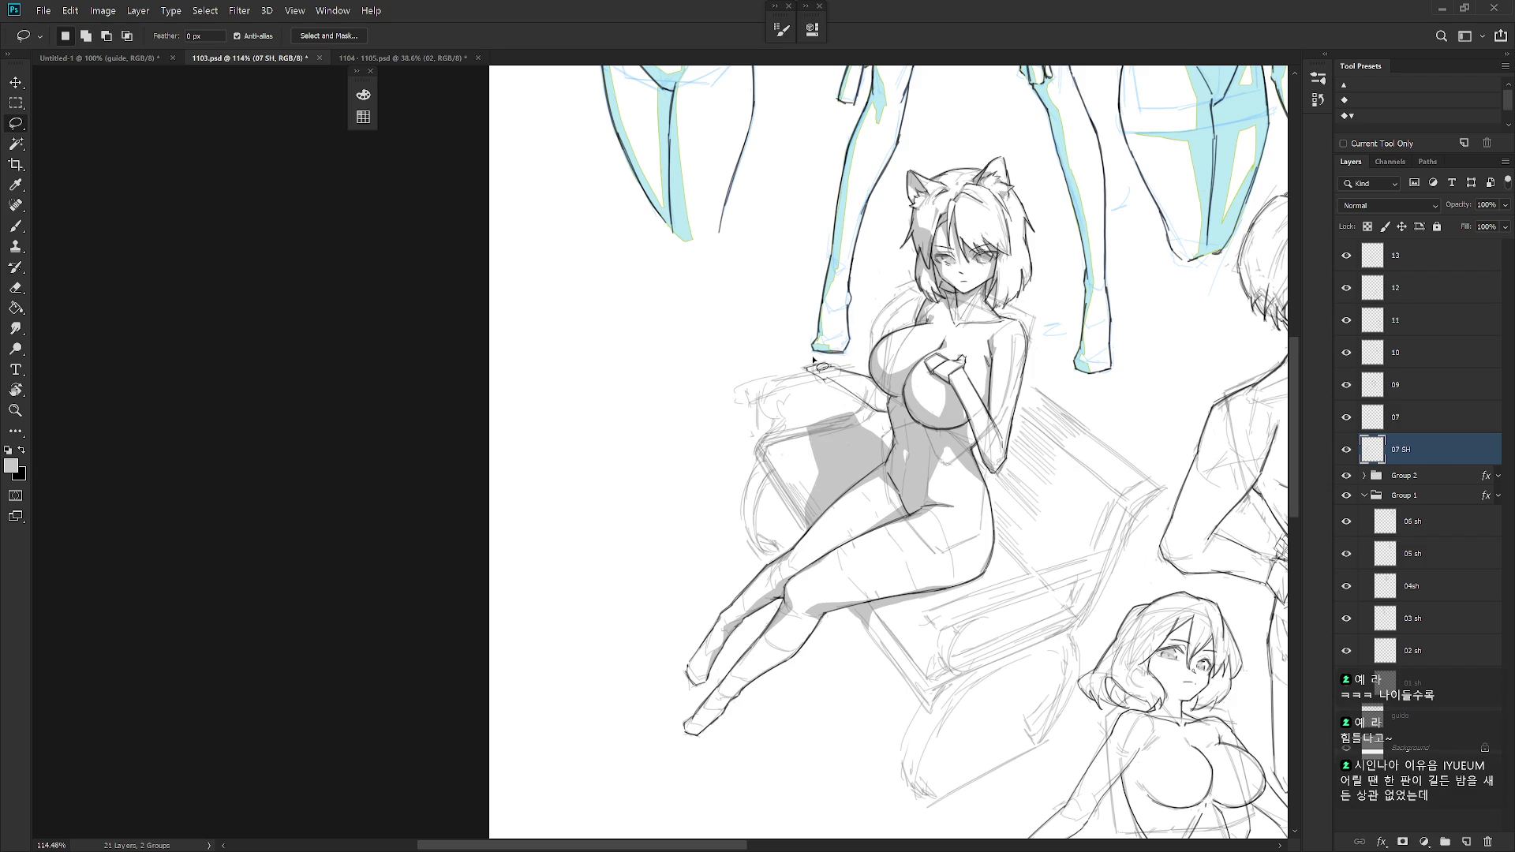
- Fill the area left of the hand with grey
{"action": "mouse_move", "coordinate": [870, 384]}
{"action": "left_mouse_down"}
{"action": "mouse_move", "coordinate": [857, 398]}
{"action": "mouse_move", "coordinate": [888, 412]}
{"action": "mouse_move", "coordinate": [884, 381]}
{"action": "mouse_move", "coordinate": [868, 411]}
{"action": "mouse_move", "coordinate": [878, 457]}
{"action": "mouse_move", "coordinate": [880, 420]}
{"action": "left_mouse_up"}
{"action": "mouse_move", "coordinate": [827, 372]}
{"action": "left_mouse_down"}
{"action": "mouse_move", "coordinate": [863, 392]}
{"action": "mouse_move", "coordinate": [808, 370]}
{"action": "mouse_move", "coordinate": [825, 373]}
{"action": "left_mouse_up"}
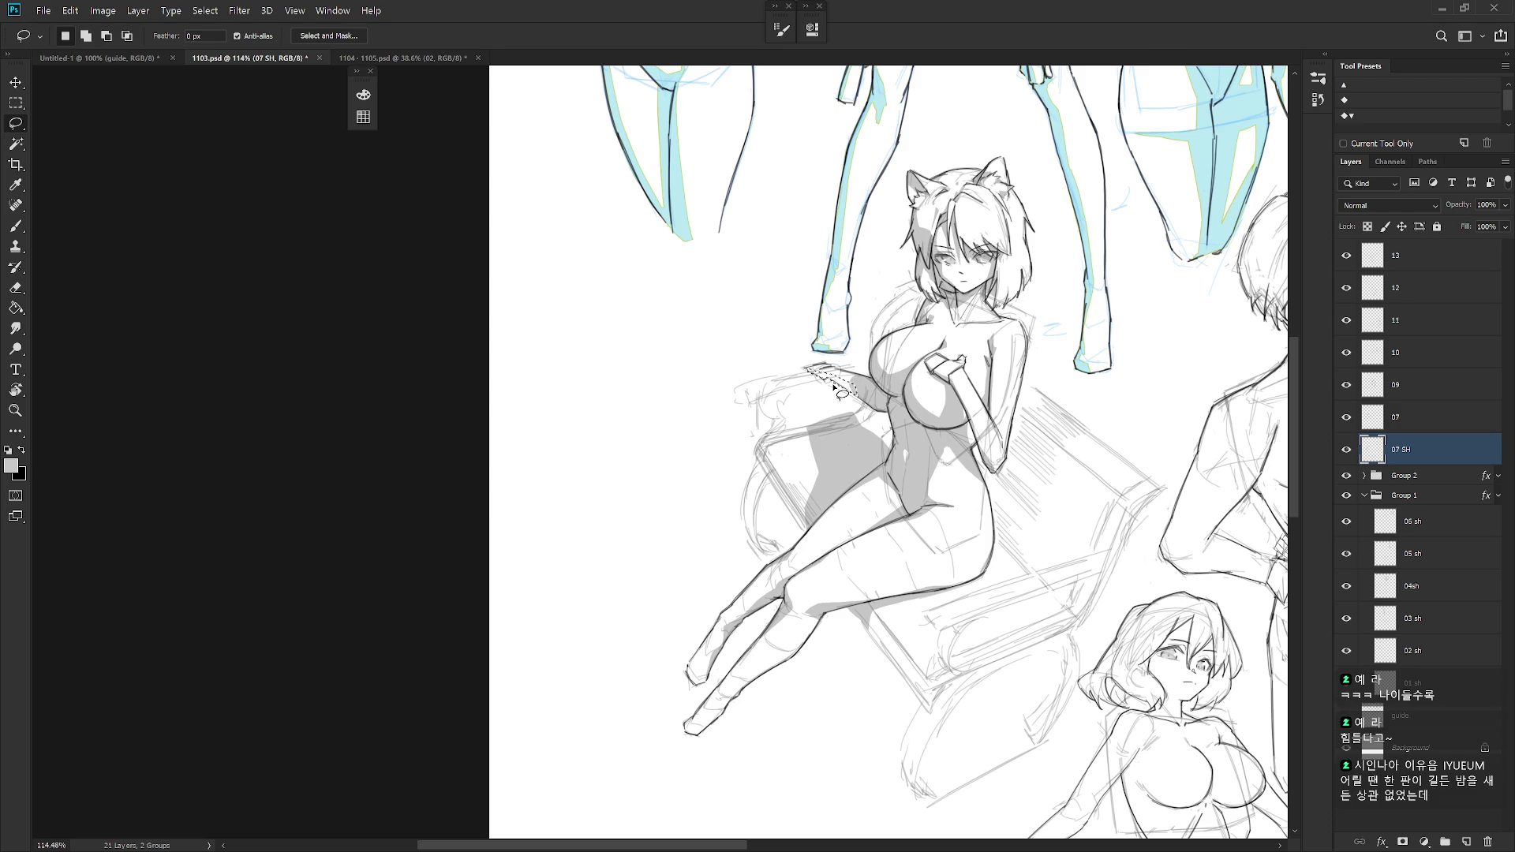
{"action": "key", "text": "ctrl+d"}
{"action": "left_click_drag", "start_coordinate": [811, 382], "coordinate": [835, 366]}
{"action": "key", "text": "ctrl+d"}
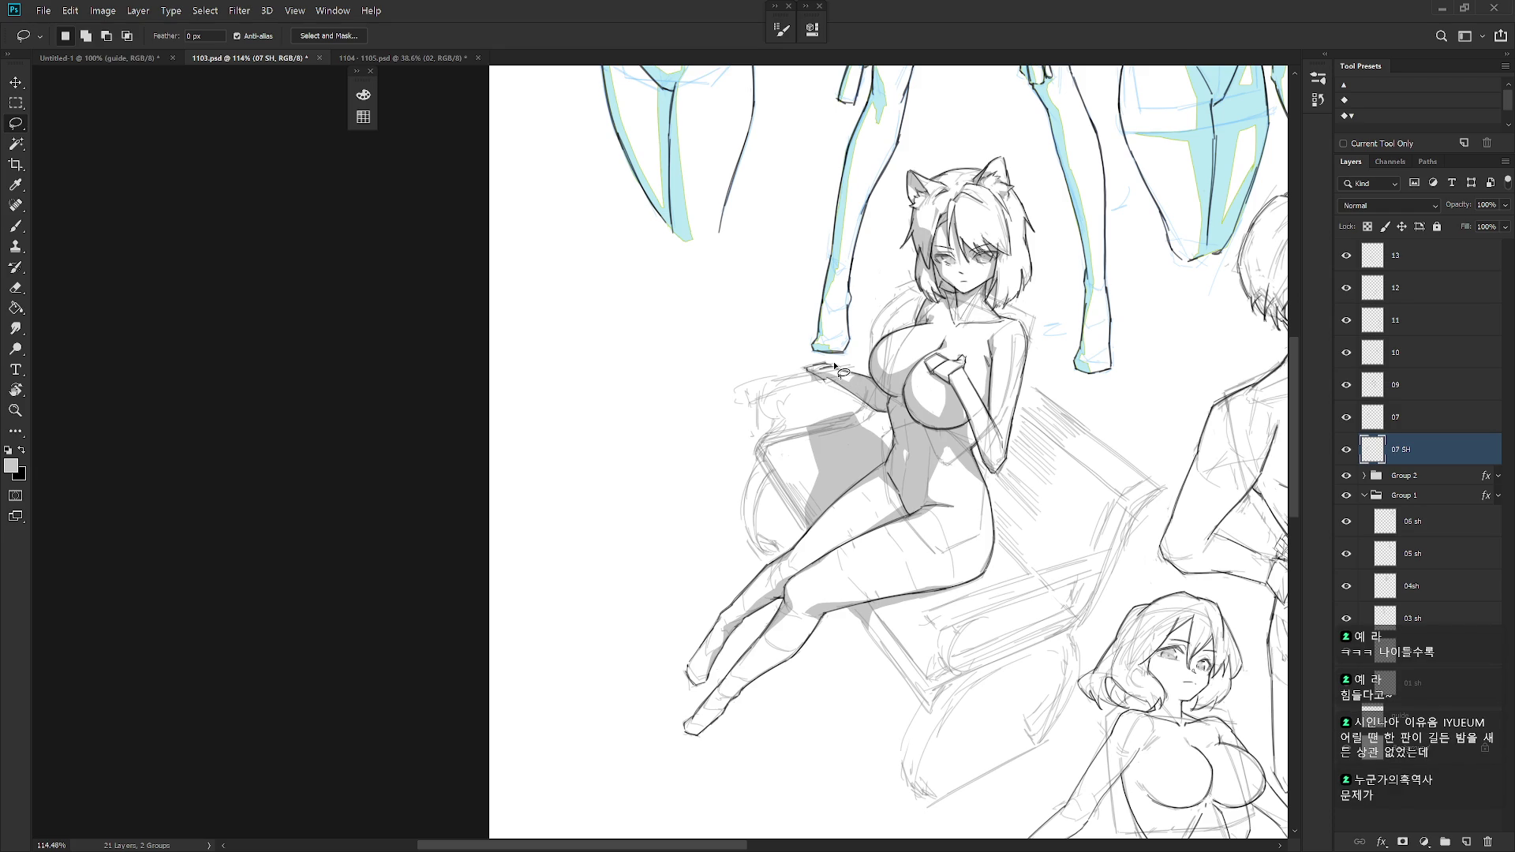
{"action": "mouse_move", "coordinate": [777, 385]}
{"action": "left_mouse_down"}
{"action": "mouse_move", "coordinate": [759, 406]}
{"action": "mouse_move", "coordinate": [744, 395]}
{"action": "mouse_move", "coordinate": [779, 381]}
{"action": "left_mouse_up"}
{"action": "key", "text": "alt+BackSpace"}
{"action": "key", "text": "ctrl+d"}
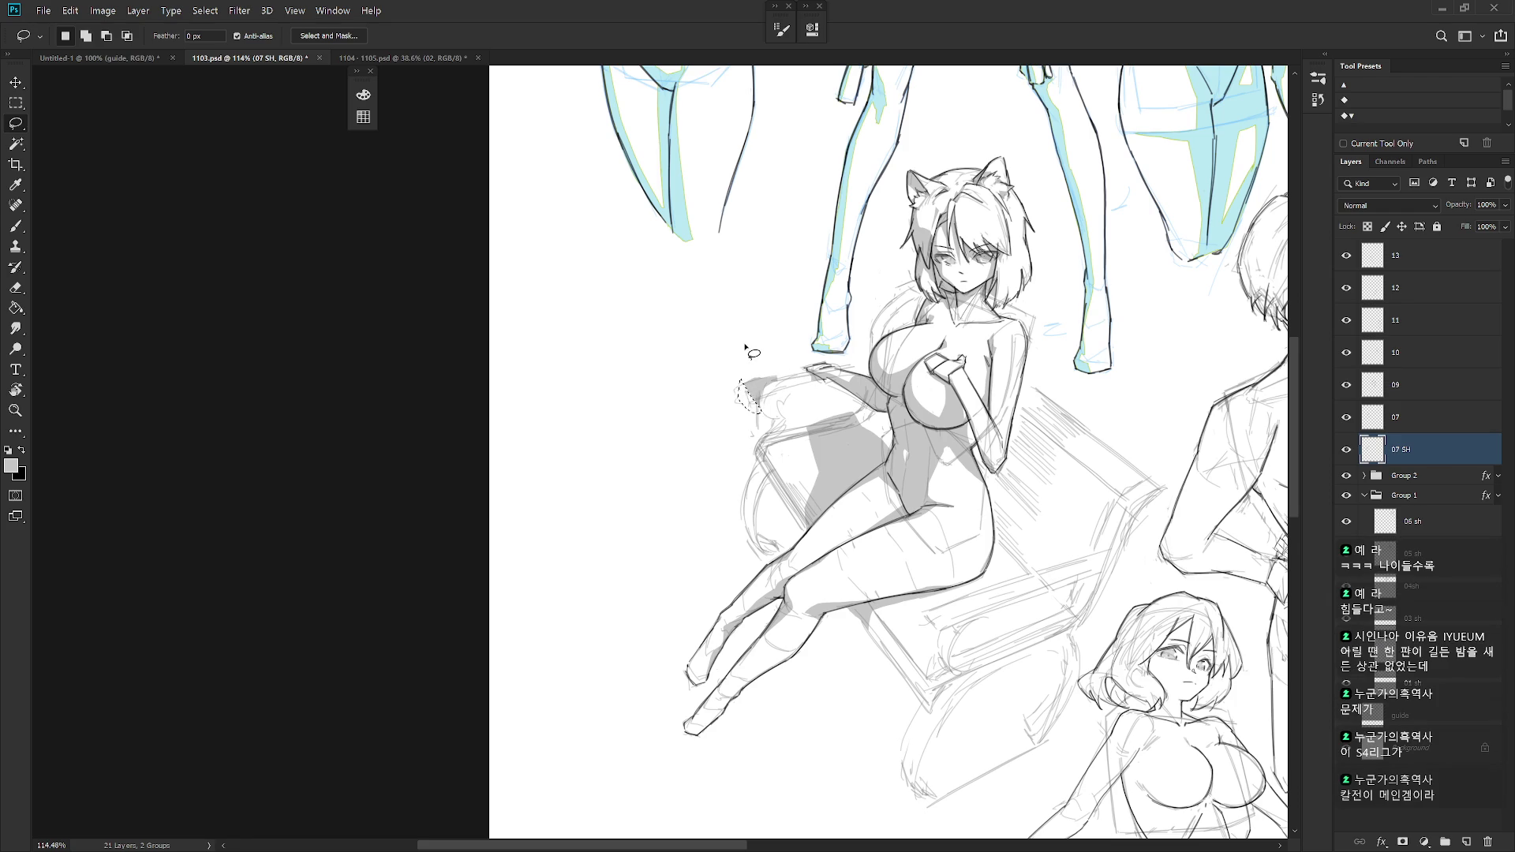
- Fill a shadow strip running down toward the thigh with grey
{"action": "mouse_move", "coordinate": [762, 408]}
{"action": "left_mouse_down"}
{"action": "mouse_move", "coordinate": [780, 426]}
{"action": "mouse_move", "coordinate": [766, 461]}
{"action": "mouse_move", "coordinate": [776, 359]}
{"action": "left_mouse_up"}
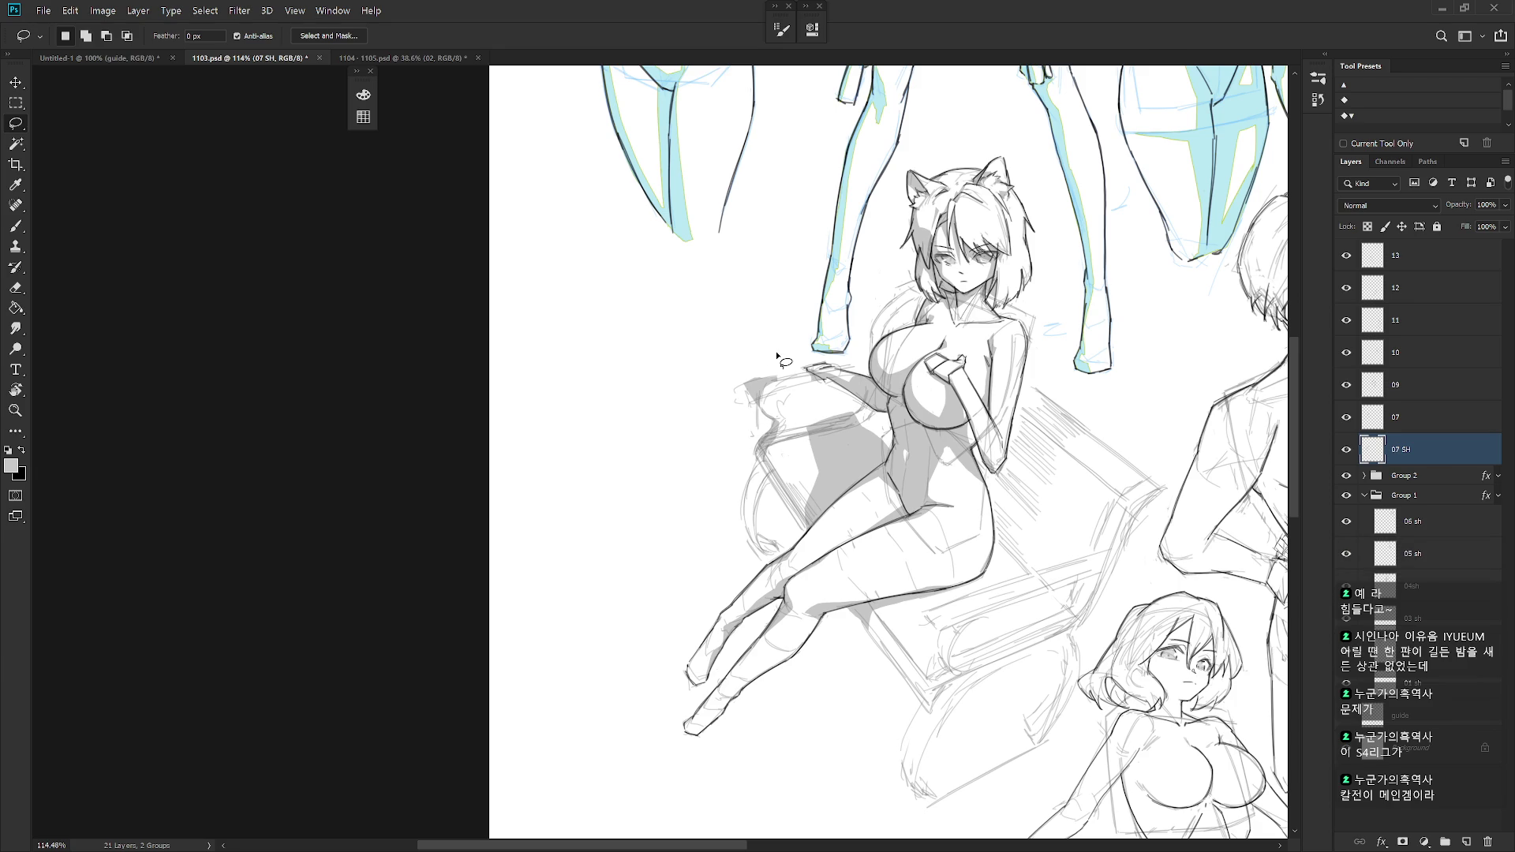
{"action": "mouse_move", "coordinate": [760, 442]}
{"action": "left_mouse_down"}
{"action": "mouse_move", "coordinate": [817, 533]}
{"action": "mouse_move", "coordinate": [770, 483]}
{"action": "mouse_move", "coordinate": [760, 426]}
{"action": "left_mouse_up"}
{"action": "key", "text": "alt+BackSpace"}
{"action": "key", "text": "ctrl+d"}
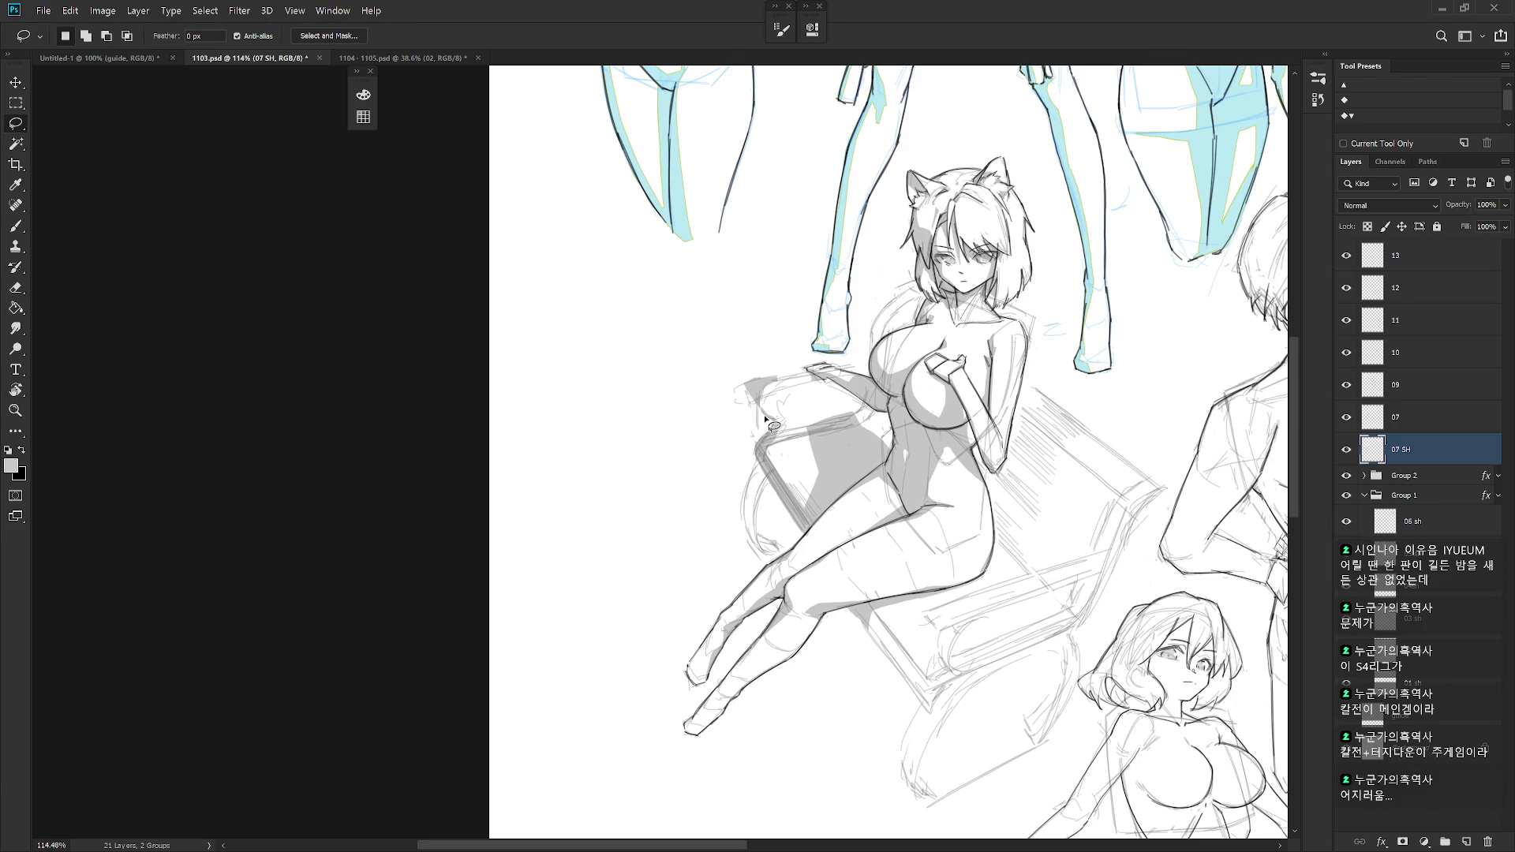
- Fill a leg shadow with light grey and a cushion-edge patch with darker grey
{"action": "scroll", "coordinate": [764, 414], "scroll_direction": "down", "scroll_amount": 1}
{"action": "left_click_drag", "start_coordinate": [736, 454], "coordinate": [746, 511]}
{"action": "key", "text": "alt+BackSpace"}
{"action": "key", "text": "ctrl+d"}
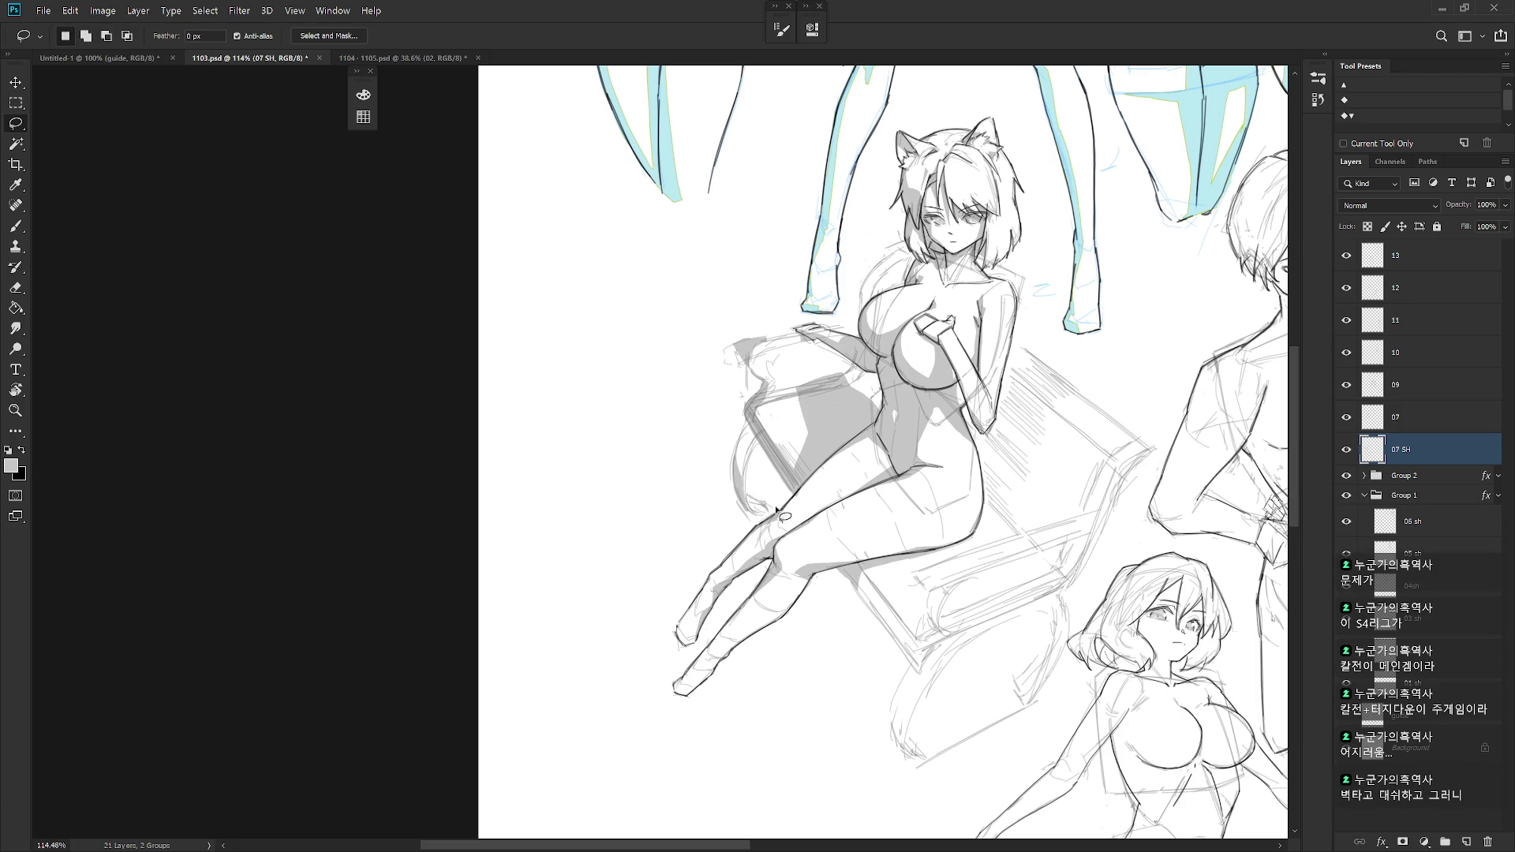
{"action": "mouse_move", "coordinate": [748, 499]}
{"action": "left_mouse_down"}
{"action": "mouse_move", "coordinate": [765, 517]}
{"action": "mouse_move", "coordinate": [748, 502]}
{"action": "left_mouse_up"}
{"action": "key", "text": "alt+BackSpace"}
{"action": "key", "text": "ctrl+d"}
- Fill shadows along the cushion edge and near the book edge with grey
{"action": "left_click_drag", "start_coordinate": [764, 408], "coordinate": [710, 340]}
{"action": "mouse_move", "coordinate": [806, 496]}
{"action": "left_mouse_down"}
{"action": "mouse_move", "coordinate": [868, 603]}
{"action": "mouse_move", "coordinate": [796, 500]}
{"action": "left_mouse_up"}
{"action": "key", "text": "alt+BackSpace"}
{"action": "key", "text": "ctrl+d"}
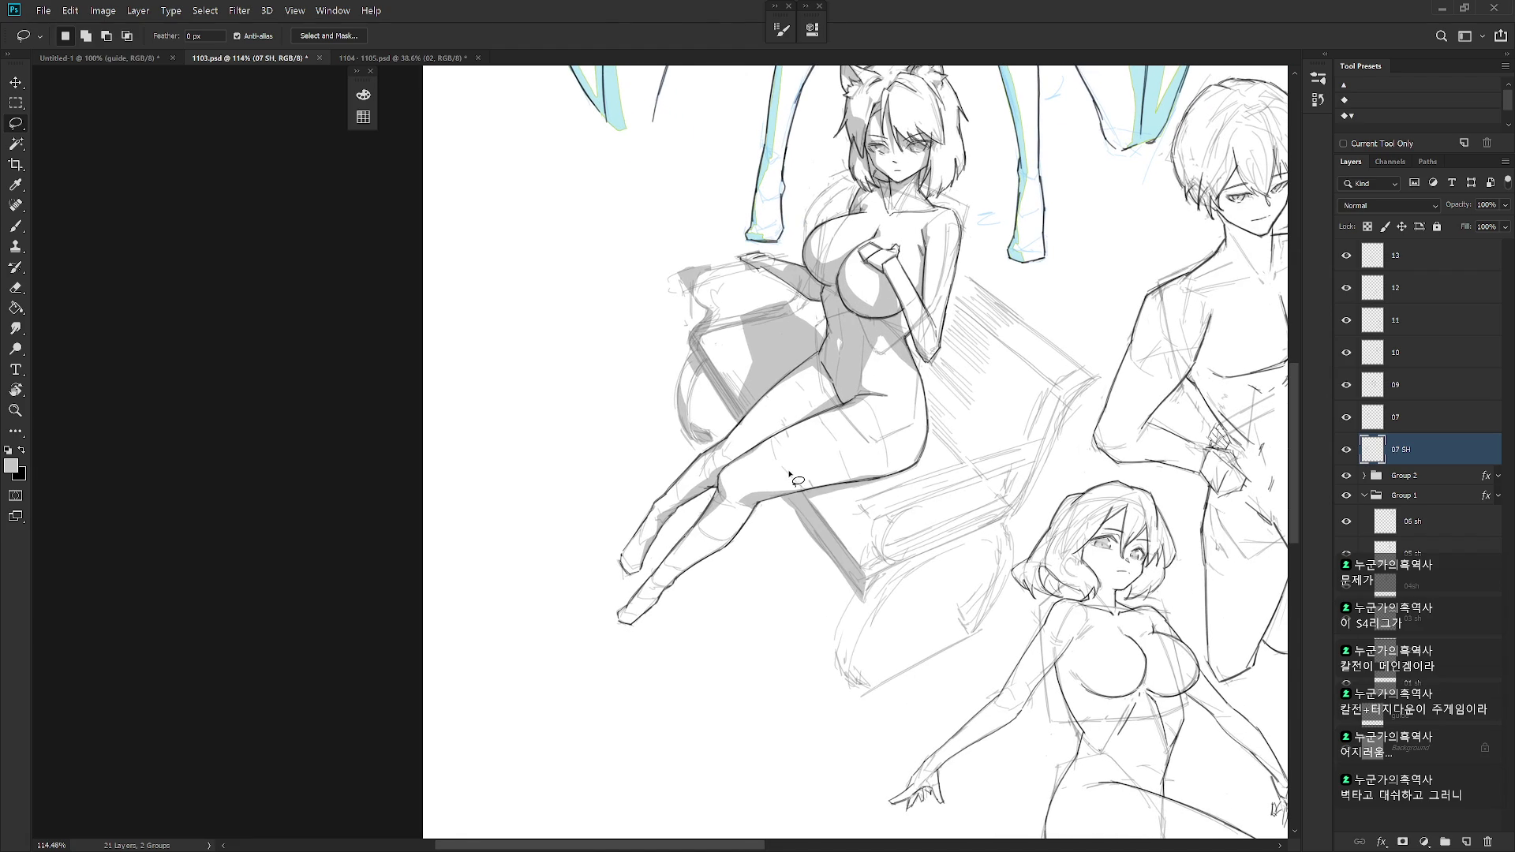
{"action": "scroll", "coordinate": [861, 655], "scroll_direction": "down", "scroll_amount": 3}
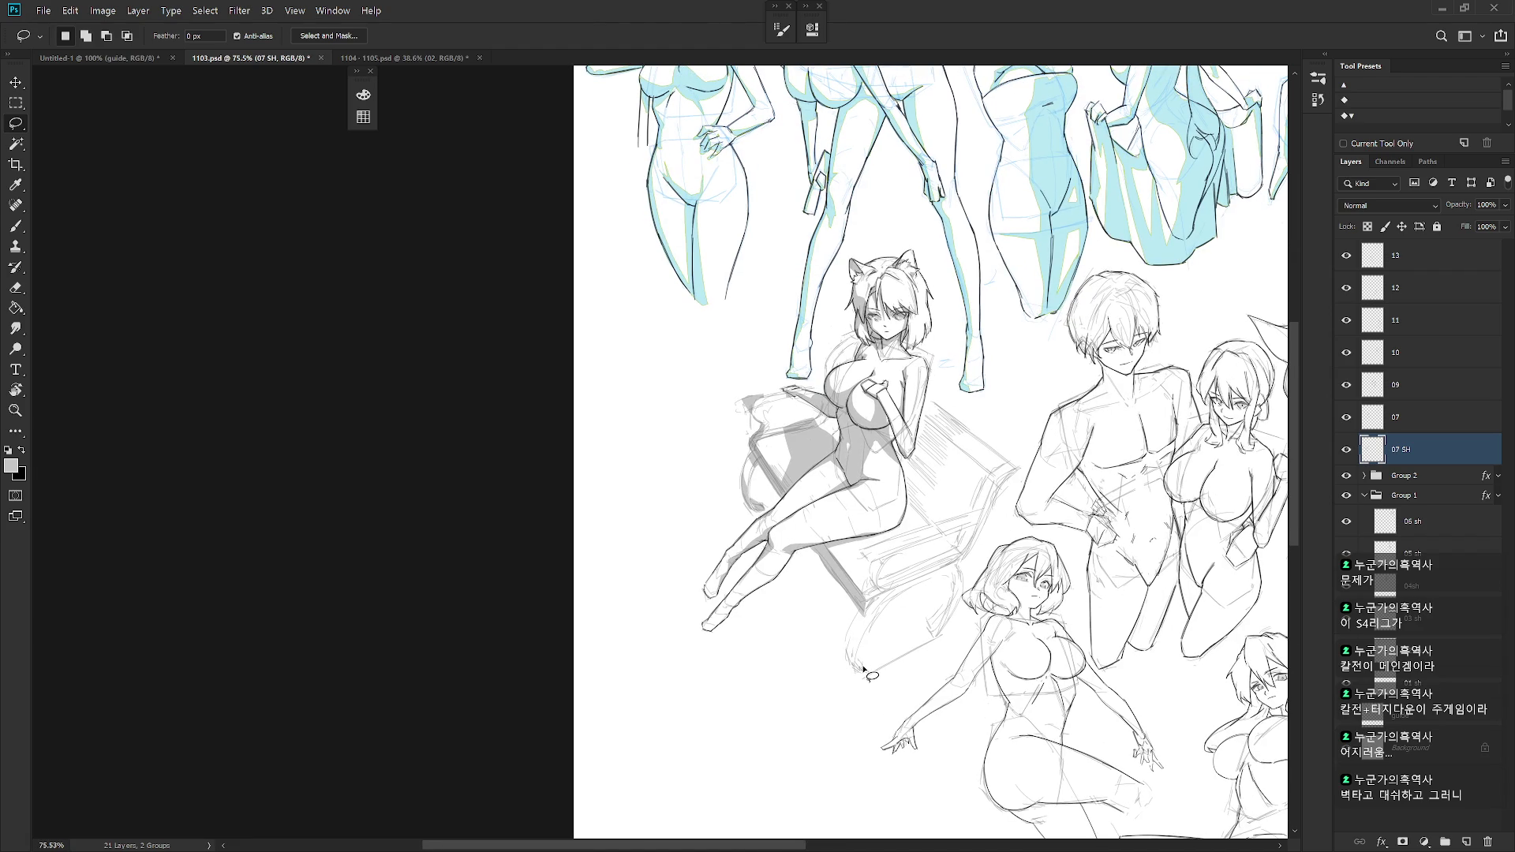
{"action": "scroll", "coordinate": [959, 659], "scroll_direction": "up", "scroll_amount": 3}
{"action": "mouse_move", "coordinate": [930, 468]}
{"action": "left_mouse_down"}
{"action": "mouse_move", "coordinate": [918, 485]}
{"action": "mouse_move", "coordinate": [933, 503]}
{"action": "mouse_move", "coordinate": [951, 460]}
{"action": "mouse_move", "coordinate": [950, 476]}
{"action": "mouse_move", "coordinate": [917, 471]}
{"action": "mouse_move", "coordinate": [955, 422]}
{"action": "mouse_move", "coordinate": [849, 521]}
{"action": "left_mouse_up"}
{"action": "key", "text": "alt+BackSpace"}
{"action": "key", "text": "ctrl+d"}
{"action": "key", "text": "ctrl+d"}
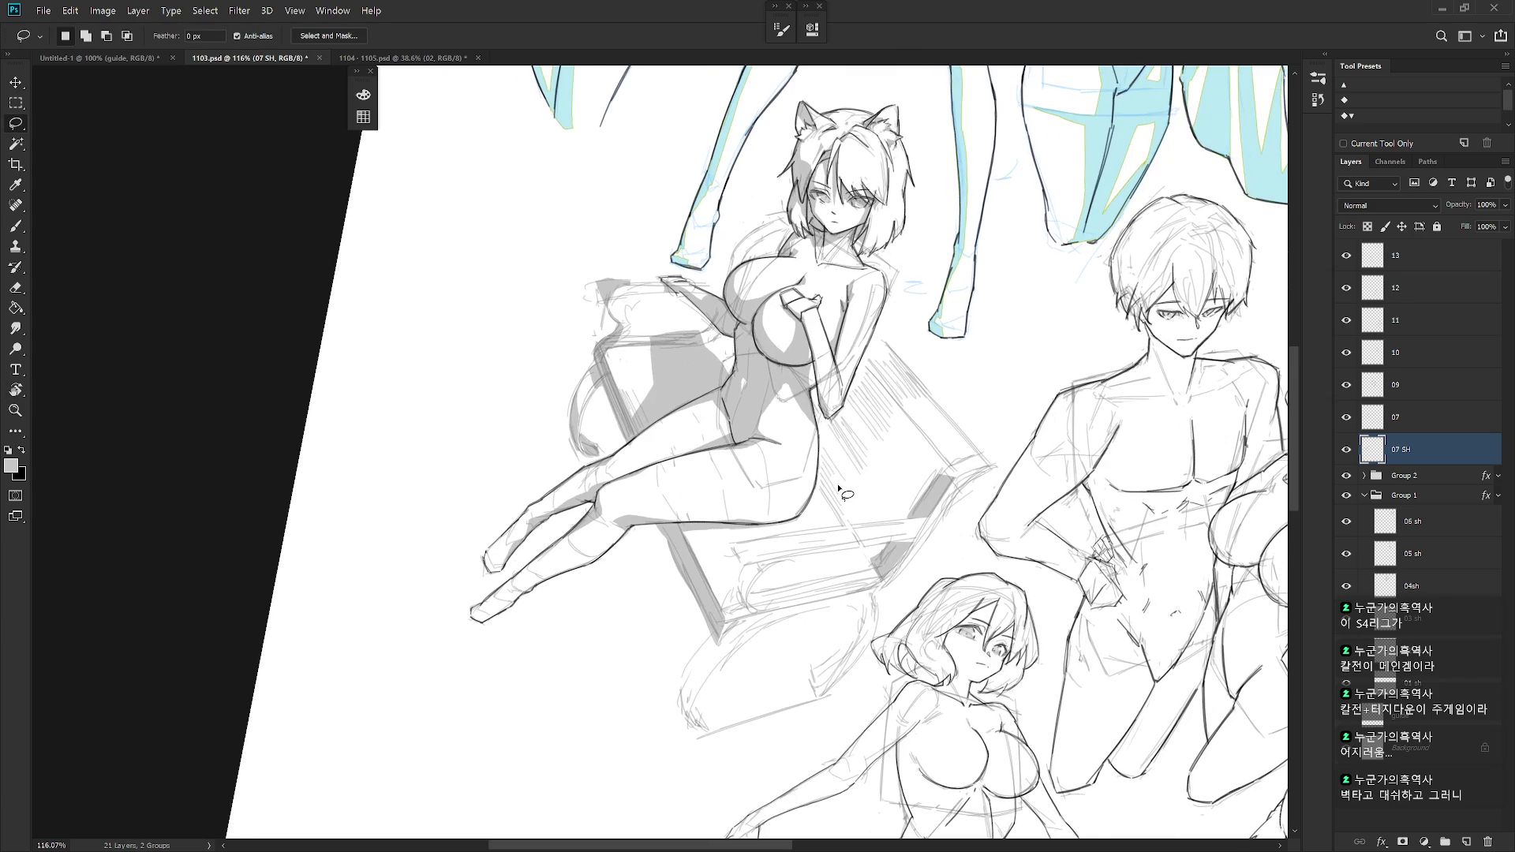
{"action": "mouse_move", "coordinate": [815, 404]}
{"action": "left_mouse_down"}
{"action": "mouse_move", "coordinate": [841, 511]}
{"action": "mouse_move", "coordinate": [878, 525]}
{"action": "mouse_move", "coordinate": [940, 513]}
{"action": "mouse_move", "coordinate": [953, 478]}
{"action": "mouse_move", "coordinate": [872, 356]}
{"action": "mouse_move", "coordinate": [843, 414]}
{"action": "mouse_move", "coordinate": [822, 415]}
{"action": "left_mouse_up"}
- Fill the body-edge shadow beside the arm with grey and erase its upper portion
{"action": "key", "text": "alt+BackSpace"}
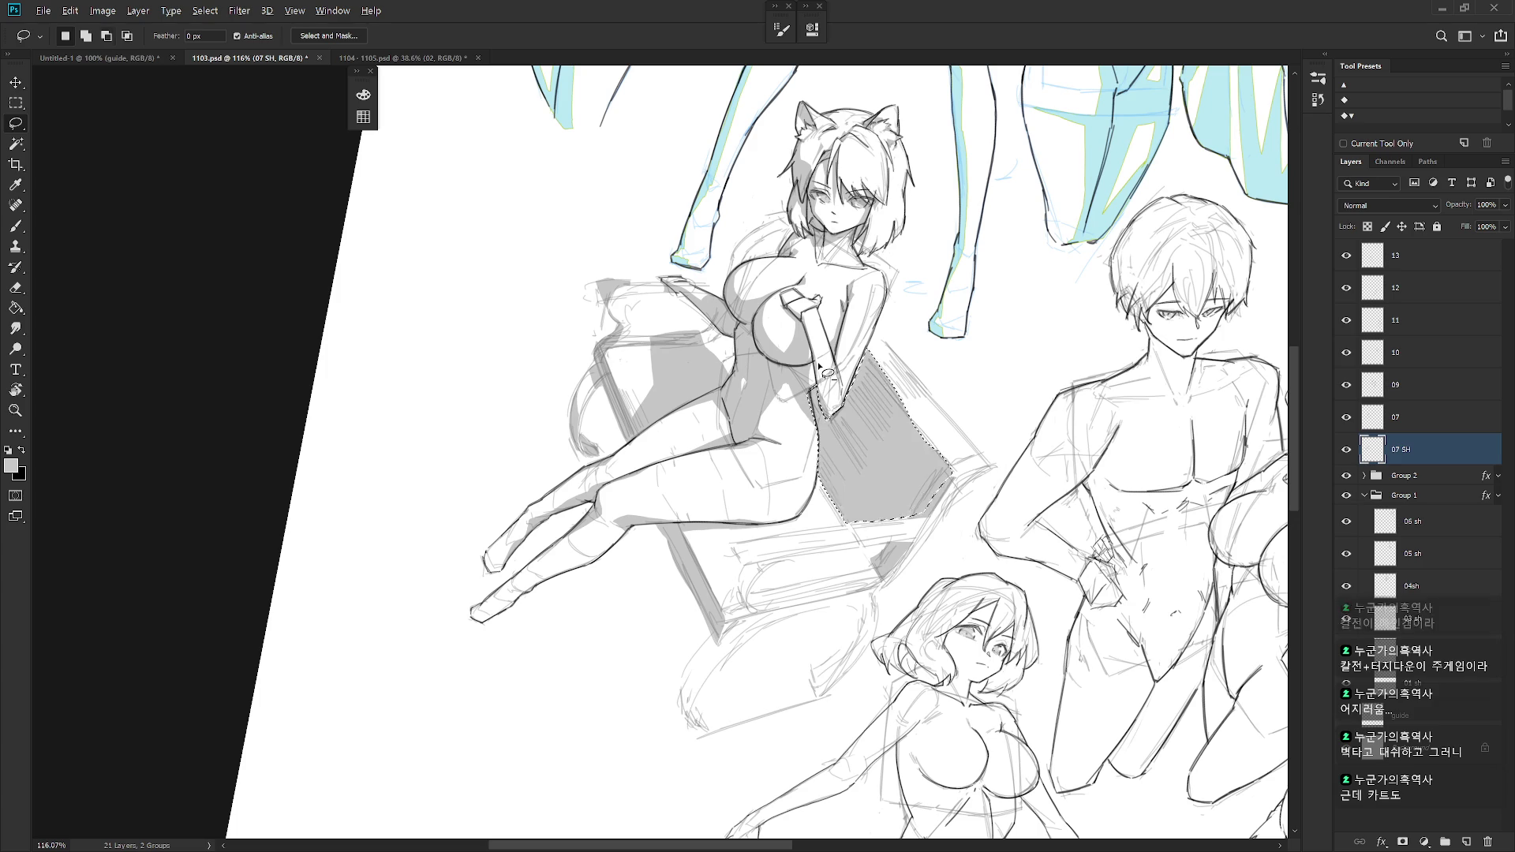
{"action": "mouse_move", "coordinate": [869, 348]}
{"action": "left_mouse_down"}
{"action": "mouse_move", "coordinate": [866, 413]}
{"action": "mouse_move", "coordinate": [951, 603]}
{"action": "left_mouse_up"}
{"action": "key", "text": "Escape"}
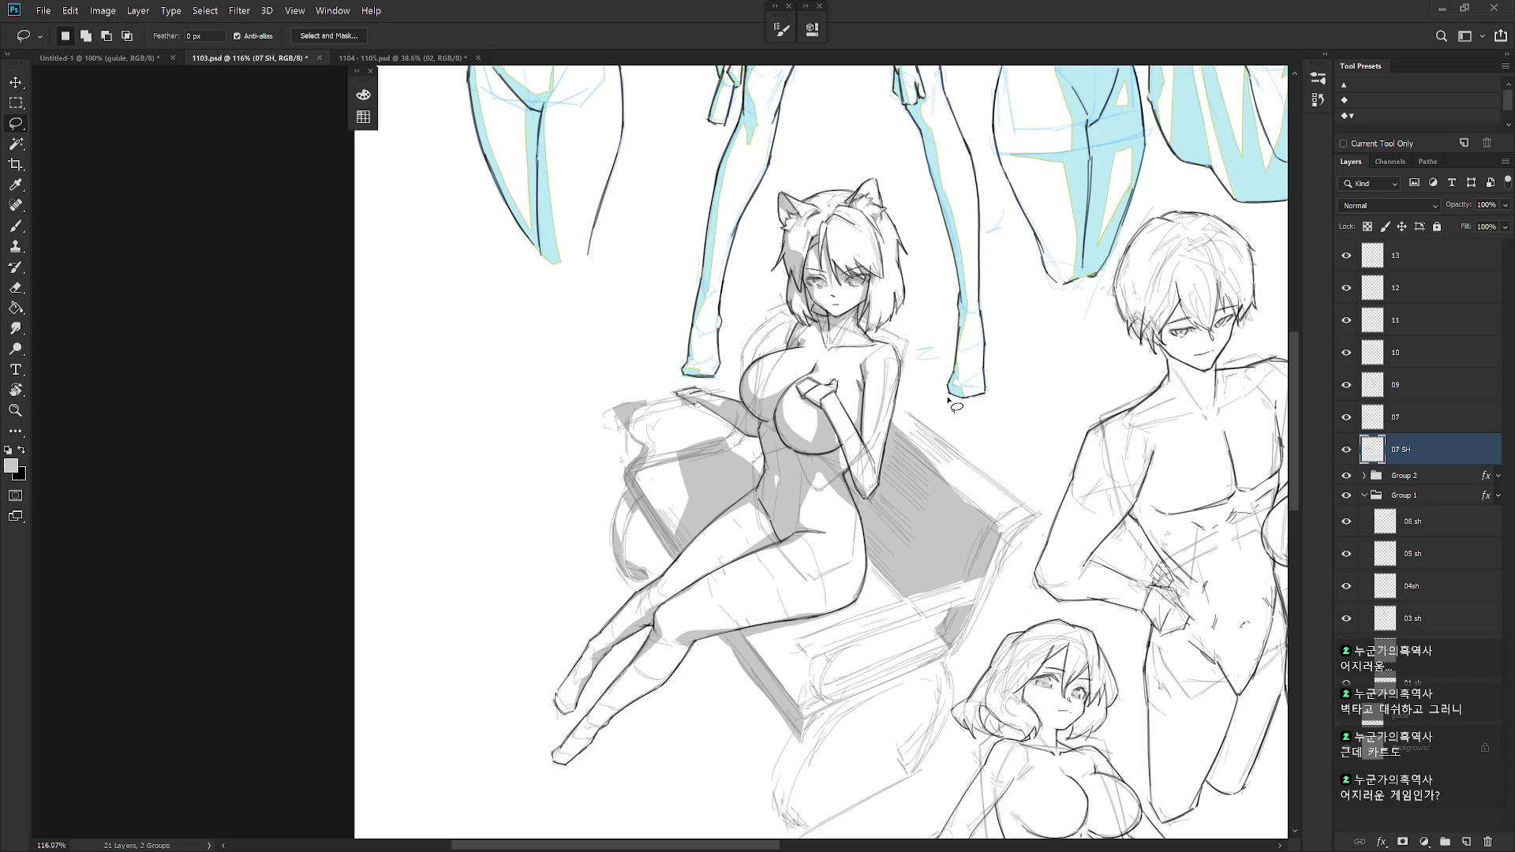
{"action": "mouse_move", "coordinate": [885, 475]}
{"action": "left_mouse_down"}
{"action": "mouse_move", "coordinate": [973, 518]}
{"action": "mouse_move", "coordinate": [993, 469]}
{"action": "mouse_move", "coordinate": [892, 426]}
{"action": "left_mouse_up"}
{"action": "key", "text": "Delete"}
{"action": "key", "text": "ctrl+d"}
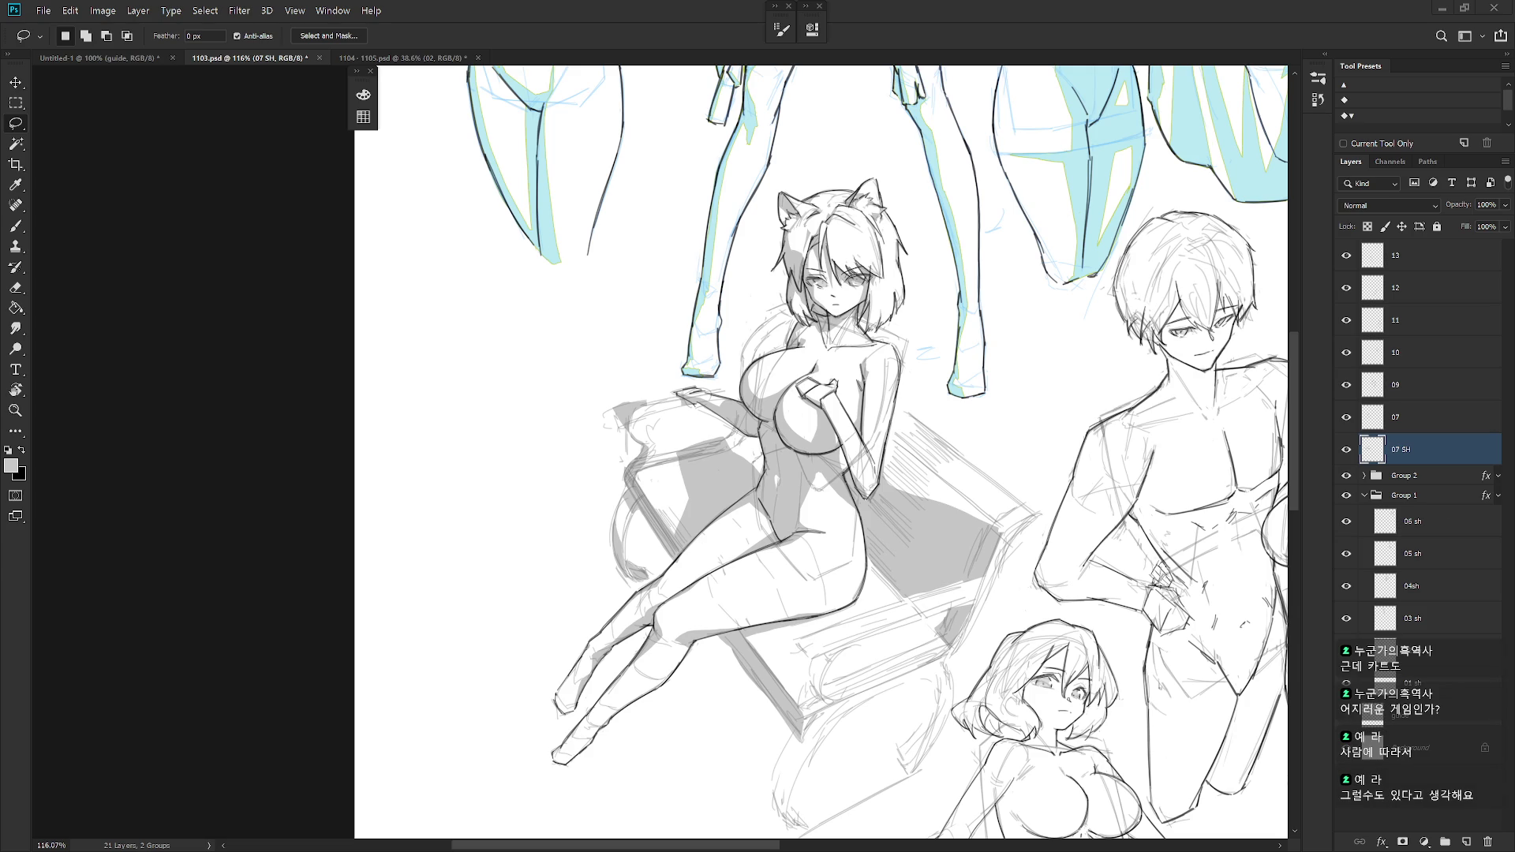
{"action": "left_click_drag", "start_coordinate": [790, 411], "coordinate": [734, 486]}
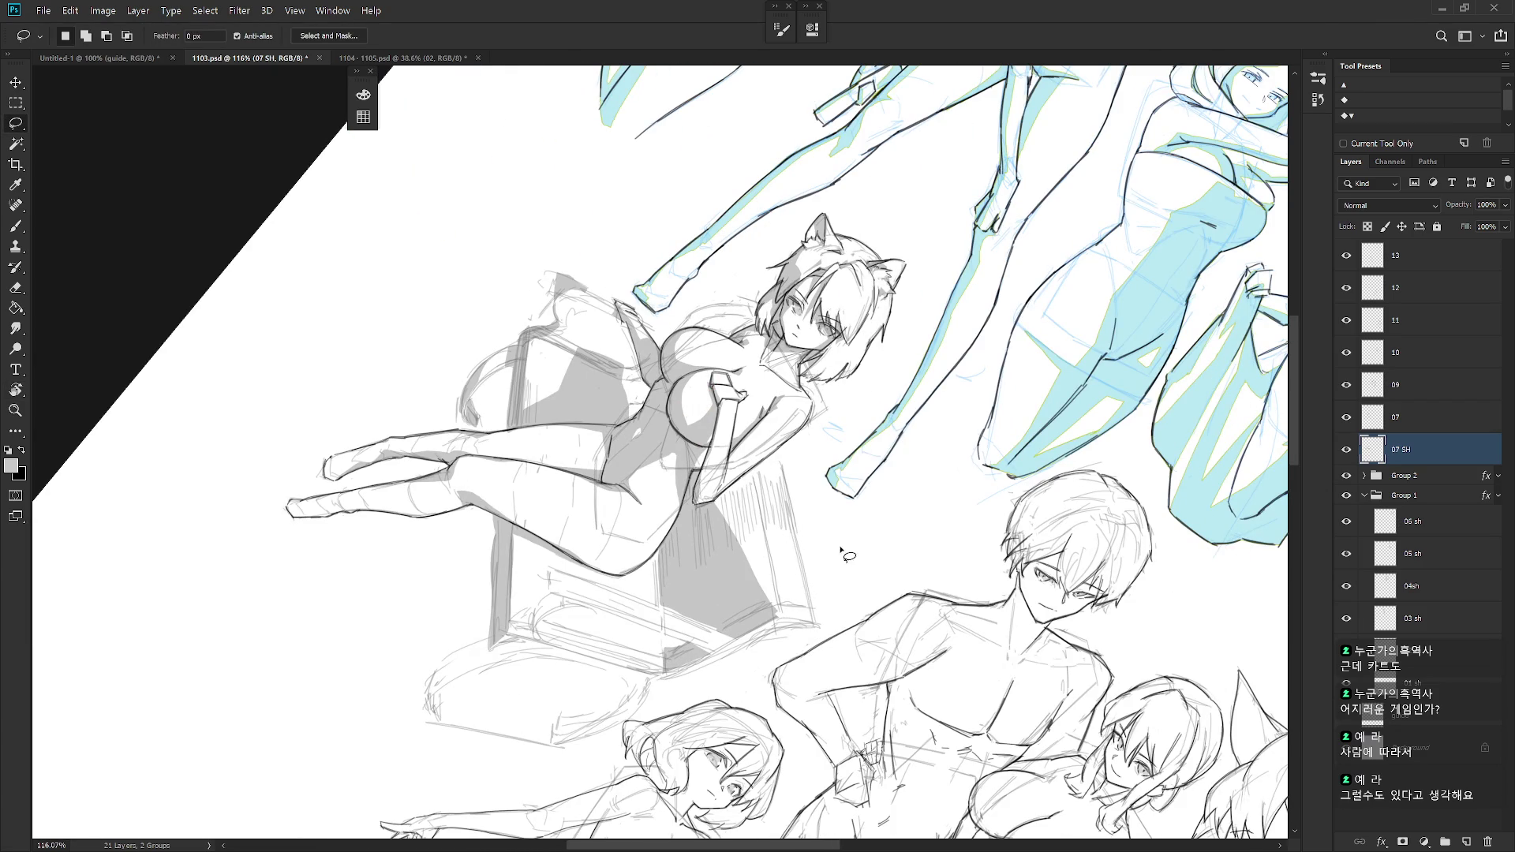
- Fill shading from the arm across the box with grey in a rotated view
{"action": "key", "text": "Escape"}
{"action": "mouse_move", "coordinate": [826, 541]}
{"action": "left_mouse_down"}
{"action": "mouse_move", "coordinate": [865, 591]}
{"action": "mouse_move", "coordinate": [922, 471]}
{"action": "left_mouse_up"}
{"action": "mouse_move", "coordinate": [762, 462]}
{"action": "left_mouse_down"}
{"action": "mouse_move", "coordinate": [959, 442]}
{"action": "mouse_move", "coordinate": [759, 473]}
{"action": "left_mouse_up"}
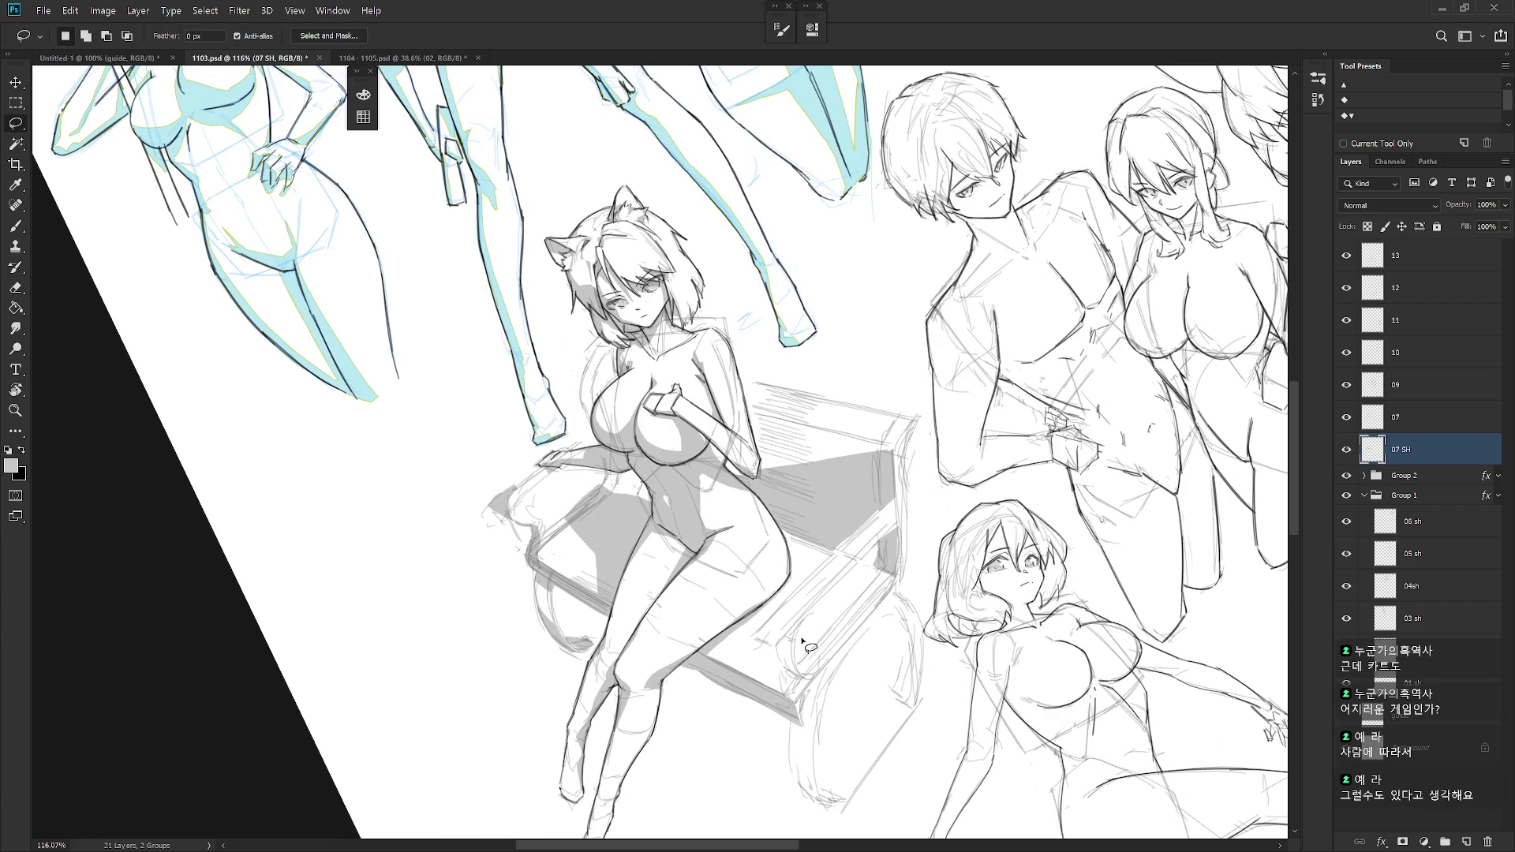
{"action": "key", "text": "Escape"}
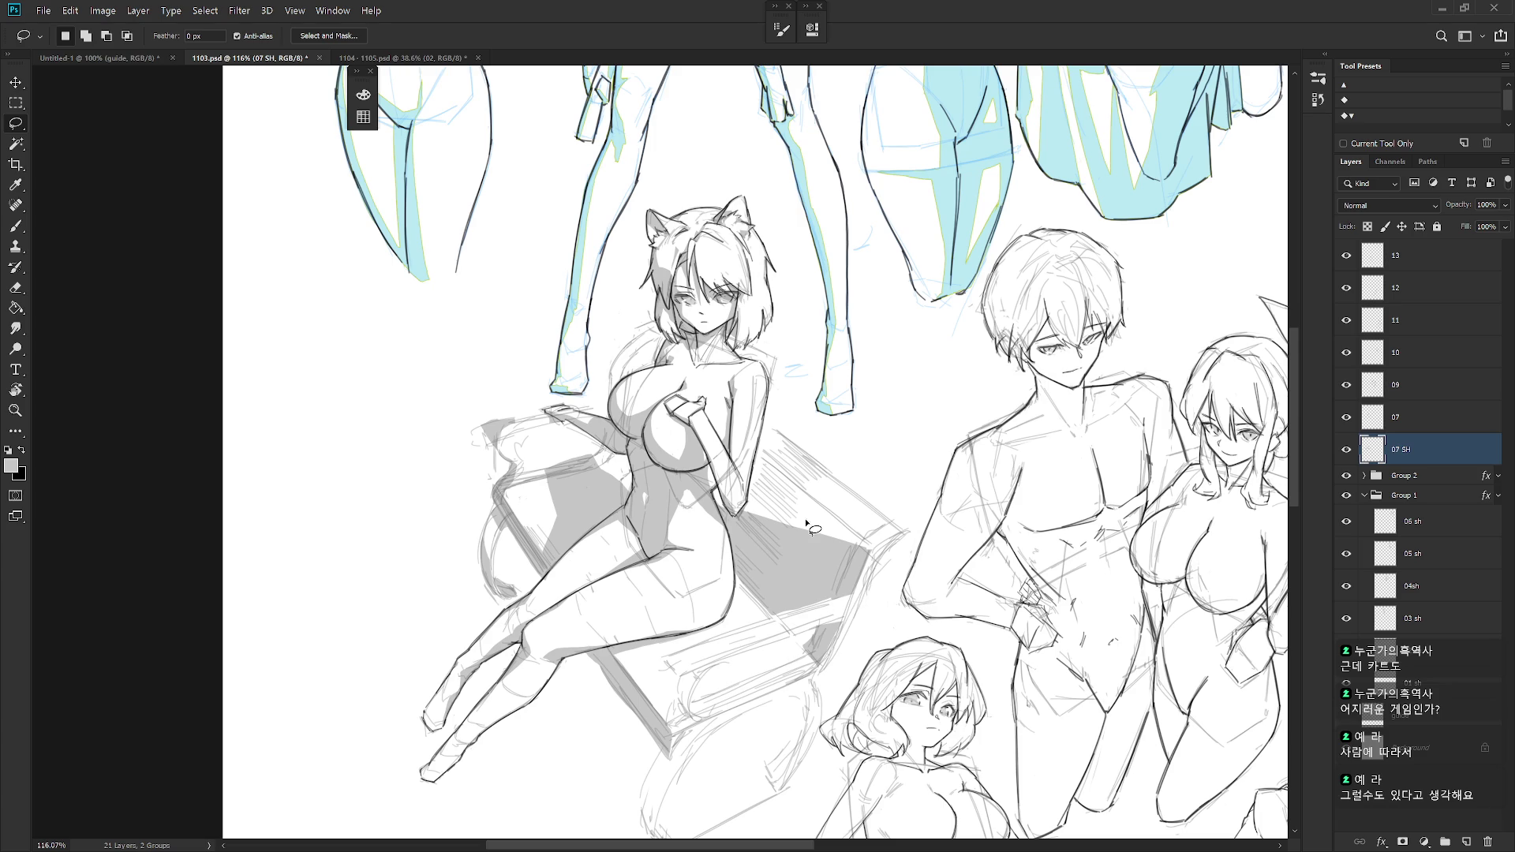
{"action": "scroll", "coordinate": [916, 533], "scroll_direction": "down", "scroll_amount": 4}
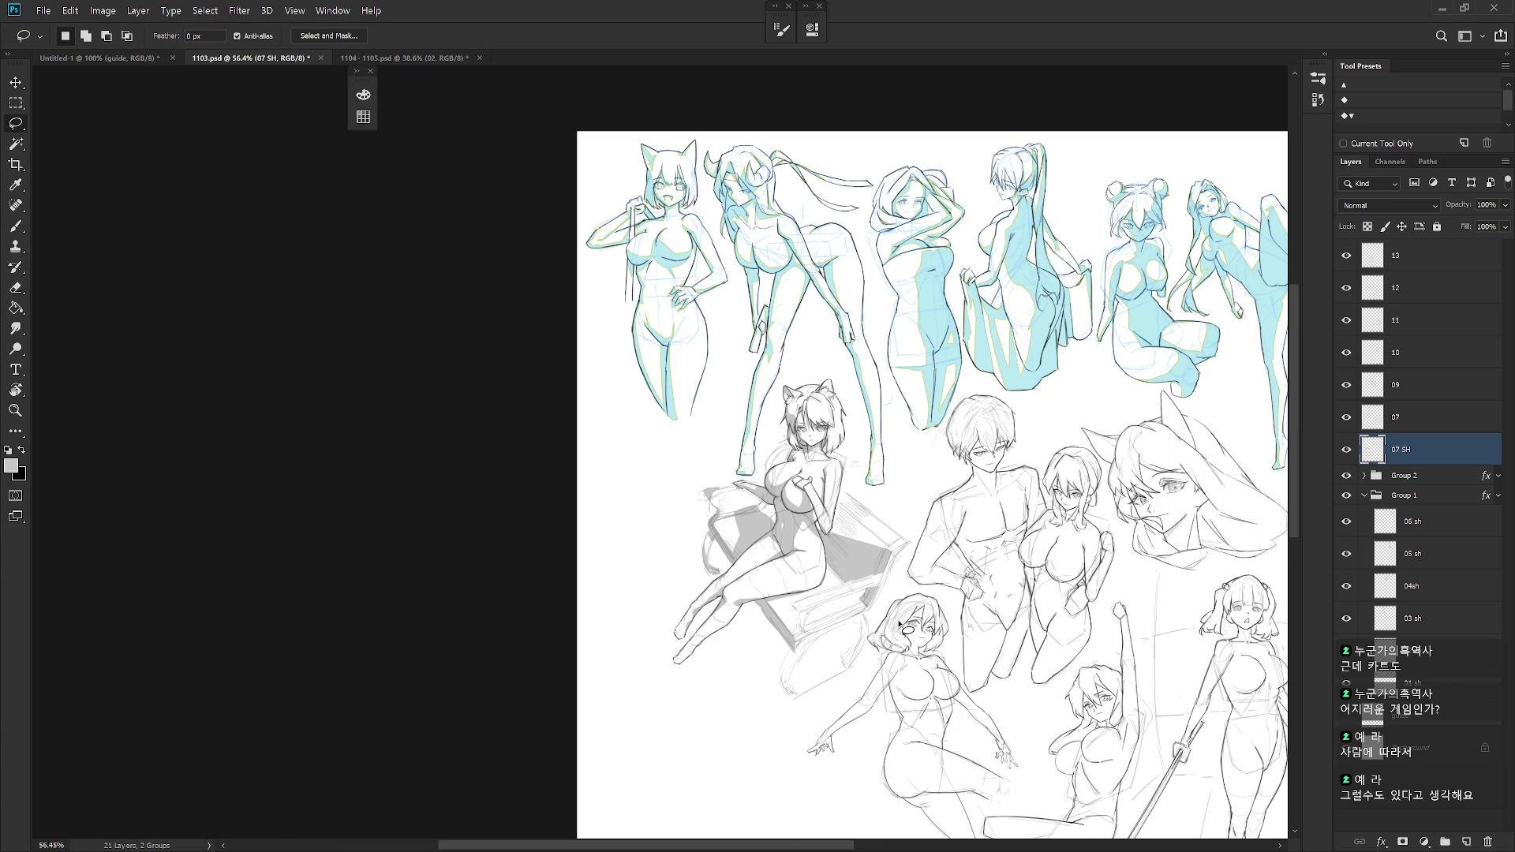
{"action": "scroll", "coordinate": [898, 621], "scroll_direction": "up", "scroll_amount": 4}
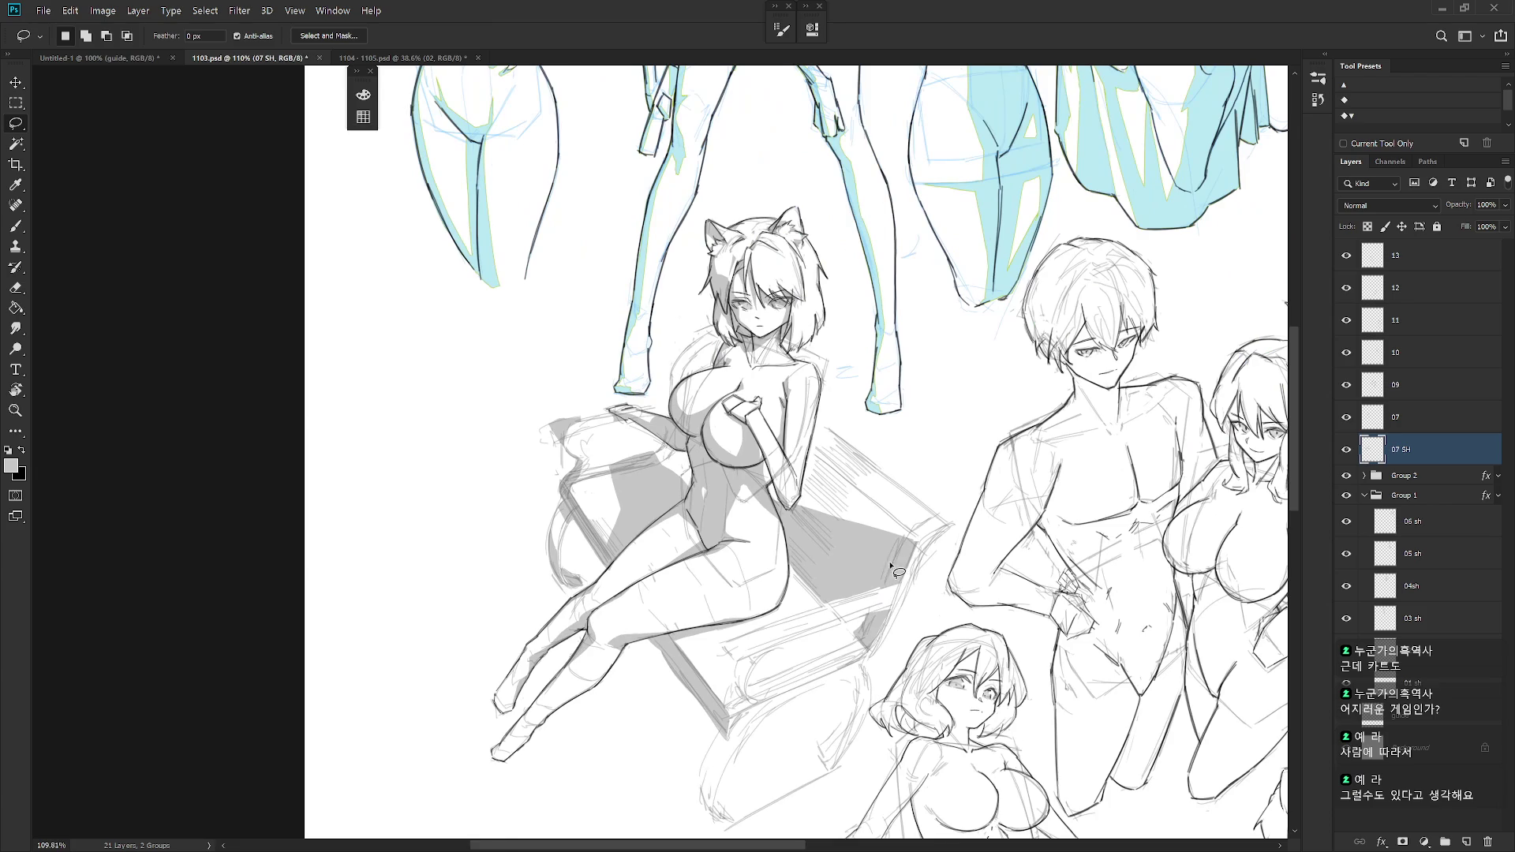
{"action": "mouse_move", "coordinate": [931, 539]}
{"action": "left_mouse_down"}
{"action": "mouse_move", "coordinate": [742, 513]}
{"action": "mouse_move", "coordinate": [758, 493]}
{"action": "mouse_move", "coordinate": [743, 536]}
{"action": "mouse_move", "coordinate": [751, 630]}
{"action": "mouse_move", "coordinate": [706, 588]}
{"action": "mouse_move", "coordinate": [698, 531]}
{"action": "mouse_move", "coordinate": [743, 510]}
{"action": "left_mouse_up"}
{"action": "key", "text": "alt+BackSpace"}
{"action": "key", "text": "ctrl+d"}
{"action": "key", "text": "Escape"}
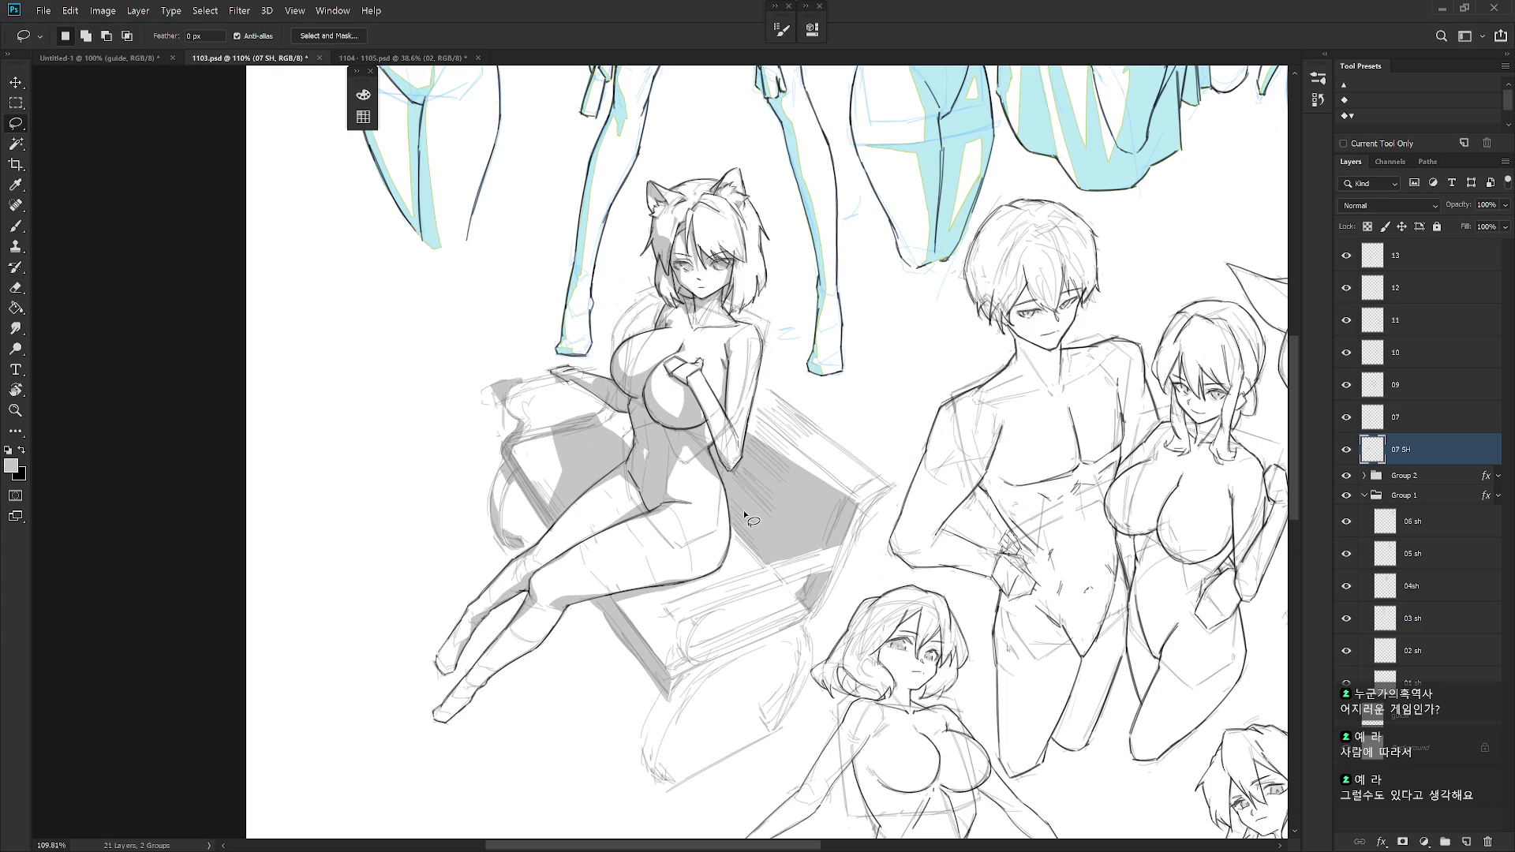
- Fill a loop along the lower box edge with light grey
{"action": "left_click_drag", "start_coordinate": [787, 567], "coordinate": [889, 661]}
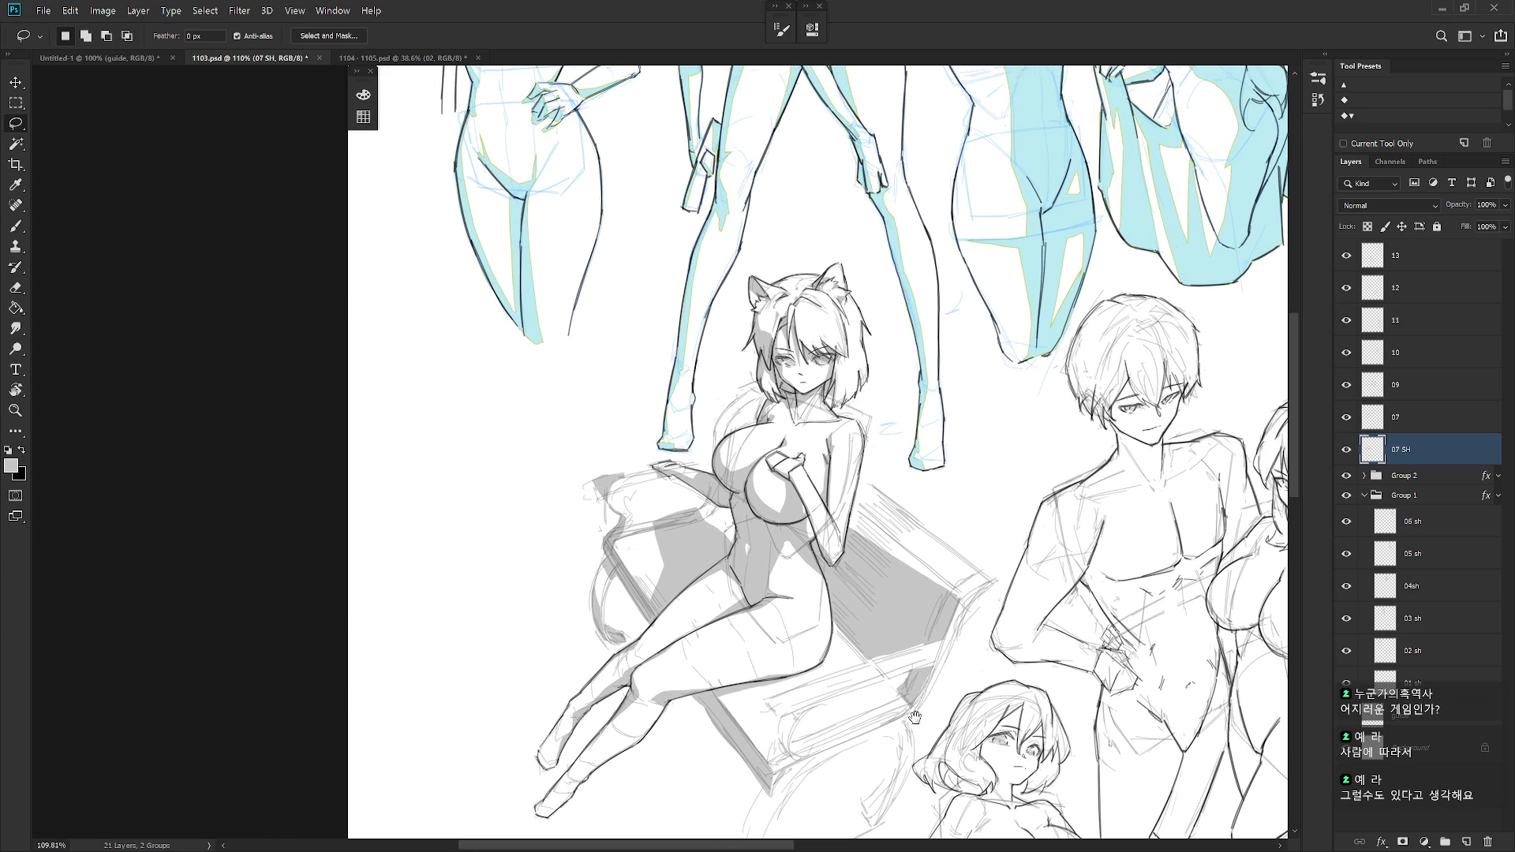
{"action": "left_click_drag", "start_coordinate": [919, 720], "coordinate": [921, 691]}
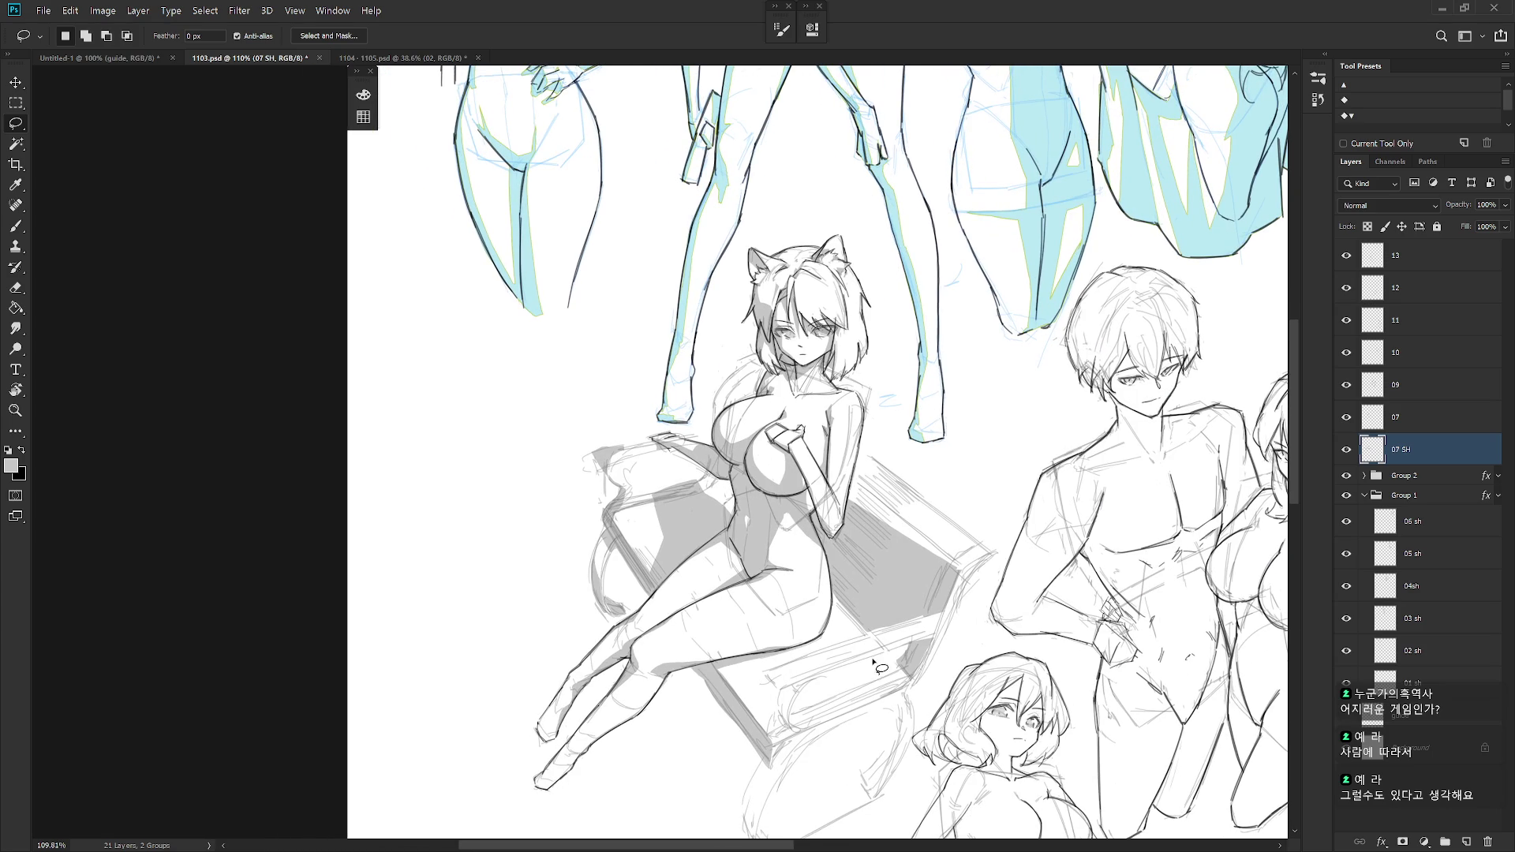
{"action": "mouse_move", "coordinate": [878, 666]}
{"action": "left_mouse_down"}
{"action": "mouse_move", "coordinate": [913, 676]}
{"action": "mouse_move", "coordinate": [917, 644]}
{"action": "mouse_move", "coordinate": [859, 661]}
{"action": "mouse_move", "coordinate": [840, 643]}
{"action": "mouse_move", "coordinate": [872, 634]}
{"action": "mouse_move", "coordinate": [845, 600]}
{"action": "mouse_move", "coordinate": [825, 636]}
{"action": "left_mouse_up"}
{"action": "key", "text": "alt+BackSpace"}
{"action": "key", "text": "ctrl+d"}
{"action": "key", "text": "alt+BackSpace"}
{"action": "key", "text": "ctrl+d"}
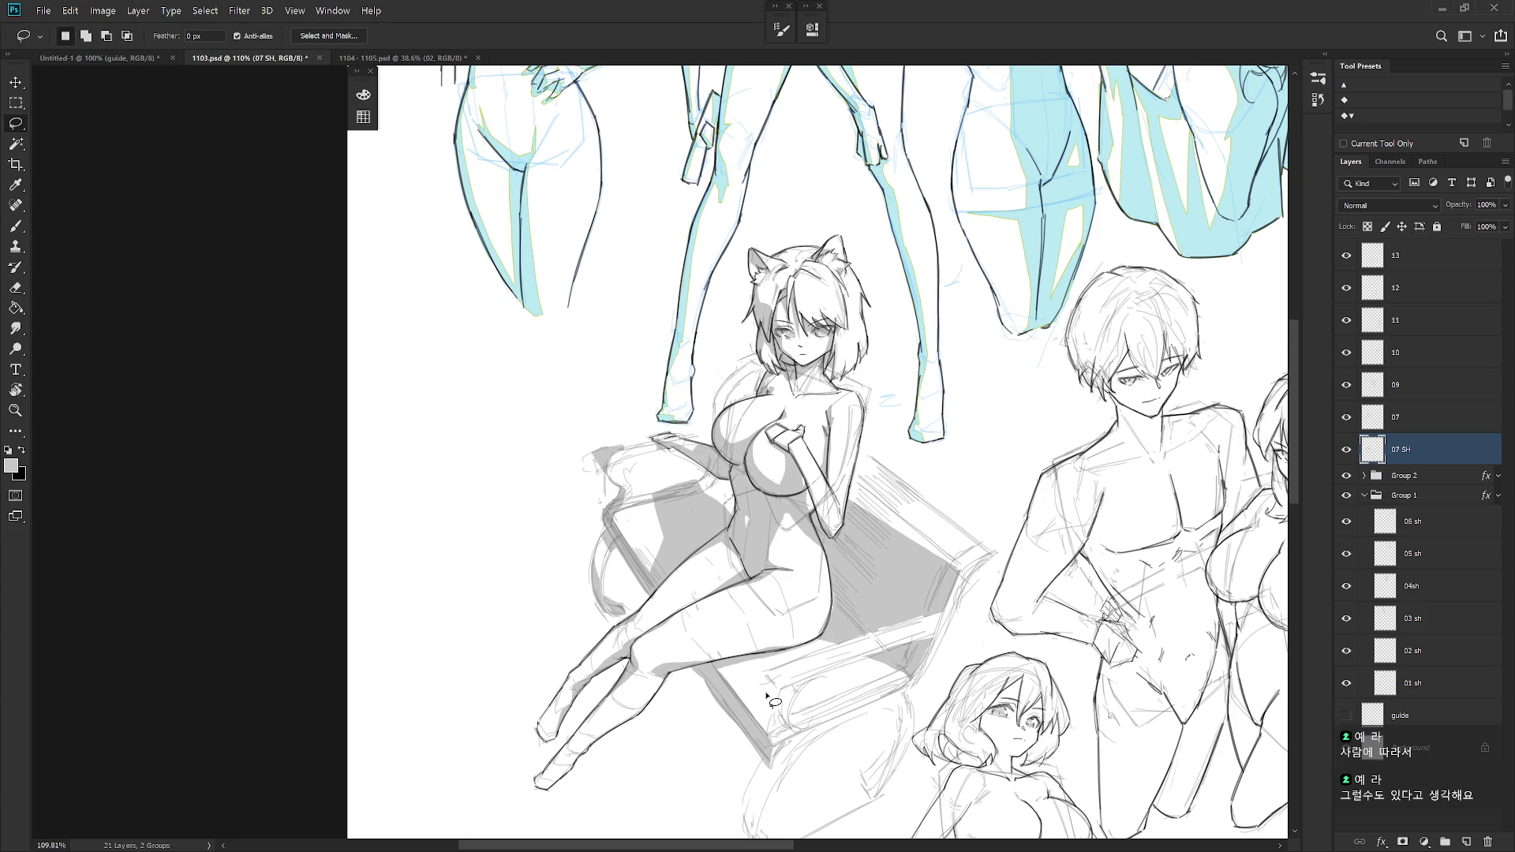
- Fill another box-edge strip with grey at a 25° rotation, then reset the view
{"action": "key", "text": "r"}
{"action": "left_click_drag", "start_coordinate": [766, 695], "coordinate": [985, 541]}
{"action": "mouse_move", "coordinate": [870, 548]}
{"action": "left_mouse_down"}
{"action": "mouse_move", "coordinate": [989, 552]}
{"action": "mouse_move", "coordinate": [948, 557]}
{"action": "left_mouse_up"}
{"action": "key", "text": "alt+BackSpace"}
{"action": "key", "text": "ctrl+d"}
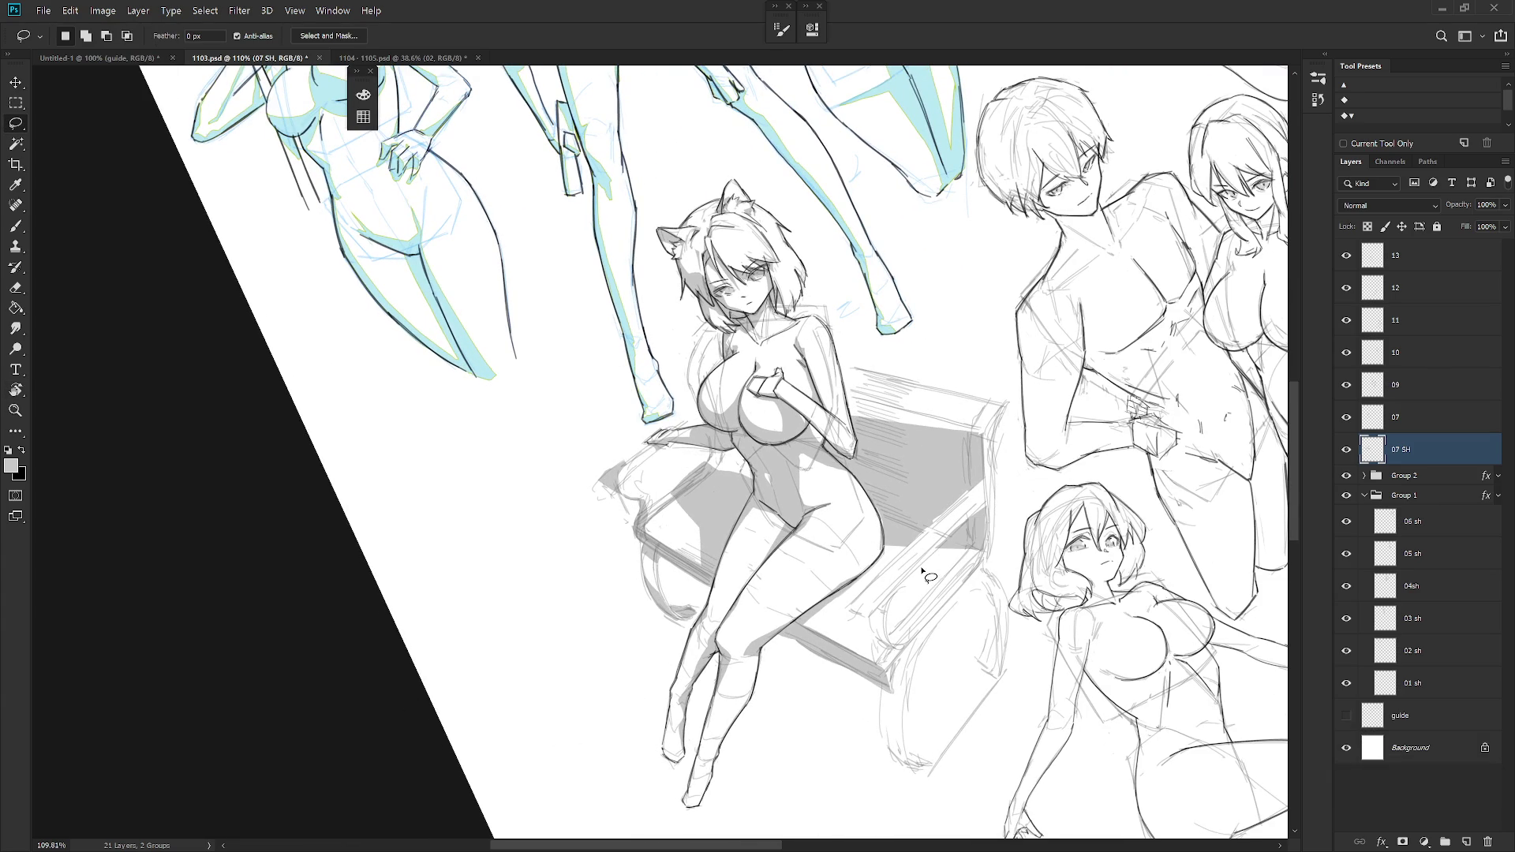
{"action": "key", "text": "r"}
{"action": "key", "text": "Escape"}
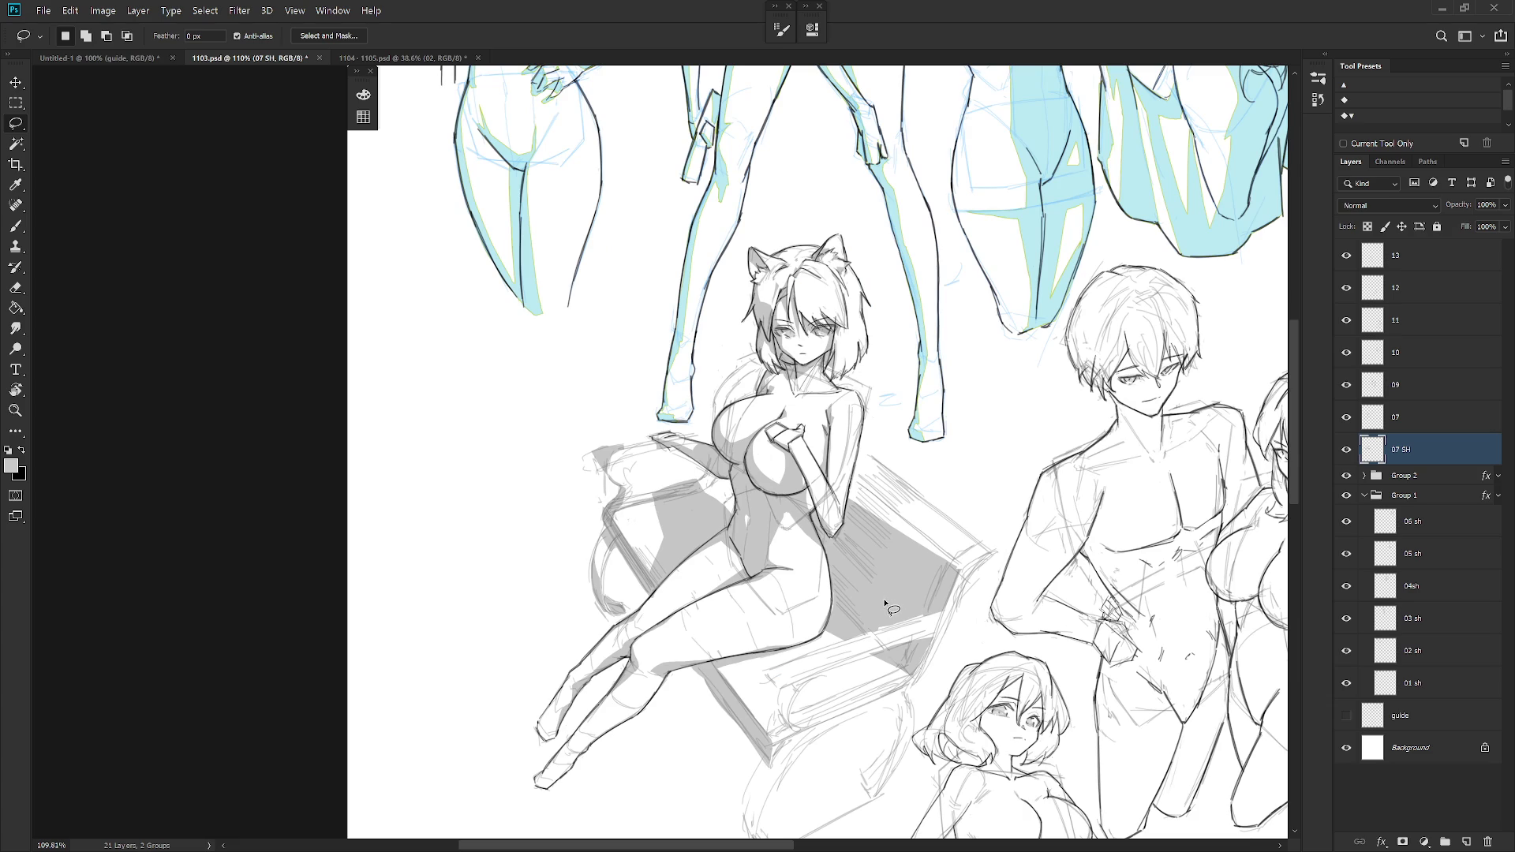
- Trial-outline thin areas on the arm, torso, chest and leg, then clear the selection
{"action": "mouse_move", "coordinate": [832, 428]}
{"action": "left_mouse_down"}
{"action": "mouse_move", "coordinate": [837, 496]}
{"action": "mouse_move", "coordinate": [828, 430]}
{"action": "left_mouse_up"}
{"action": "mouse_move", "coordinate": [812, 492]}
{"action": "left_mouse_down"}
{"action": "mouse_move", "coordinate": [821, 505]}
{"action": "mouse_move", "coordinate": [800, 517]}
{"action": "left_mouse_up"}
{"action": "mouse_move", "coordinate": [787, 516]}
{"action": "left_mouse_down"}
{"action": "mouse_move", "coordinate": [800, 522]}
{"action": "mouse_move", "coordinate": [787, 485]}
{"action": "left_mouse_up"}
{"action": "mouse_move", "coordinate": [709, 467]}
{"action": "left_mouse_down"}
{"action": "mouse_move", "coordinate": [701, 479]}
{"action": "mouse_move", "coordinate": [738, 498]}
{"action": "mouse_move", "coordinate": [742, 445]}
{"action": "left_mouse_up"}
{"action": "mouse_move", "coordinate": [677, 482]}
{"action": "left_mouse_down"}
{"action": "mouse_move", "coordinate": [655, 496]}
{"action": "mouse_move", "coordinate": [716, 479]}
{"action": "left_mouse_up"}
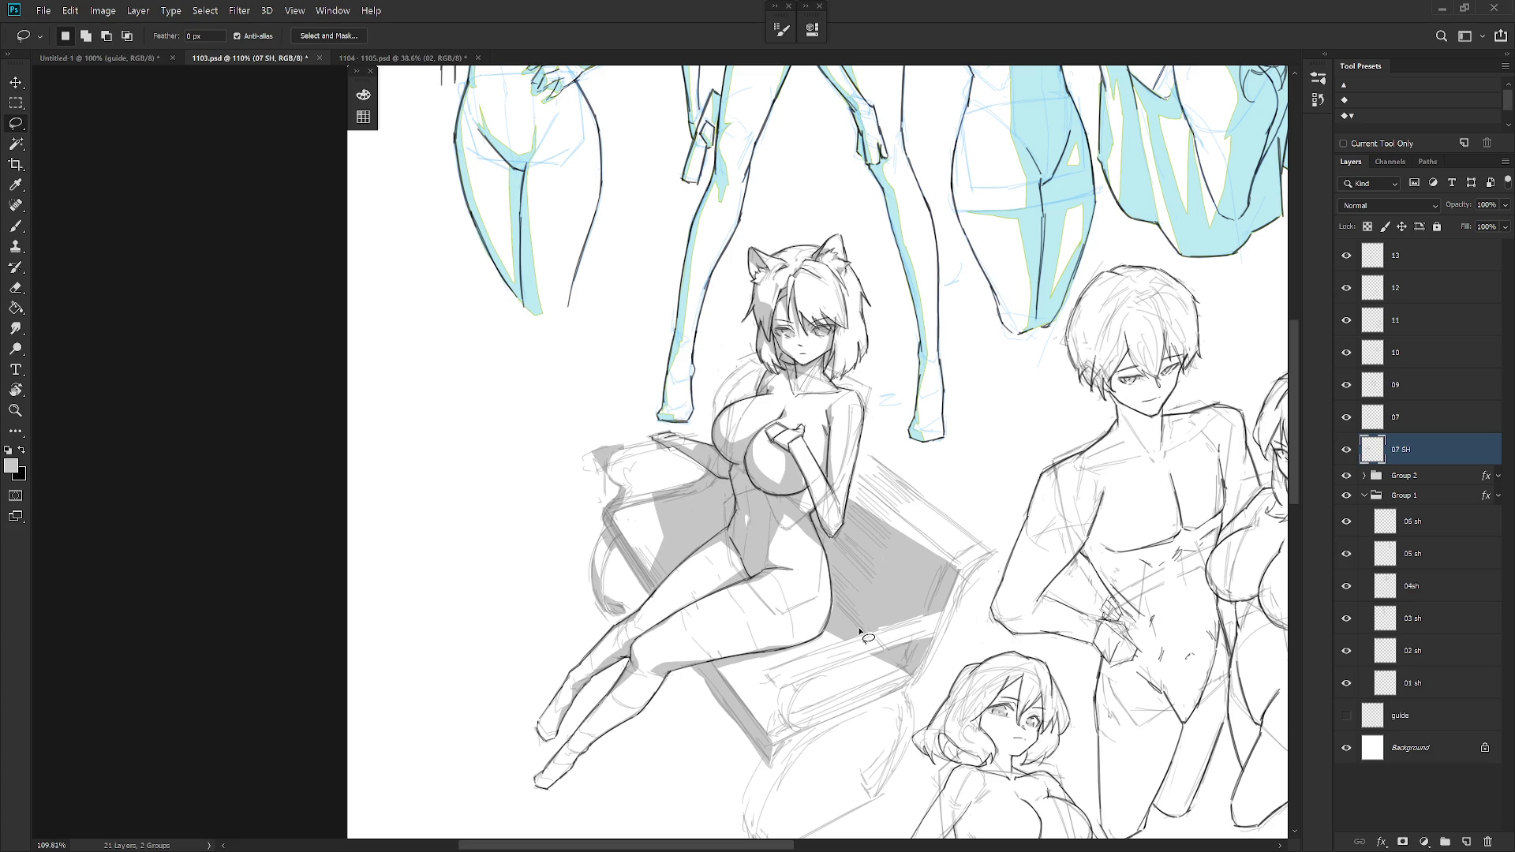
{"action": "left_click_drag", "start_coordinate": [843, 704], "coordinate": [830, 637]}
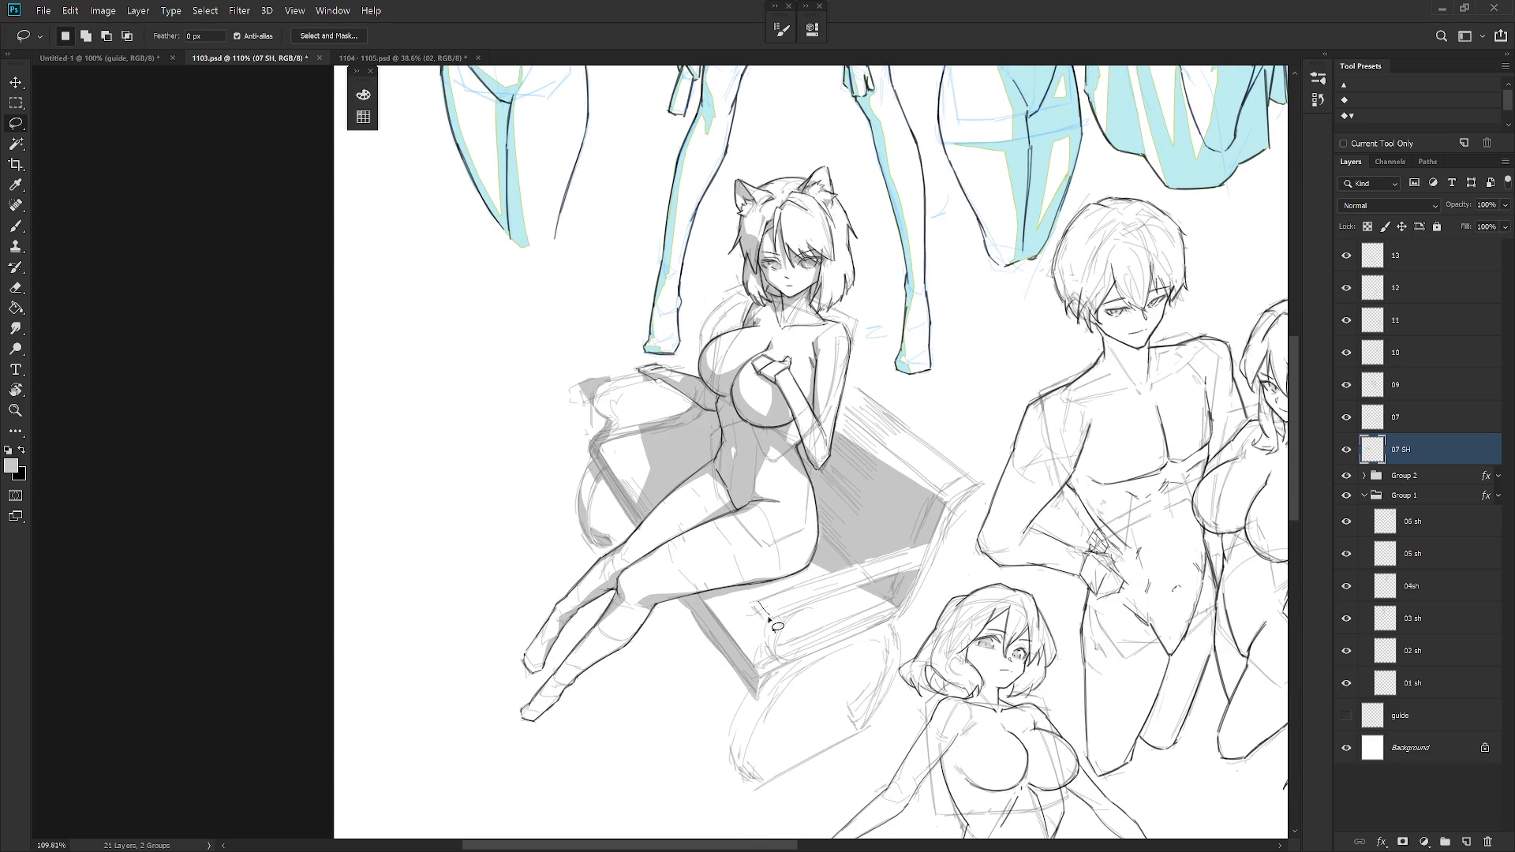
{"action": "mouse_move", "coordinate": [754, 604]}
{"action": "left_mouse_down"}
{"action": "mouse_move", "coordinate": [781, 633]}
{"action": "mouse_move", "coordinate": [777, 660]}
{"action": "mouse_move", "coordinate": [785, 601]}
{"action": "mouse_move", "coordinate": [783, 634]}
{"action": "mouse_move", "coordinate": [794, 614]}
{"action": "left_mouse_up"}
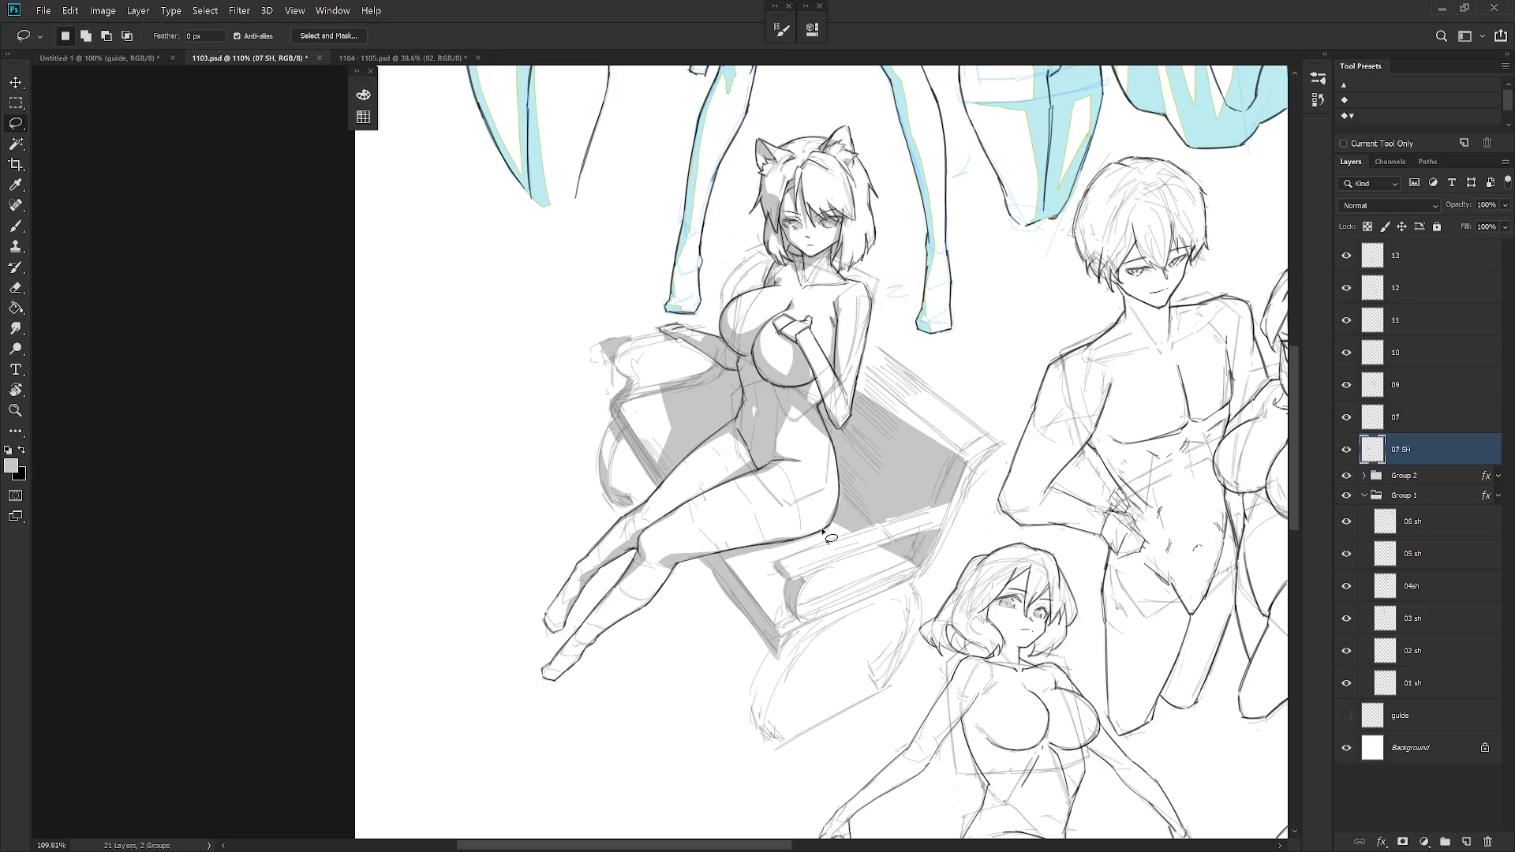
{"action": "mouse_move", "coordinate": [822, 530]}
{"action": "left_mouse_down"}
{"action": "mouse_move", "coordinate": [844, 495]}
{"action": "mouse_move", "coordinate": [778, 545]}
{"action": "mouse_move", "coordinate": [850, 496]}
{"action": "left_mouse_up"}
{"action": "key", "text": "ctrl+d"}
- Build an added selection along the leg, chair edge, thigh and down from the knee
{"action": "key", "text": "shift"}
{"action": "mouse_move", "coordinate": [786, 539]}
{"action": "left_mouse_down"}
{"action": "mouse_move", "coordinate": [762, 620]}
{"action": "mouse_move", "coordinate": [799, 521]}
{"action": "left_mouse_up"}
{"action": "key", "text": "shift"}
{"action": "mouse_move", "coordinate": [770, 567]}
{"action": "left_mouse_down"}
{"action": "mouse_move", "coordinate": [798, 628]}
{"action": "mouse_move", "coordinate": [765, 573]}
{"action": "left_mouse_up"}
{"action": "scroll", "coordinate": [860, 685], "scroll_direction": "down", "scroll_amount": 5}
{"action": "scroll", "coordinate": [892, 641], "scroll_direction": "up", "scroll_amount": 7}
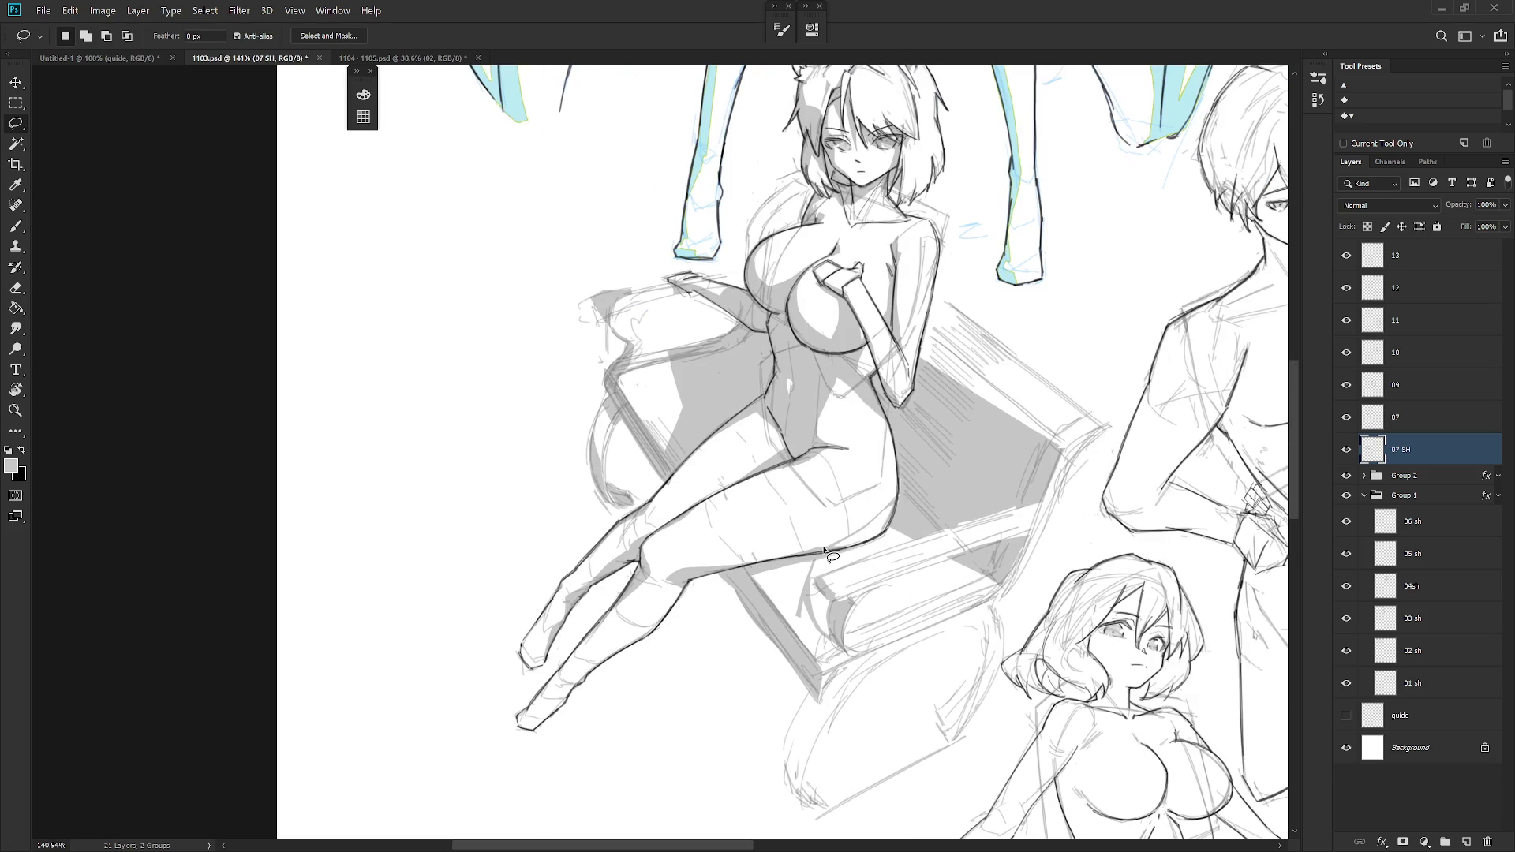
{"action": "mouse_move", "coordinate": [818, 552]}
{"action": "left_mouse_down"}
{"action": "mouse_move", "coordinate": [907, 494]}
{"action": "mouse_move", "coordinate": [825, 556]}
{"action": "mouse_move", "coordinate": [868, 528]}
{"action": "mouse_move", "coordinate": [836, 547]}
{"action": "left_mouse_up"}
{"action": "scroll", "coordinate": [895, 692], "scroll_direction": "down", "scroll_amount": 5}
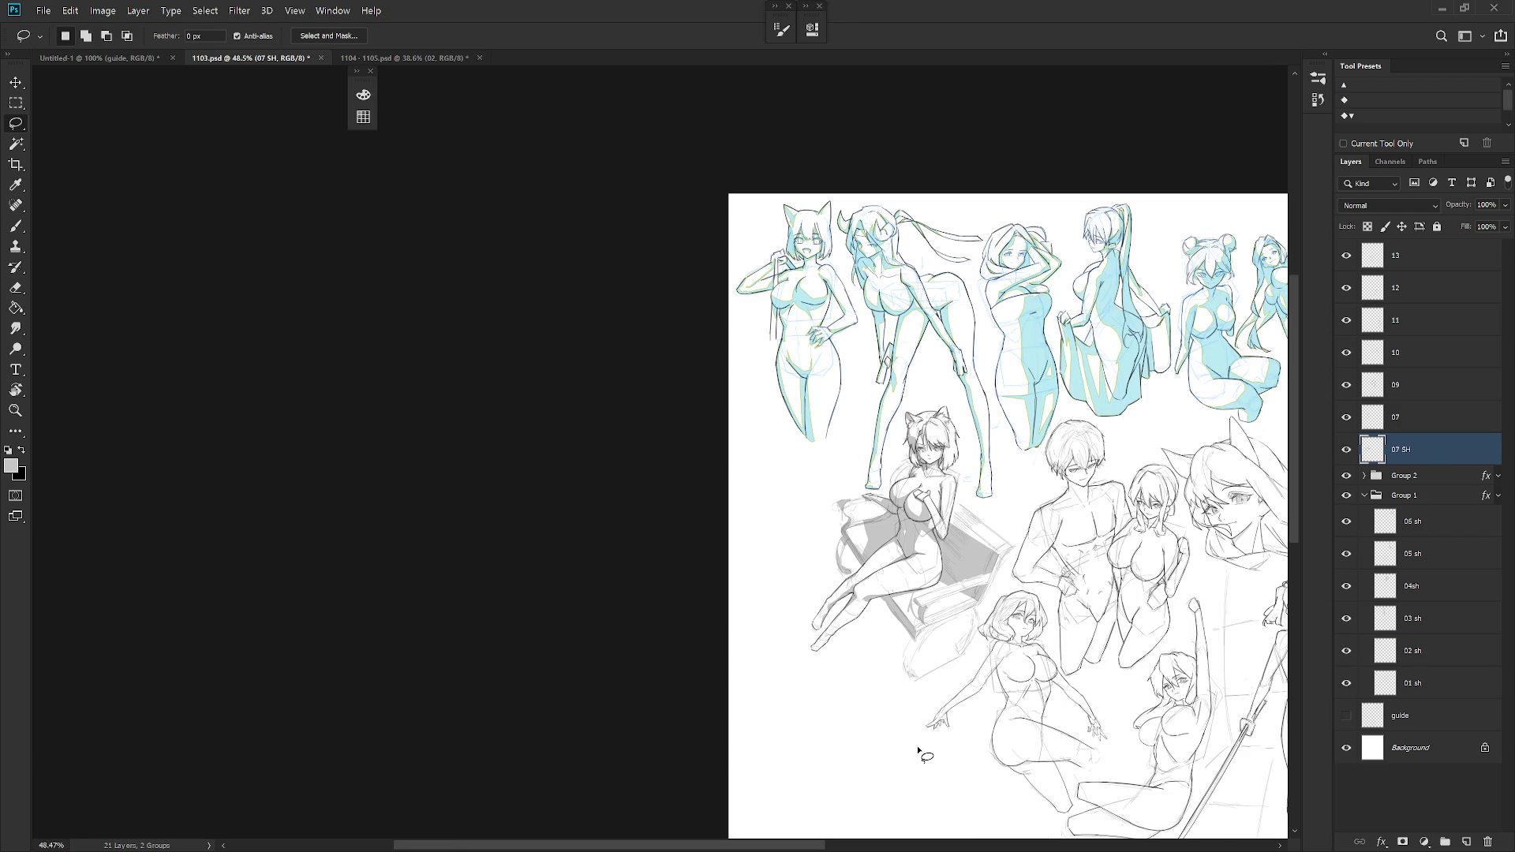
{"action": "scroll", "coordinate": [912, 572], "scroll_direction": "up", "scroll_amount": 4}
{"action": "left_click_drag", "start_coordinate": [947, 570], "coordinate": [896, 633]}
- Trim the knee selection, delete the stray strokes inside it, and deselect
{"action": "key", "text": "alt"}
{"action": "key", "text": "Delete"}
{"action": "key", "text": "ctrl+d"}
{"action": "key", "text": "e"}
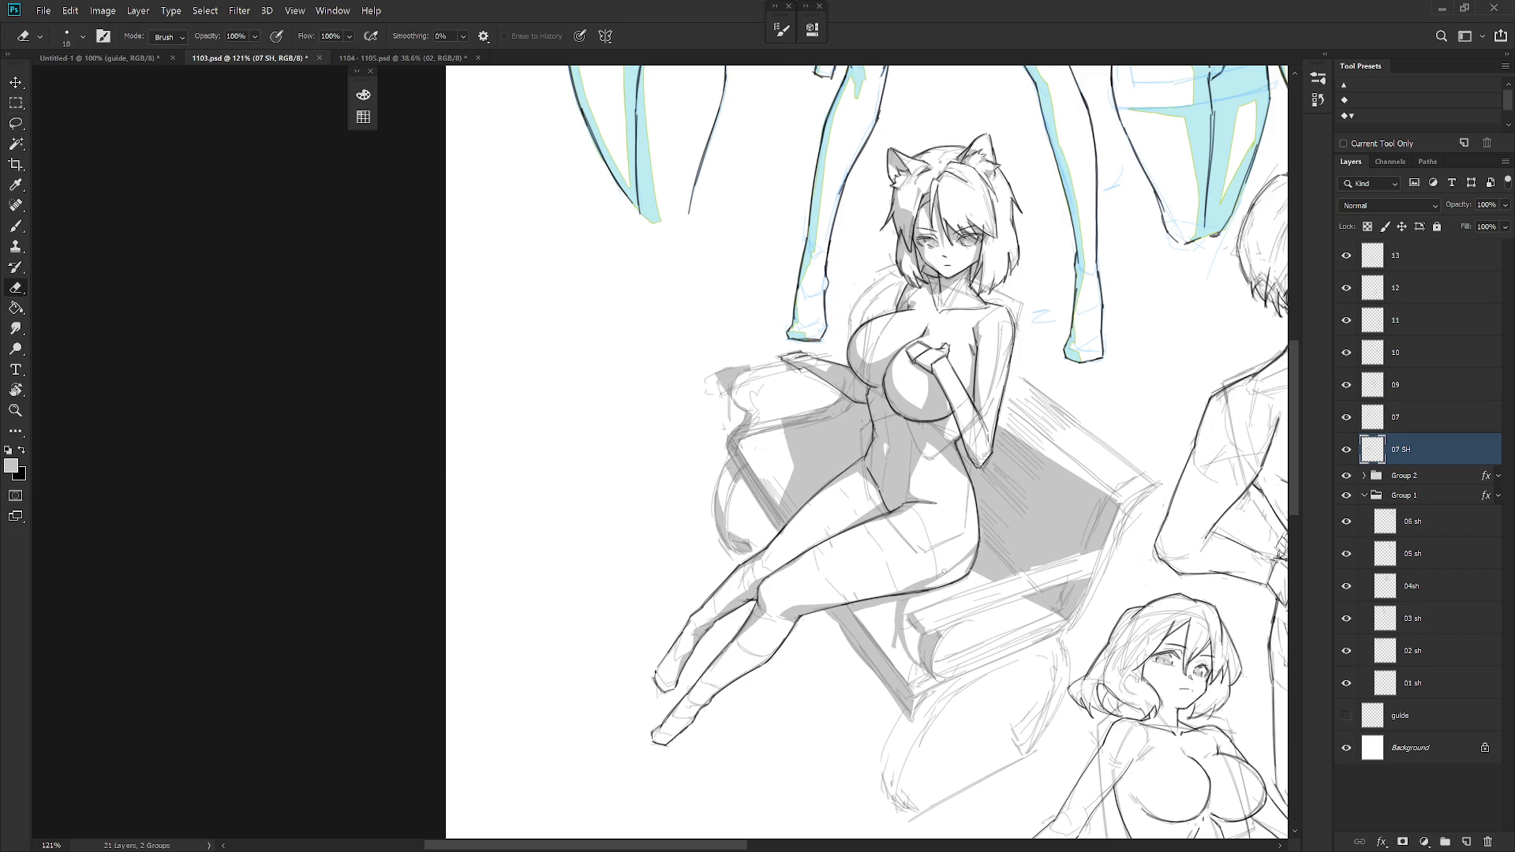
{"action": "scroll", "coordinate": [1021, 569], "scroll_direction": "down", "scroll_amount": 6}
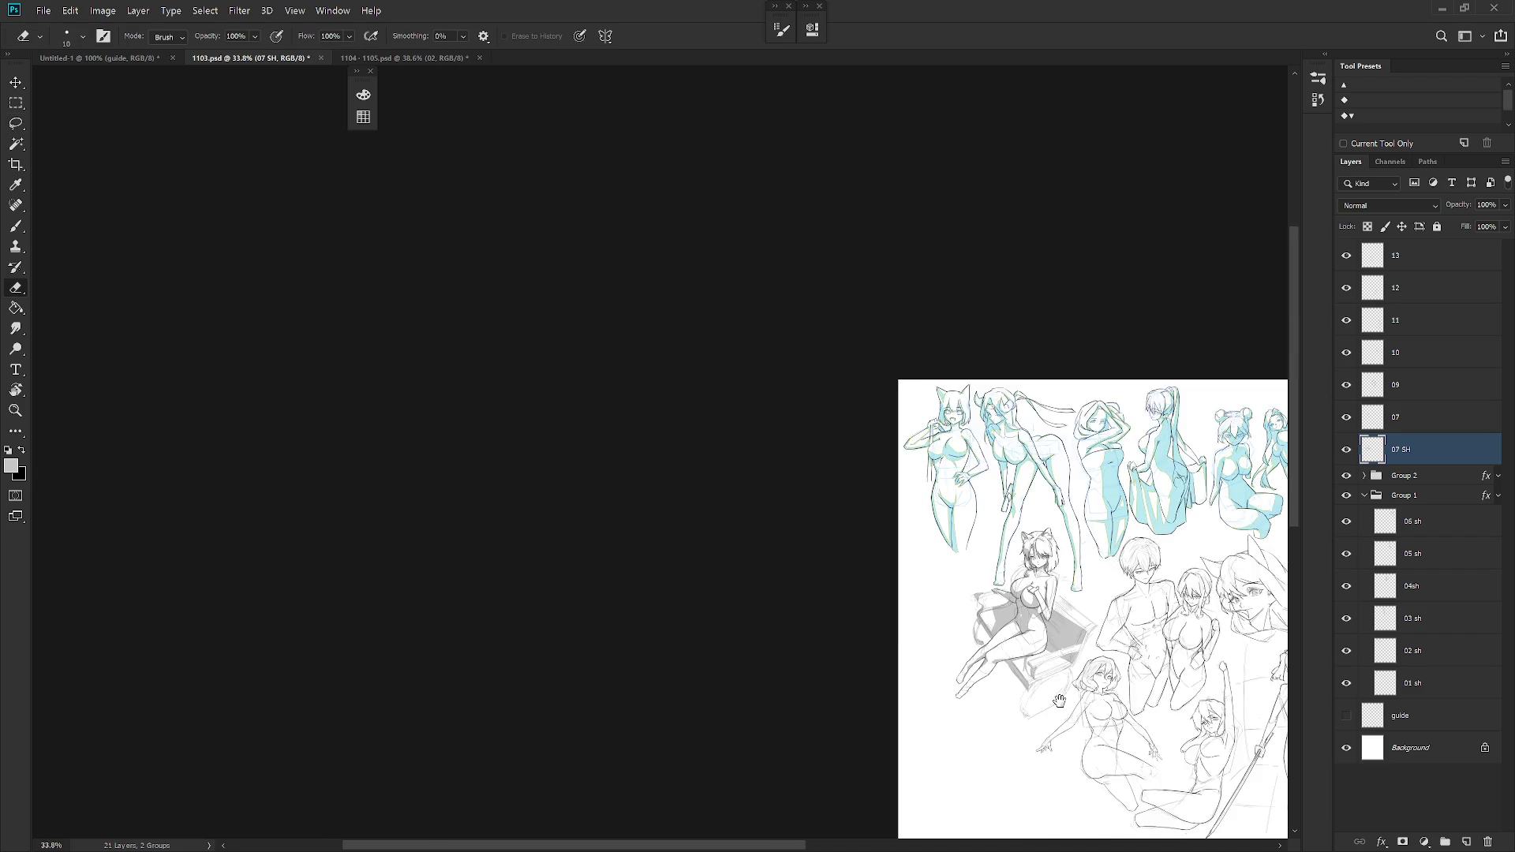
{"action": "scroll", "coordinate": [812, 735], "scroll_direction": "up", "scroll_amount": 1}
{"action": "scroll", "coordinate": [935, 619], "scroll_direction": "up", "scroll_amount": 5}
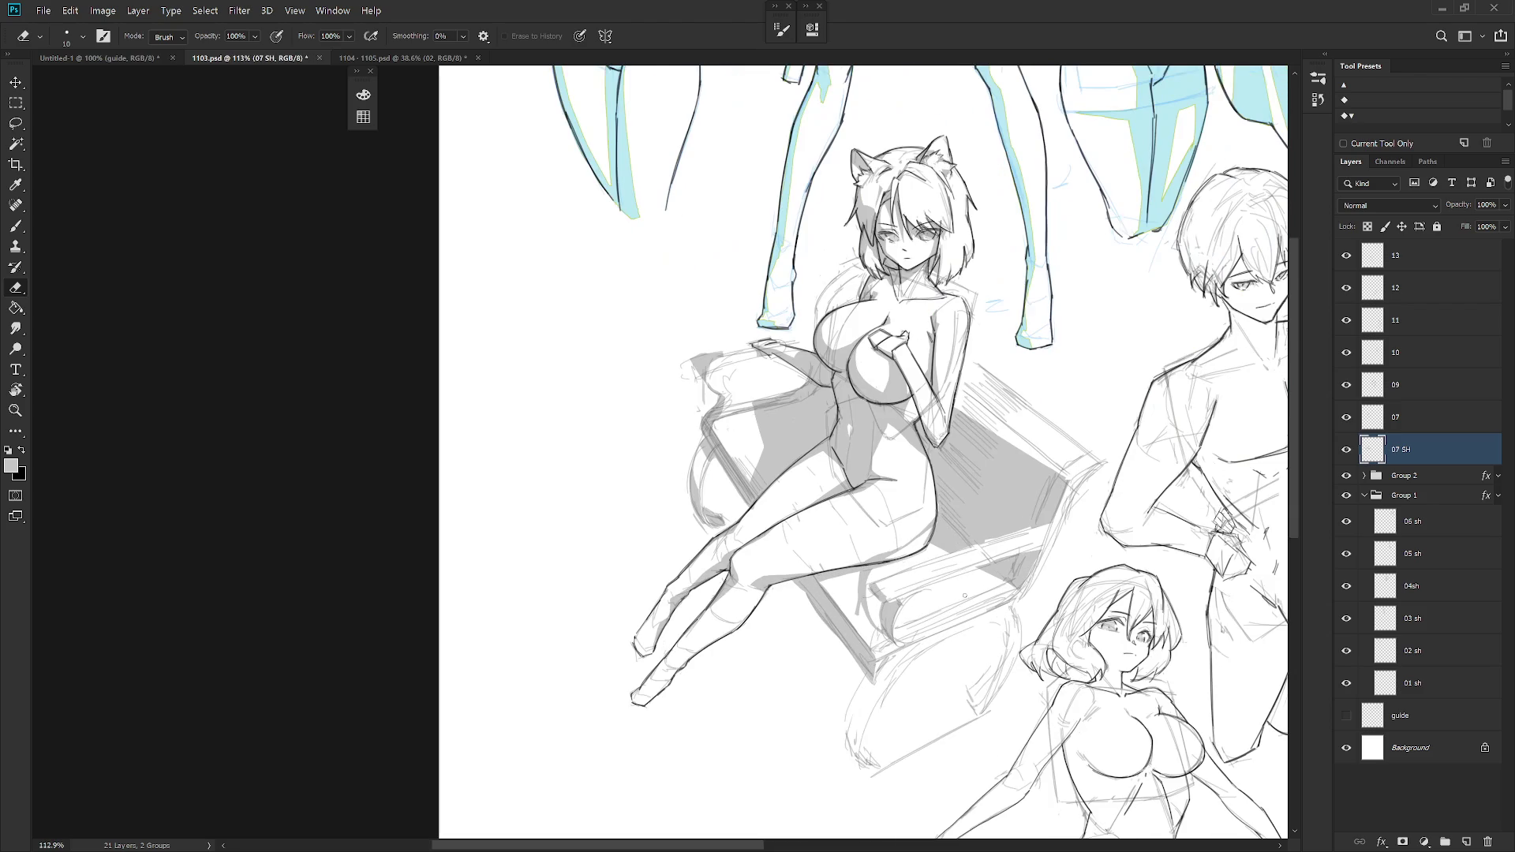
- Lasso a new selection near her hip and along the thigh
{"action": "key", "text": "l"}
{"action": "left_click_drag", "start_coordinate": [941, 499], "coordinate": [940, 502]}
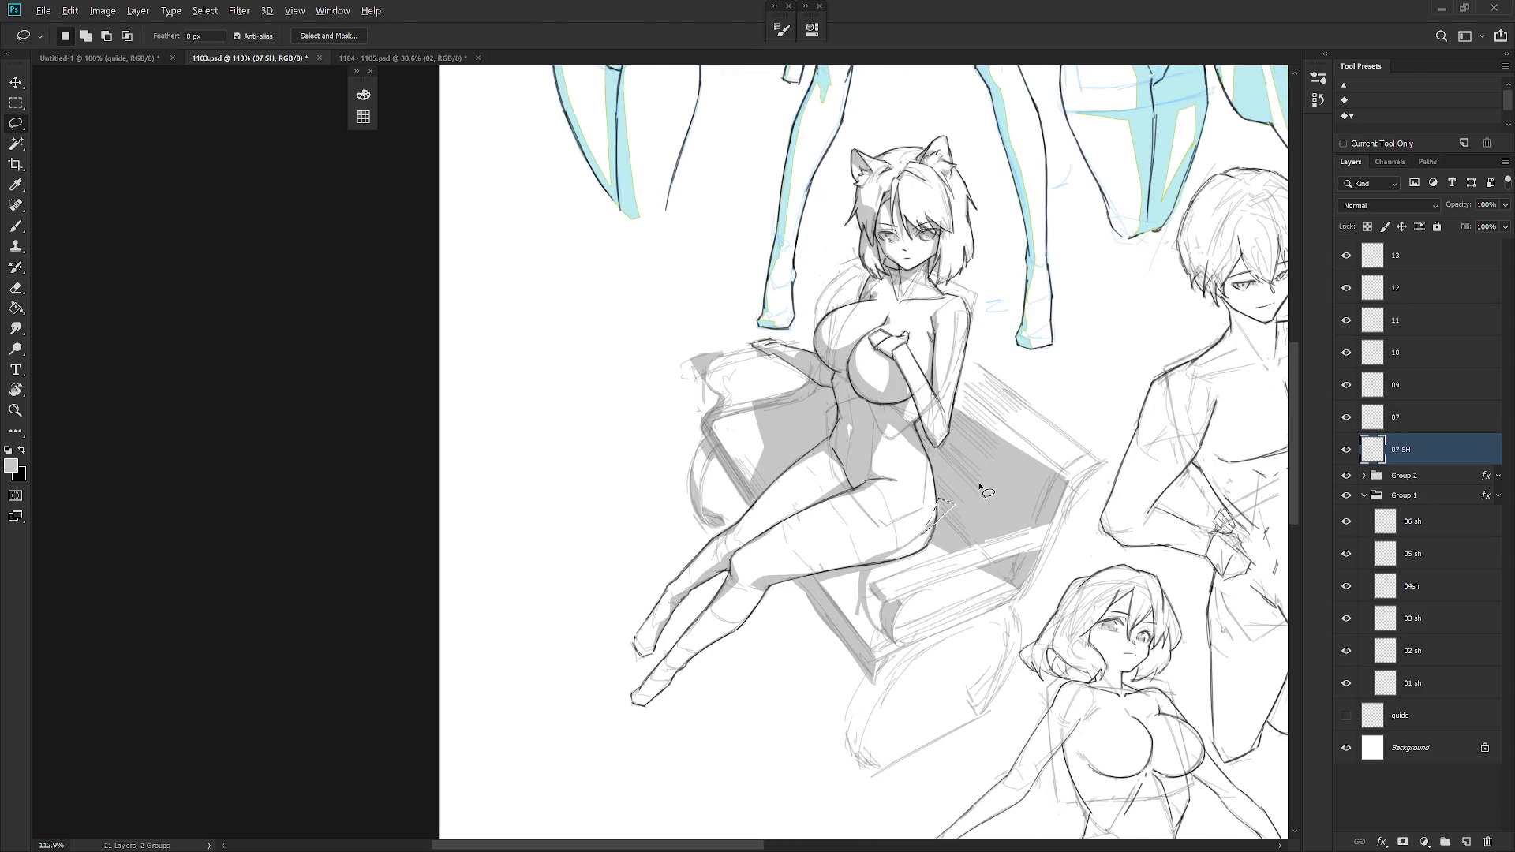
{"action": "scroll", "coordinate": [919, 773], "scroll_direction": "down", "scroll_amount": 6}
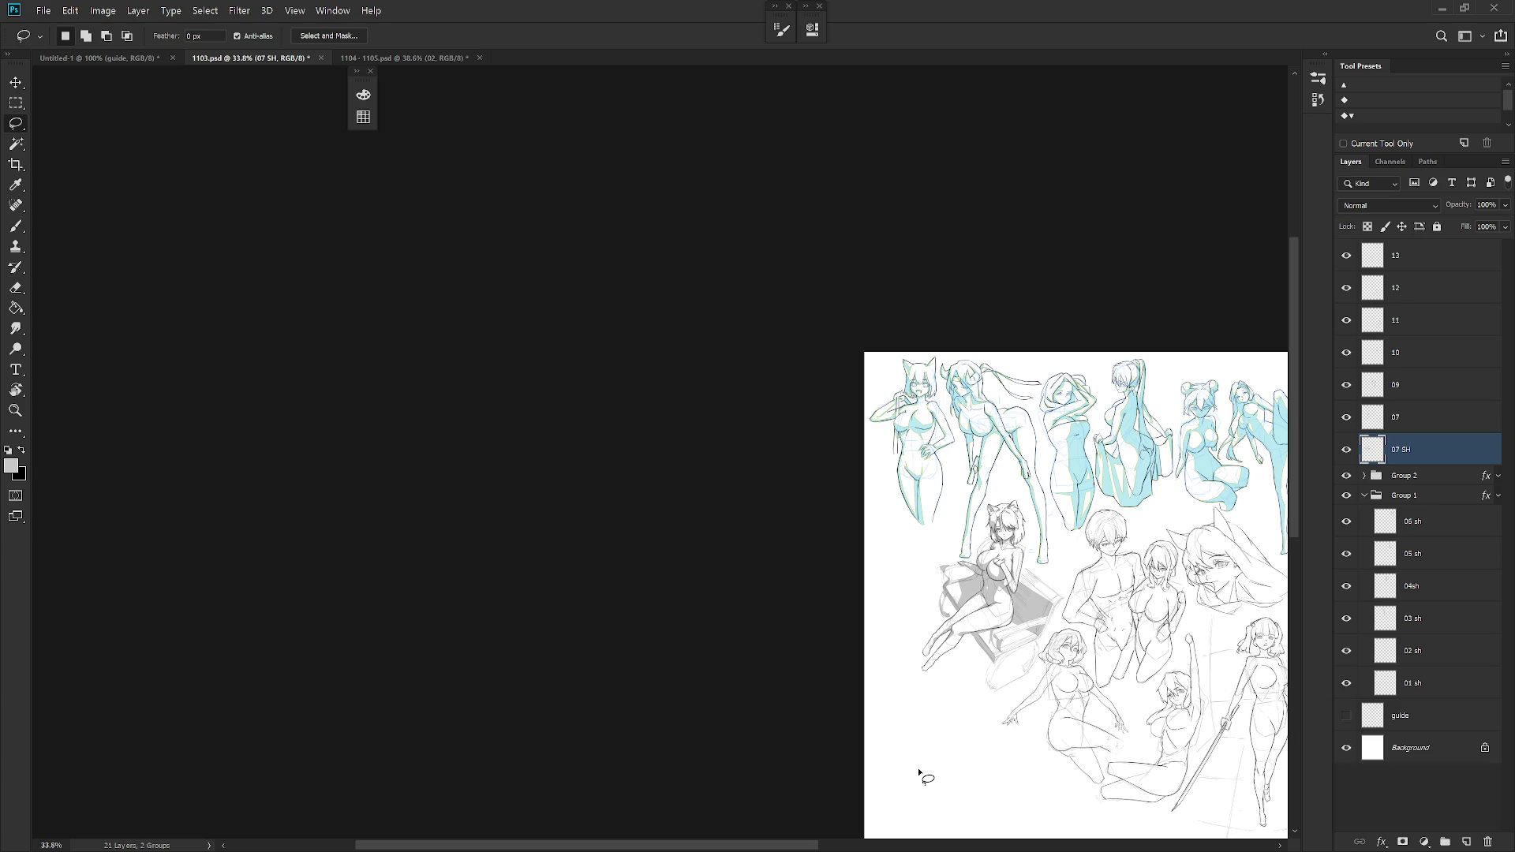
{"action": "scroll", "coordinate": [1004, 660], "scroll_direction": "up", "scroll_amount": 5}
{"action": "mouse_move", "coordinate": [945, 509]}
{"action": "left_mouse_down"}
{"action": "mouse_move", "coordinate": [931, 596]}
{"action": "mouse_move", "coordinate": [956, 497]}
{"action": "mouse_move", "coordinate": [939, 586]}
{"action": "mouse_move", "coordinate": [987, 620]}
{"action": "mouse_move", "coordinate": [938, 551]}
{"action": "mouse_move", "coordinate": [979, 613]}
{"action": "mouse_move", "coordinate": [959, 526]}
{"action": "mouse_move", "coordinate": [934, 591]}
{"action": "mouse_move", "coordinate": [957, 516]}
{"action": "left_mouse_up"}
{"action": "left_click", "coordinate": [965, 536]}
{"action": "left_click", "coordinate": [982, 511]}
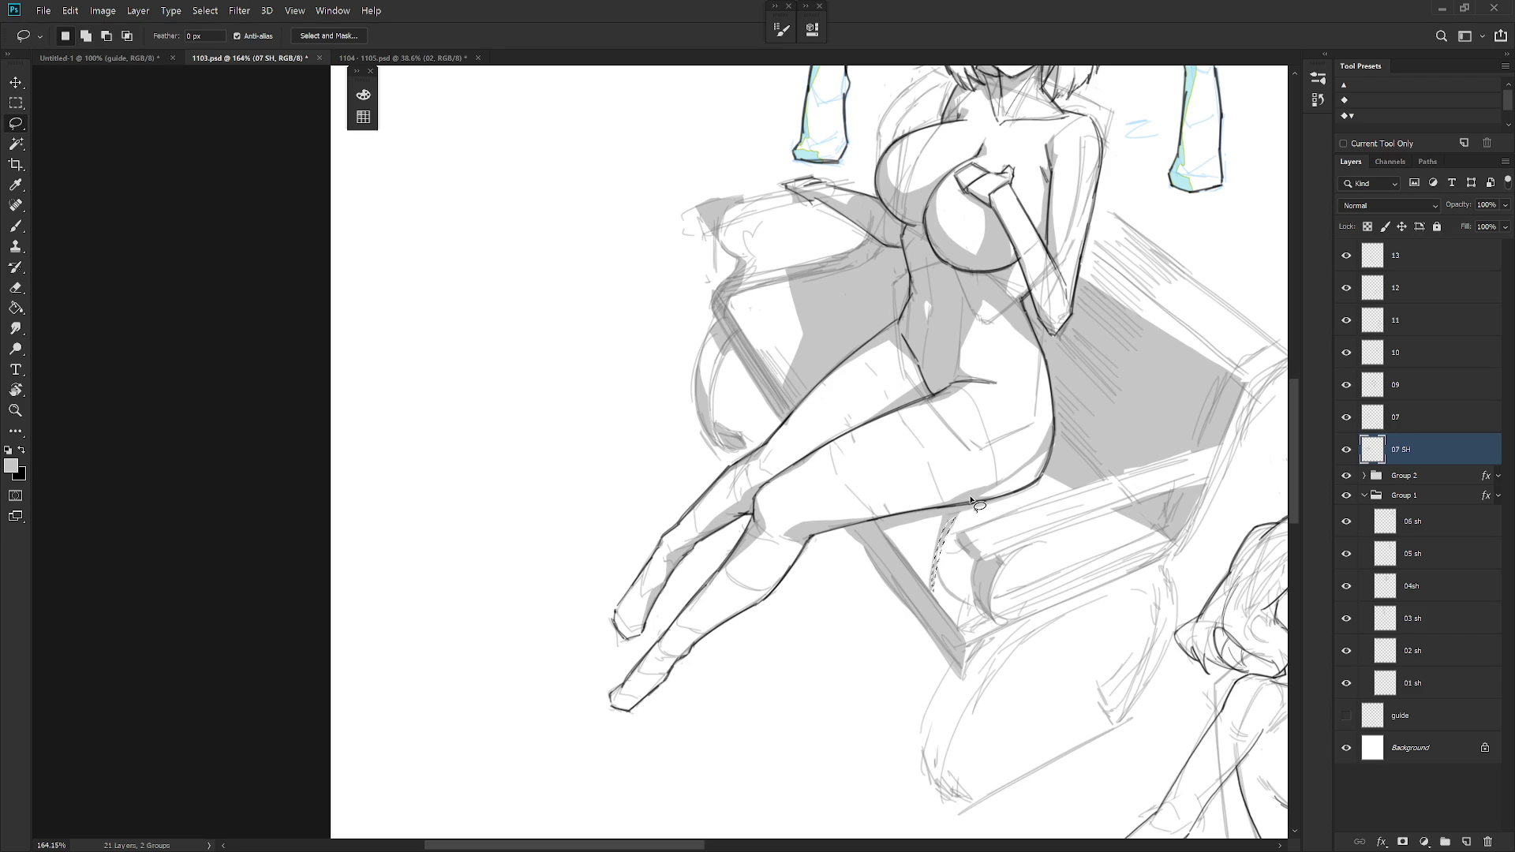
{"action": "scroll", "coordinate": [972, 502], "scroll_direction": "down", "scroll_amount": 3}
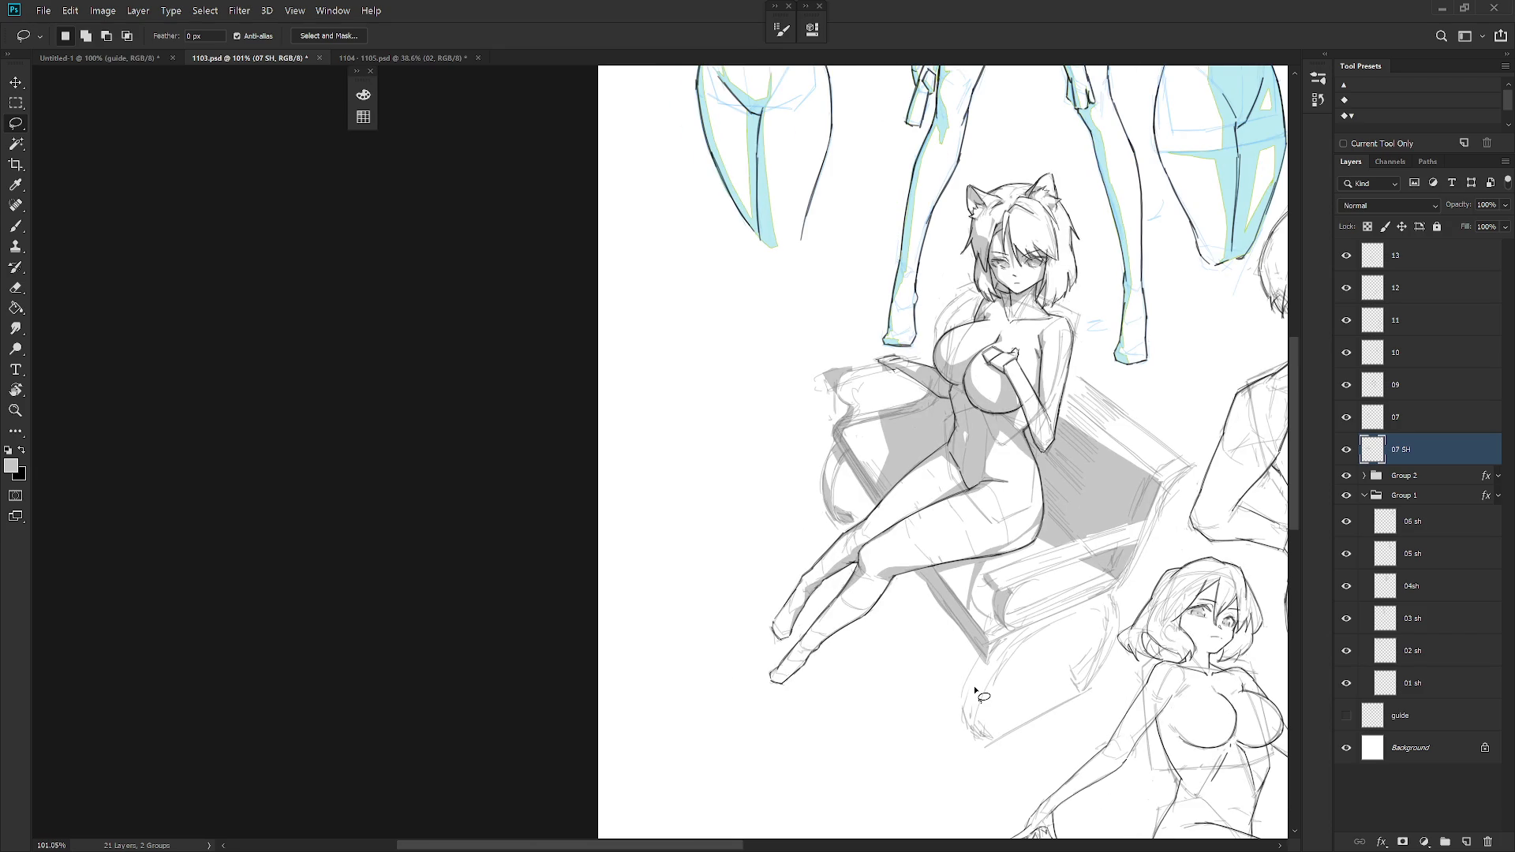
{"action": "scroll", "coordinate": [979, 565], "scroll_direction": "up", "scroll_amount": 2}
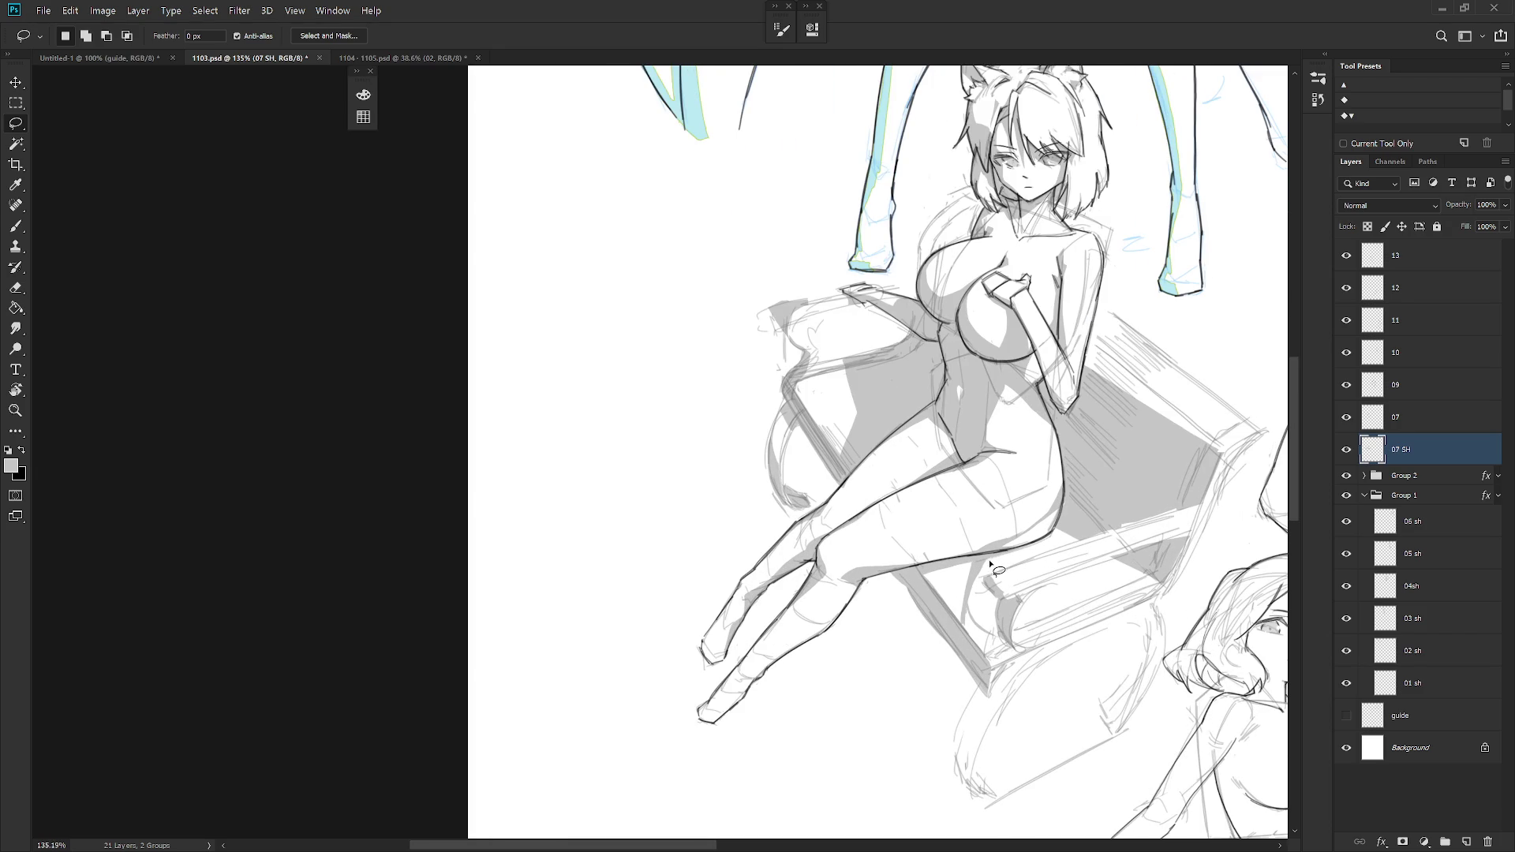
{"action": "scroll", "coordinate": [1104, 585], "scroll_direction": "down", "scroll_amount": 5}
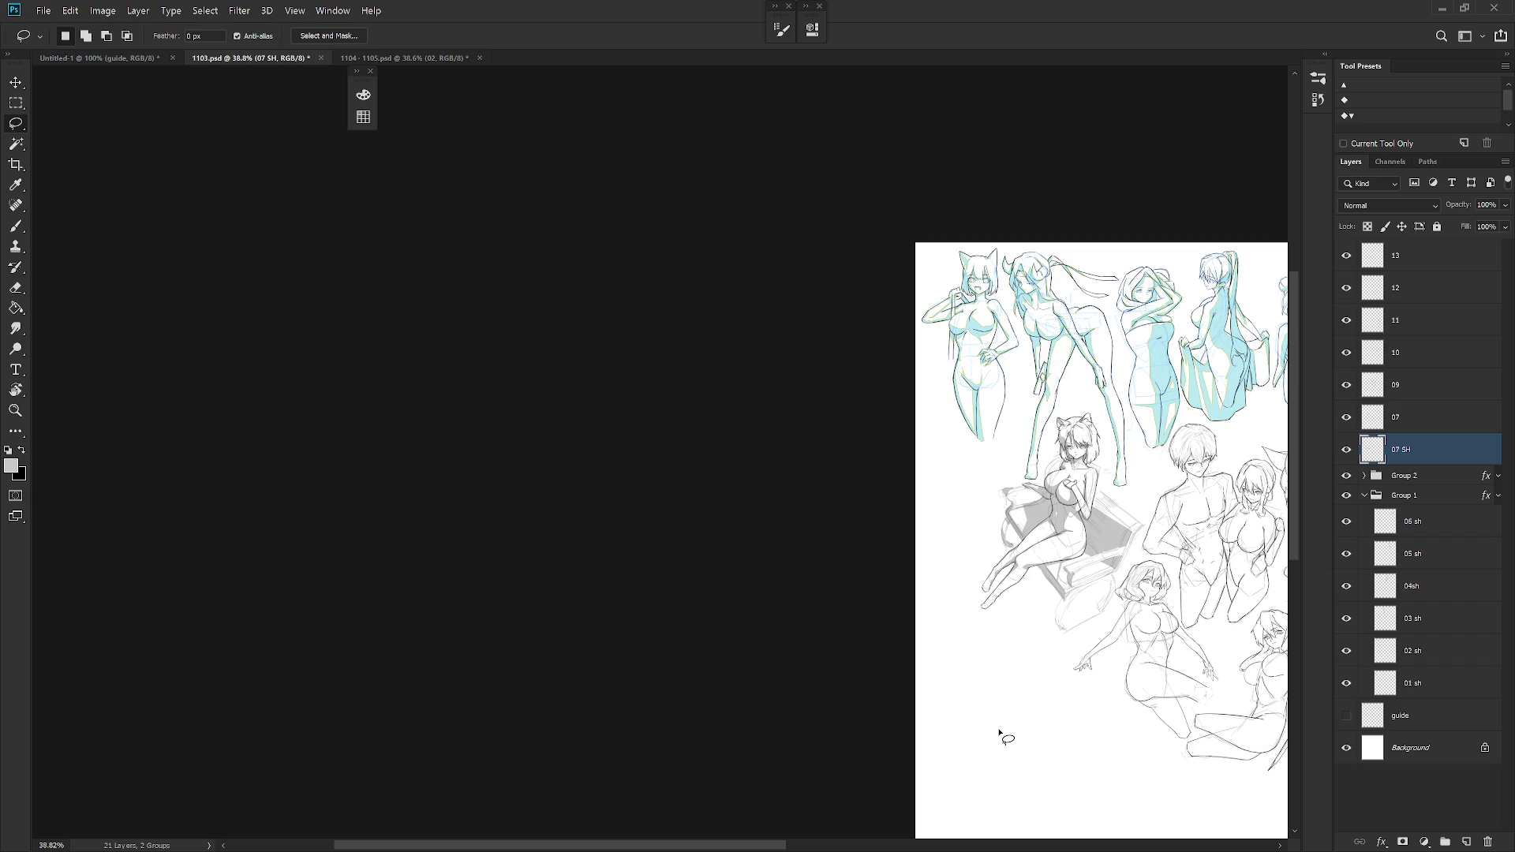
- Lasso a thin shadow shape beside the chair leg
{"action": "scroll", "coordinate": [1058, 584], "scroll_direction": "up", "scroll_amount": 3}
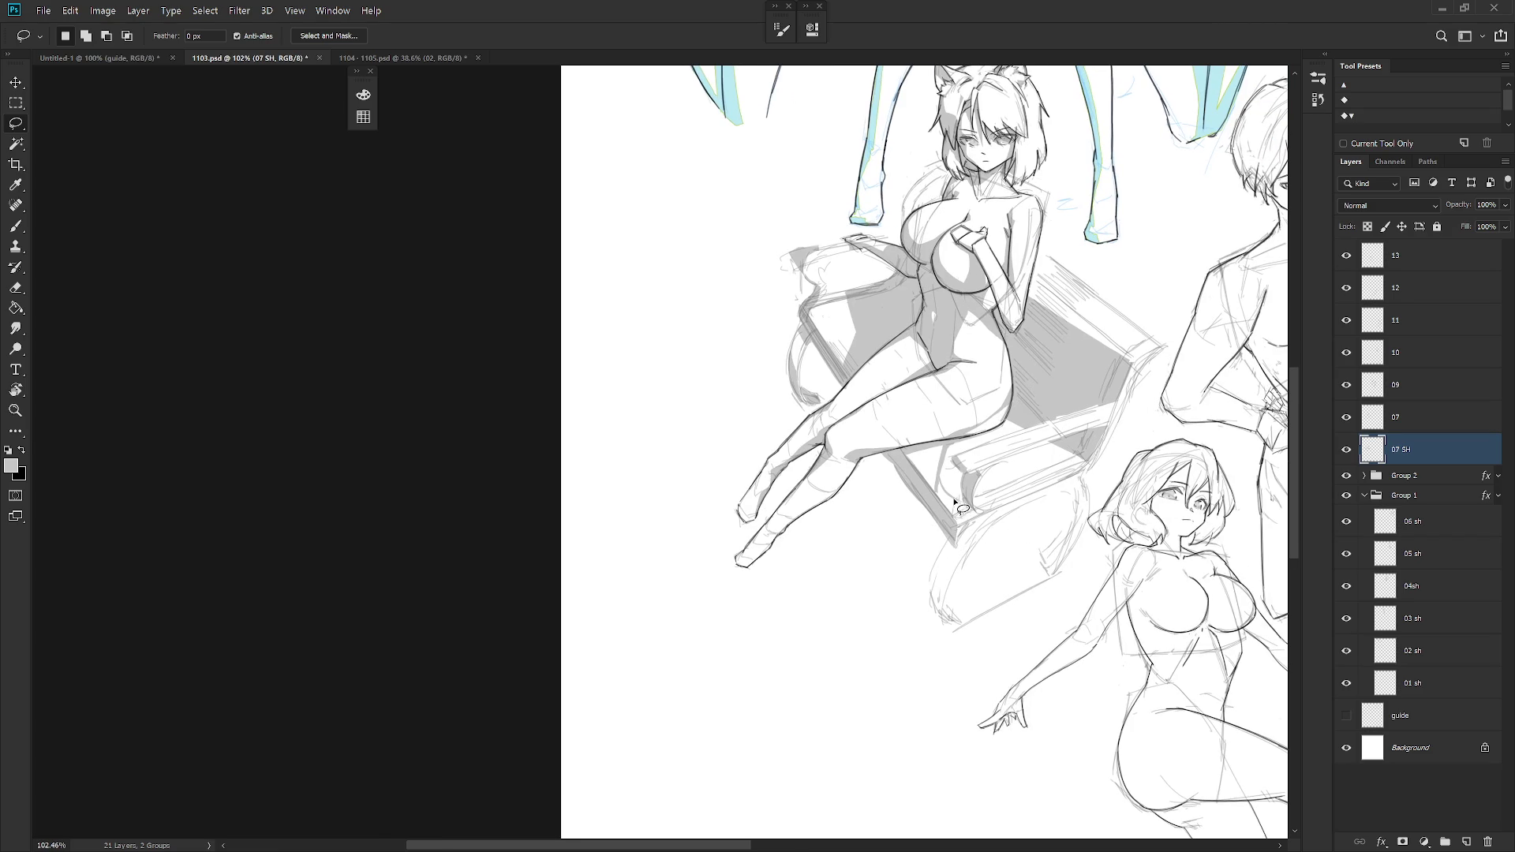
{"action": "mouse_move", "coordinate": [963, 507]}
{"action": "left_mouse_down"}
{"action": "mouse_move", "coordinate": [979, 521]}
{"action": "mouse_move", "coordinate": [956, 495]}
{"action": "left_mouse_up"}
{"action": "left_click", "coordinate": [956, 495]}
{"action": "mouse_move", "coordinate": [944, 483]}
{"action": "left_mouse_down"}
{"action": "mouse_move", "coordinate": [957, 517]}
{"action": "mouse_move", "coordinate": [982, 520]}
{"action": "mouse_move", "coordinate": [950, 496]}
{"action": "left_mouse_up"}
{"action": "mouse_move", "coordinate": [946, 483]}
{"action": "left_mouse_down"}
{"action": "mouse_move", "coordinate": [959, 509]}
{"action": "mouse_move", "coordinate": [969, 471]}
{"action": "left_mouse_up"}
{"action": "left_click_drag", "start_coordinate": [950, 511], "coordinate": [938, 466]}
{"action": "scroll", "coordinate": [938, 466], "scroll_direction": "down", "scroll_amount": 5}
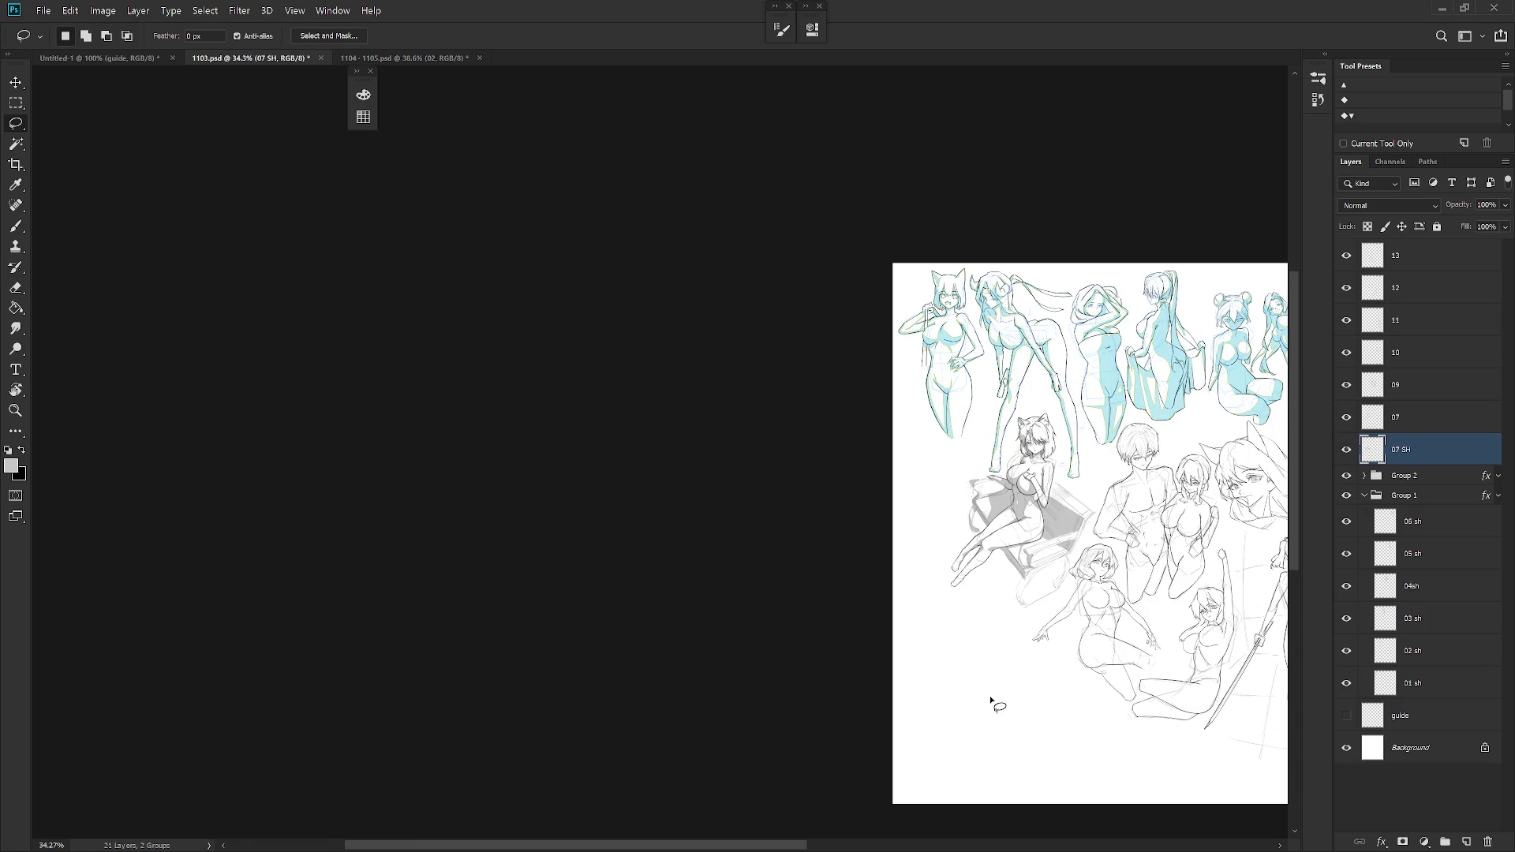
{"action": "scroll", "coordinate": [989, 698], "scroll_direction": "up", "scroll_amount": 4}
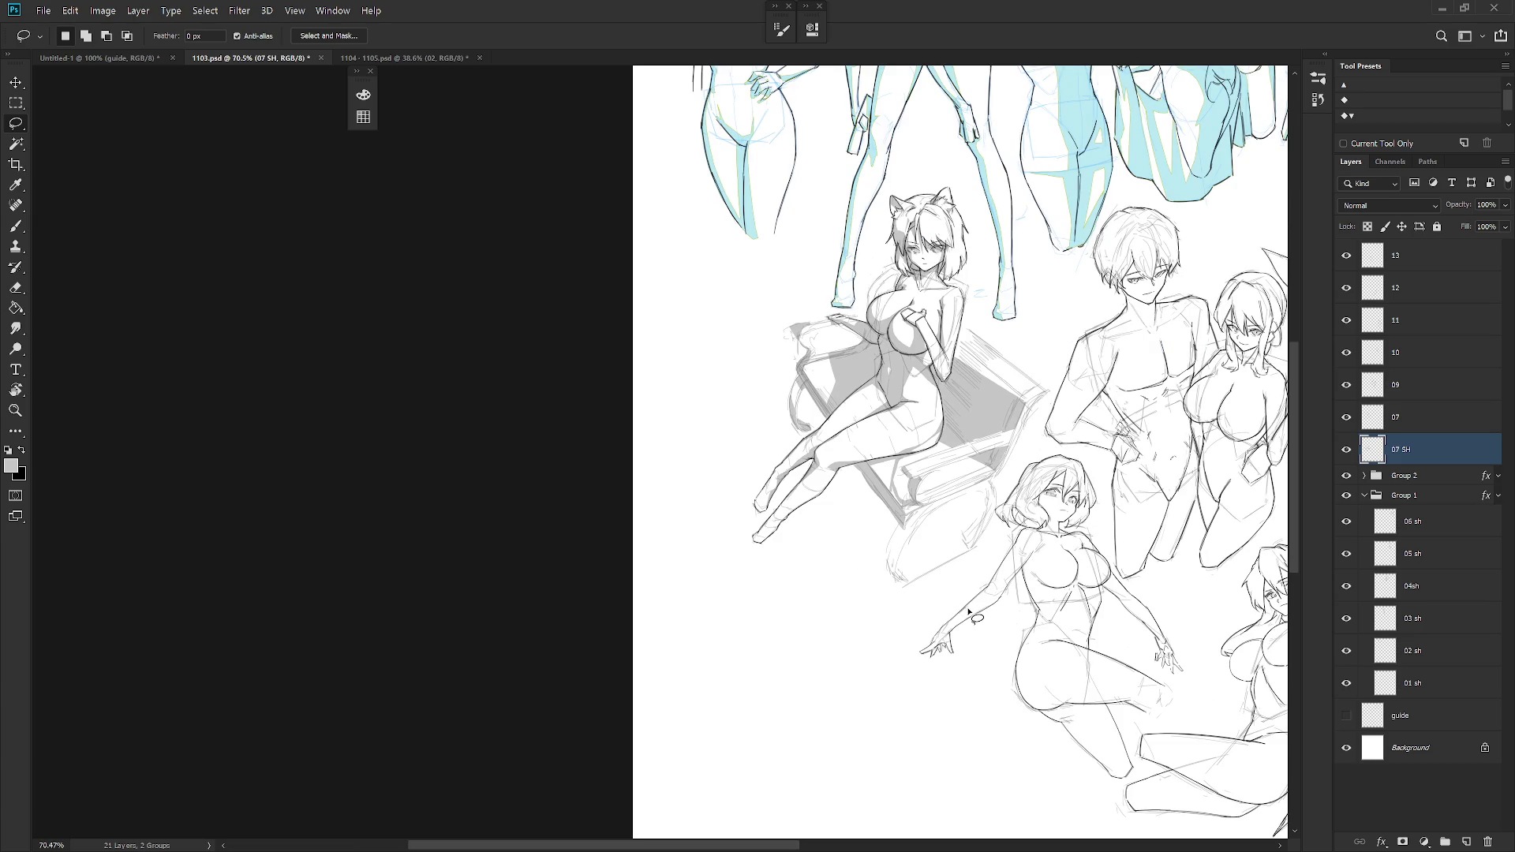
{"action": "scroll", "coordinate": [903, 320], "scroll_direction": "up", "scroll_amount": 3}
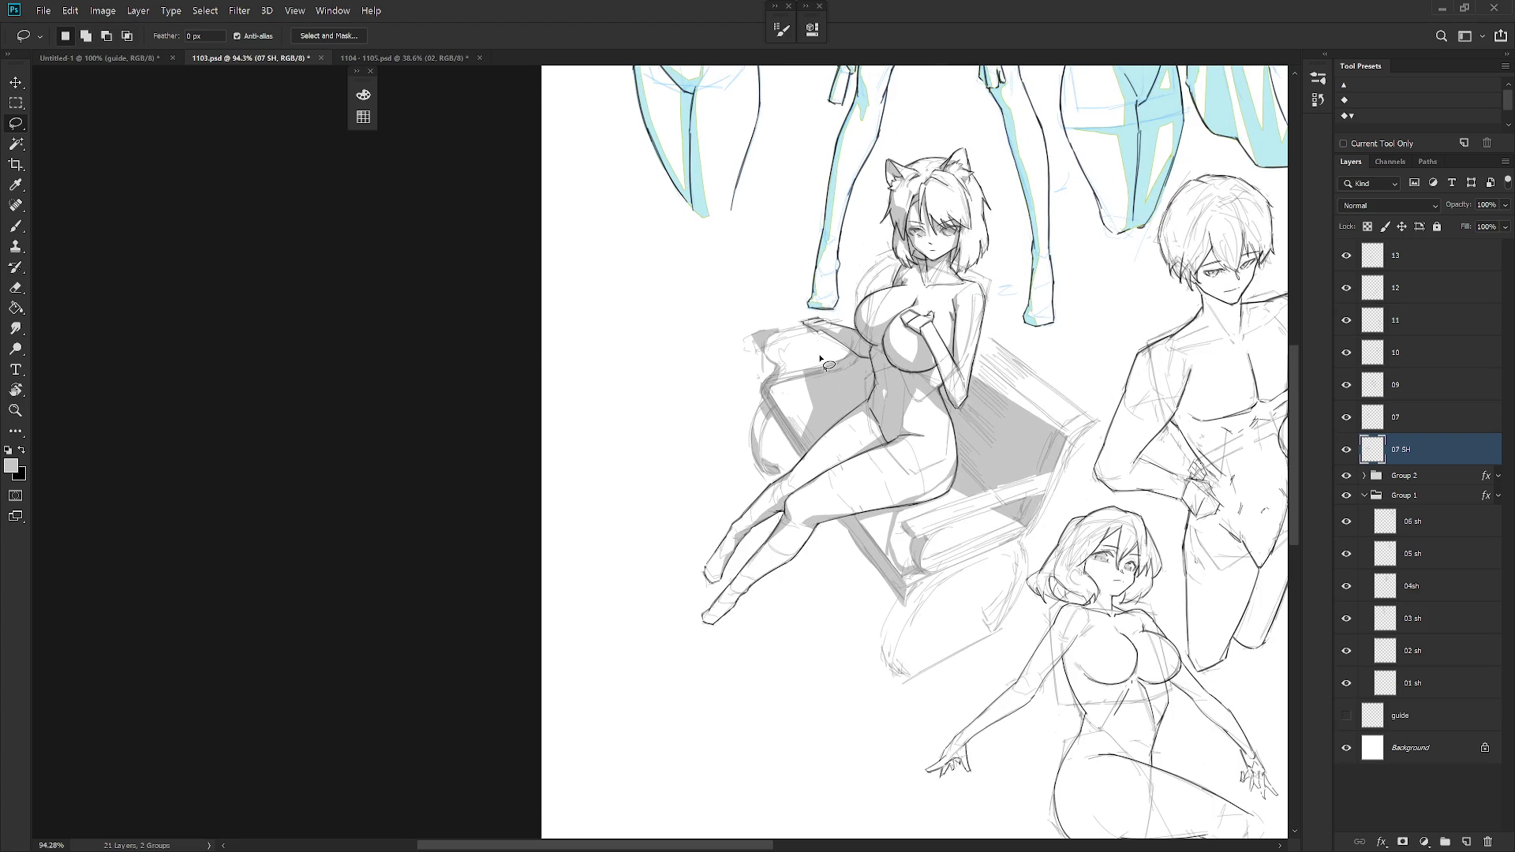
- Outline the shadow area left of the torso and fill it with grey
{"action": "left_click_drag", "start_coordinate": [836, 396], "coordinate": [847, 367]}
{"action": "scroll", "coordinate": [820, 446], "scroll_direction": "down", "scroll_amount": 3}
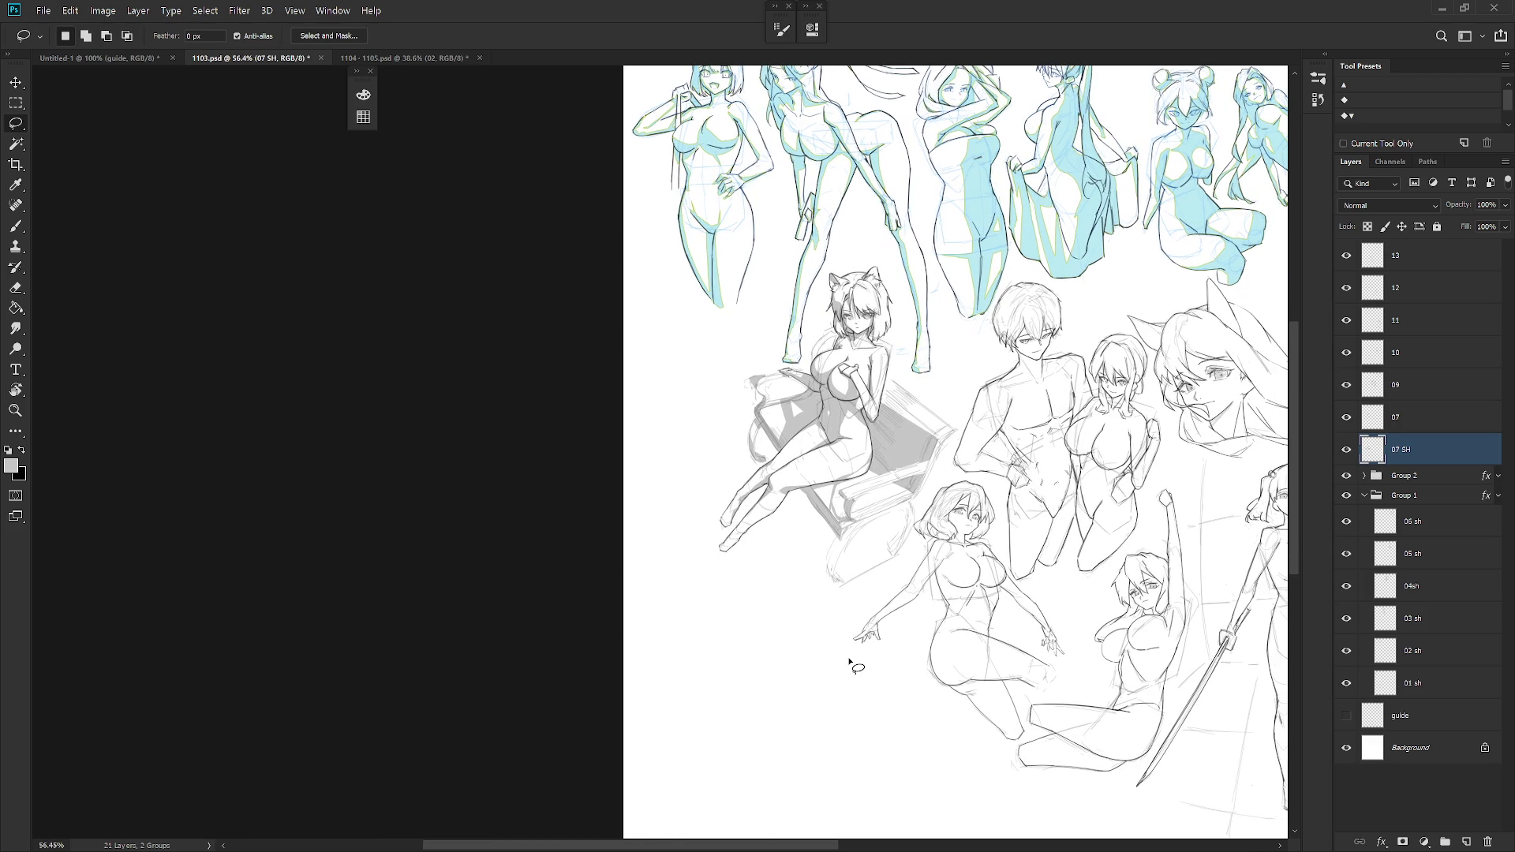
{"action": "scroll", "coordinate": [837, 414], "scroll_direction": "up", "scroll_amount": 3}
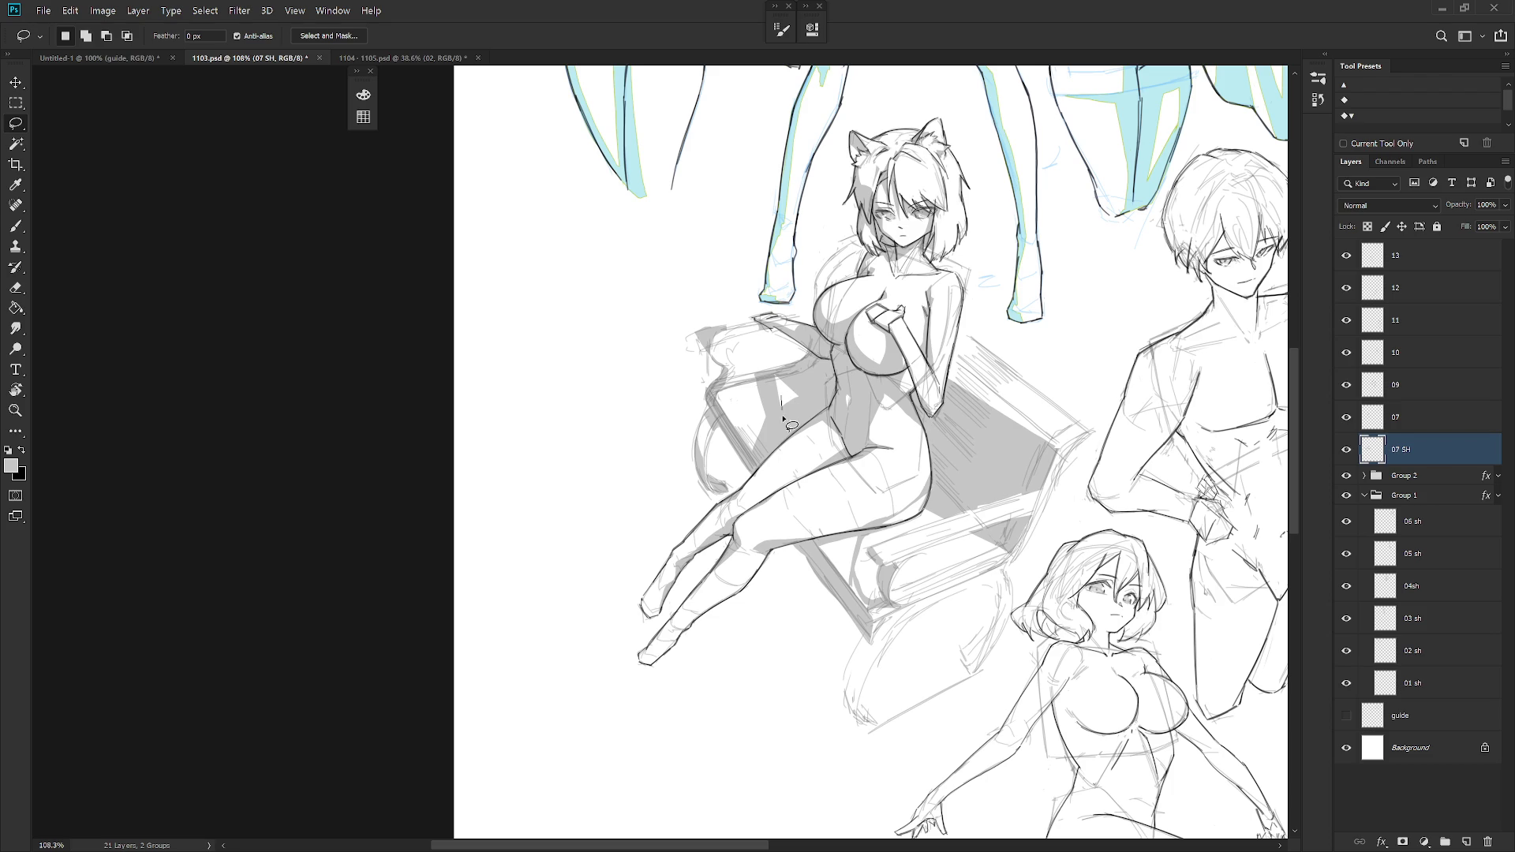
{"action": "mouse_move", "coordinate": [807, 395]}
{"action": "left_mouse_down"}
{"action": "mouse_move", "coordinate": [799, 406]}
{"action": "mouse_move", "coordinate": [800, 387]}
{"action": "left_mouse_up"}
{"action": "left_click", "coordinate": [828, 399]}
{"action": "left_click_drag", "start_coordinate": [826, 369], "coordinate": [827, 367]}
{"action": "mouse_move", "coordinate": [787, 376]}
{"action": "left_mouse_down"}
{"action": "mouse_move", "coordinate": [789, 400]}
{"action": "mouse_move", "coordinate": [819, 413]}
{"action": "left_mouse_up"}
{"action": "key", "text": "alt+BackSpace"}
{"action": "key", "text": "ctrl+d"}
- Fill more shadow left of the torso, undo it, and retrace the outline beside the chair
{"action": "mouse_move", "coordinate": [784, 403]}
{"action": "left_mouse_down"}
{"action": "mouse_move", "coordinate": [770, 368]}
{"action": "mouse_move", "coordinate": [750, 414]}
{"action": "left_mouse_up"}
{"action": "key", "text": "alt+BackSpace"}
{"action": "key", "text": "ctrl+d"}
{"action": "key", "text": "ctrl+z"}
{"action": "key", "text": "ctrl+z"}
{"action": "key", "text": "ctrl+z"}
{"action": "key", "text": "ctrl+z"}
{"action": "key", "text": "ctrl+z"}
{"action": "key", "text": "ctrl+z"}
{"action": "left_click_drag", "start_coordinate": [807, 387], "coordinate": [800, 382]}
{"action": "mouse_move", "coordinate": [764, 406]}
{"action": "left_mouse_down"}
{"action": "mouse_move", "coordinate": [767, 442]}
{"action": "mouse_move", "coordinate": [743, 433]}
{"action": "left_mouse_up"}
{"action": "scroll", "coordinate": [829, 472], "scroll_direction": "up", "scroll_amount": 1}
- Lasso small shadow areas near the fingertip and the figure's hand
{"action": "mouse_move", "coordinate": [761, 493]}
{"action": "left_mouse_down"}
{"action": "mouse_move", "coordinate": [772, 505]}
{"action": "mouse_move", "coordinate": [793, 454]}
{"action": "mouse_move", "coordinate": [763, 473]}
{"action": "left_mouse_up"}
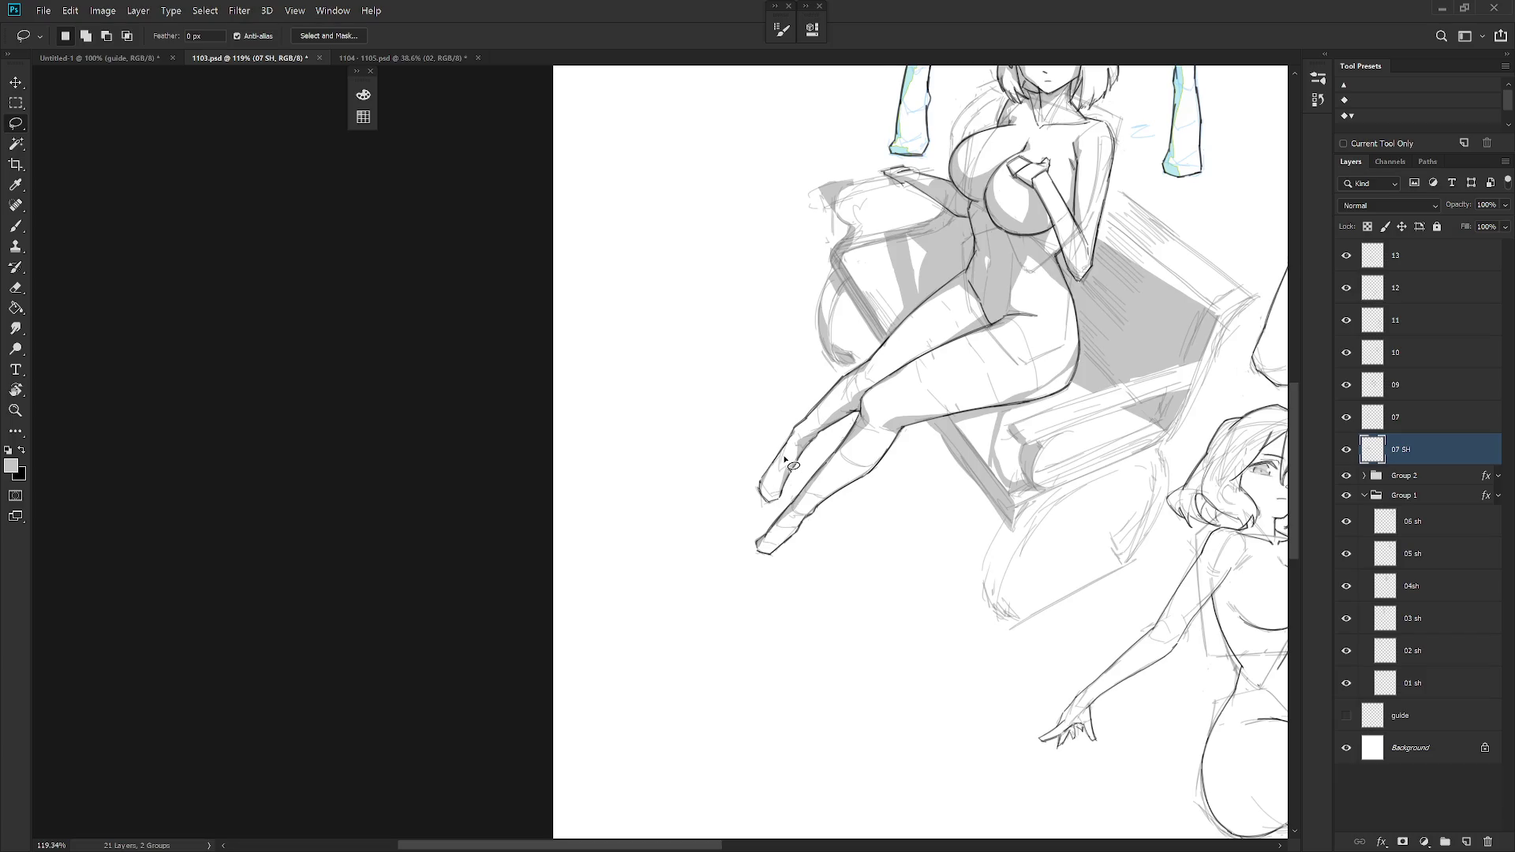
{"action": "scroll", "coordinate": [916, 592], "scroll_direction": "down", "scroll_amount": 5}
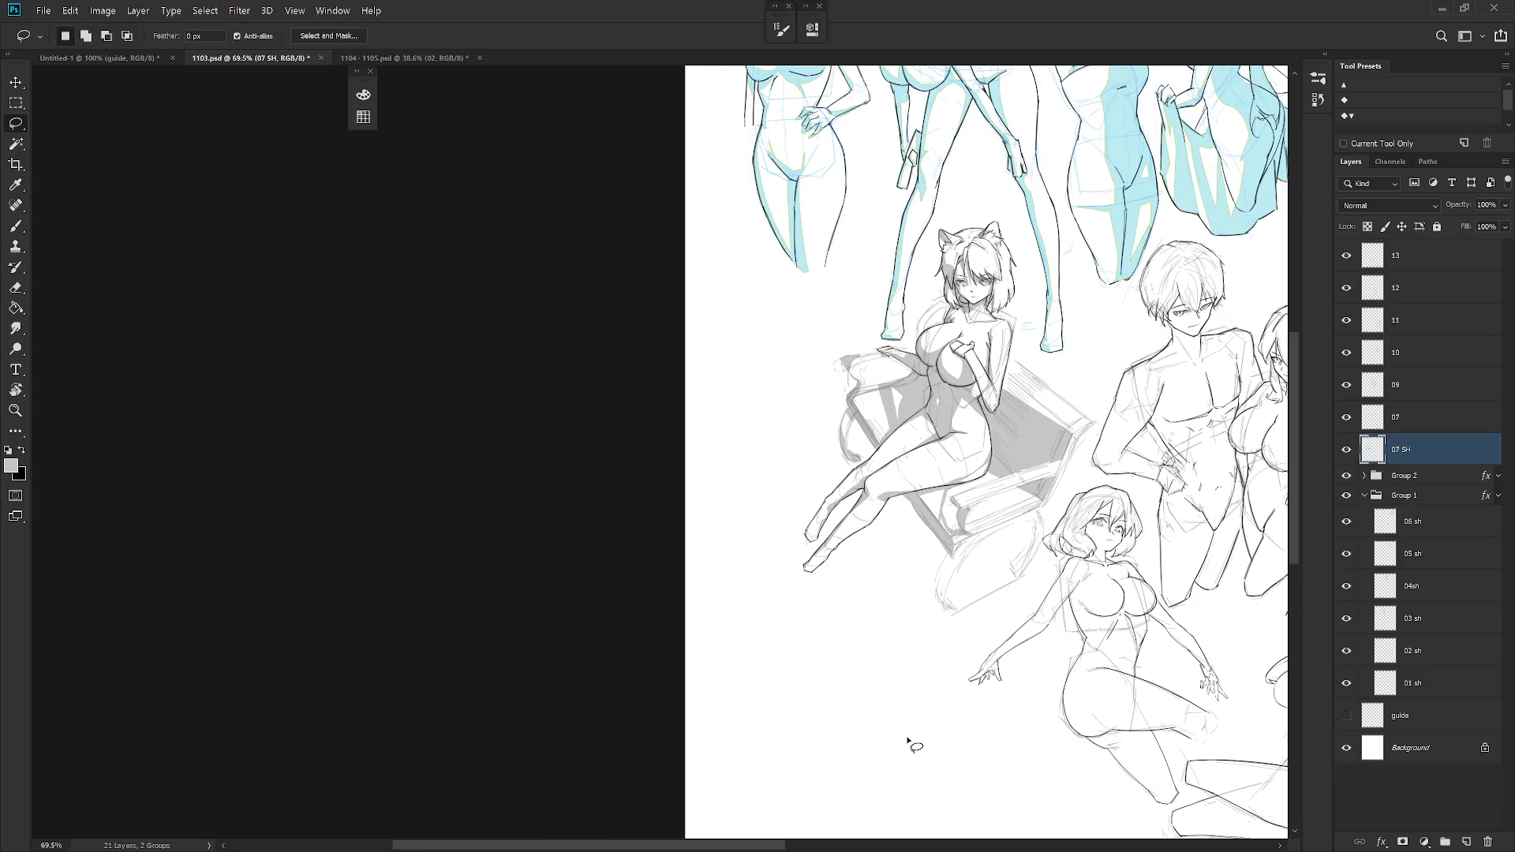
{"action": "scroll", "coordinate": [918, 312], "scroll_direction": "up", "scroll_amount": 7}
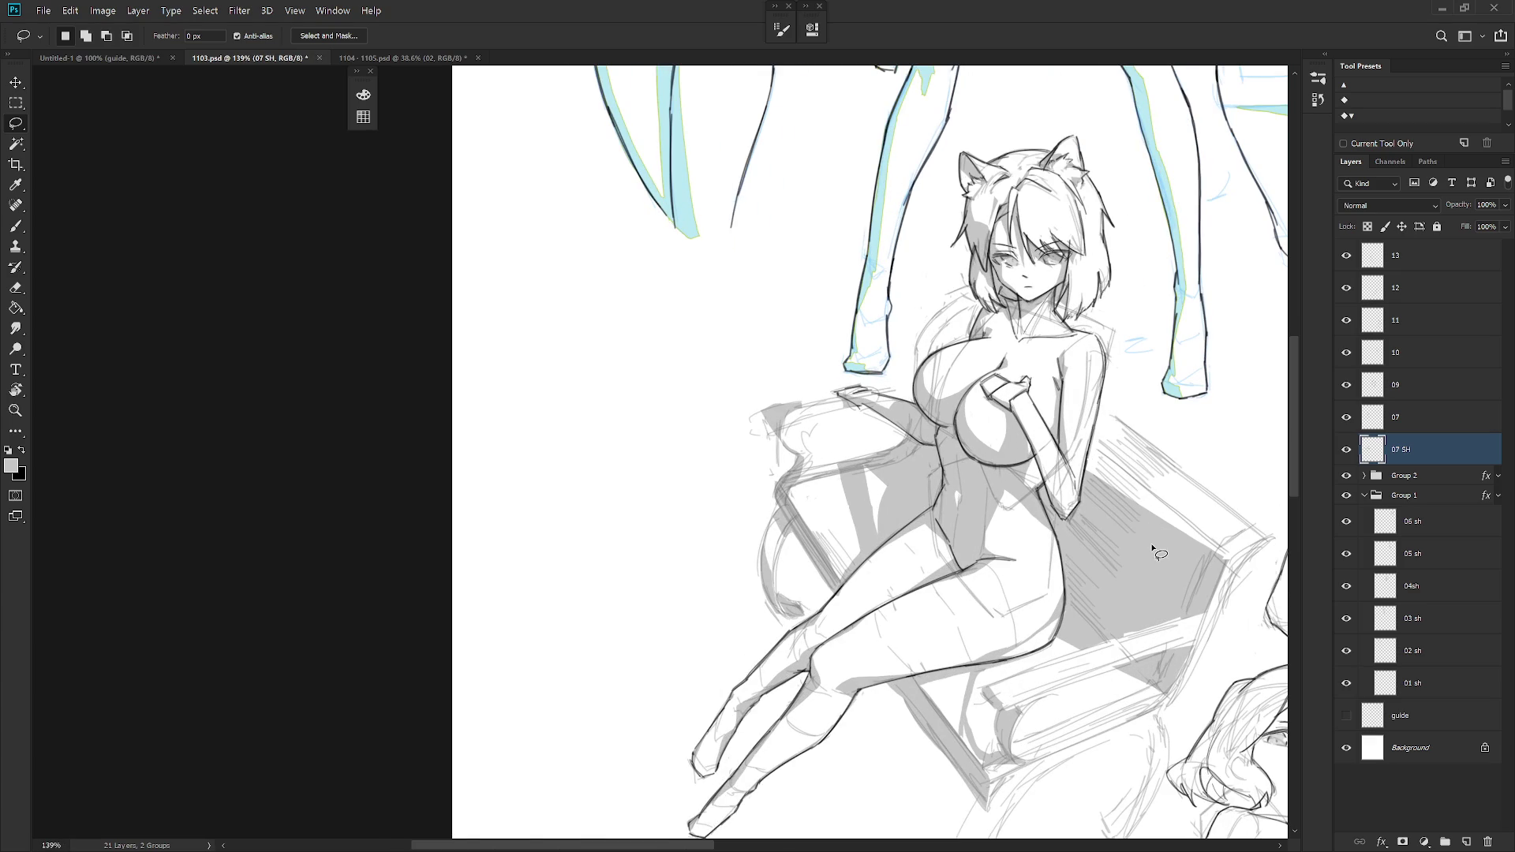
{"action": "left_click_drag", "start_coordinate": [1017, 448], "coordinate": [979, 504]}
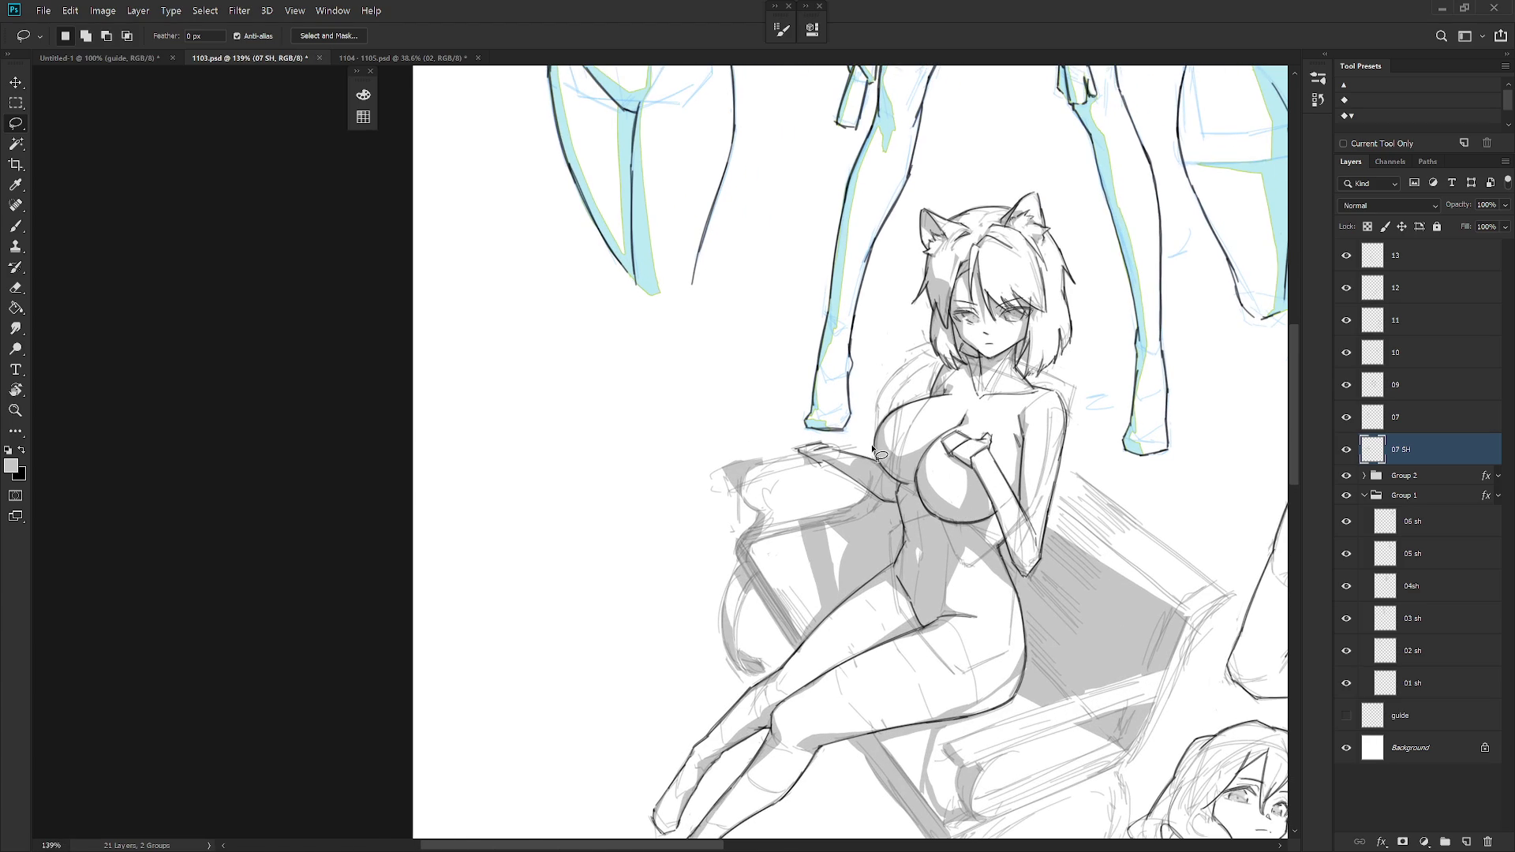
{"action": "mouse_move", "coordinate": [873, 446]}
{"action": "left_mouse_down"}
{"action": "mouse_move", "coordinate": [863, 455]}
{"action": "mouse_move", "coordinate": [885, 438]}
{"action": "mouse_move", "coordinate": [849, 447]}
{"action": "mouse_move", "coordinate": [876, 438]}
{"action": "left_mouse_up"}
{"action": "scroll", "coordinate": [732, 579], "scroll_direction": "down", "scroll_amount": 5}
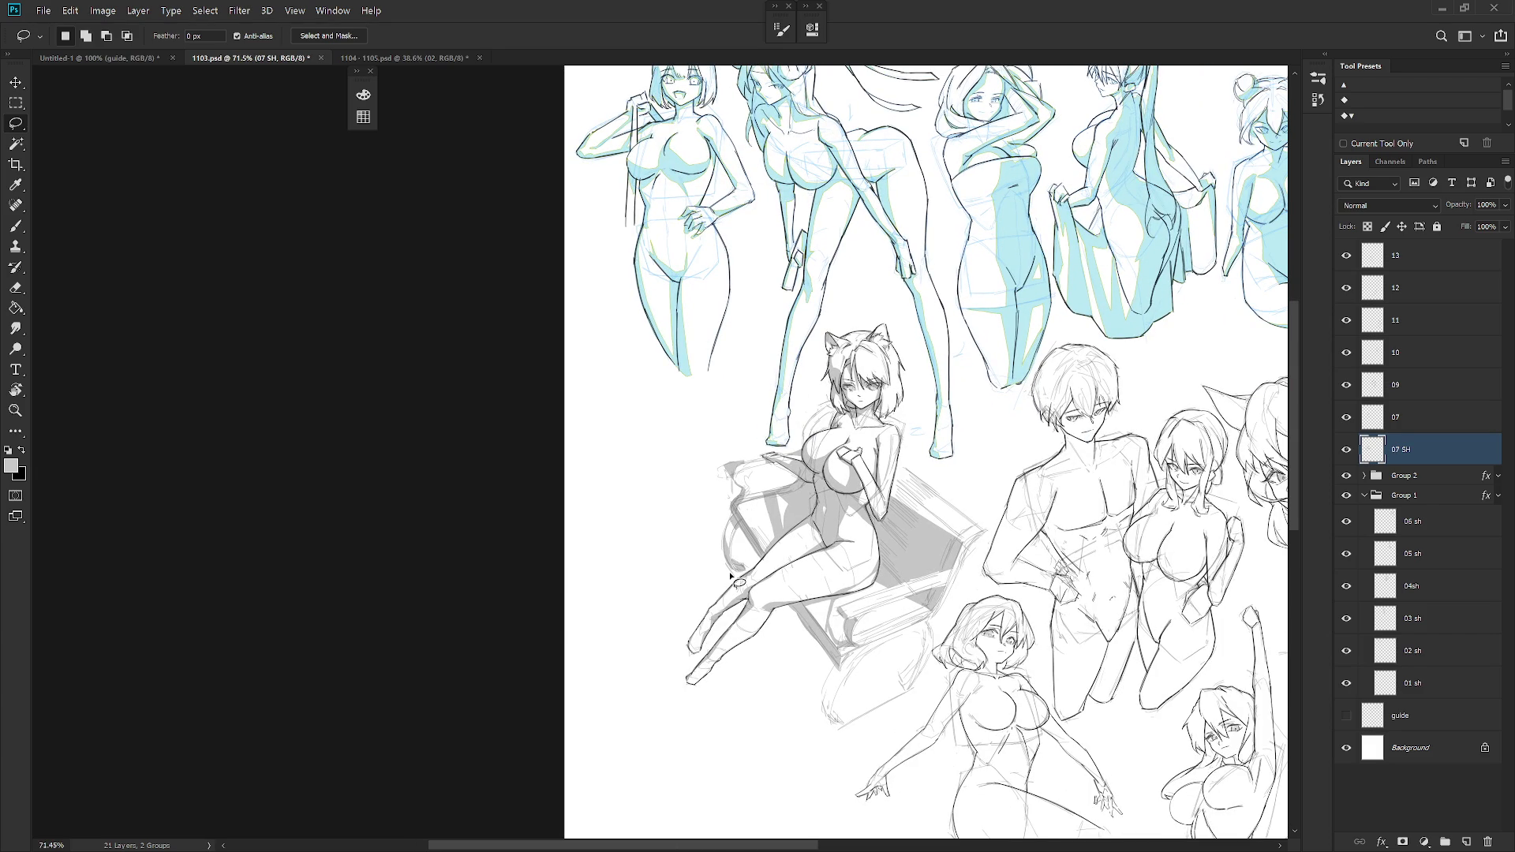
{"action": "scroll", "coordinate": [869, 671], "scroll_direction": "down", "scroll_amount": 5}
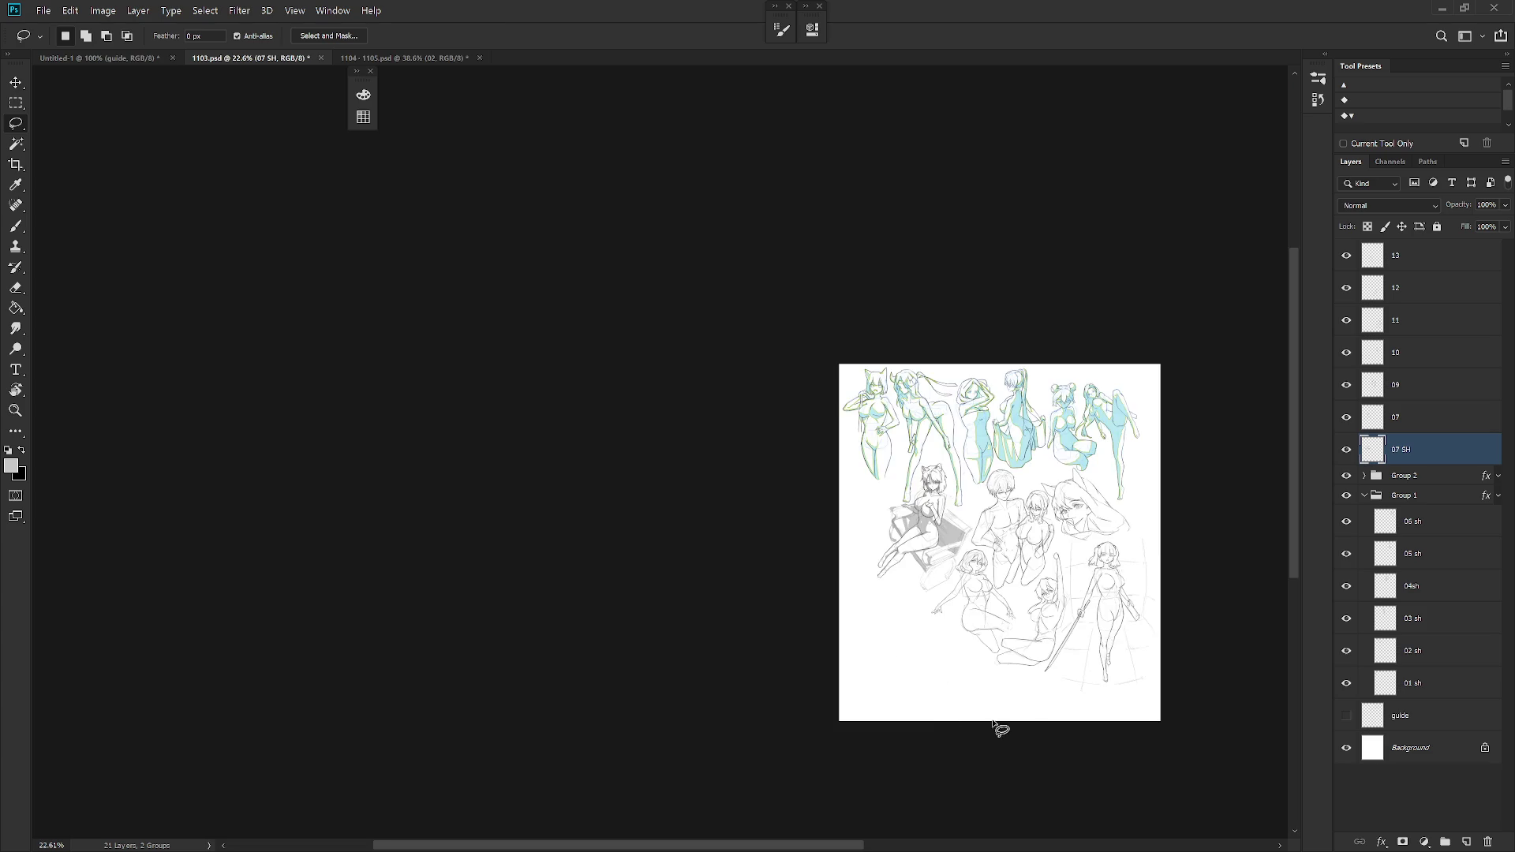
{"action": "scroll", "coordinate": [947, 616], "scroll_direction": "up", "scroll_amount": 3}
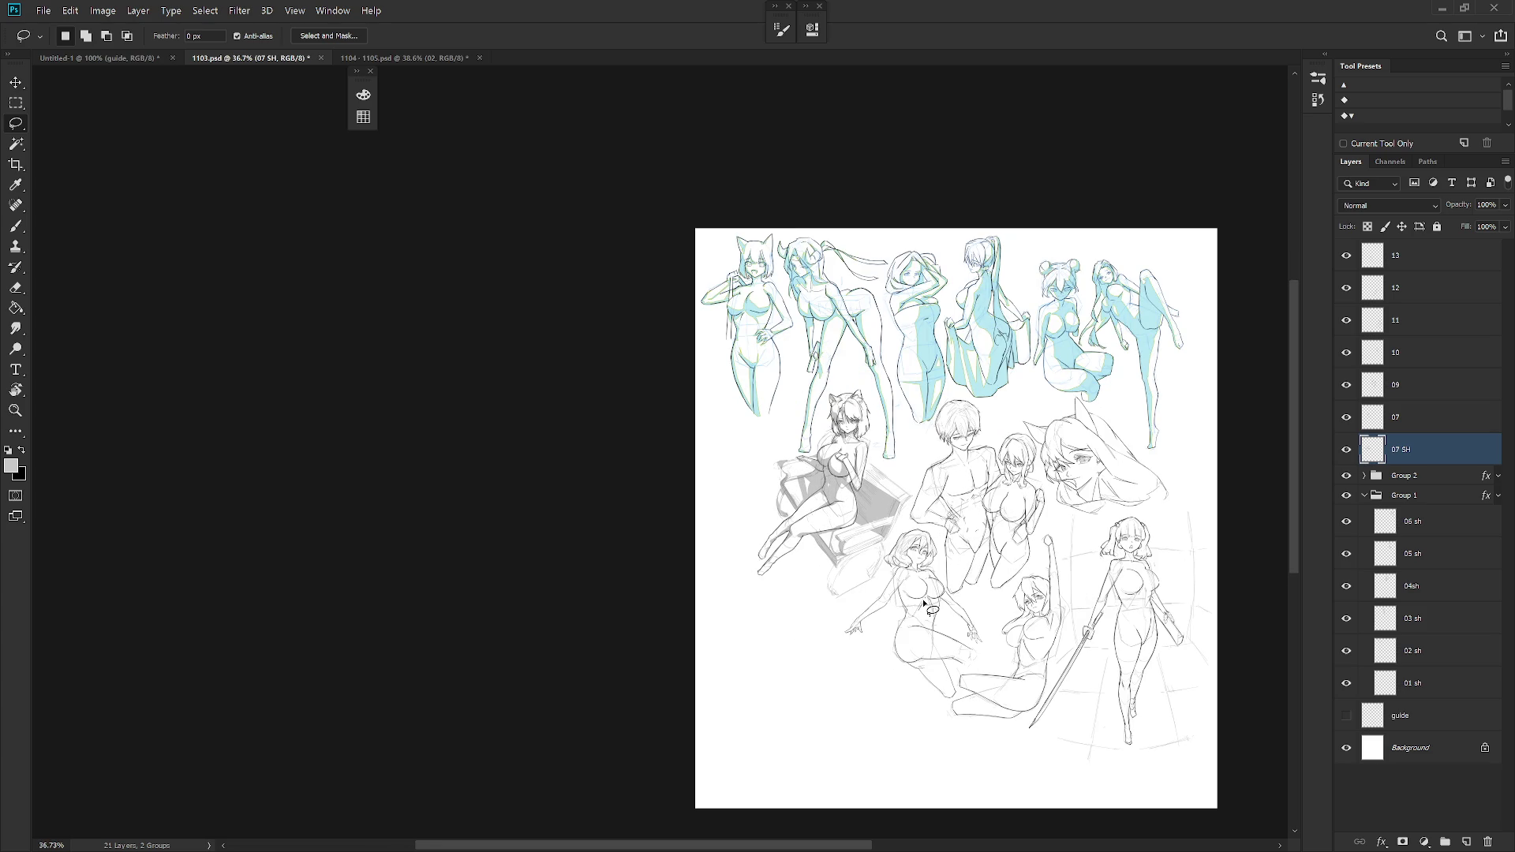
{"action": "scroll", "coordinate": [837, 593], "scroll_direction": "up", "scroll_amount": 8}
- Fill a thin grey sliver along the cushion edge, clearing the crescent area
{"action": "mouse_move", "coordinate": [842, 485]}
{"action": "left_mouse_down"}
{"action": "mouse_move", "coordinate": [824, 582]}
{"action": "mouse_move", "coordinate": [841, 488]}
{"action": "mouse_move", "coordinate": [829, 588]}
{"action": "mouse_move", "coordinate": [843, 601]}
{"action": "left_mouse_up"}
{"action": "key", "text": "alt"}
{"action": "key", "text": "alt+BackSpace"}
{"action": "key", "text": "Delete"}
{"action": "key", "text": "ctrl+d"}
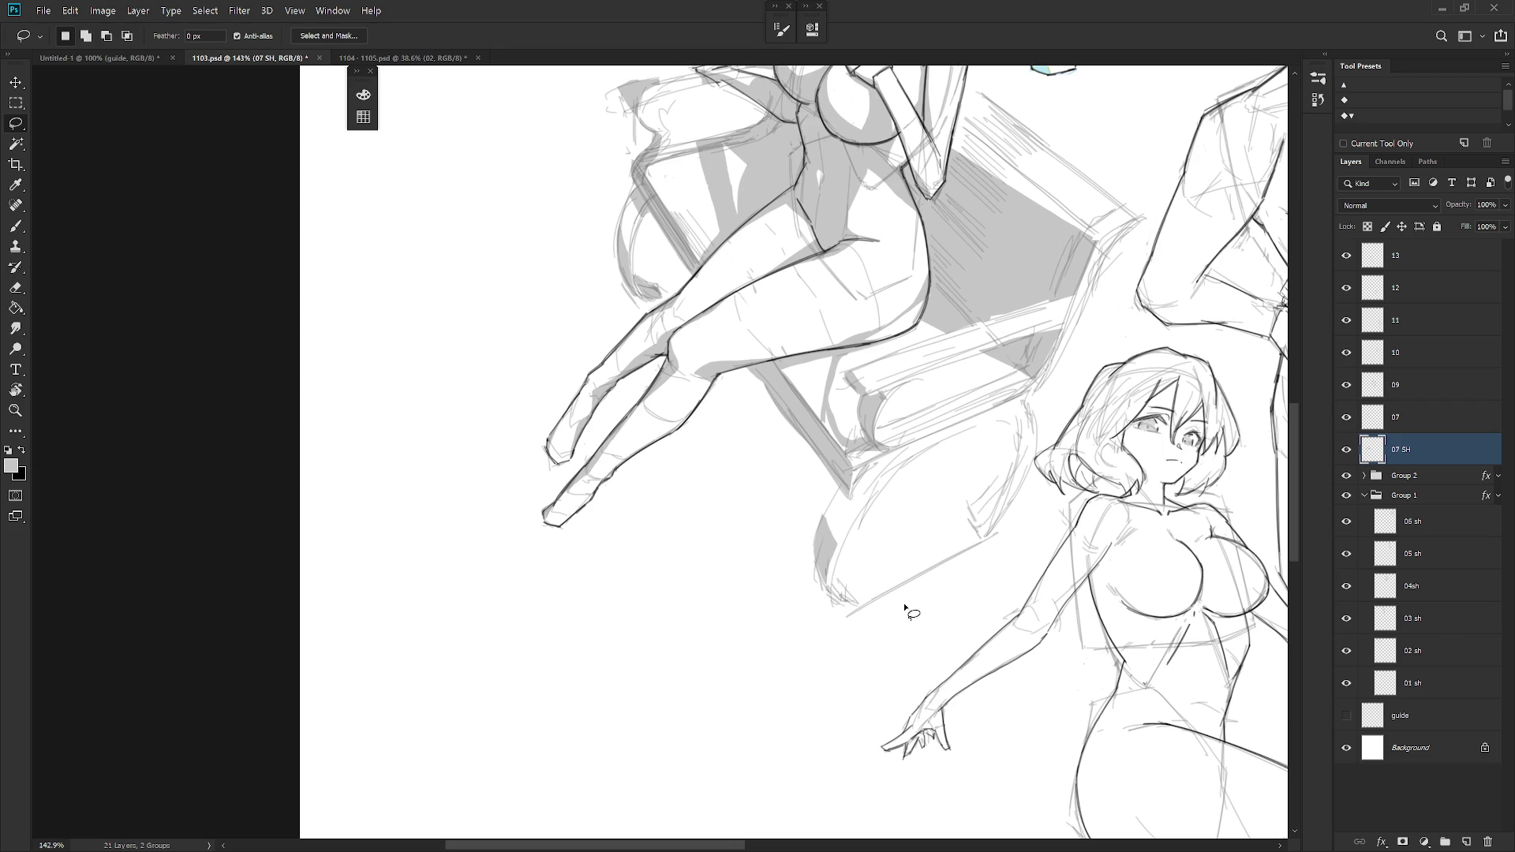
- Fill a light-grey crescent beside the short-haired girl's hair and outline the next area
{"action": "scroll", "coordinate": [1026, 521], "scroll_direction": "up", "scroll_amount": 1}
{"action": "scroll", "coordinate": [1026, 521], "scroll_direction": "right", "scroll_amount": 1}
{"action": "mouse_move", "coordinate": [962, 455]}
{"action": "left_mouse_down"}
{"action": "mouse_move", "coordinate": [987, 462]}
{"action": "mouse_move", "coordinate": [992, 492]}
{"action": "mouse_move", "coordinate": [971, 515]}
{"action": "left_mouse_up"}
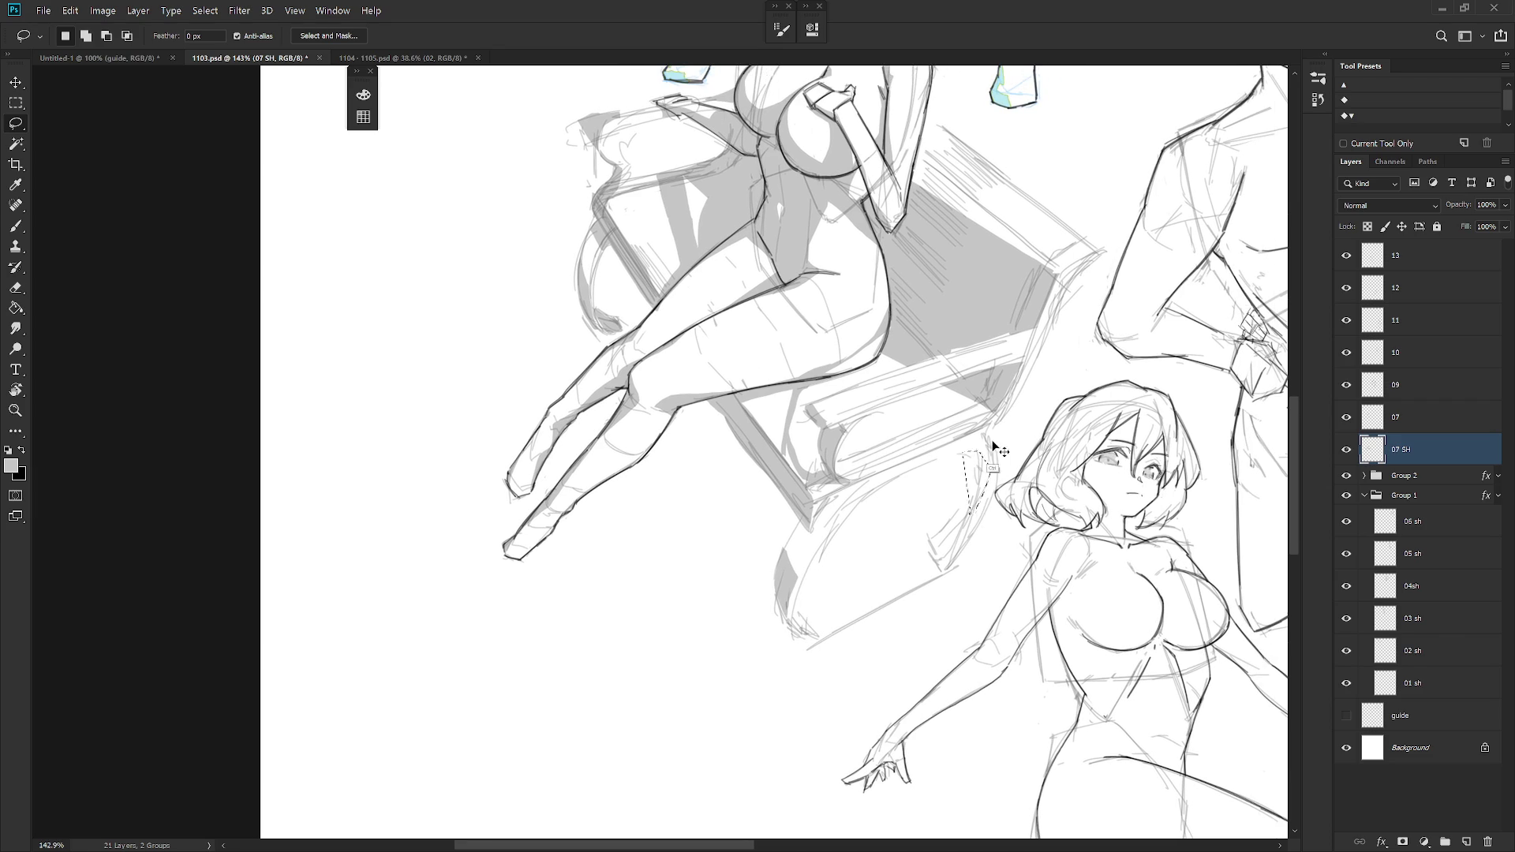
{"action": "mouse_move", "coordinate": [965, 451]}
{"action": "left_mouse_down"}
{"action": "mouse_move", "coordinate": [994, 481]}
{"action": "mouse_move", "coordinate": [978, 524]}
{"action": "mouse_move", "coordinate": [971, 456]}
{"action": "left_mouse_up"}
{"action": "key", "text": "alt+BackSpace"}
{"action": "left_click_drag", "start_coordinate": [999, 464], "coordinate": [956, 543]}
{"action": "scroll", "coordinate": [972, 597], "scroll_direction": "down", "scroll_amount": 5}
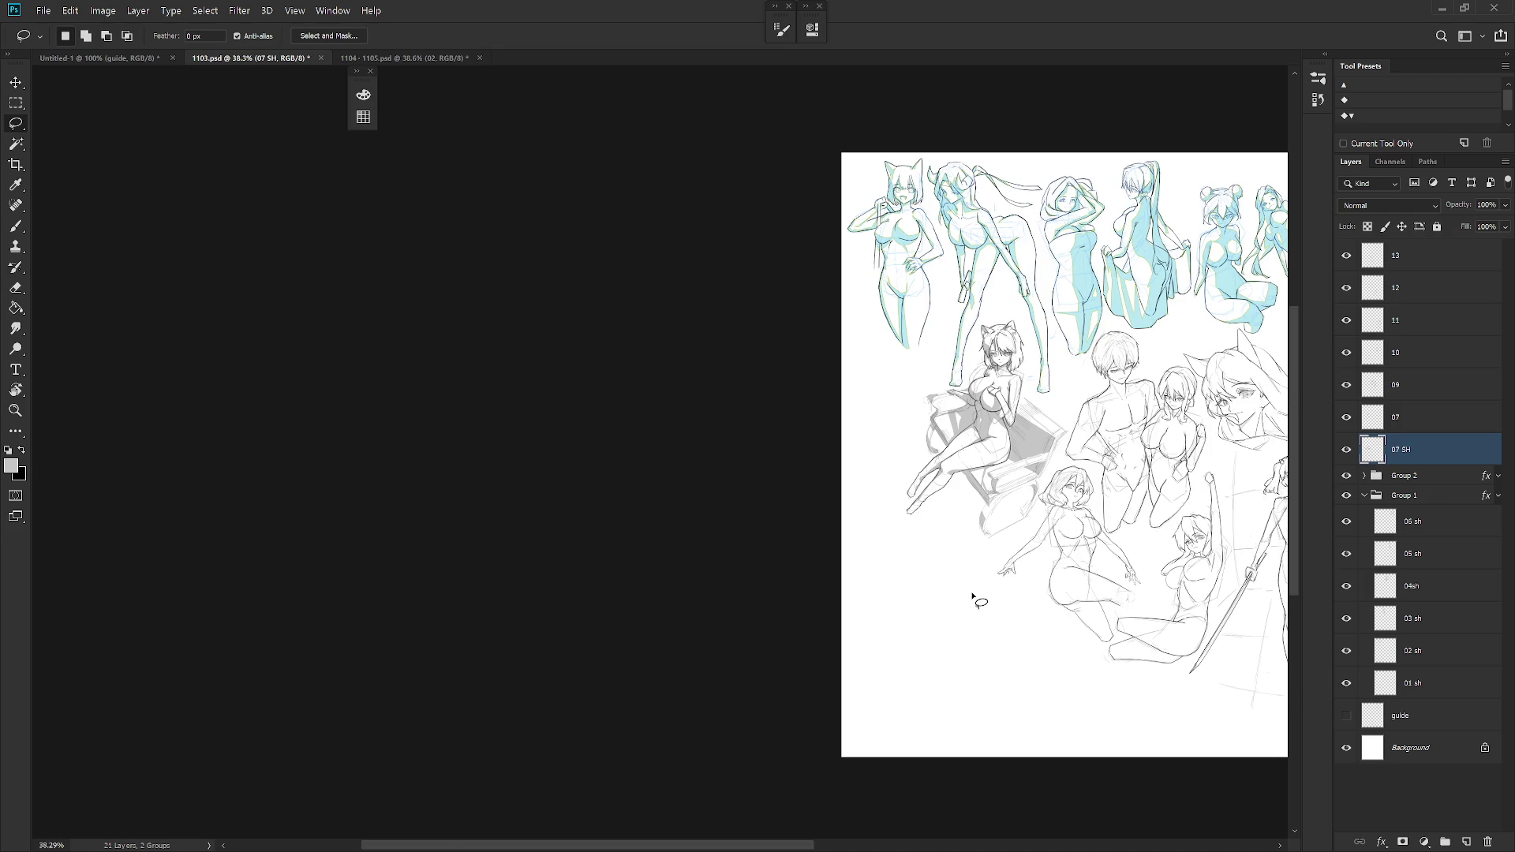
{"action": "scroll", "coordinate": [1067, 532], "scroll_direction": "up", "scroll_amount": 3}
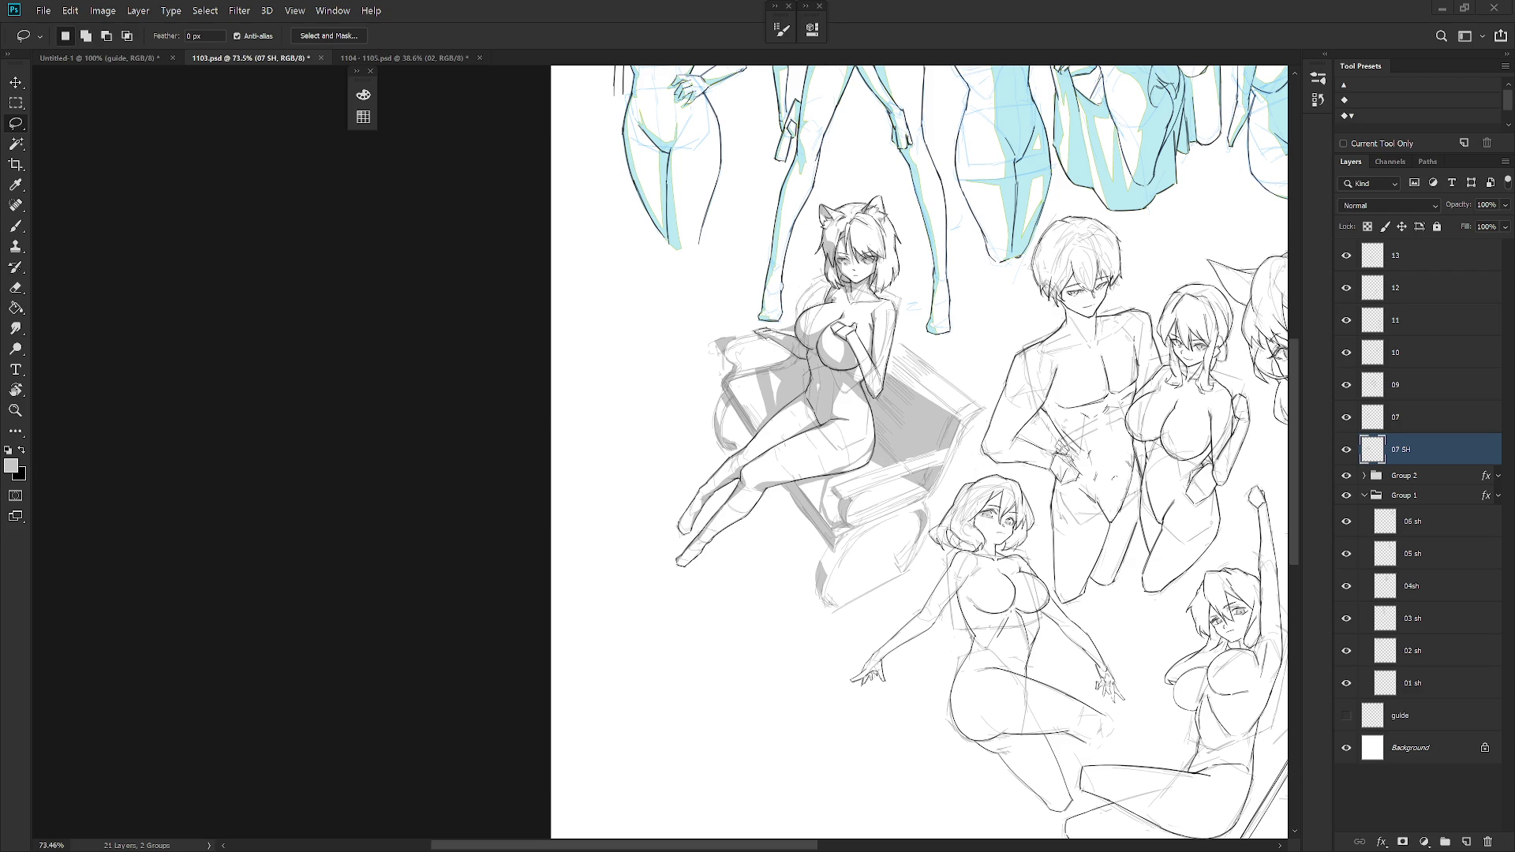
{"action": "scroll", "coordinate": [814, 310], "scroll_direction": "up", "scroll_amount": 3}
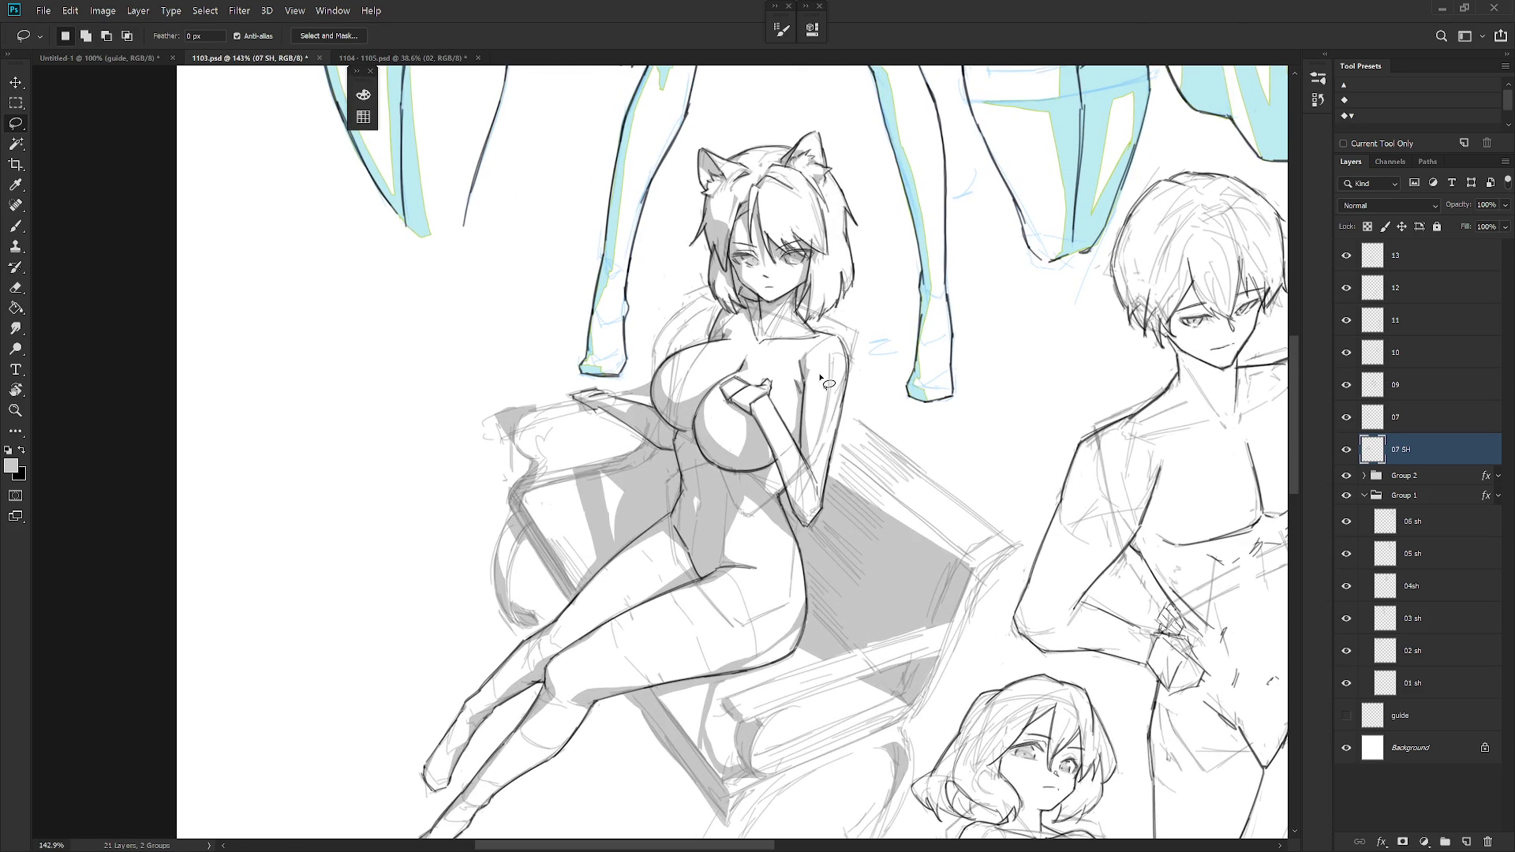
{"action": "left_click_drag", "start_coordinate": [792, 254], "coordinate": [821, 325]}
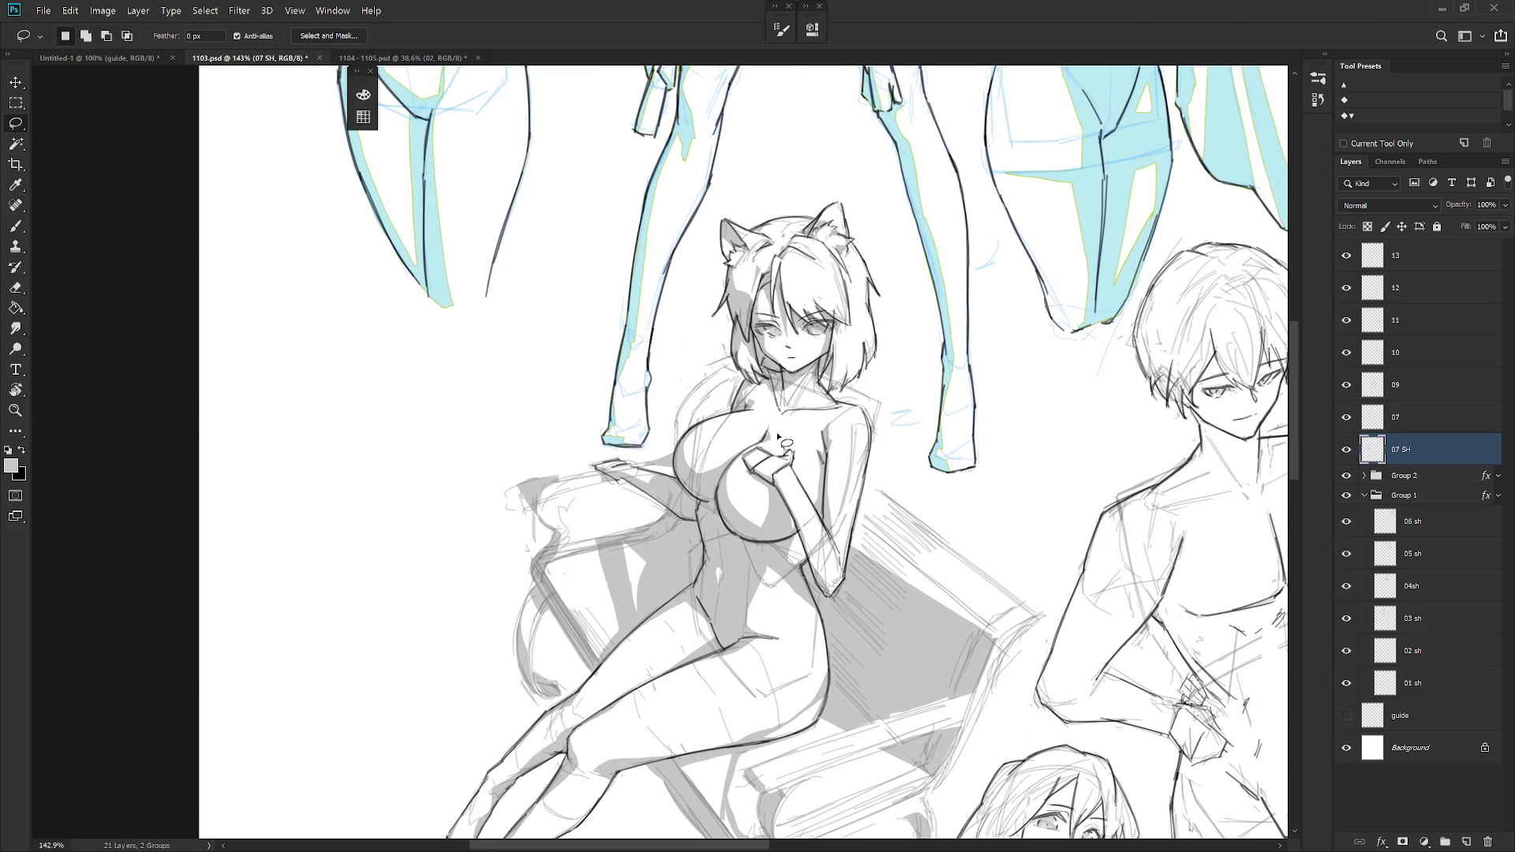
{"action": "scroll", "coordinate": [797, 360], "scroll_direction": "up", "scroll_amount": 3}
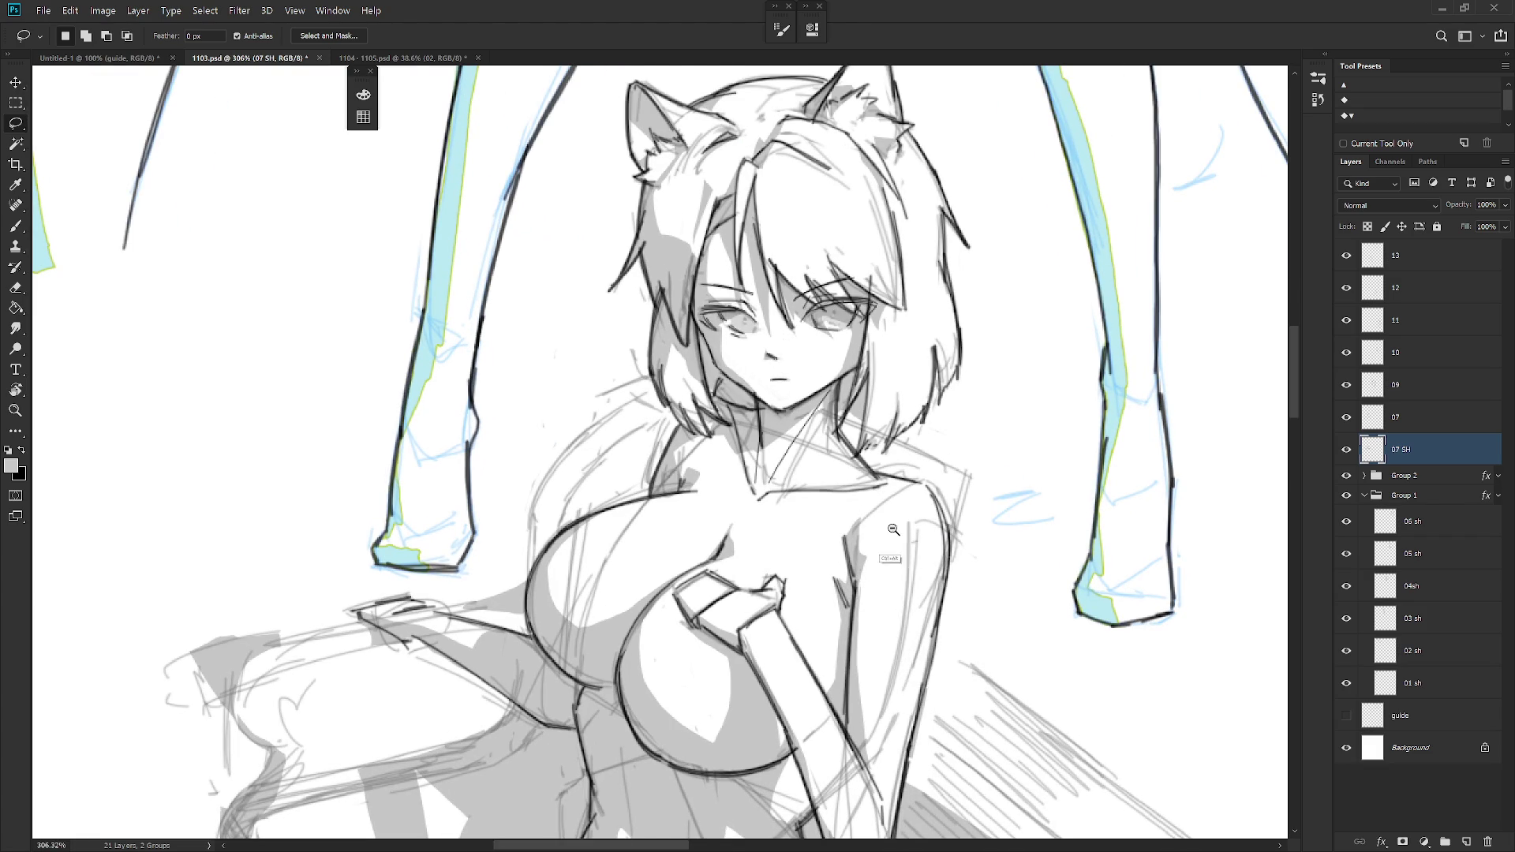
{"action": "scroll", "coordinate": [874, 543], "scroll_direction": "down", "scroll_amount": 3}
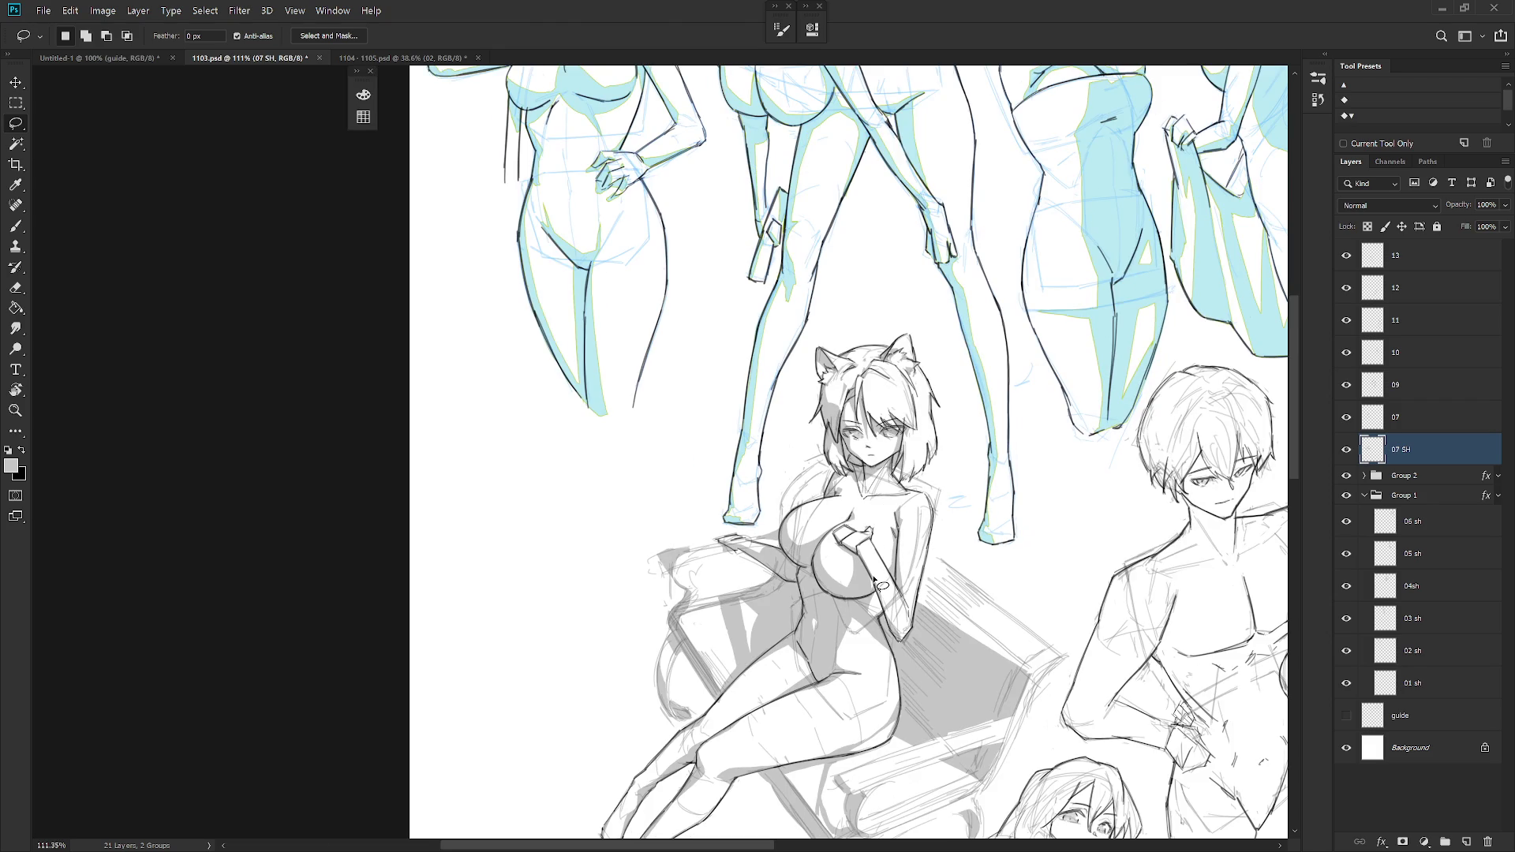
{"action": "scroll", "coordinate": [874, 579], "scroll_direction": "up", "scroll_amount": 3}
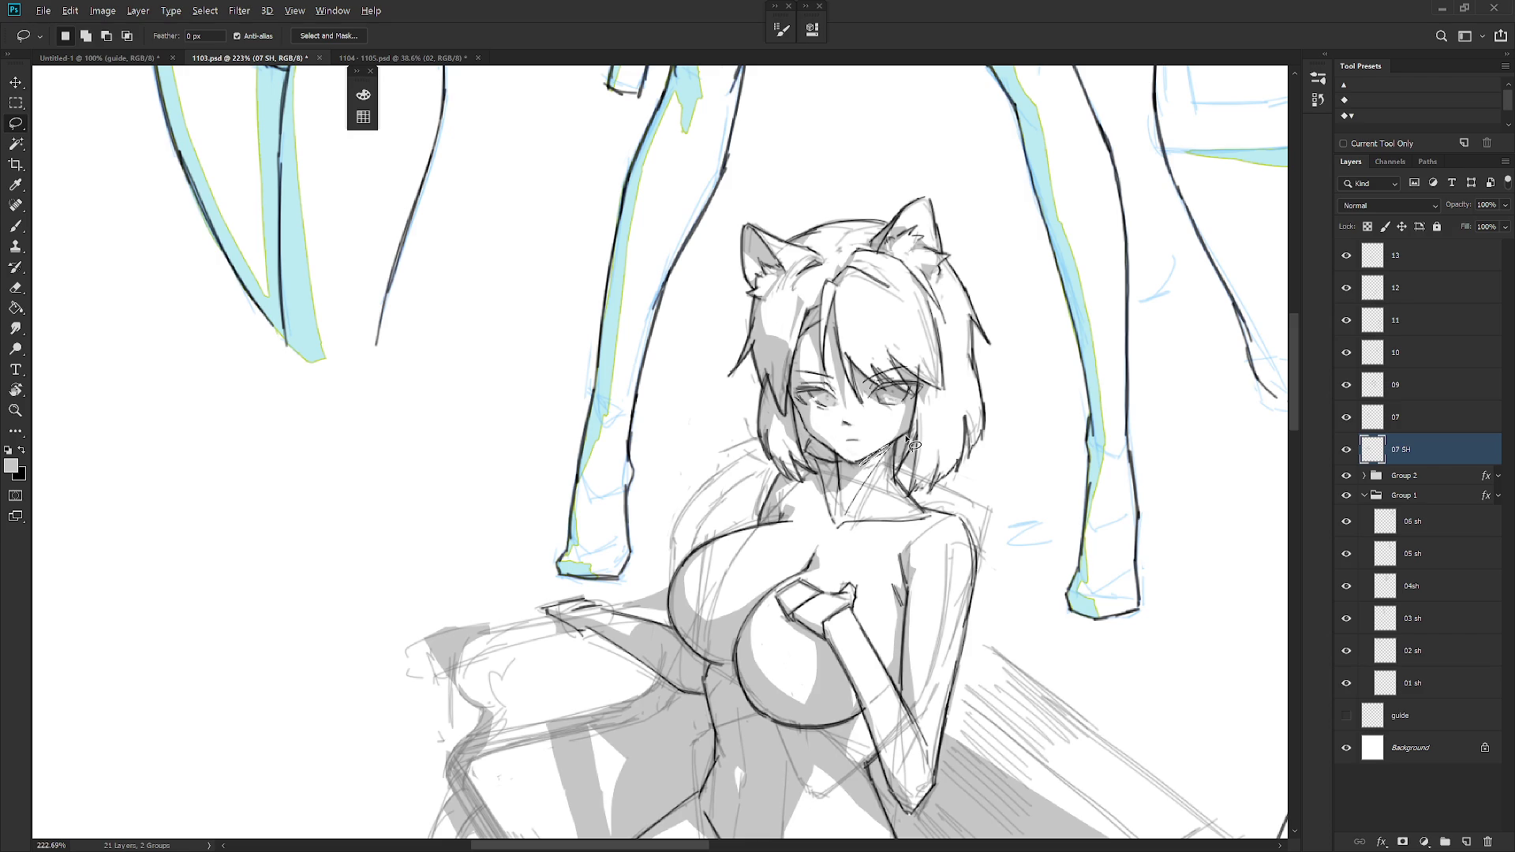
{"action": "scroll", "coordinate": [908, 439], "scroll_direction": "down", "scroll_amount": 3}
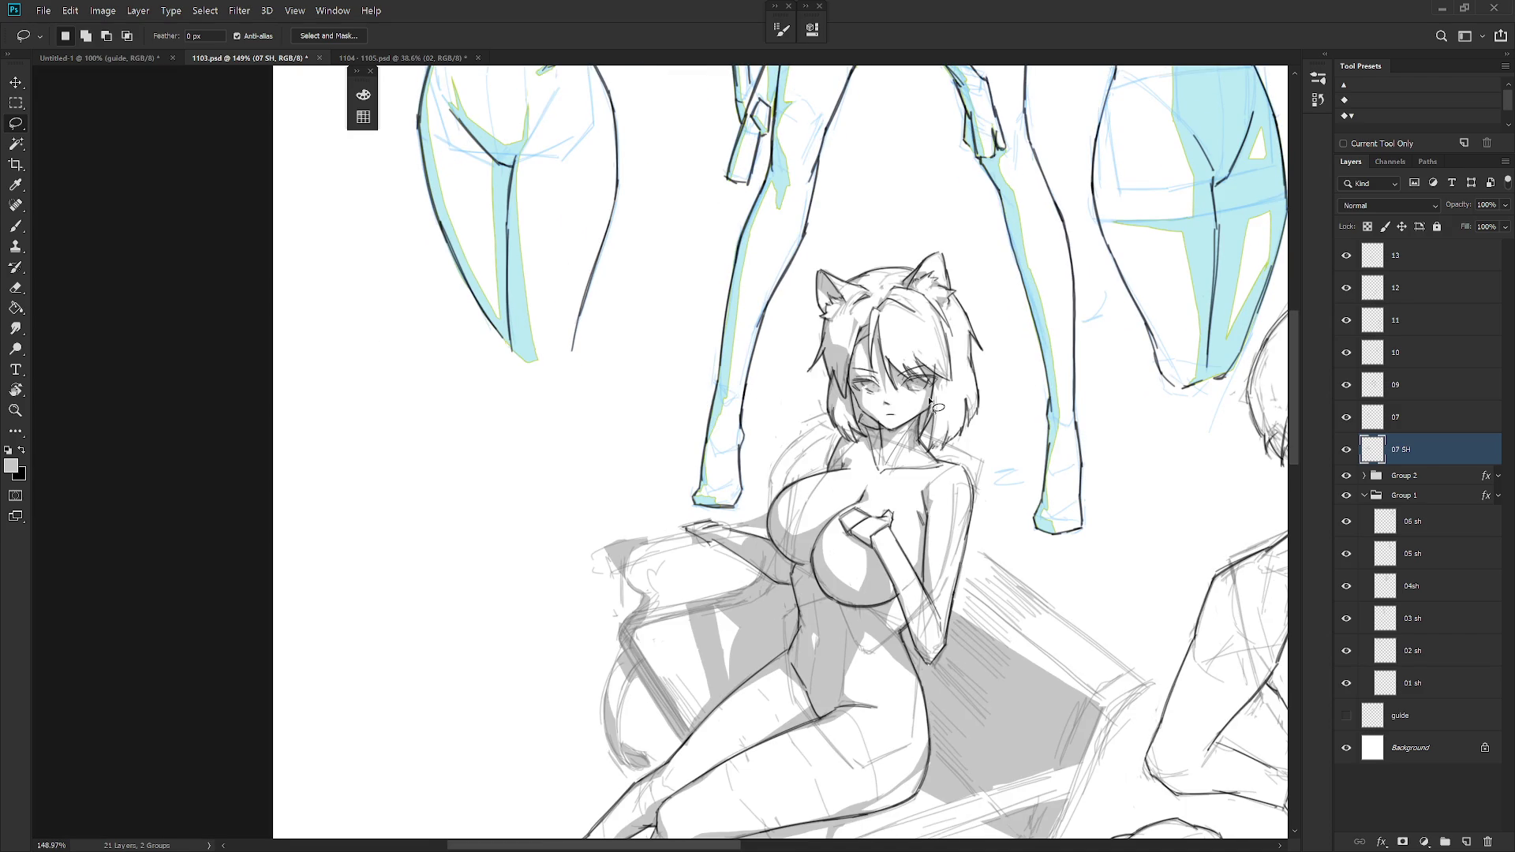
{"action": "left_click_drag", "start_coordinate": [923, 441], "coordinate": [918, 456]}
{"action": "scroll", "coordinate": [754, 659], "scroll_direction": "down", "scroll_amount": 5}
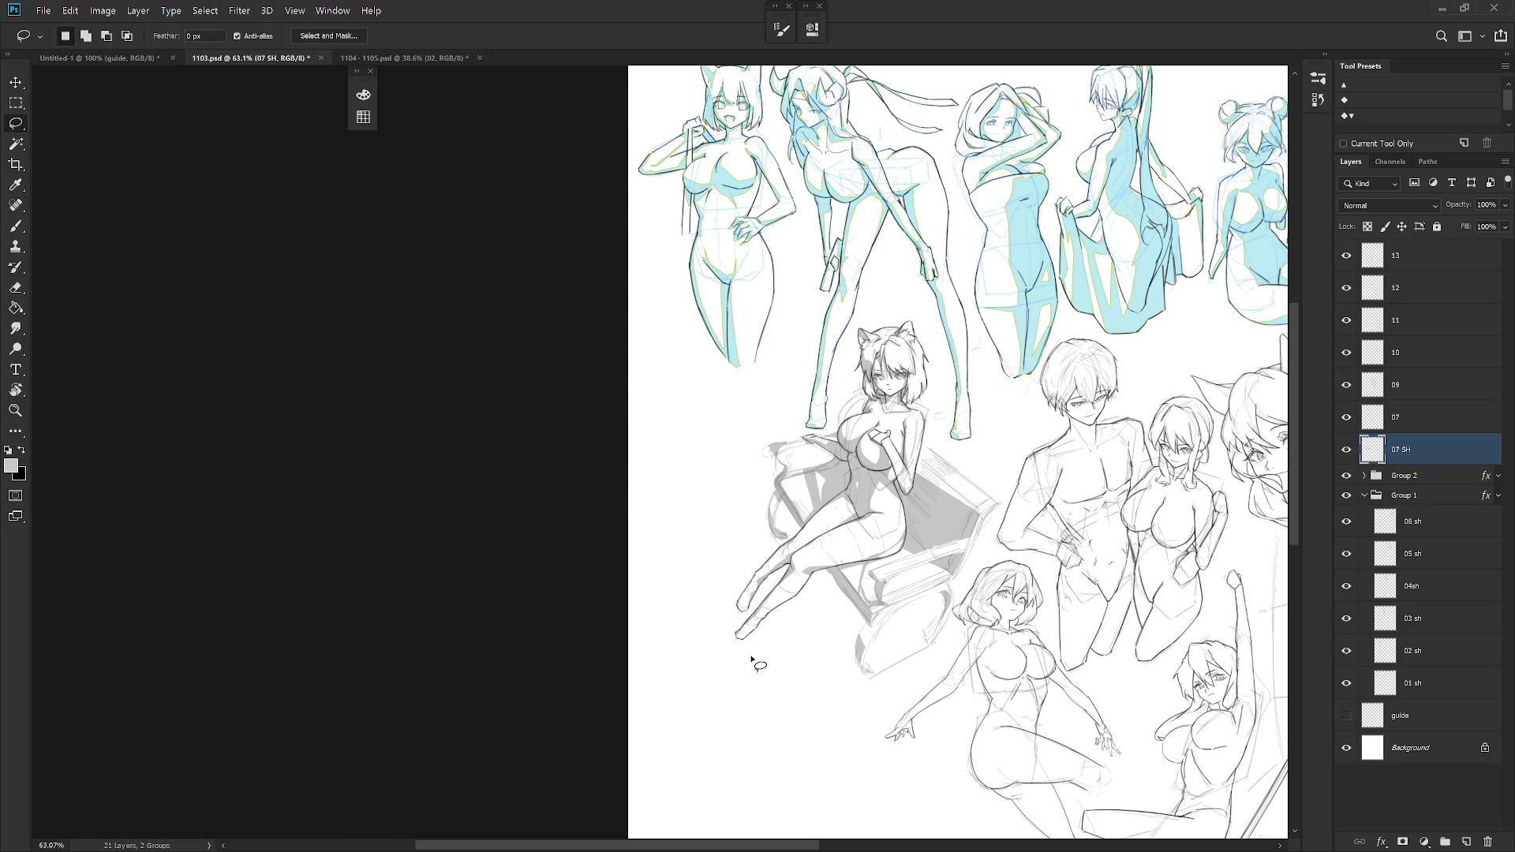
{"action": "left_click", "coordinate": [1347, 420]}
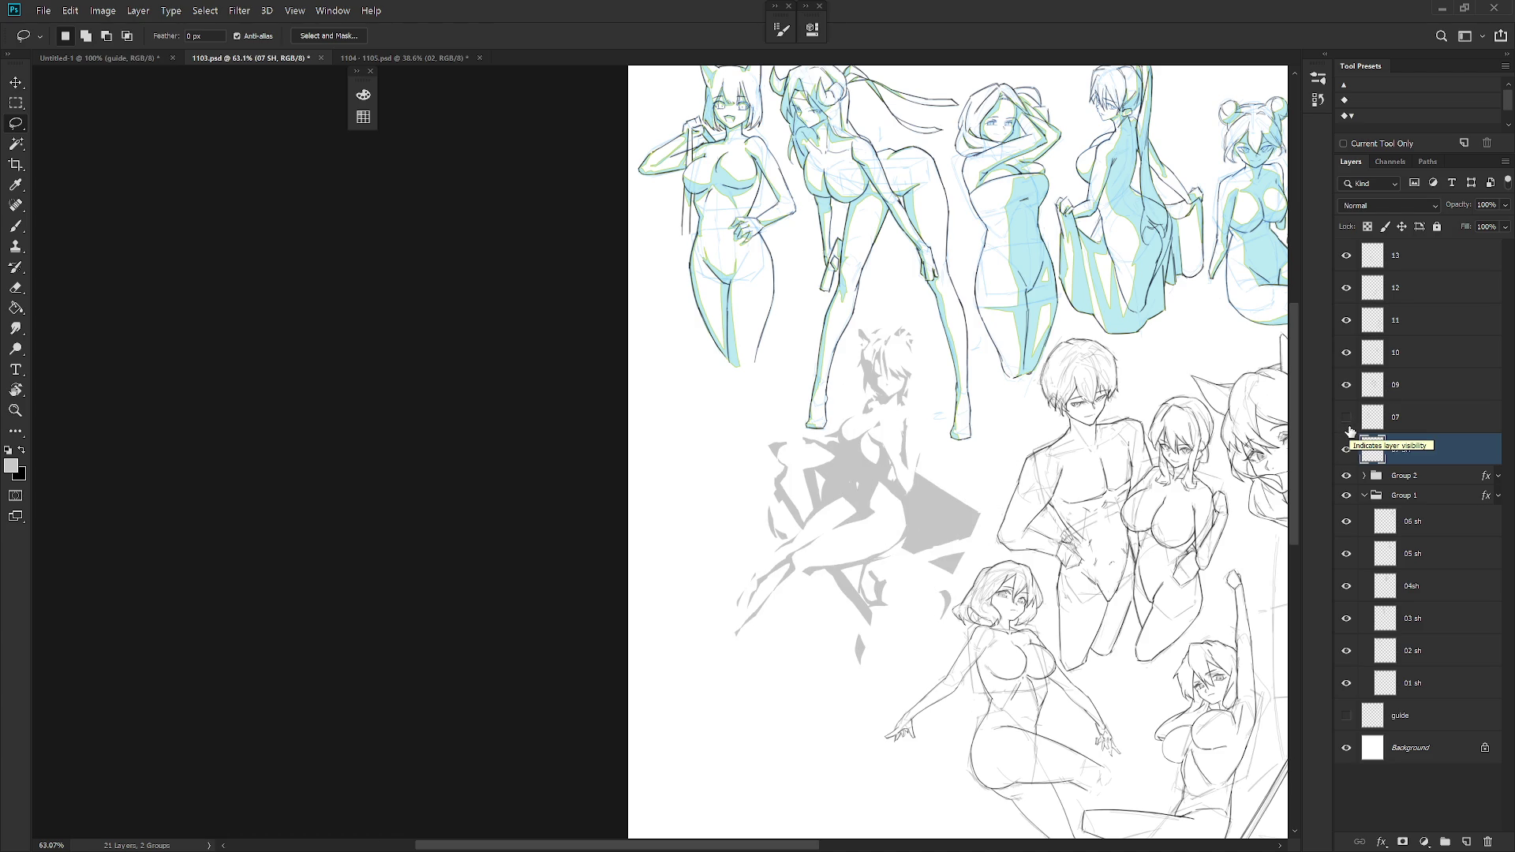
{"action": "left_click", "coordinate": [1348, 422]}
{"action": "left_click", "coordinate": [1348, 422]}
{"action": "left_click", "coordinate": [1348, 421]}
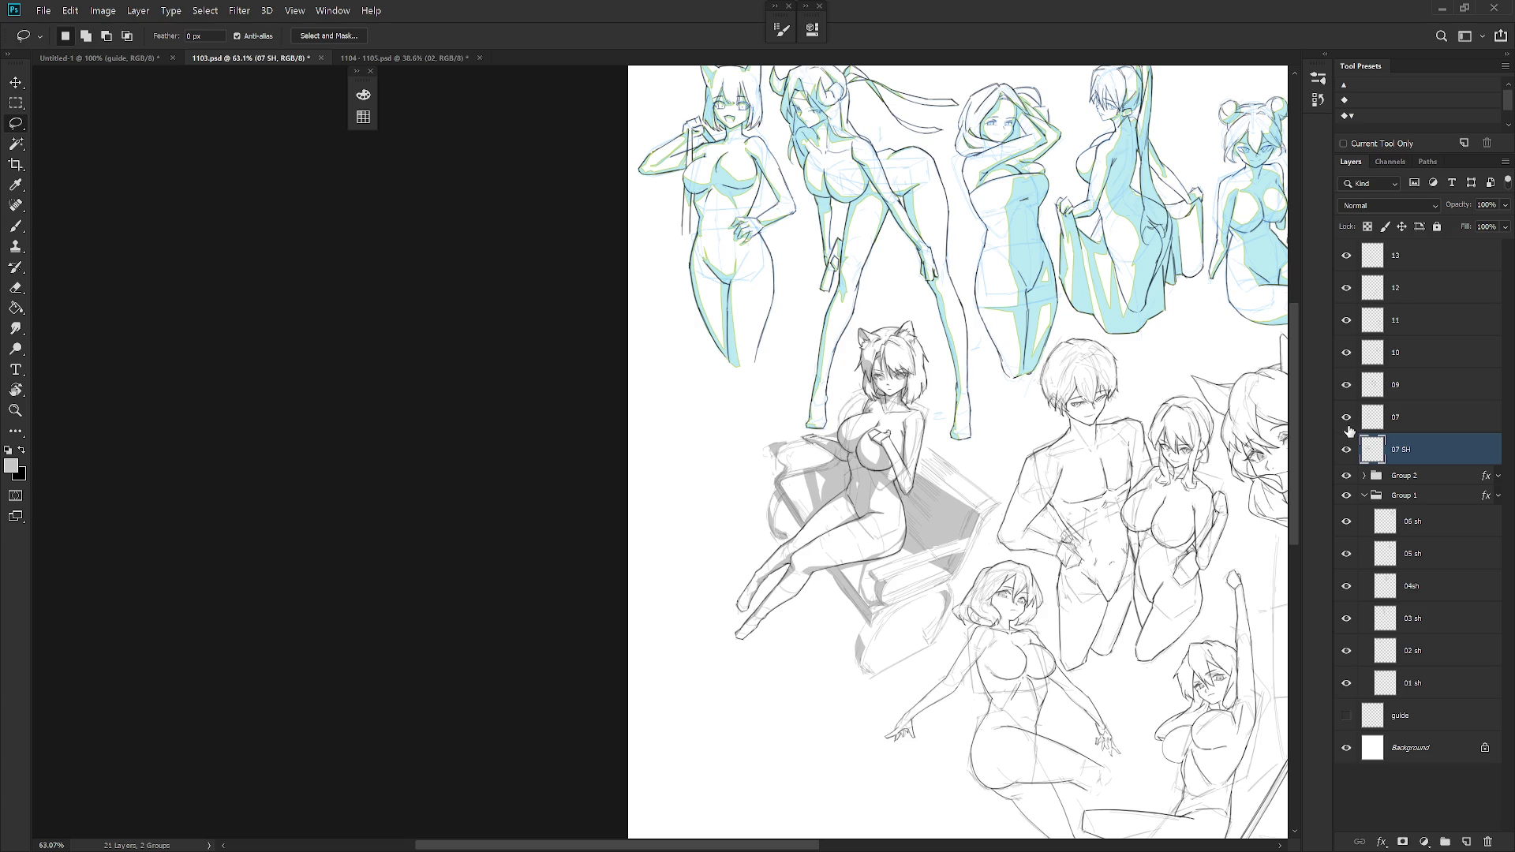
{"action": "scroll", "coordinate": [878, 383], "scroll_direction": "up", "scroll_amount": 5}
{"action": "left_click_drag", "start_coordinate": [907, 436], "coordinate": [885, 411]}
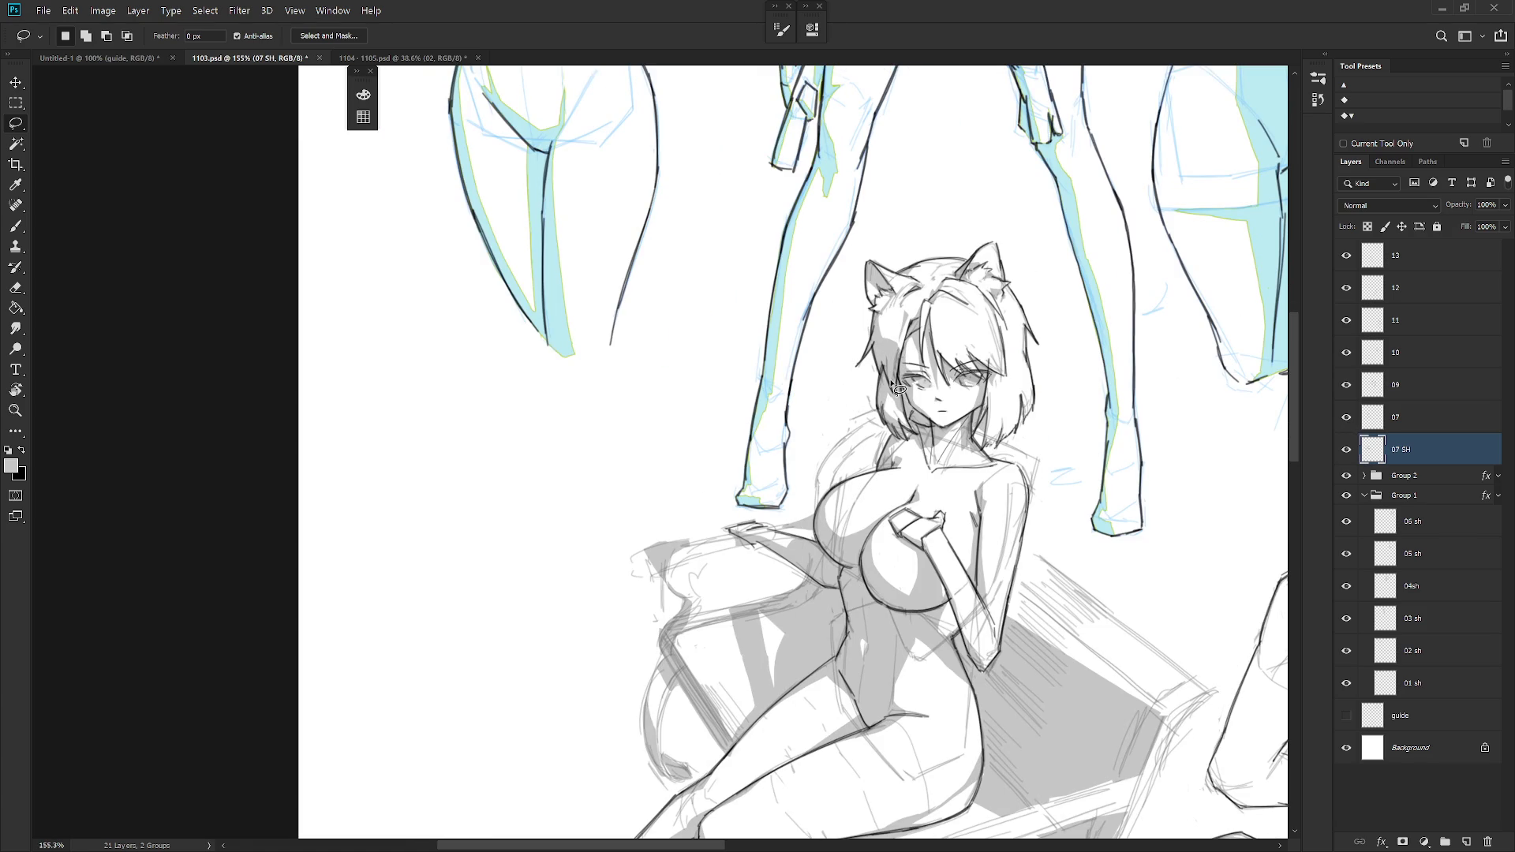
{"action": "scroll", "coordinate": [890, 379], "scroll_direction": "down", "scroll_amount": 3}
{"action": "left_click", "coordinate": [1347, 417]}
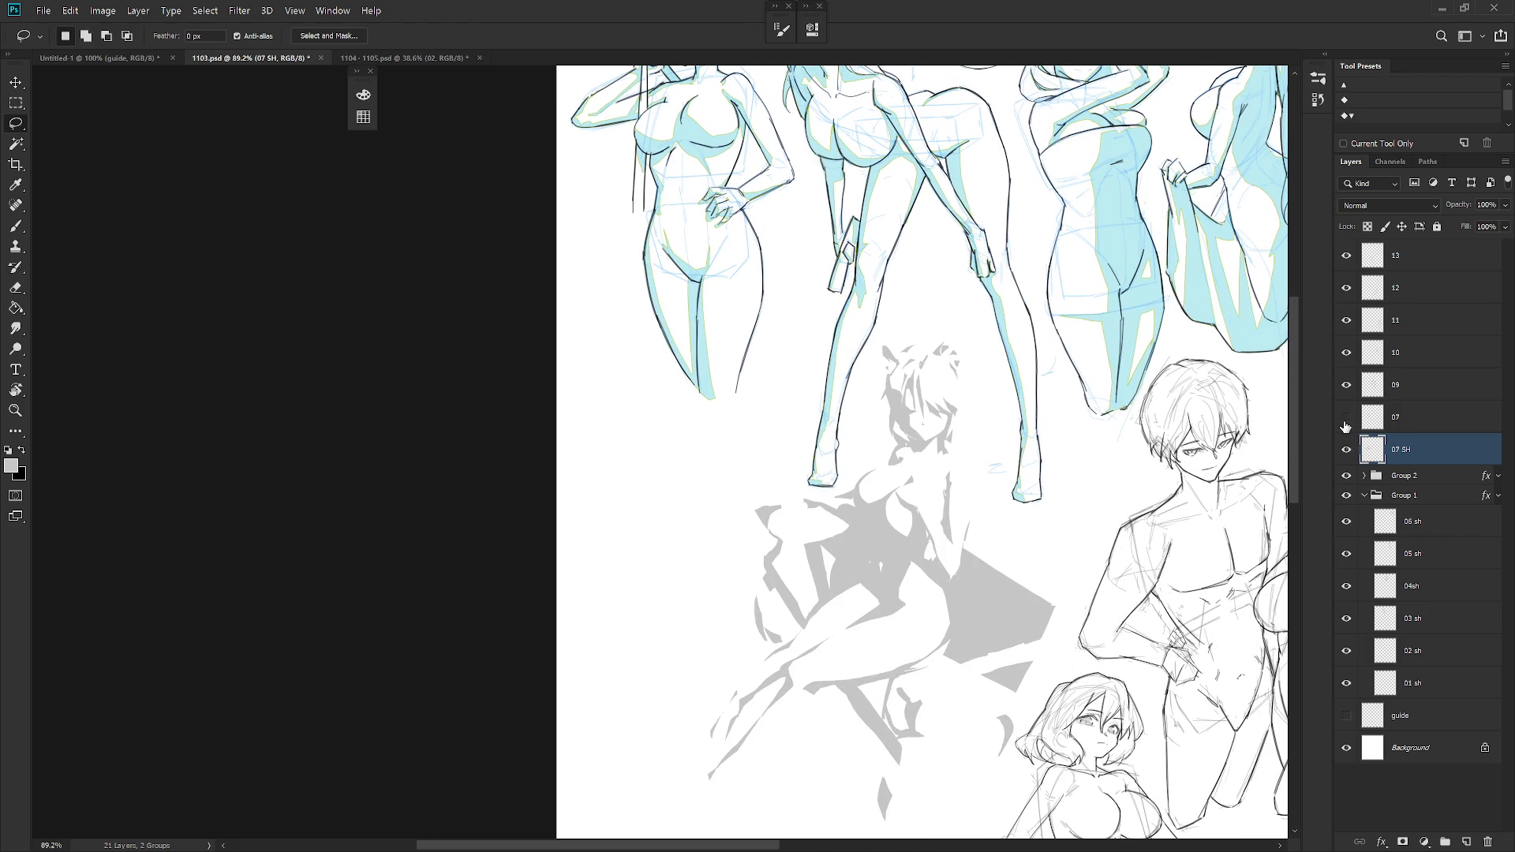
{"action": "left_click", "coordinate": [1347, 417]}
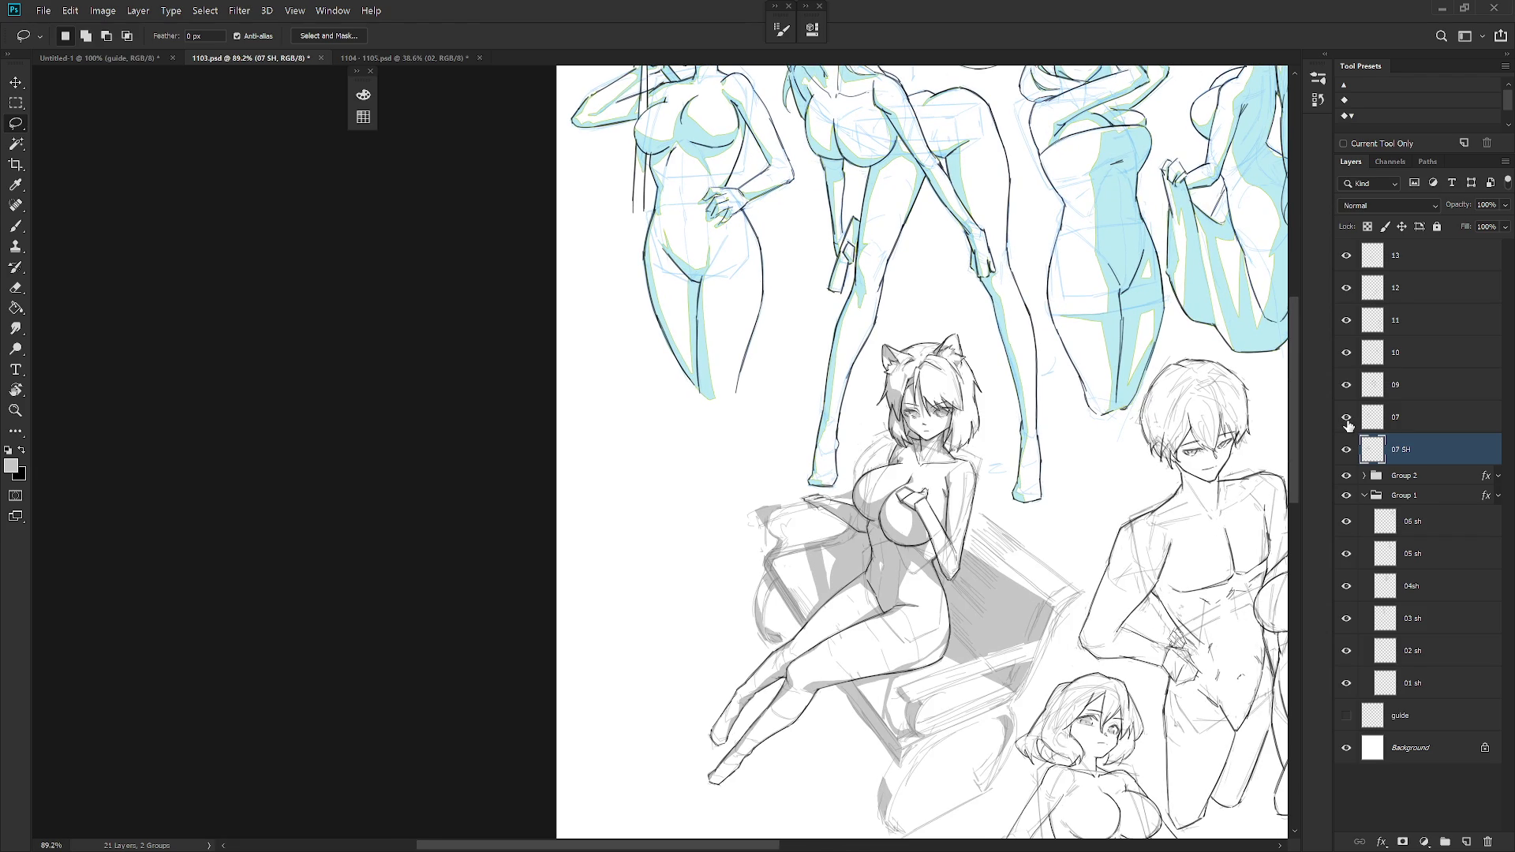
{"action": "scroll", "coordinate": [982, 442], "scroll_direction": "up", "scroll_amount": 2}
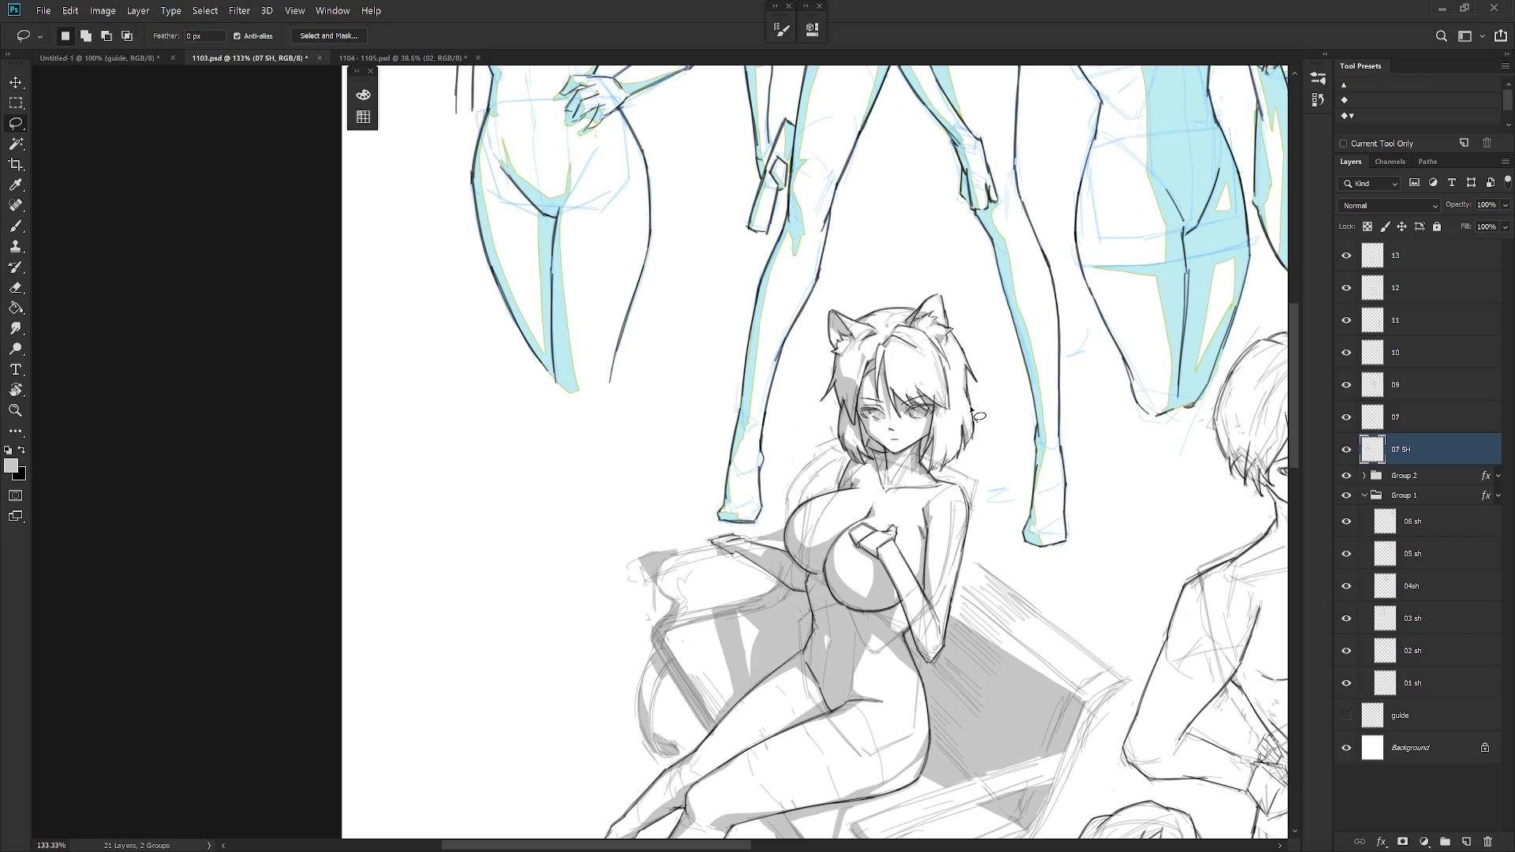
{"action": "left_click", "coordinate": [1347, 419]}
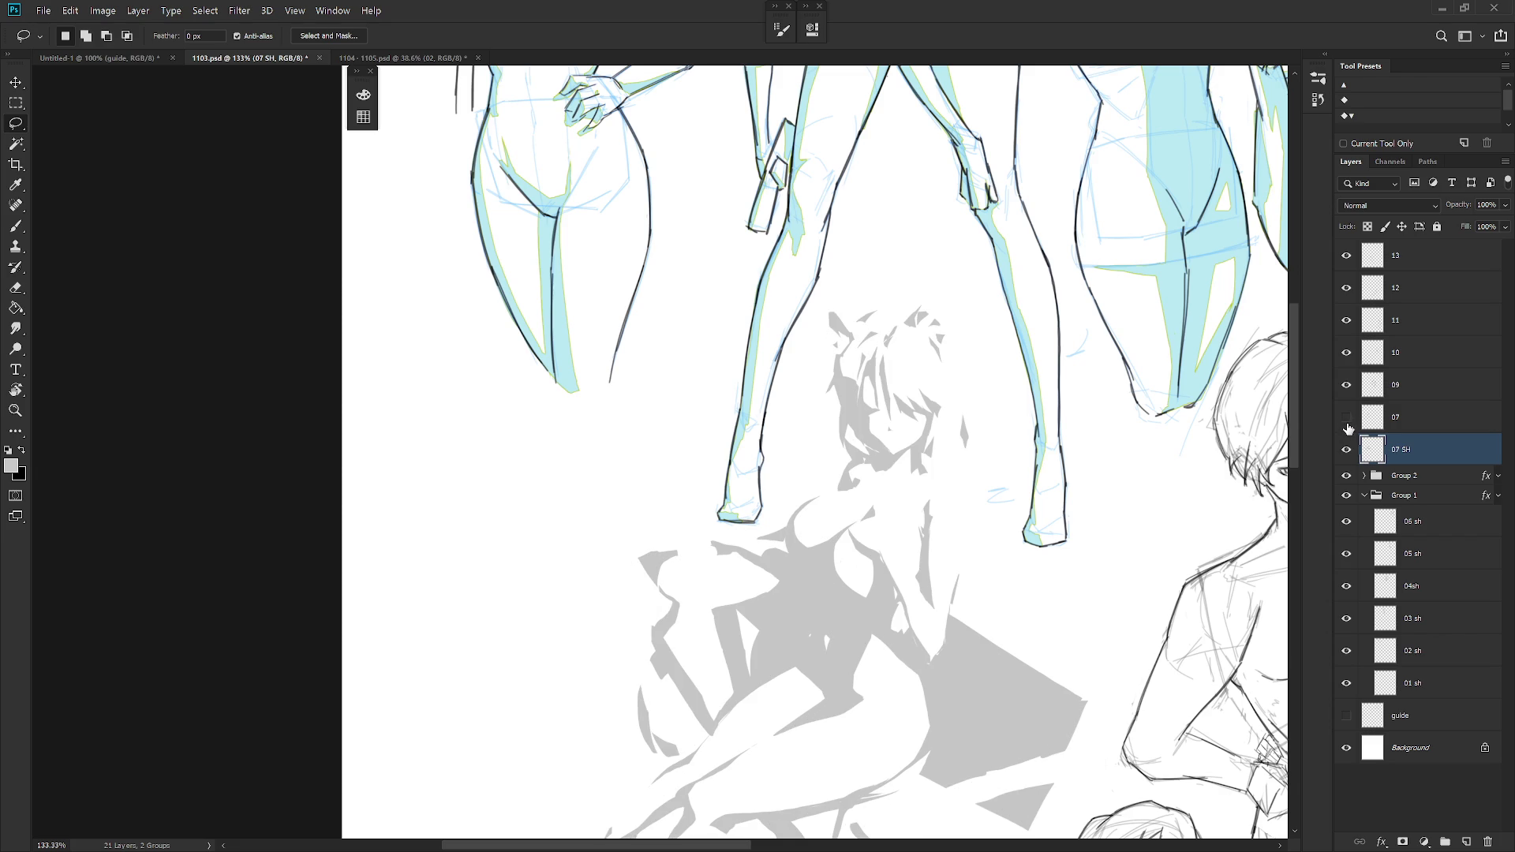
{"action": "left_click", "coordinate": [1347, 418]}
{"action": "scroll", "coordinate": [910, 493], "scroll_direction": "down", "scroll_amount": 6}
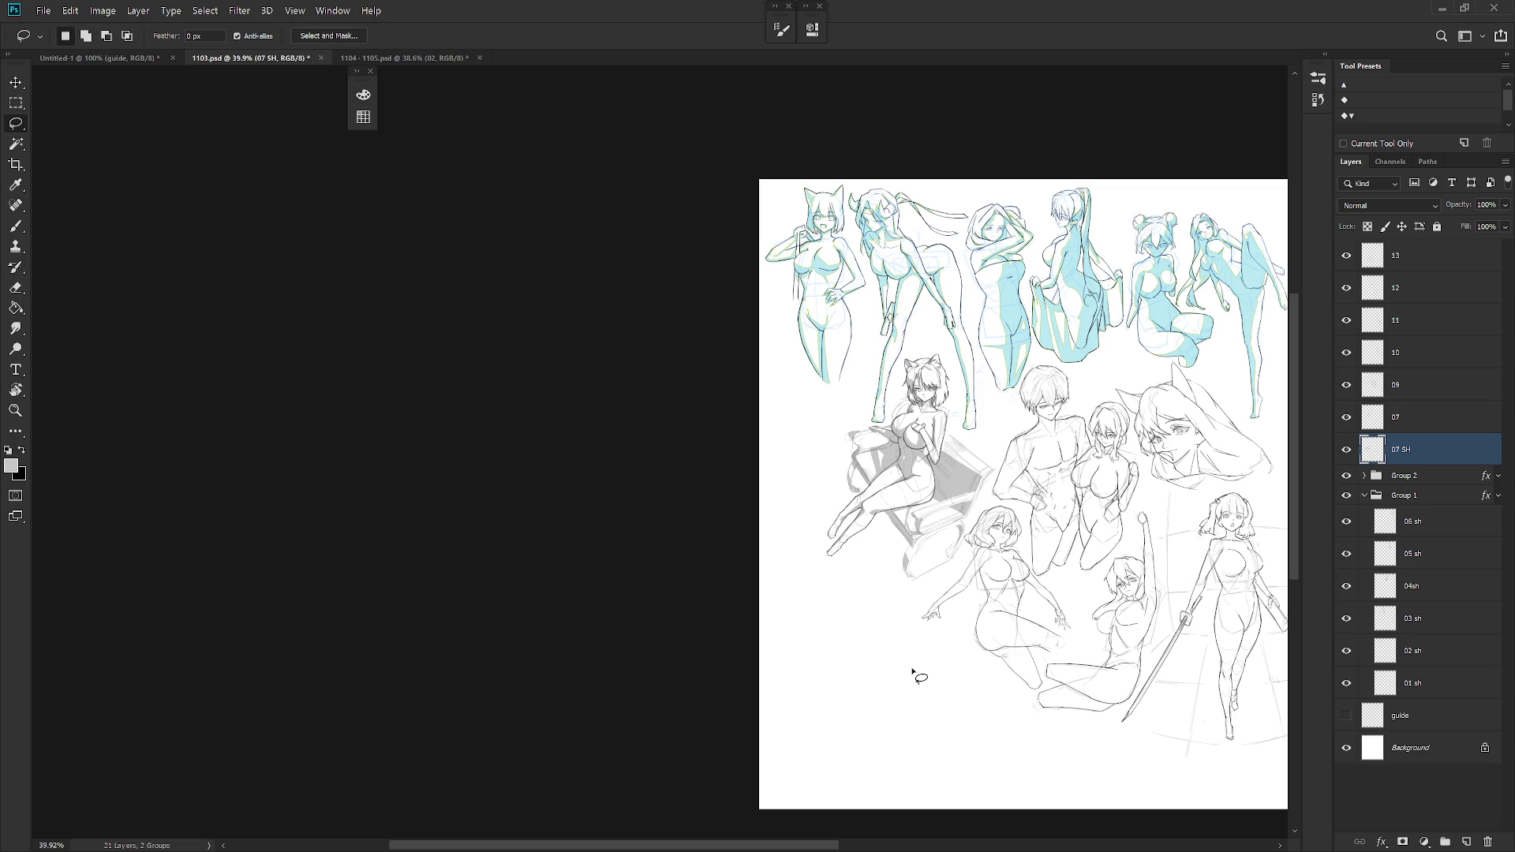
{"action": "scroll", "coordinate": [914, 671], "scroll_direction": "up", "scroll_amount": 3}
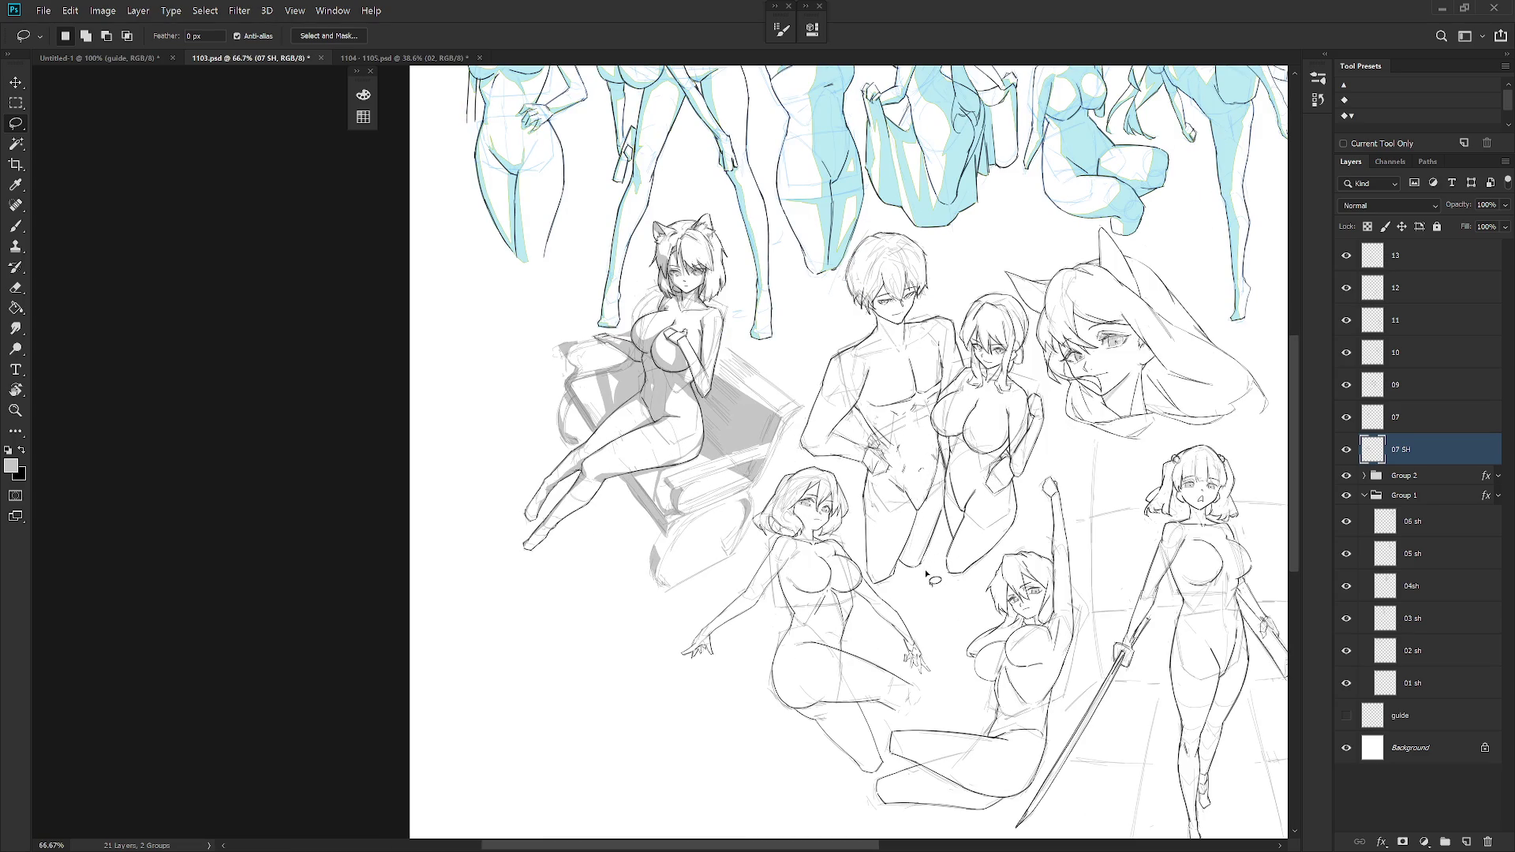
- Copy Group 1's layer style and paste it onto the 07 SH shadow layer
{"action": "right_click", "coordinate": [1442, 498]}
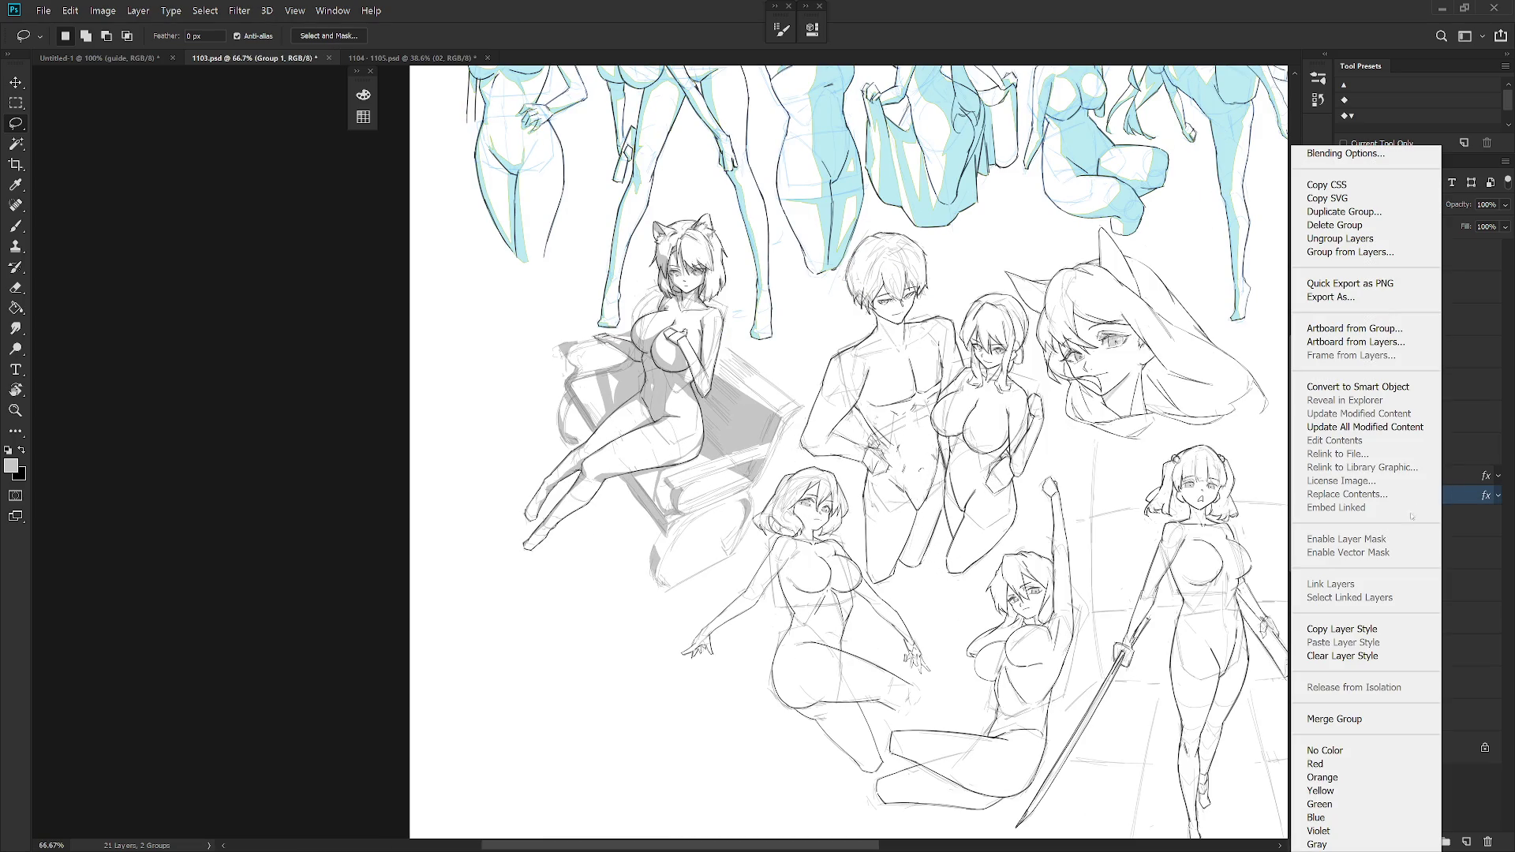
{"action": "left_click", "coordinate": [1378, 630]}
{"action": "left_click", "coordinate": [1423, 454]}
{"action": "right_click", "coordinate": [1424, 454]}
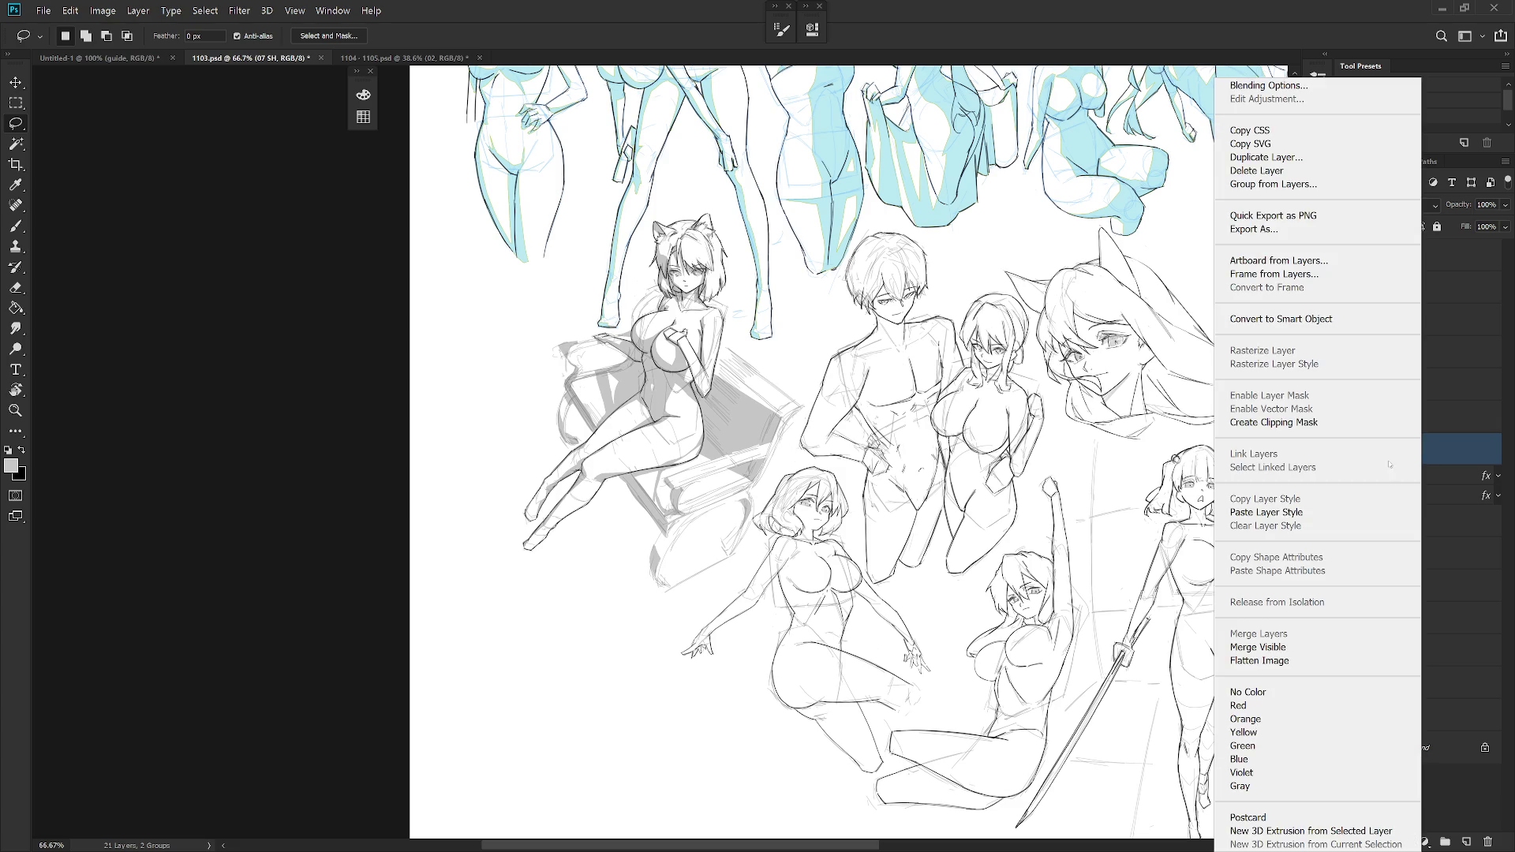
{"action": "left_click", "coordinate": [1292, 514]}
{"action": "scroll", "coordinate": [1182, 567], "scroll_direction": "up", "scroll_amount": 2}
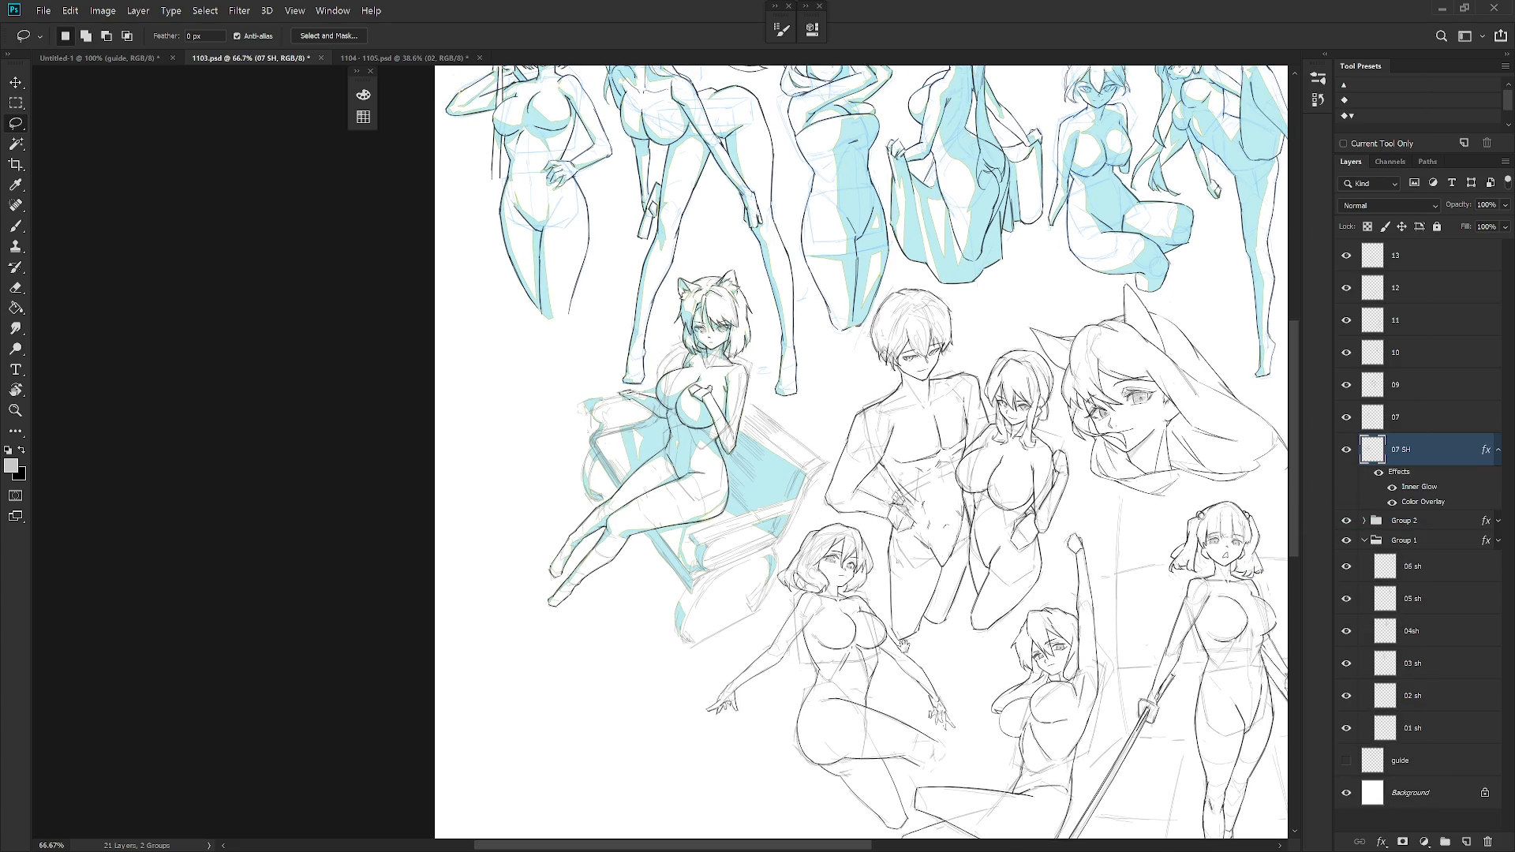
- Copy Group 2's layer style onto layer 07 and collapse the effects lists
{"action": "right_click", "coordinate": [1433, 523]}
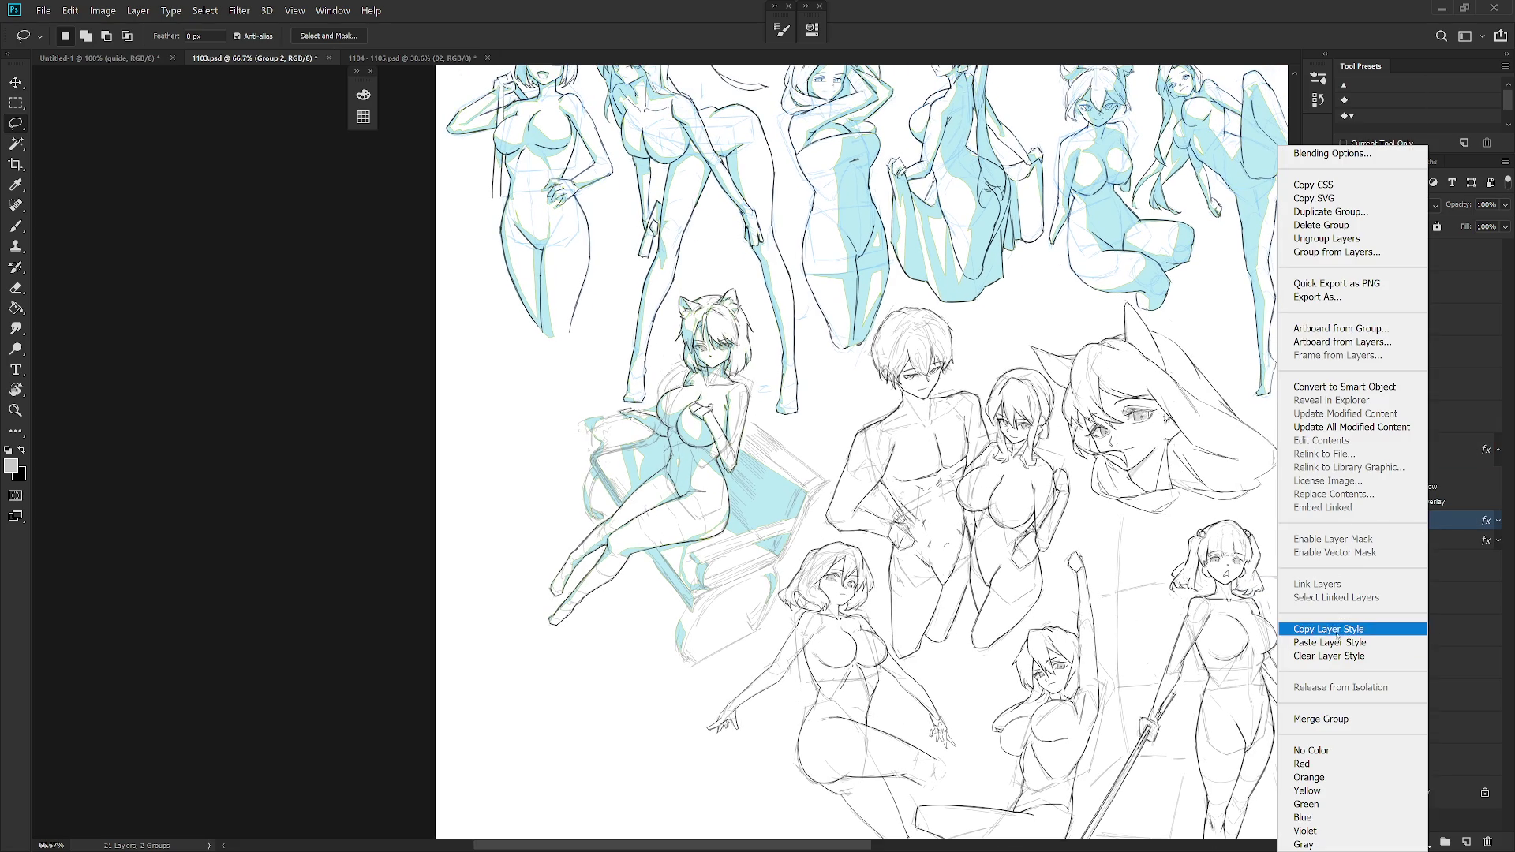
{"action": "left_click", "coordinate": [1330, 629]}
{"action": "left_click", "coordinate": [1420, 418]}
{"action": "right_click", "coordinate": [1421, 417]}
{"action": "left_click", "coordinate": [1275, 512]}
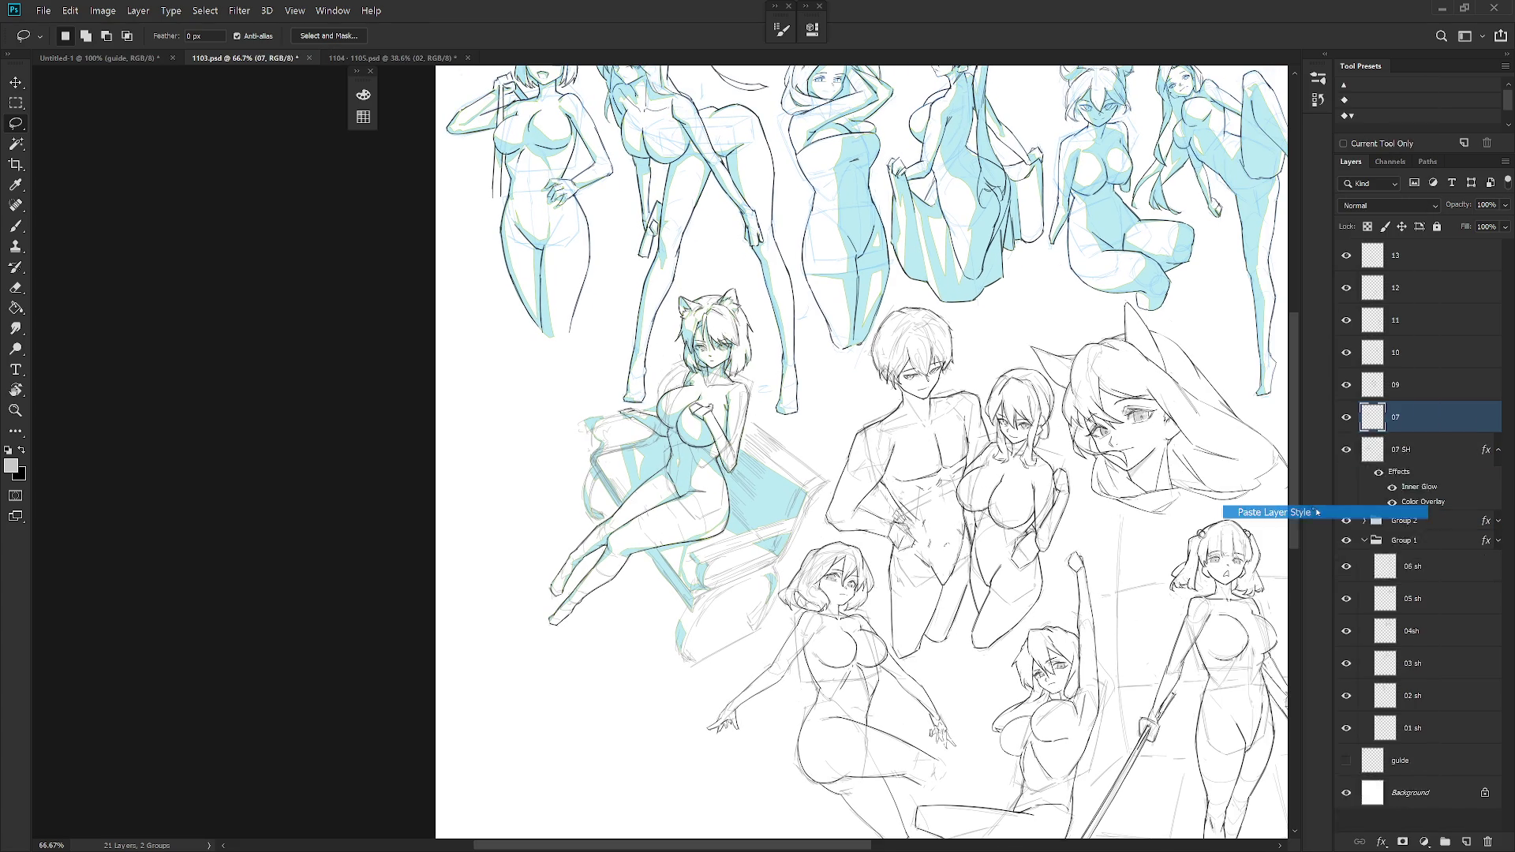
{"action": "left_click", "coordinate": [1498, 452]}
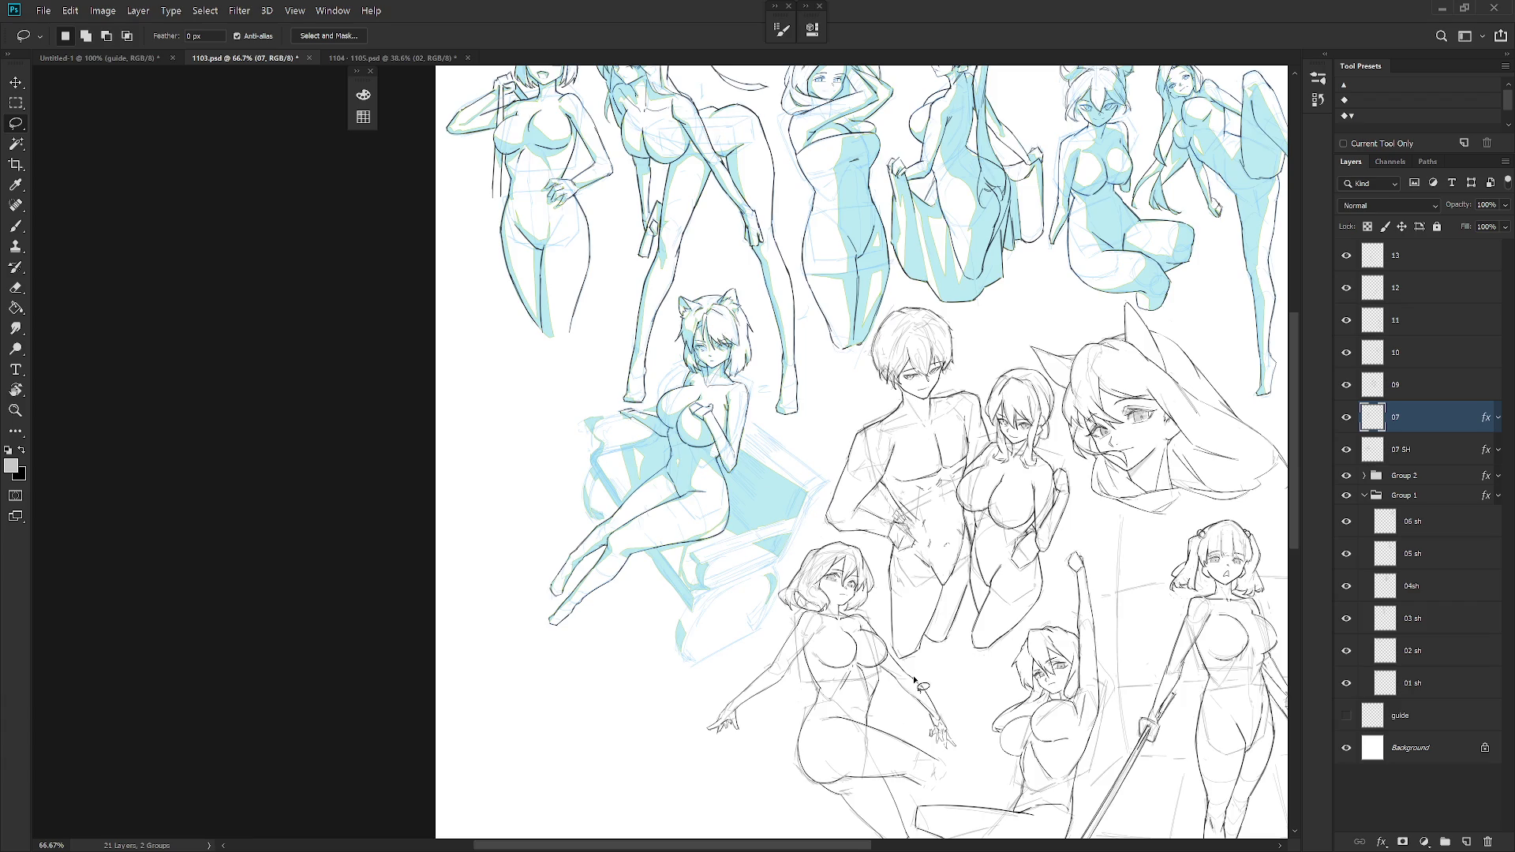
{"action": "scroll", "coordinate": [932, 644], "scroll_direction": "down", "scroll_amount": 2}
{"action": "key", "text": "b"}
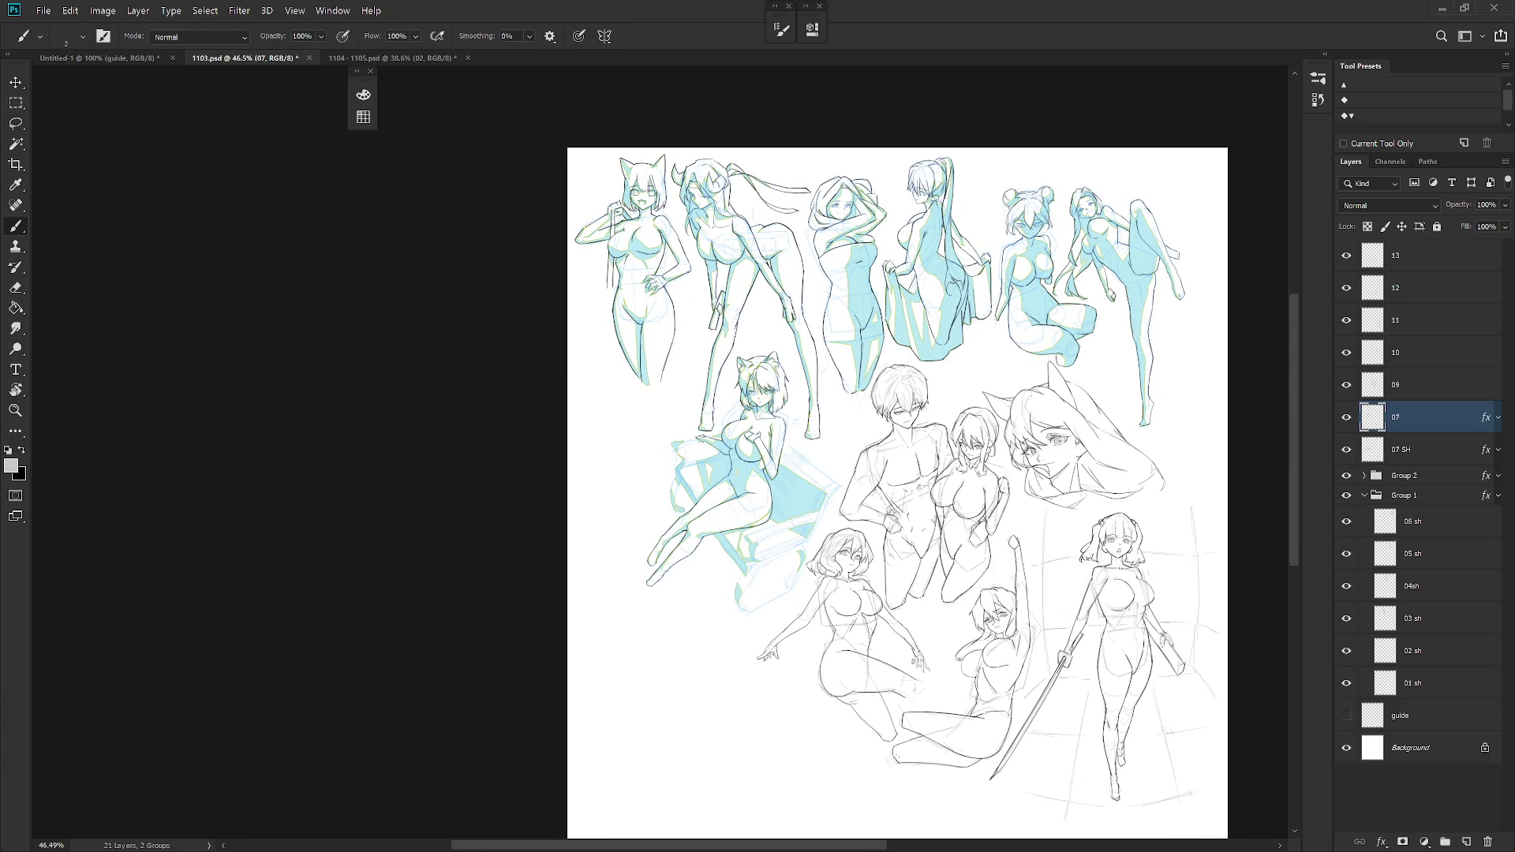
- Create a new blank layer above the topmost layer 13
{"action": "left_click", "coordinate": [1347, 417]}
{"action": "left_click", "coordinate": [1346, 417]}
{"action": "mouse_move", "coordinate": [794, 481]}
{"action": "left_mouse_down"}
{"action": "mouse_move", "coordinate": [835, 465]}
{"action": "mouse_move", "coordinate": [872, 560]}
{"action": "mouse_move", "coordinate": [861, 610]}
{"action": "left_mouse_up"}
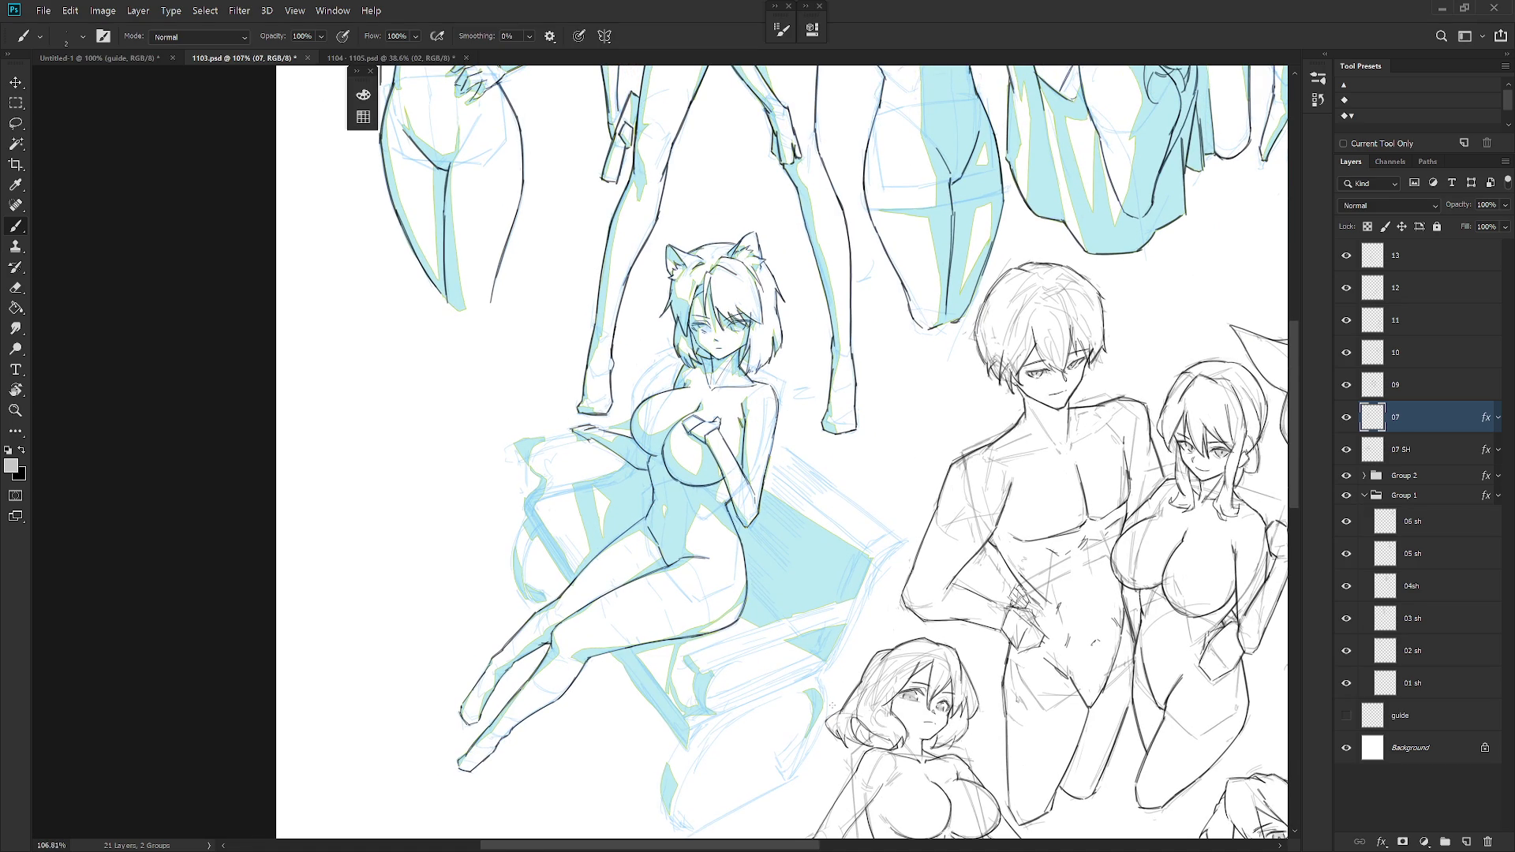
{"action": "left_click", "coordinate": [1436, 257]}
{"action": "key", "text": "ctrl+shift+n"}
{"action": "key", "text": "Return"}
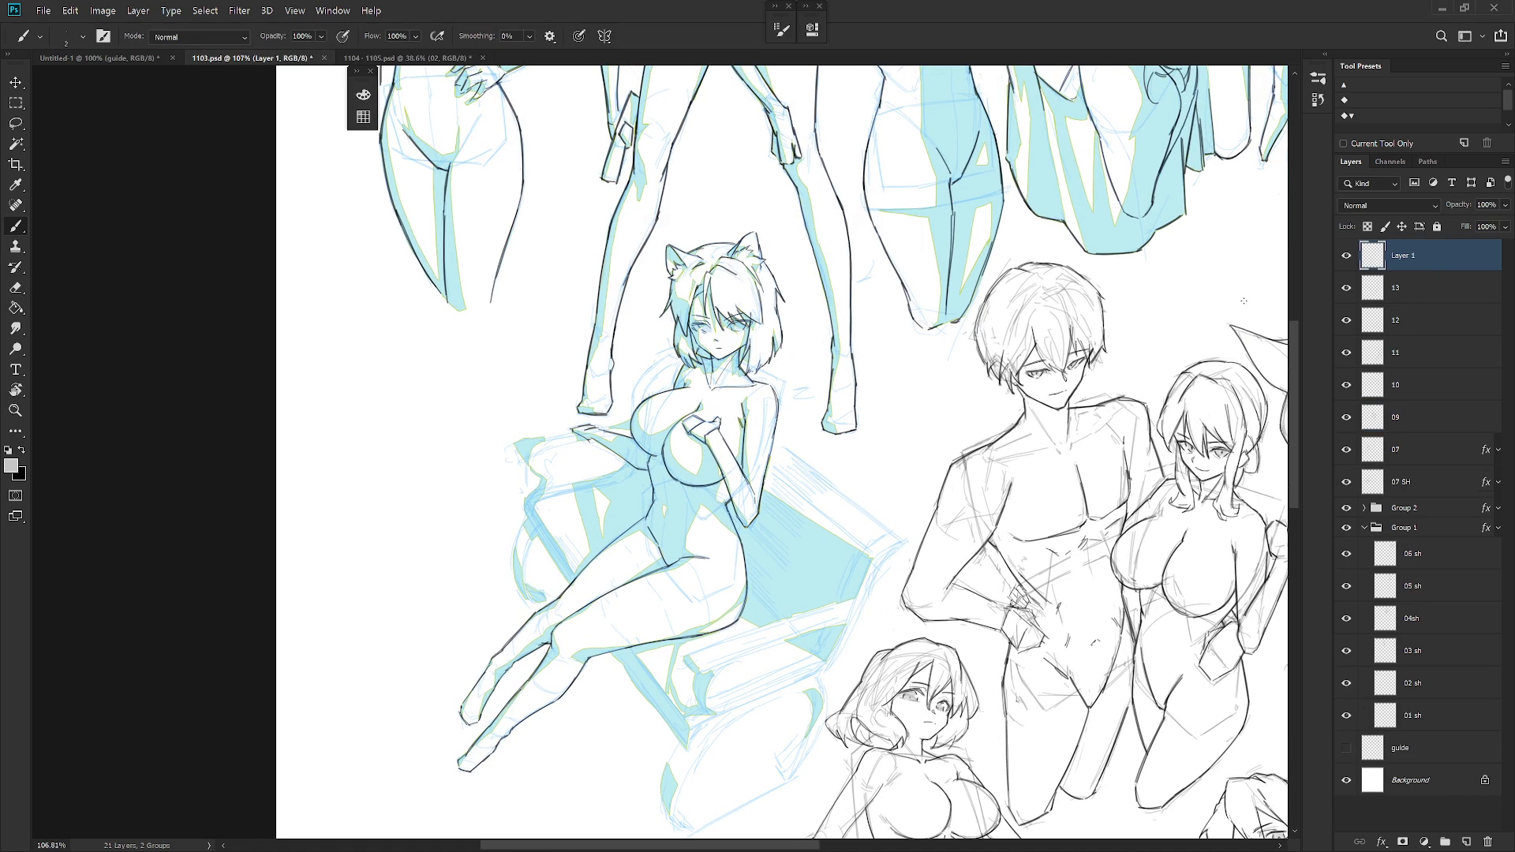
- Set the paint colour to black and choose an enlarged Draw 02 brush
{"action": "key", "text": "x"}
{"action": "right_click", "coordinate": [819, 464]}
{"action": "scroll", "coordinate": [934, 721], "scroll_direction": "up", "scroll_amount": 5}
{"action": "left_click", "coordinate": [943, 711]}
{"action": "left_click", "coordinate": [1444, 265]}
{"action": "key", "text": "bracketright"}
- Hand-letter 'BRB' to the left of the cat-eared girl
{"action": "left_click_drag", "start_coordinate": [433, 363], "coordinate": [441, 422]}
{"action": "mouse_move", "coordinate": [485, 348]}
{"action": "left_mouse_down"}
{"action": "mouse_move", "coordinate": [530, 387]}
{"action": "mouse_move", "coordinate": [483, 409]}
{"action": "left_mouse_up"}
{"action": "left_click_drag", "start_coordinate": [537, 327], "coordinate": [536, 391]}
{"action": "mouse_move", "coordinate": [541, 326]}
{"action": "left_mouse_down"}
{"action": "mouse_move", "coordinate": [562, 331]}
{"action": "mouse_move", "coordinate": [553, 388]}
{"action": "left_mouse_up"}
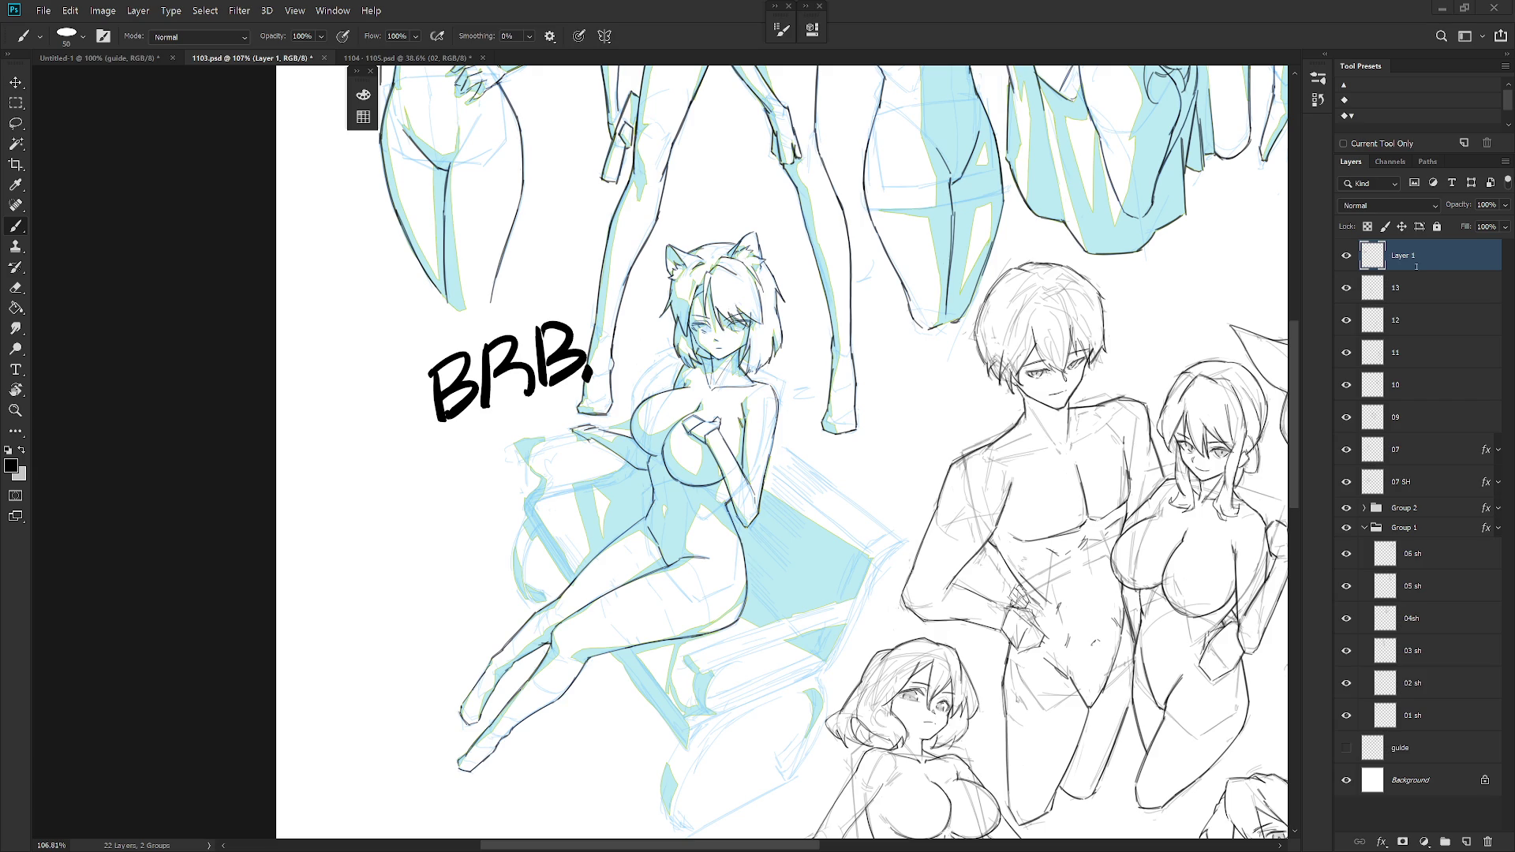
- Delete Layer 1 with the BRB note, then zoom out to review the whole pose sheet
{"action": "key", "text": "Delete"}
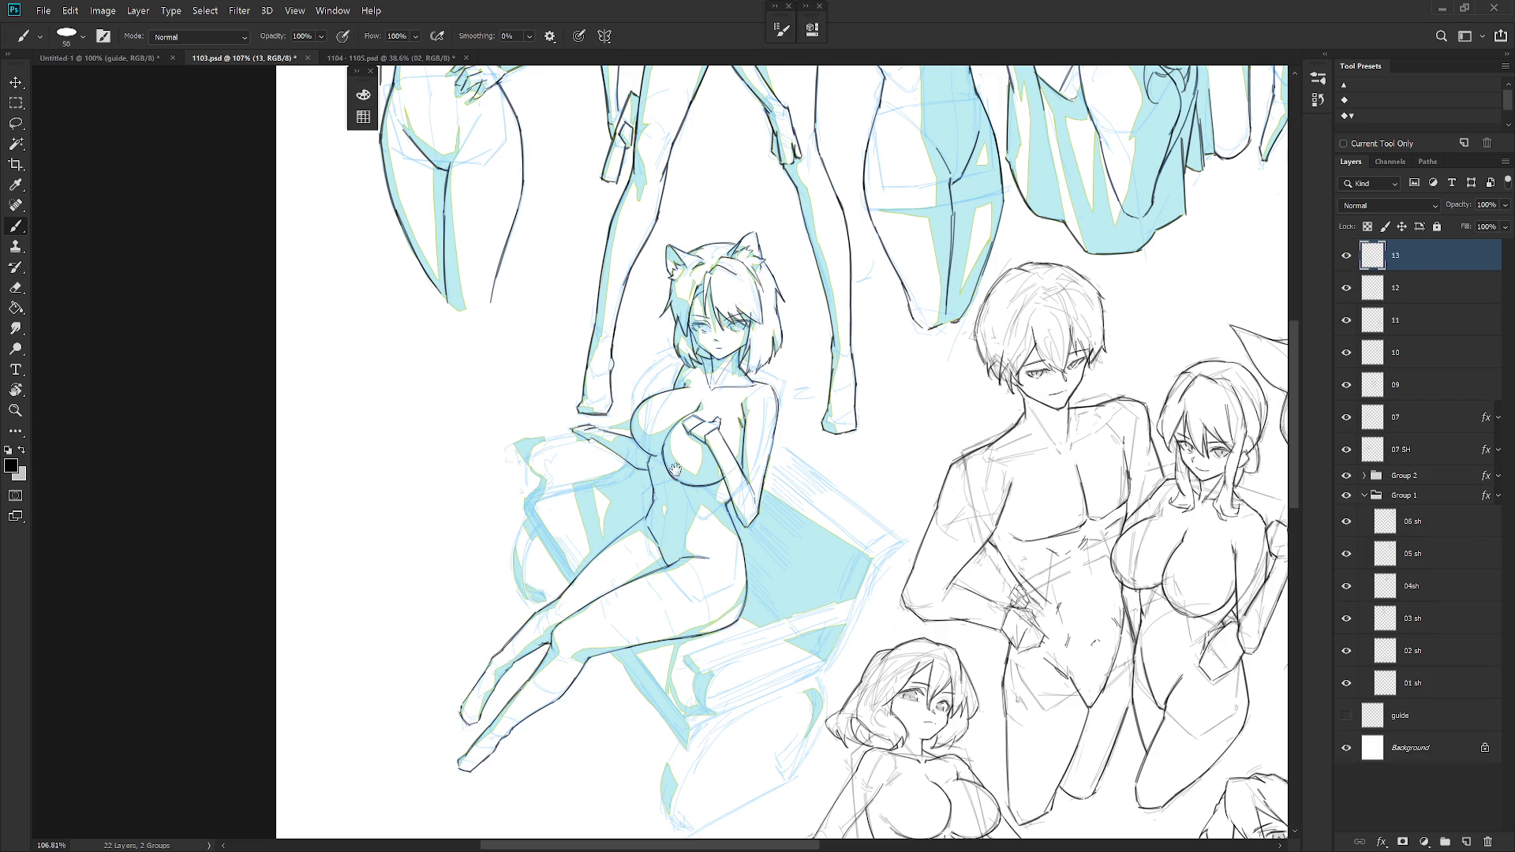
{"action": "scroll", "coordinate": [662, 471], "scroll_direction": "down", "scroll_amount": 8}
{"action": "scroll", "coordinate": [661, 472], "scroll_direction": "up", "scroll_amount": 5}
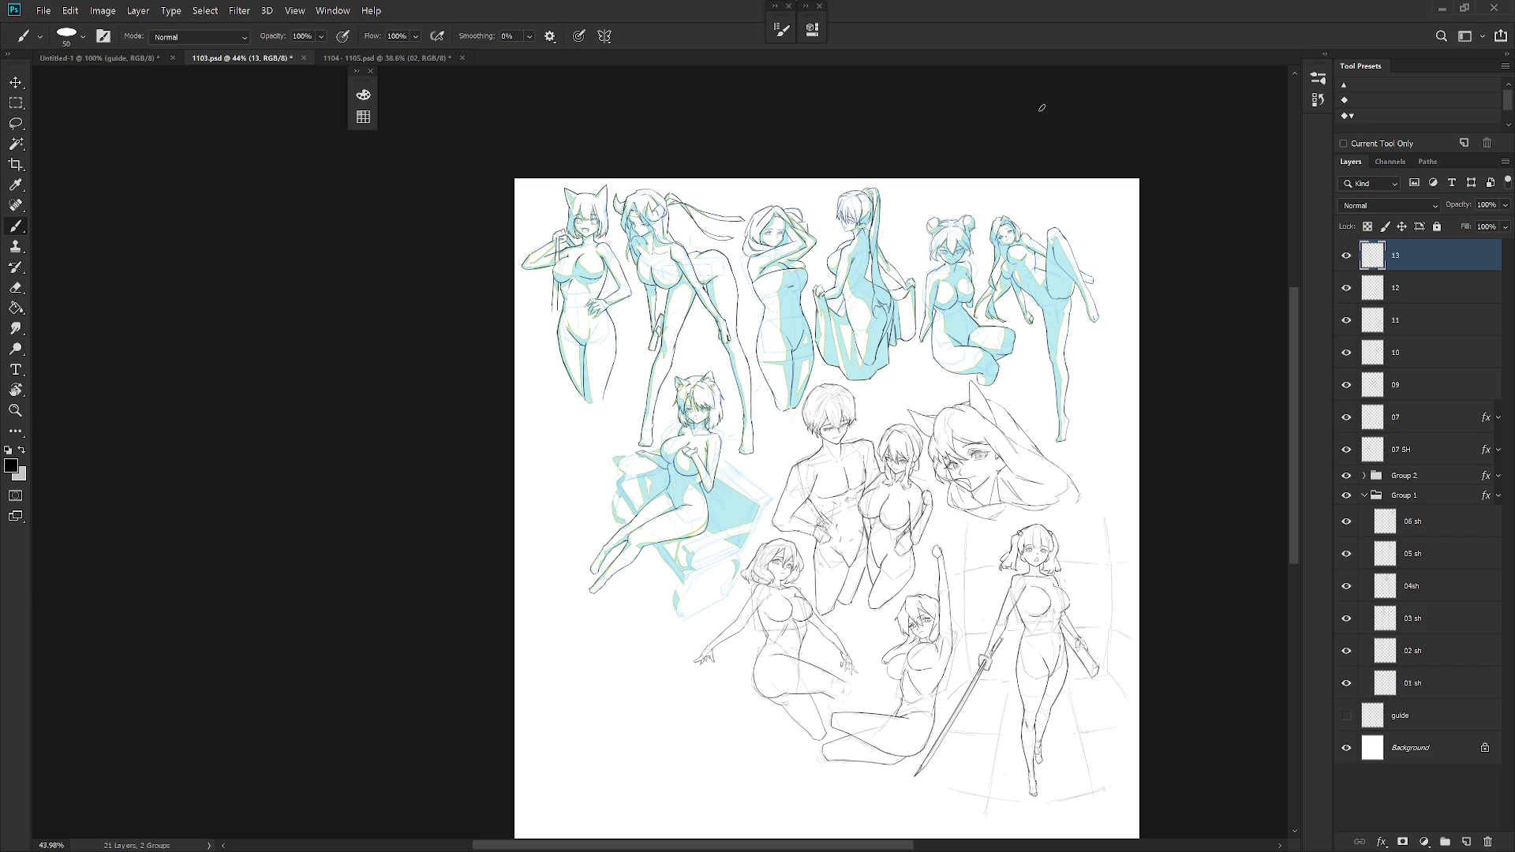
{"action": "scroll", "coordinate": [651, 270], "scroll_direction": "up", "scroll_amount": 3}
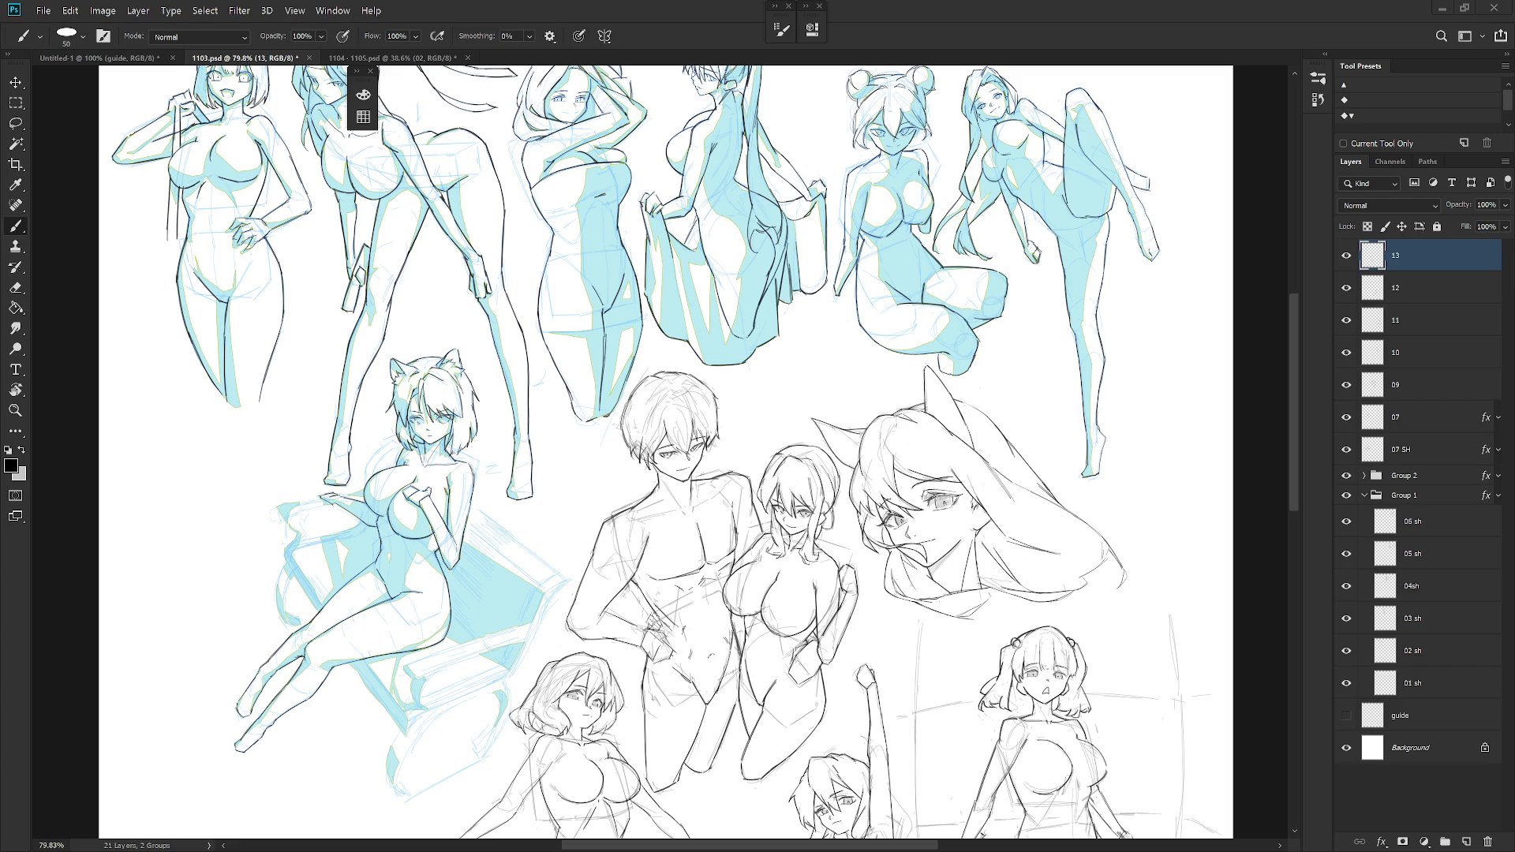
{"action": "scroll", "coordinate": [706, 116], "scroll_direction": "down", "scroll_amount": 2}
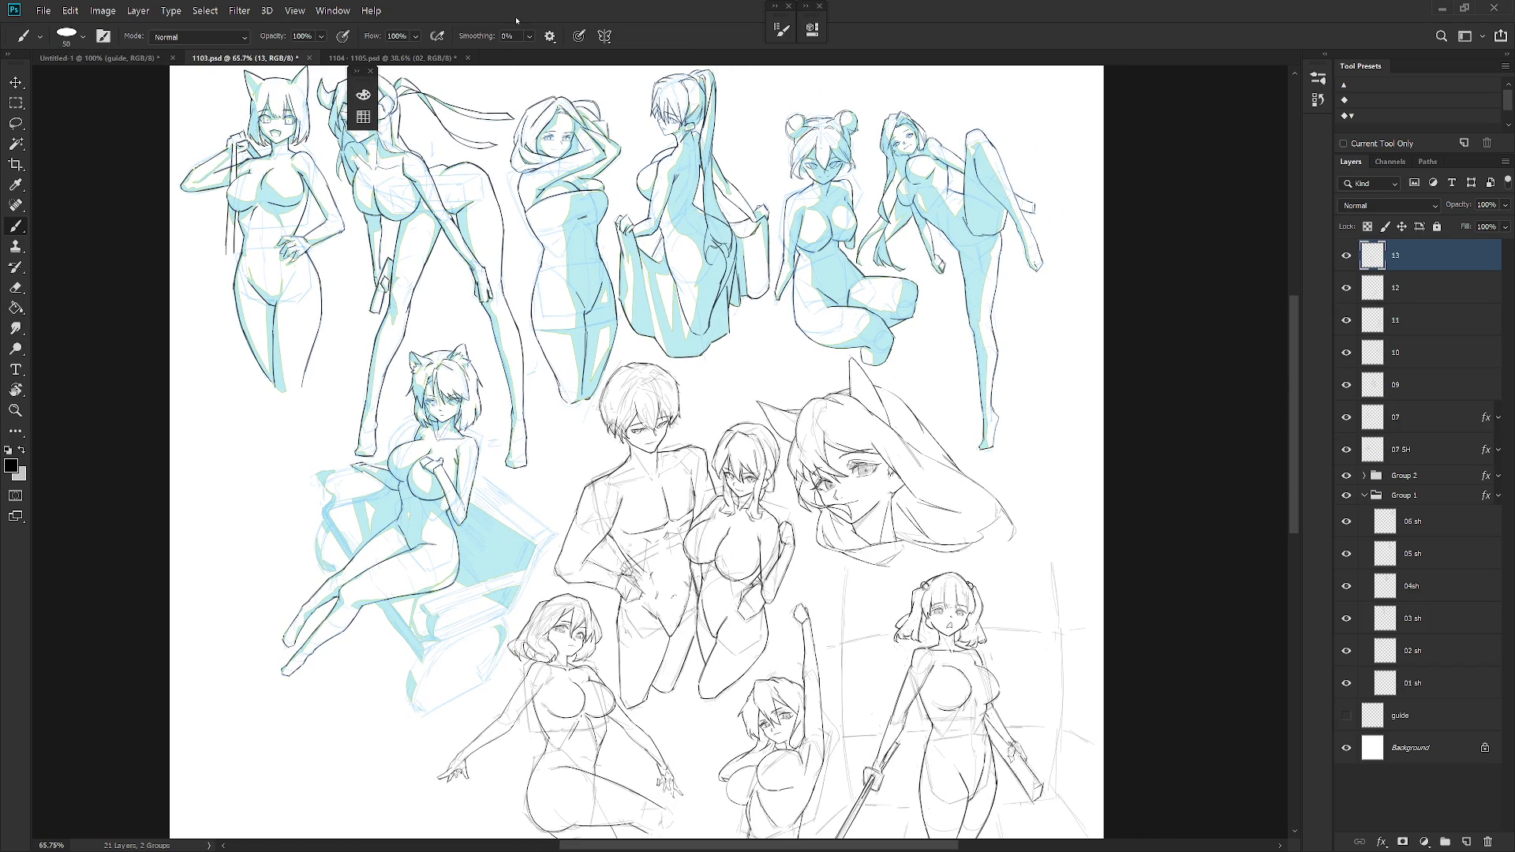
- Create a new 3600 × 6000 px document
{"action": "left_click", "coordinate": [45, 11]}
{"action": "left_click", "coordinate": [57, 26]}
{"action": "left_click_drag", "start_coordinate": [707, 287], "coordinate": [632, 285]}
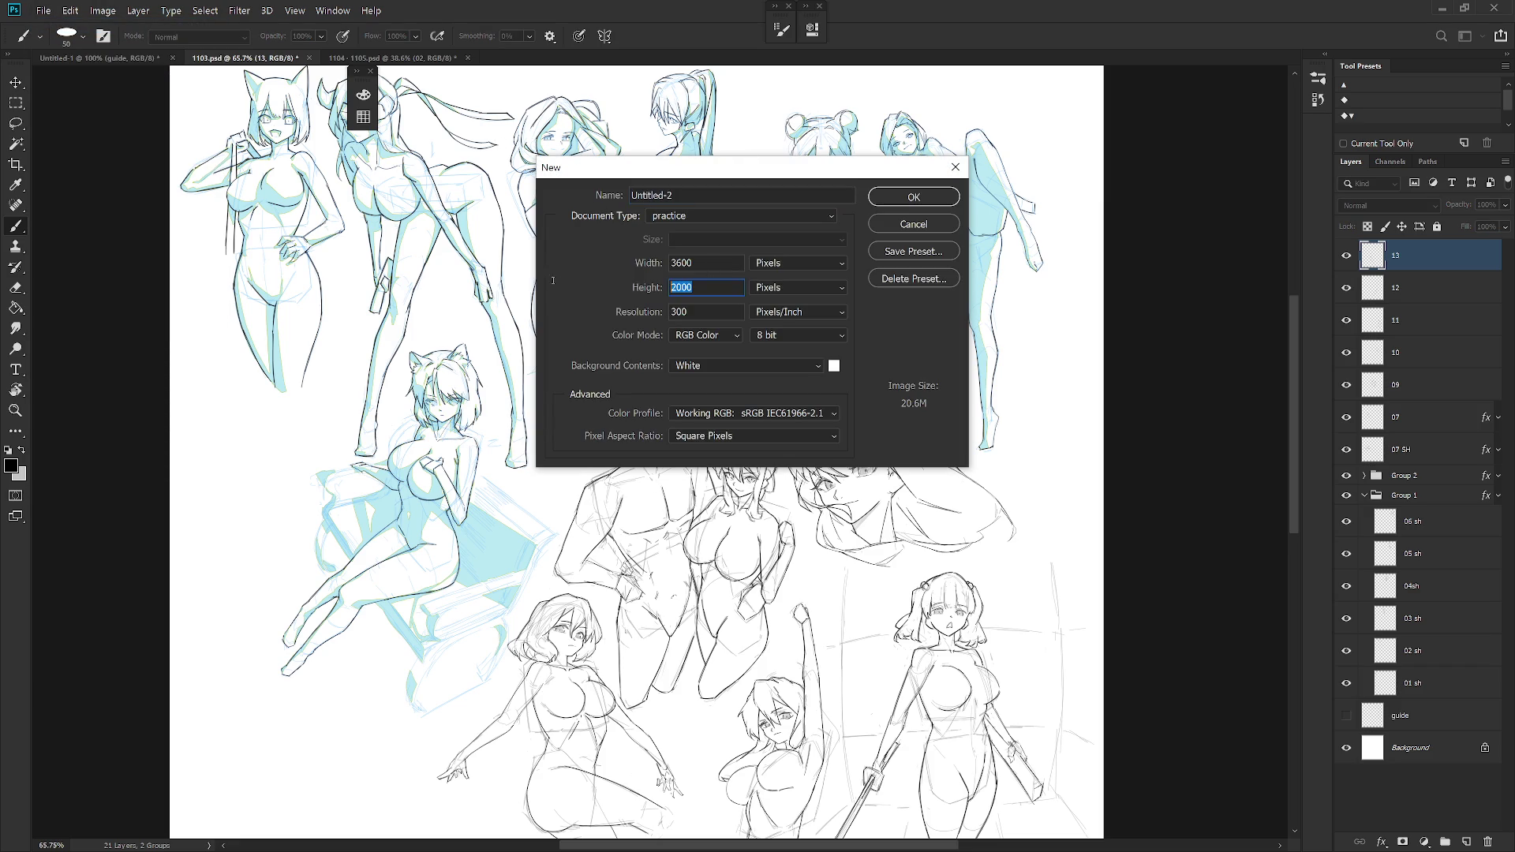
{"action": "type", "text": "6000"}
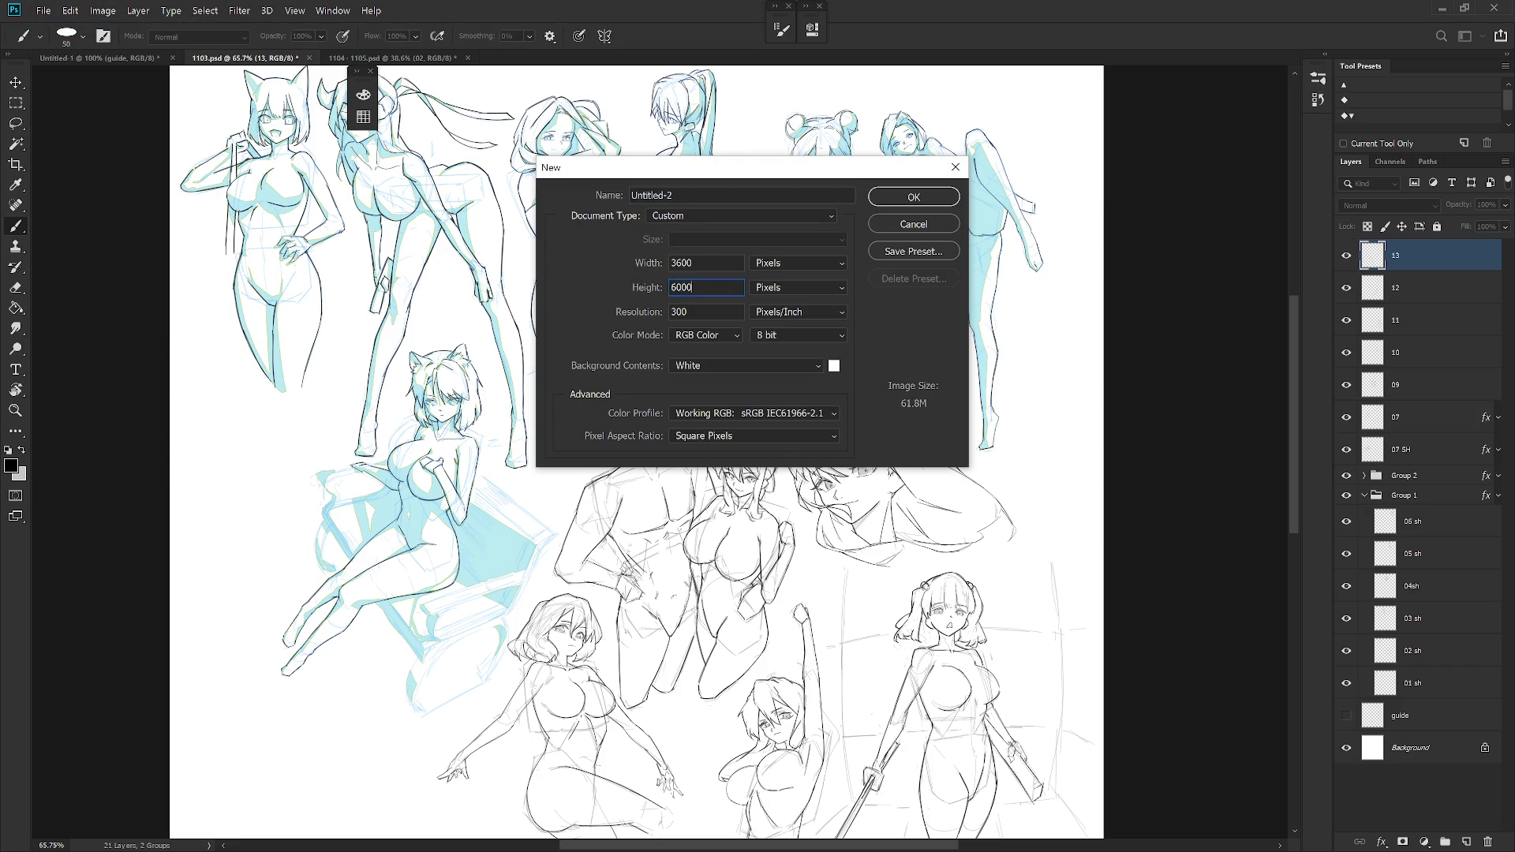
{"action": "key", "text": "Return"}
- Return to 1103.psd and toggle Group 1 and Group 2 visibility to check their contents
{"action": "left_click", "coordinate": [393, 58]}
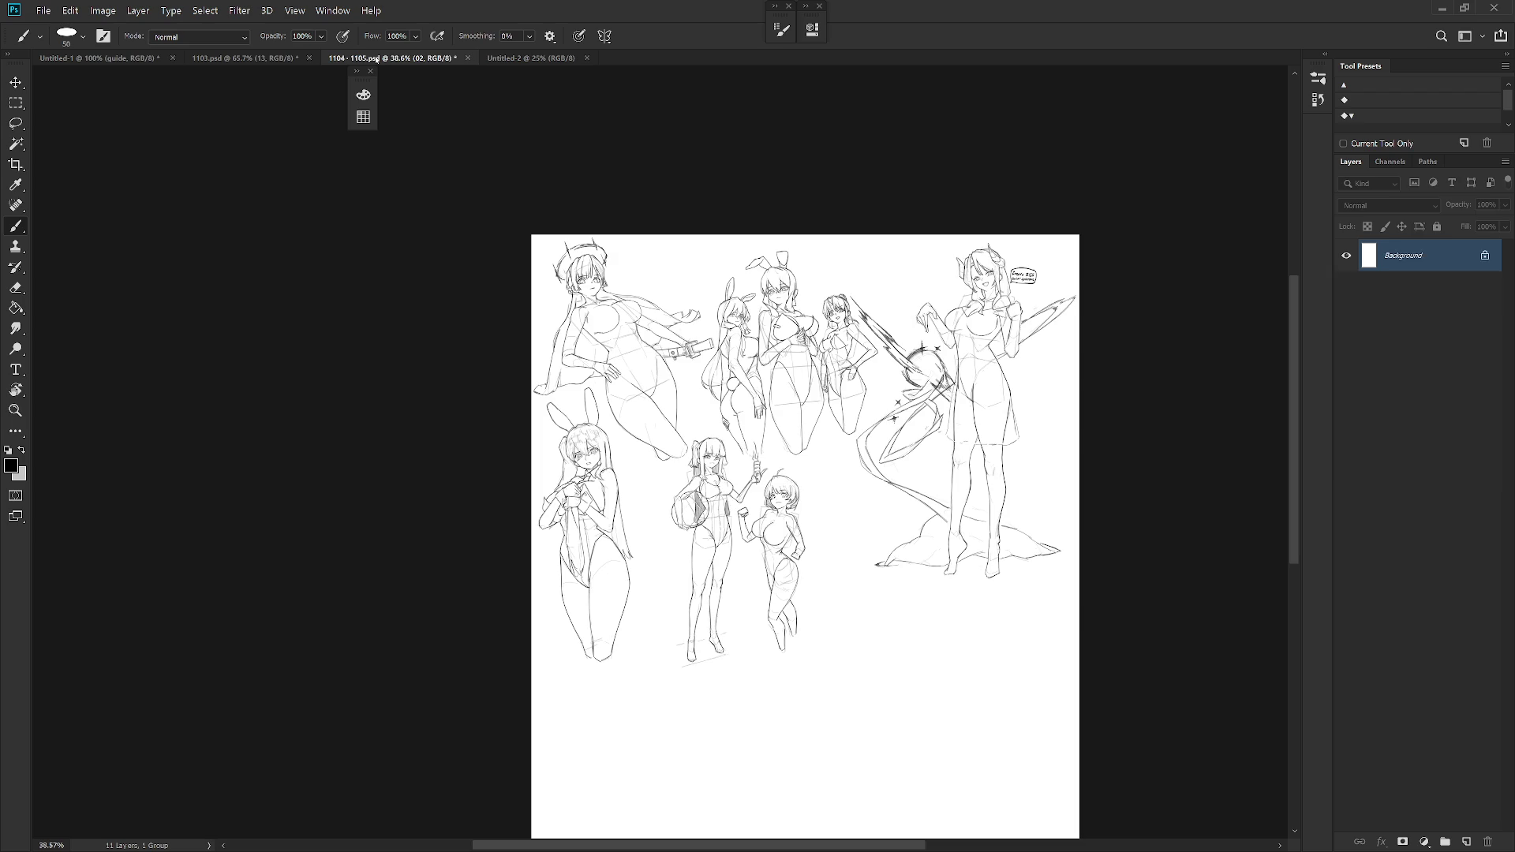
{"action": "left_click", "coordinate": [274, 59]}
{"action": "scroll", "coordinate": [832, 224], "scroll_direction": "down", "scroll_amount": 5}
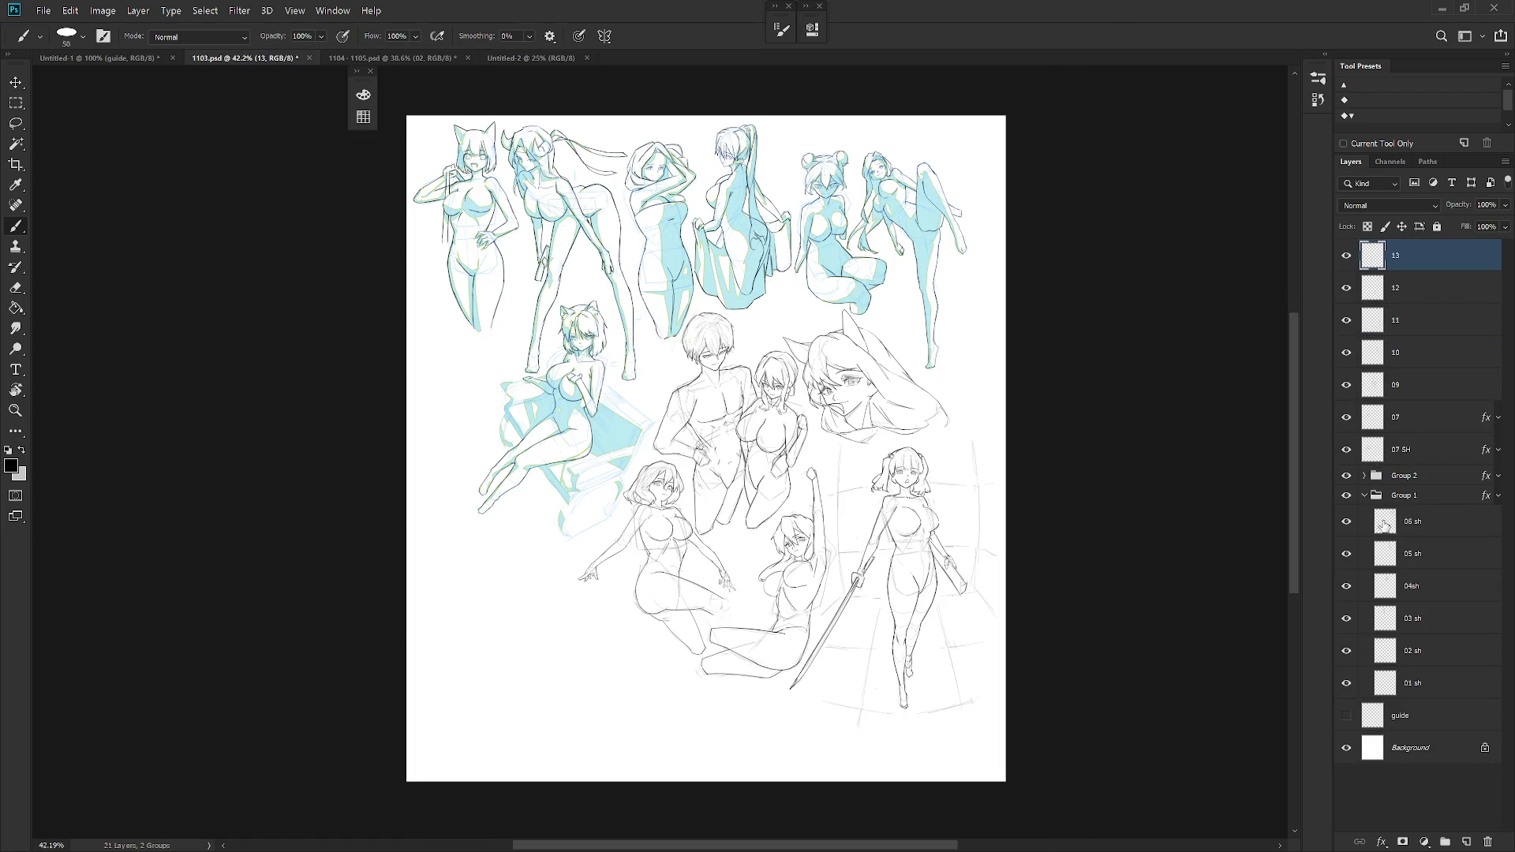
{"action": "left_click", "coordinate": [1366, 496]}
{"action": "left_click", "coordinate": [1347, 496]}
{"action": "left_click", "coordinate": [1346, 496]}
{"action": "left_click", "coordinate": [1348, 477]}
{"action": "left_click", "coordinate": [1347, 476]}
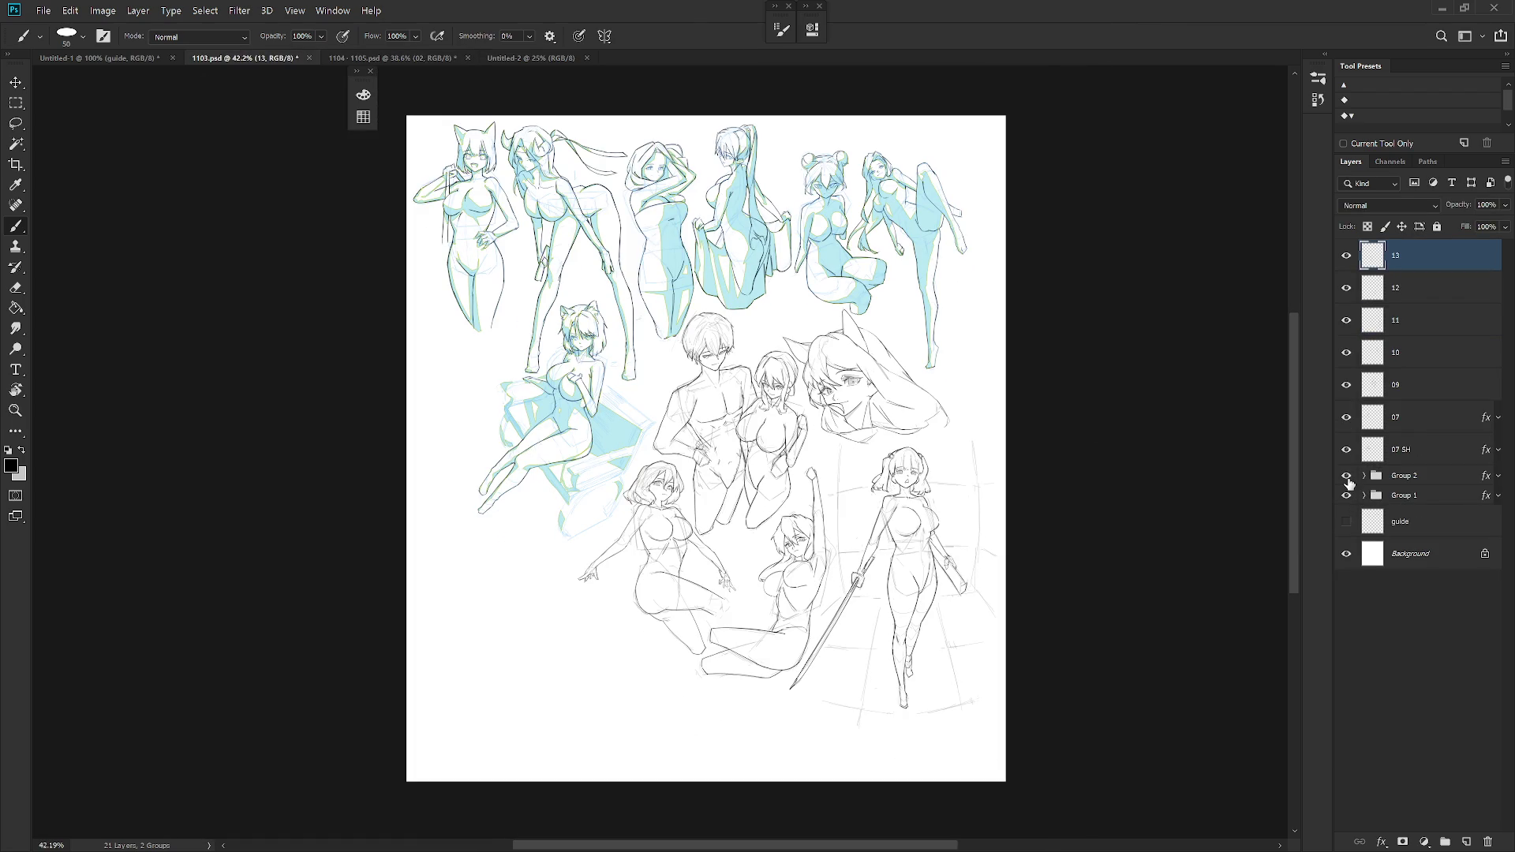
- Check layers 07 through 13, then drag layers 13 to Group 1 into the Untitled-2 canvas
{"action": "left_click", "coordinate": [1347, 449]}
{"action": "left_click", "coordinate": [1347, 449]}
{"action": "left_click", "coordinate": [1347, 416]}
{"action": "left_click", "coordinate": [1346, 417]}
{"action": "left_click", "coordinate": [1348, 386]}
{"action": "left_click", "coordinate": [1348, 386]}
{"action": "left_click", "coordinate": [1347, 353]}
{"action": "left_click", "coordinate": [1347, 353]}
{"action": "left_click", "coordinate": [1347, 321]}
{"action": "left_click", "coordinate": [1347, 320]}
{"action": "left_click", "coordinate": [1347, 289]}
{"action": "left_click", "coordinate": [1346, 289]}
{"action": "left_click", "coordinate": [1347, 256]}
{"action": "left_click", "coordinate": [1346, 256]}
{"action": "left_click", "coordinate": [1427, 498], "text": "shift"}
{"action": "mouse_move", "coordinate": [1433, 497]}
{"action": "left_mouse_down"}
{"action": "mouse_move", "coordinate": [457, 111]}
{"action": "mouse_move", "coordinate": [608, 72]}
{"action": "mouse_move", "coordinate": [507, 58]}
{"action": "mouse_move", "coordinate": [713, 386]}
{"action": "mouse_move", "coordinate": [744, 357]}
{"action": "mouse_move", "coordinate": [723, 342]}
{"action": "left_mouse_up"}
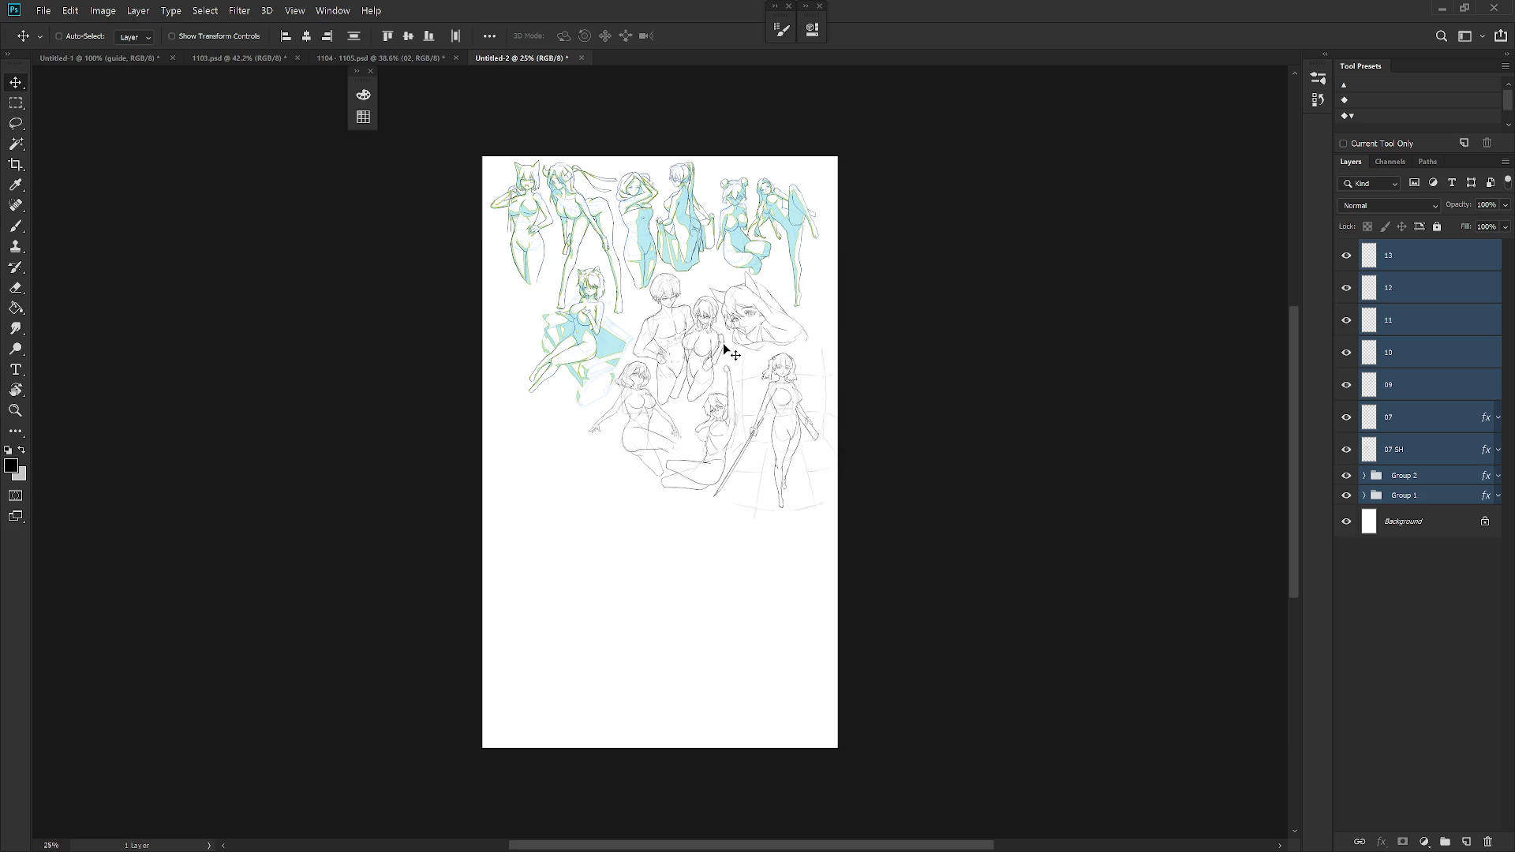
- Expand Group 2 and try moving the layer 04 towel figure upward, then undo it
{"action": "left_click", "coordinate": [1412, 358]}
{"action": "left_click", "coordinate": [1365, 476]}
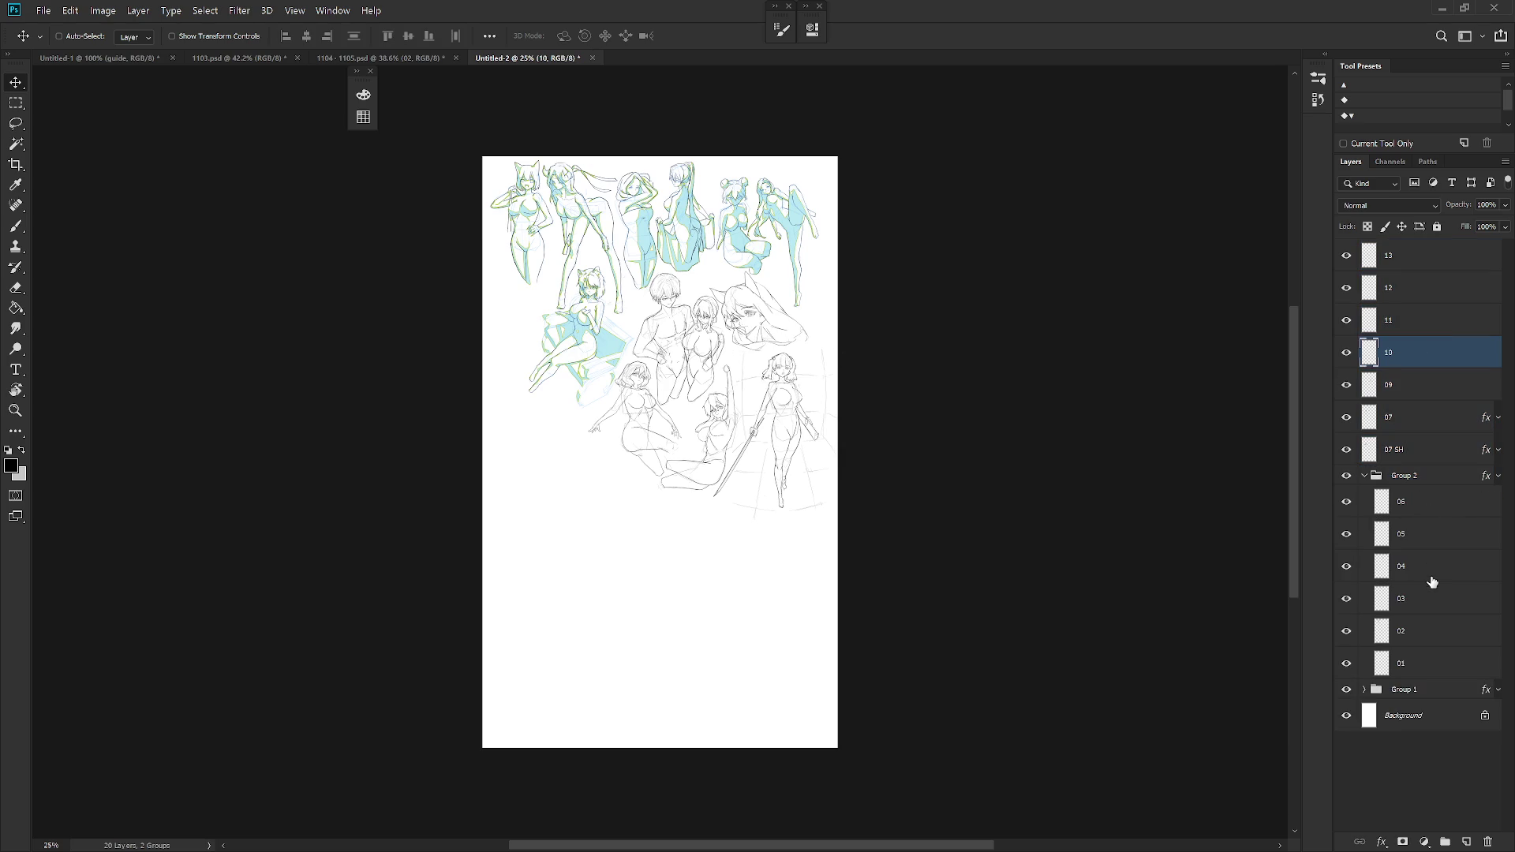
{"action": "left_click", "coordinate": [1433, 580]}
{"action": "scroll", "coordinate": [724, 207], "scroll_direction": "up", "scroll_amount": 5}
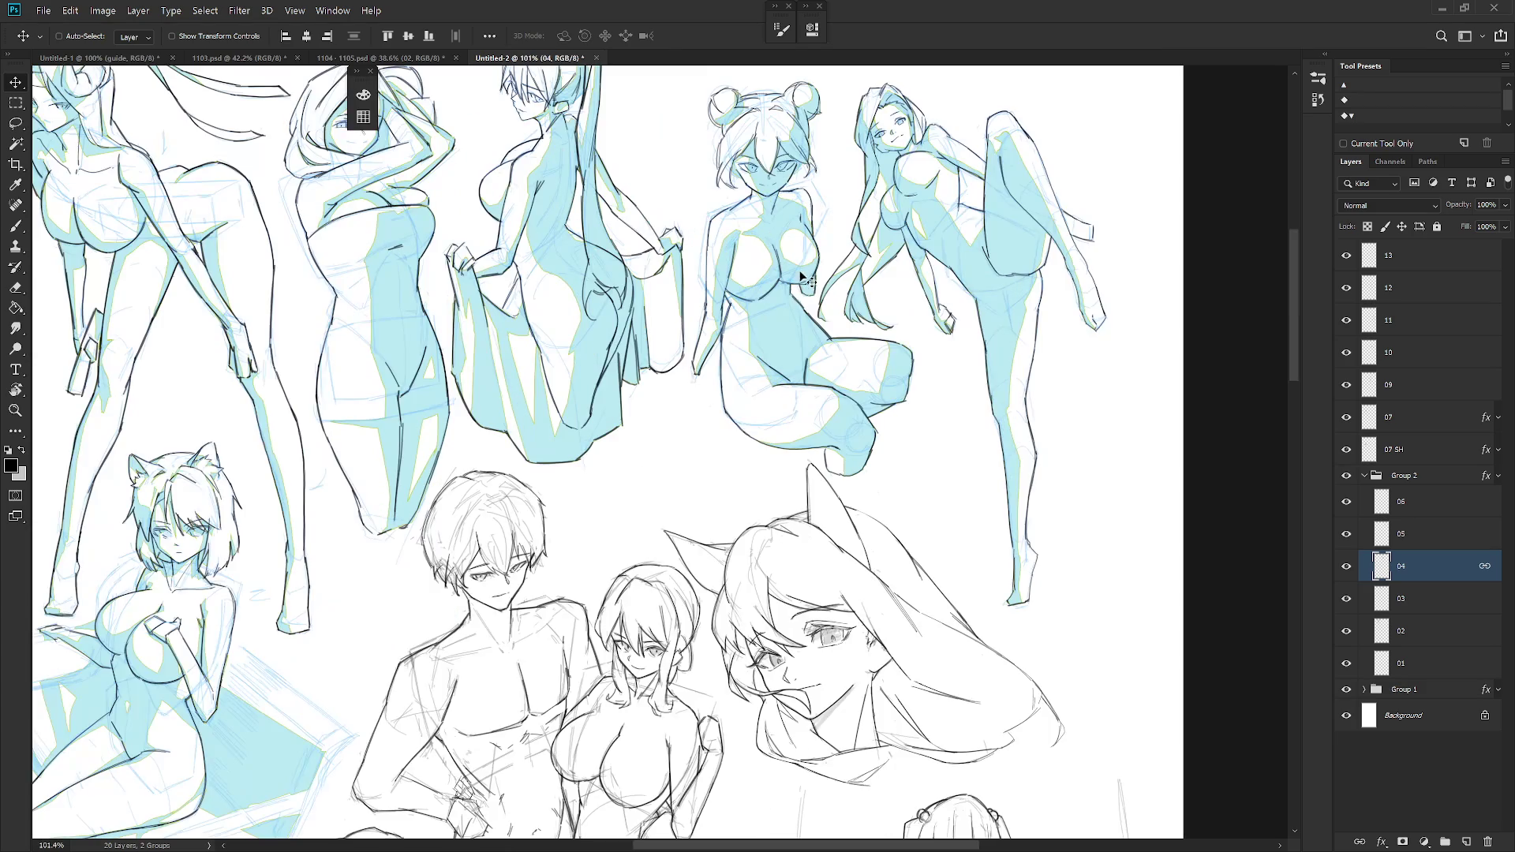
{"action": "left_click_drag", "start_coordinate": [809, 492], "coordinate": [810, 523]}
{"action": "left_click_drag", "start_coordinate": [807, 463], "coordinate": [807, 398]}
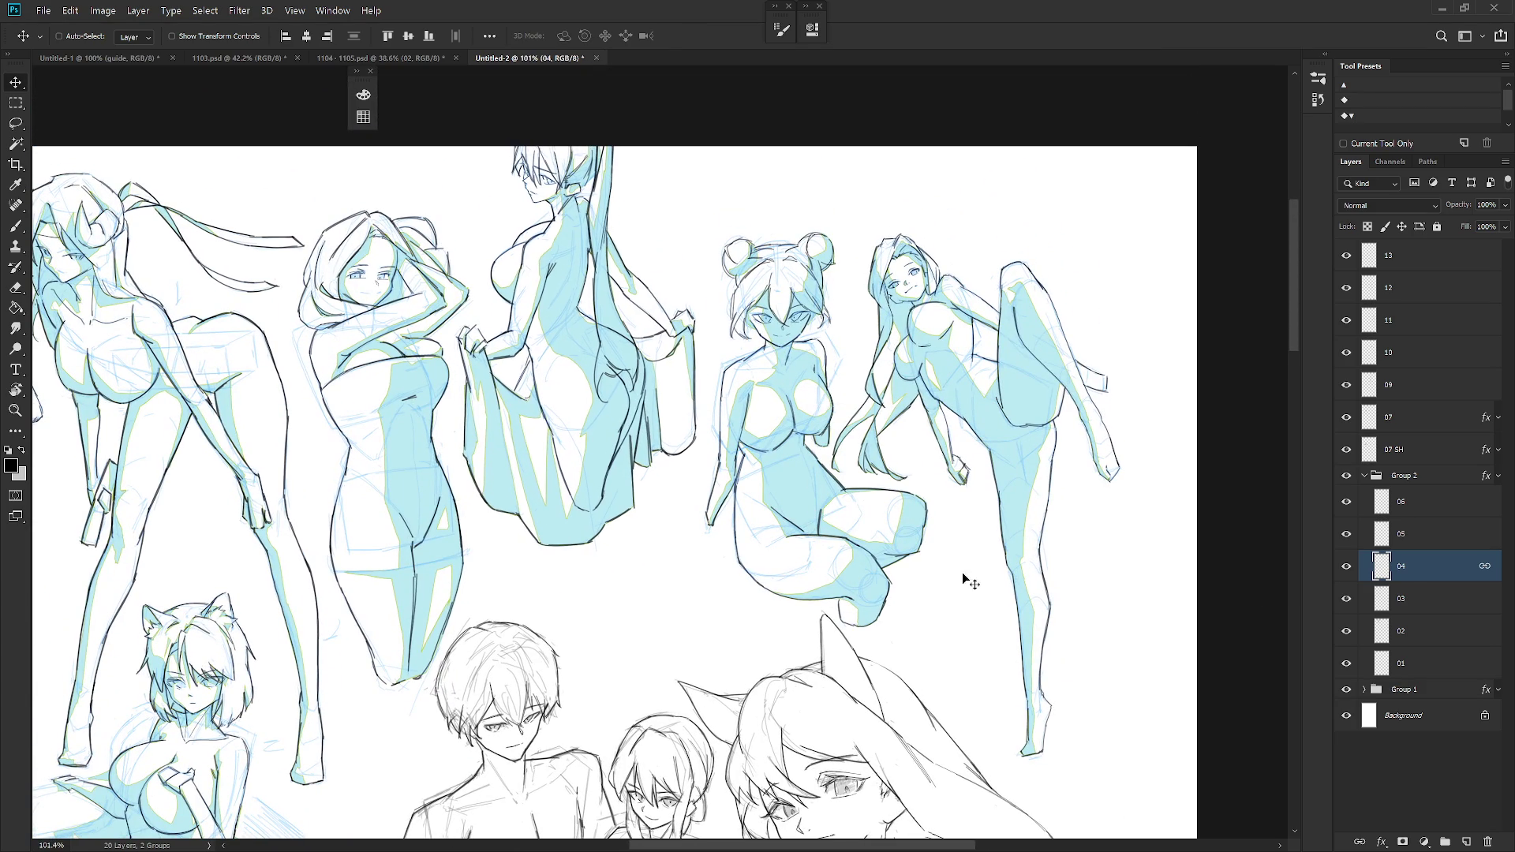
{"action": "key", "text": "ctrl+z"}
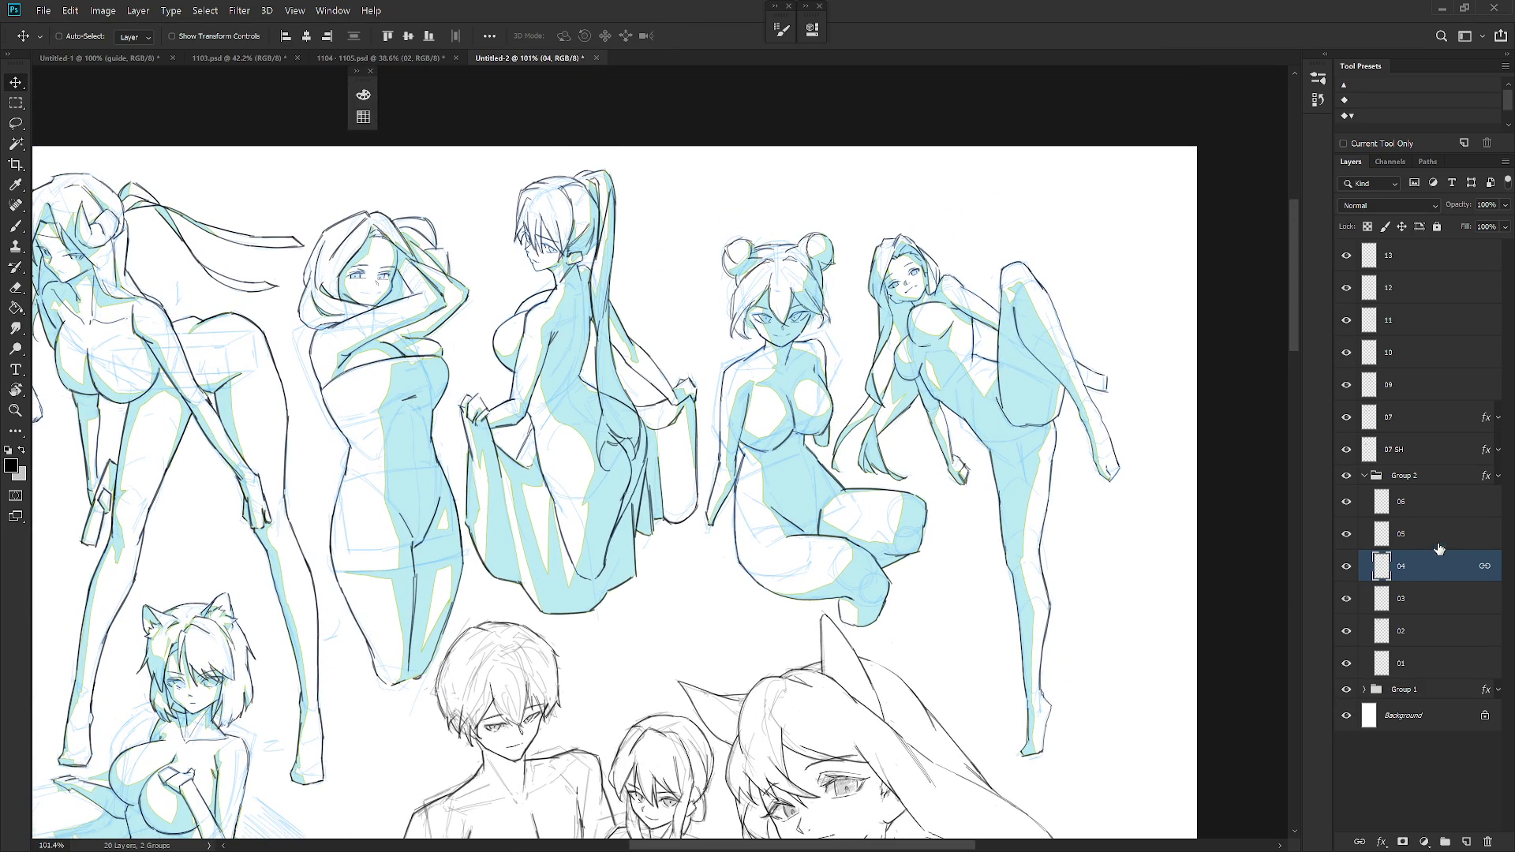
- Raise the layer 05 bun-haired figure and move the layer 06 high-kick figure up and right
{"action": "left_click", "coordinate": [1445, 541]}
{"action": "left_click_drag", "start_coordinate": [906, 568], "coordinate": [896, 515]}
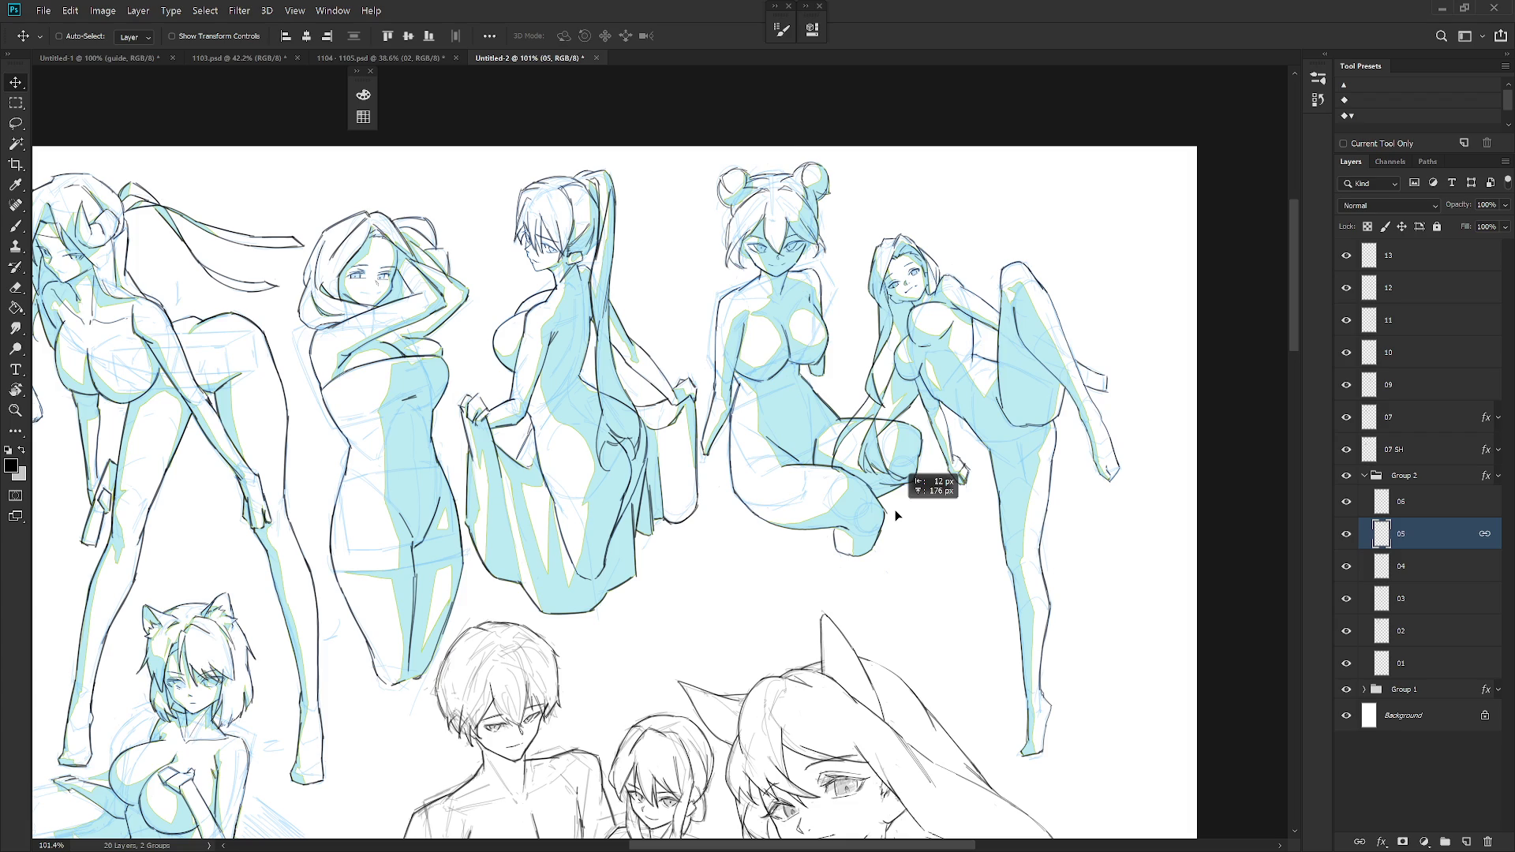
{"action": "left_click", "coordinate": [1430, 512]}
{"action": "mouse_move", "coordinate": [1137, 604]}
{"action": "left_mouse_down"}
{"action": "mouse_move", "coordinate": [1026, 571]}
{"action": "mouse_move", "coordinate": [1034, 554]}
{"action": "left_mouse_up"}
- Move the layer 03 figure upward and the layer 02 bent-over figure up and left
{"action": "mouse_move", "coordinate": [742, 605]}
{"action": "left_mouse_down"}
{"action": "mouse_move", "coordinate": [1018, 505]}
{"action": "mouse_move", "coordinate": [987, 542]}
{"action": "mouse_move", "coordinate": [1118, 604]}
{"action": "left_mouse_up"}
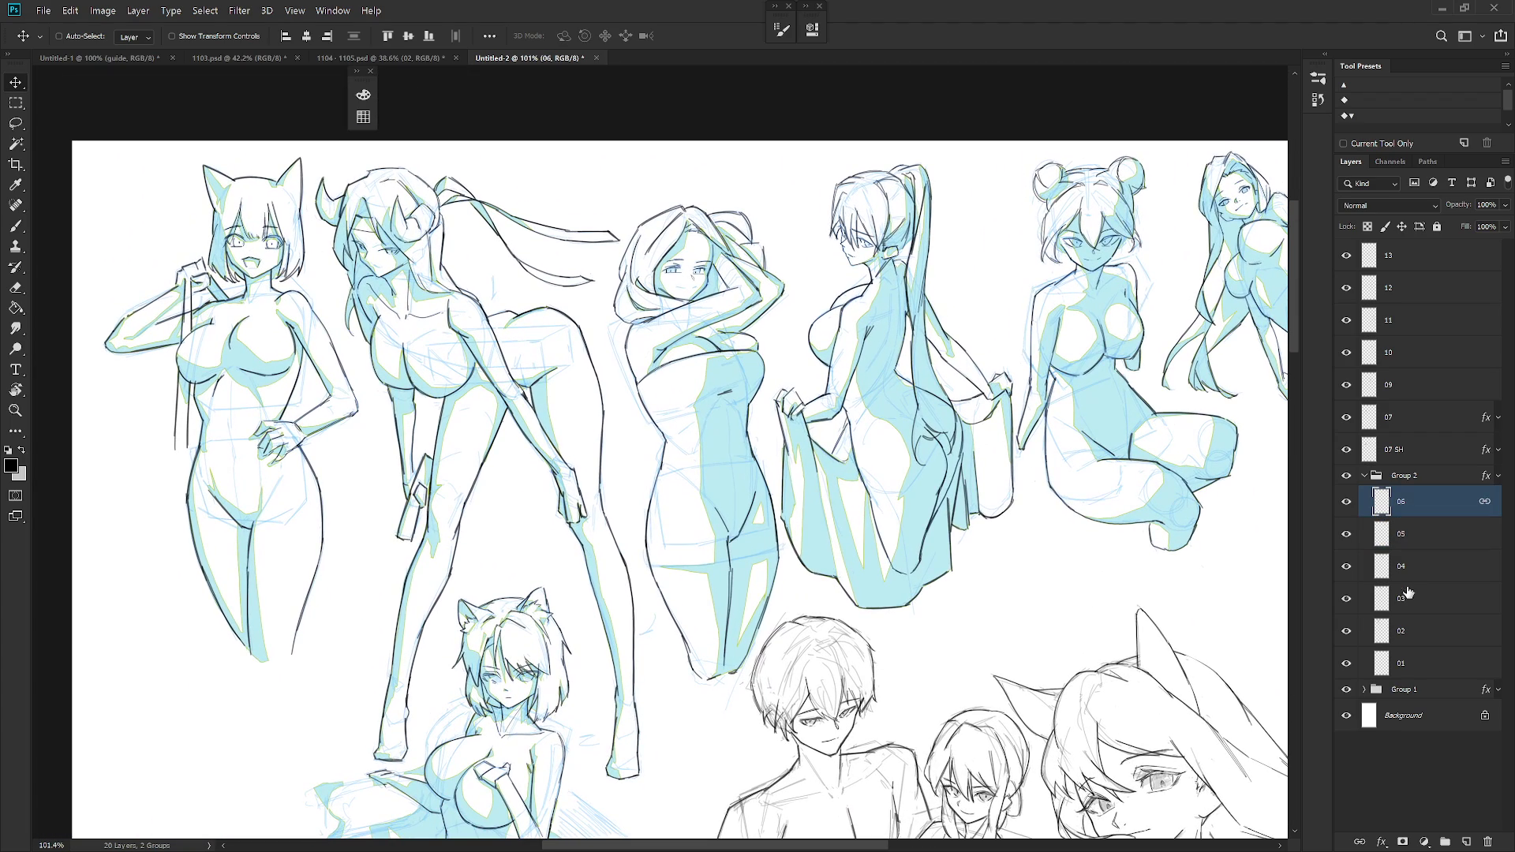
{"action": "left_click", "coordinate": [1409, 599]}
{"action": "left_click_drag", "start_coordinate": [730, 637], "coordinate": [727, 585]}
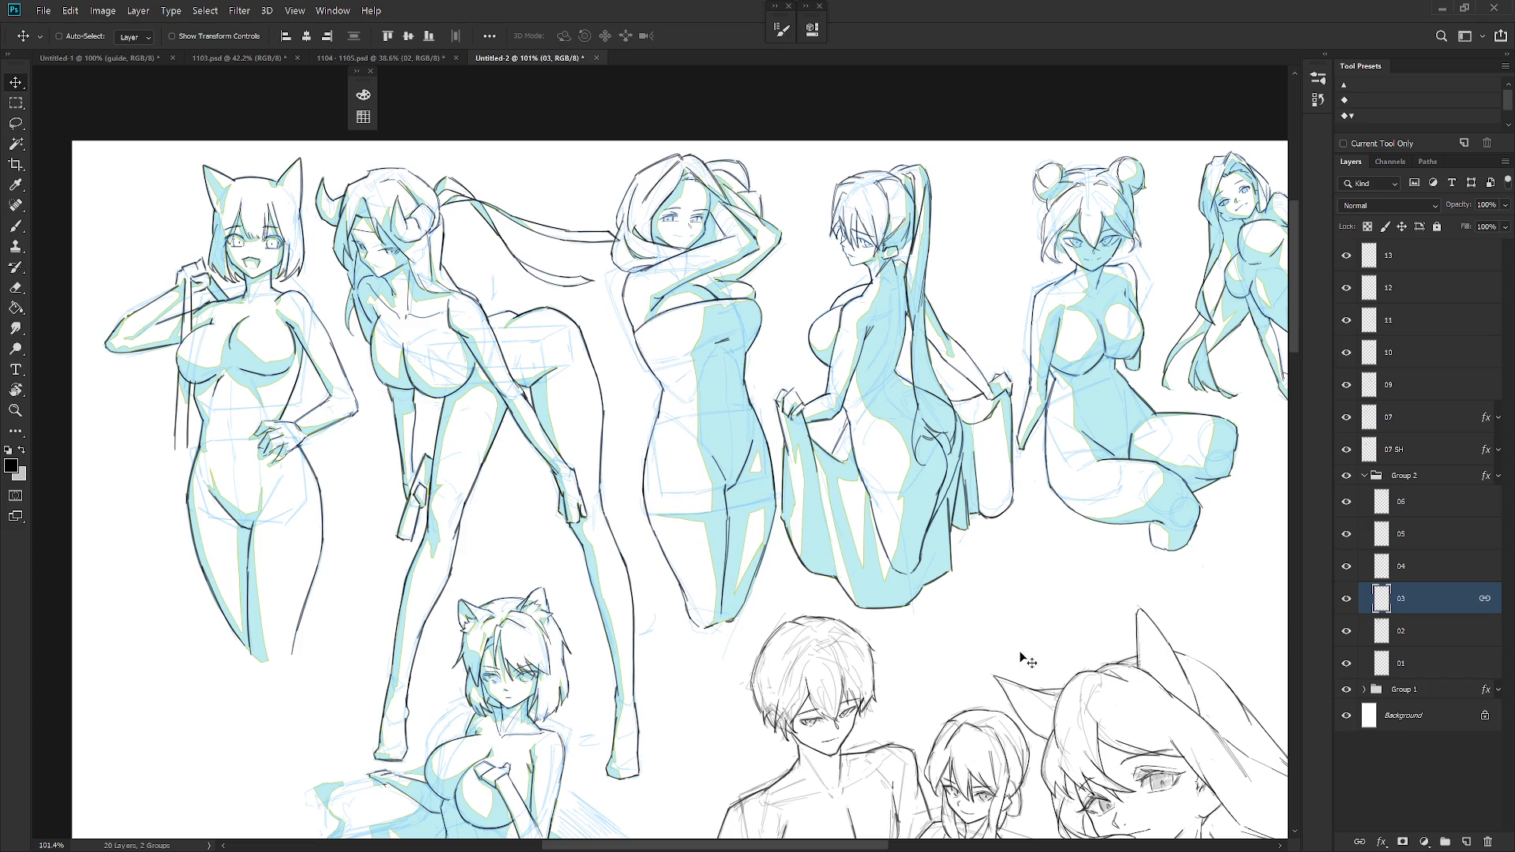
{"action": "key", "text": "alt+bracketleft"}
{"action": "mouse_move", "coordinate": [644, 699]}
{"action": "left_mouse_down"}
{"action": "mouse_move", "coordinate": [631, 673]}
{"action": "mouse_move", "coordinate": [569, 676]}
{"action": "mouse_move", "coordinate": [581, 679]}
{"action": "left_mouse_up"}
{"action": "left_click", "coordinate": [1434, 661]}
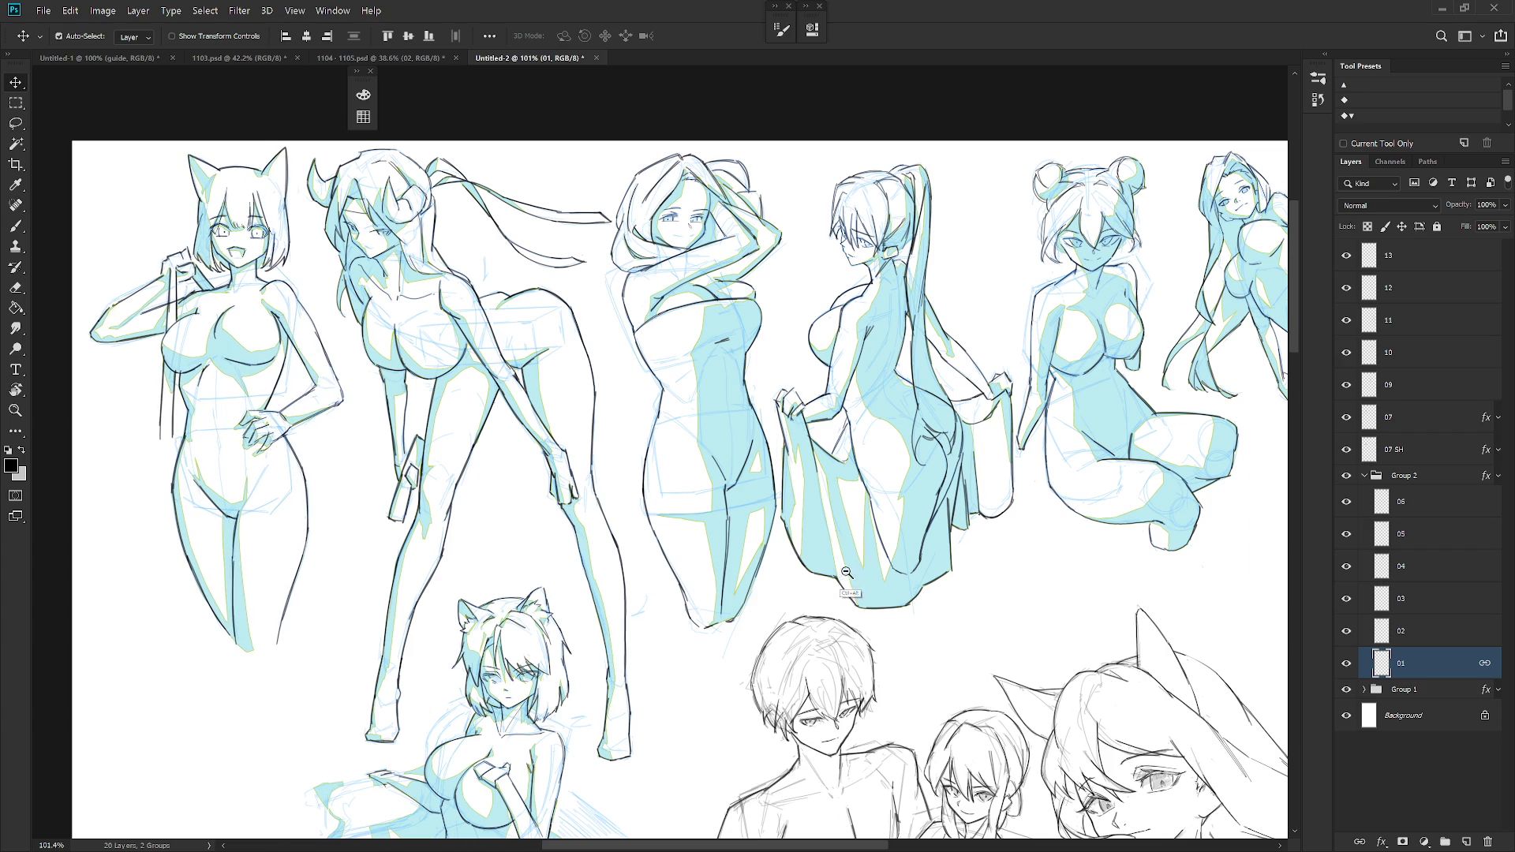
{"action": "scroll", "coordinate": [862, 555], "scroll_direction": "down", "scroll_amount": 5}
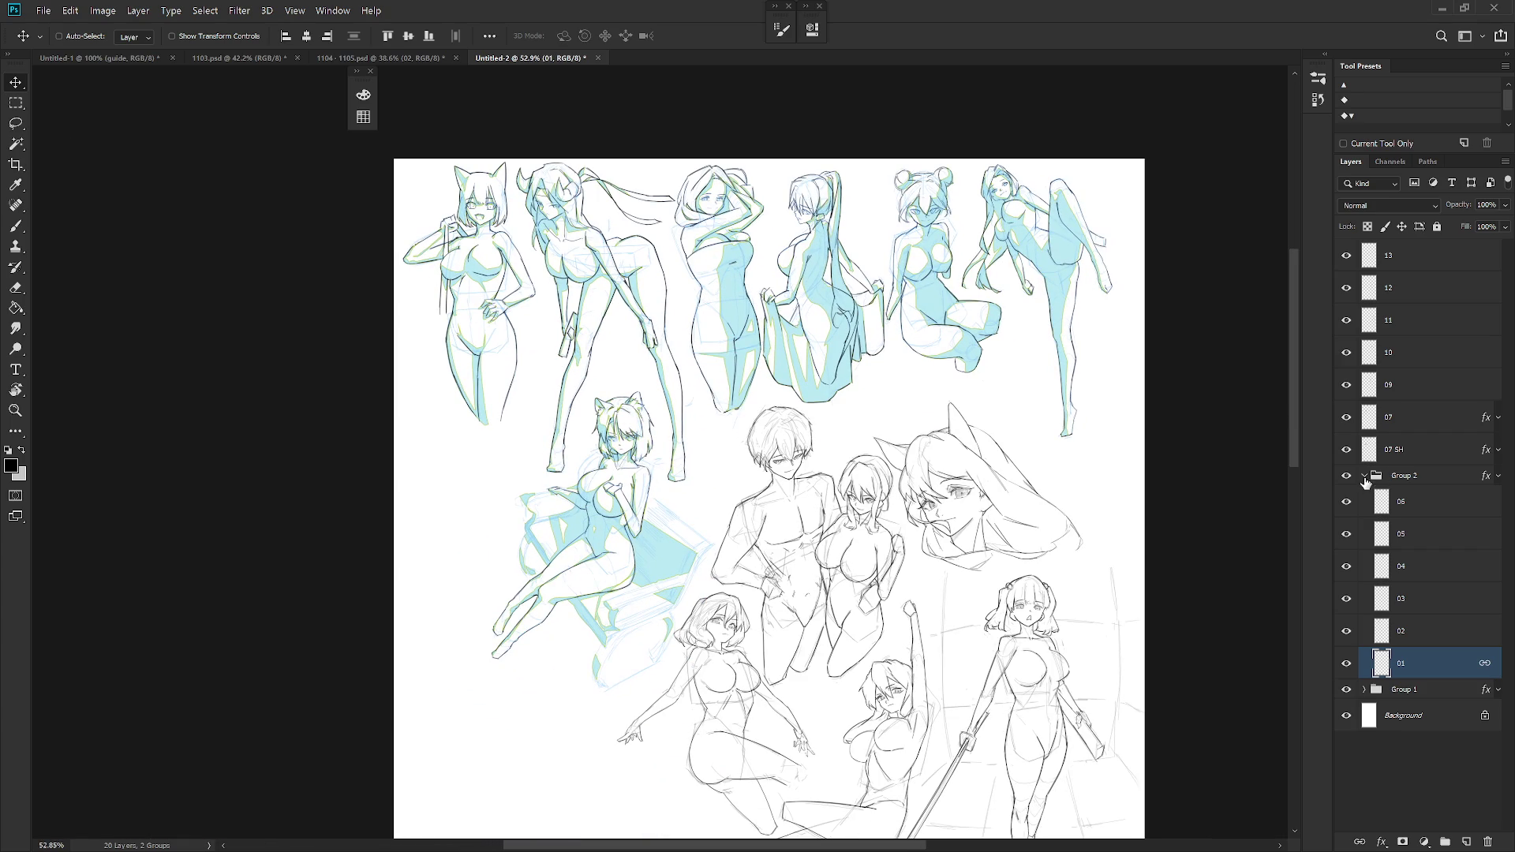
- Clear the layer styles from the 07 SH and 07 layers
{"action": "left_click", "coordinate": [1365, 477]}
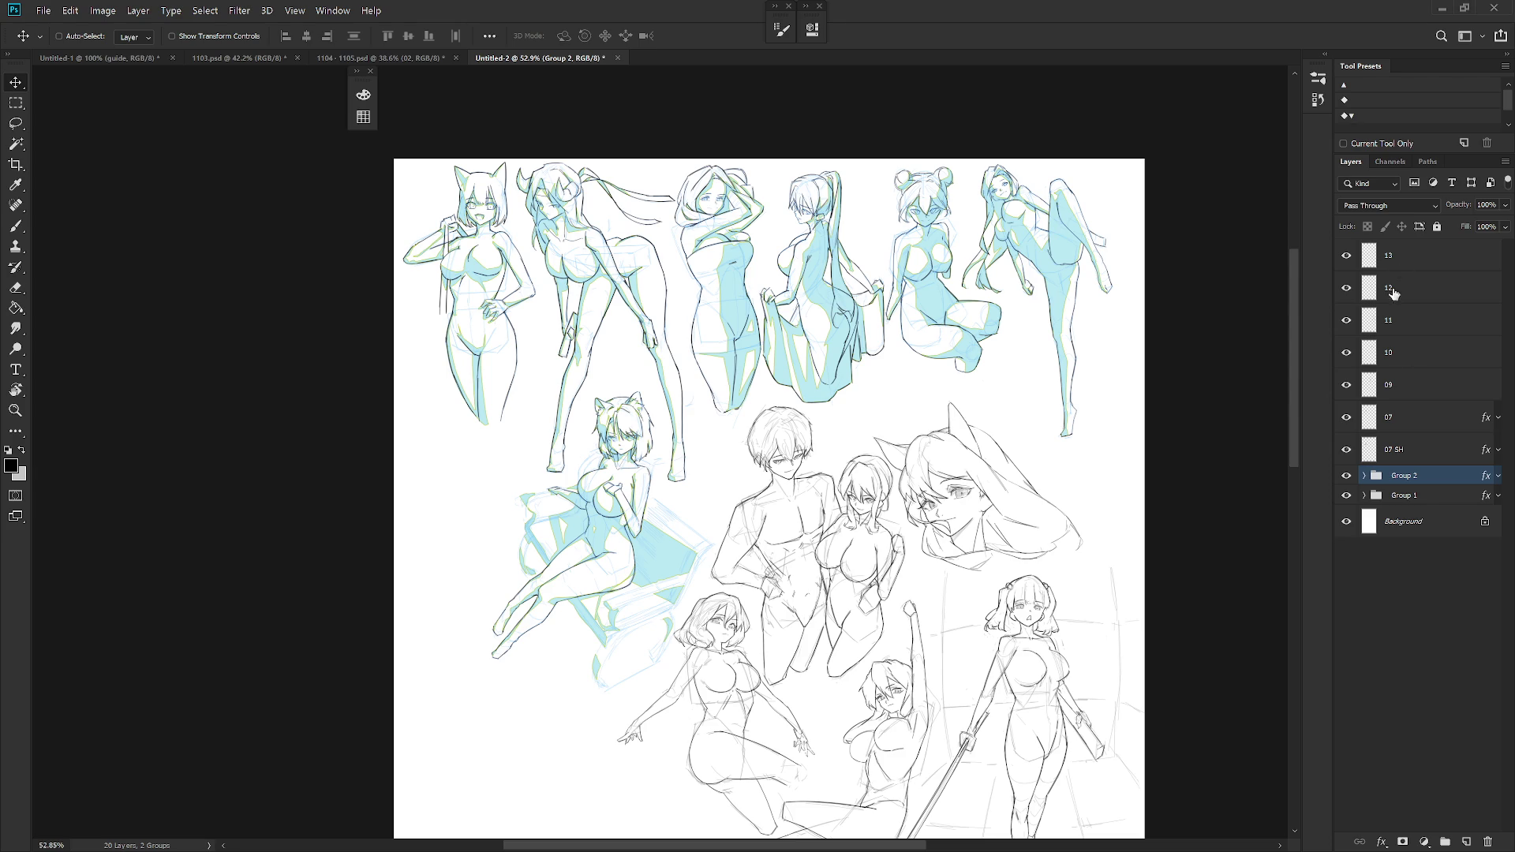
{"action": "left_click", "coordinate": [1416, 417]}
{"action": "left_click", "coordinate": [1419, 449], "text": "shift"}
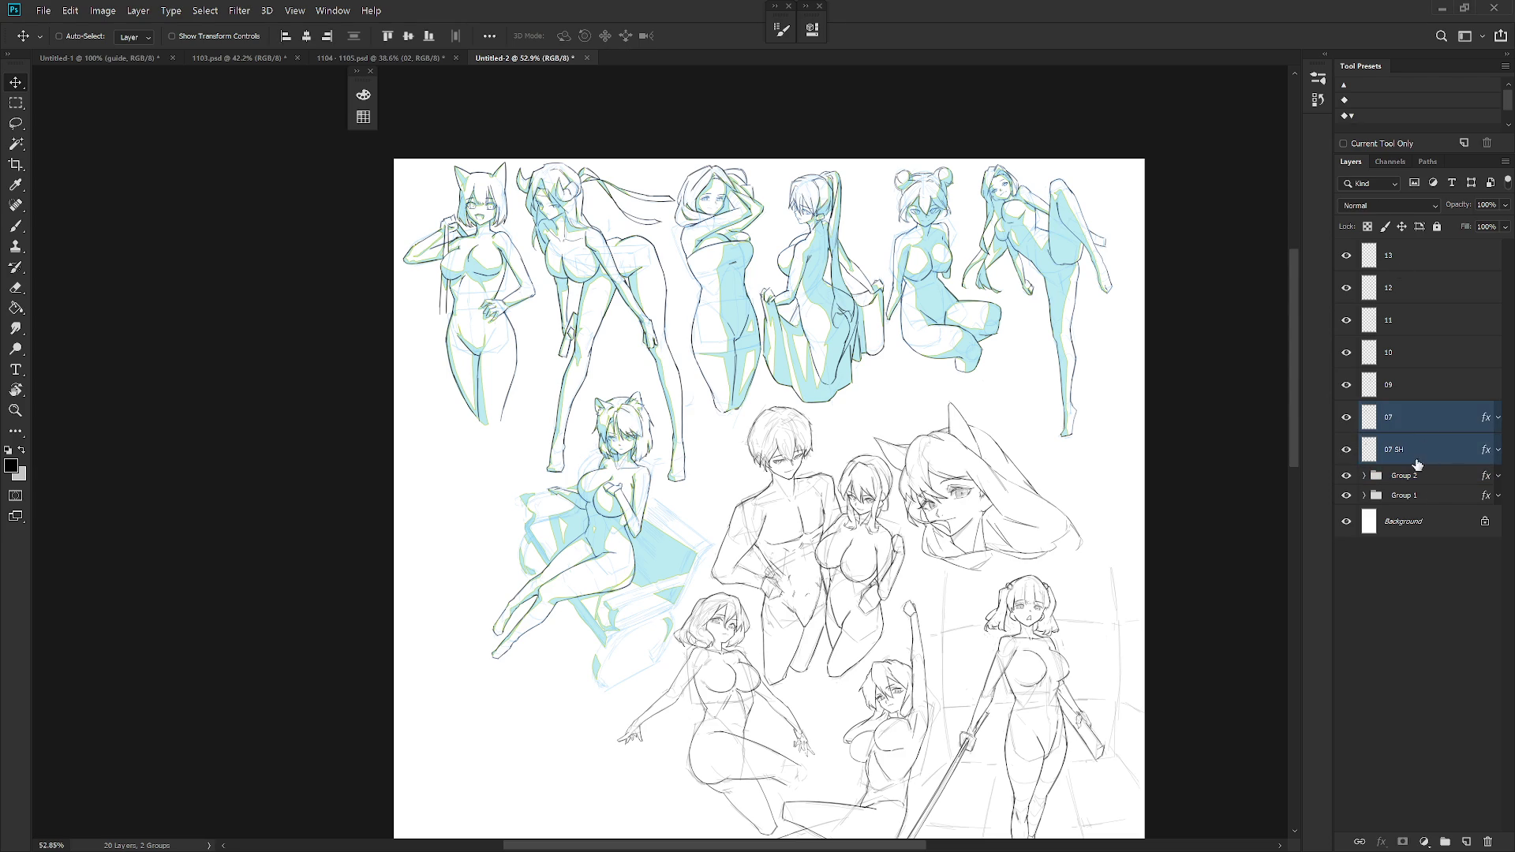
{"action": "left_click_drag", "start_coordinate": [1413, 452], "coordinate": [1381, 498]}
{"action": "right_click", "coordinate": [1406, 455]}
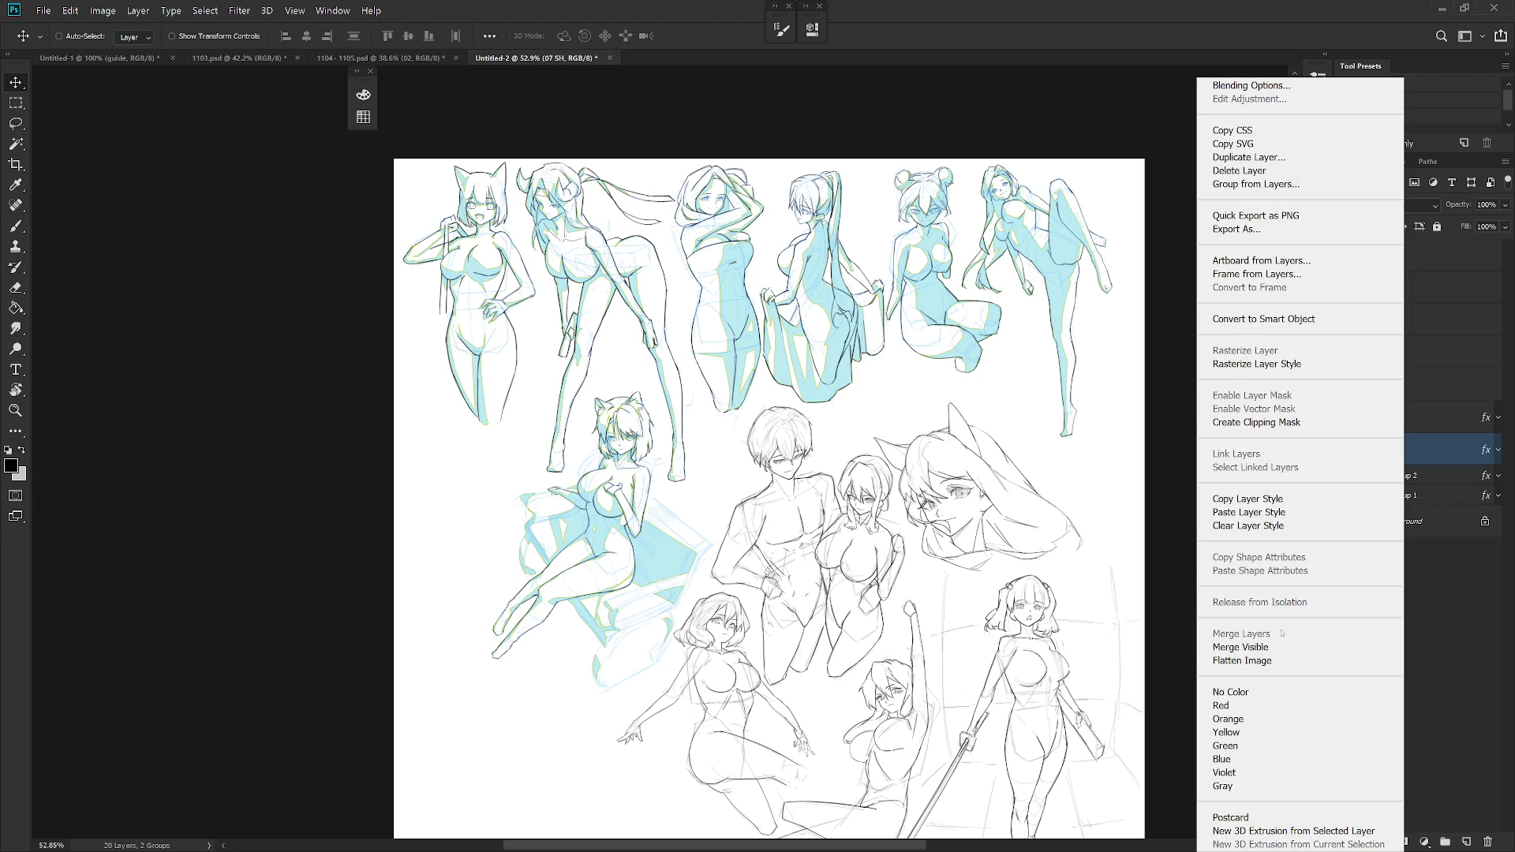
{"action": "left_click", "coordinate": [1381, 527]}
{"action": "left_click", "coordinate": [1434, 425]}
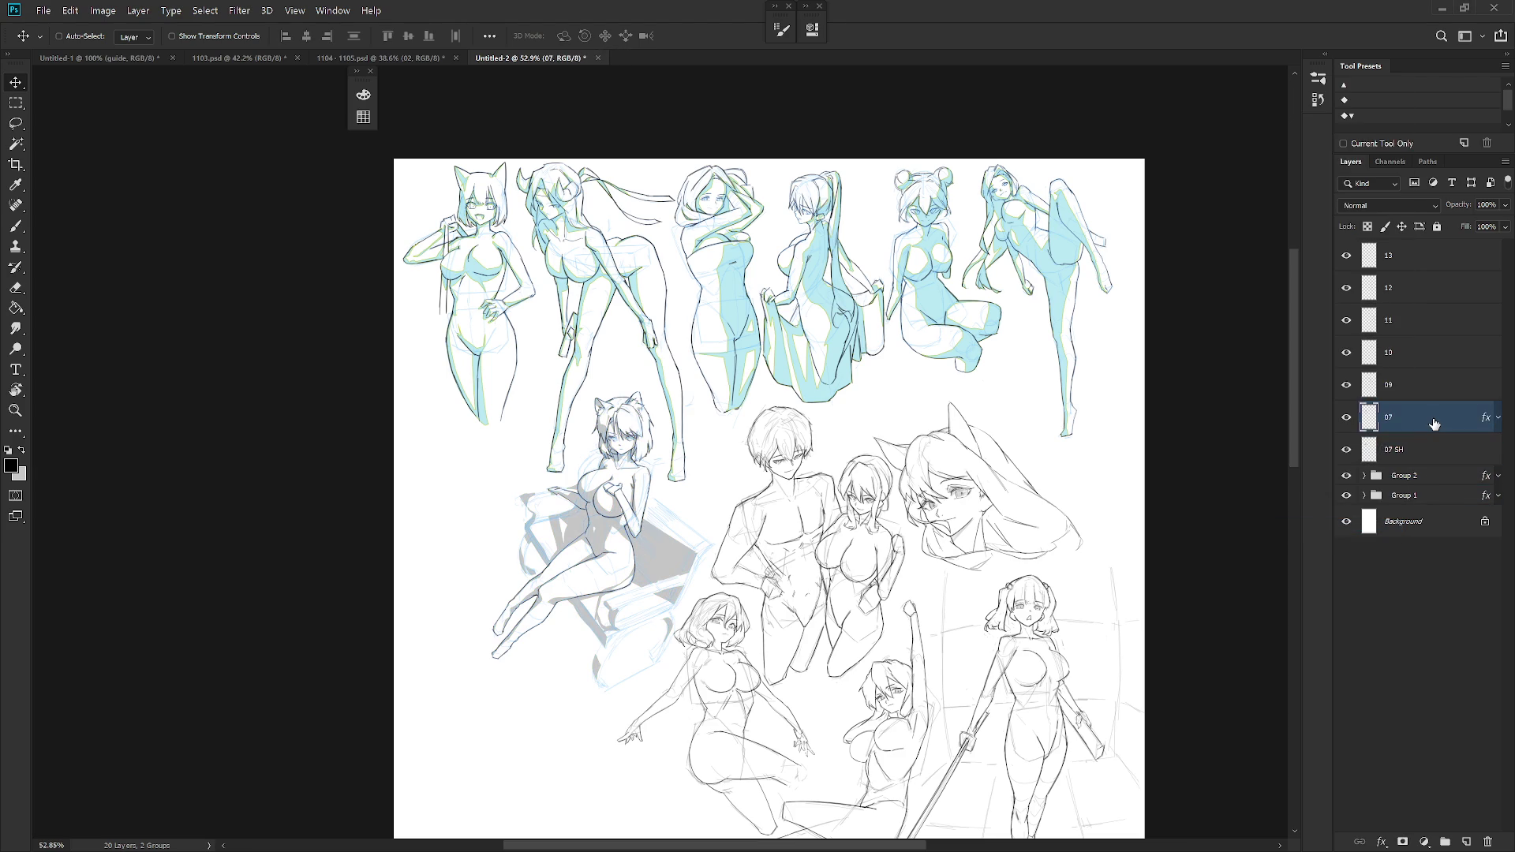
{"action": "right_click", "coordinate": [1434, 424]}
{"action": "left_click", "coordinate": [1341, 526]}
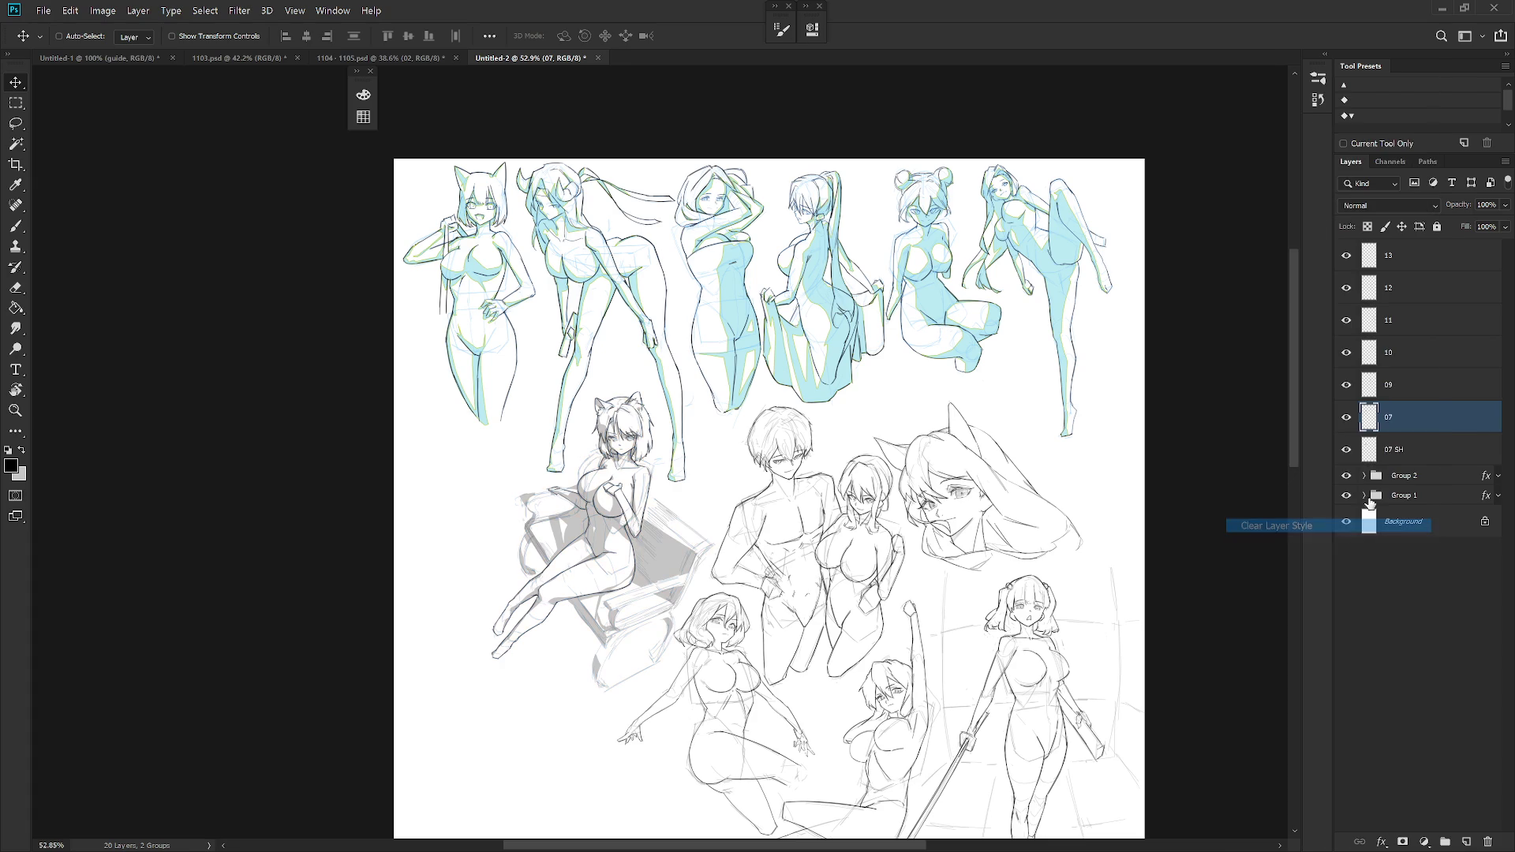
- Move 07 SH into Group 1 and layer 07 into Group 2
{"action": "left_click", "coordinate": [1445, 458], "text": "shift"}
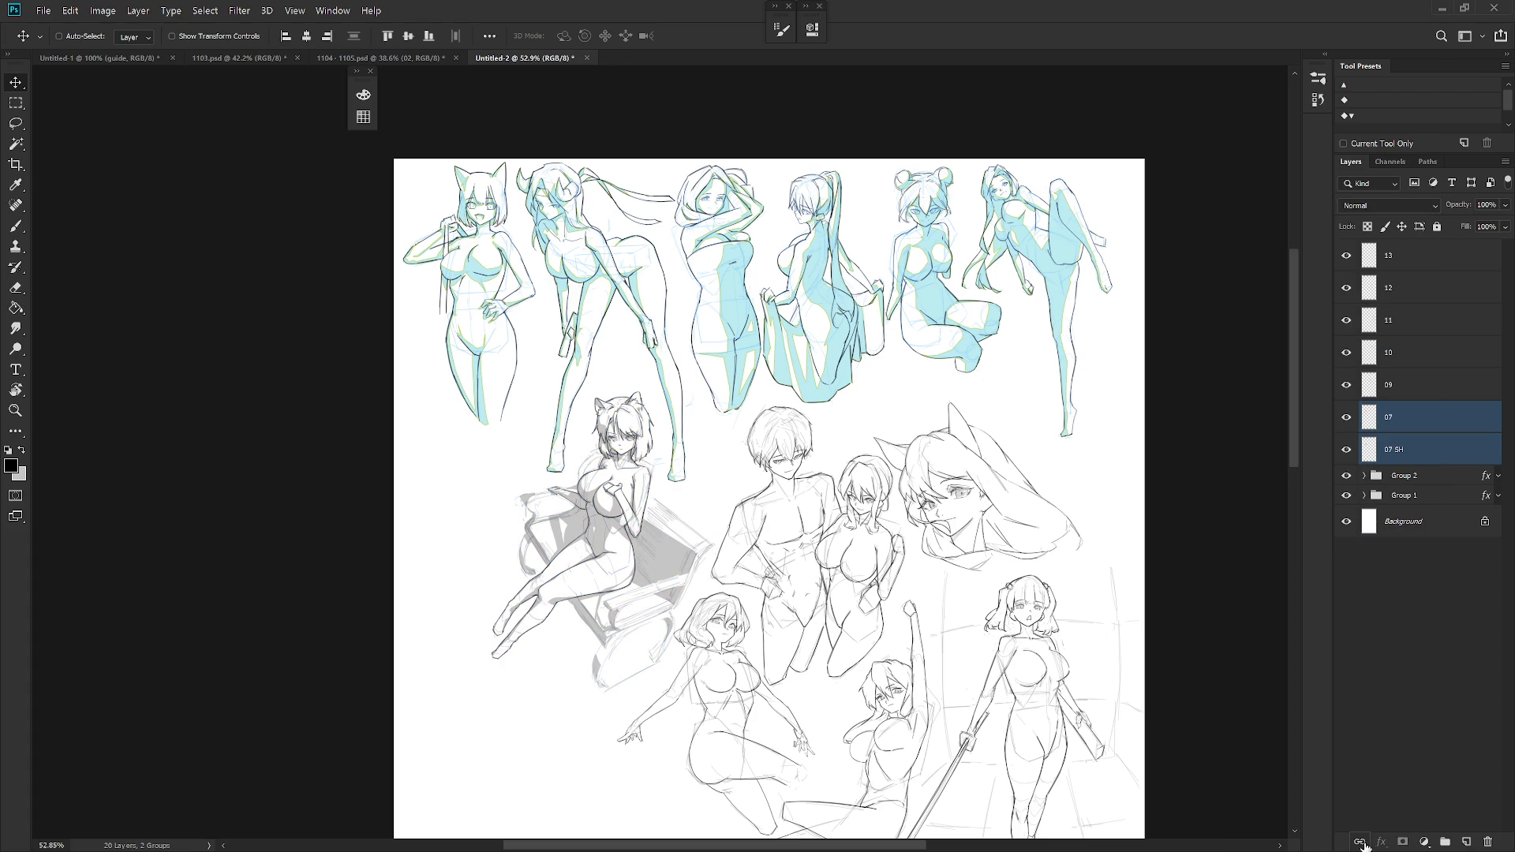
{"action": "left_click", "coordinate": [1364, 496]}
{"action": "left_click", "coordinate": [1411, 461]}
{"action": "left_click_drag", "start_coordinate": [1411, 461], "coordinate": [1426, 511]}
{"action": "left_click", "coordinate": [1364, 495]}
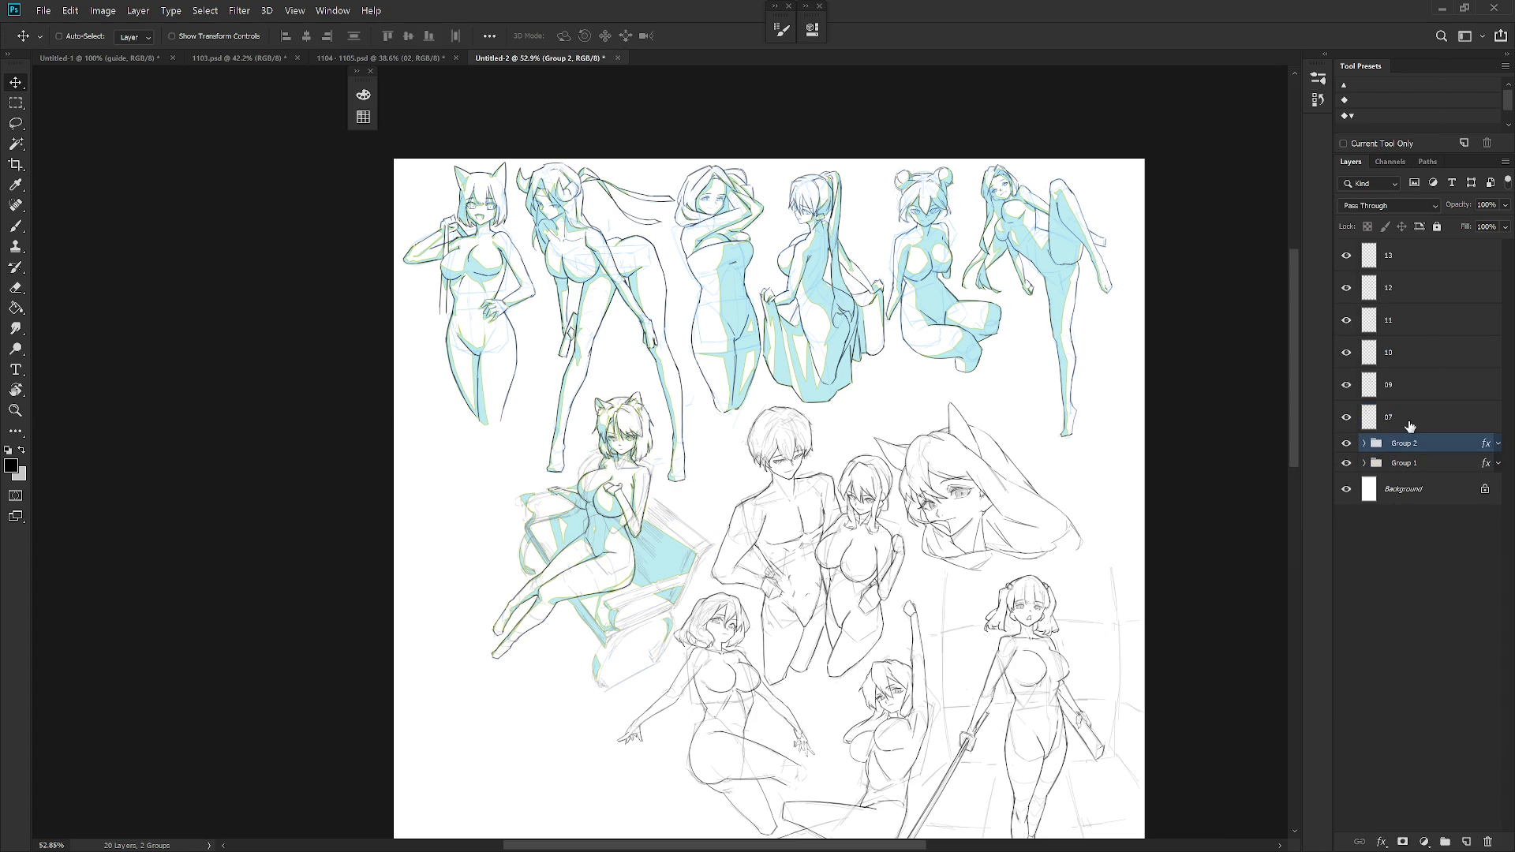
{"action": "left_click", "coordinate": [1412, 417]}
{"action": "left_click_drag", "start_coordinate": [1413, 417], "coordinate": [1413, 444]}
{"action": "left_click", "coordinate": [1364, 414]}
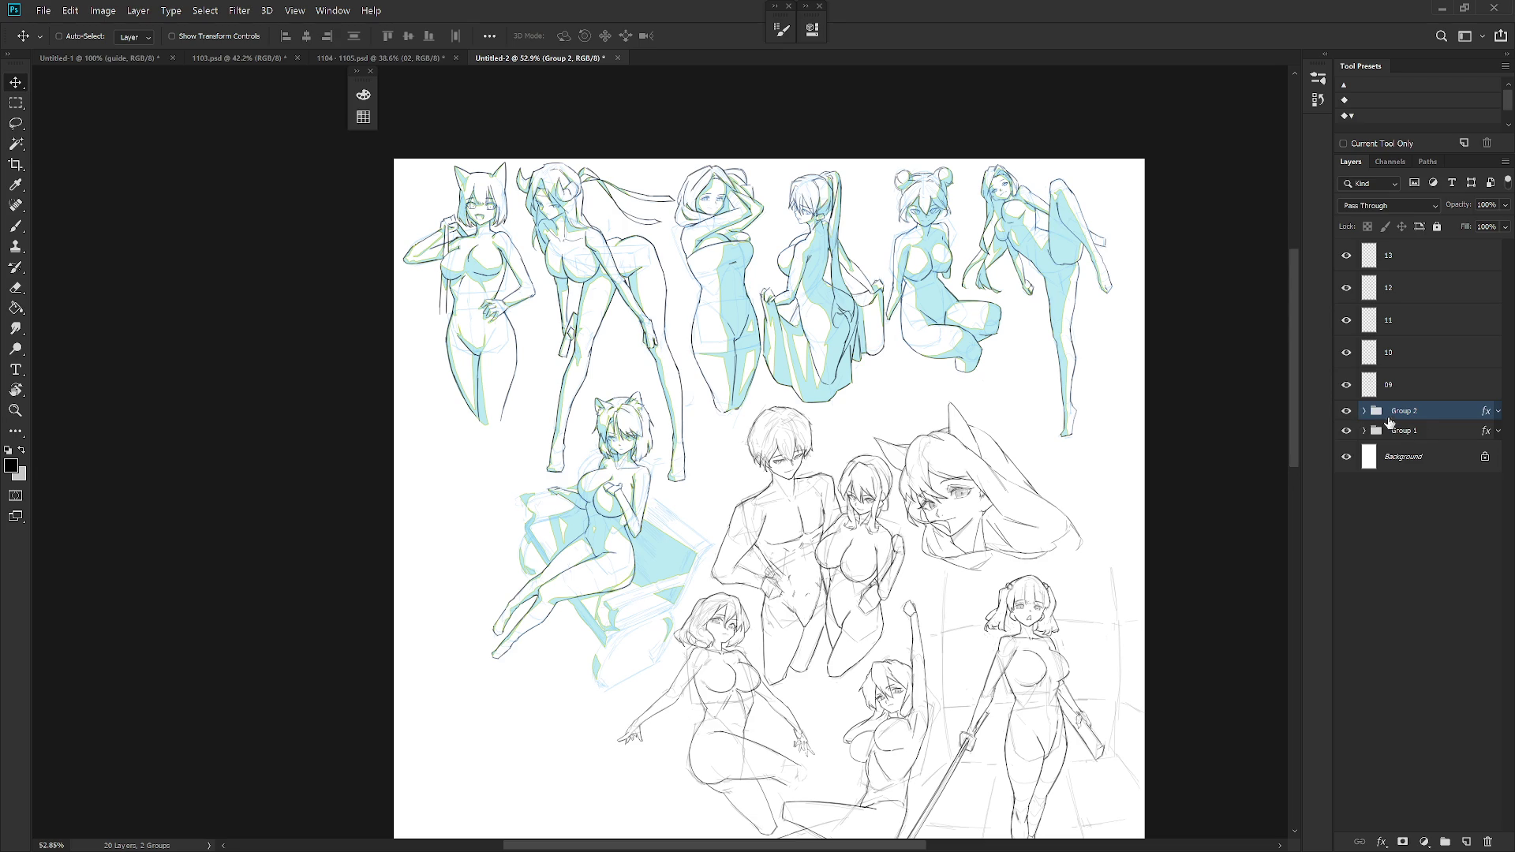
{"action": "left_click", "coordinate": [1365, 412]}
{"action": "left_click", "coordinate": [1435, 437]}
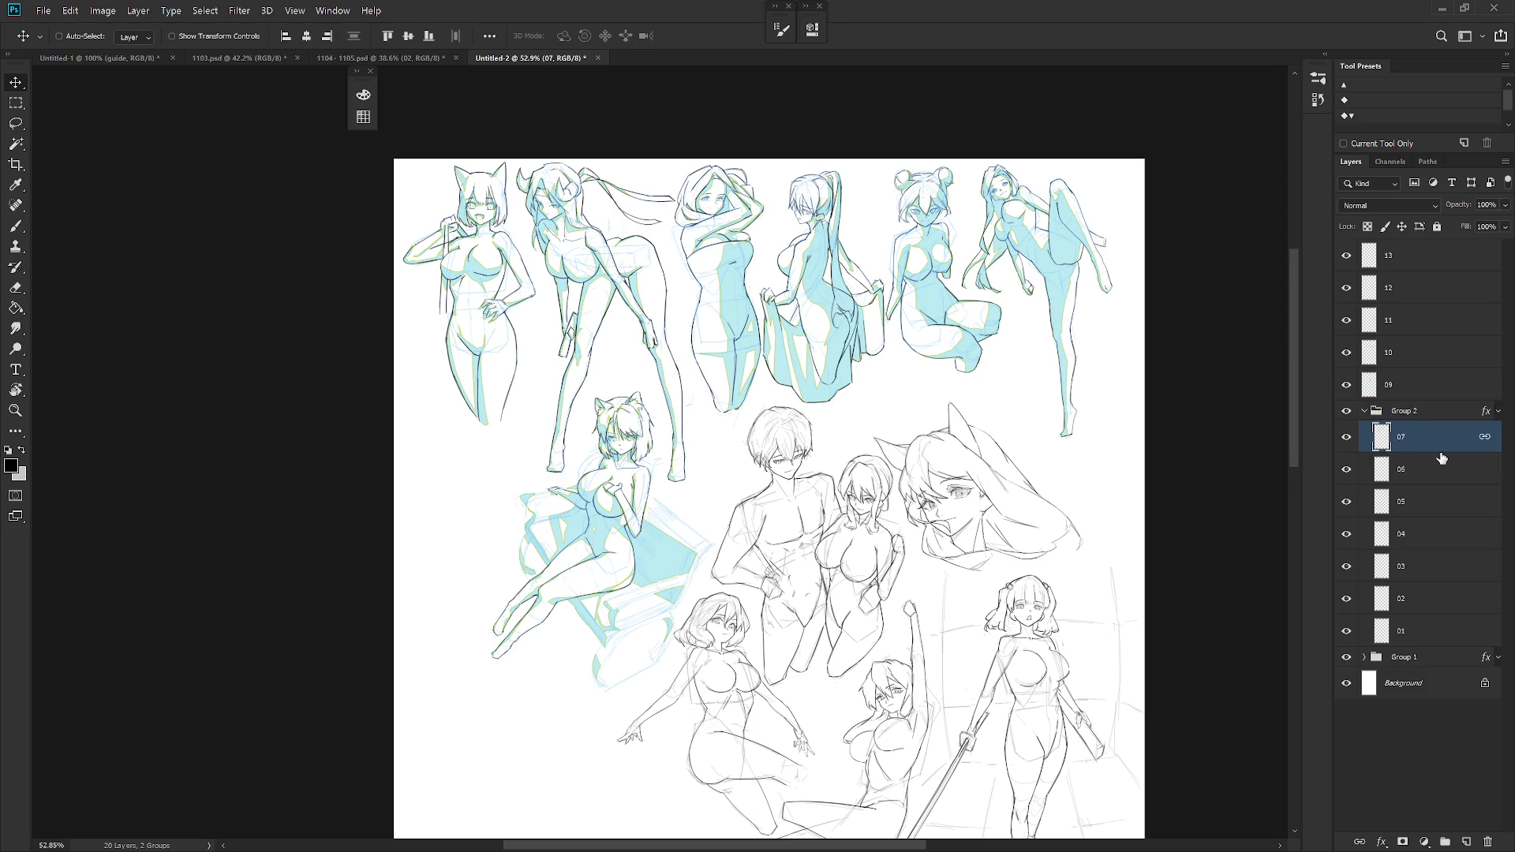
- Shift the layer 10 head sketch slightly up and left
{"action": "left_click", "coordinate": [1410, 395]}
{"action": "left_click", "coordinate": [1364, 411]}
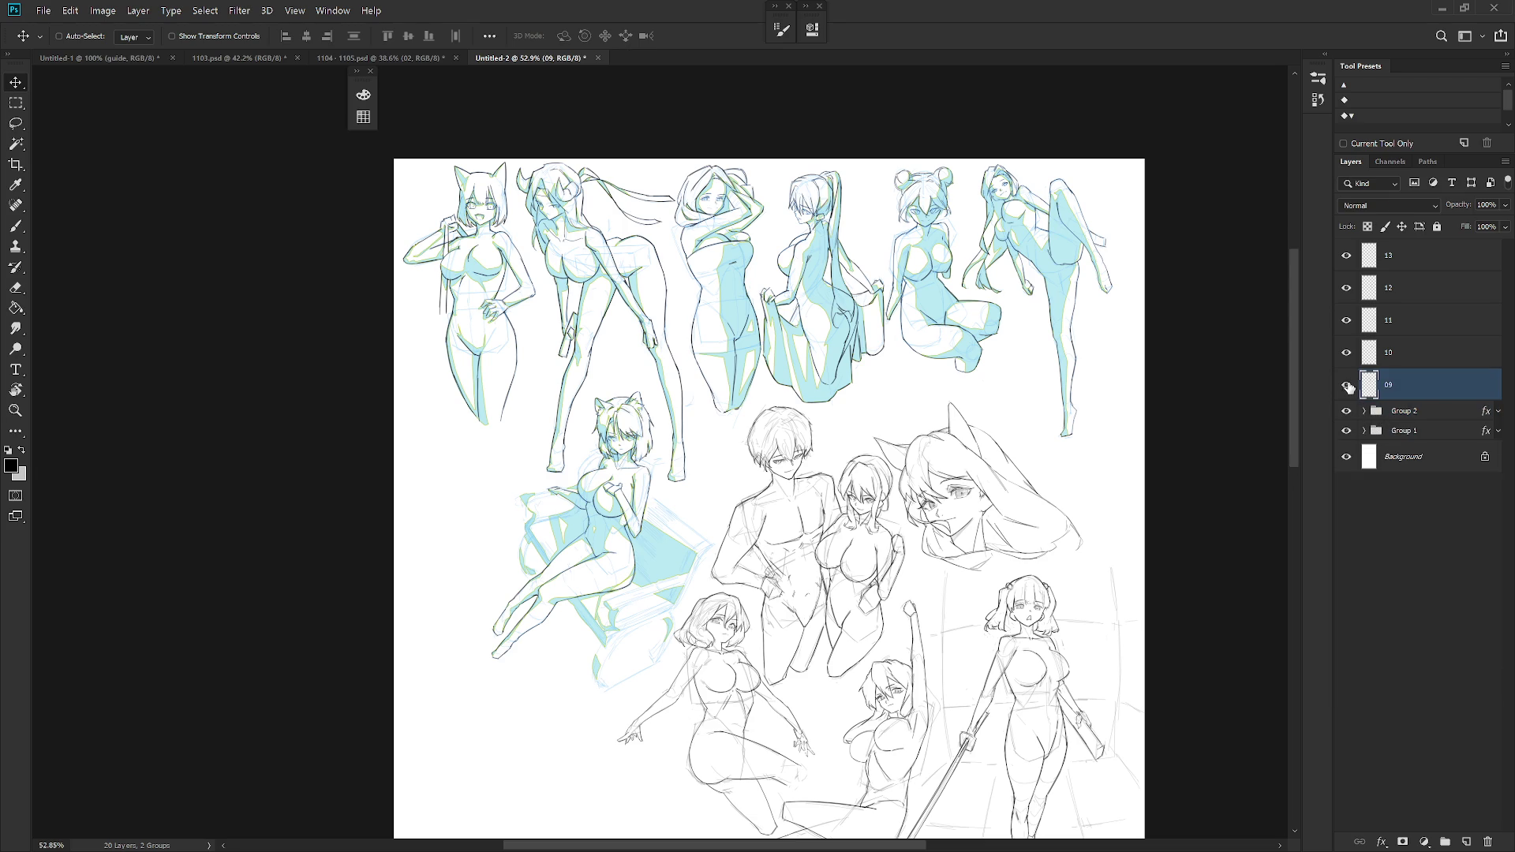
{"action": "left_click", "coordinate": [1347, 386]}
{"action": "left_click", "coordinate": [1348, 386]}
{"action": "left_click", "coordinate": [1404, 364]}
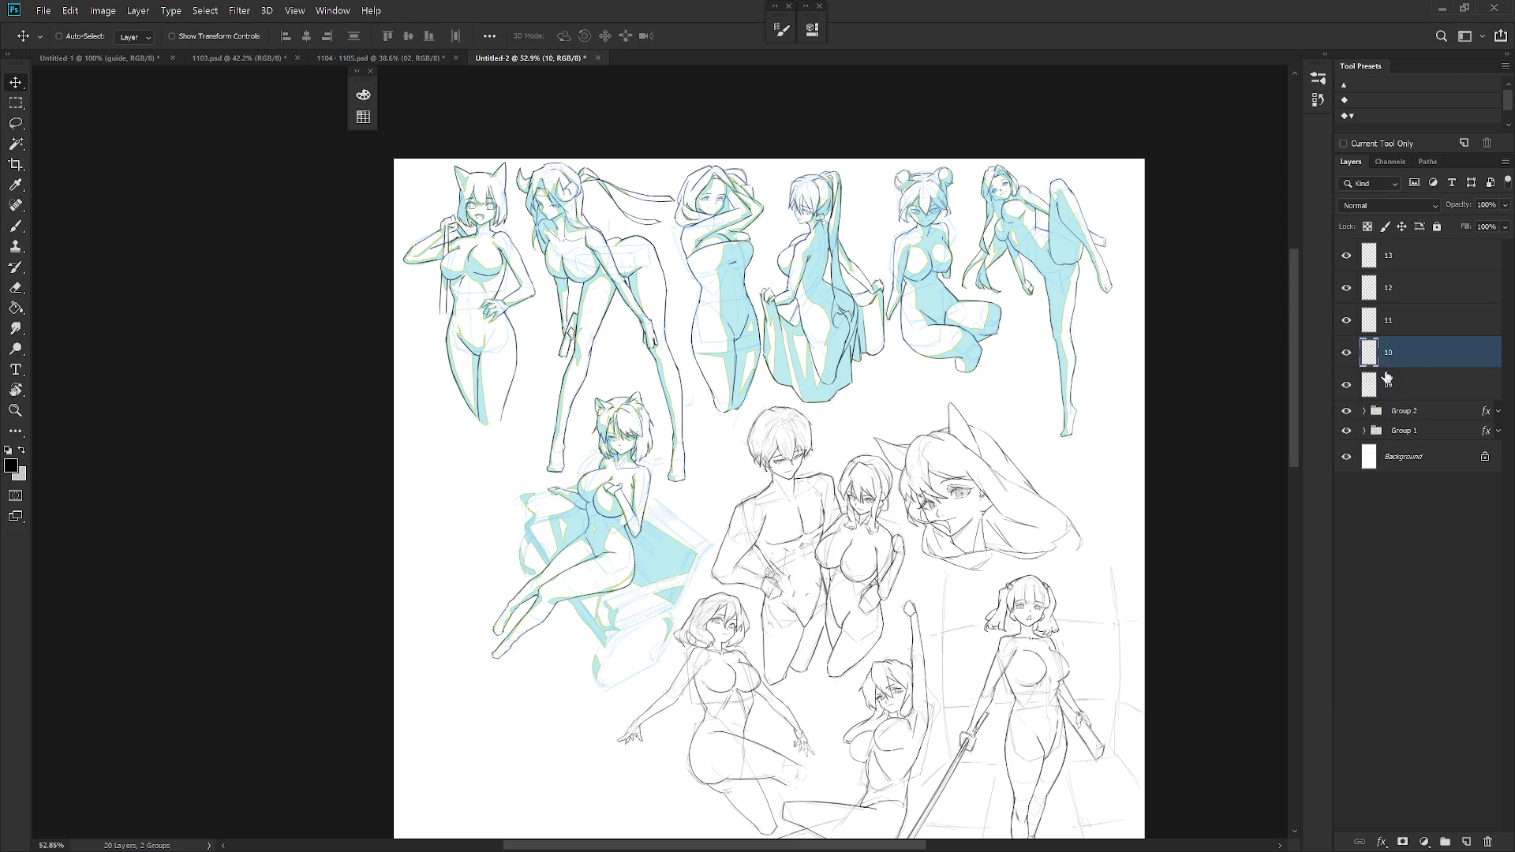
{"action": "mouse_move", "coordinate": [992, 511]}
{"action": "left_mouse_down"}
{"action": "mouse_move", "coordinate": [724, 541]}
{"action": "mouse_move", "coordinate": [623, 525]}
{"action": "mouse_move", "coordinate": [964, 460]}
{"action": "mouse_move", "coordinate": [987, 472]}
{"action": "left_mouse_up"}
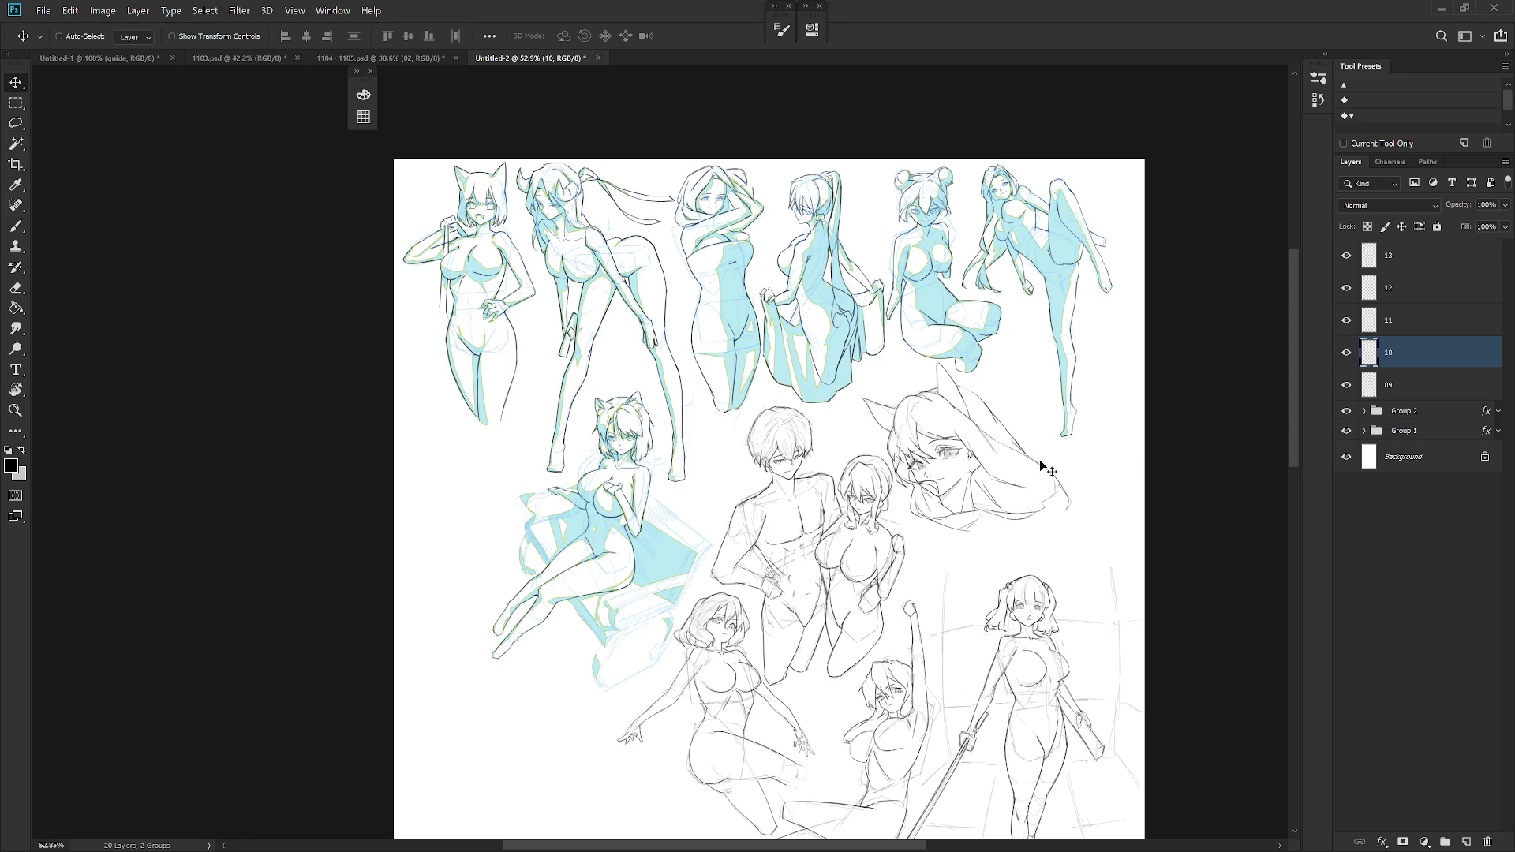
- Identify layers 11, 12 and 13, then nudge the layer 13 sketch
{"action": "left_click_drag", "start_coordinate": [1065, 601], "coordinate": [1029, 508]}
{"action": "left_click", "coordinate": [1436, 321]}
{"action": "left_click", "coordinate": [1347, 321]}
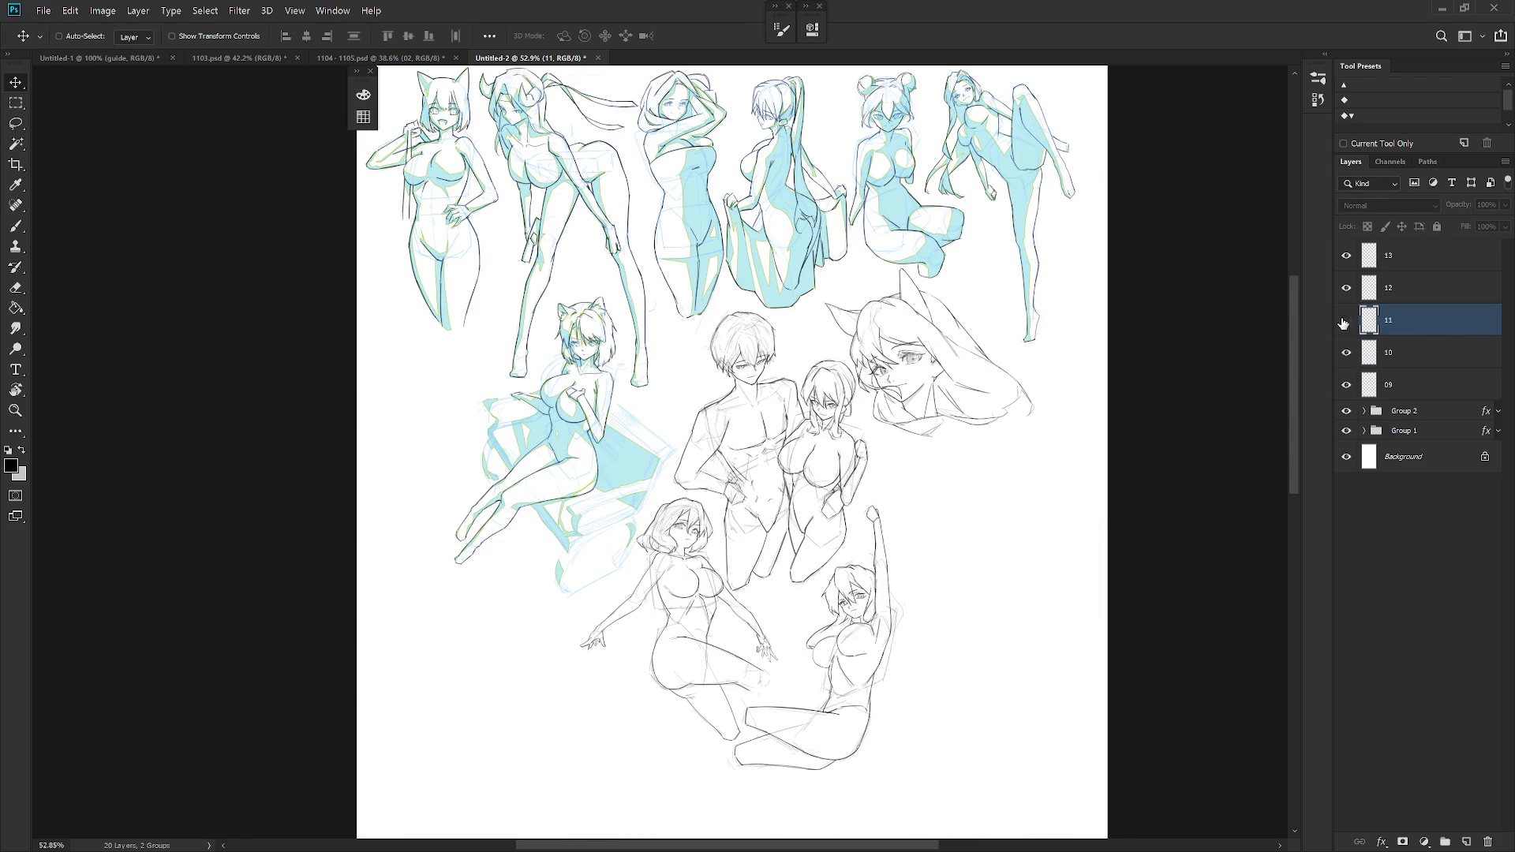
{"action": "left_click", "coordinate": [1346, 321]}
{"action": "left_click", "coordinate": [1347, 288]}
{"action": "left_click", "coordinate": [1347, 288]}
{"action": "left_click", "coordinate": [1347, 256]}
{"action": "left_click", "coordinate": [1347, 256]}
{"action": "left_click", "coordinate": [1412, 257]}
{"action": "mouse_move", "coordinate": [714, 688]}
{"action": "left_mouse_down"}
{"action": "mouse_move", "coordinate": [547, 620]}
{"action": "mouse_move", "coordinate": [493, 545]}
{"action": "mouse_move", "coordinate": [714, 644]}
{"action": "mouse_move", "coordinate": [730, 670]}
{"action": "mouse_move", "coordinate": [698, 676]}
{"action": "mouse_move", "coordinate": [717, 691]}
{"action": "left_mouse_up"}
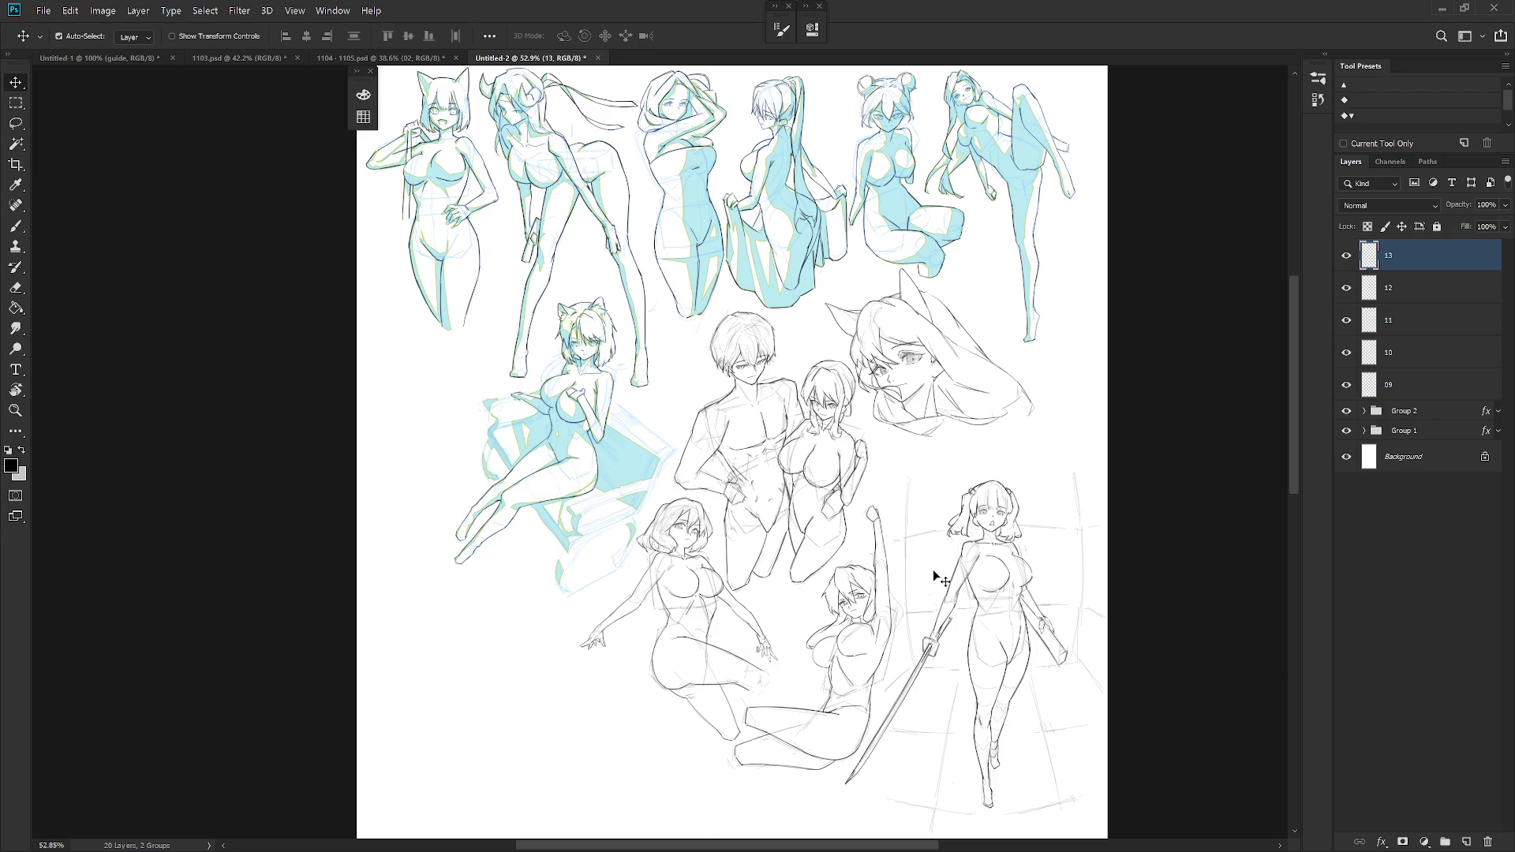
- Move the layer 11 sword girl sketch up, then undo the sitting girl adjustment
{"action": "scroll", "coordinate": [1039, 591], "scroll_direction": "down", "scroll_amount": 1}
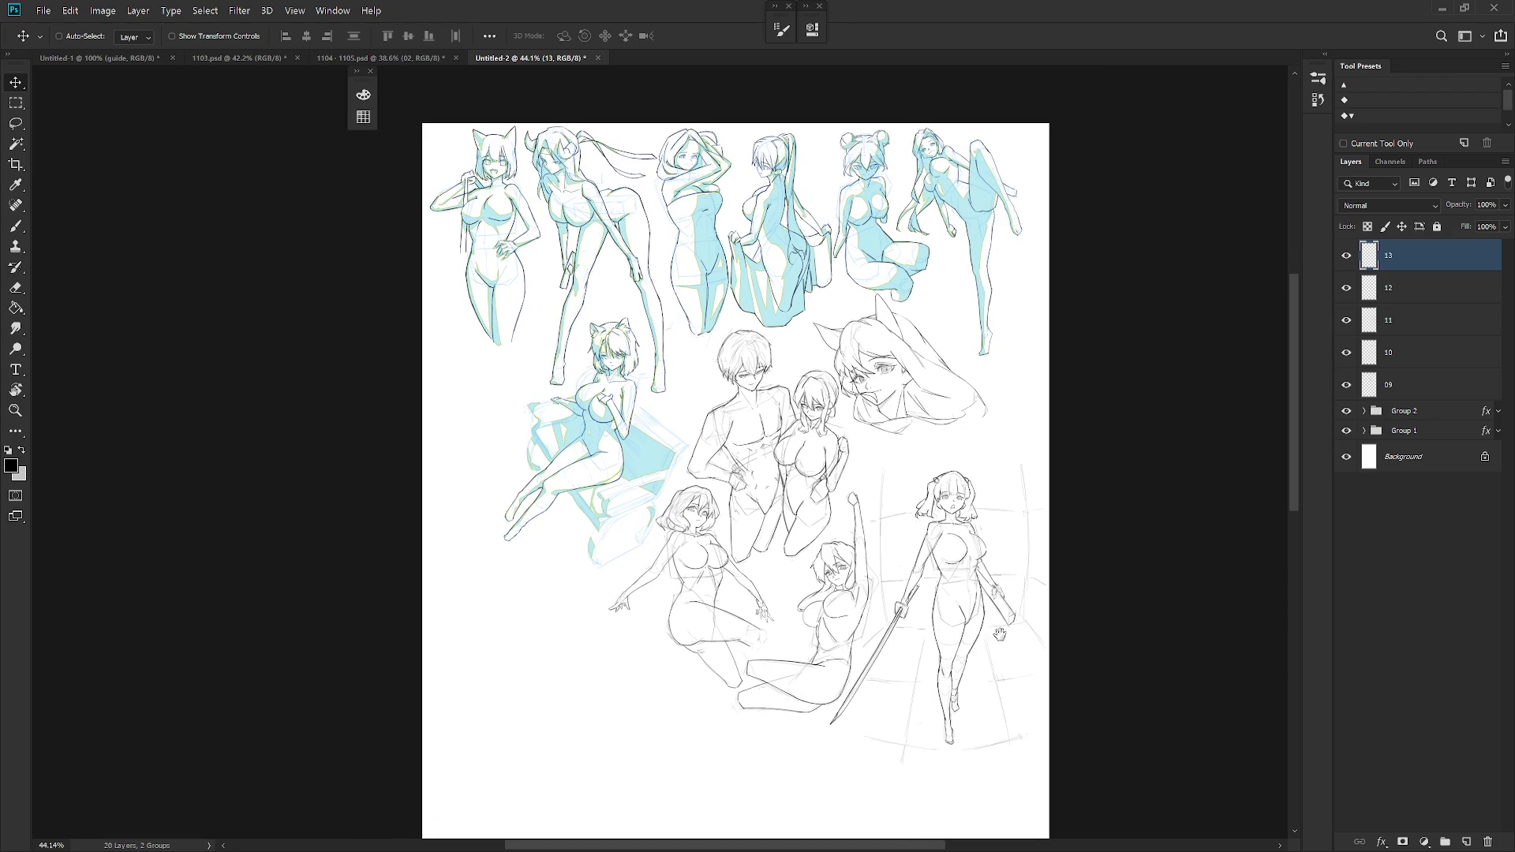
{"action": "left_click_drag", "start_coordinate": [1007, 635], "coordinate": [964, 557]}
{"action": "left_click", "coordinate": [1348, 321]}
{"action": "left_click", "coordinate": [1421, 326]}
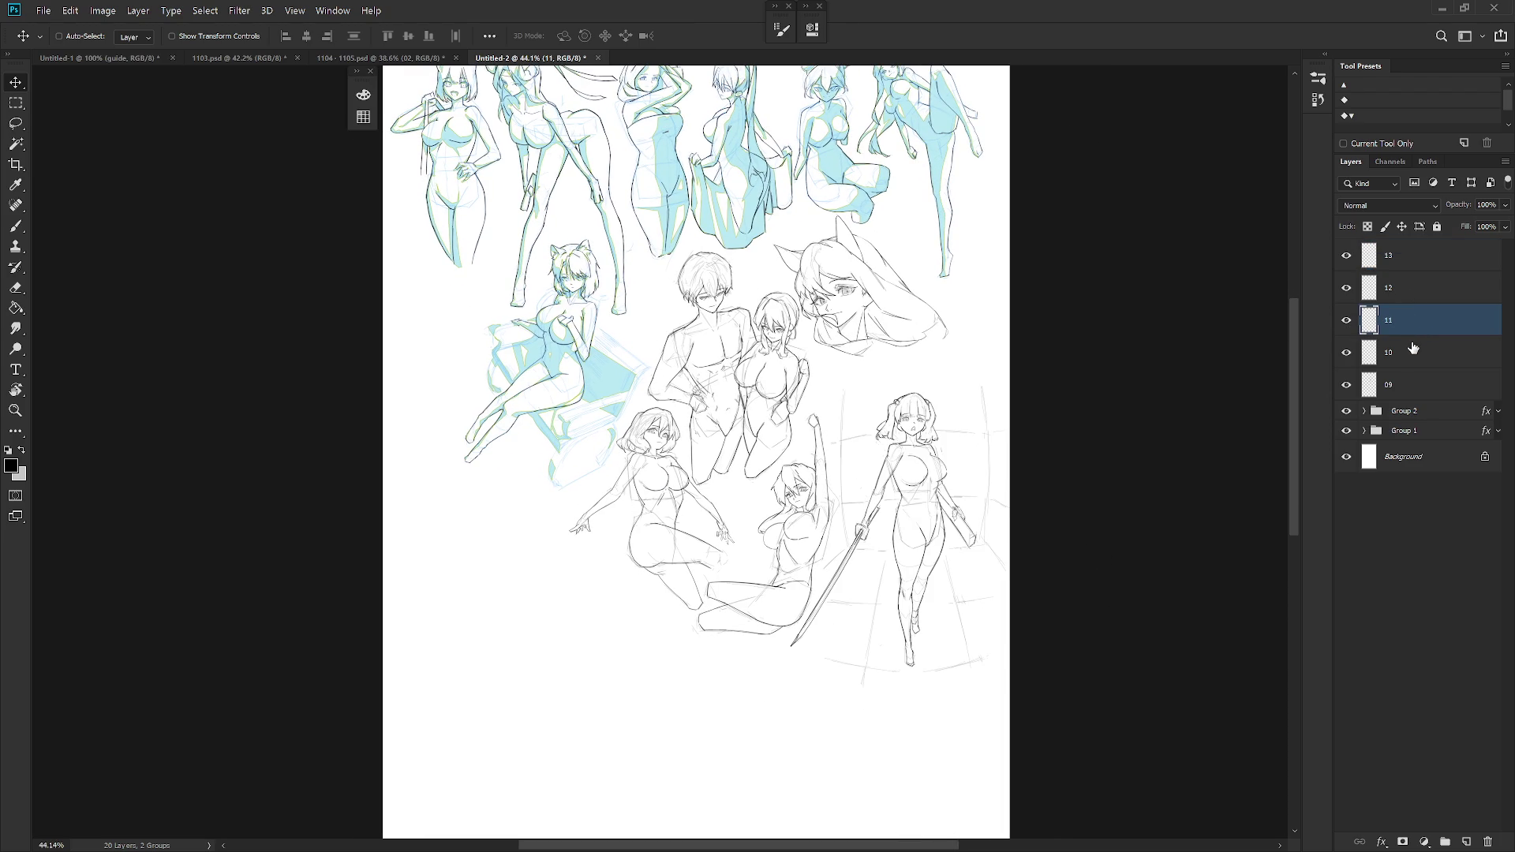
{"action": "left_click_drag", "start_coordinate": [944, 657], "coordinate": [944, 633]}
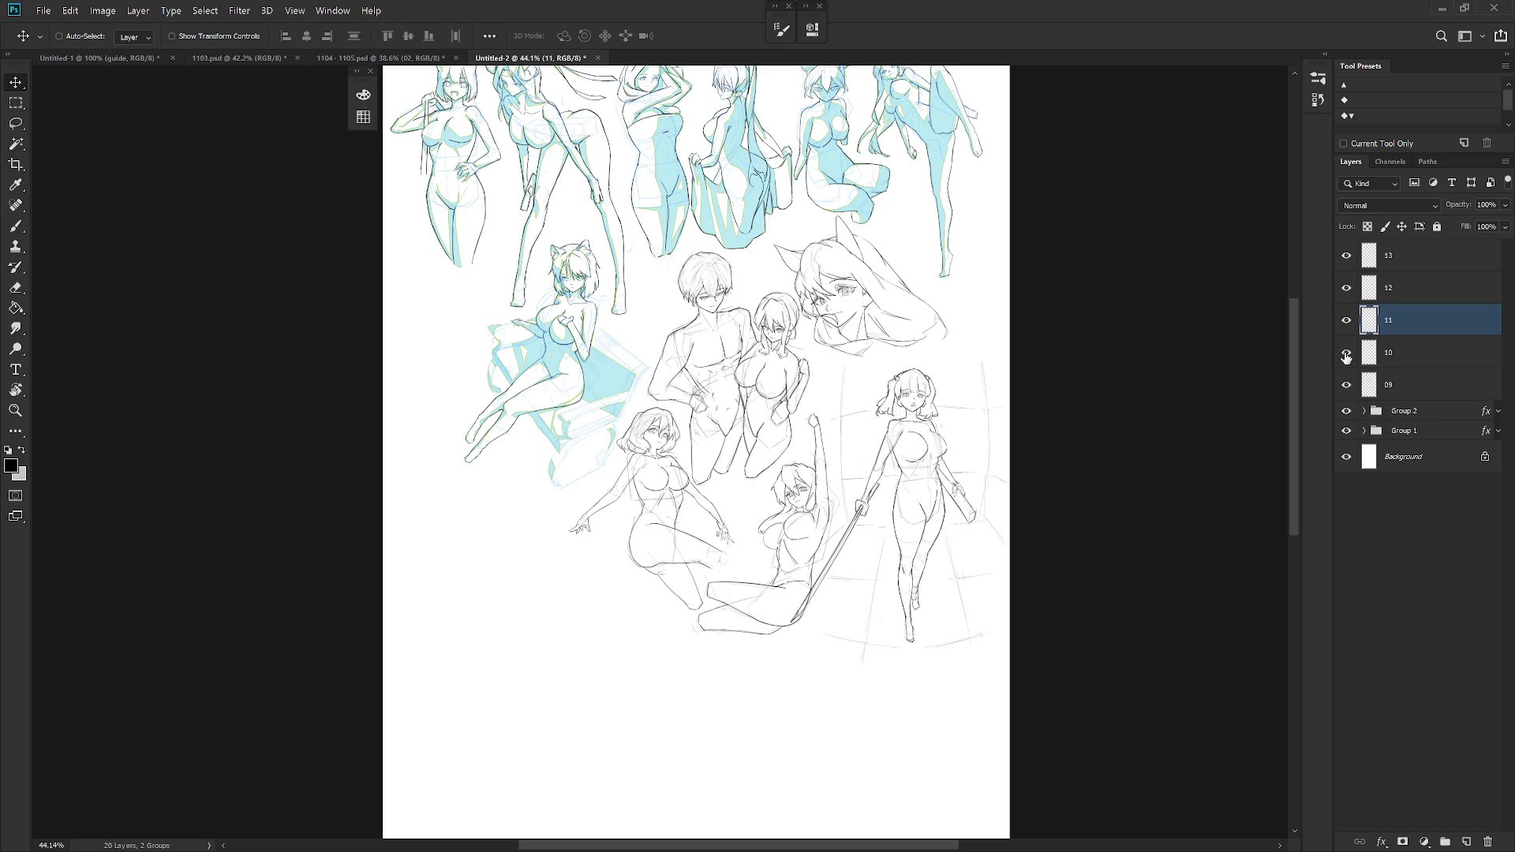
{"action": "left_click", "coordinate": [1421, 294]}
{"action": "left_click_drag", "start_coordinate": [844, 634], "coordinate": [848, 620]}
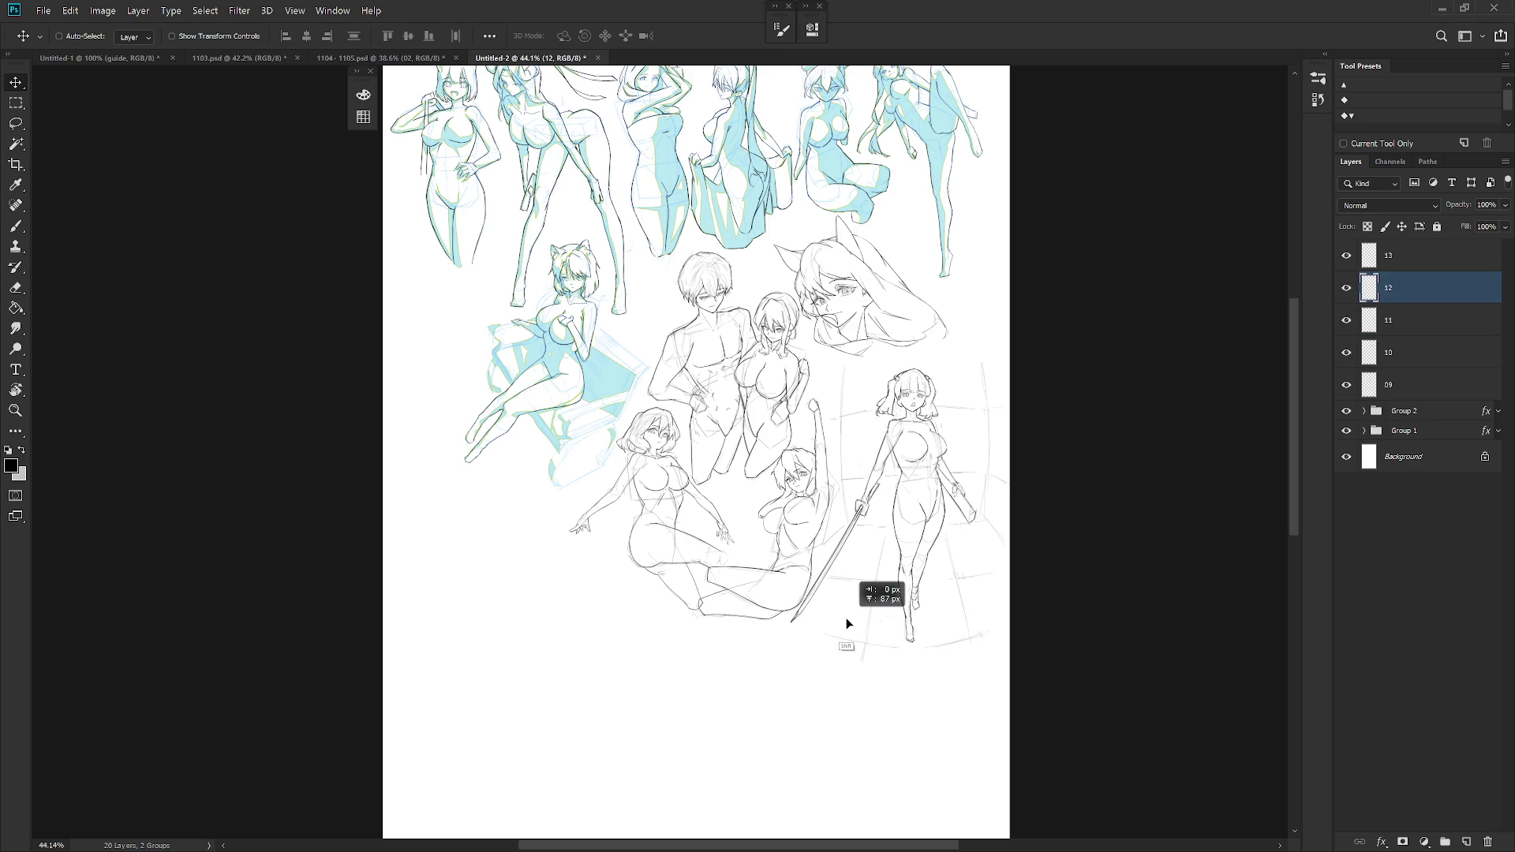
{"action": "key", "text": "ctrl+z"}
{"action": "key", "text": "ctrl+z"}
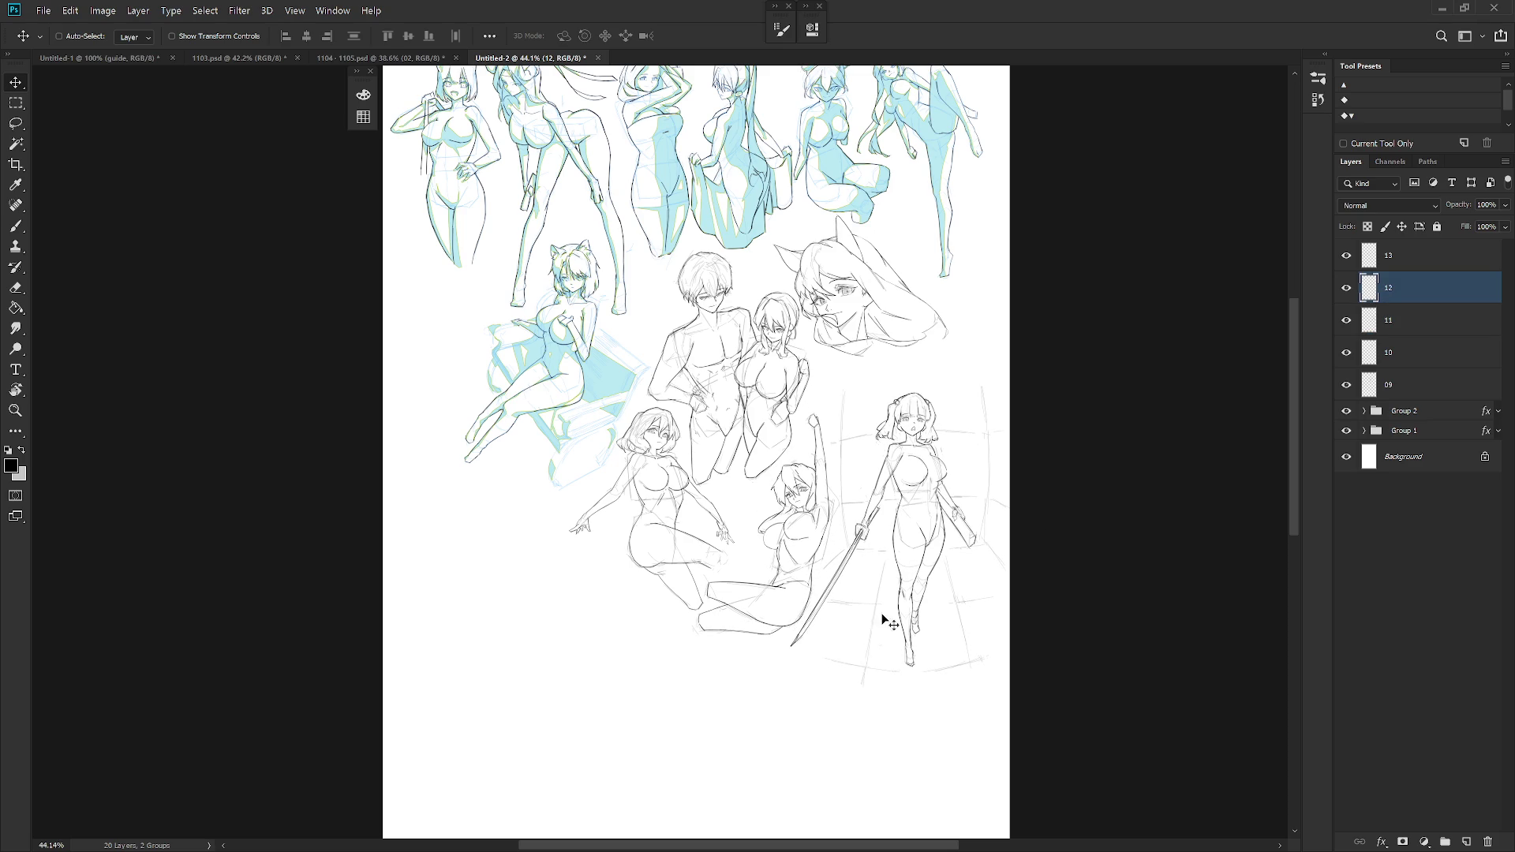
{"action": "left_click_drag", "start_coordinate": [874, 631], "coordinate": [844, 694]}
{"action": "key", "text": "b"}
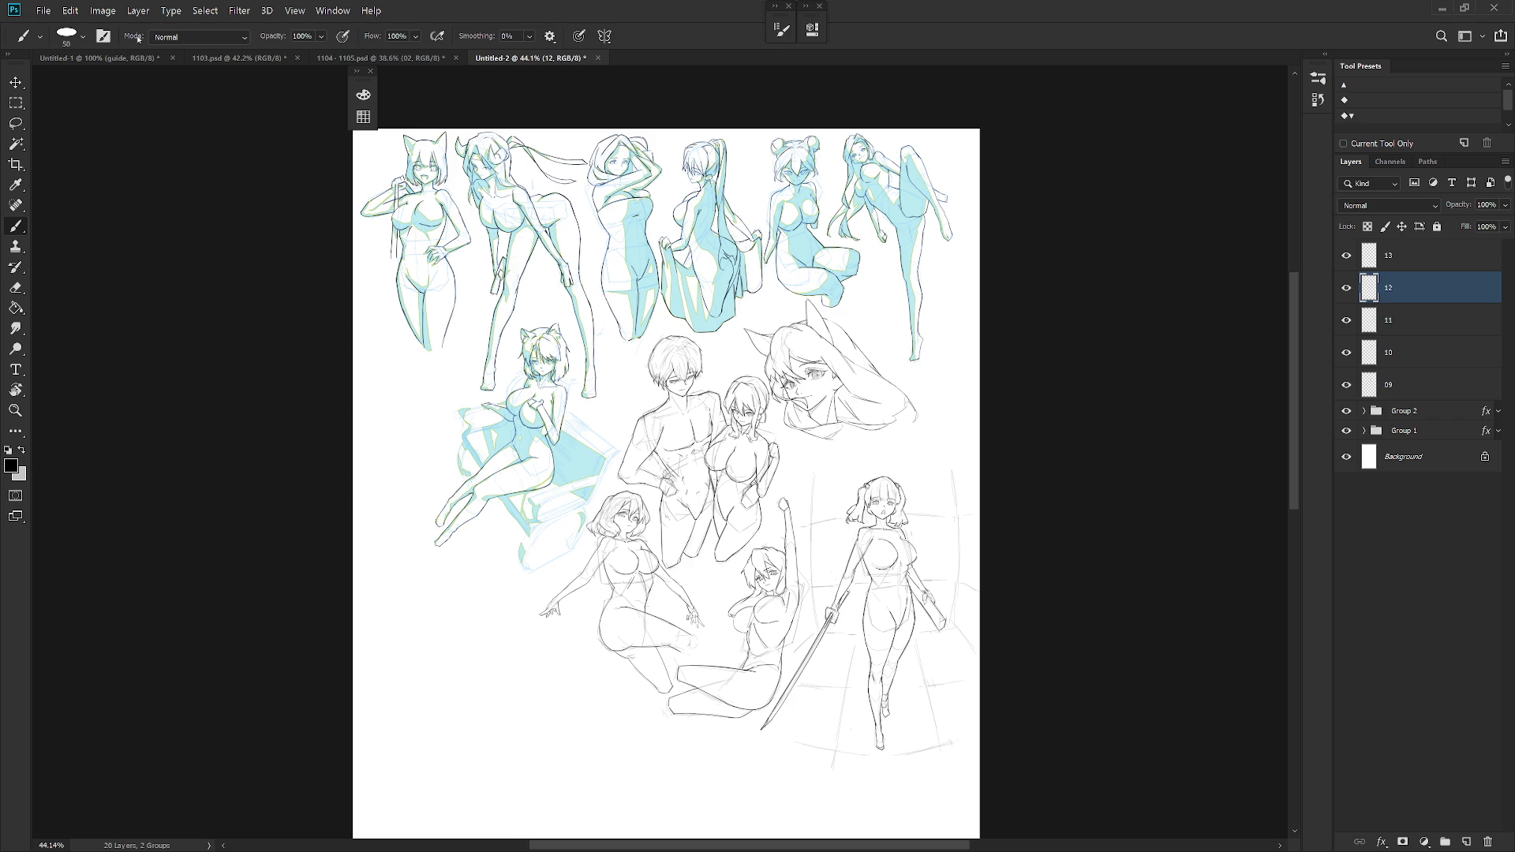
- Switch back to 1103.psd and select only layer 13
{"action": "left_click", "coordinate": [386, 53]}
{"action": "left_click", "coordinate": [244, 59]}
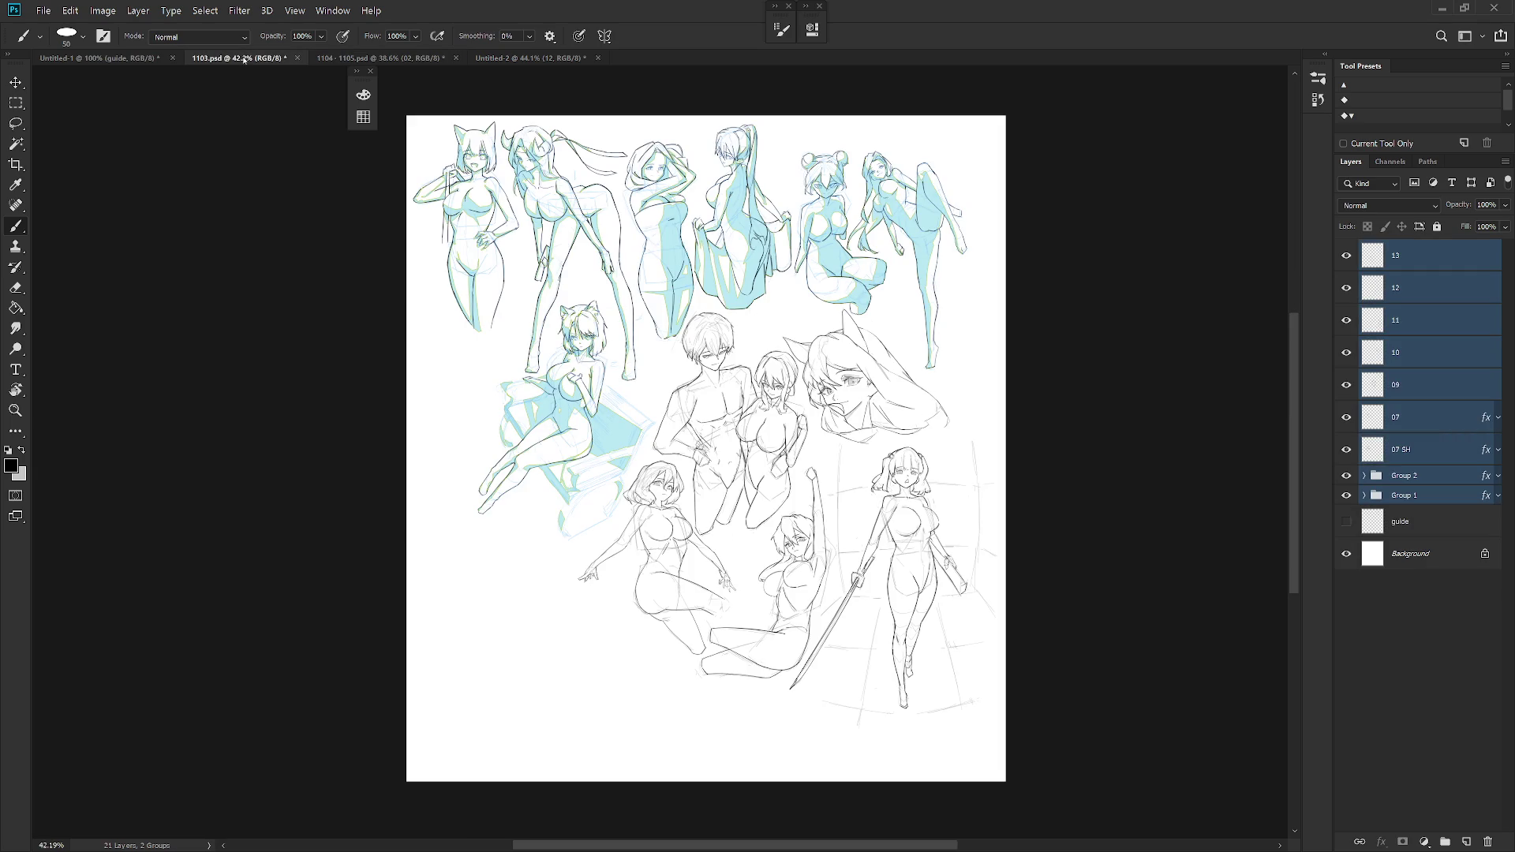
{"action": "left_click", "coordinate": [1453, 261]}
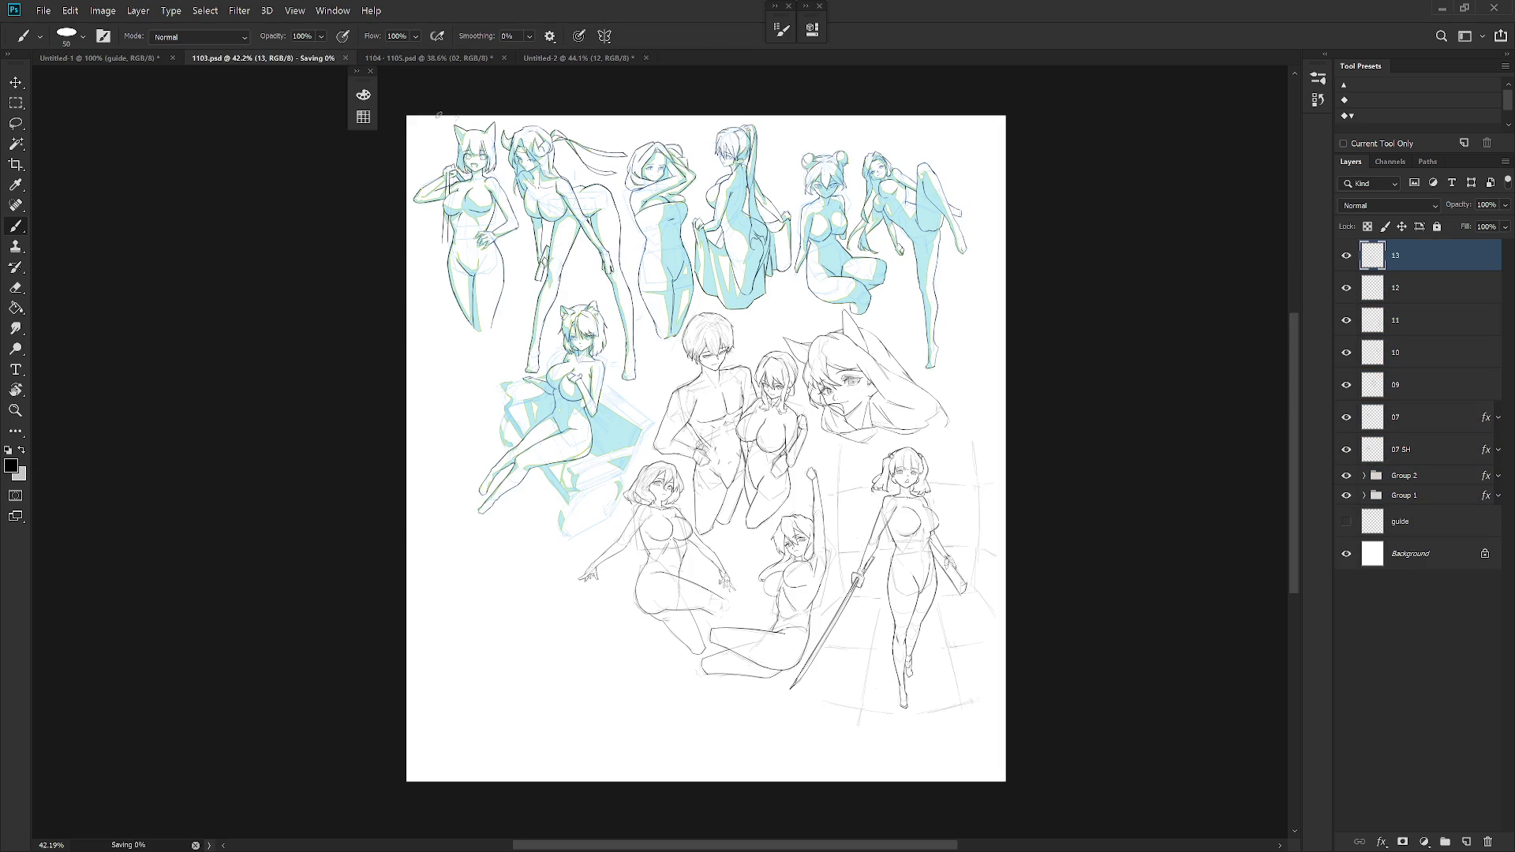
- Close 1103.psd and copy group 1104 into the compilation canvas's lower area
{"action": "left_click", "coordinate": [304, 58]}
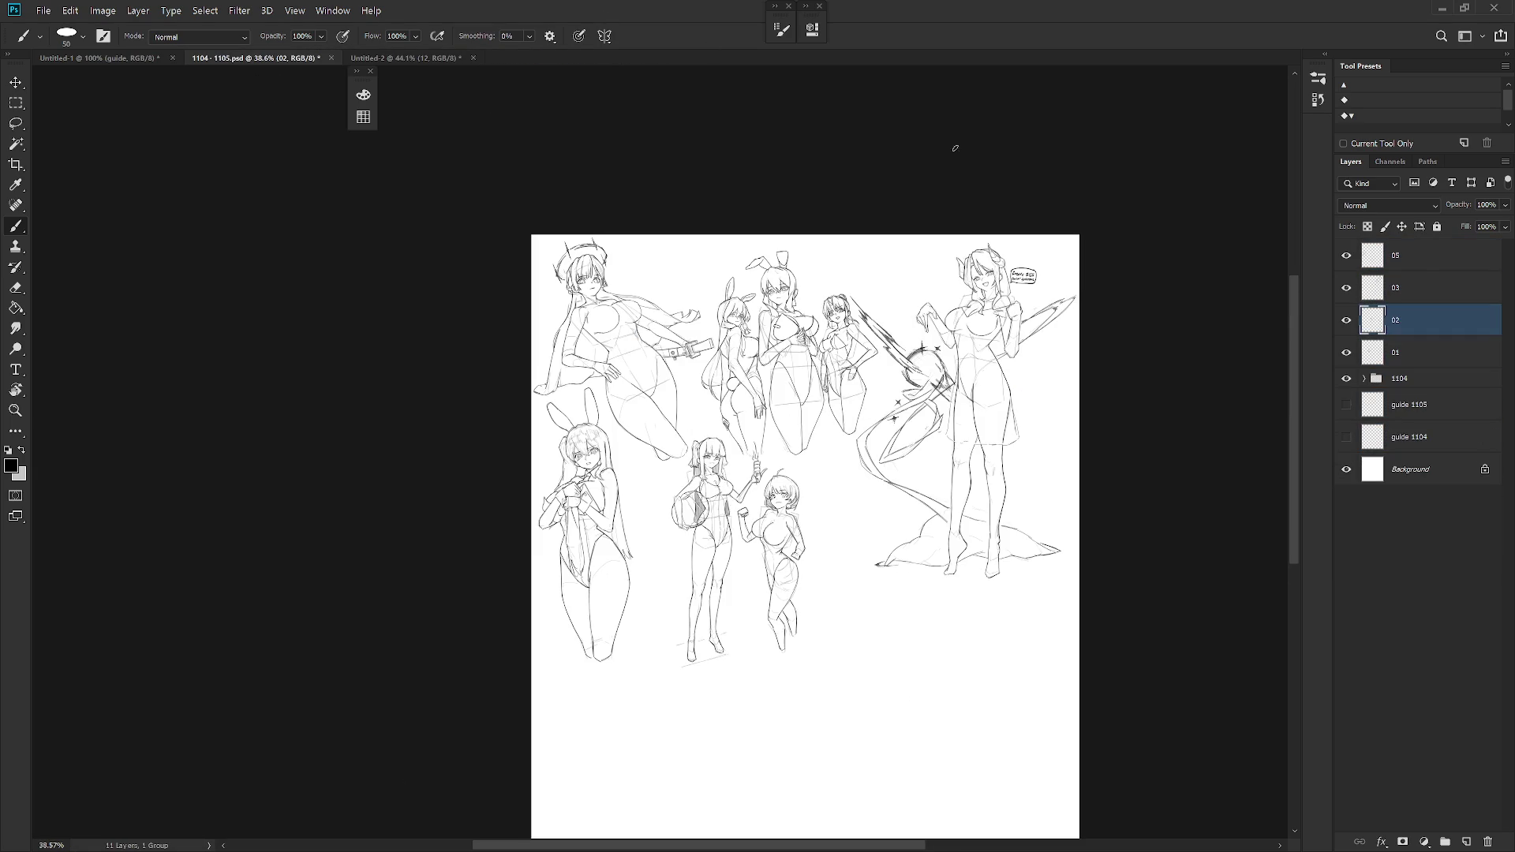
{"action": "scroll", "coordinate": [935, 407], "scroll_direction": "up", "scroll_amount": 3}
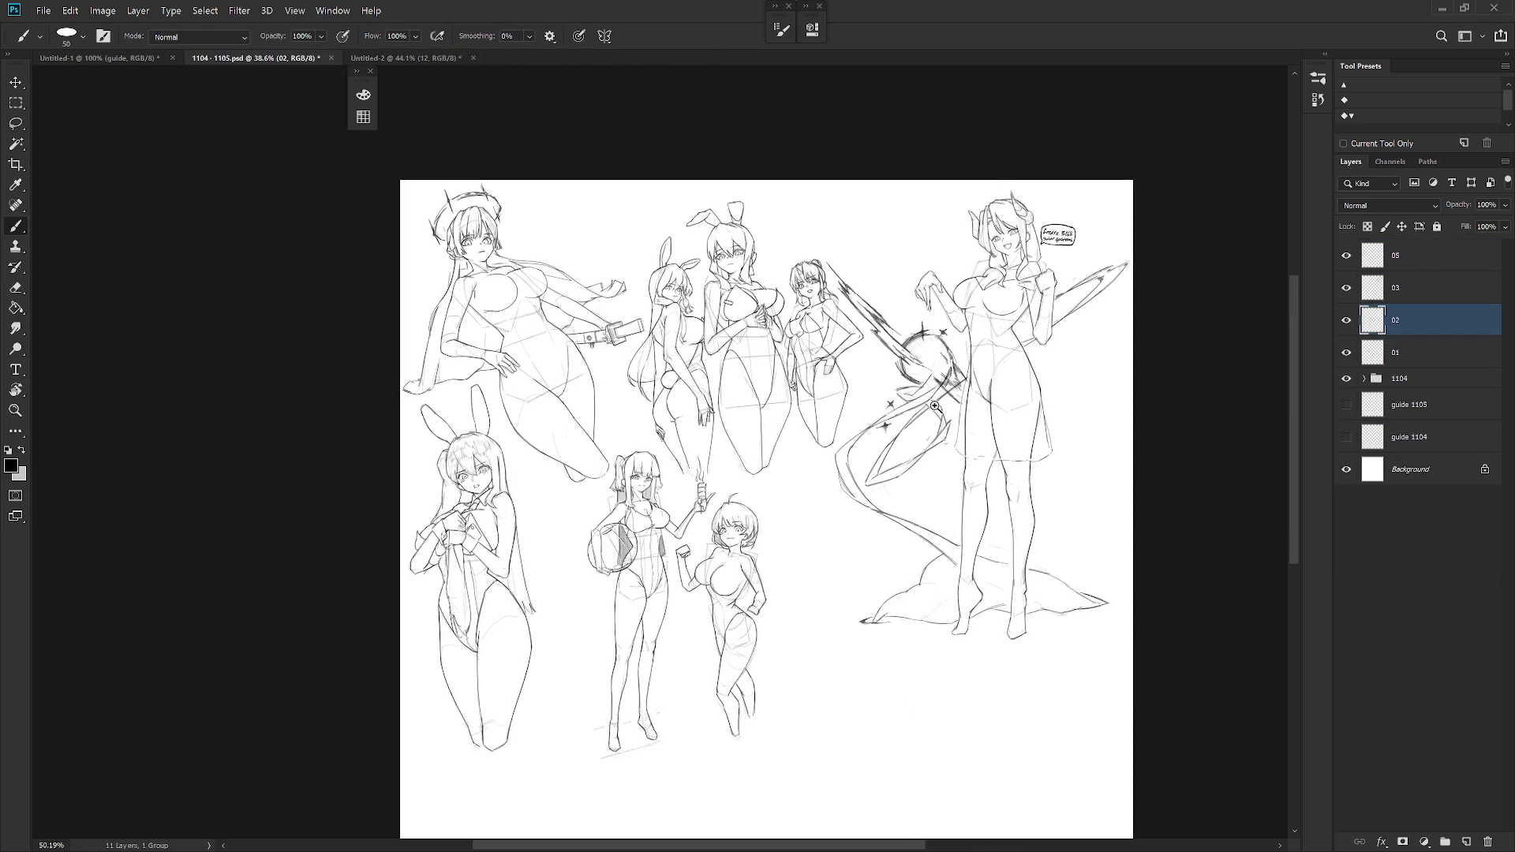
{"action": "mouse_move", "coordinate": [935, 407]}
{"action": "left_mouse_down"}
{"action": "mouse_move", "coordinate": [900, 312]}
{"action": "mouse_move", "coordinate": [886, 454]}
{"action": "left_mouse_up"}
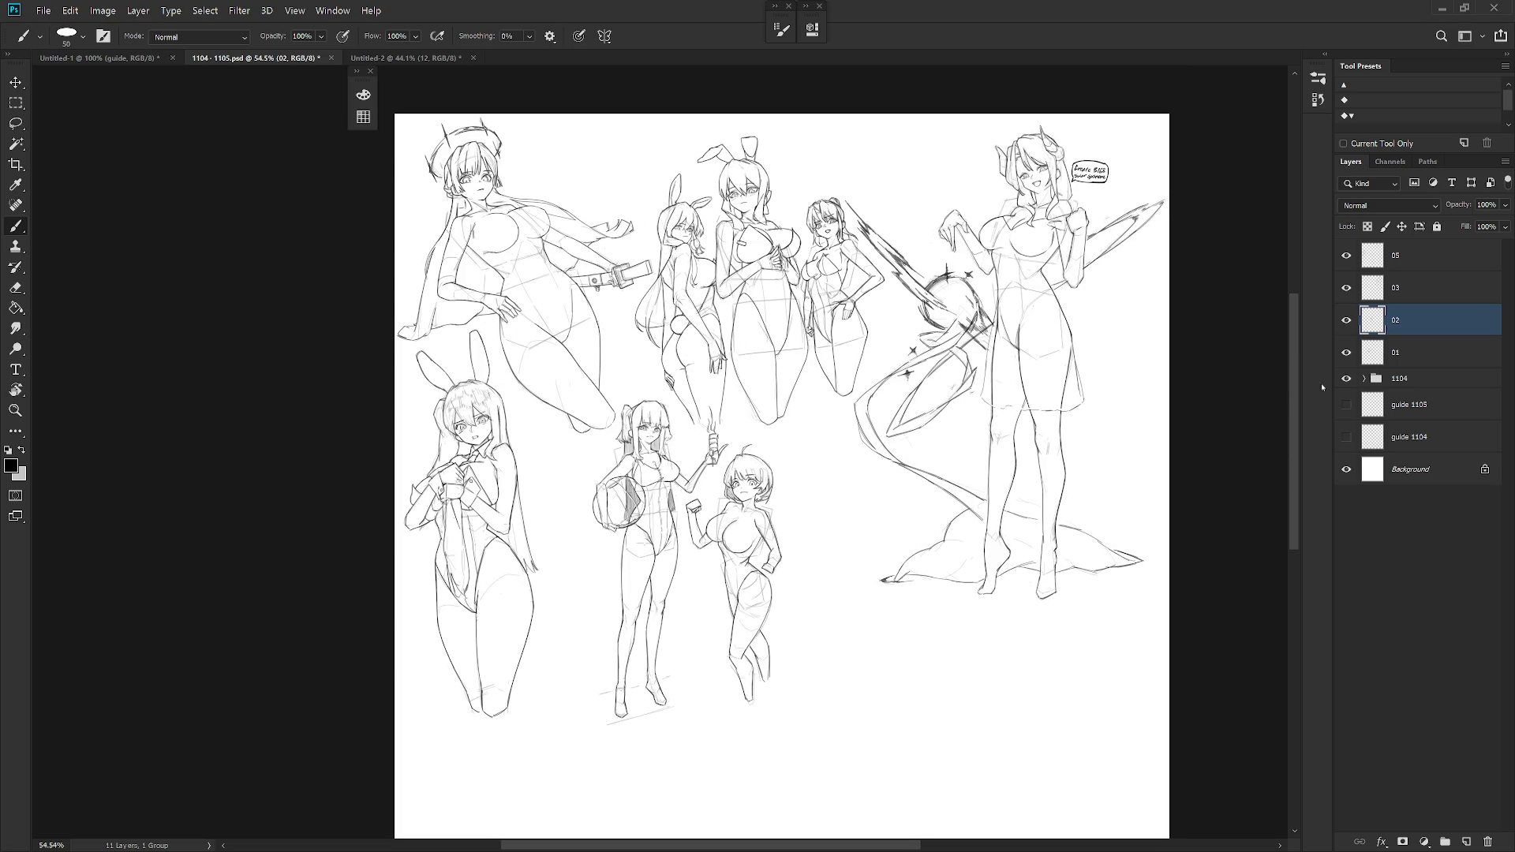
{"action": "left_click", "coordinate": [1347, 379]}
{"action": "left_click", "coordinate": [1348, 380]}
{"action": "mouse_move", "coordinate": [1434, 387]}
{"action": "left_mouse_down"}
{"action": "mouse_move", "coordinate": [326, 191]}
{"action": "mouse_move", "coordinate": [426, 63]}
{"action": "mouse_move", "coordinate": [546, 430]}
{"action": "mouse_move", "coordinate": [565, 445]}
{"action": "left_mouse_up"}
{"action": "left_click_drag", "start_coordinate": [720, 406], "coordinate": [735, 586]}
- Move group 1104 to the top of the layer stack
{"action": "left_click", "coordinate": [1366, 281]}
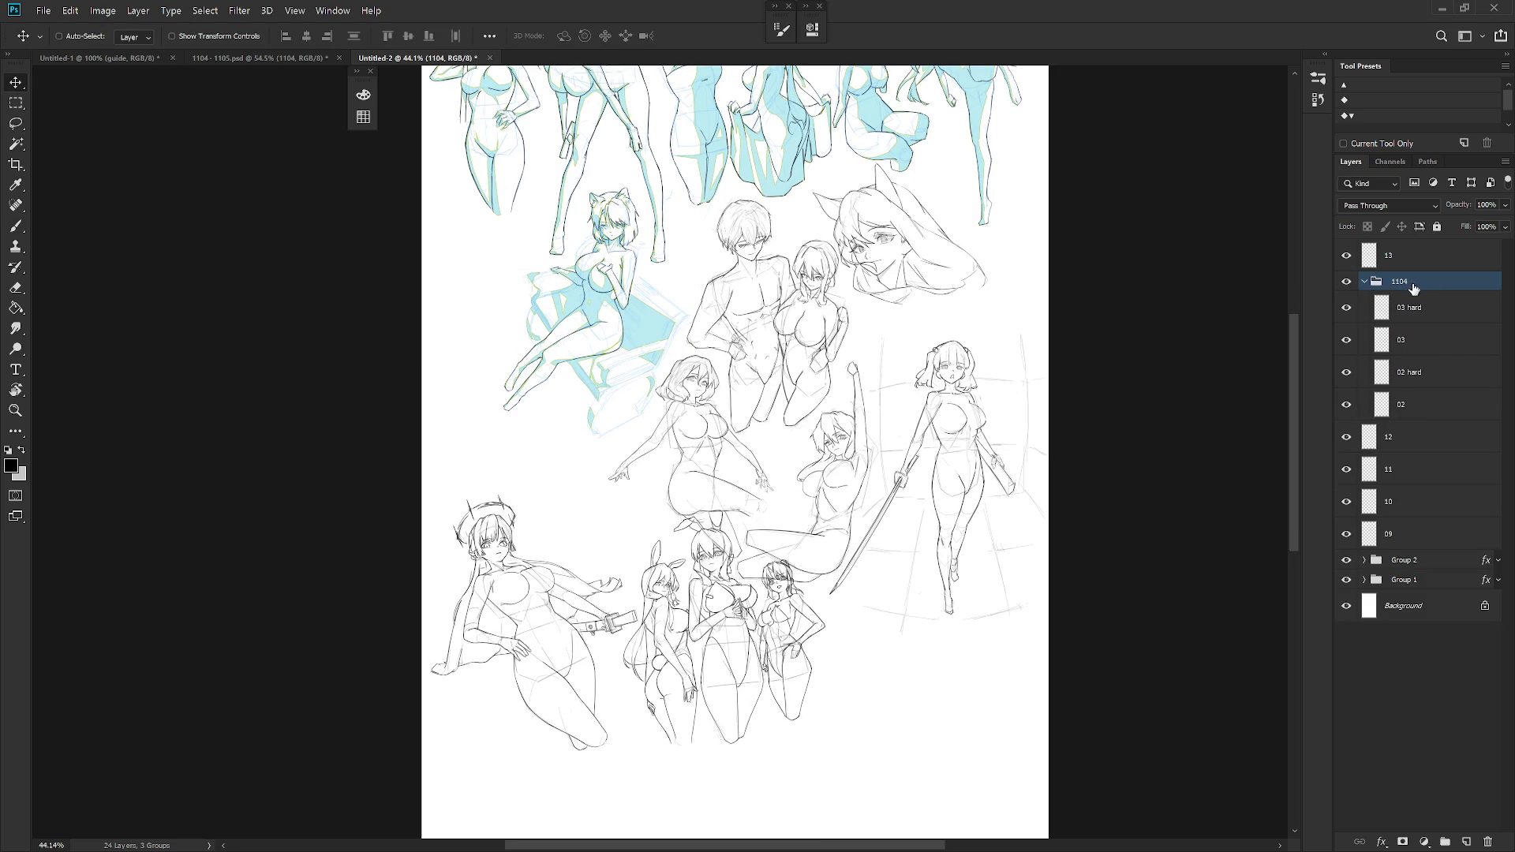
{"action": "left_click", "coordinate": [1366, 282]}
{"action": "left_click_drag", "start_coordinate": [1433, 286], "coordinate": [1425, 245]}
- Group layers 13 through Group 1 into a new group named 1102
{"action": "left_click", "coordinate": [1437, 307]}
{"action": "left_click", "coordinate": [1410, 458], "text": "shift"}
{"action": "key", "text": "ctrl+g"}
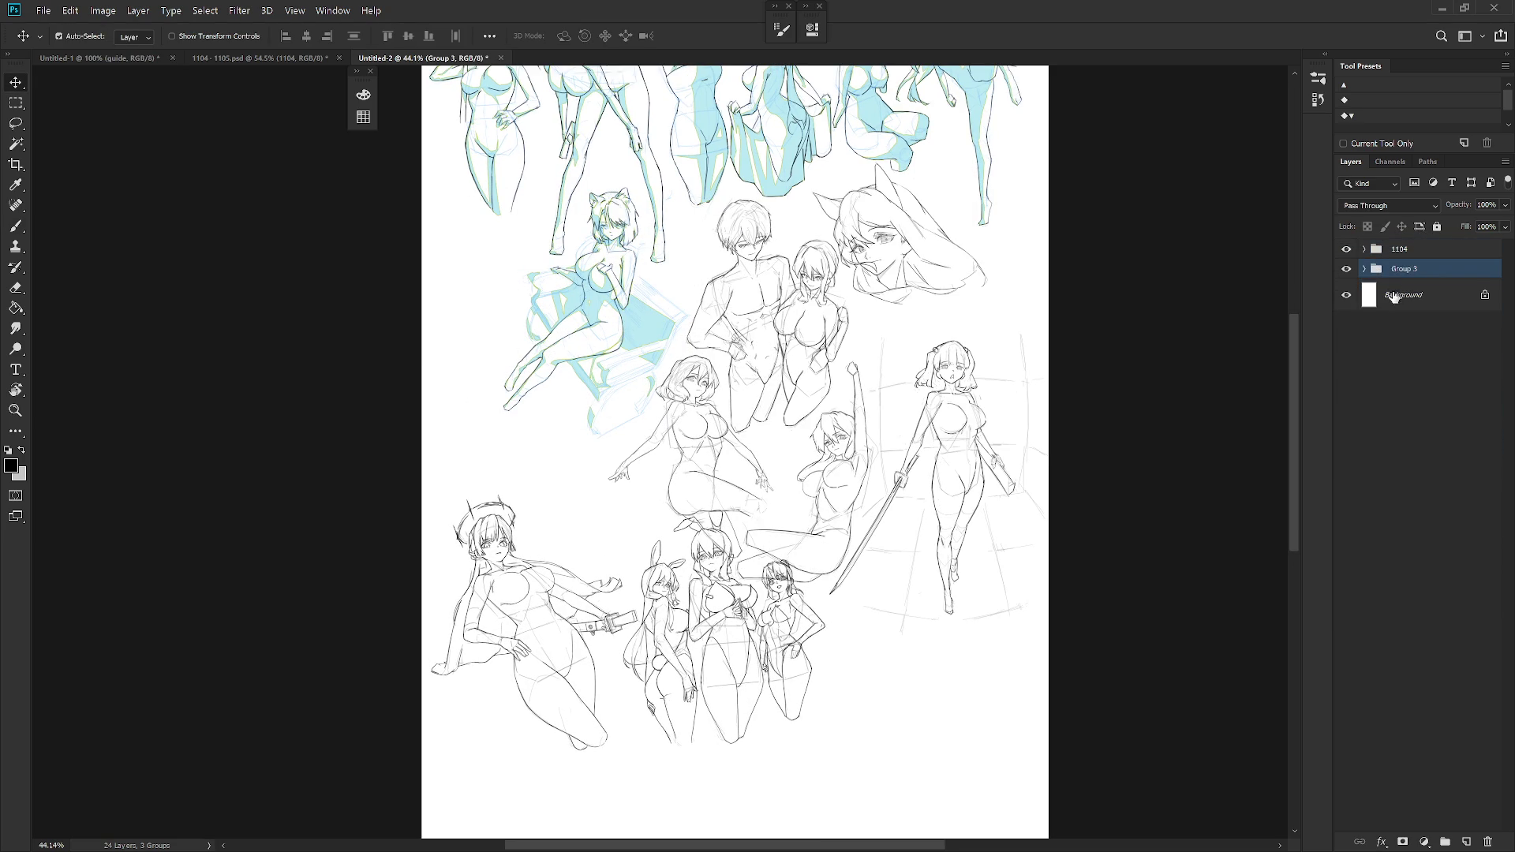
{"action": "double_click", "coordinate": [1404, 269]}
{"action": "type", "text": "1102"}
{"action": "key", "text": "Return"}
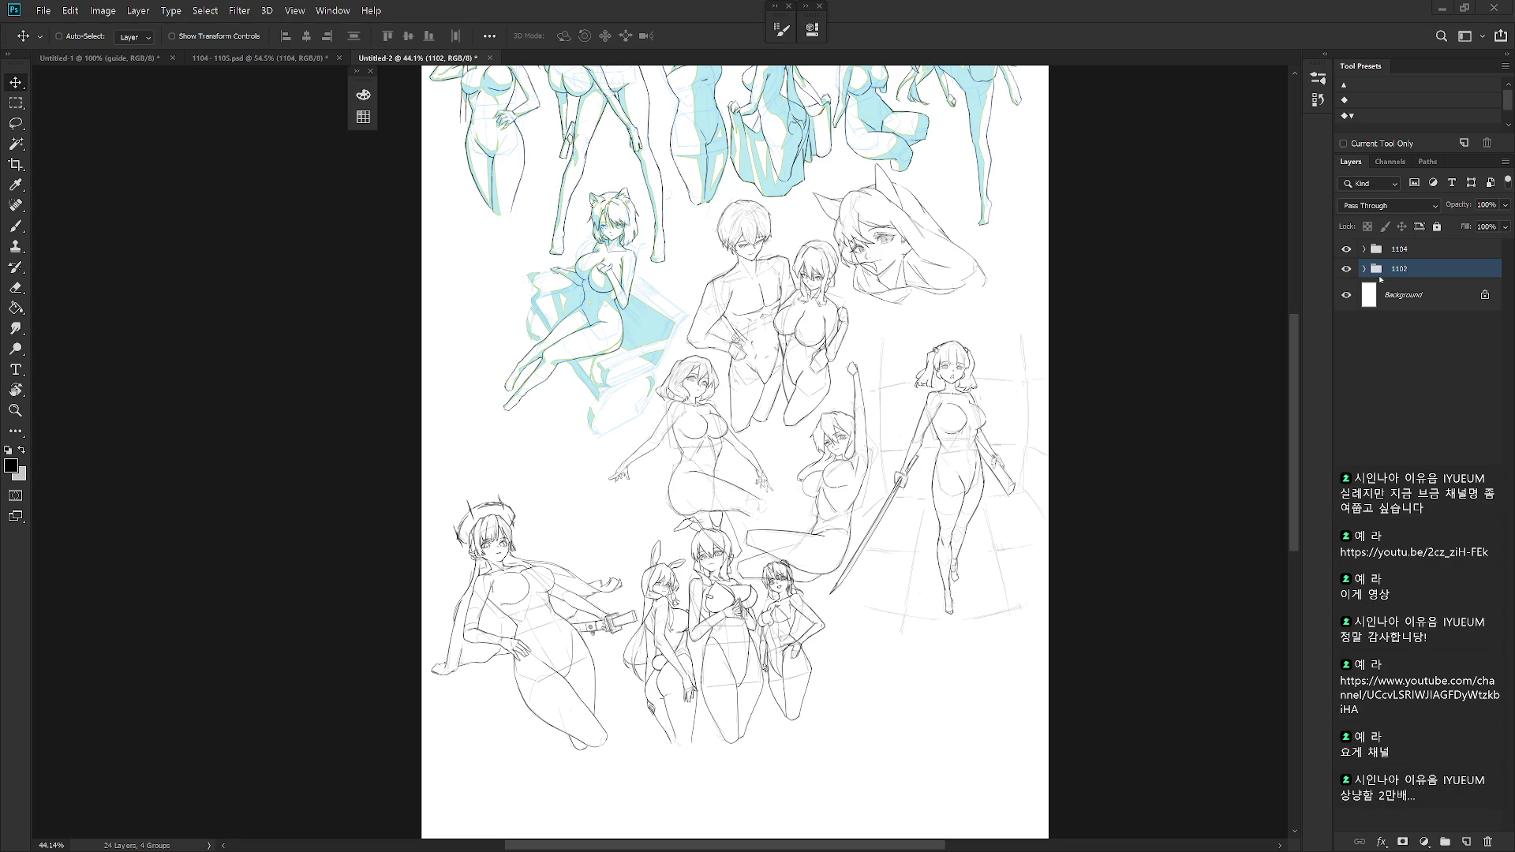
{"action": "left_click", "coordinate": [1365, 269]}
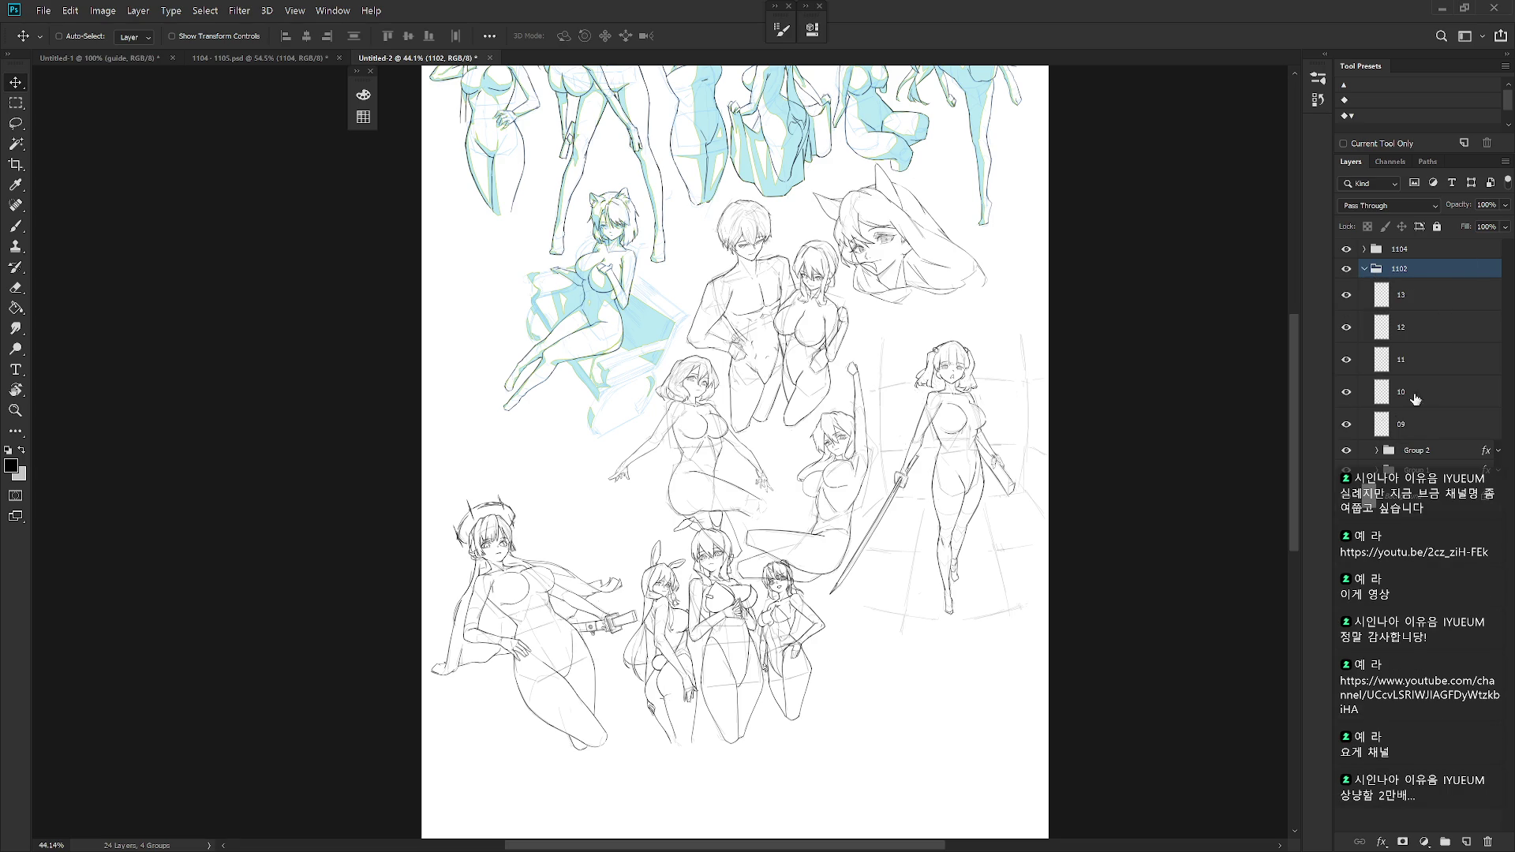
- Expand group 1104 and merge layer 02 into 02 hard
{"action": "left_click", "coordinate": [1365, 269]}
{"action": "left_click", "coordinate": [1346, 269]}
{"action": "left_click", "coordinate": [1347, 270]}
{"action": "left_click", "coordinate": [1364, 250]}
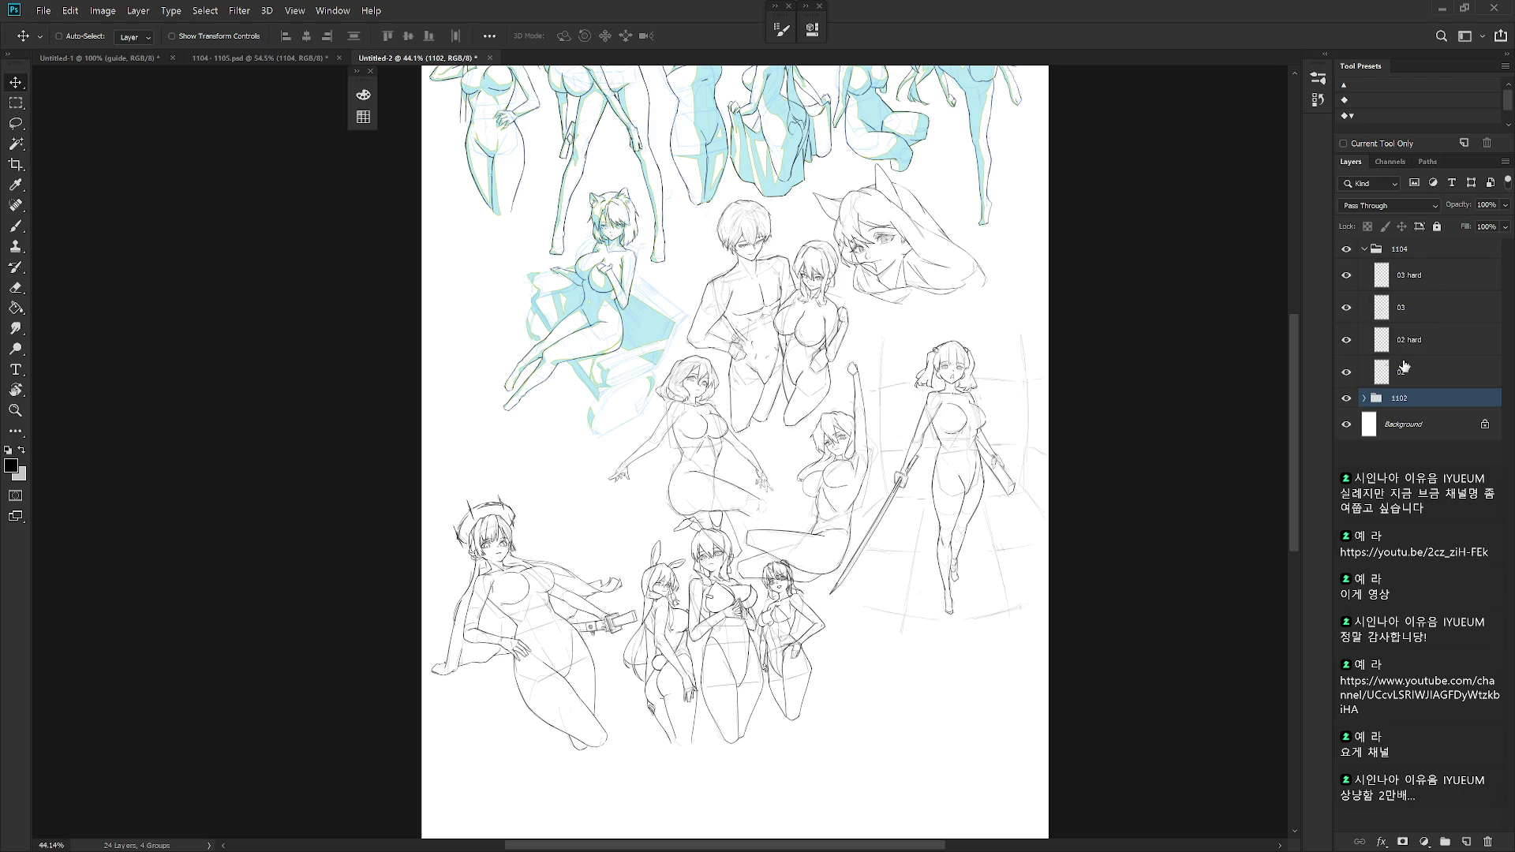
{"action": "left_click", "coordinate": [1391, 365]}
{"action": "left_click", "coordinate": [1435, 341], "text": "shift"}
{"action": "key", "text": "ctrl+e"}
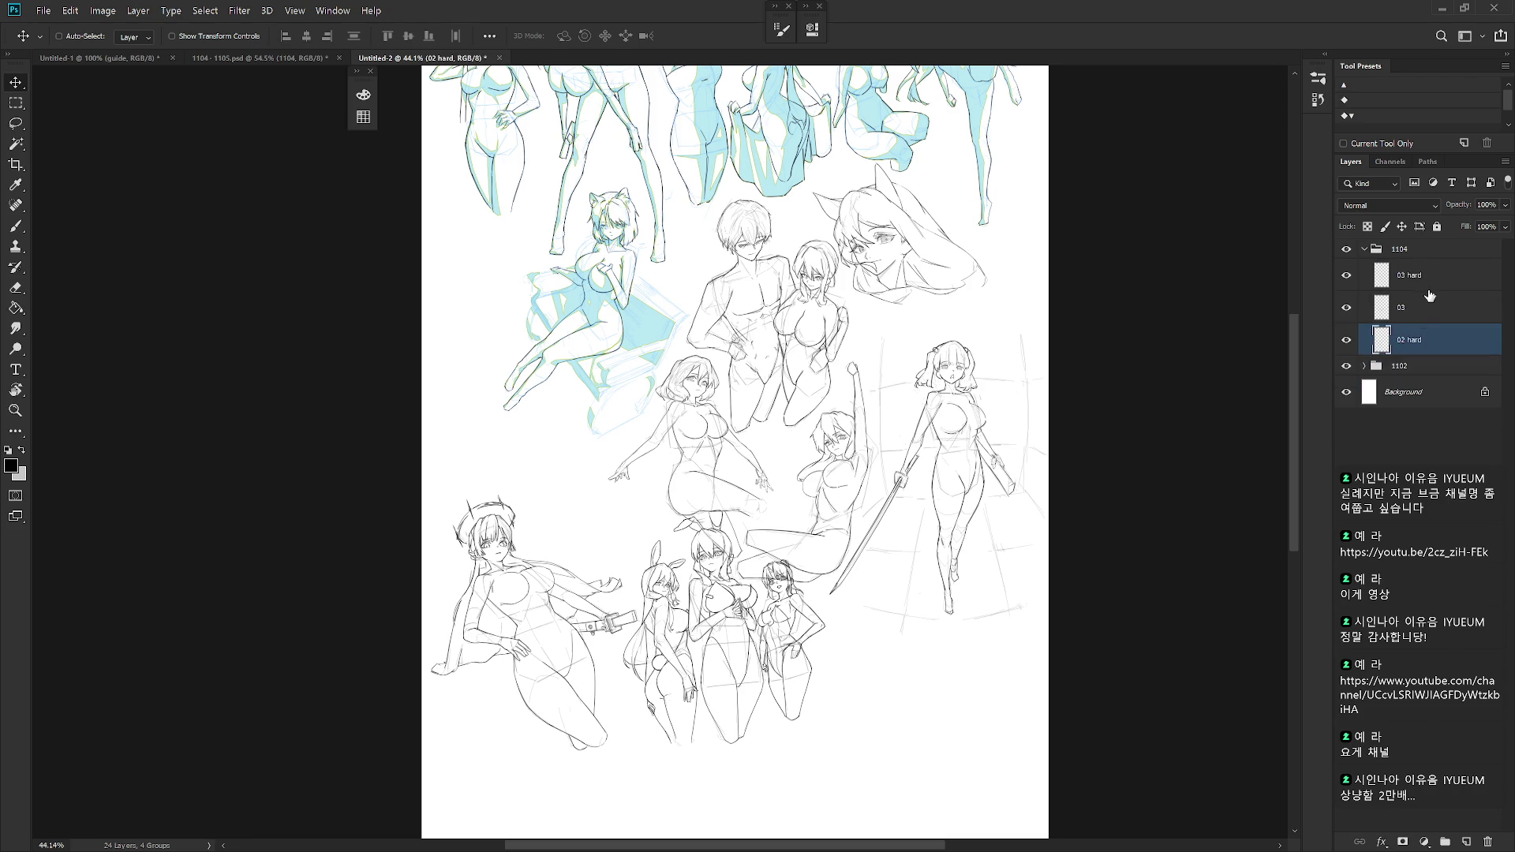
- Merge layer 03 into 03 hard and move the 02 hard haloed girl up about 155 px
{"action": "left_click", "coordinate": [1432, 278]}
{"action": "left_click", "coordinate": [1425, 306], "text": "shift"}
{"action": "key", "text": "ctrl+e"}
{"action": "left_click", "coordinate": [1425, 310]}
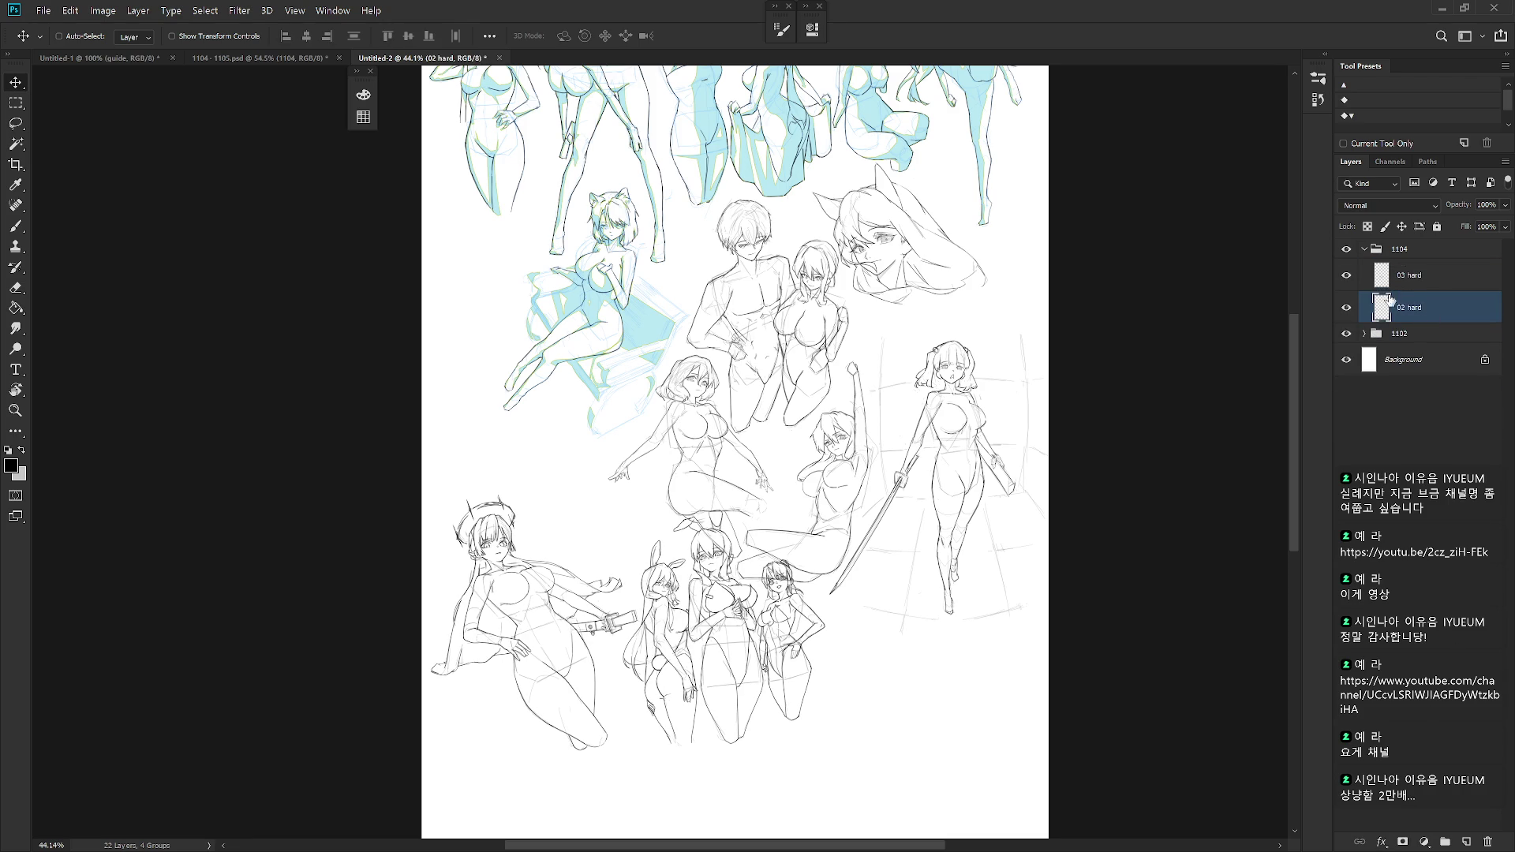
{"action": "mouse_move", "coordinate": [585, 671]}
{"action": "left_mouse_down"}
{"action": "mouse_move", "coordinate": [601, 576]}
{"action": "mouse_move", "coordinate": [579, 530]}
{"action": "mouse_move", "coordinate": [594, 539]}
{"action": "left_mouse_up"}
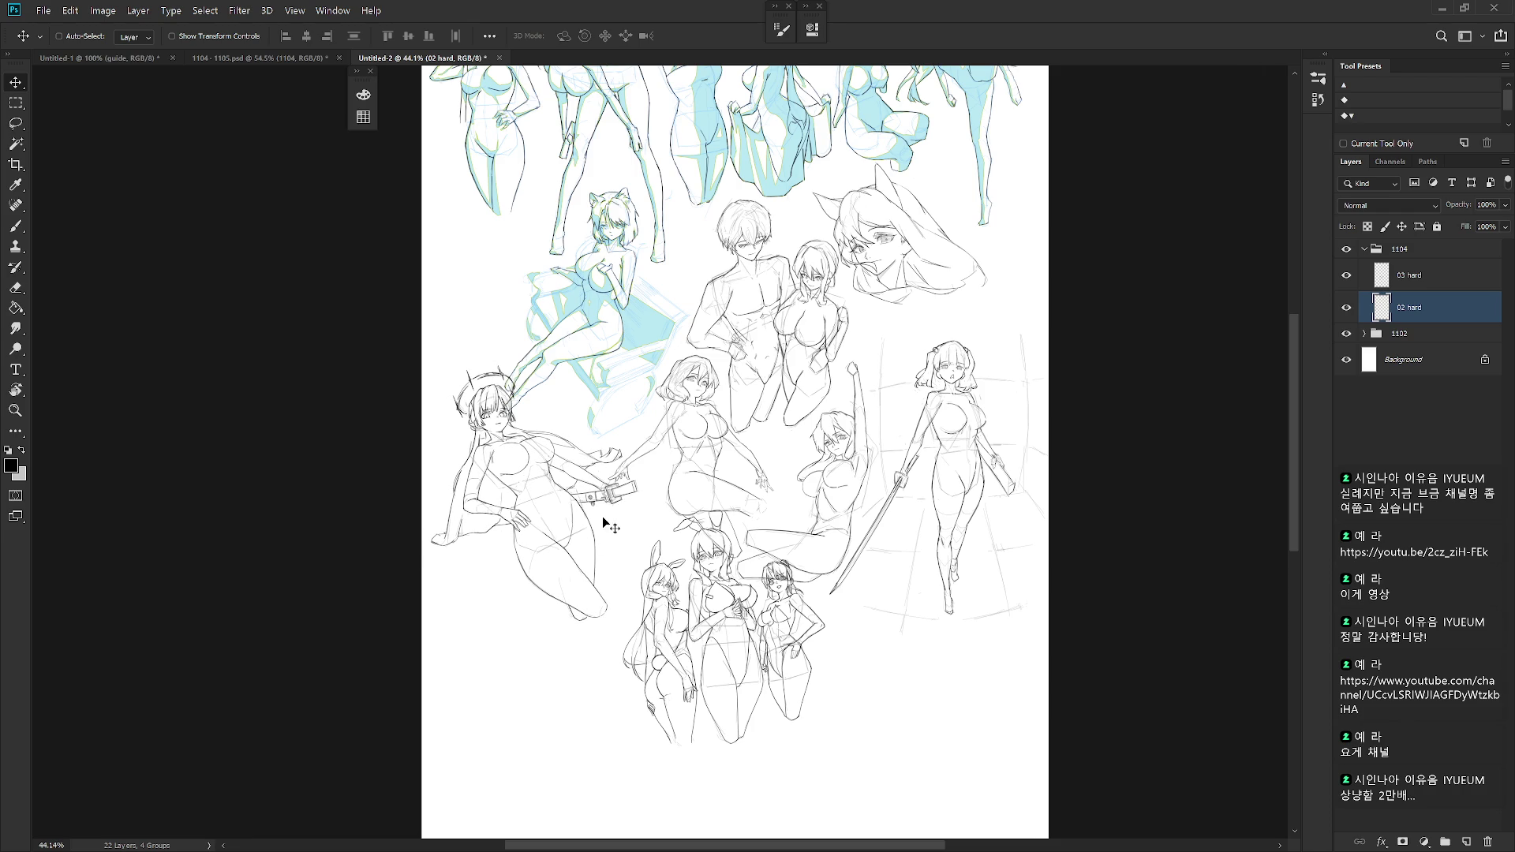
- Shift the 07 SH cat-eared figure and bench up and to the right
{"action": "scroll", "coordinate": [608, 325], "scroll_direction": "up", "scroll_amount": 5, "text": "alt"}
{"action": "right_click", "coordinate": [576, 396]}
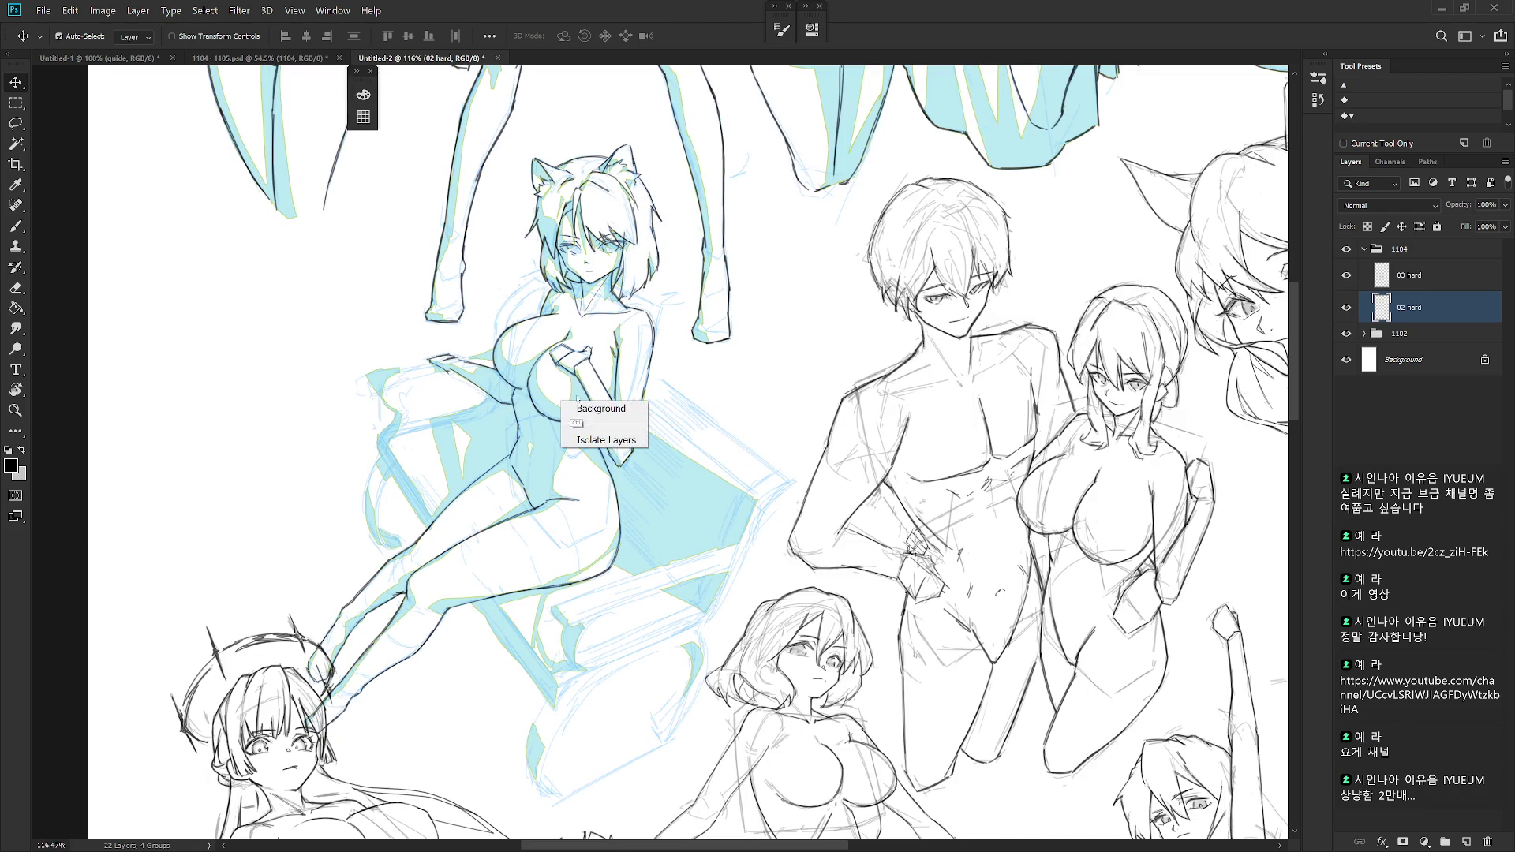
{"action": "left_click", "coordinate": [624, 420]}
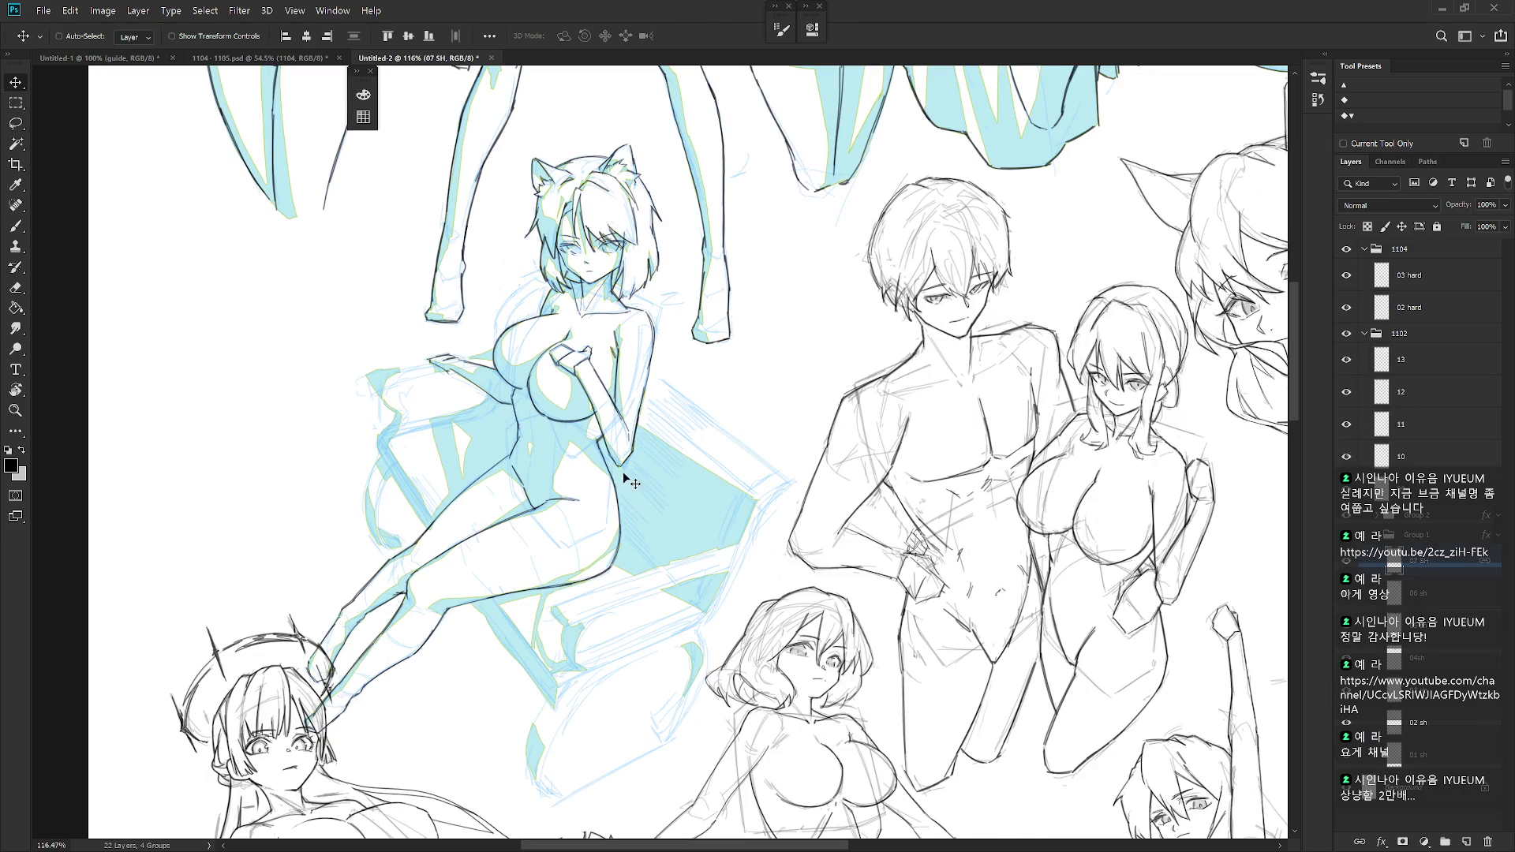
{"action": "key", "text": "shift+Up"}
{"action": "key", "text": "shift+Up"}
{"action": "key", "text": "shift+Up"}
{"action": "key", "text": "shift+Right"}
{"action": "key", "text": "shift+Right"}
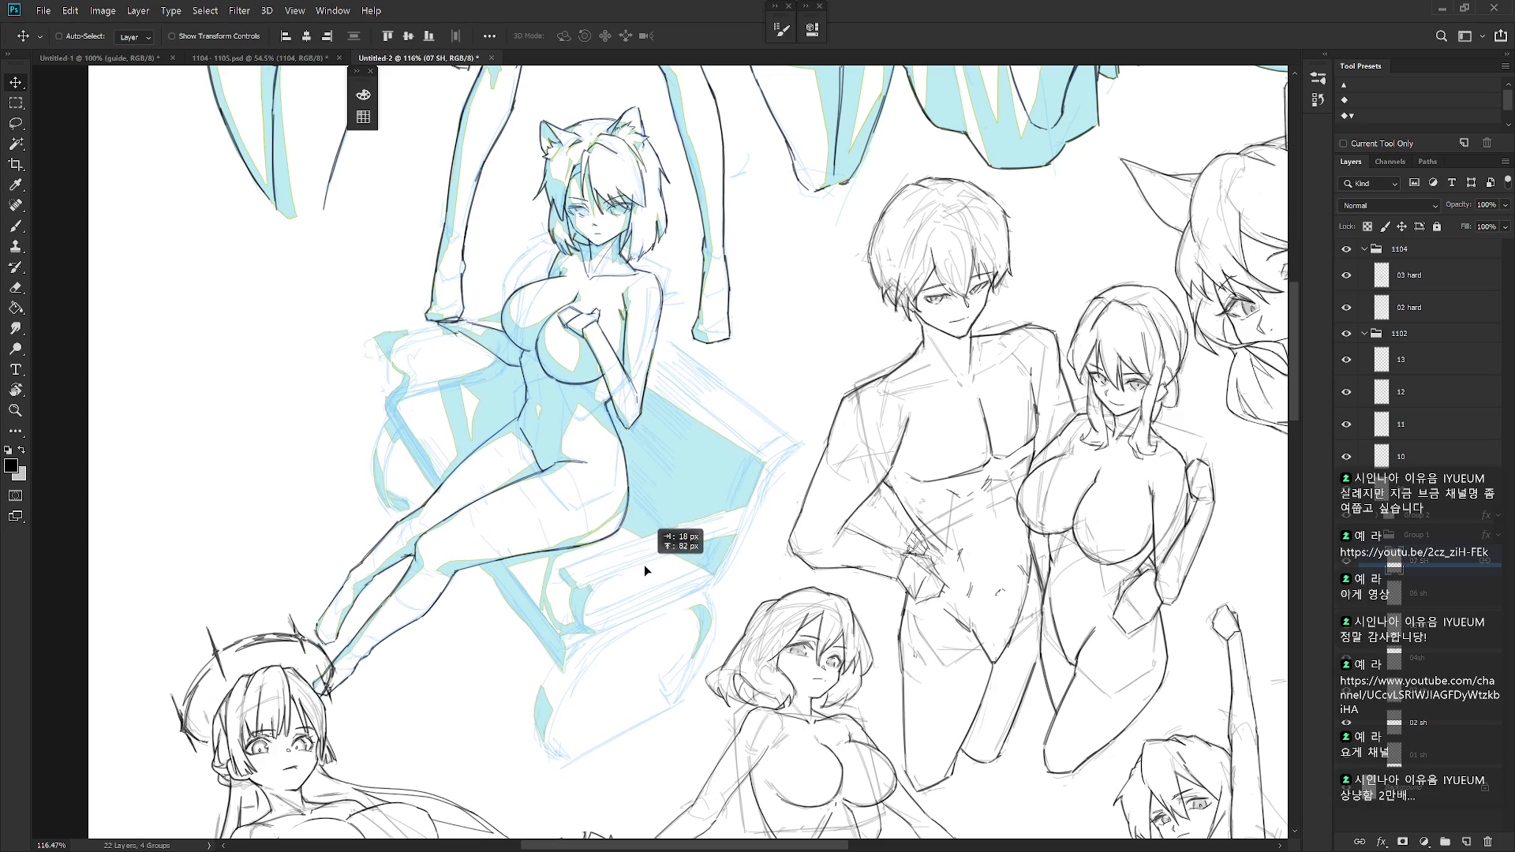
{"action": "left_click_drag", "start_coordinate": [645, 566], "coordinate": [659, 573]}
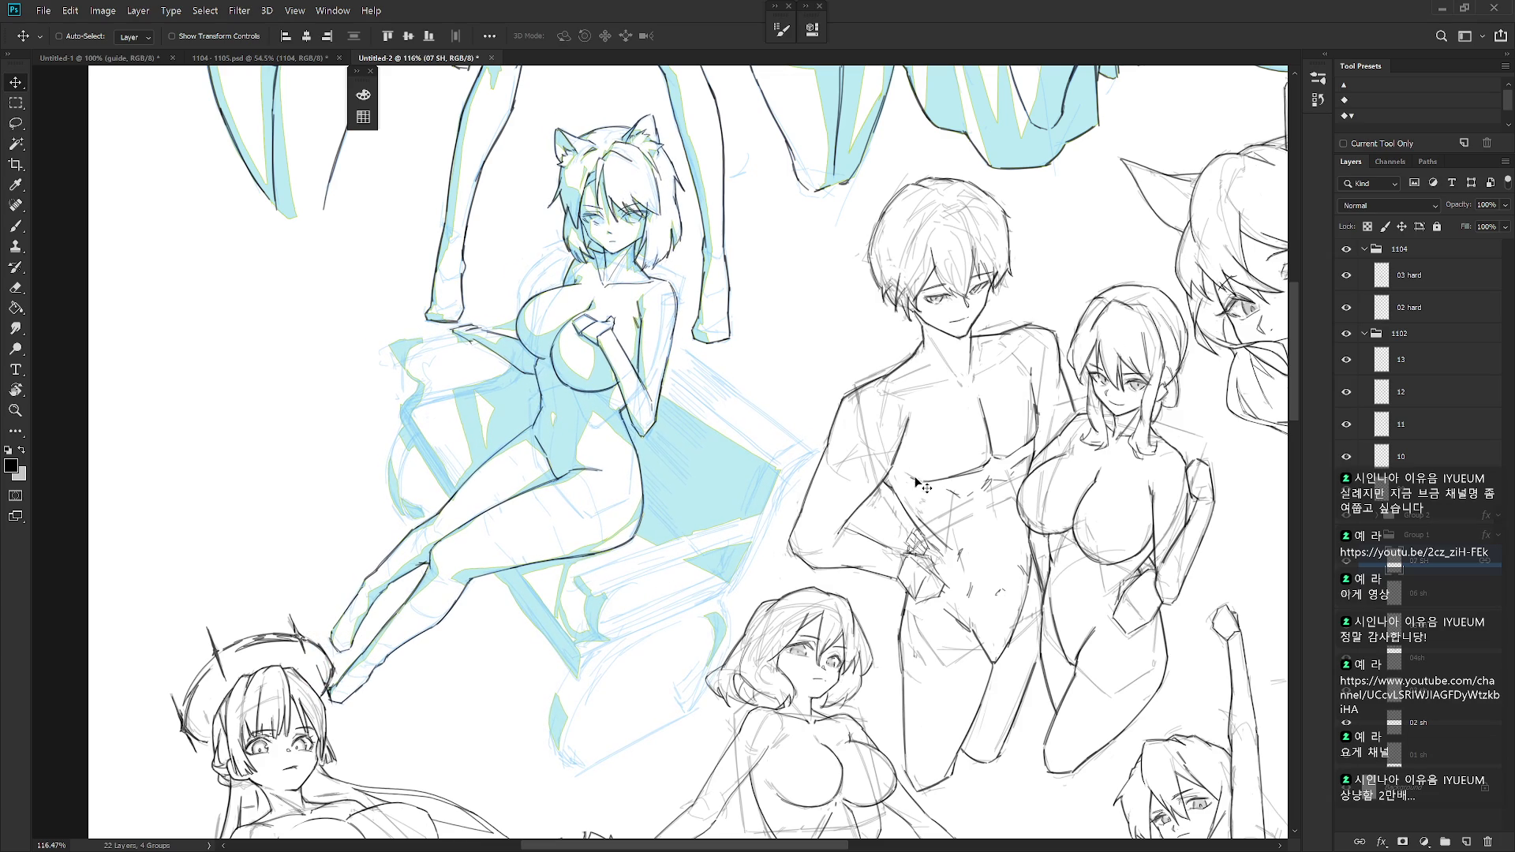
- Move the layer 10 cat-eared head sketch and layer 09 boy-and-girl sketch right and down
{"action": "scroll", "coordinate": [899, 555], "scroll_direction": "down", "scroll_amount": 5}
{"action": "scroll", "coordinate": [856, 523], "scroll_direction": "up", "scroll_amount": 3}
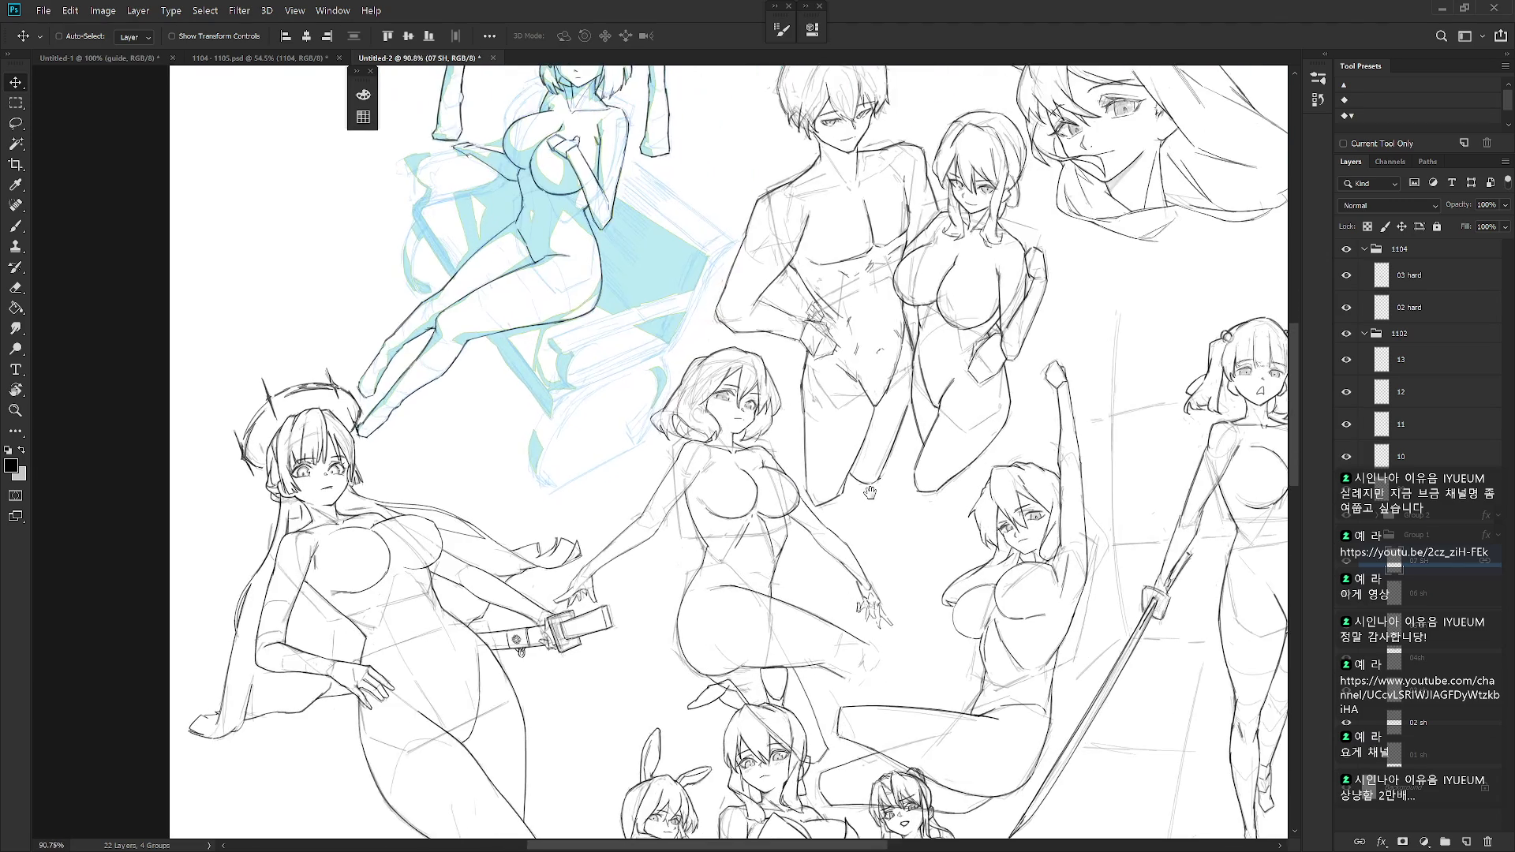
{"action": "scroll", "coordinate": [876, 371], "scroll_direction": "down", "scroll_amount": 2}
{"action": "right_click", "coordinate": [876, 366]}
{"action": "left_click", "coordinate": [908, 386]}
{"action": "left_click_drag", "start_coordinate": [977, 423], "coordinate": [1054, 446]}
{"action": "right_click", "coordinate": [798, 414]}
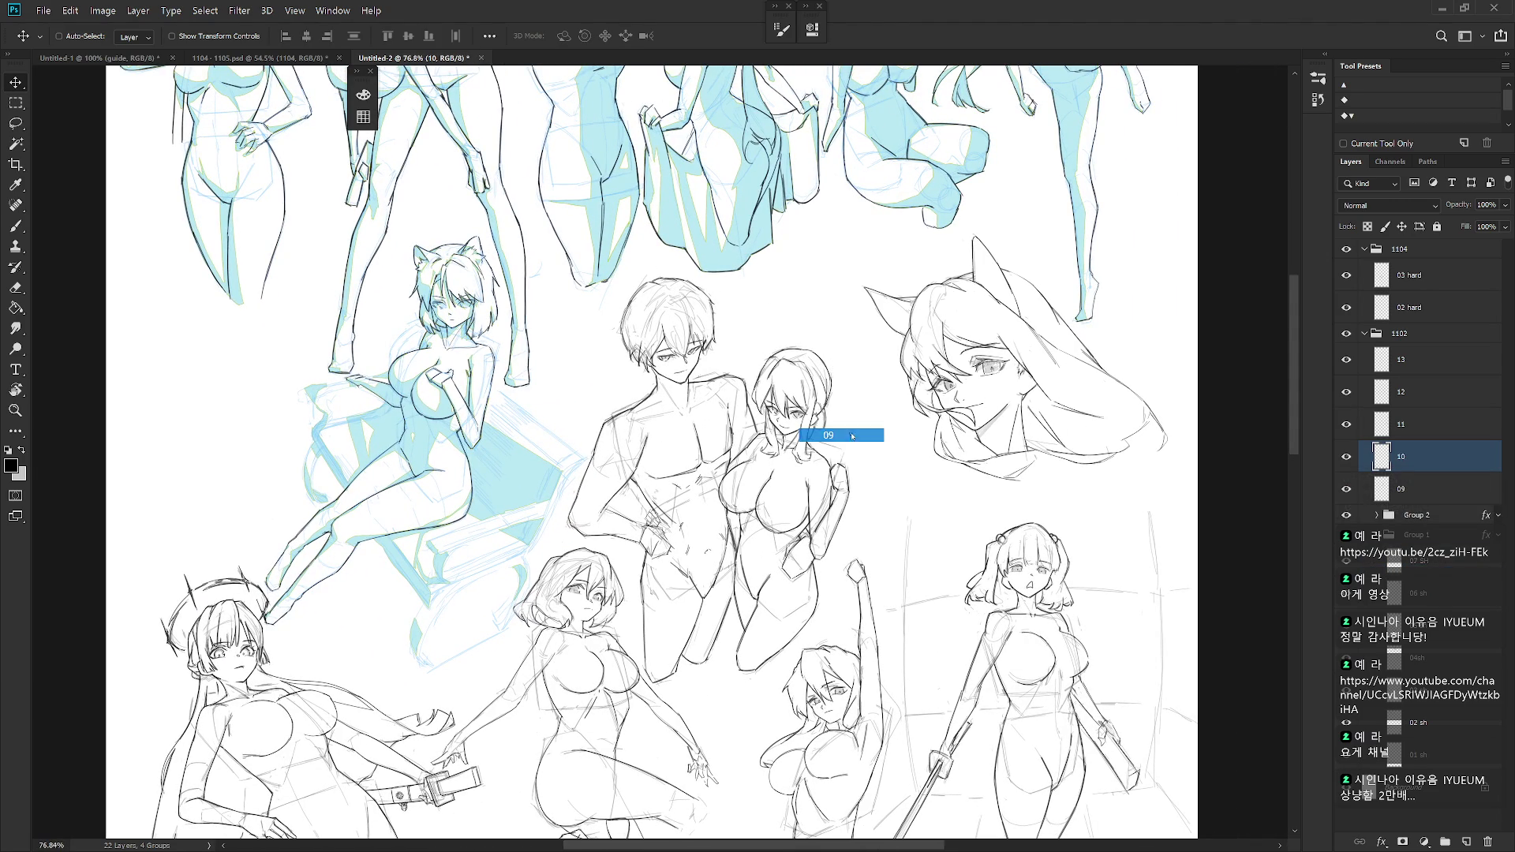
{"action": "left_click", "coordinate": [821, 424]}
{"action": "left_click_drag", "start_coordinate": [797, 549], "coordinate": [808, 551]}
- Adjust the layer 12 raised-arm sketch and shift the layer 13 short-haired figure right
{"action": "left_click_drag", "start_coordinate": [922, 600], "coordinate": [924, 414]}
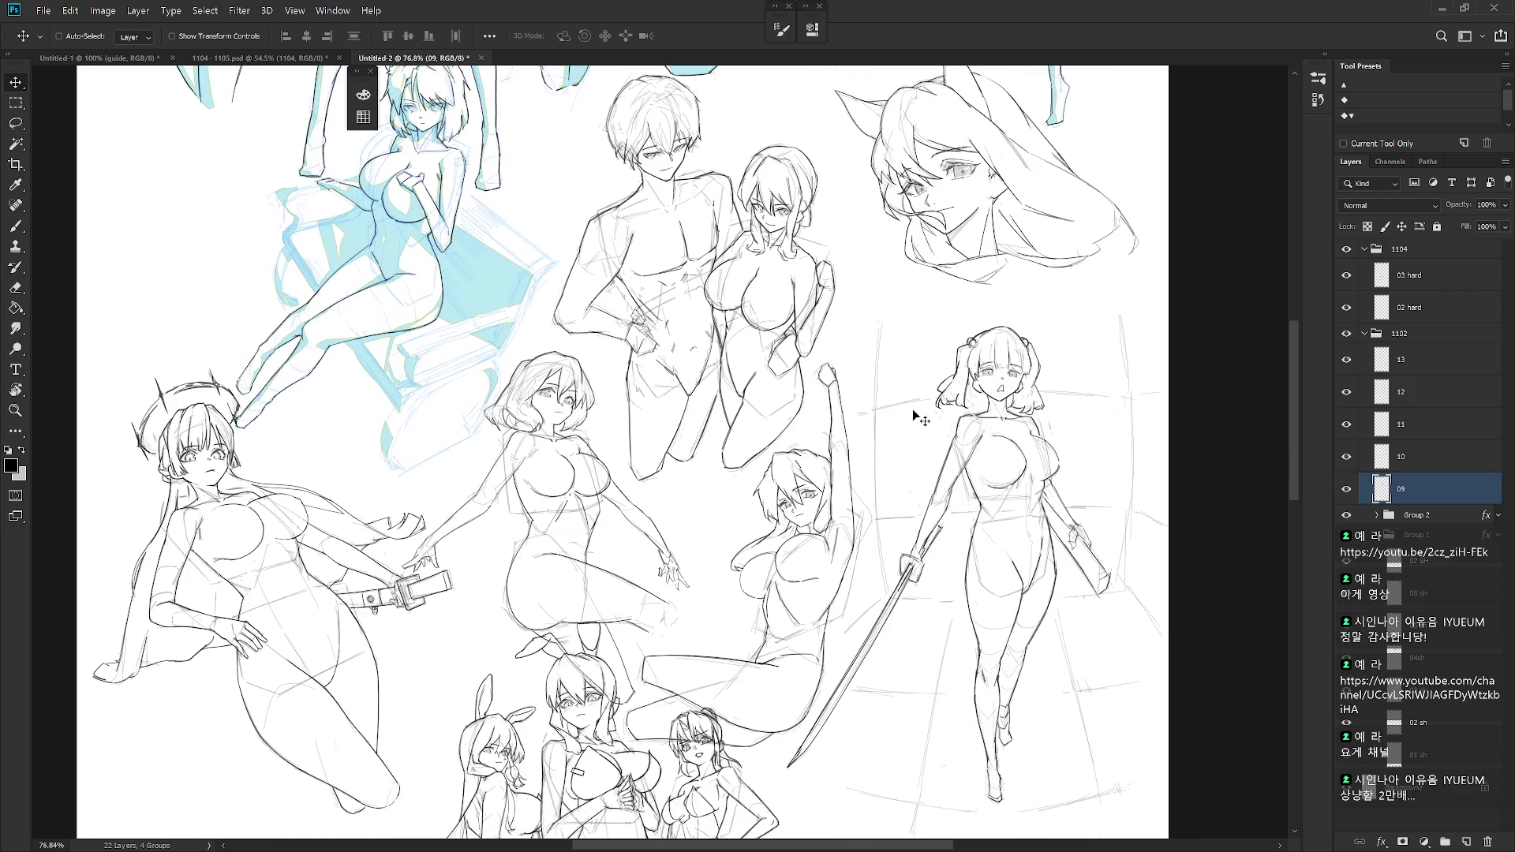
{"action": "right_click", "coordinate": [817, 509]}
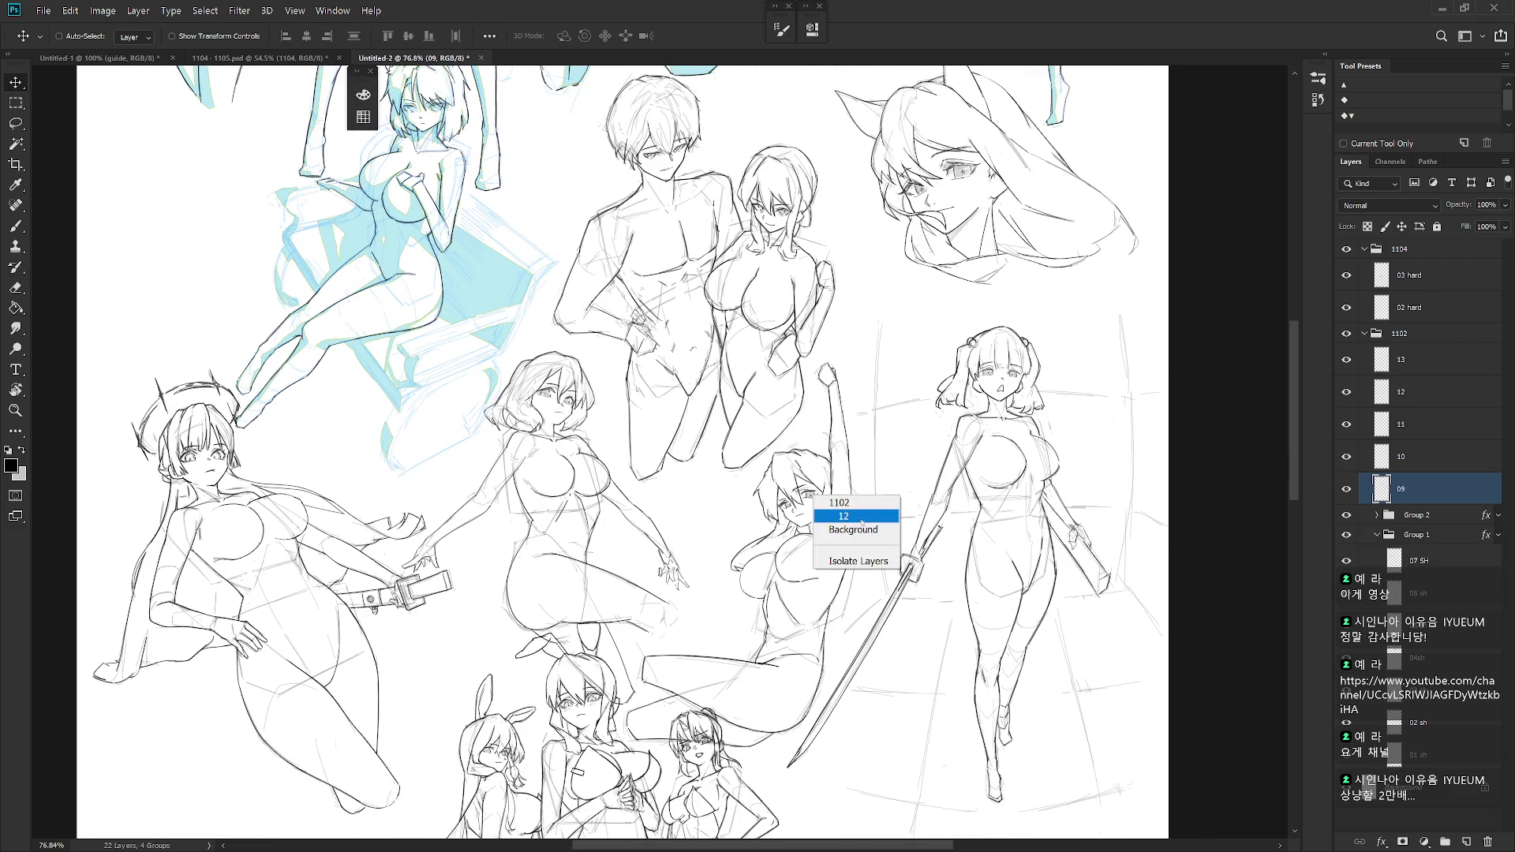
{"action": "left_click", "coordinate": [829, 517]}
{"action": "mouse_move", "coordinate": [825, 594]}
{"action": "left_mouse_down"}
{"action": "mouse_move", "coordinate": [813, 606]}
{"action": "mouse_move", "coordinate": [824, 598]}
{"action": "left_mouse_up"}
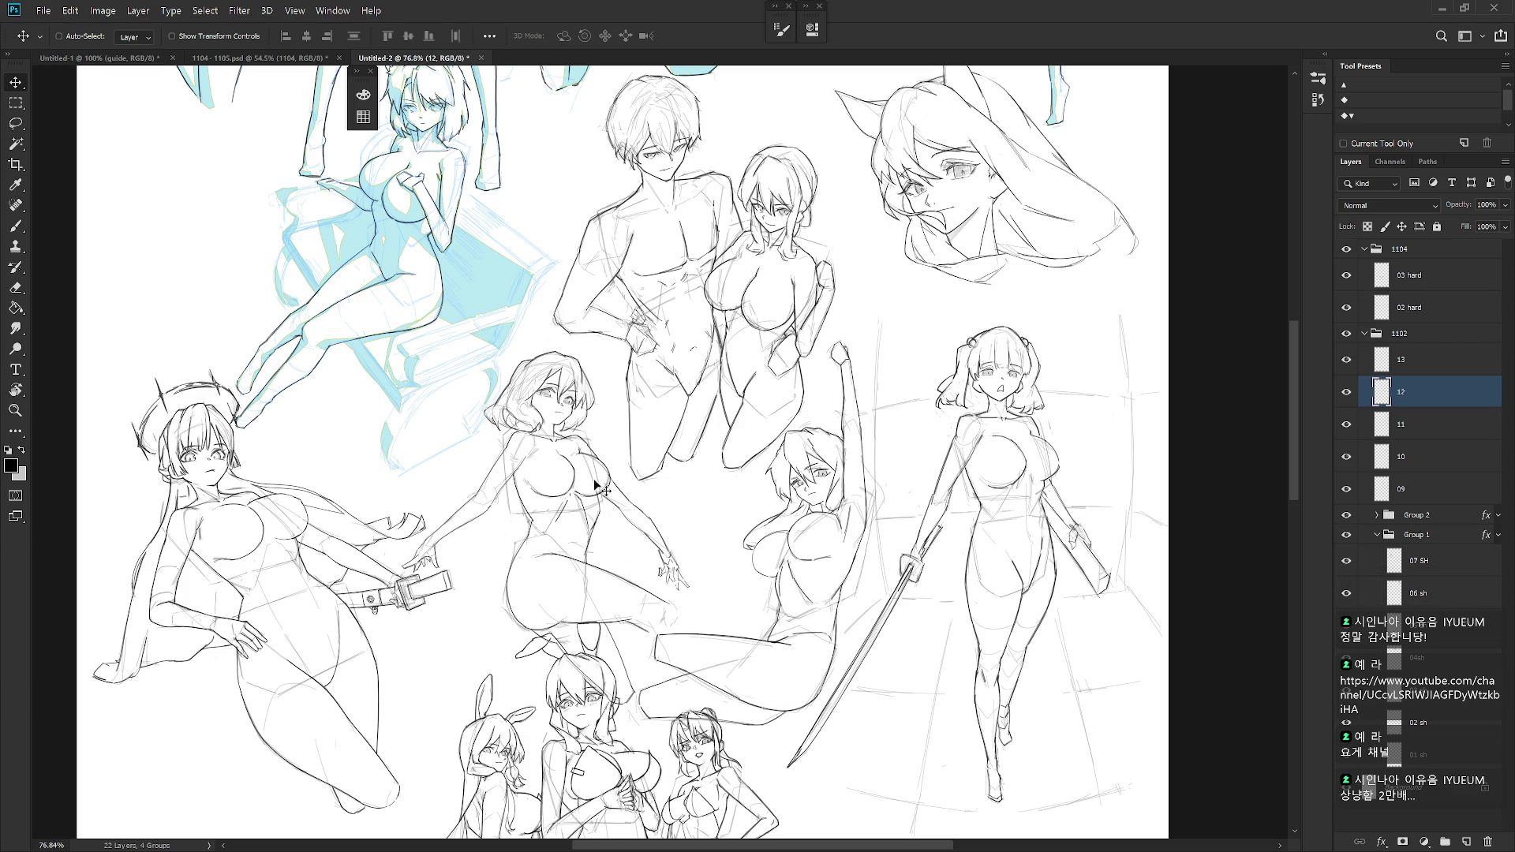
{"action": "right_click", "coordinate": [553, 404]}
{"action": "left_click", "coordinate": [584, 408]}
{"action": "left_click_drag", "start_coordinate": [628, 587], "coordinate": [675, 607]}
- Move the 06 sh blue-shaded figure 29 px to the right
{"action": "scroll", "coordinate": [687, 560], "scroll_direction": "up", "scroll_amount": 5}
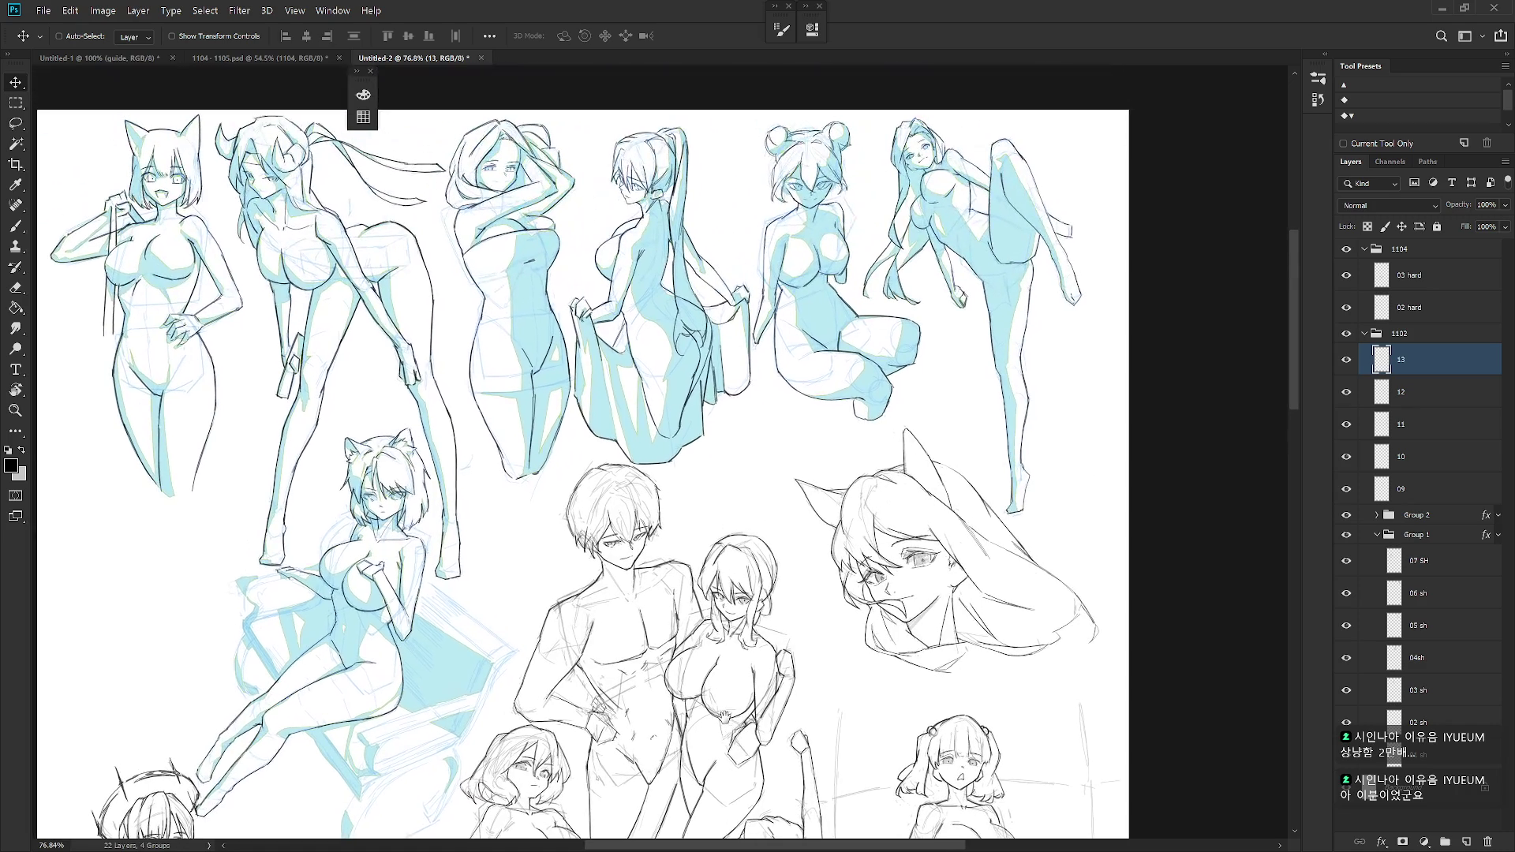
{"action": "right_click", "coordinate": [668, 332]}
{"action": "left_click", "coordinate": [703, 355]}
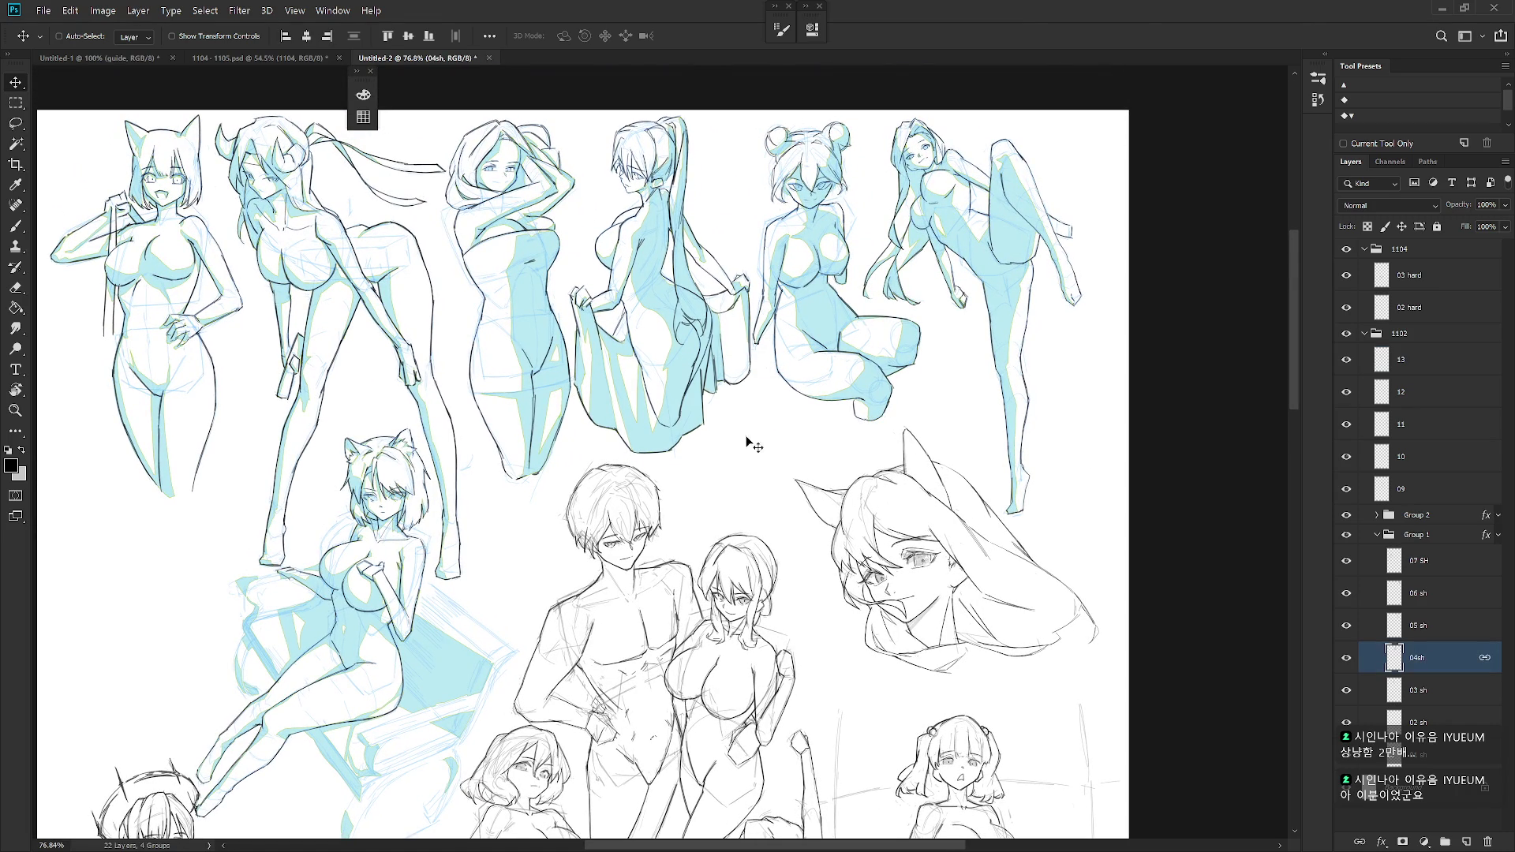
{"action": "scroll", "coordinate": [784, 521], "scroll_direction": "down", "scroll_amount": 1}
{"action": "left_click_drag", "start_coordinate": [783, 521], "coordinate": [783, 525]}
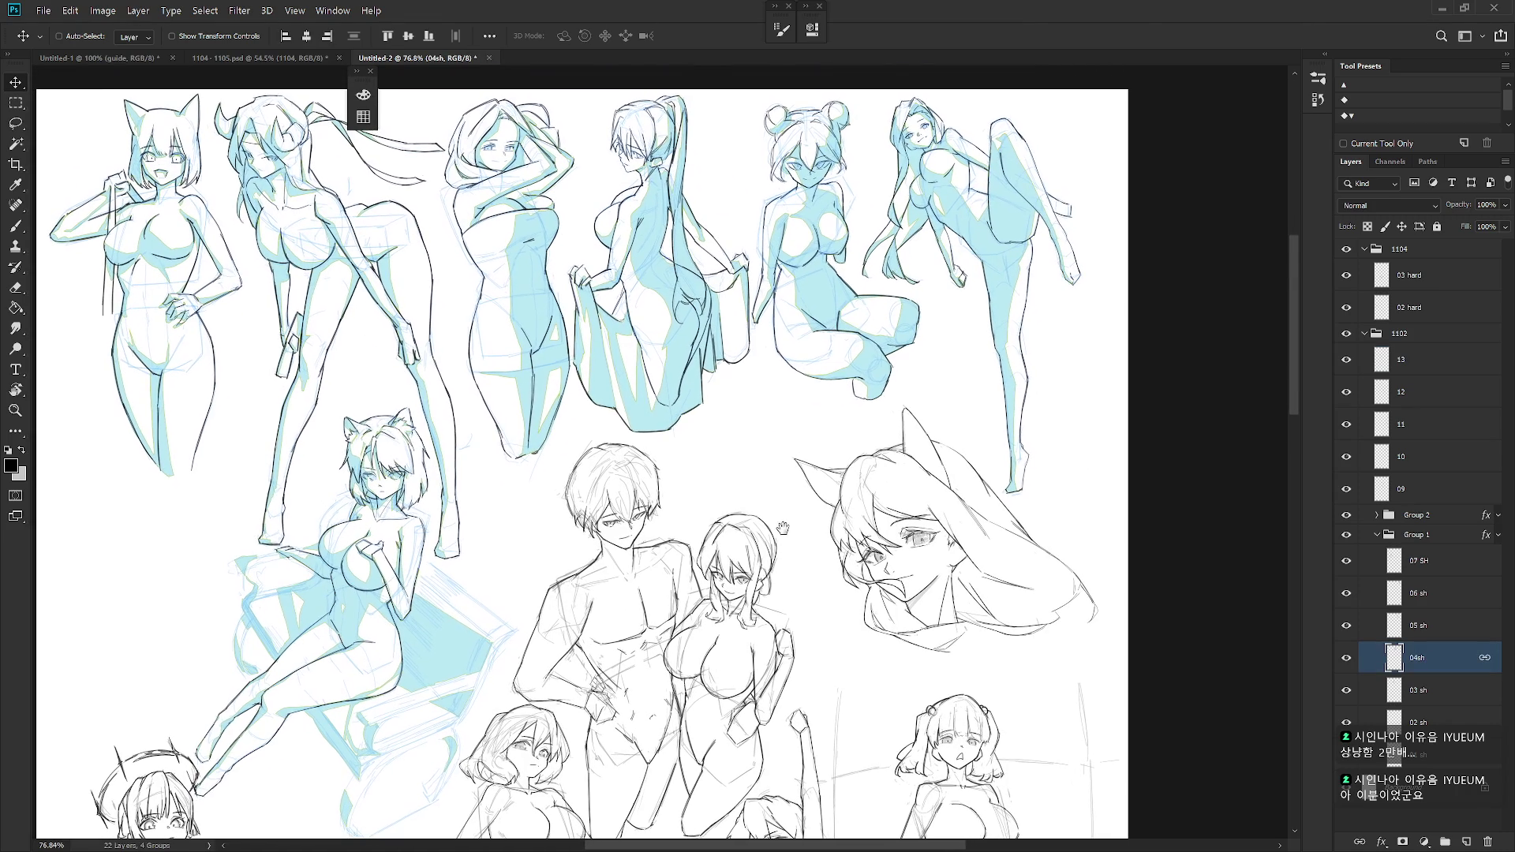
{"action": "right_click", "coordinate": [993, 255]}
{"action": "left_click", "coordinate": [1055, 300]}
{"action": "left_click_drag", "start_coordinate": [1027, 381], "coordinate": [1077, 381]}
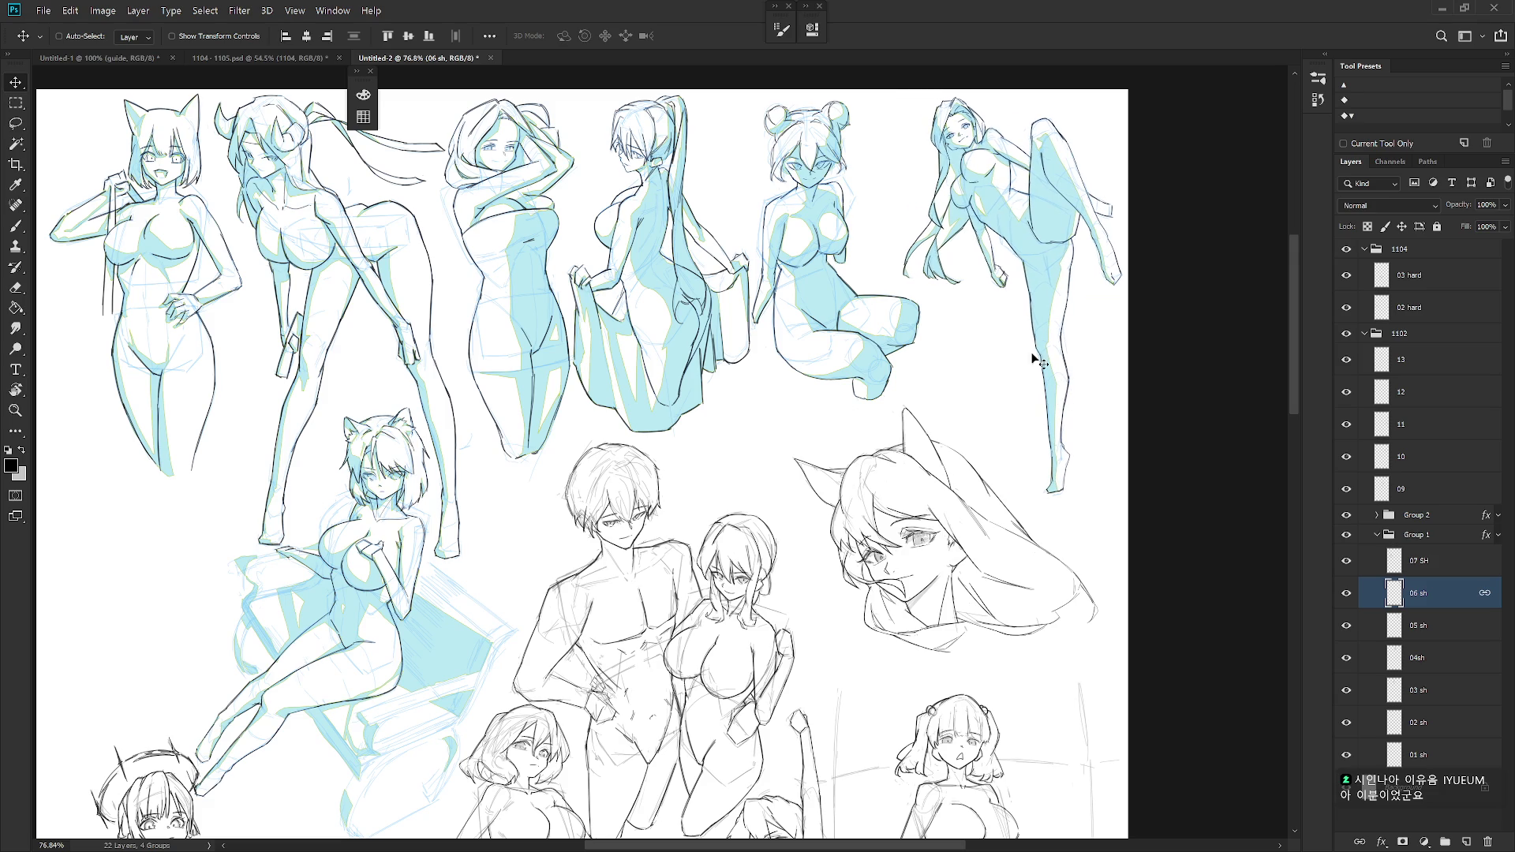
- Shift the 05 sh and 04sh figures right, and raise the layer 09 man-and-woman pair
{"action": "right_click", "coordinate": [908, 325]}
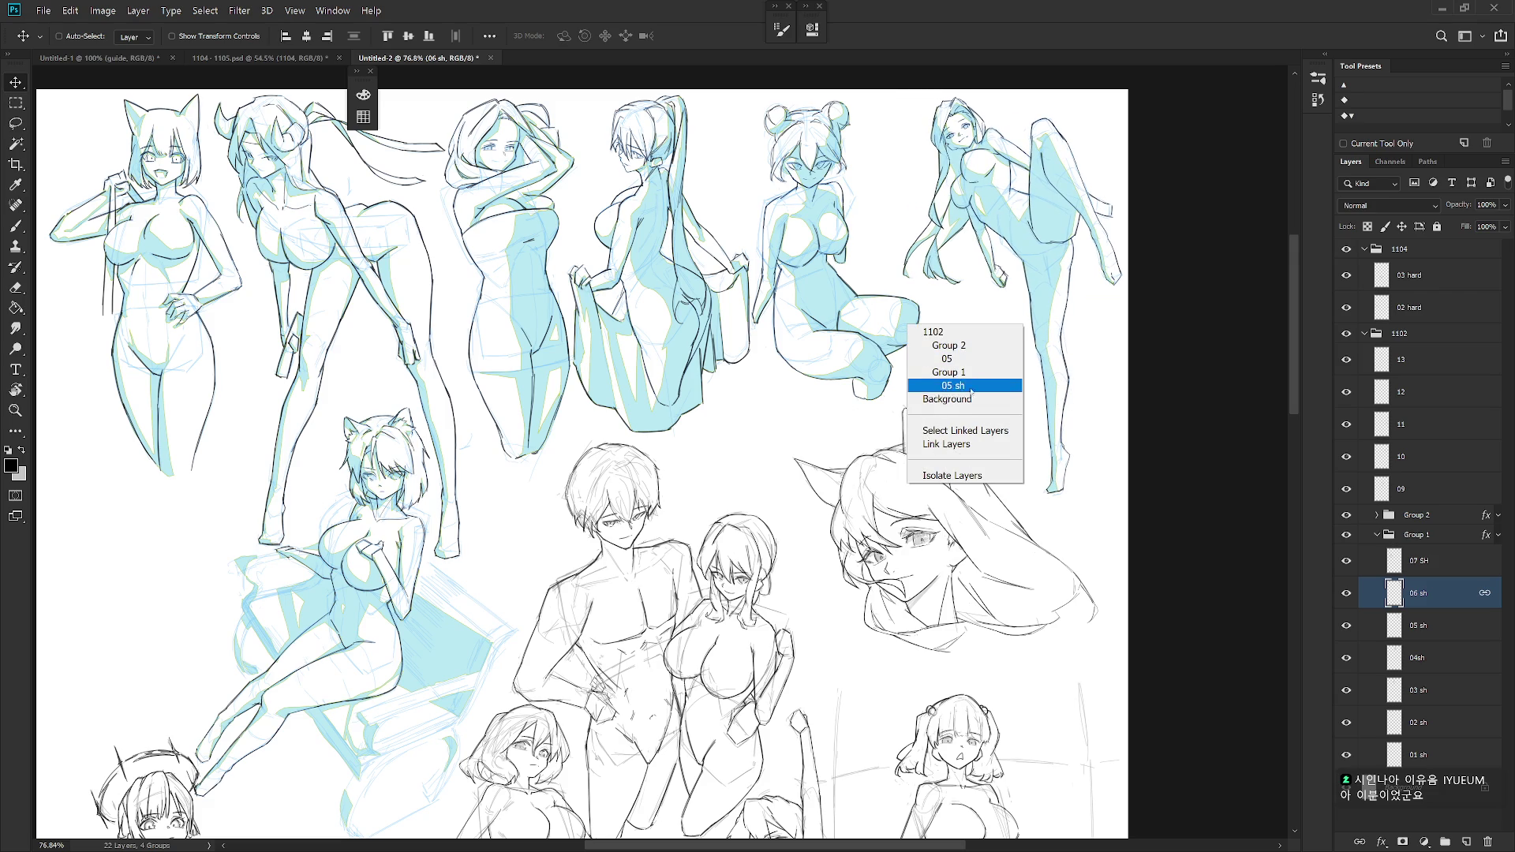
{"action": "left_click", "coordinate": [976, 387]}
{"action": "left_click_drag", "start_coordinate": [927, 376], "coordinate": [971, 376]}
{"action": "right_click", "coordinate": [701, 363]}
{"action": "left_click", "coordinate": [770, 395]}
{"action": "left_click_drag", "start_coordinate": [738, 415], "coordinate": [780, 411]}
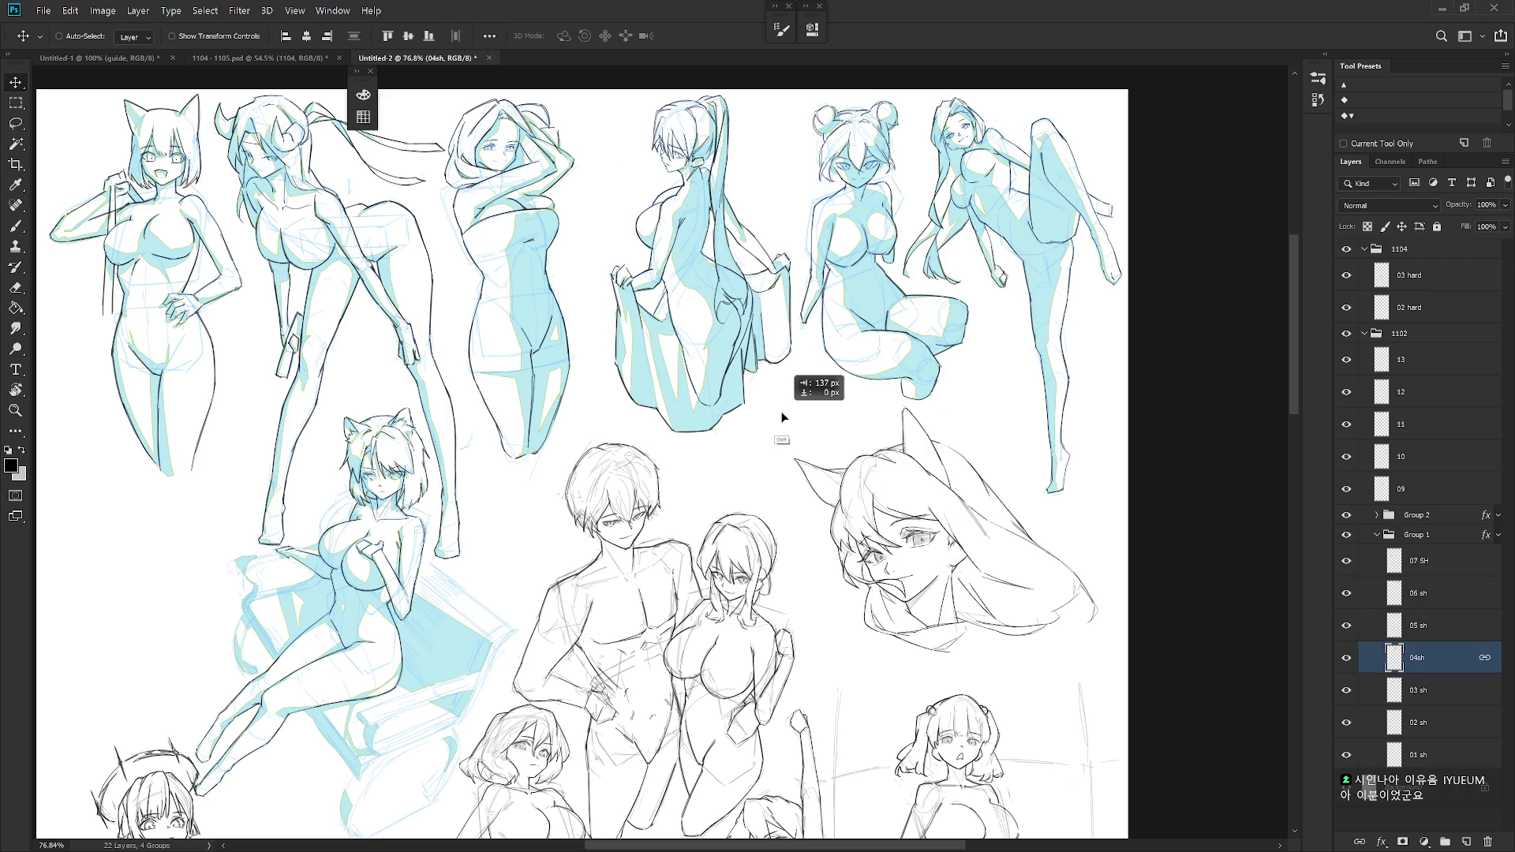
{"action": "right_click", "coordinate": [739, 580]}
{"action": "left_click", "coordinate": [758, 594]}
{"action": "mouse_move", "coordinate": [758, 642]}
{"action": "left_mouse_down"}
{"action": "mouse_move", "coordinate": [710, 656]}
{"action": "mouse_move", "coordinate": [777, 616]}
{"action": "left_mouse_up"}
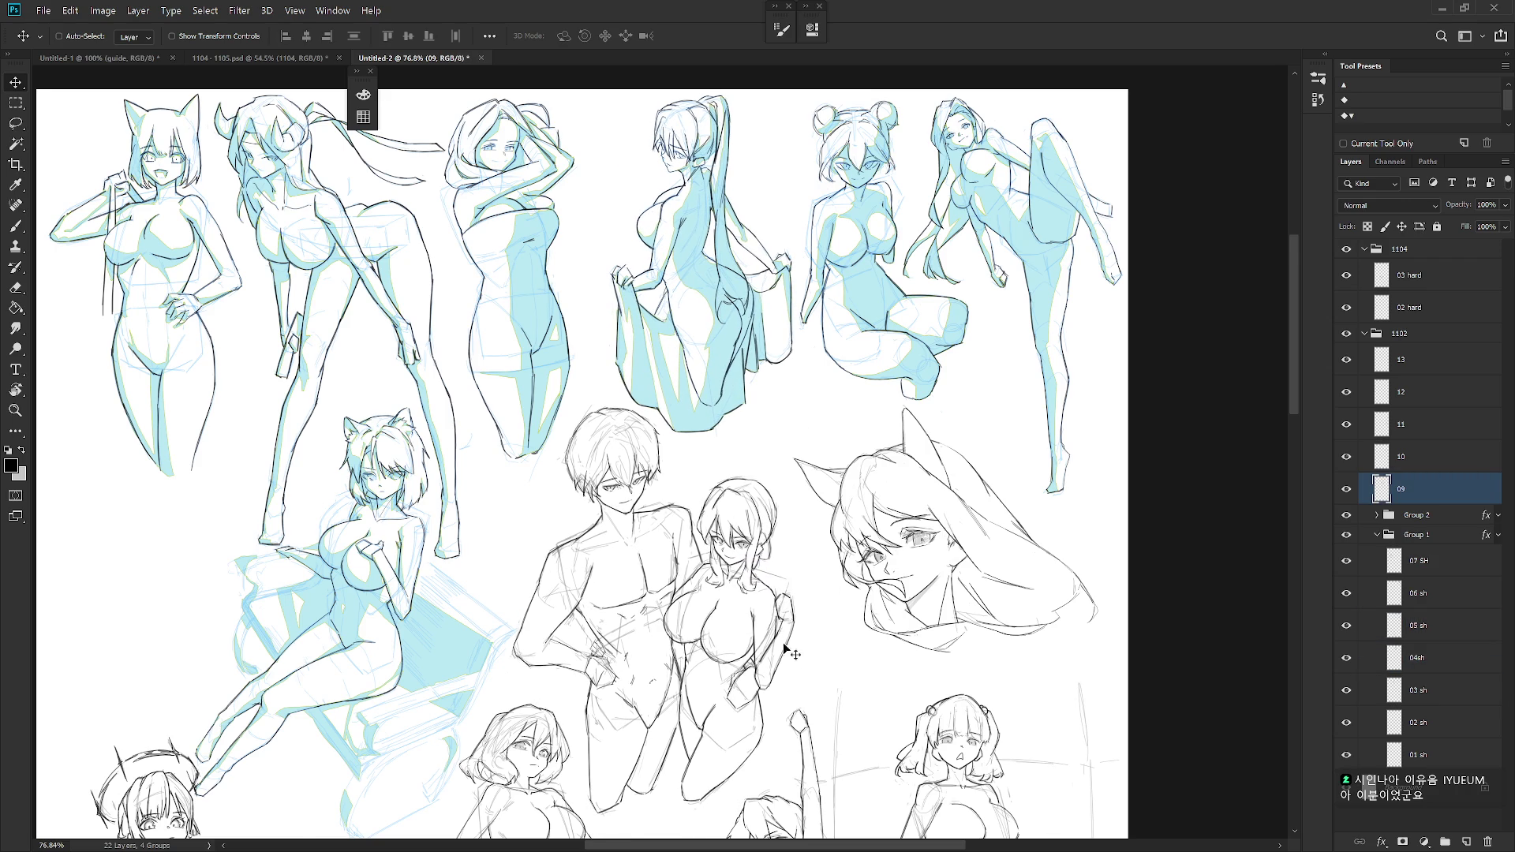
- Try moving the 07 SH blue cat-girl sketch right, then undo it
{"action": "scroll", "coordinate": [836, 562], "scroll_direction": "down", "scroll_amount": 3}
{"action": "left_click_drag", "start_coordinate": [952, 542], "coordinate": [853, 426]}
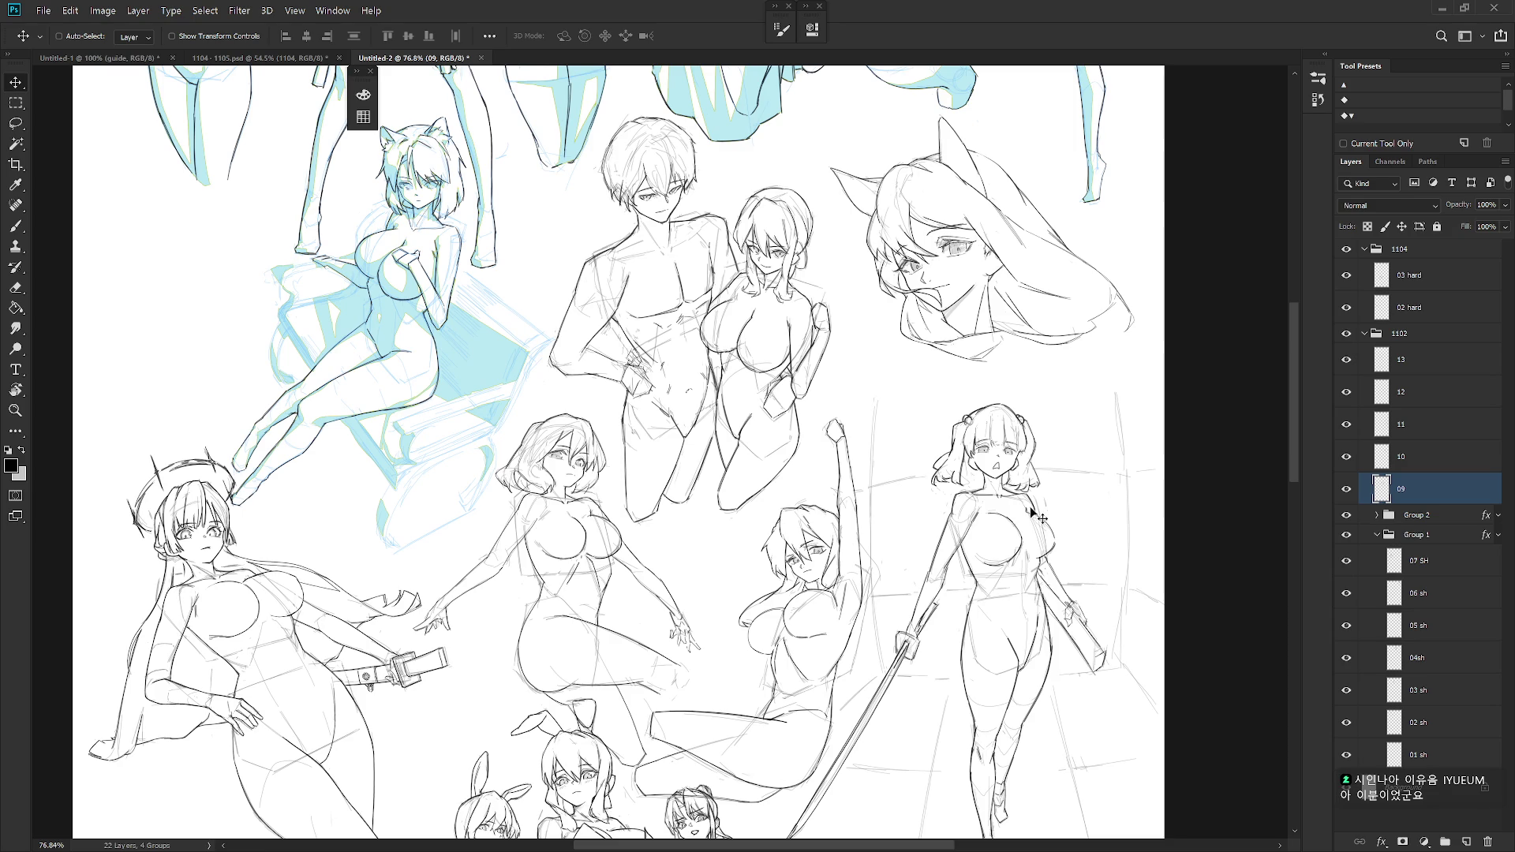
{"action": "left_click_drag", "start_coordinate": [876, 457], "coordinate": [890, 573]}
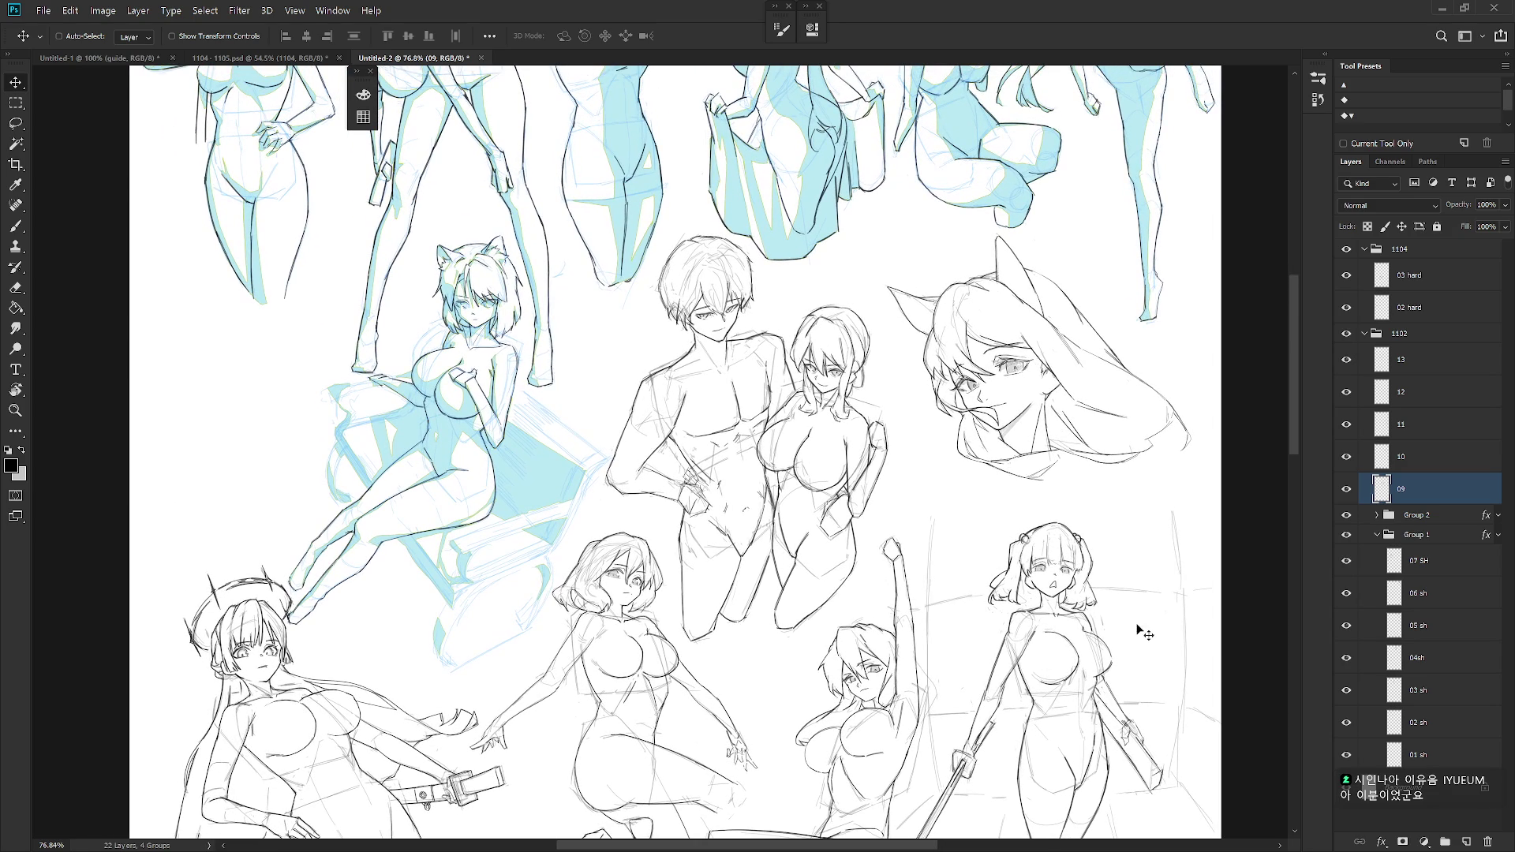
{"action": "left_click", "coordinate": [525, 461]}
{"action": "mouse_move", "coordinate": [507, 474]}
{"action": "left_mouse_down"}
{"action": "mouse_move", "coordinate": [1121, 505]}
{"action": "mouse_move", "coordinate": [987, 473]}
{"action": "left_mouse_up"}
{"action": "key", "text": "ctrl+z"}
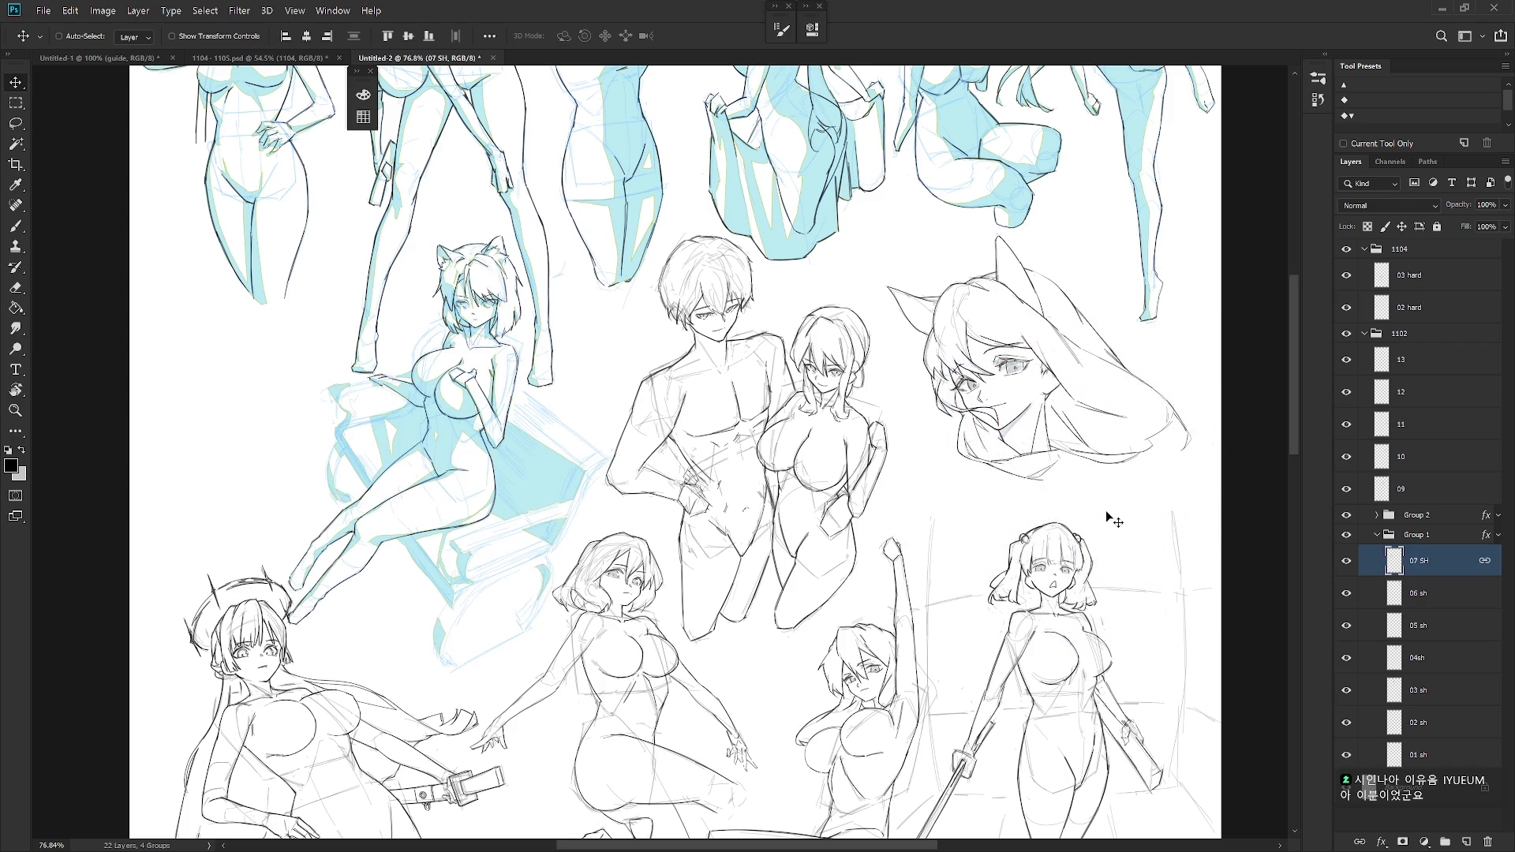
- Nudge the 02 hard halo girl sketch up and to the left
{"action": "scroll", "coordinate": [1105, 514], "scroll_direction": "down", "scroll_amount": 5}
{"action": "scroll", "coordinate": [790, 442], "scroll_direction": "left", "scroll_amount": 3}
{"action": "right_click", "coordinate": [470, 361]}
{"action": "right_click", "coordinate": [492, 352]}
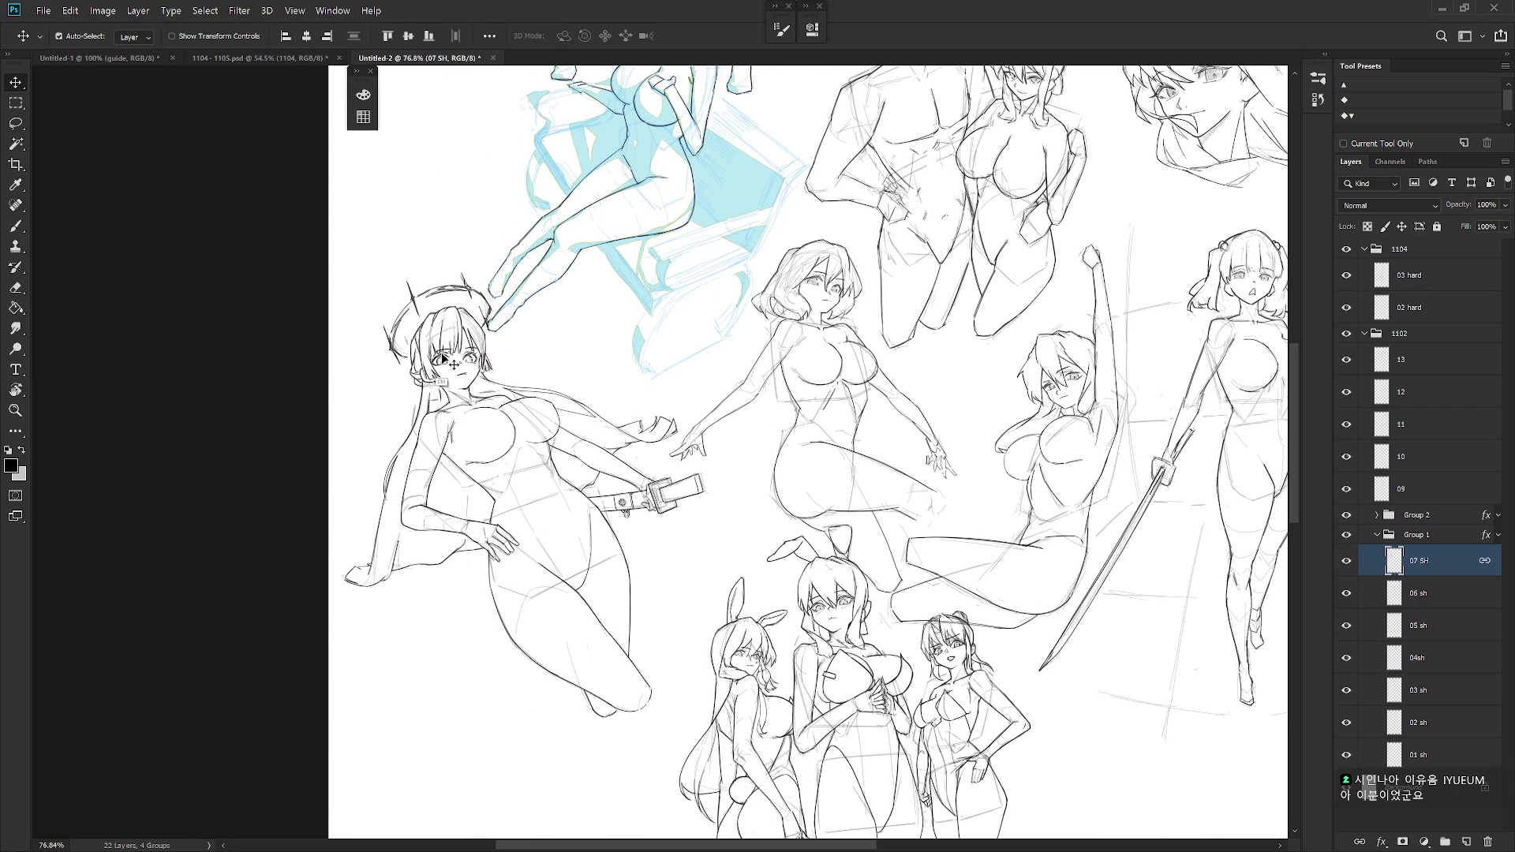
{"action": "left_click", "coordinate": [483, 376]}
{"action": "left_click_drag", "start_coordinate": [612, 618], "coordinate": [593, 599]}
- Shift the 03 hard bunny-girl trio left and upward, then recentre the page
{"action": "scroll", "coordinate": [949, 551], "scroll_direction": "down", "scroll_amount": 3}
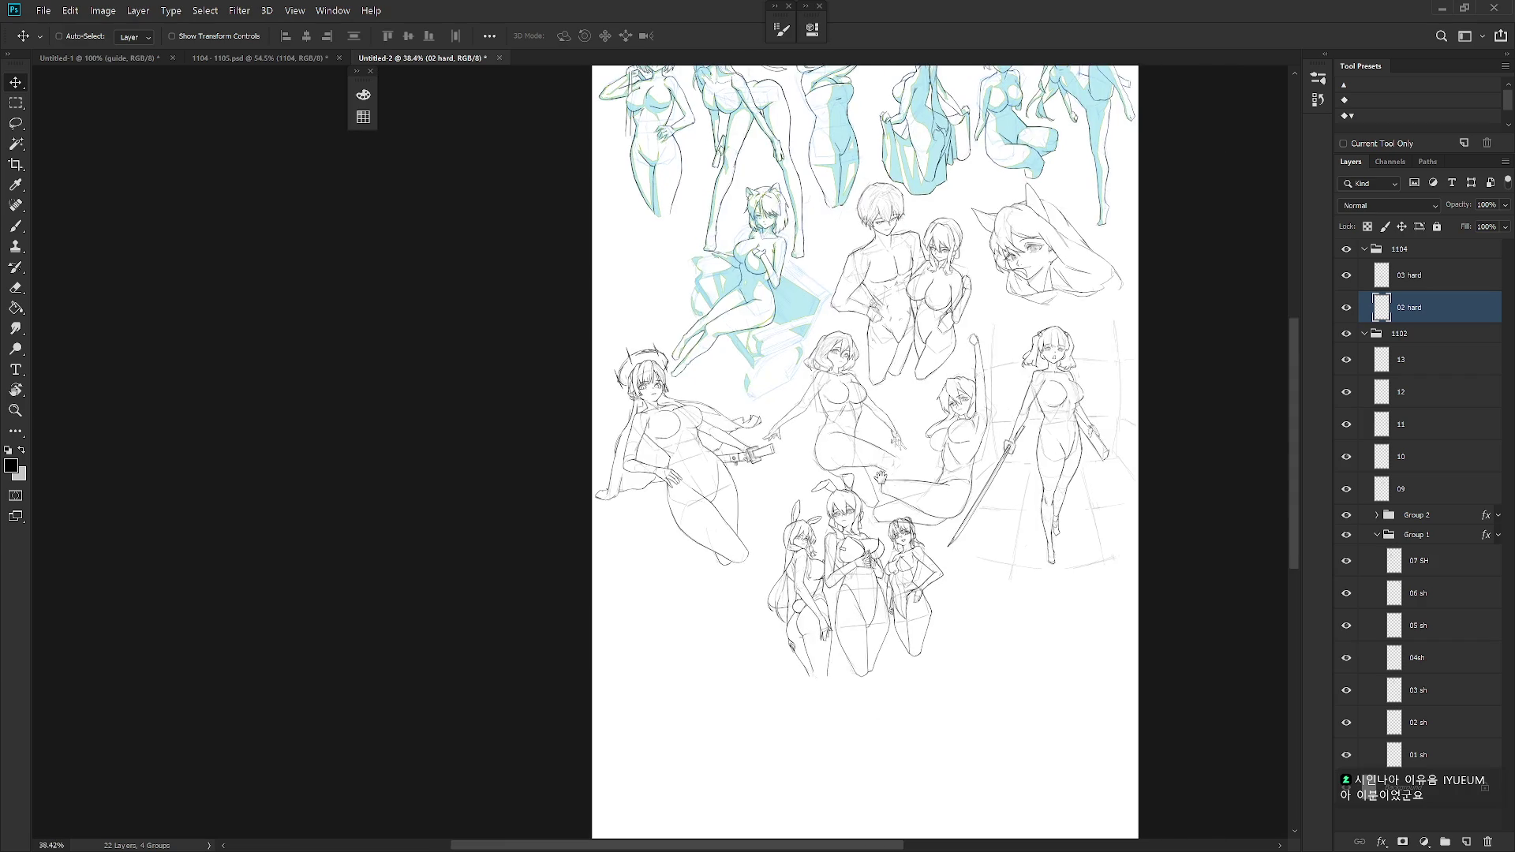
{"action": "scroll", "coordinate": [1010, 450], "scroll_direction": "up", "scroll_amount": 1}
{"action": "left_click", "coordinate": [906, 656], "text": "ctrl"}
{"action": "mouse_move", "coordinate": [905, 656]}
{"action": "left_mouse_down"}
{"action": "mouse_move", "coordinate": [846, 652]}
{"action": "mouse_move", "coordinate": [857, 667]}
{"action": "left_mouse_up"}
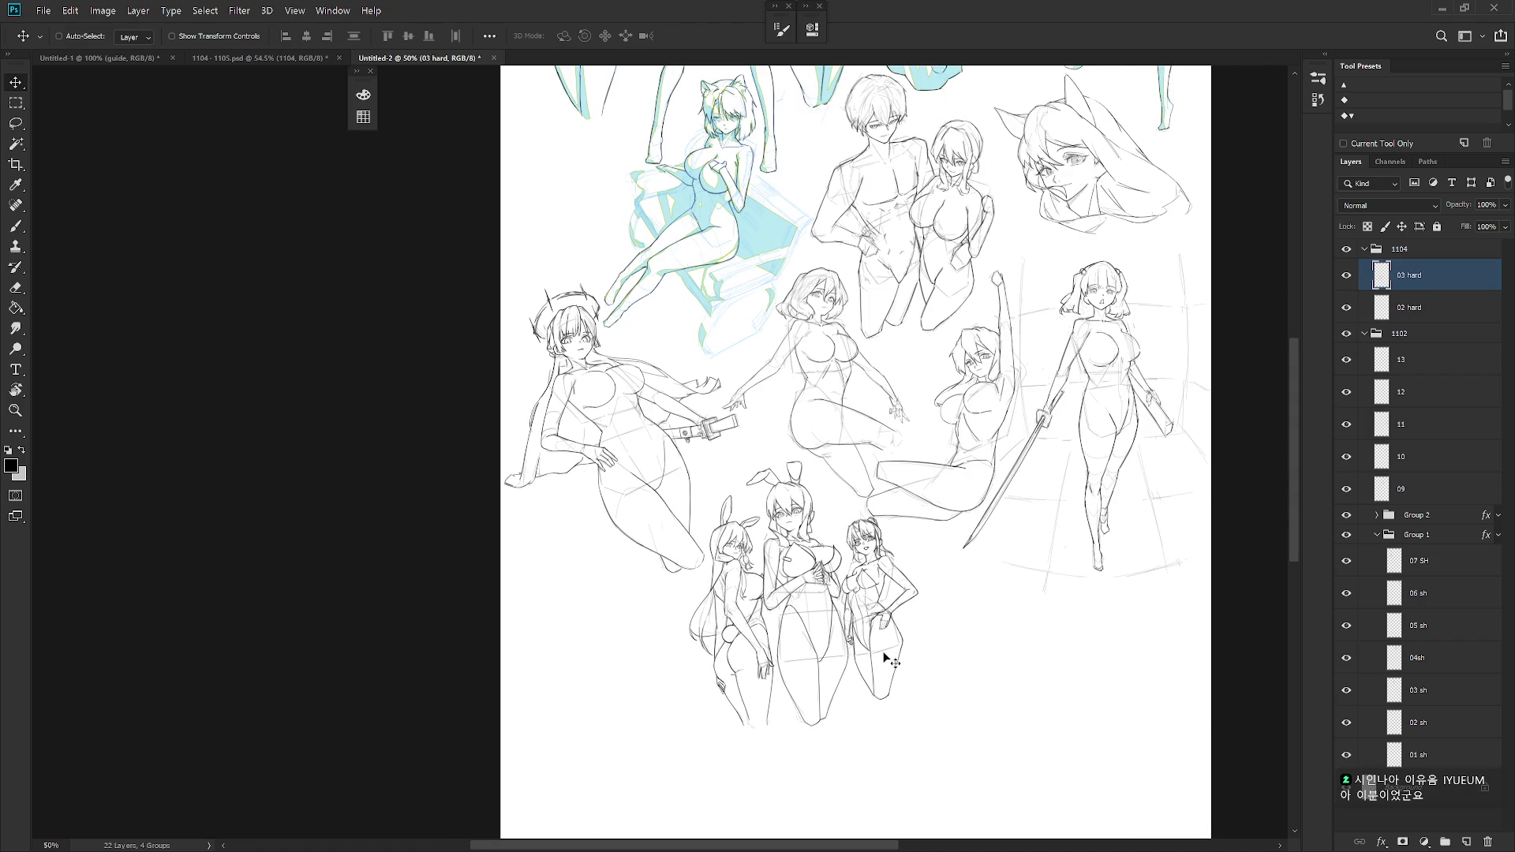
{"action": "scroll", "coordinate": [884, 623], "scroll_direction": "up", "scroll_amount": 4}
{"action": "scroll", "coordinate": [868, 710], "scroll_direction": "down", "scroll_amount": 4}
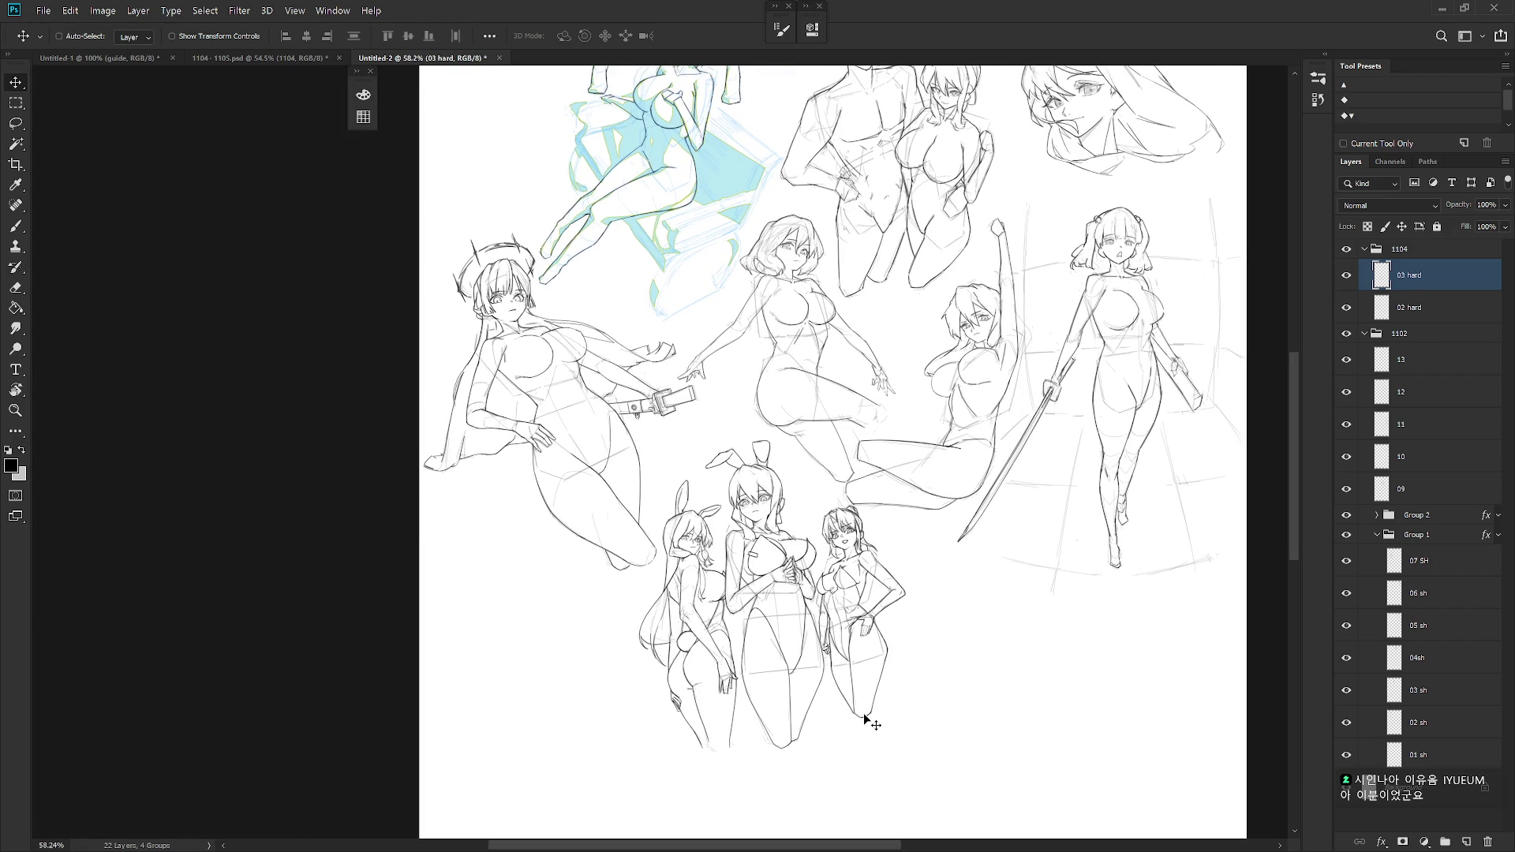
{"action": "mouse_move", "coordinate": [863, 690]}
{"action": "left_mouse_down"}
{"action": "mouse_move", "coordinate": [813, 655]}
{"action": "mouse_move", "coordinate": [836, 665]}
{"action": "mouse_move", "coordinate": [835, 649]}
{"action": "left_mouse_up"}
{"action": "scroll", "coordinate": [917, 594], "scroll_direction": "down", "scroll_amount": 3}
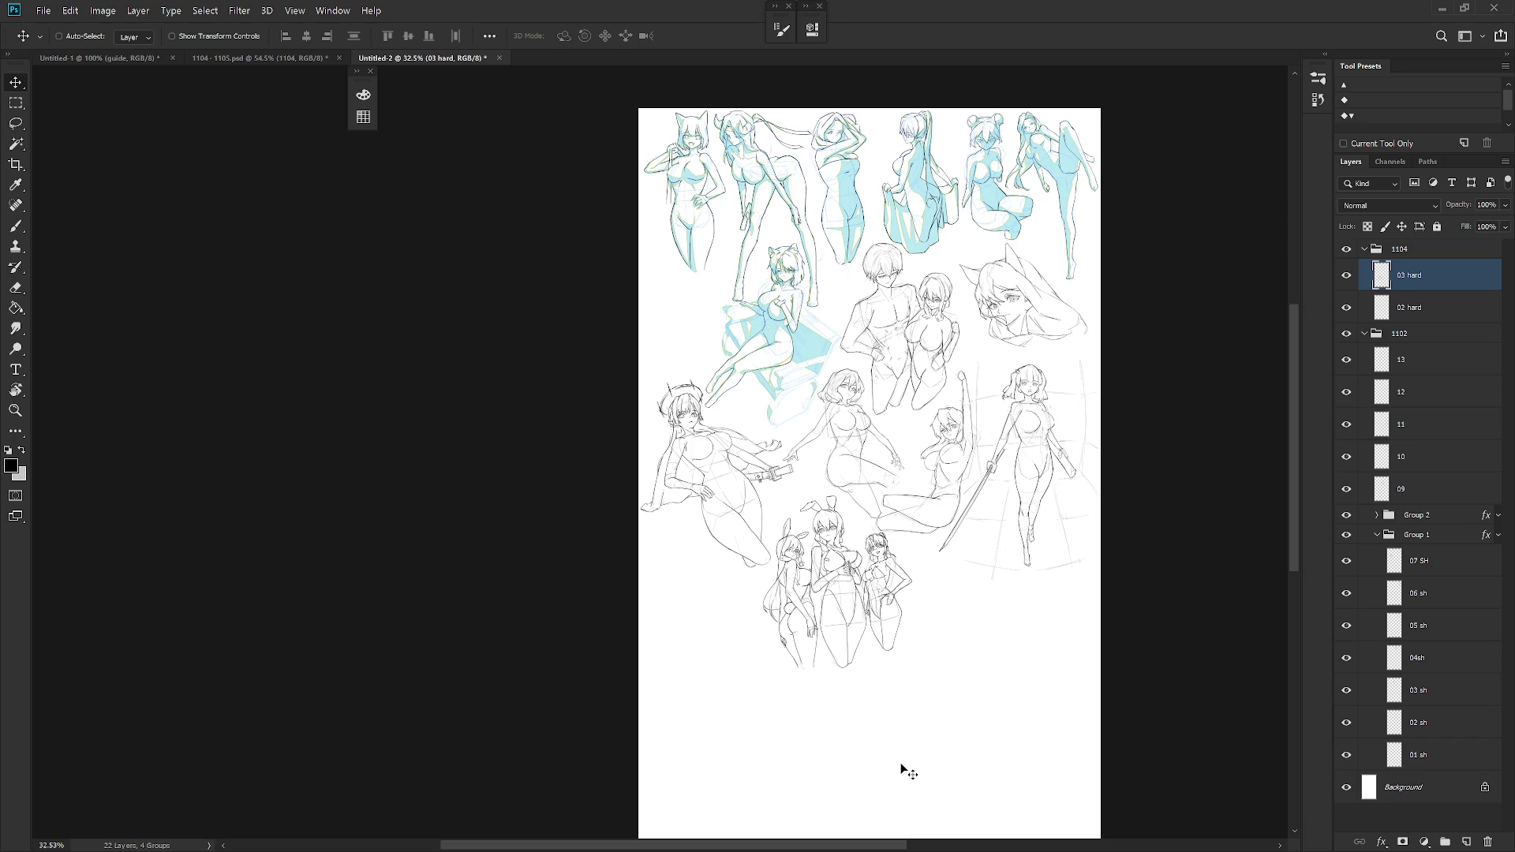
{"action": "left_click_drag", "start_coordinate": [907, 546], "coordinate": [825, 596]}
- Group layers 01–05 of 1104 - 1105.psd and drop the group into Untitled-2
{"action": "key", "text": "ctrl+shift+Tab"}
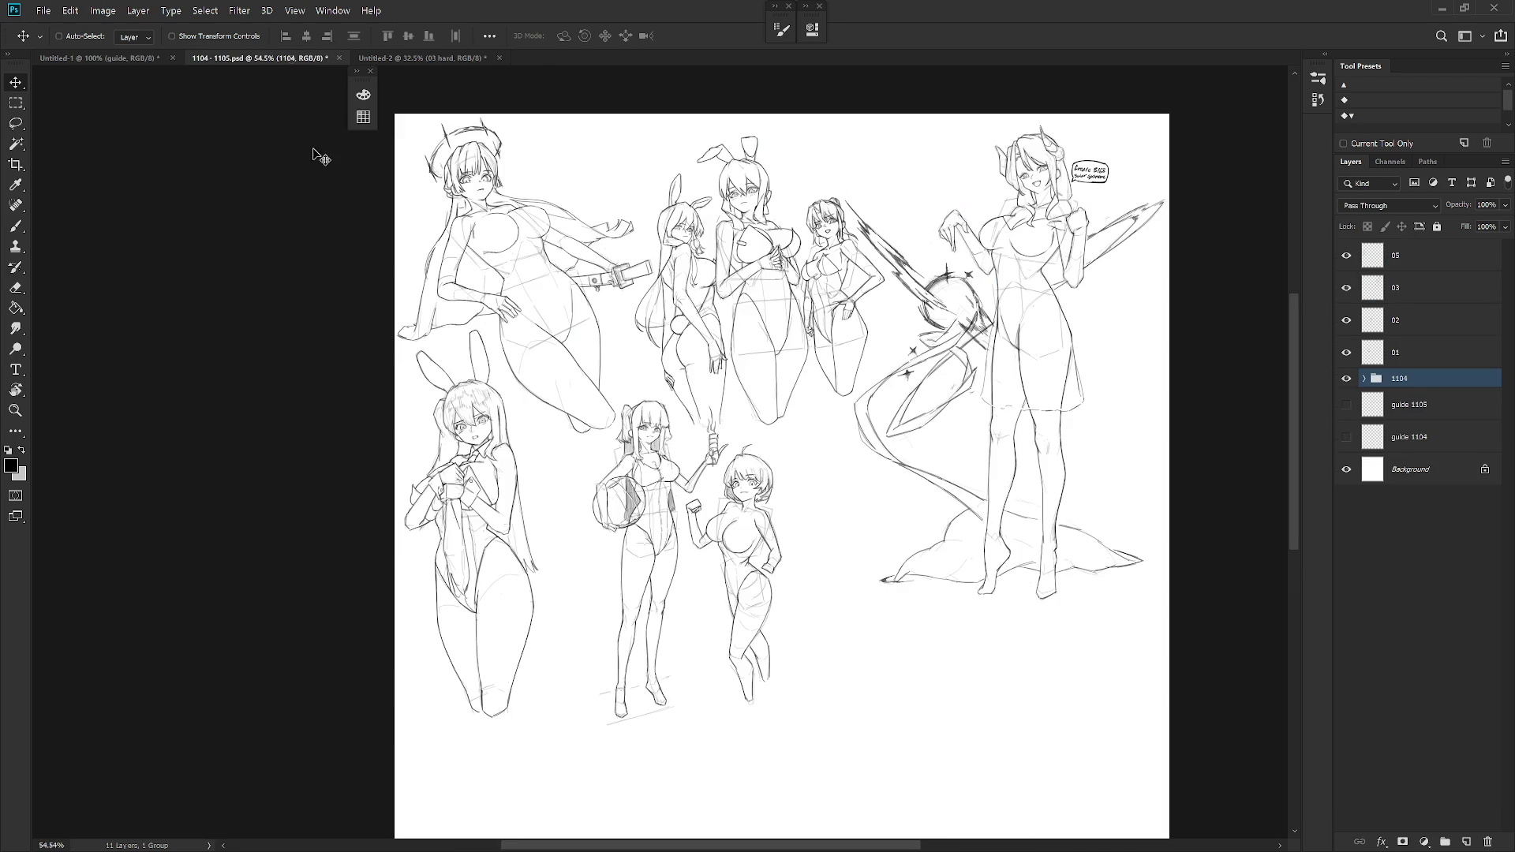
{"action": "left_click", "coordinate": [1439, 359]}
{"action": "left_click", "coordinate": [1421, 256], "text": "shift"}
{"action": "key", "text": "ctrl+g"}
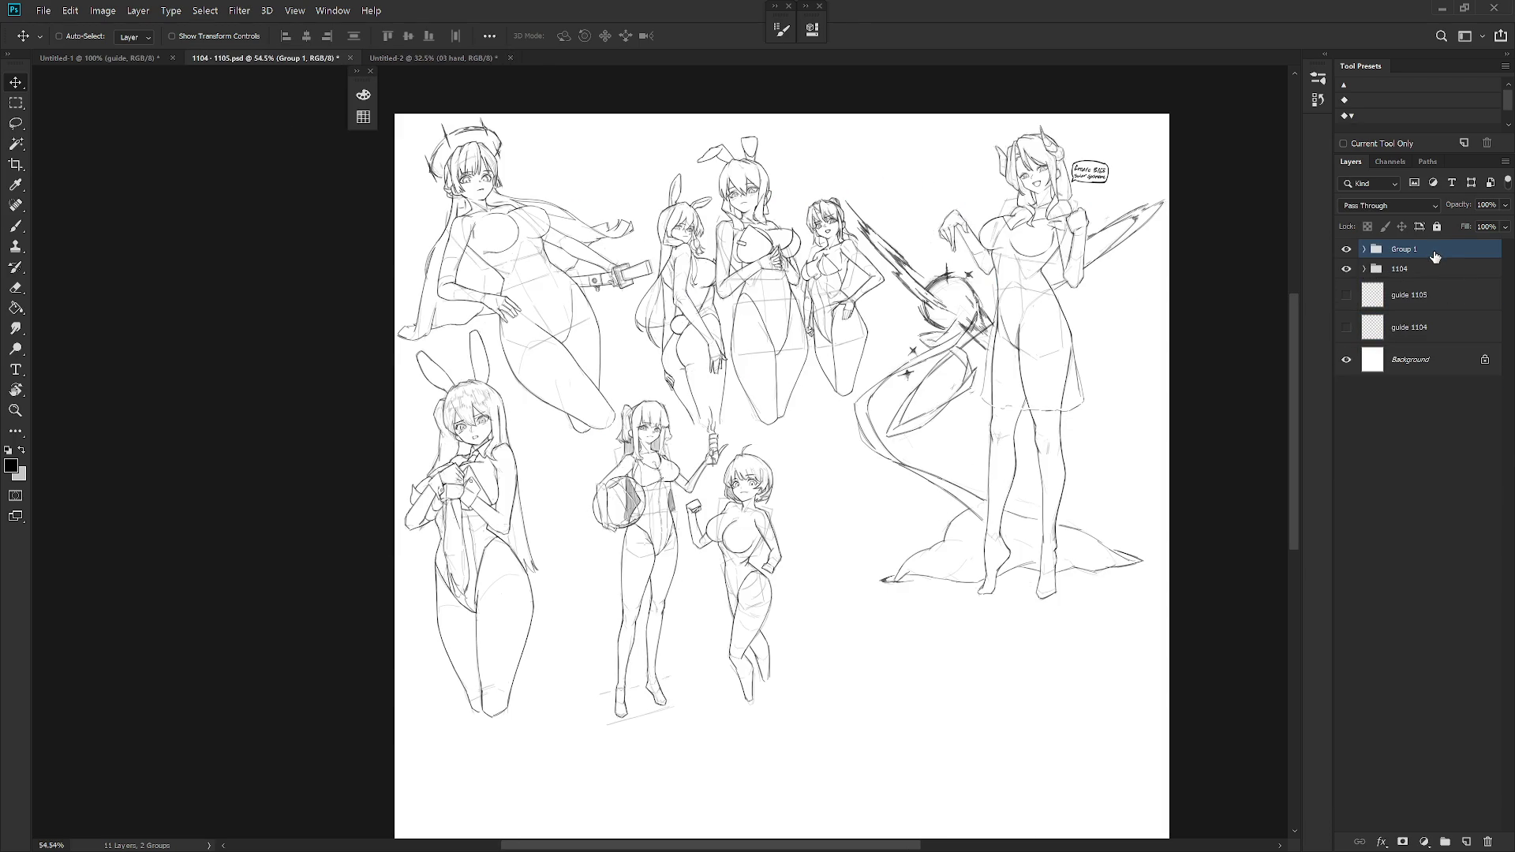
{"action": "mouse_move", "coordinate": [1434, 250]}
{"action": "left_mouse_down"}
{"action": "mouse_move", "coordinate": [665, 245]}
{"action": "mouse_move", "coordinate": [442, 59]}
{"action": "mouse_move", "coordinate": [771, 472]}
{"action": "left_mouse_up"}
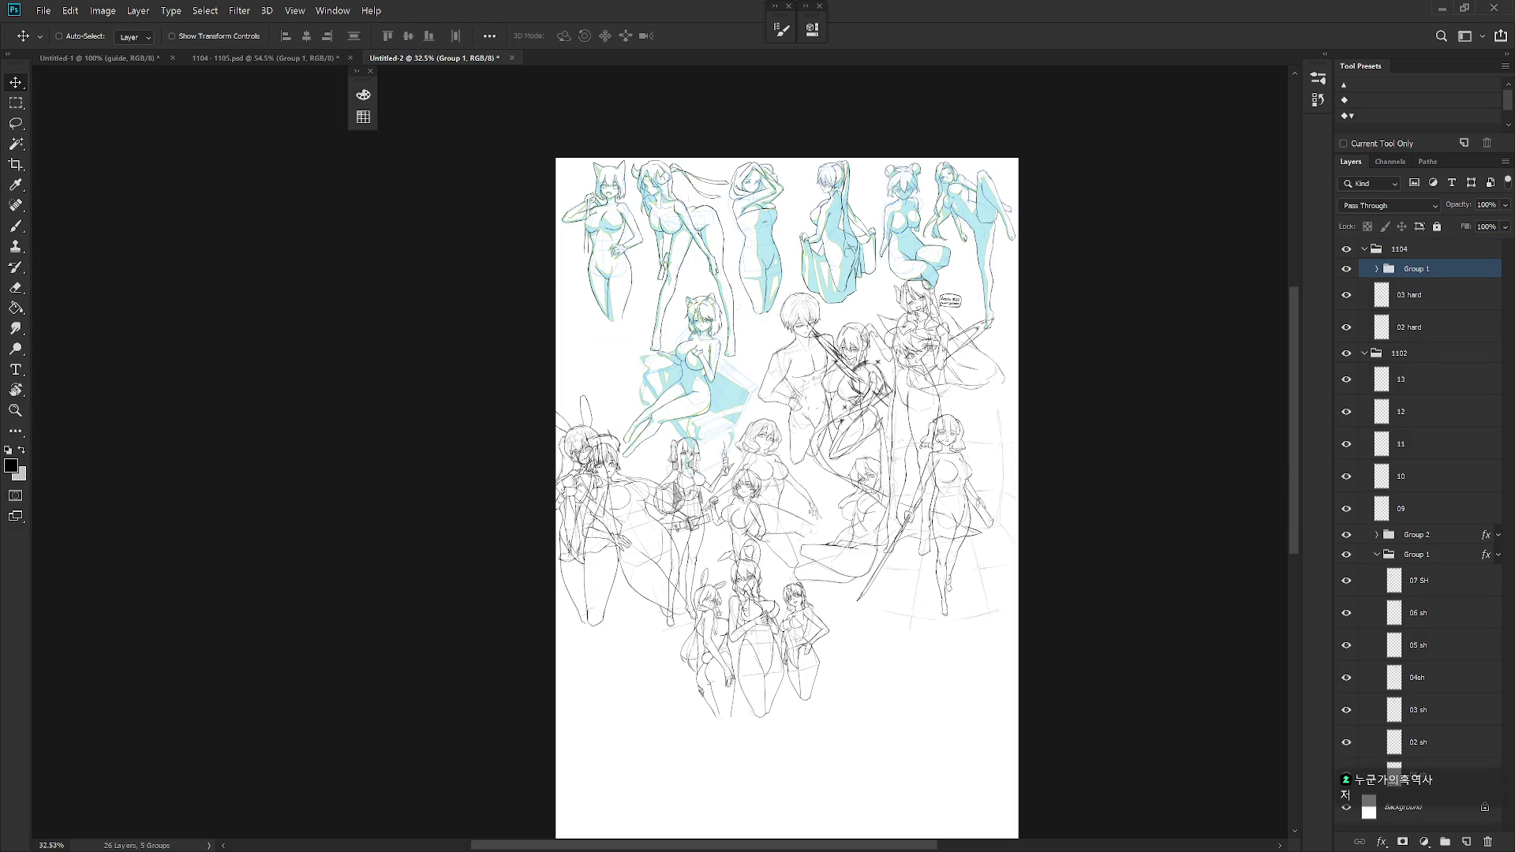
- Make the new group top-level, collapse 1104 and 1102, and rename it 110
{"action": "mouse_move", "coordinate": [779, 522]}
{"action": "left_mouse_down"}
{"action": "mouse_move", "coordinate": [771, 430]}
{"action": "mouse_move", "coordinate": [742, 632]}
{"action": "mouse_move", "coordinate": [800, 634]}
{"action": "left_mouse_up"}
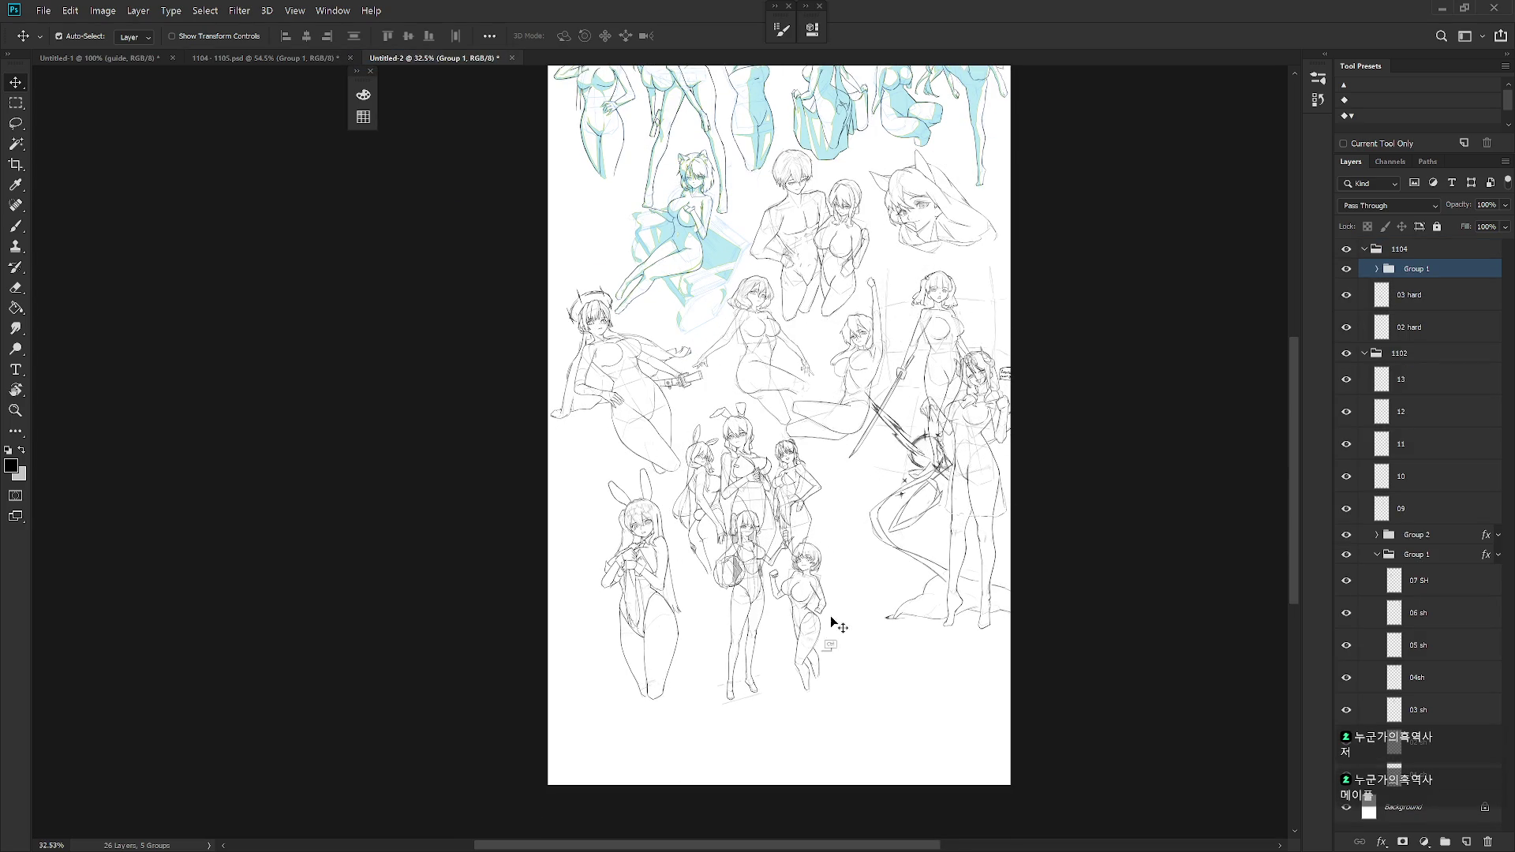
{"action": "key", "text": "ctrl+z"}
{"action": "mouse_move", "coordinate": [1446, 272]}
{"action": "left_mouse_down"}
{"action": "mouse_move", "coordinate": [1431, 239]}
{"action": "mouse_move", "coordinate": [1397, 268]}
{"action": "mouse_move", "coordinate": [1401, 246]}
{"action": "left_mouse_up"}
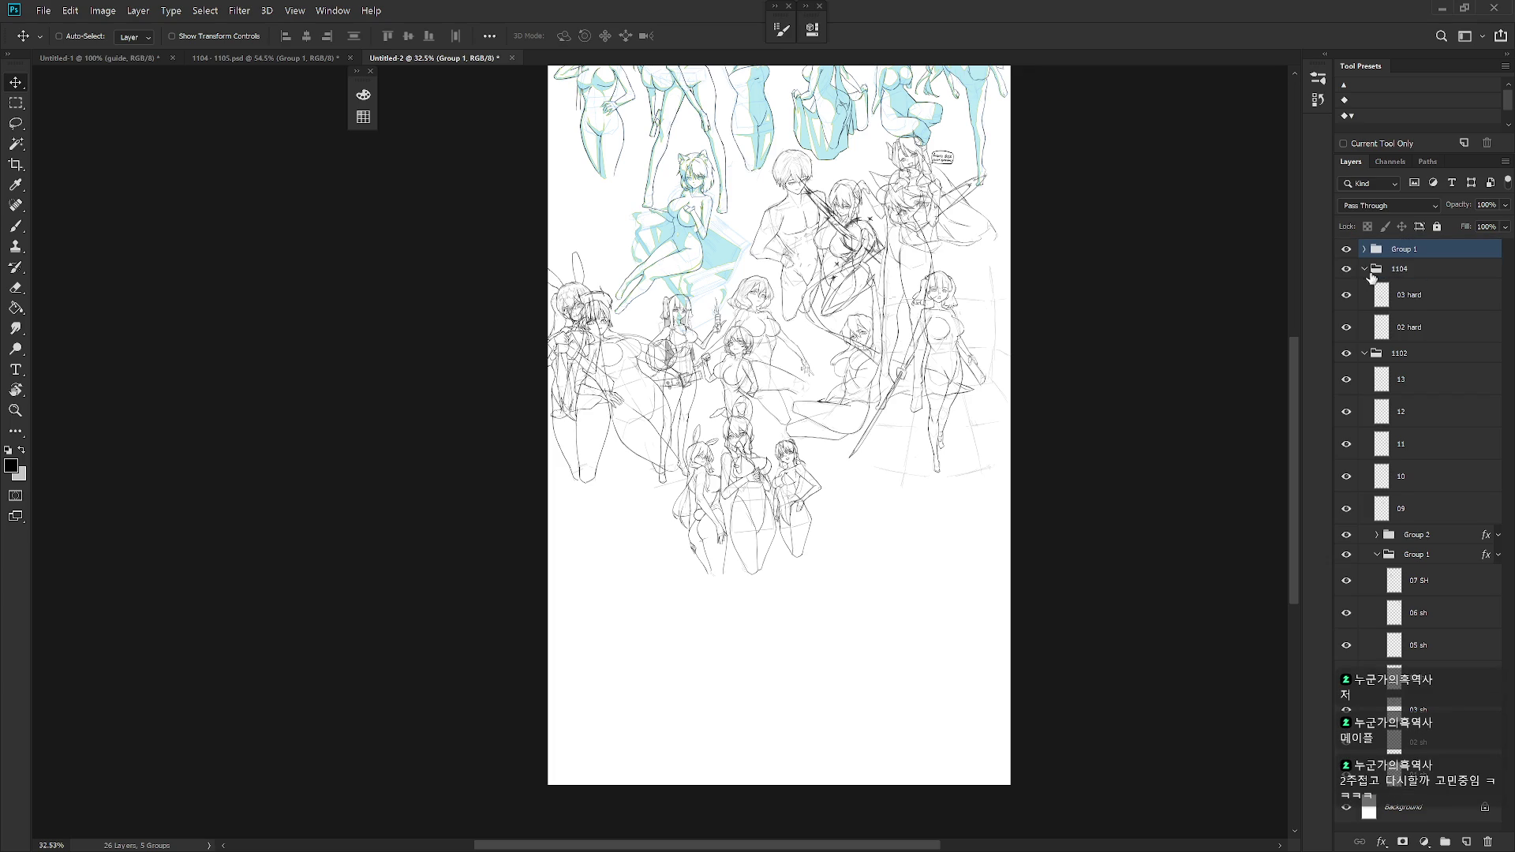
{"action": "left_click", "coordinate": [1365, 269]}
{"action": "left_click", "coordinate": [1364, 289]}
{"action": "double_click", "coordinate": [1413, 251]}
{"action": "type", "text": "110"}
{"action": "key", "text": "Return"}
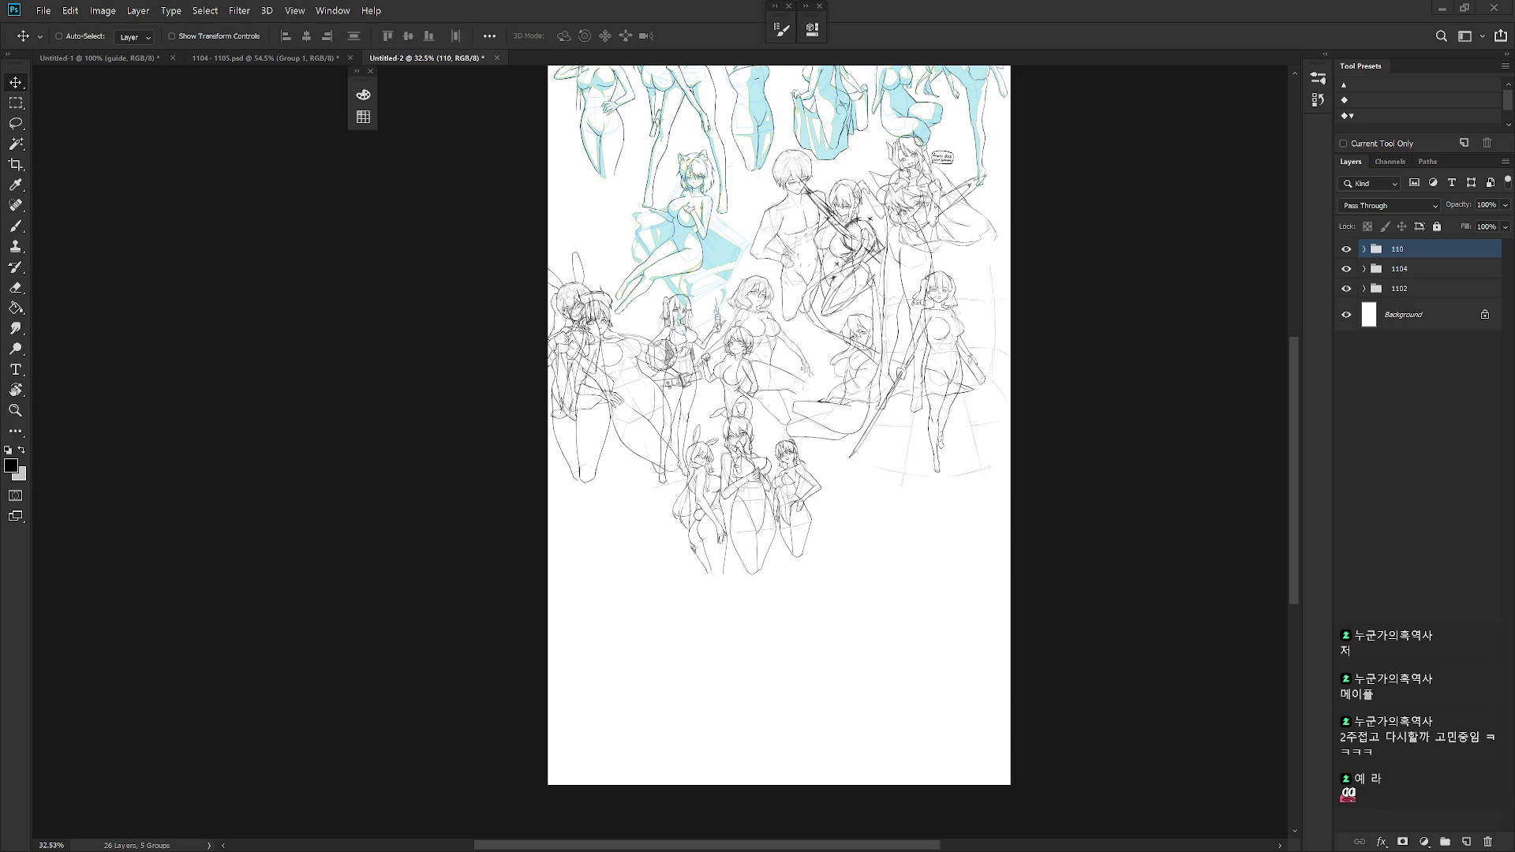
- Undo the 110 name and rename the group 1105 instead
{"action": "key", "text": "ctrl+z"}
{"action": "key", "text": "ctrl+z"}
{"action": "left_click", "coordinate": [1364, 249]}
{"action": "double_click", "coordinate": [1407, 249]}
{"action": "type", "text": "1105"}
{"action": "key", "text": "Return"}
- Move layer 05 to the lower right, shift the whole group, and reposition the layer 01 beach-ball girl
{"action": "left_click", "coordinate": [1428, 280]}
{"action": "left_click_drag", "start_coordinate": [577, 478], "coordinate": [881, 635]}
{"action": "left_click", "coordinate": [1400, 248]}
{"action": "mouse_move", "coordinate": [835, 533]}
{"action": "left_mouse_down"}
{"action": "mouse_move", "coordinate": [772, 713]}
{"action": "mouse_move", "coordinate": [858, 614]}
{"action": "mouse_move", "coordinate": [860, 659]}
{"action": "mouse_move", "coordinate": [1052, 518]}
{"action": "mouse_move", "coordinate": [951, 491]}
{"action": "mouse_move", "coordinate": [931, 467]}
{"action": "mouse_move", "coordinate": [951, 470]}
{"action": "left_mouse_up"}
{"action": "left_click", "coordinate": [1415, 274]}
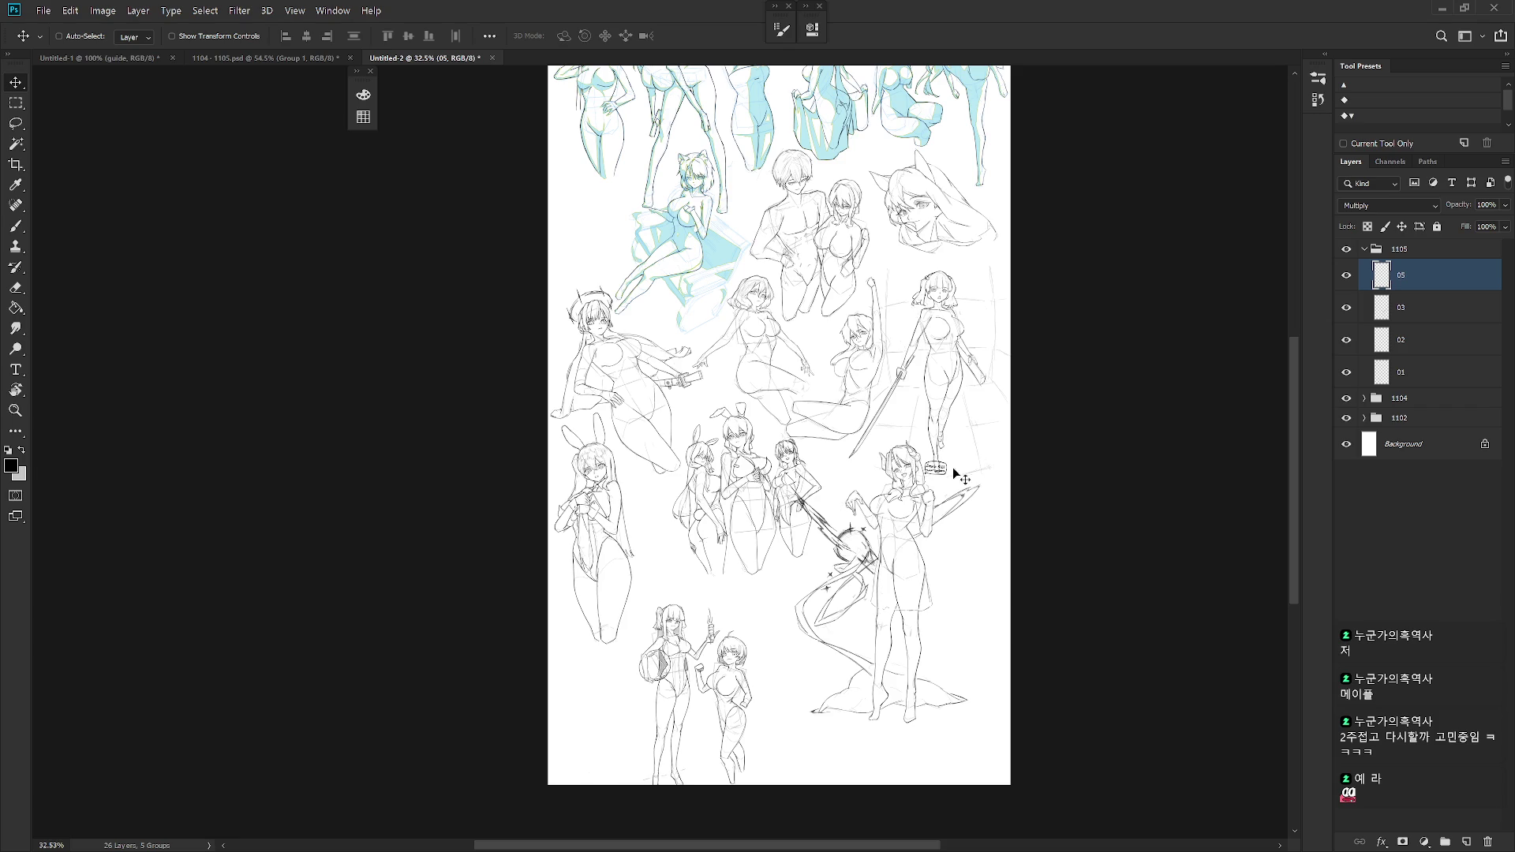
{"action": "left_click", "coordinate": [1421, 372]}
{"action": "mouse_move", "coordinate": [1048, 534]}
{"action": "left_mouse_down"}
{"action": "mouse_move", "coordinate": [940, 605]}
{"action": "mouse_move", "coordinate": [906, 513]}
{"action": "mouse_move", "coordinate": [973, 495]}
{"action": "mouse_move", "coordinate": [789, 625]}
{"action": "mouse_move", "coordinate": [881, 550]}
{"action": "mouse_move", "coordinate": [852, 551]}
{"action": "mouse_move", "coordinate": [971, 544]}
{"action": "mouse_move", "coordinate": [807, 693]}
{"action": "mouse_move", "coordinate": [738, 730]}
{"action": "mouse_move", "coordinate": [705, 712]}
{"action": "mouse_move", "coordinate": [710, 689]}
{"action": "left_mouse_up"}
- Place layer 03 lower left, layer 02 up and right, and layer 01 left and down
{"action": "left_click", "coordinate": [1421, 308]}
{"action": "left_click_drag", "start_coordinate": [820, 663], "coordinate": [791, 676]}
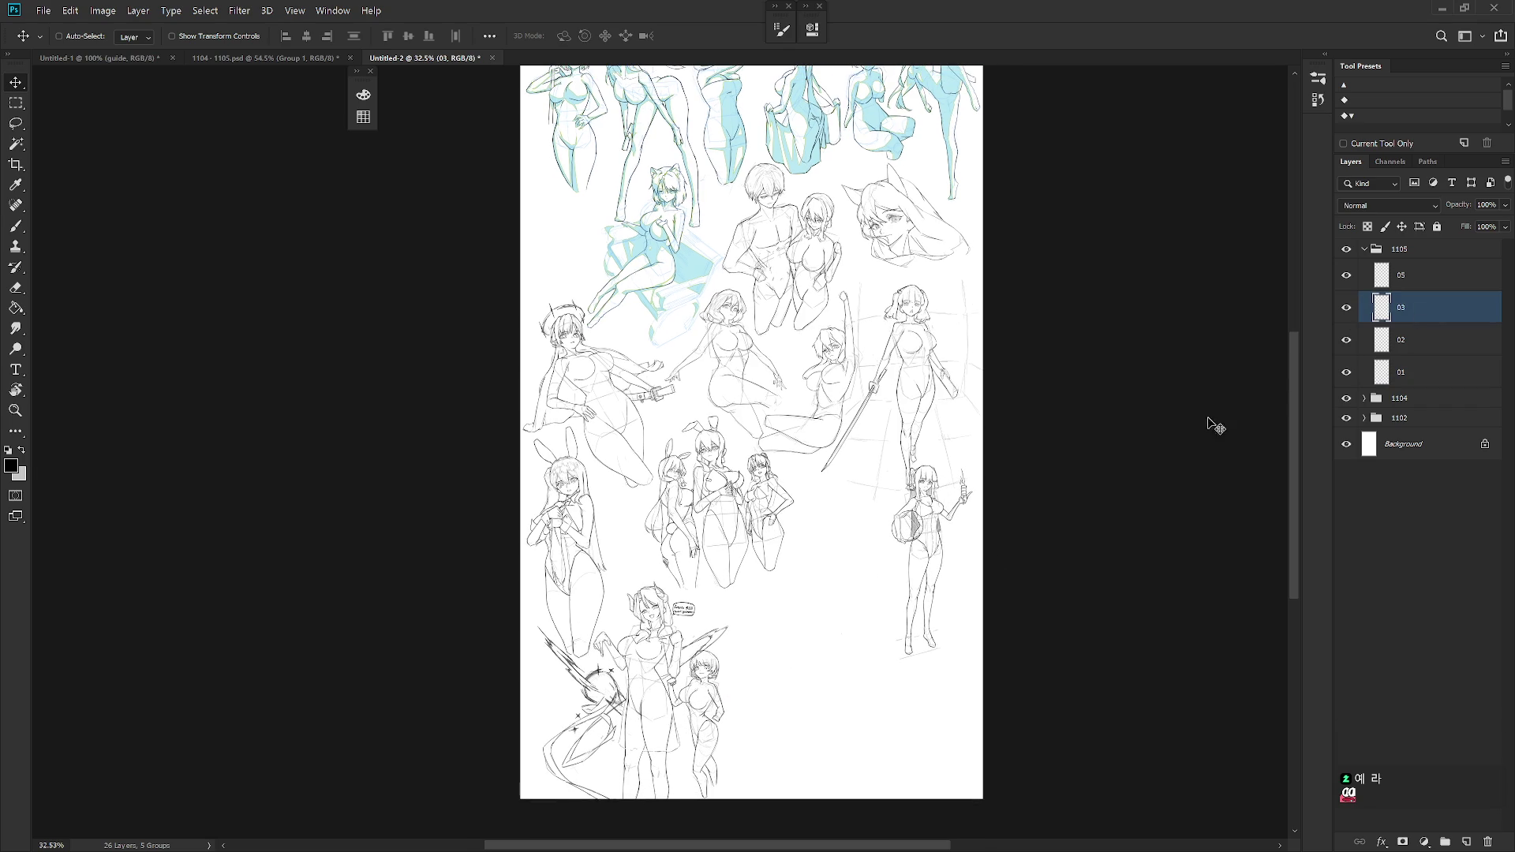
{"action": "key", "text": "alt+bracketleft"}
{"action": "mouse_move", "coordinate": [715, 717]}
{"action": "left_mouse_down"}
{"action": "mouse_move", "coordinate": [842, 547]}
{"action": "mouse_move", "coordinate": [829, 546]}
{"action": "left_mouse_up"}
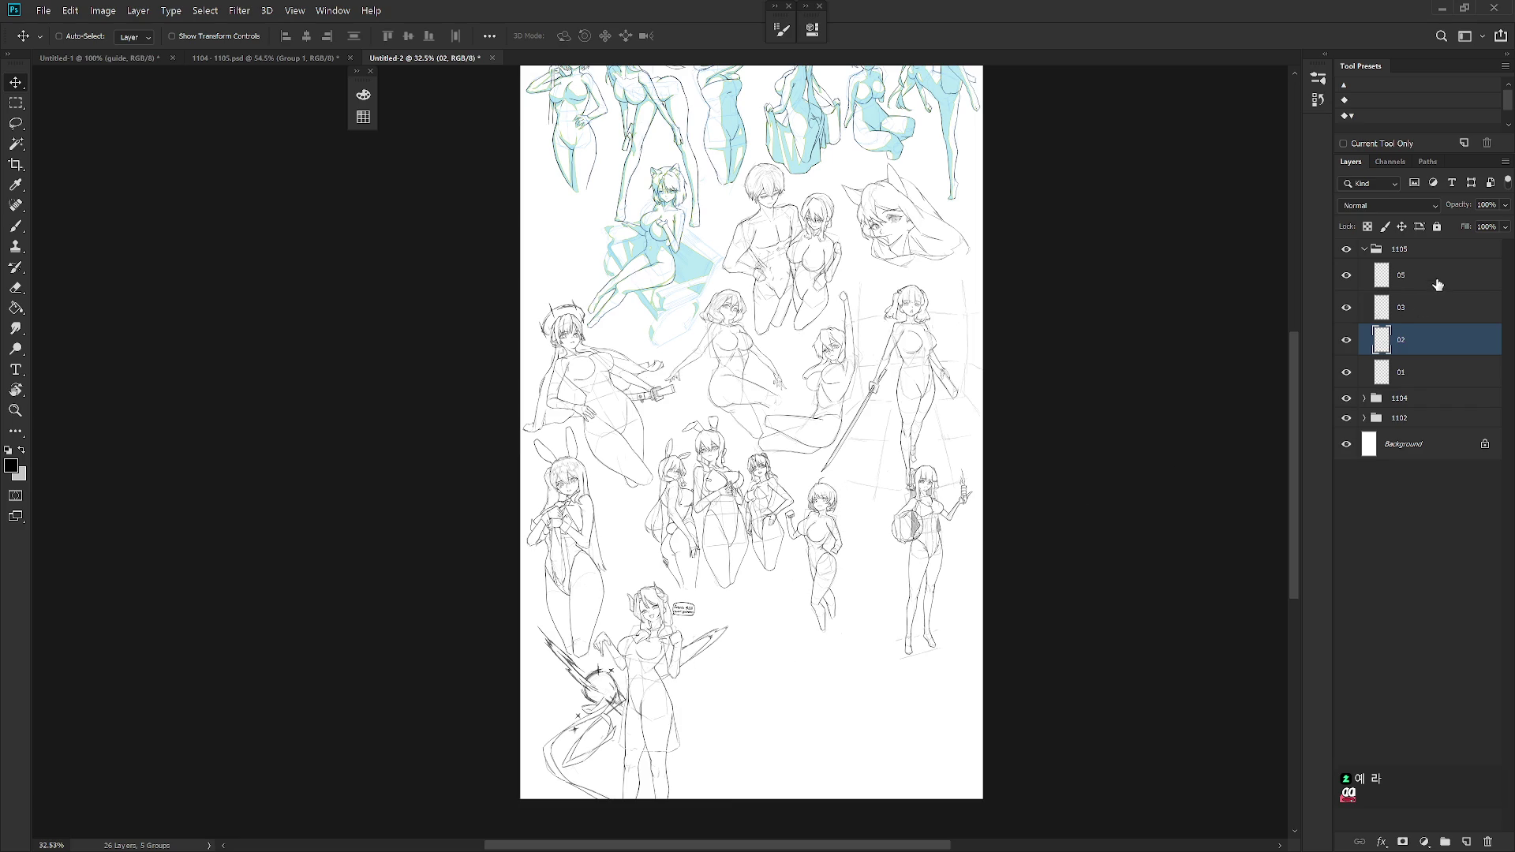
{"action": "left_click", "coordinate": [1422, 372]}
{"action": "left_click_drag", "start_coordinate": [926, 572], "coordinate": [873, 608]}
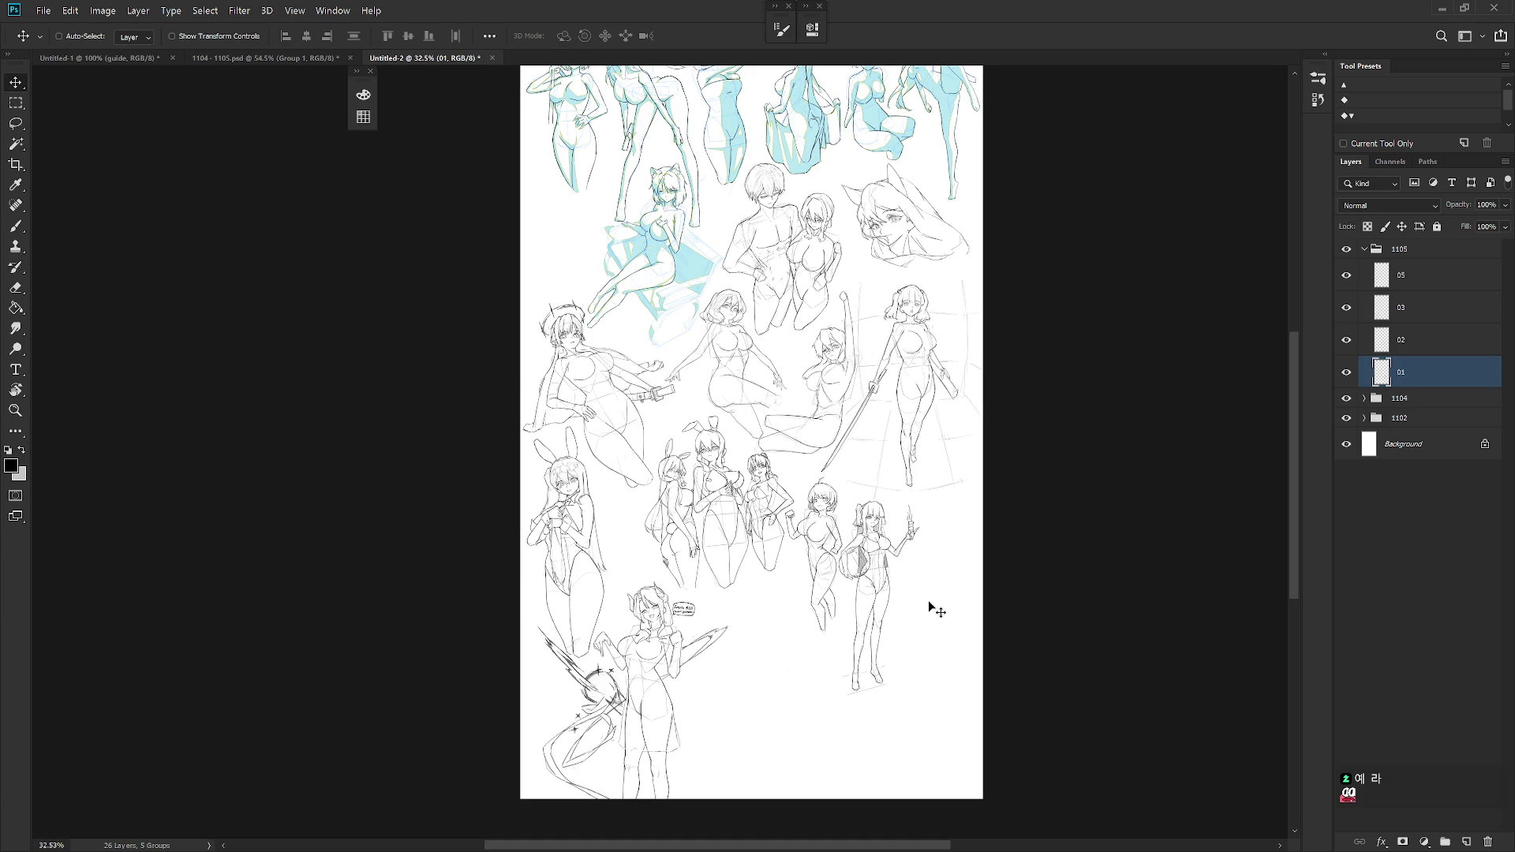
- Nudge the layer 02 figure up and left, then expand the 1104 group
{"action": "scroll", "coordinate": [931, 592], "scroll_direction": "up", "scroll_amount": 4}
{"action": "scroll", "coordinate": [936, 588], "scroll_direction": "down", "scroll_amount": 4}
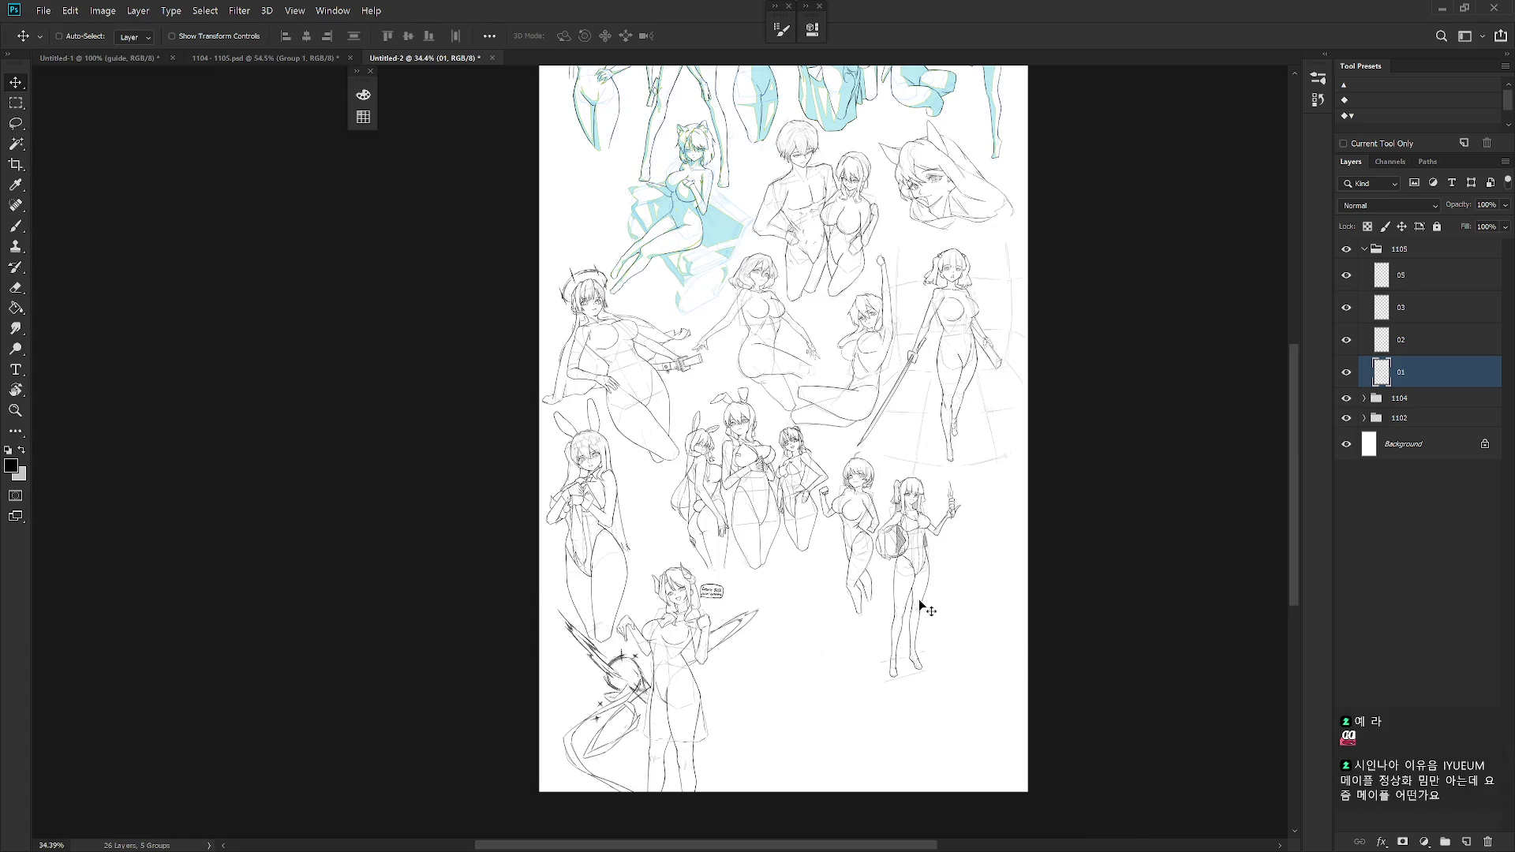
{"action": "key", "text": "b"}
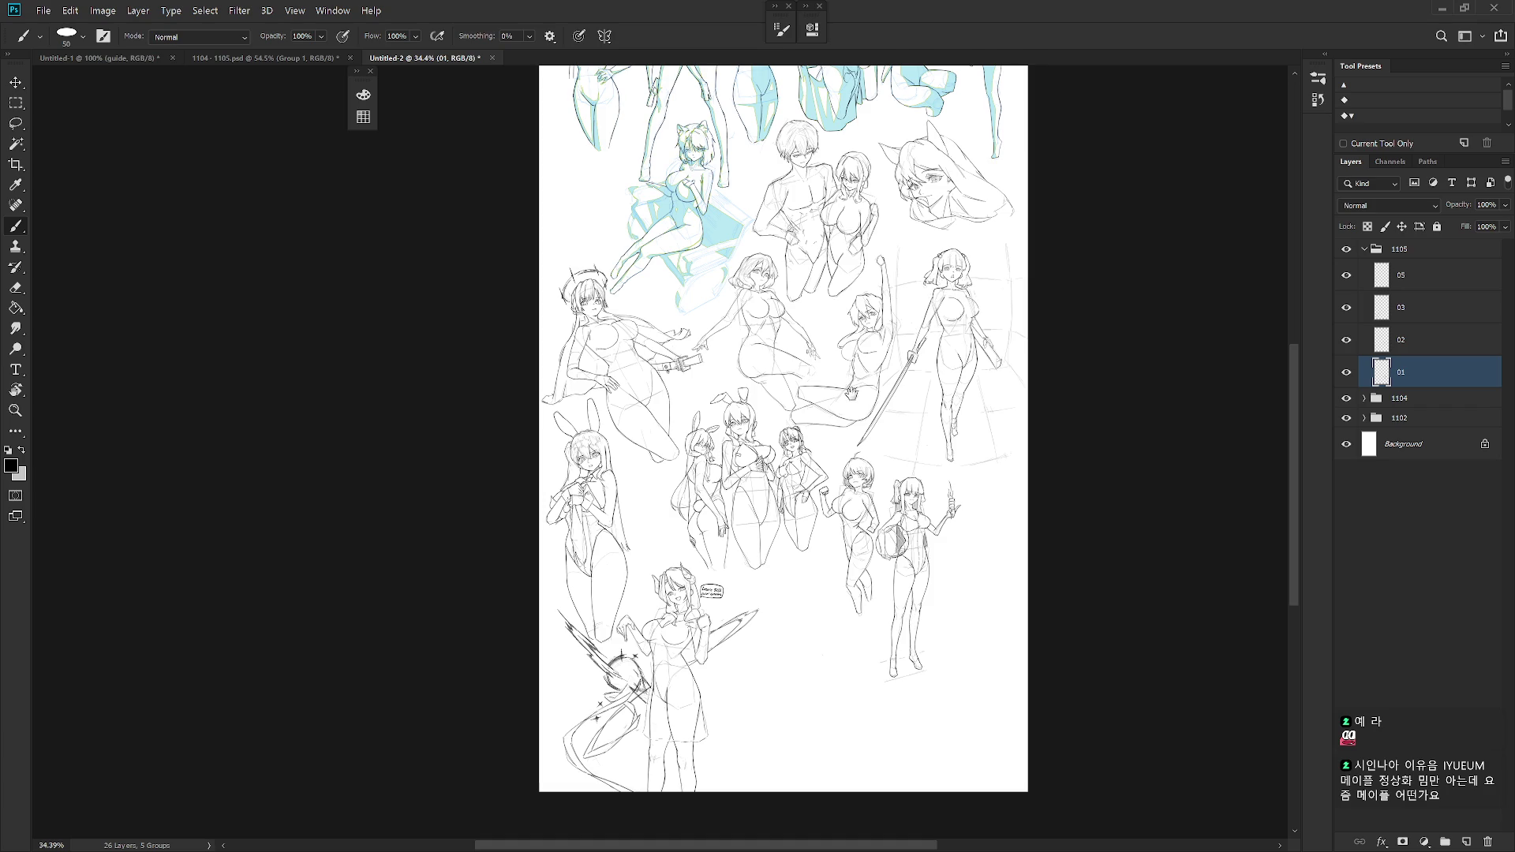
{"action": "left_click_drag", "start_coordinate": [853, 392], "coordinate": [858, 532]}
{"action": "scroll", "coordinate": [892, 568], "scroll_direction": "down", "scroll_amount": 2}
{"action": "scroll", "coordinate": [869, 592], "scroll_direction": "up", "scroll_amount": 2}
{"action": "left_click", "coordinate": [1347, 340]}
{"action": "left_click", "coordinate": [1347, 341]}
{"action": "left_click", "coordinate": [1421, 340]}
{"action": "key", "text": "v"}
{"action": "mouse_move", "coordinate": [843, 689]}
{"action": "left_mouse_down"}
{"action": "mouse_move", "coordinate": [543, 338]}
{"action": "mouse_move", "coordinate": [545, 320]}
{"action": "mouse_move", "coordinate": [560, 356]}
{"action": "mouse_move", "coordinate": [576, 348]}
{"action": "mouse_move", "coordinate": [788, 523]}
{"action": "mouse_move", "coordinate": [849, 682]}
{"action": "left_mouse_up"}
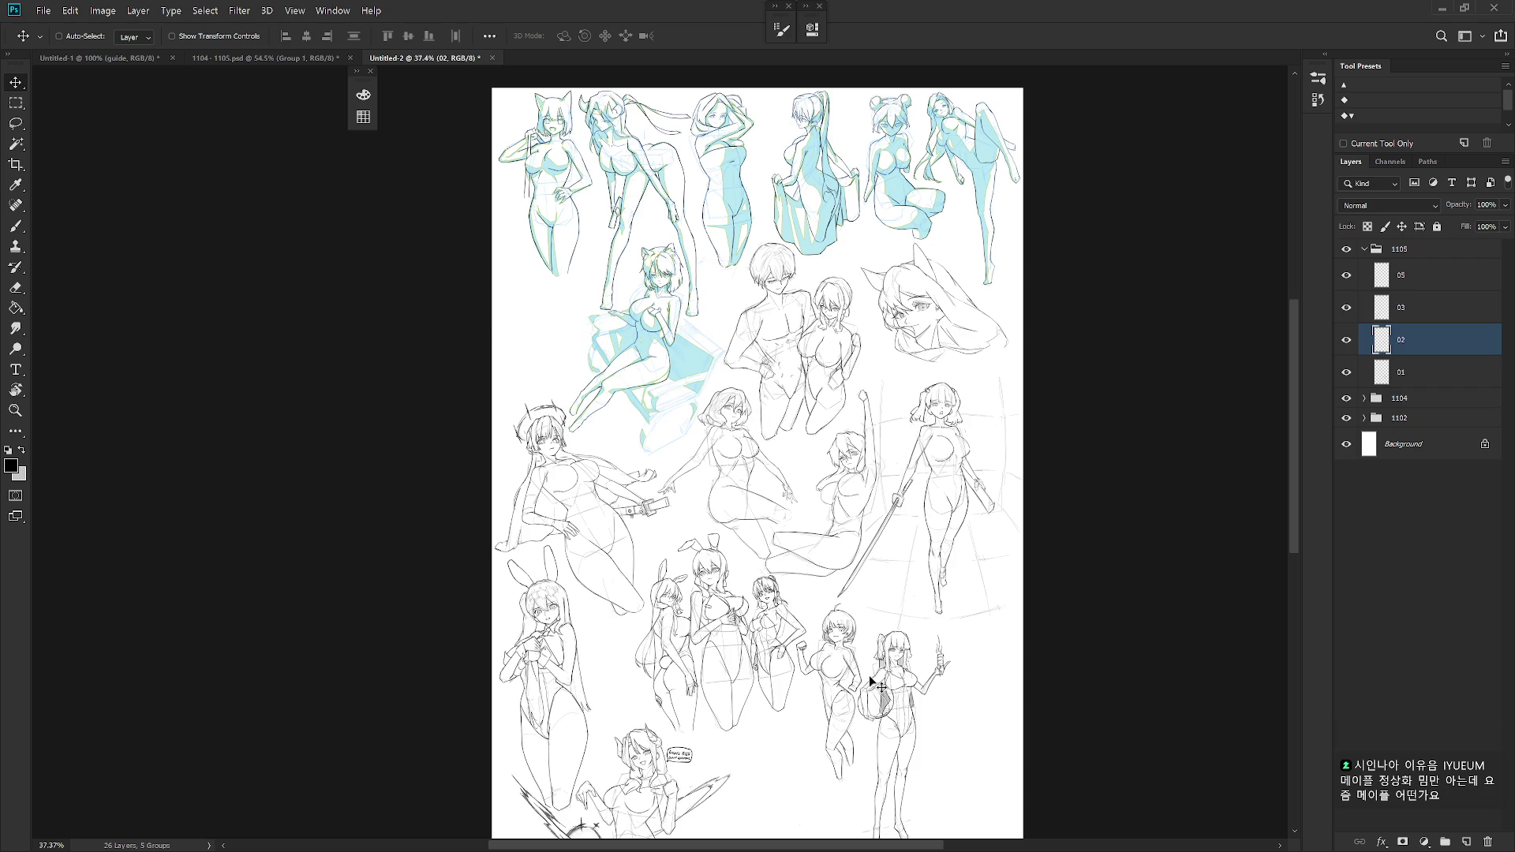
{"action": "left_click", "coordinate": [1365, 399]}
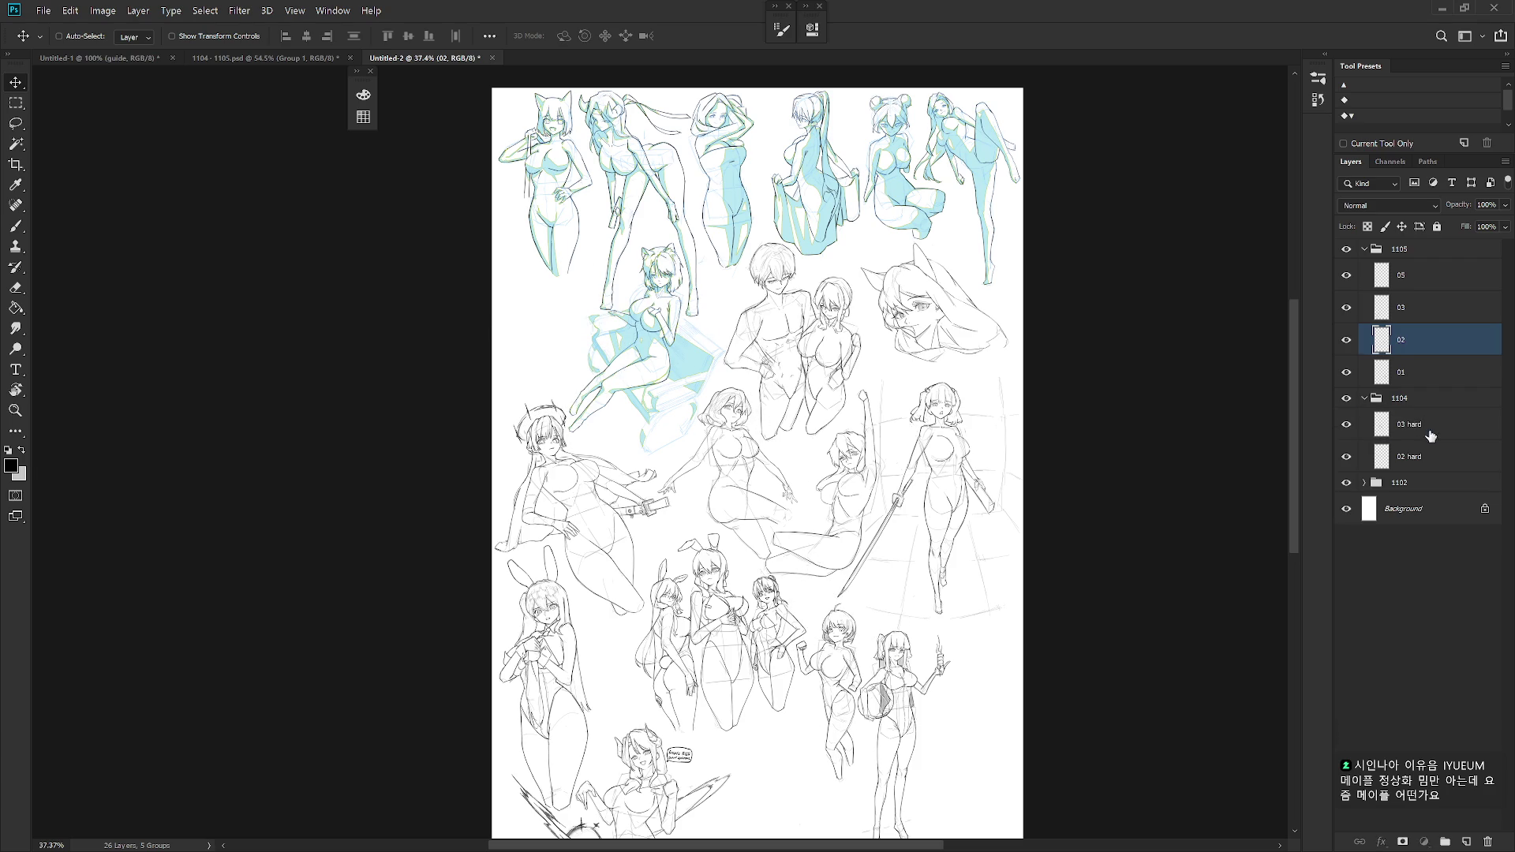
- Reposition the 03 hard bunny figures and adjust the layer 02 figure slightly
{"action": "left_click", "coordinate": [1425, 430]}
{"action": "mouse_move", "coordinate": [779, 669]}
{"action": "left_mouse_down"}
{"action": "mouse_move", "coordinate": [656, 564]}
{"action": "mouse_move", "coordinate": [633, 563]}
{"action": "mouse_move", "coordinate": [654, 562]}
{"action": "mouse_move", "coordinate": [793, 724]}
{"action": "mouse_move", "coordinate": [794, 701]}
{"action": "left_mouse_up"}
{"action": "left_click", "coordinate": [1427, 454]}
{"action": "scroll", "coordinate": [914, 649], "scroll_direction": "down", "scroll_amount": 2}
{"action": "left_click", "coordinate": [1413, 339]}
{"action": "mouse_move", "coordinate": [838, 634]}
{"action": "left_mouse_down"}
{"action": "mouse_move", "coordinate": [852, 629]}
{"action": "mouse_move", "coordinate": [839, 637]}
{"action": "left_mouse_up"}
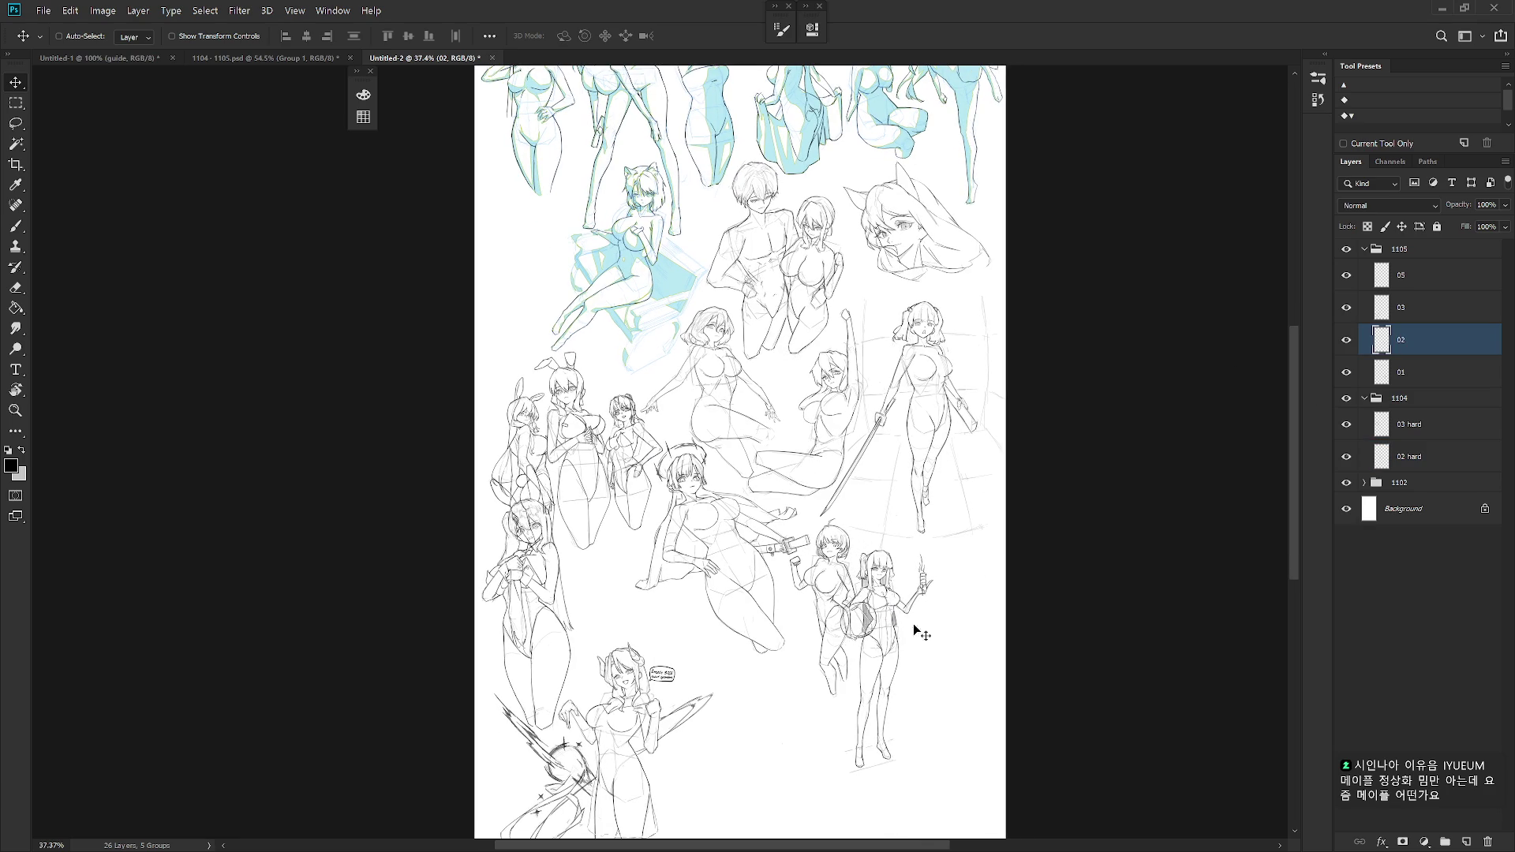
- Move the layer 01 figure right and the layer 05 bunny girl to the lower right
{"action": "left_click", "coordinate": [1414, 317]}
{"action": "left_click", "coordinate": [1414, 367]}
{"action": "mouse_move", "coordinate": [793, 658]}
{"action": "left_mouse_down"}
{"action": "mouse_move", "coordinate": [884, 663]}
{"action": "mouse_move", "coordinate": [868, 674]}
{"action": "left_mouse_up"}
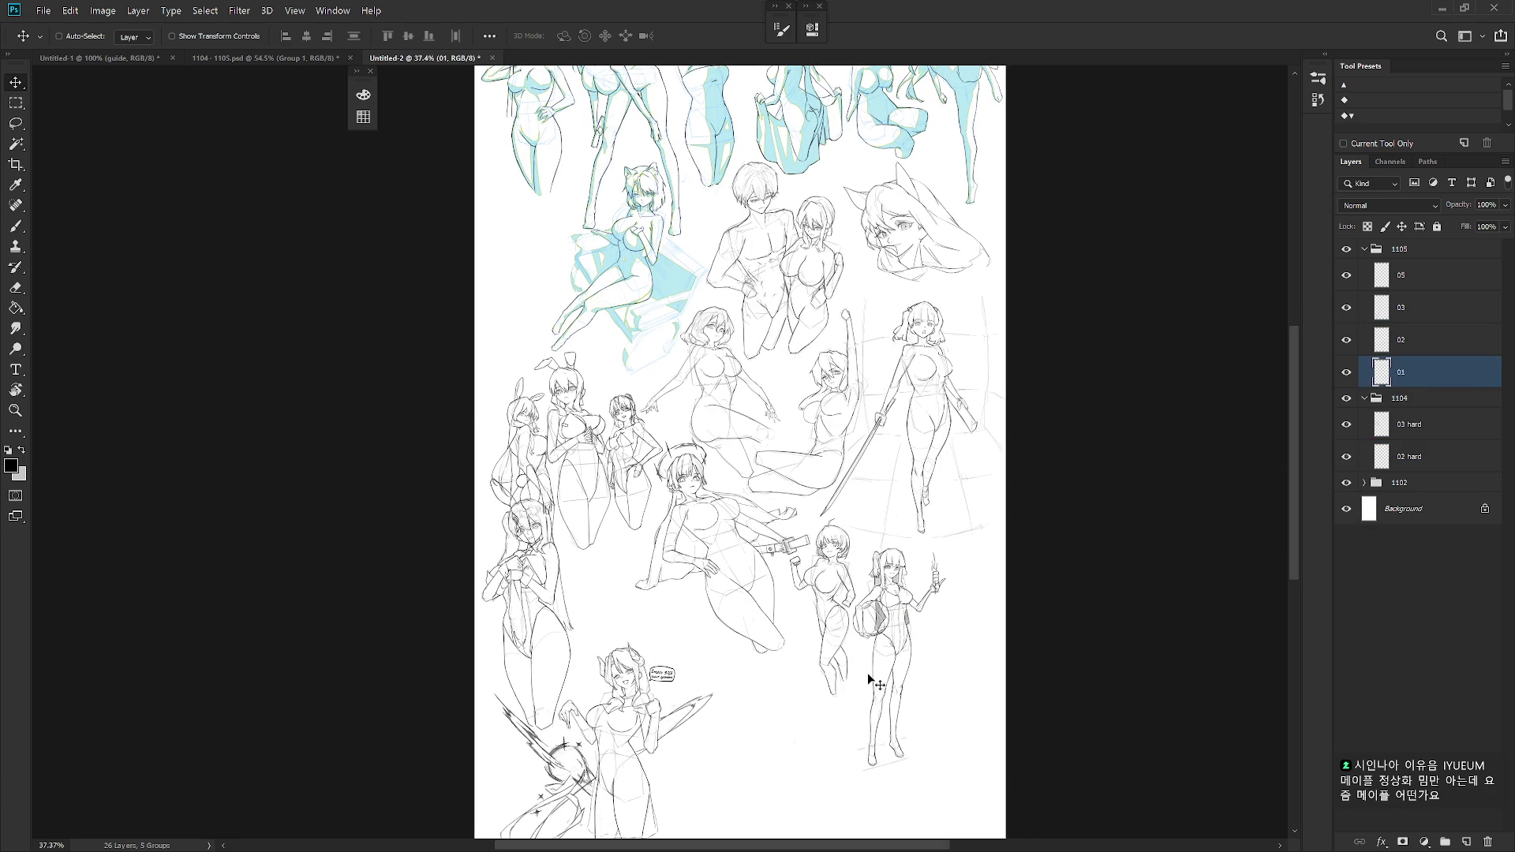
{"action": "left_click", "coordinate": [1431, 281]}
{"action": "mouse_move", "coordinate": [517, 574]}
{"action": "left_mouse_down"}
{"action": "mouse_move", "coordinate": [860, 676]}
{"action": "mouse_move", "coordinate": [873, 661]}
{"action": "mouse_move", "coordinate": [945, 688]}
{"action": "mouse_move", "coordinate": [951, 714]}
{"action": "mouse_move", "coordinate": [1010, 679]}
{"action": "mouse_move", "coordinate": [888, 623]}
{"action": "mouse_move", "coordinate": [868, 628]}
{"action": "mouse_move", "coordinate": [915, 653]}
{"action": "mouse_move", "coordinate": [940, 646]}
{"action": "mouse_move", "coordinate": [794, 656]}
{"action": "left_mouse_up"}
- Shift the layer 02 figure right and move the layer 05 bunny figure into a new spot
{"action": "left_click", "coordinate": [878, 633], "text": "ctrl"}
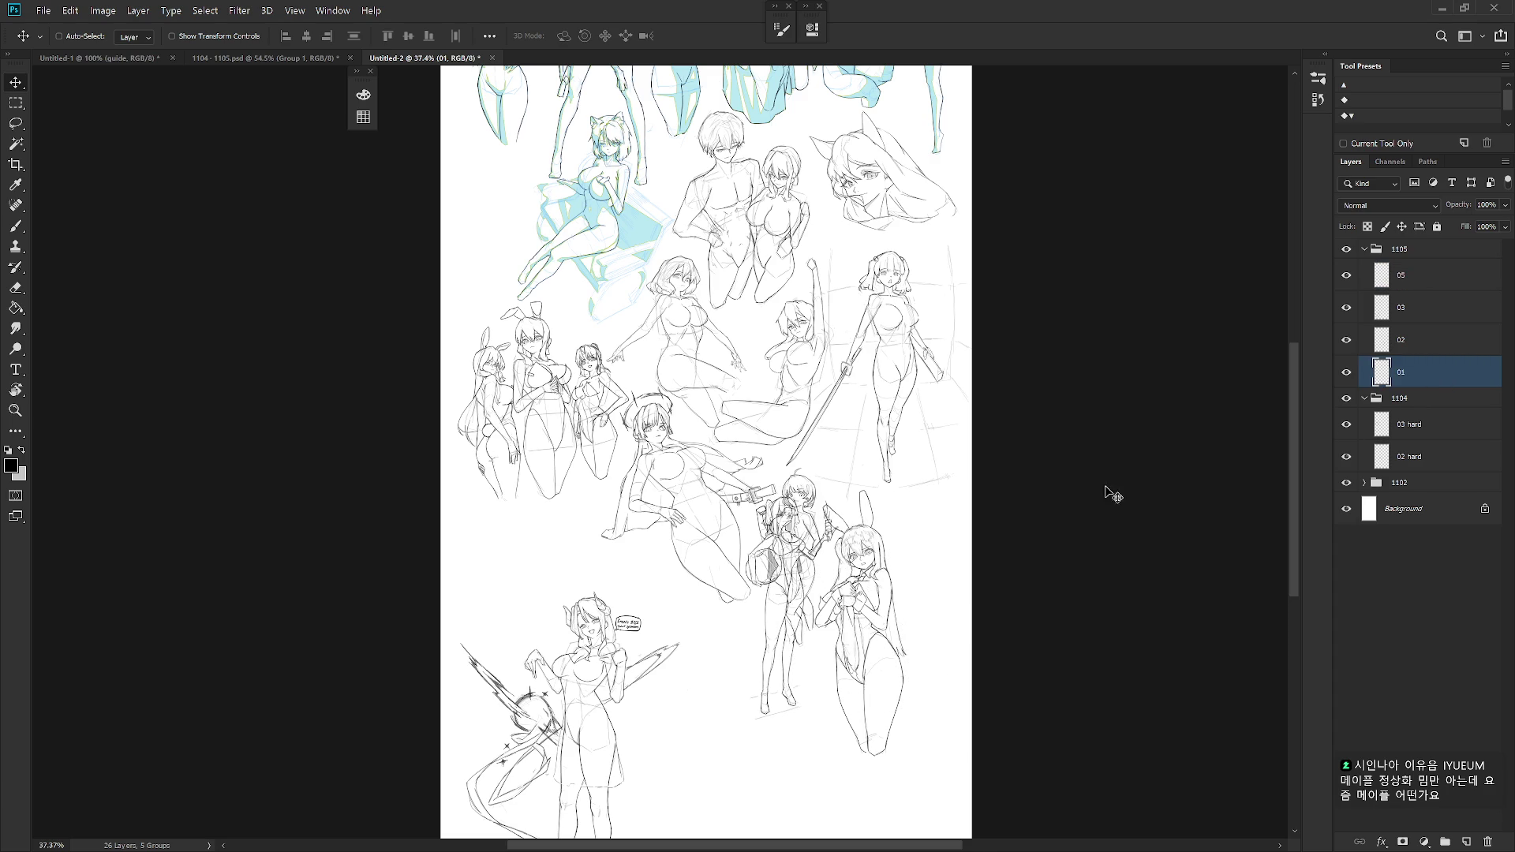
{"action": "left_click", "coordinate": [1443, 344]}
{"action": "mouse_move", "coordinate": [813, 598]}
{"action": "left_mouse_down"}
{"action": "mouse_move", "coordinate": [965, 618]}
{"action": "mouse_move", "coordinate": [936, 618]}
{"action": "left_mouse_up"}
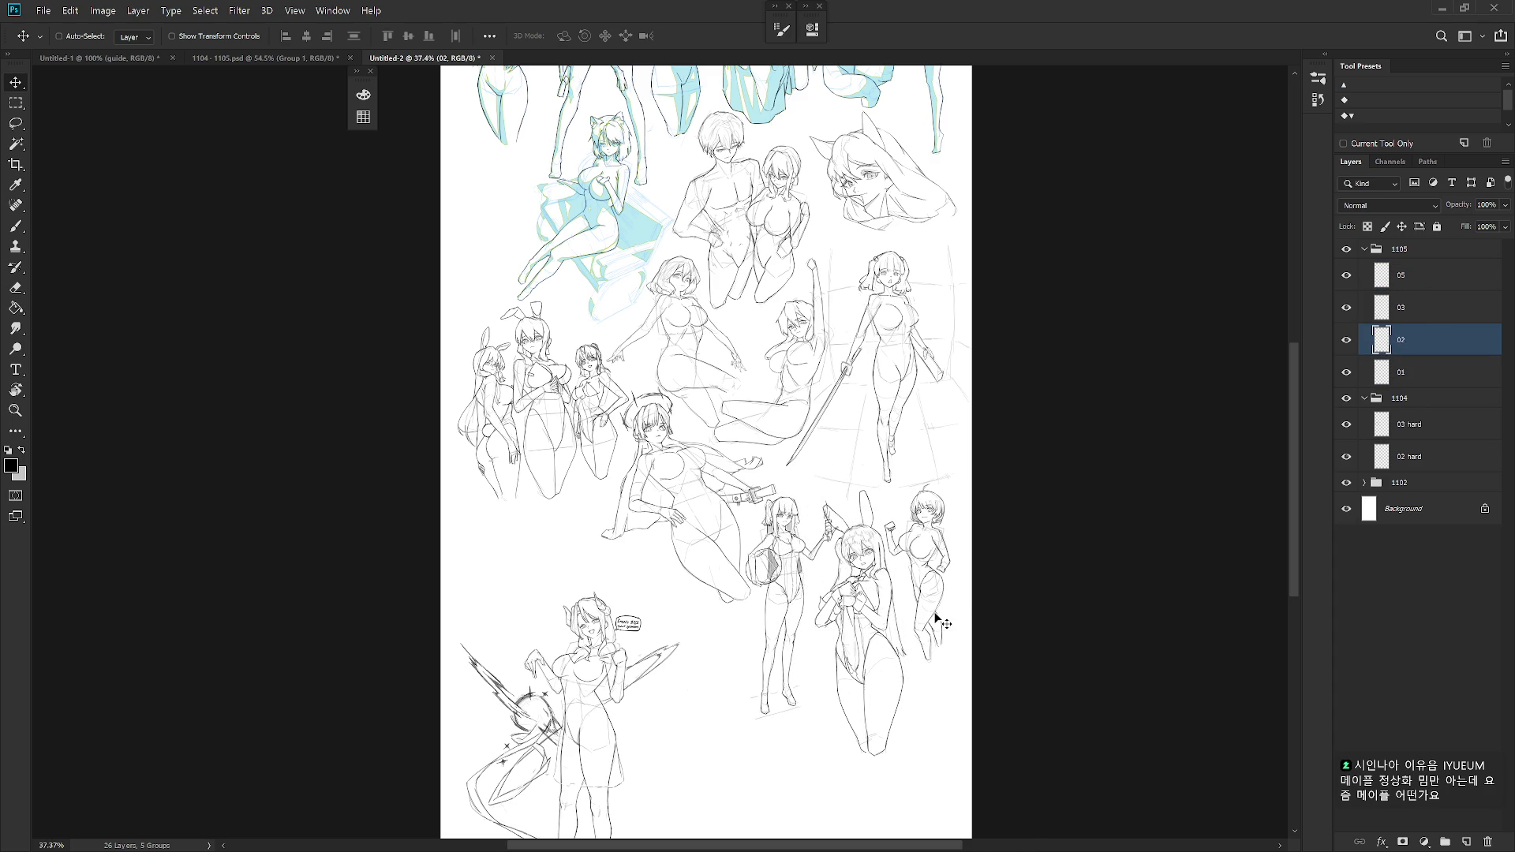
{"action": "left_click", "coordinate": [1439, 316]}
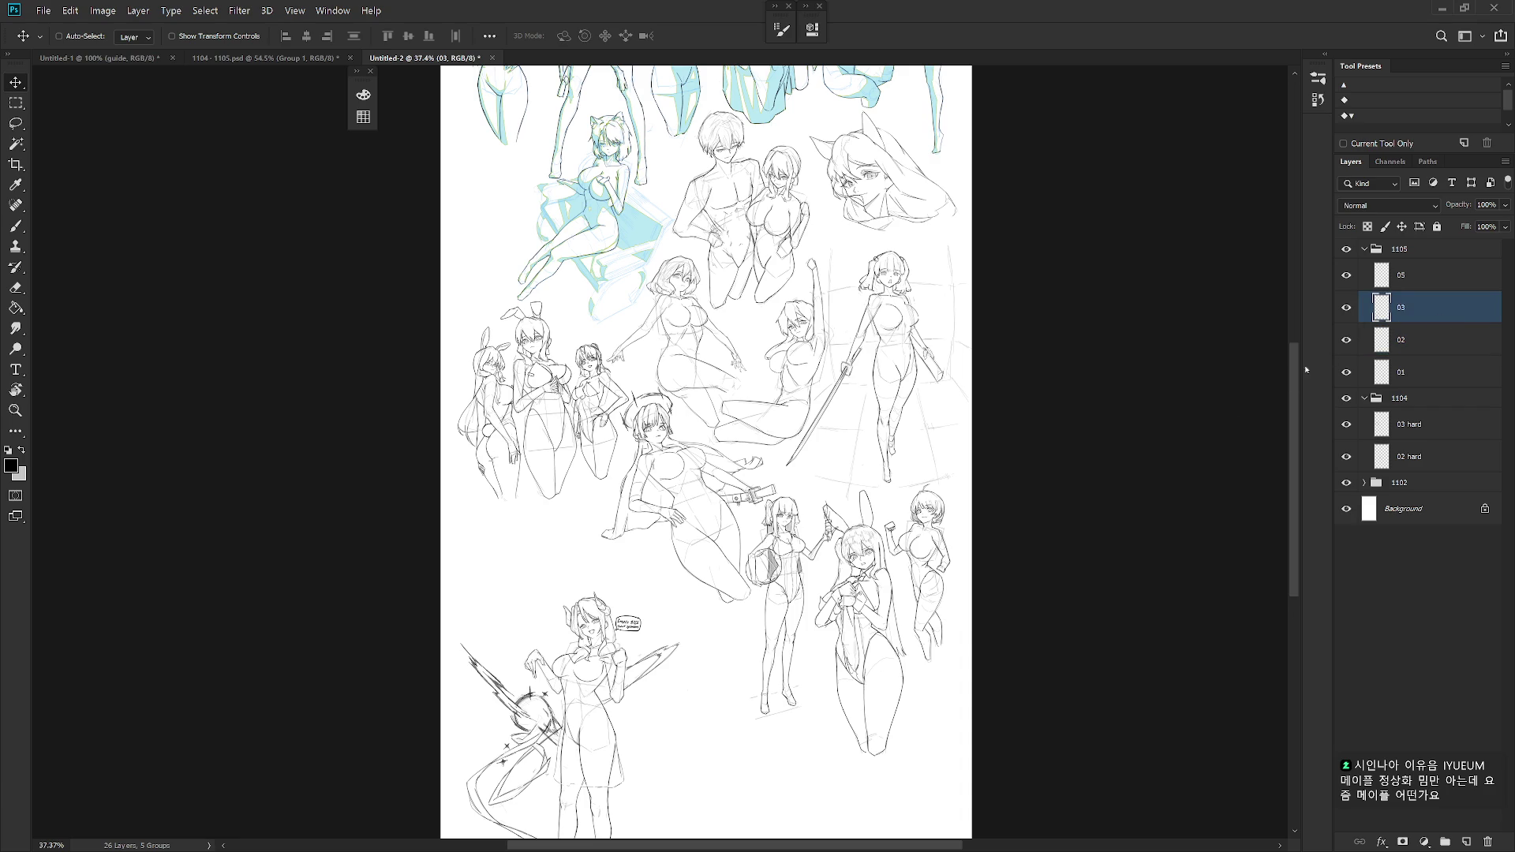
{"action": "left_click", "coordinate": [908, 603], "text": "ctrl"}
{"action": "mouse_move", "coordinate": [908, 600]}
{"action": "left_mouse_down"}
{"action": "mouse_move", "coordinate": [877, 574]}
{"action": "mouse_move", "coordinate": [943, 588]}
{"action": "left_mouse_up"}
{"action": "left_click", "coordinate": [1421, 347]}
{"action": "scroll", "coordinate": [943, 604], "scroll_direction": "down", "scroll_amount": 1}
{"action": "scroll", "coordinate": [868, 606], "scroll_direction": "up", "scroll_amount": 2}
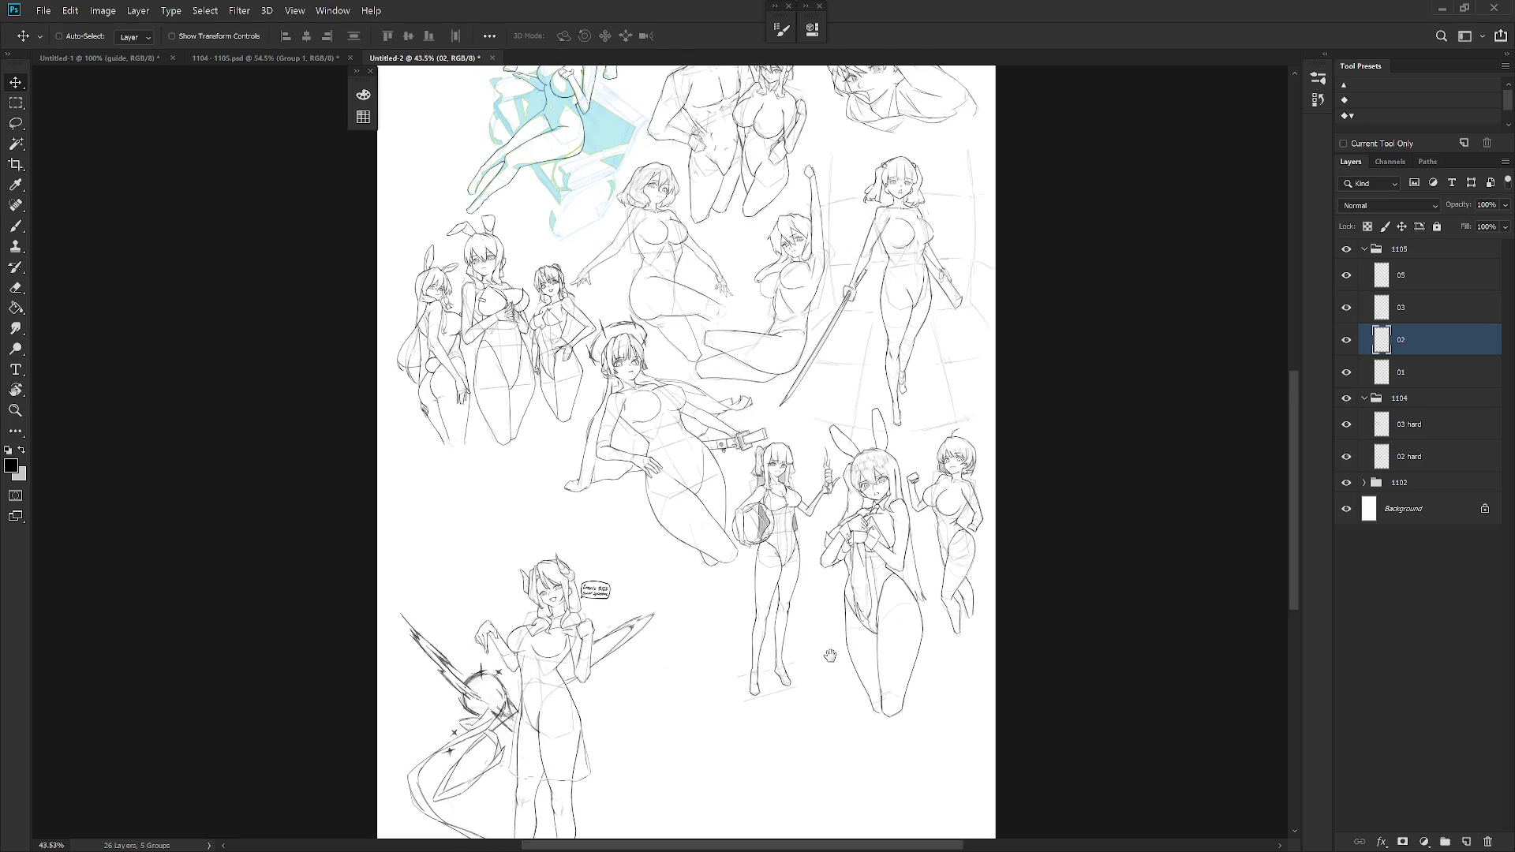
{"action": "scroll", "coordinate": [867, 606], "scroll_direction": "up", "scroll_amount": 1}
- Make layer 03 visible again and move the horned girl figure up the sheet
{"action": "key", "text": "ctrl+z"}
{"action": "key", "text": "ctrl+shift+z"}
{"action": "left_click", "coordinate": [1442, 376]}
{"action": "left_click", "coordinate": [1346, 307]}
{"action": "left_click", "coordinate": [1420, 307]}
{"action": "mouse_move", "coordinate": [707, 703]}
{"action": "left_mouse_down"}
{"action": "mouse_move", "coordinate": [601, 640]}
{"action": "mouse_move", "coordinate": [612, 605]}
{"action": "mouse_move", "coordinate": [668, 642]}
{"action": "left_mouse_up"}
{"action": "scroll", "coordinate": [636, 455], "scroll_direction": "up", "scroll_amount": 5}
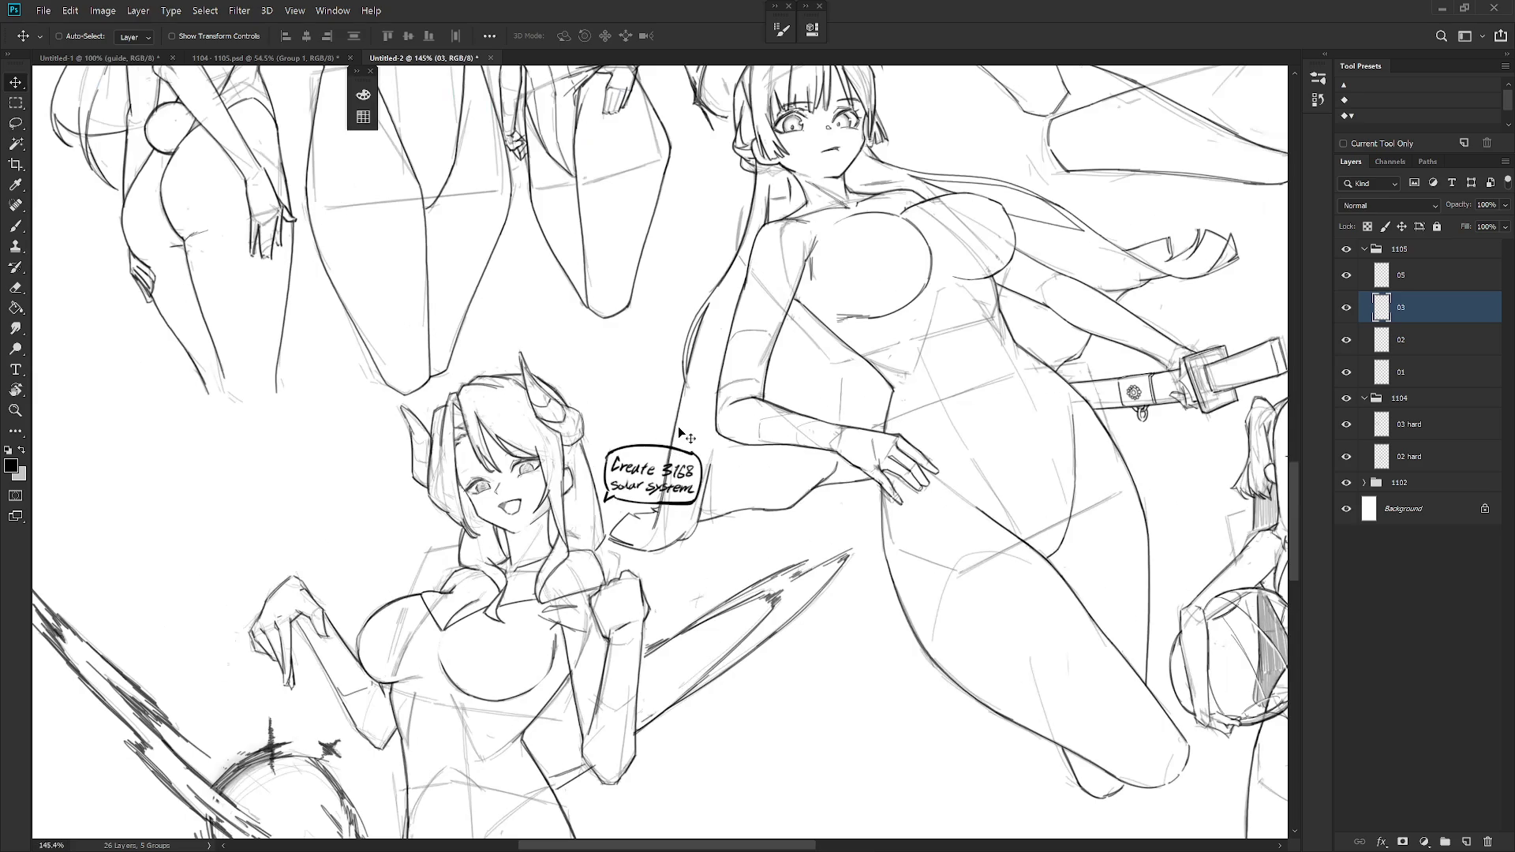
- Lasso the 'Create 3168 solar system' speech bubble and transform it beside the horned girl
{"action": "key", "text": "l"}
{"action": "mouse_move", "coordinate": [608, 450]}
{"action": "left_mouse_down"}
{"action": "mouse_move", "coordinate": [606, 507]}
{"action": "mouse_move", "coordinate": [764, 460]}
{"action": "mouse_move", "coordinate": [632, 420]}
{"action": "left_mouse_up"}
{"action": "key", "text": "ctrl+t"}
{"action": "mouse_move", "coordinate": [699, 512]}
{"action": "left_mouse_down"}
{"action": "mouse_move", "coordinate": [659, 362]}
{"action": "mouse_move", "coordinate": [660, 390]}
{"action": "left_mouse_up"}
{"action": "key", "text": "Return"}
{"action": "key", "text": "ctrl+d"}
{"action": "scroll", "coordinate": [758, 419], "scroll_direction": "down", "scroll_amount": 5}
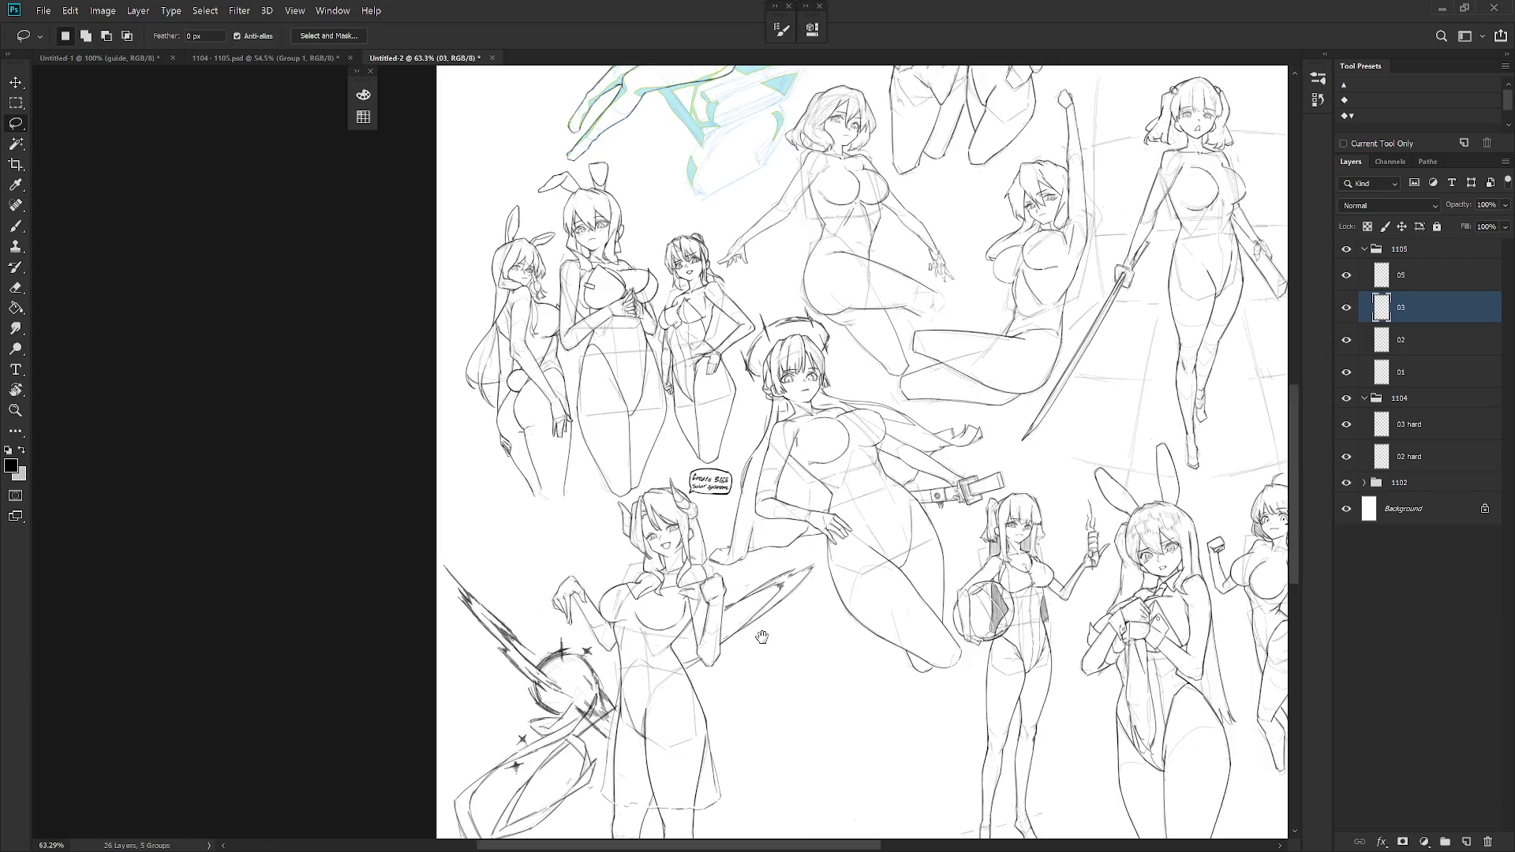
{"action": "scroll", "coordinate": [719, 496], "scroll_direction": "up", "scroll_amount": 1}
- Set the brush to Hard Round M40 at size 2 px
{"action": "key", "text": "b"}
{"action": "scroll", "coordinate": [924, 581], "scroll_direction": "down", "scroll_amount": 1}
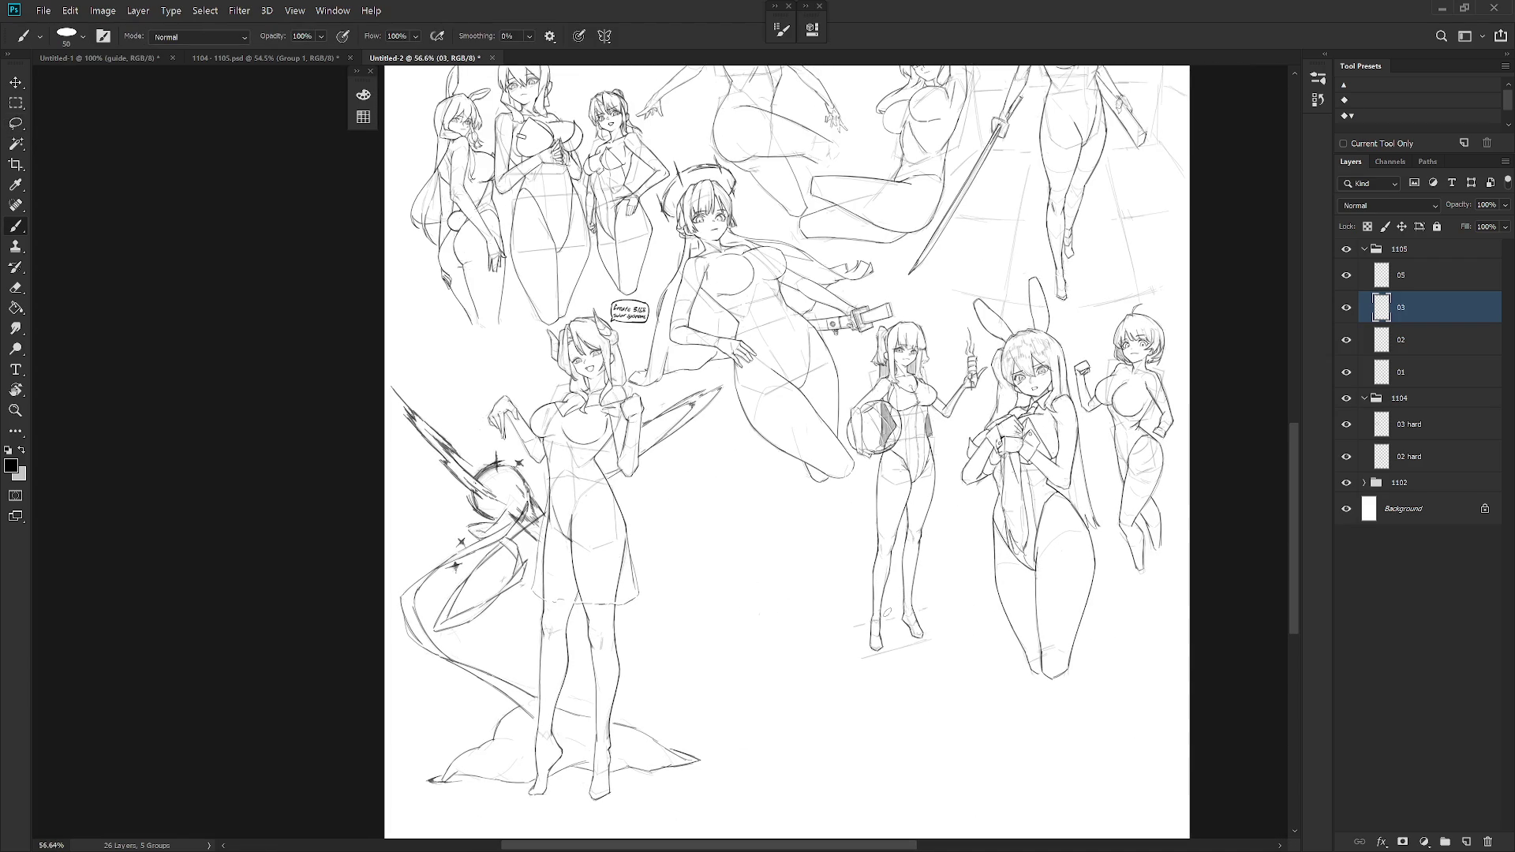
{"action": "scroll", "coordinate": [581, 347], "scroll_direction": "up", "scroll_amount": 8}
{"action": "right_click", "coordinate": [654, 346]}
{"action": "scroll", "coordinate": [832, 767], "scroll_direction": "down", "scroll_amount": 3}
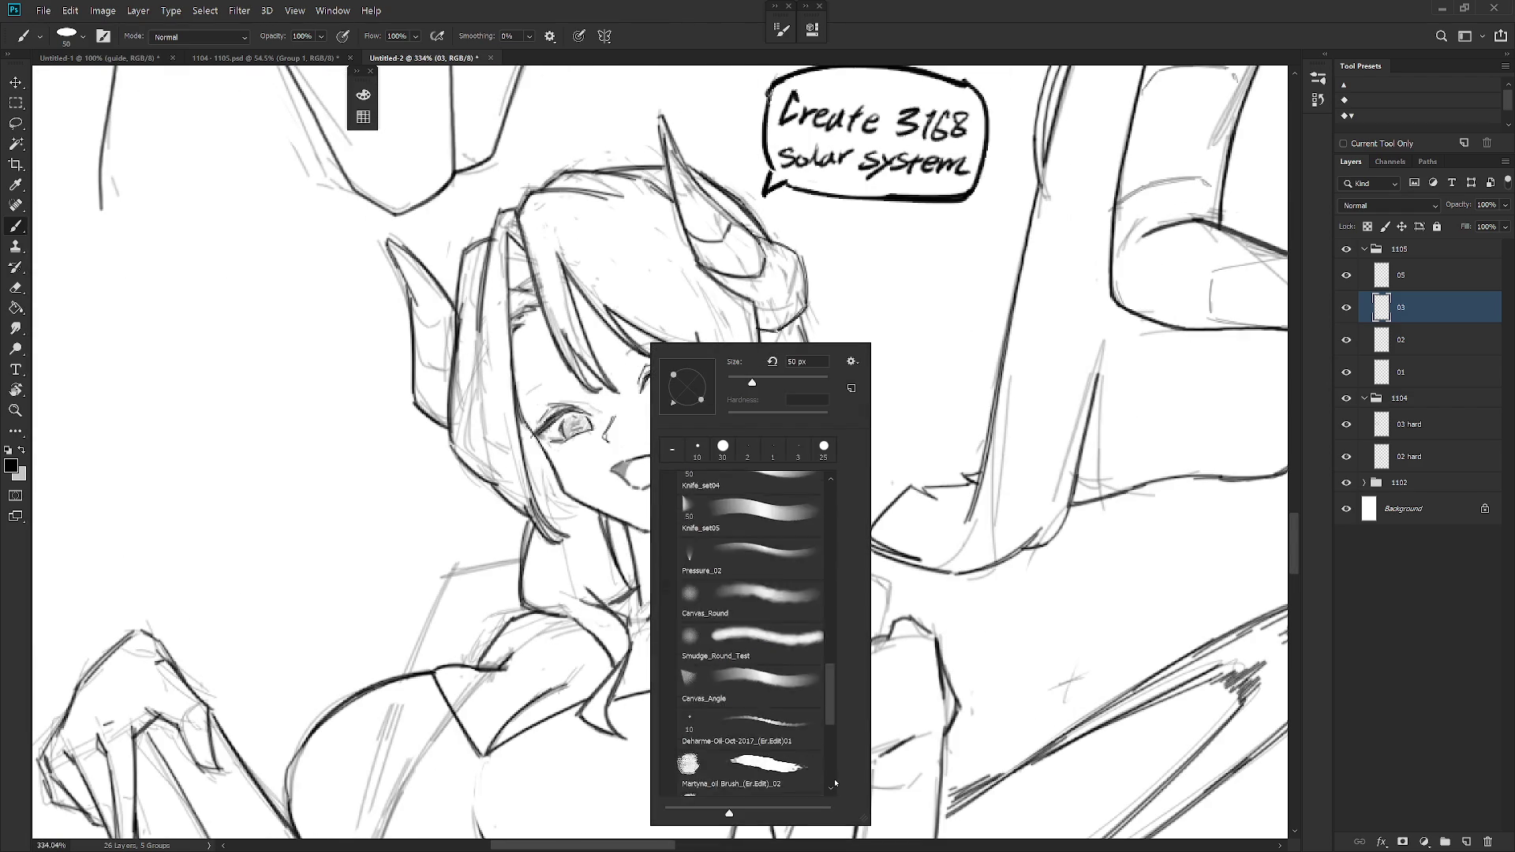
{"action": "scroll", "coordinate": [836, 783], "scroll_direction": "down", "scroll_amount": 5}
{"action": "left_click", "coordinate": [756, 774]}
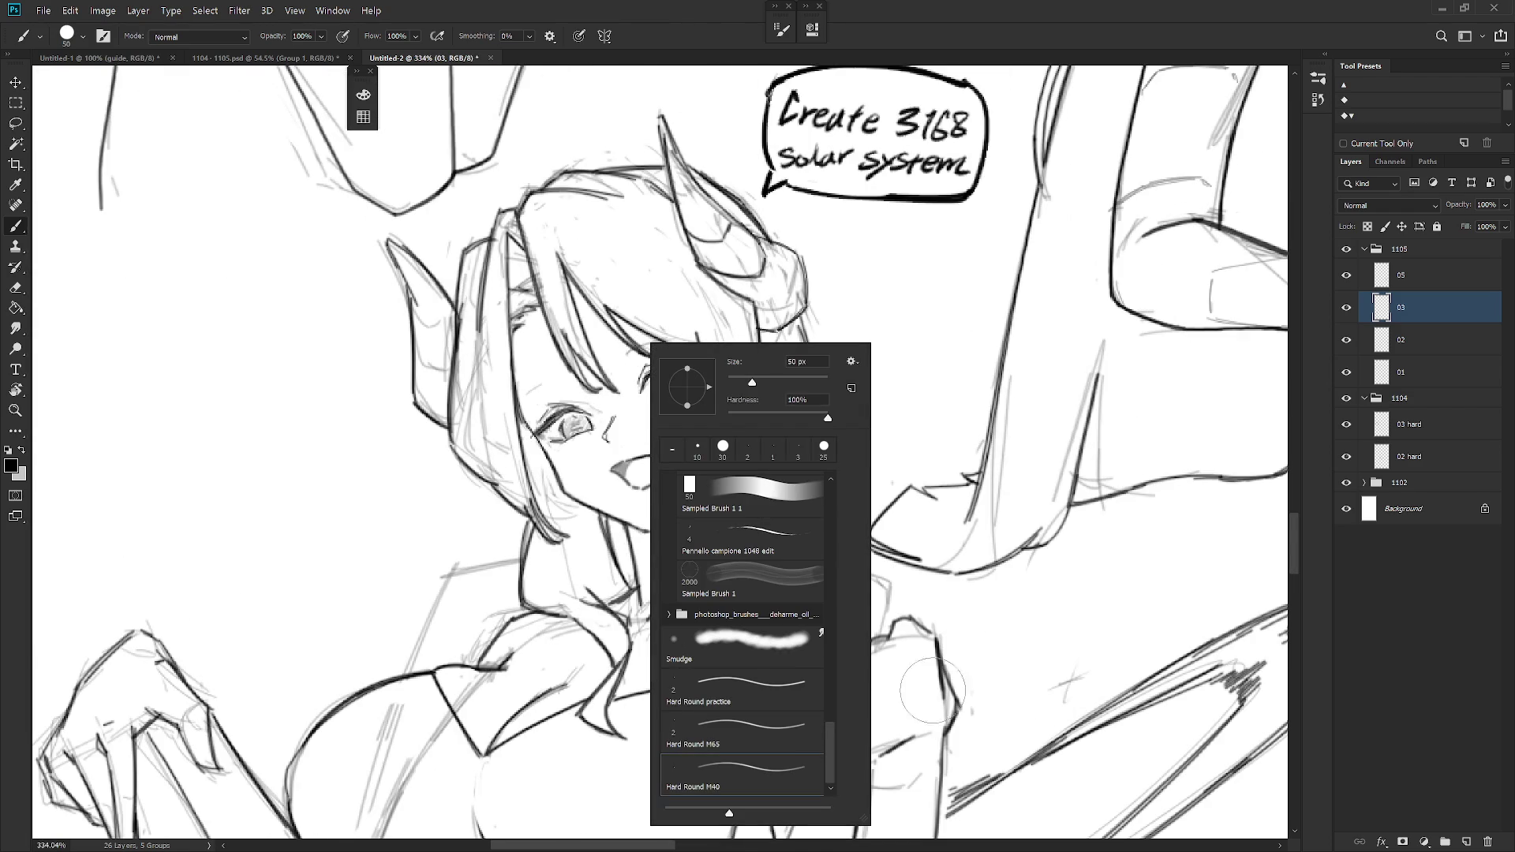
{"action": "left_click", "coordinate": [1443, 313]}
{"action": "right_click", "coordinate": [637, 347]}
{"action": "double_click", "coordinate": [815, 367]}
{"action": "type", "text": "2"}
{"action": "key", "text": "Return"}
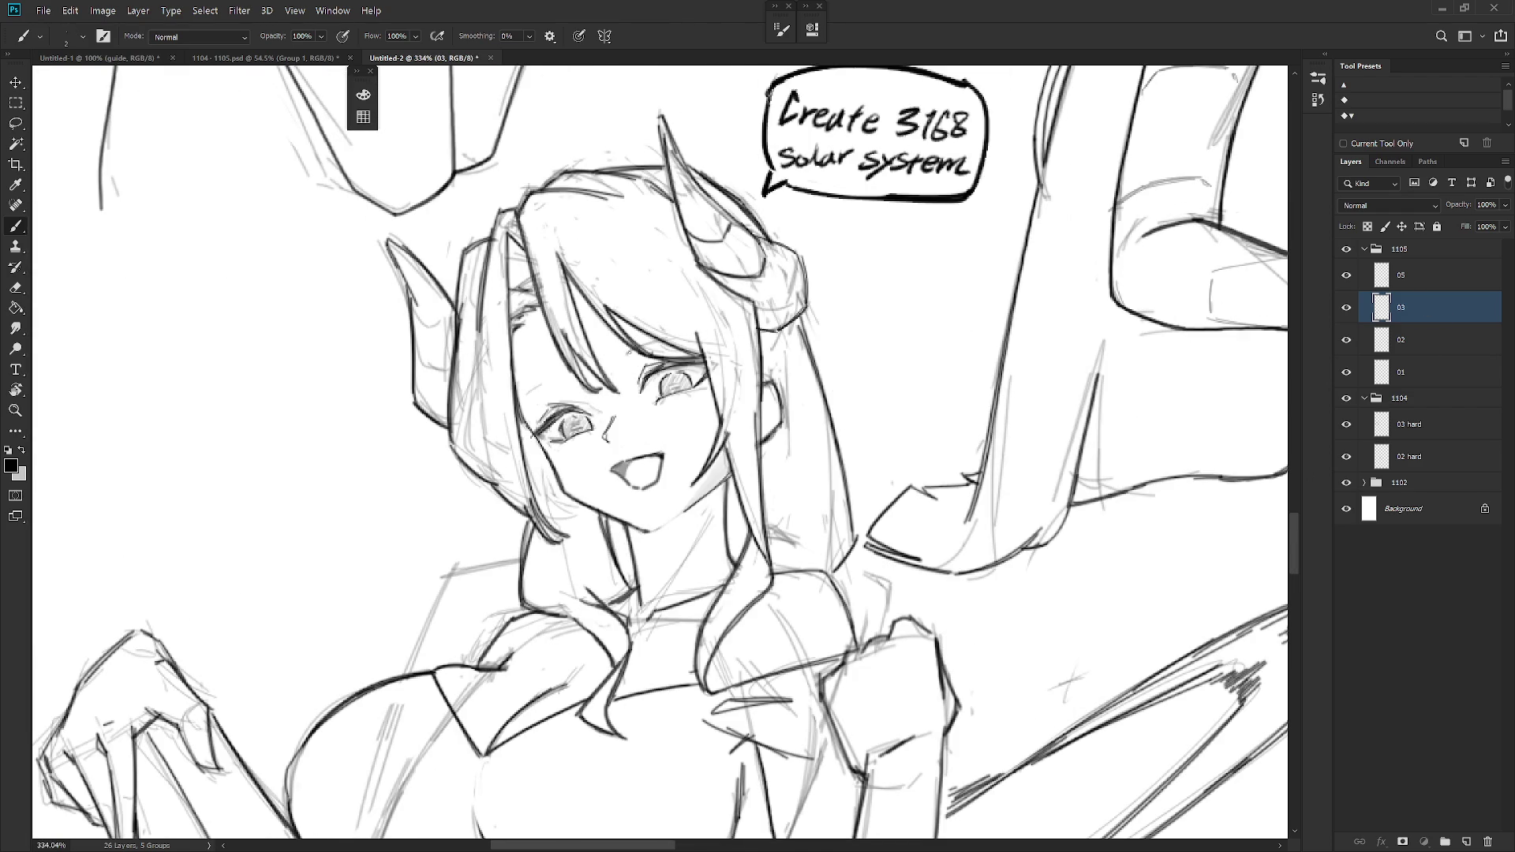
- Redraw the horned girl's eyebrow above her left eye with the fine brush
{"action": "left_click_drag", "start_coordinate": [623, 355], "coordinate": [678, 332]}
{"action": "key", "text": "ctrl+z"}
{"action": "right_click", "coordinate": [712, 483]}
{"action": "key", "text": "Escape"}
{"action": "key", "text": "ctrl+z"}
{"action": "left_click_drag", "start_coordinate": [558, 382], "coordinate": [518, 405]}
{"action": "scroll", "coordinate": [797, 438], "scroll_direction": "down", "scroll_amount": 5}
{"action": "mouse_move", "coordinate": [904, 824]}
{"action": "left_mouse_down"}
{"action": "mouse_move", "coordinate": [707, 483]}
{"action": "mouse_move", "coordinate": [679, 473]}
{"action": "left_mouse_up"}
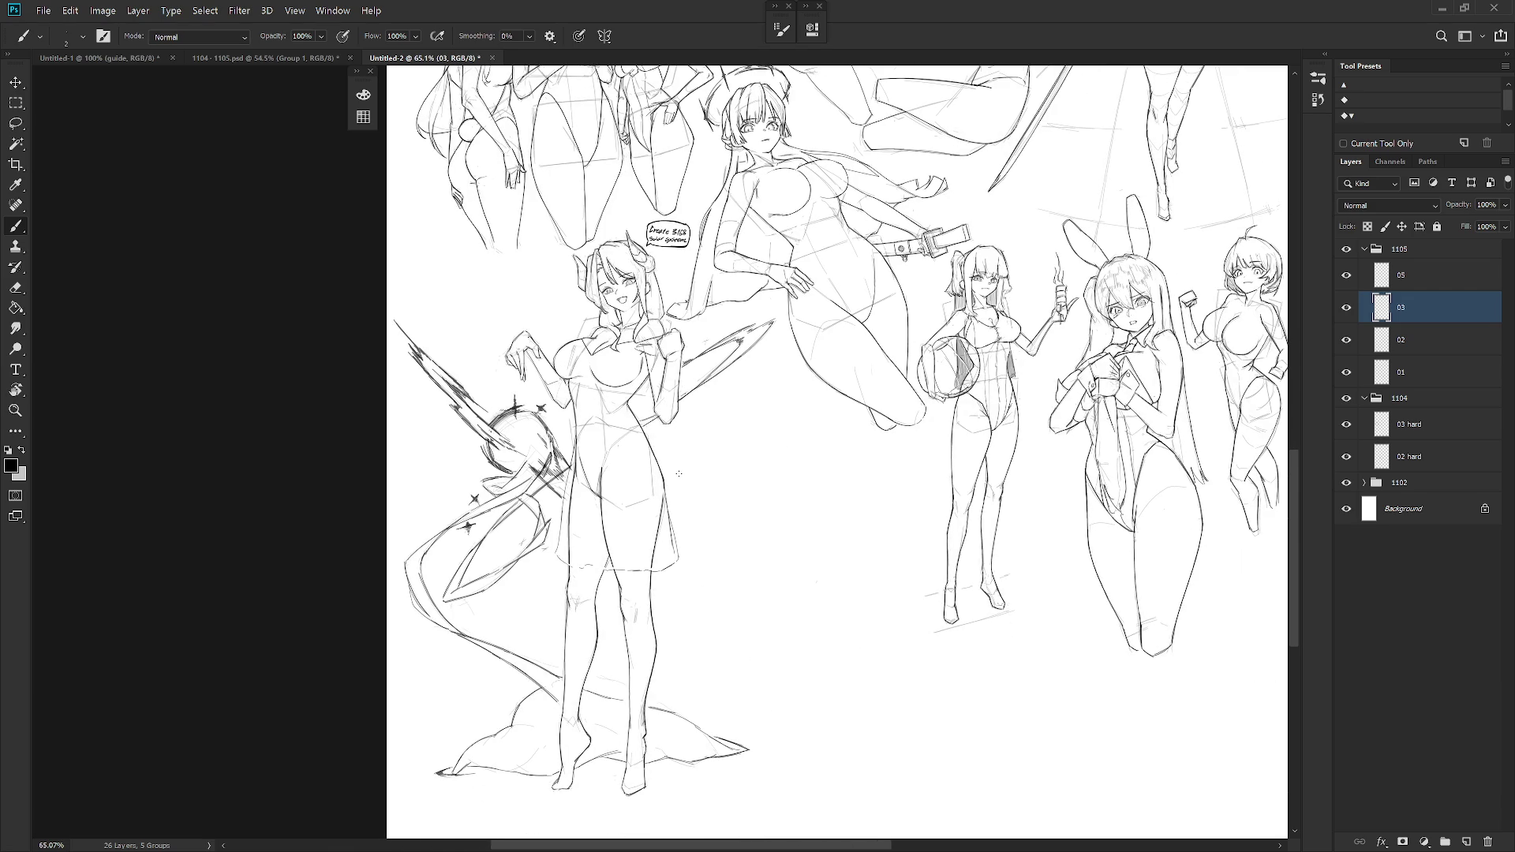
- Select layer 11 in the 1102 group and enlarge the Eraser to 50 px
{"action": "scroll", "coordinate": [718, 604], "scroll_direction": "down", "scroll_amount": 3}
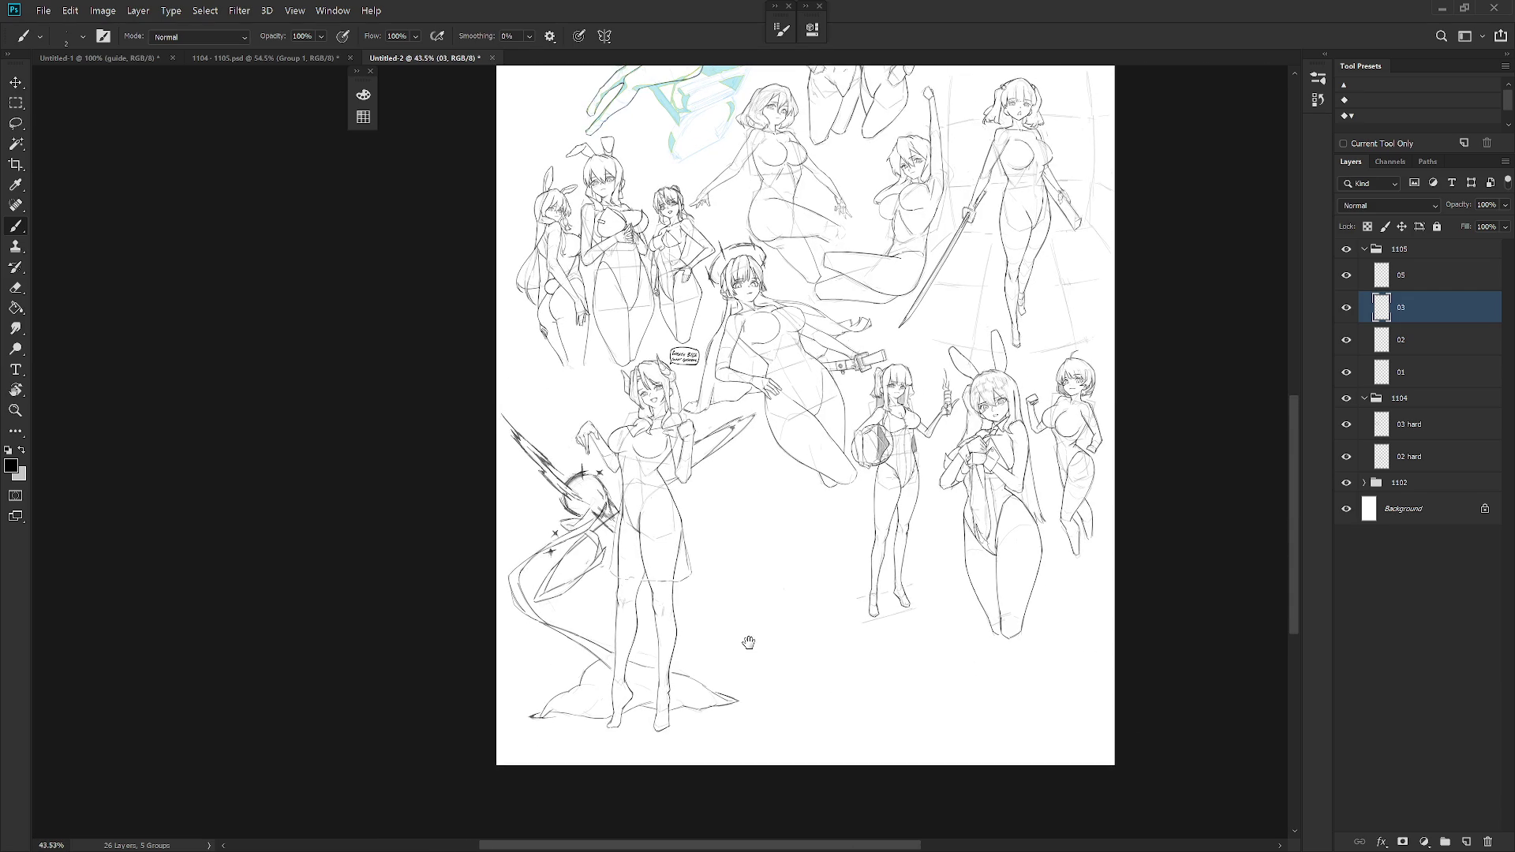
{"action": "scroll", "coordinate": [993, 341], "scroll_direction": "up", "scroll_amount": 3}
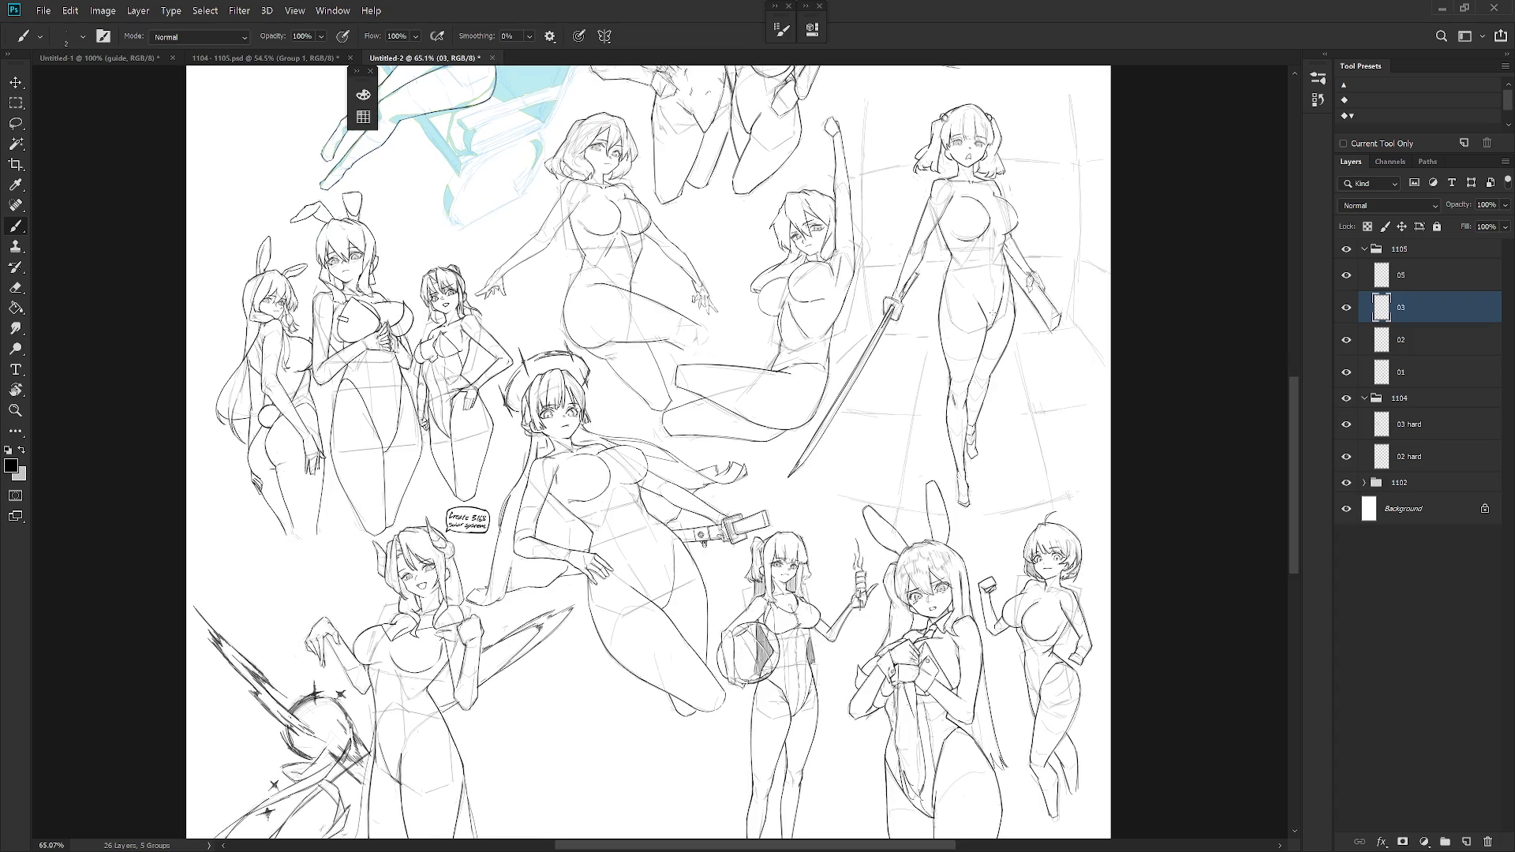
{"action": "scroll", "coordinate": [969, 235], "scroll_direction": "up", "scroll_amount": 2}
{"action": "right_click", "coordinate": [969, 234]}
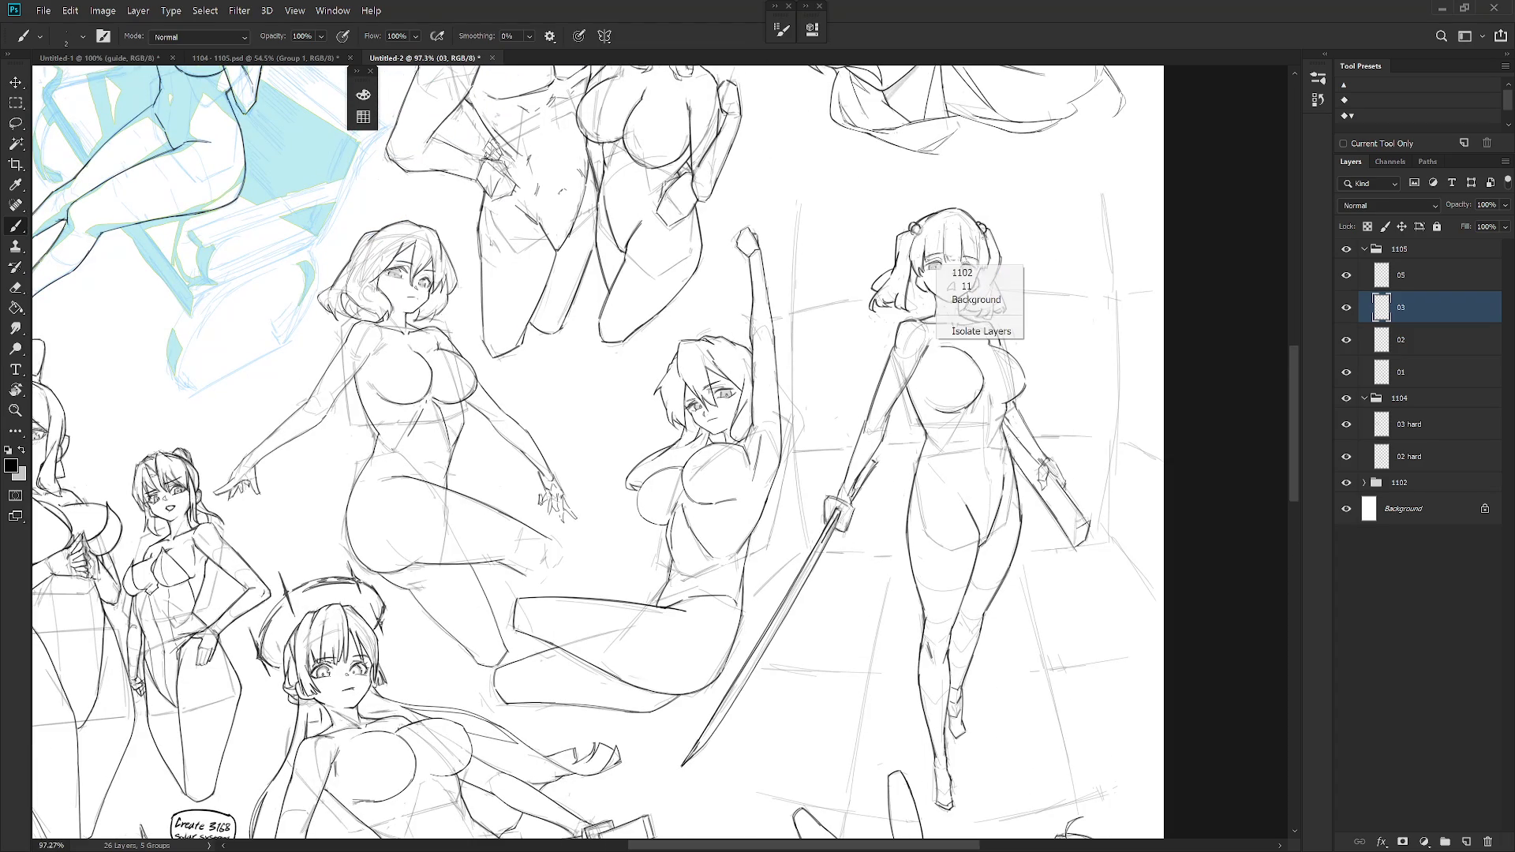
{"action": "left_click", "coordinate": [967, 286]}
{"action": "key", "text": "e"}
{"action": "key", "text": "bracketright"}
{"action": "key", "text": "bracketright"}
{"action": "key", "text": "bracketright"}
{"action": "mouse_move", "coordinate": [821, 495]}
{"action": "left_mouse_down"}
{"action": "mouse_move", "coordinate": [871, 488]}
{"action": "mouse_move", "coordinate": [892, 335]}
{"action": "left_mouse_up"}
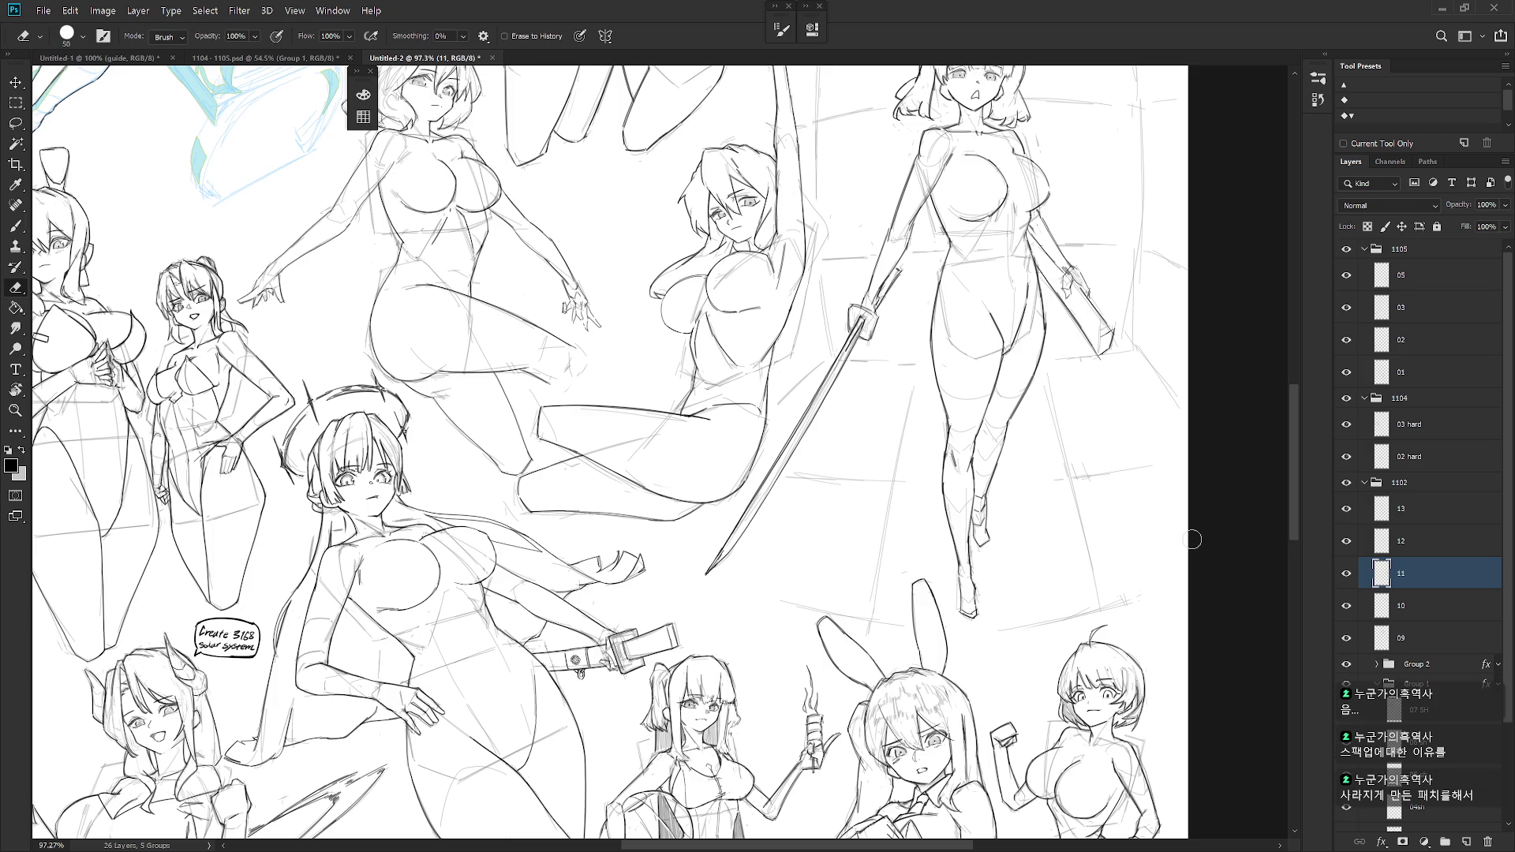
{"action": "scroll", "coordinate": [862, 486], "scroll_direction": "down", "scroll_amount": 5}
{"action": "key", "text": "h"}
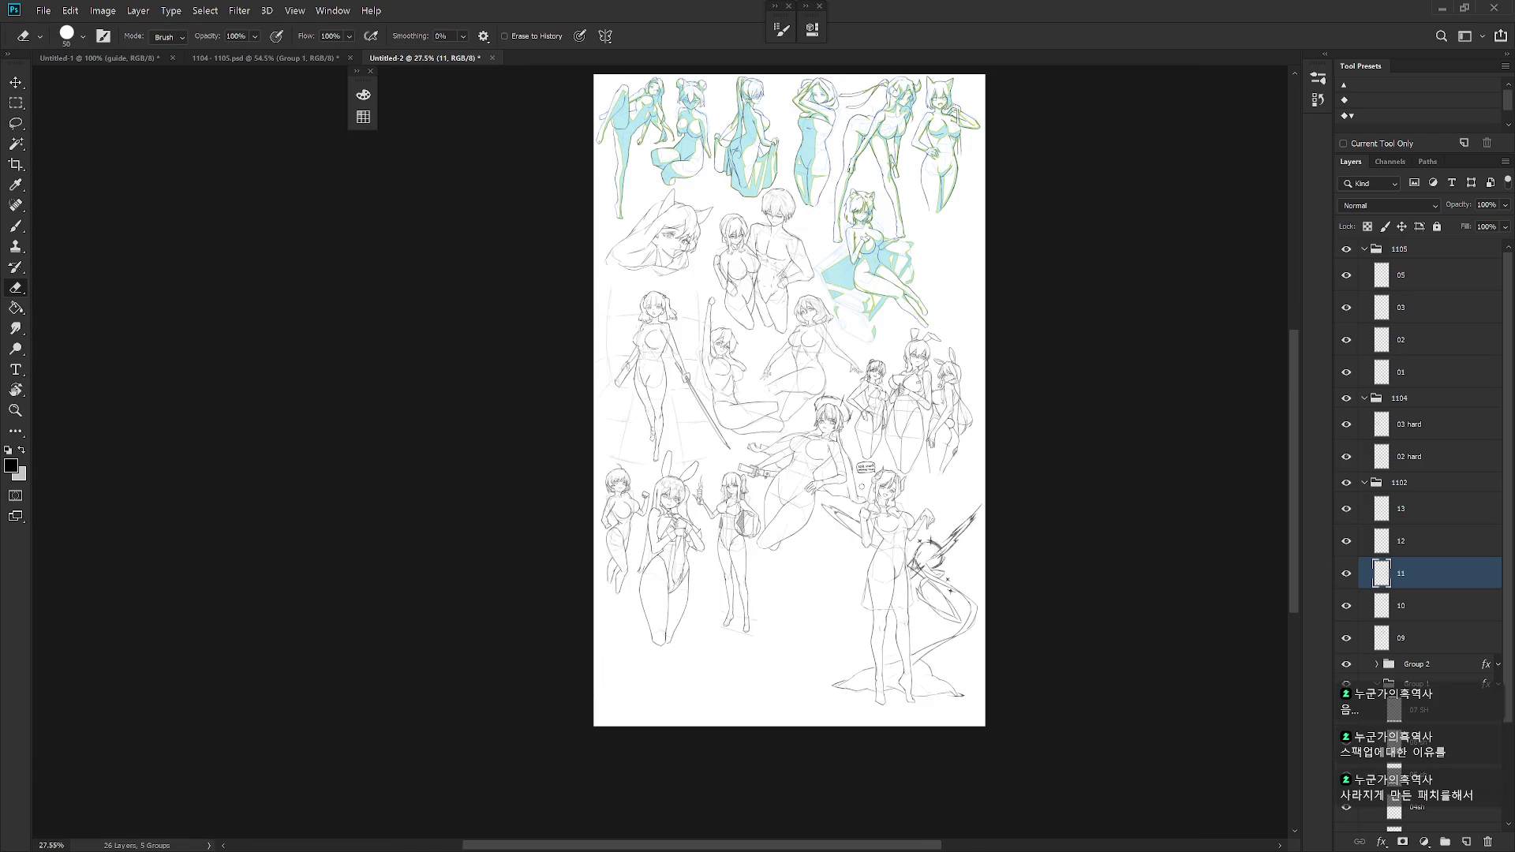
{"action": "scroll", "coordinate": [846, 442], "scroll_direction": "up", "scroll_amount": 1}
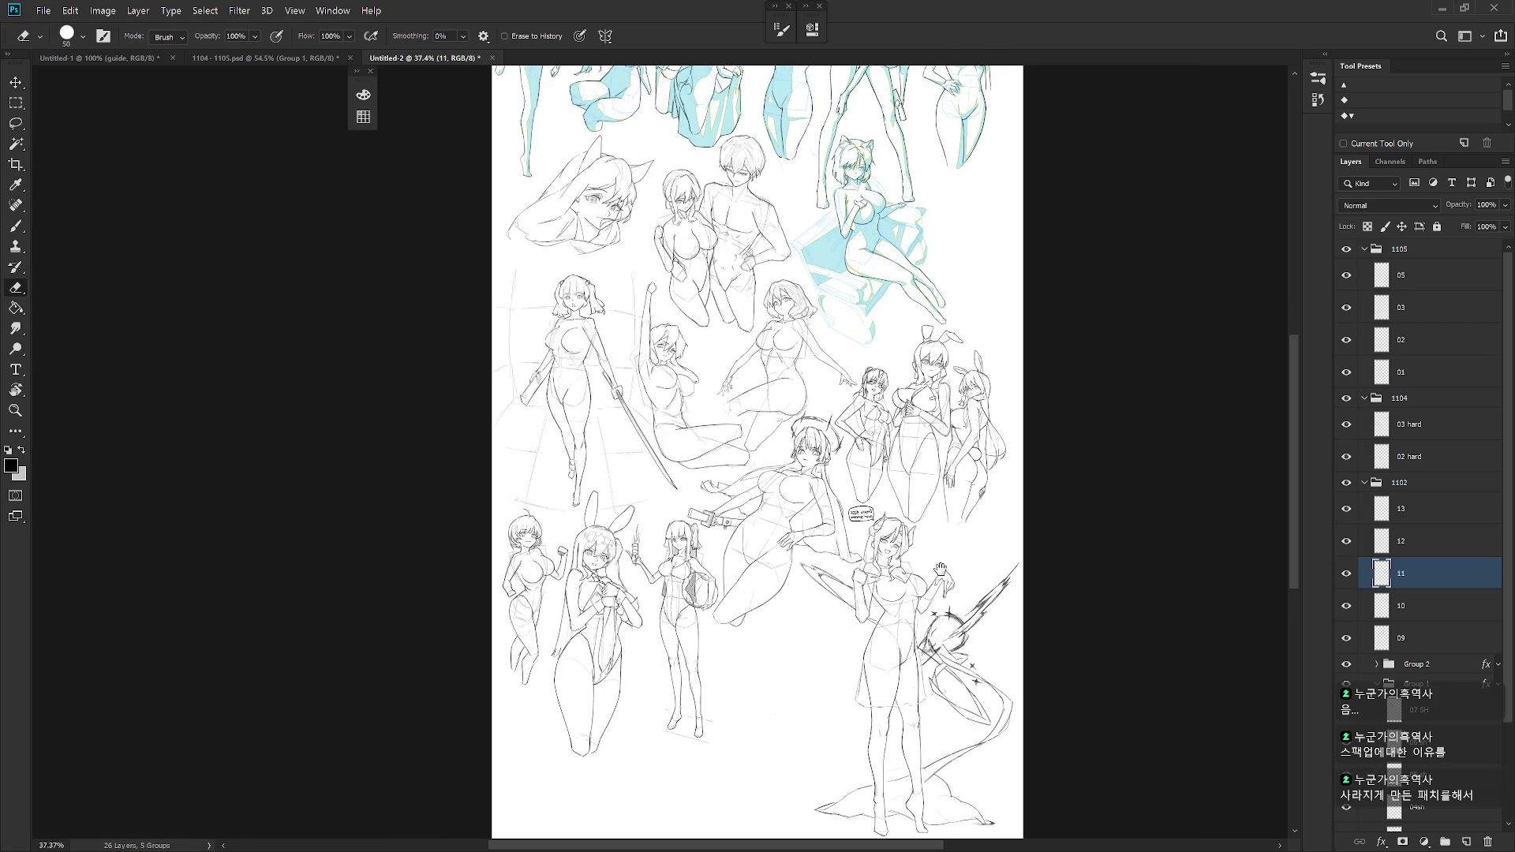
{"action": "scroll", "coordinate": [845, 442], "scroll_direction": "up", "scroll_amount": 1}
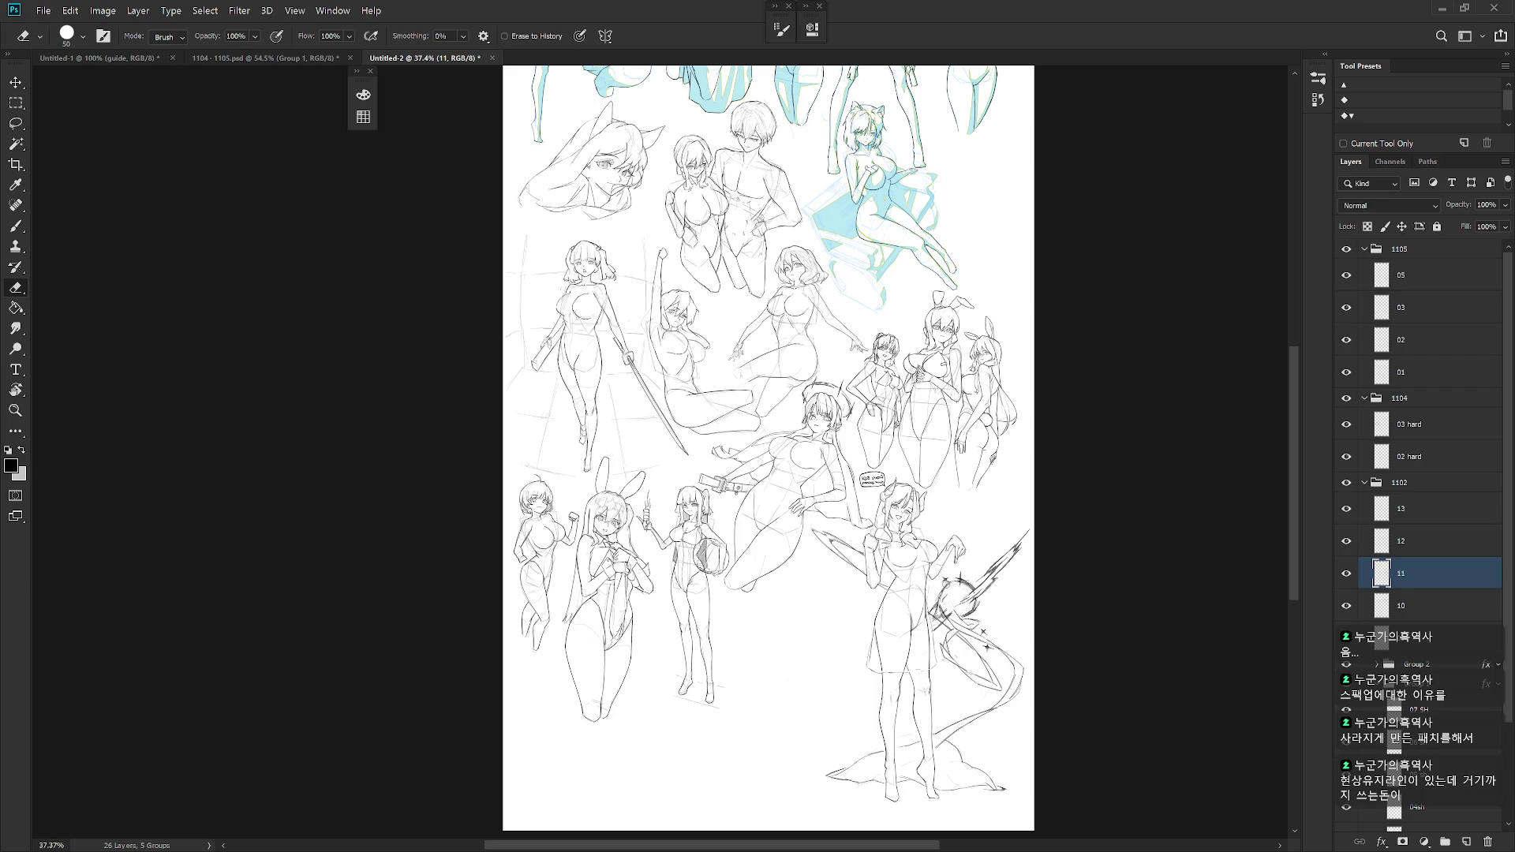
{"action": "scroll", "coordinate": [946, 585], "scroll_direction": "up", "scroll_amount": 3}
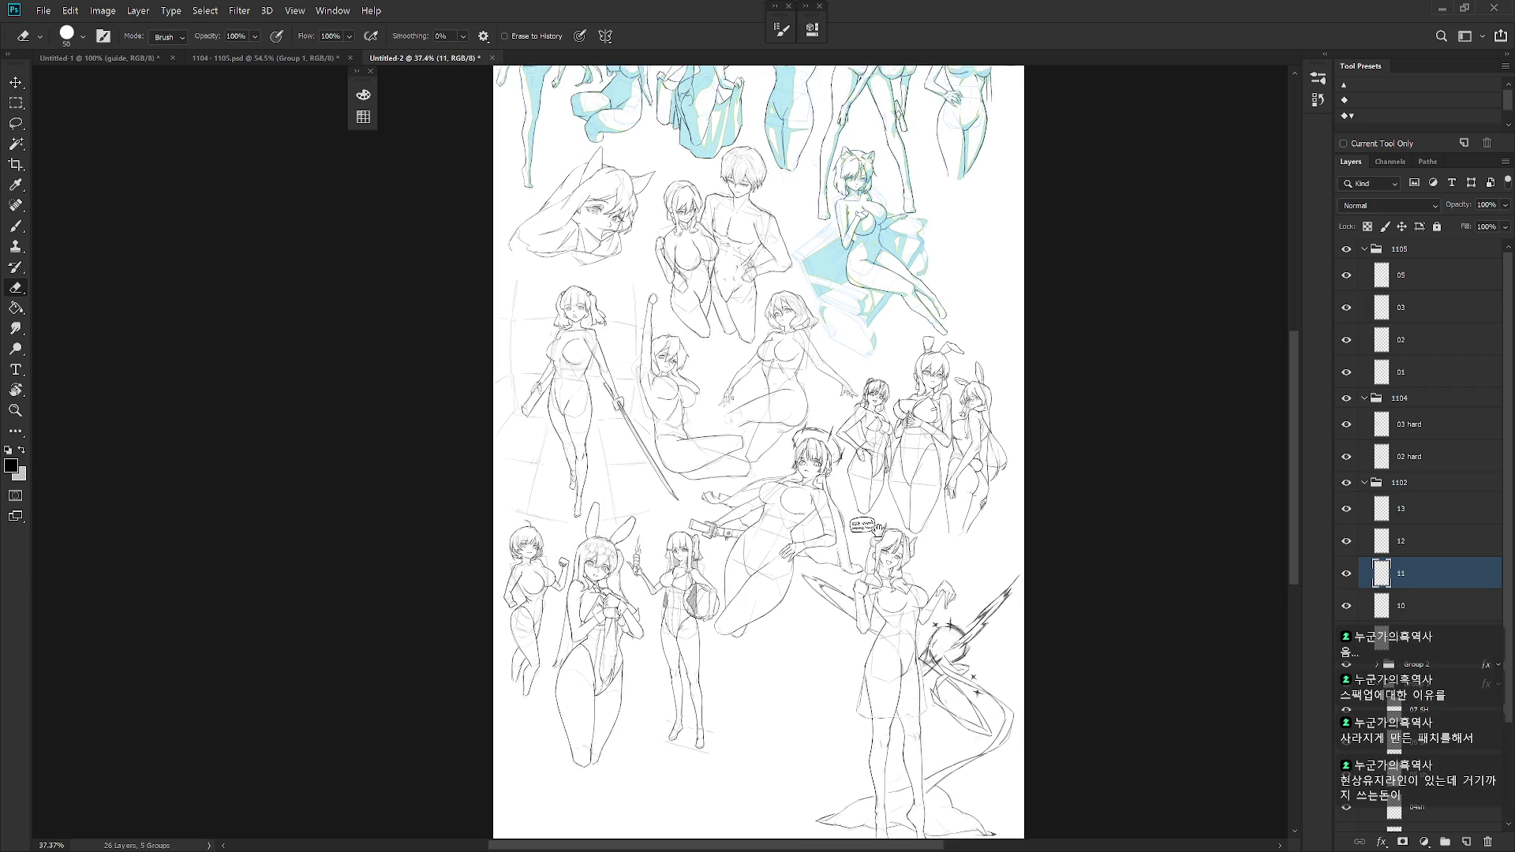
{"action": "scroll", "coordinate": [925, 503], "scroll_direction": "down", "scroll_amount": 1, "text": "alt"}
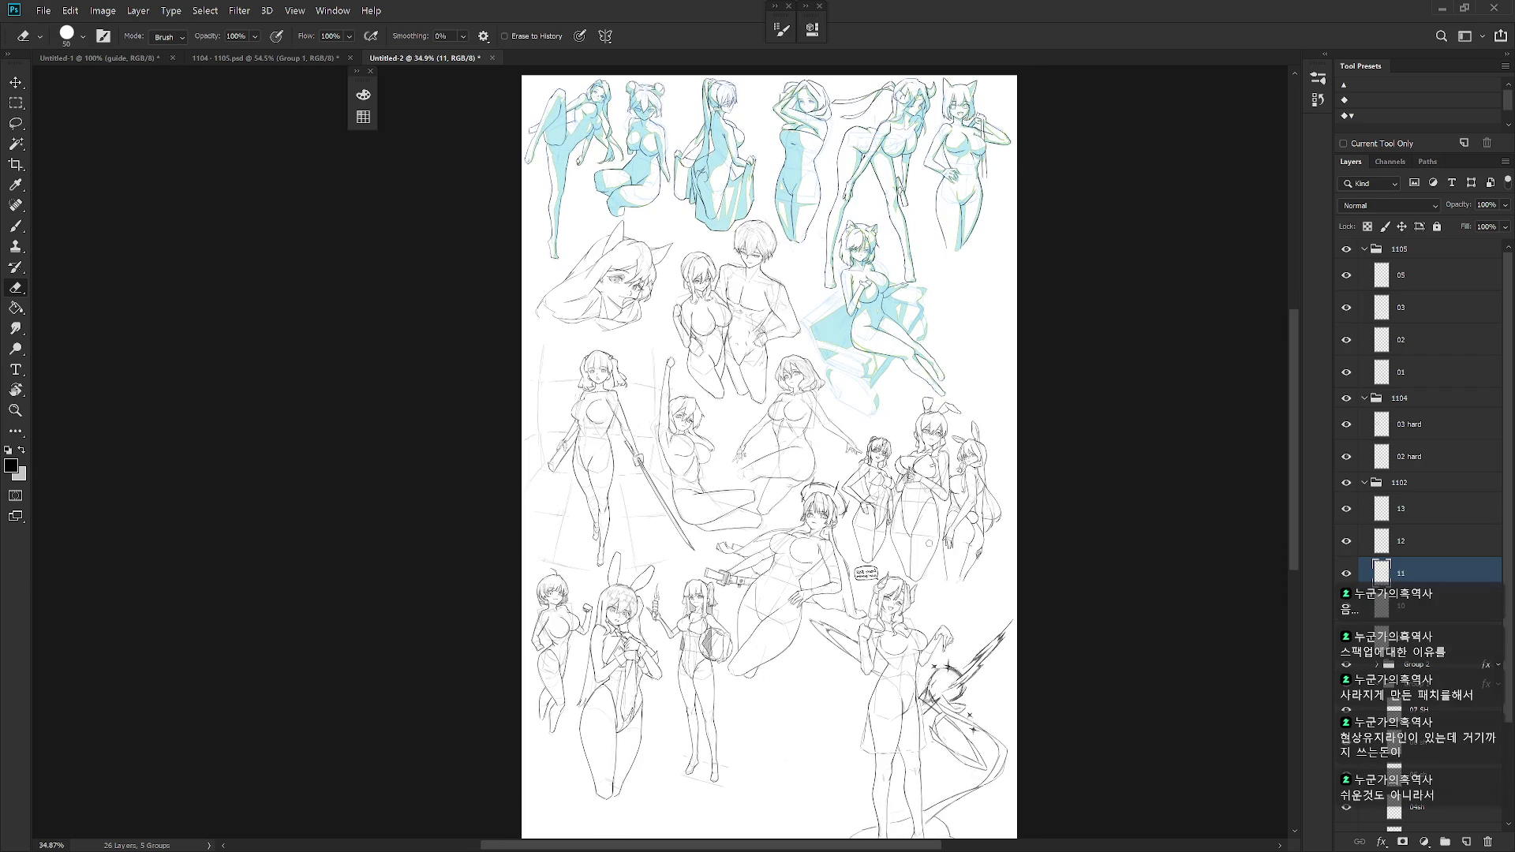
{"action": "key", "text": "ctrl+shift+h"}
{"action": "left_click_drag", "start_coordinate": [919, 570], "coordinate": [918, 506]}
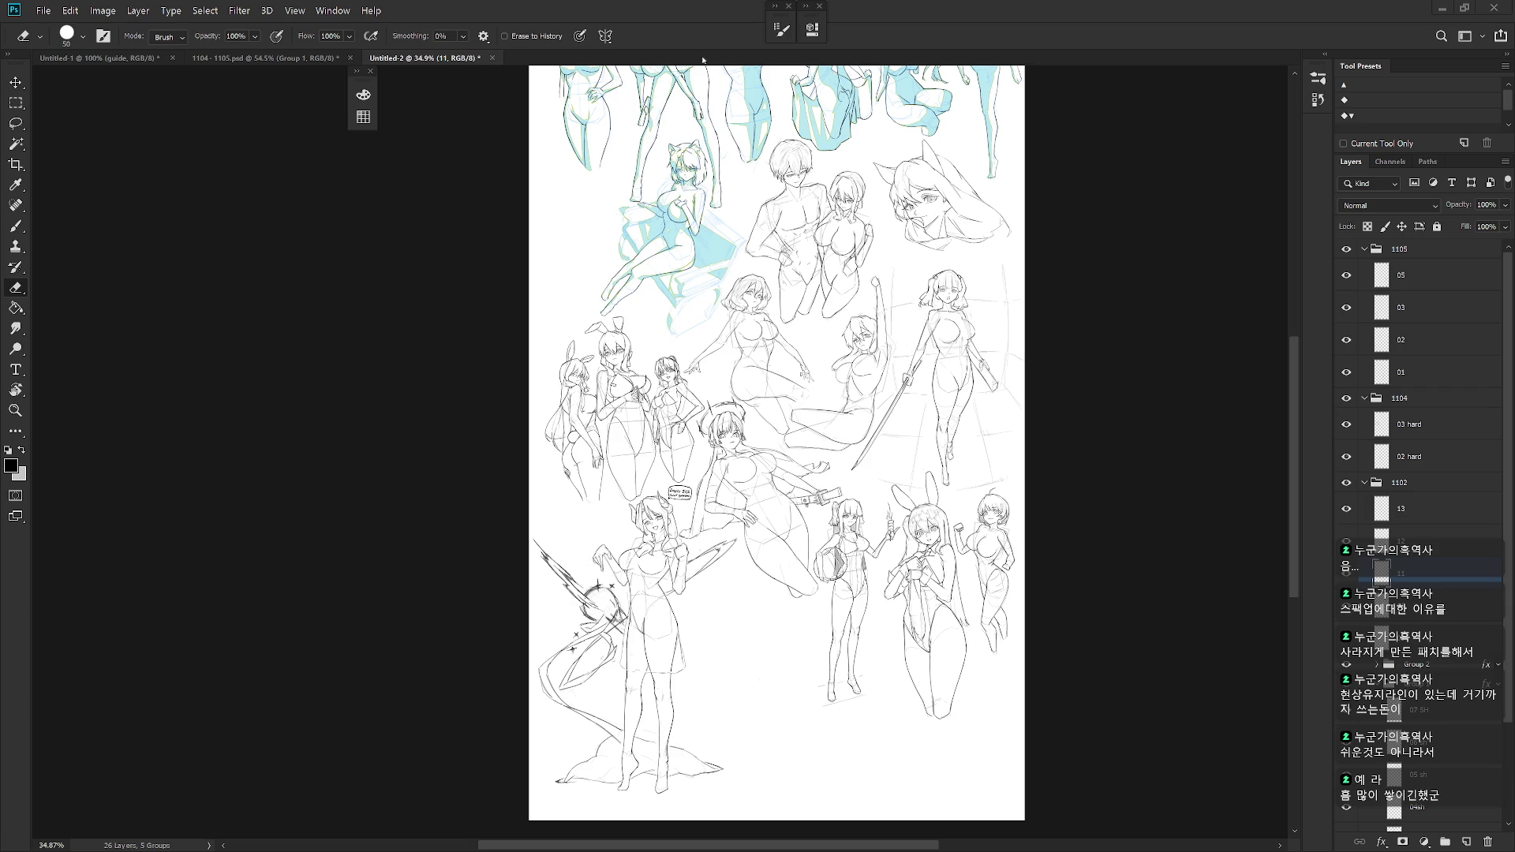
{"action": "scroll", "coordinate": [703, 65], "scroll_direction": "up", "scroll_amount": 2}
{"action": "scroll", "coordinate": [664, 193], "scroll_direction": "down", "scroll_amount": 3}
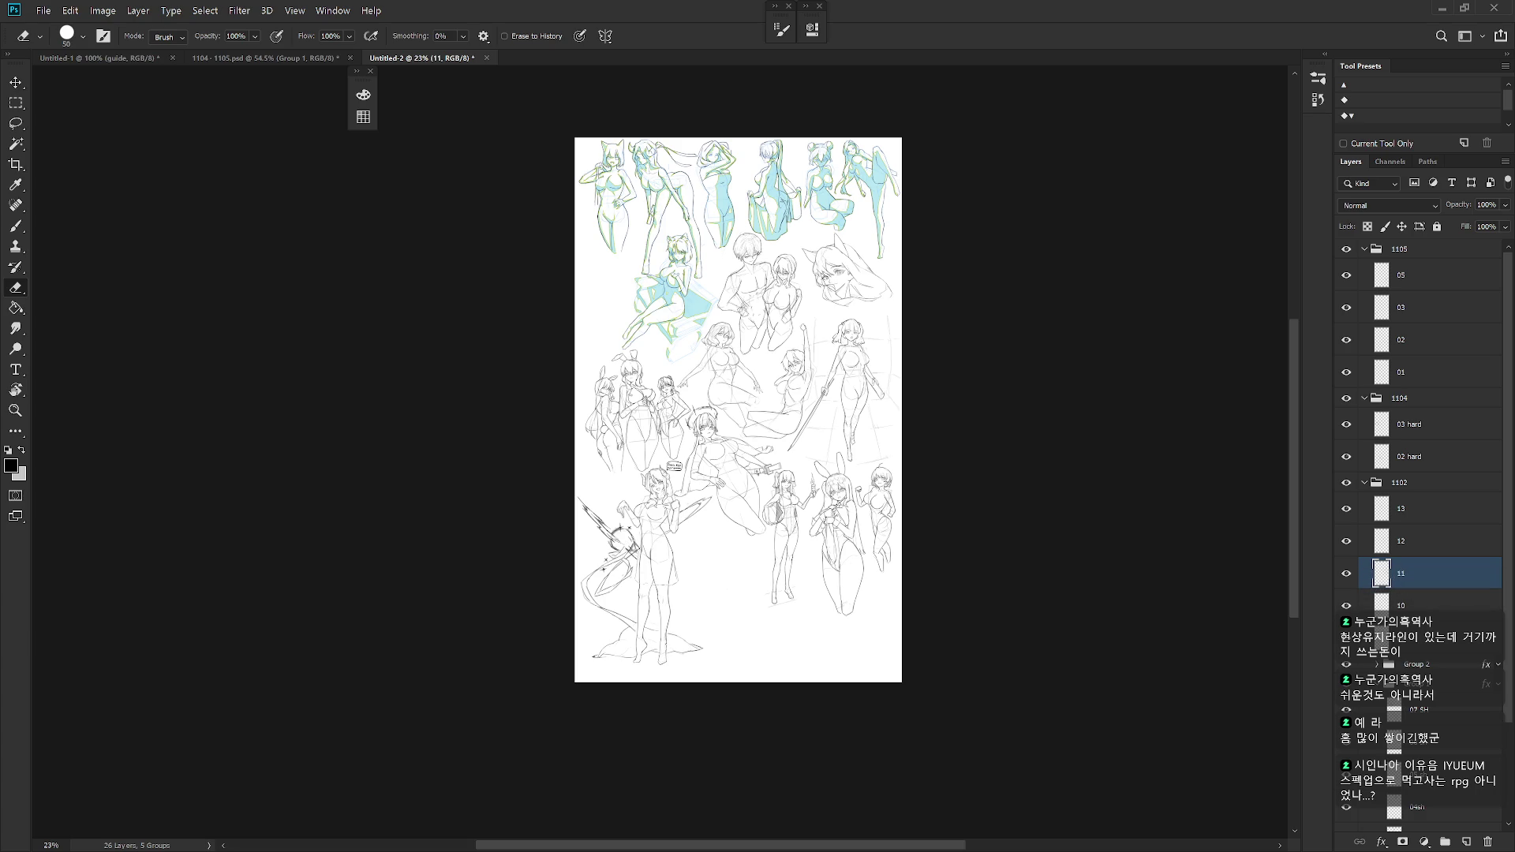
{"action": "scroll", "coordinate": [795, 479], "scroll_direction": "up", "scroll_amount": 2}
- Save the compiled sheet as 11.psd
{"action": "key", "text": "ctrl+s"}
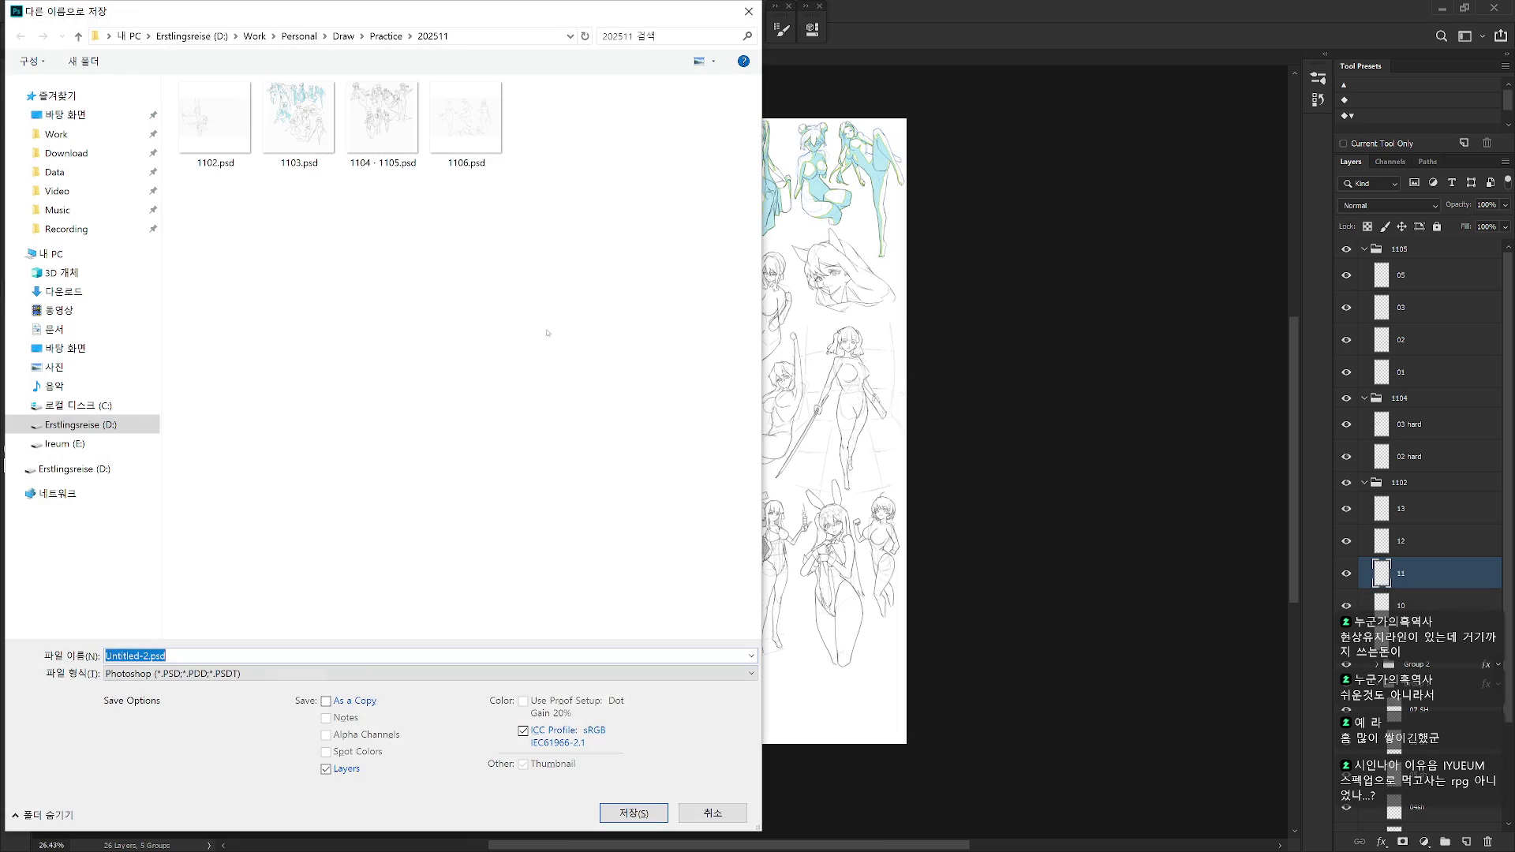
{"action": "type", "text": "11"}
{"action": "key", "text": "Return"}
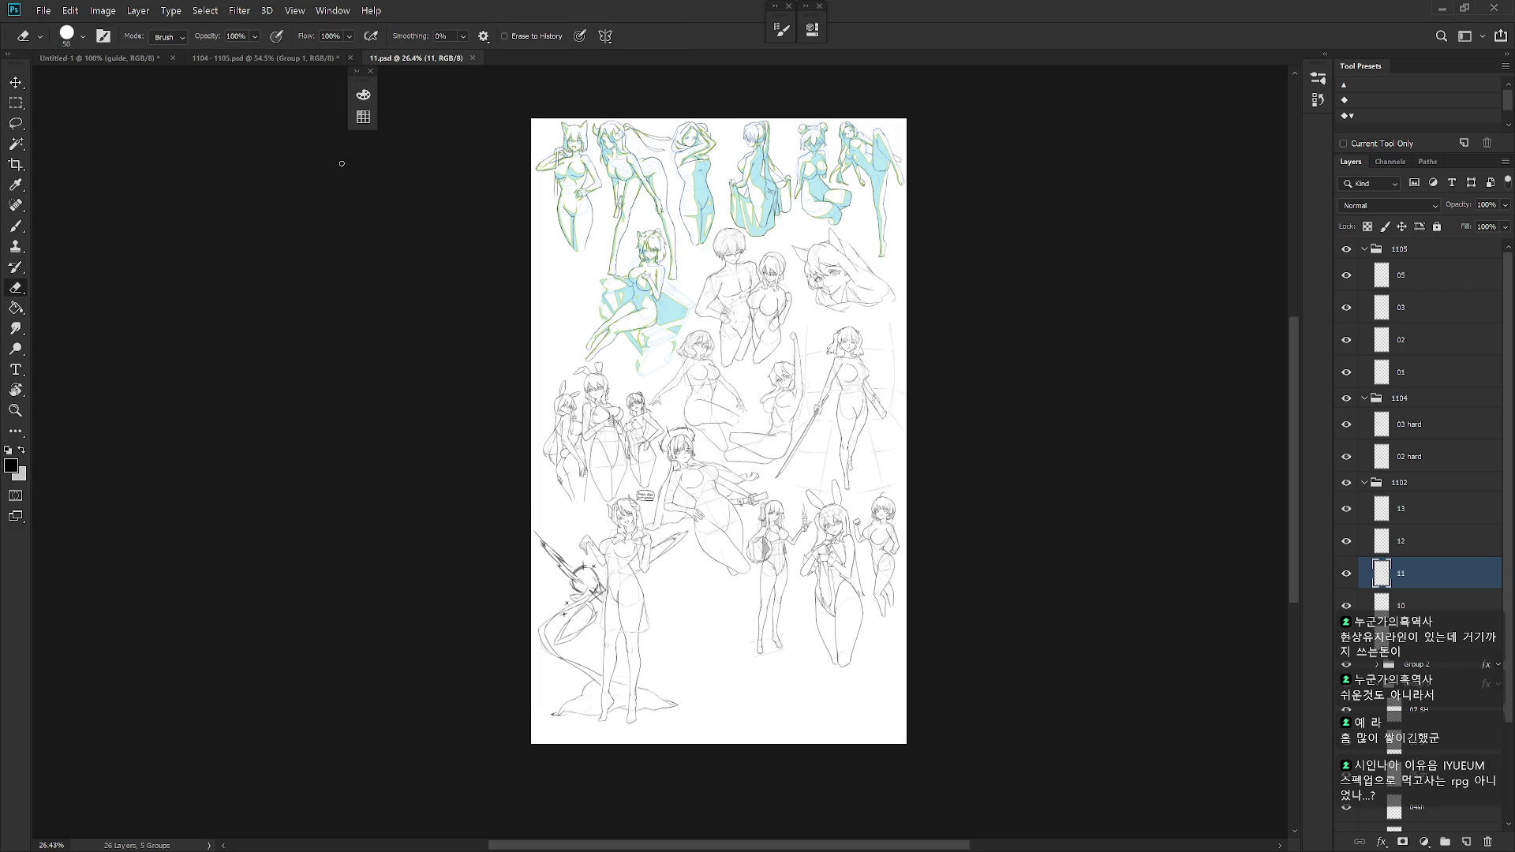
- Switch to the 1104 - 1105.psd document and select layer 03 in Group 1
{"action": "left_click", "coordinate": [261, 59]}
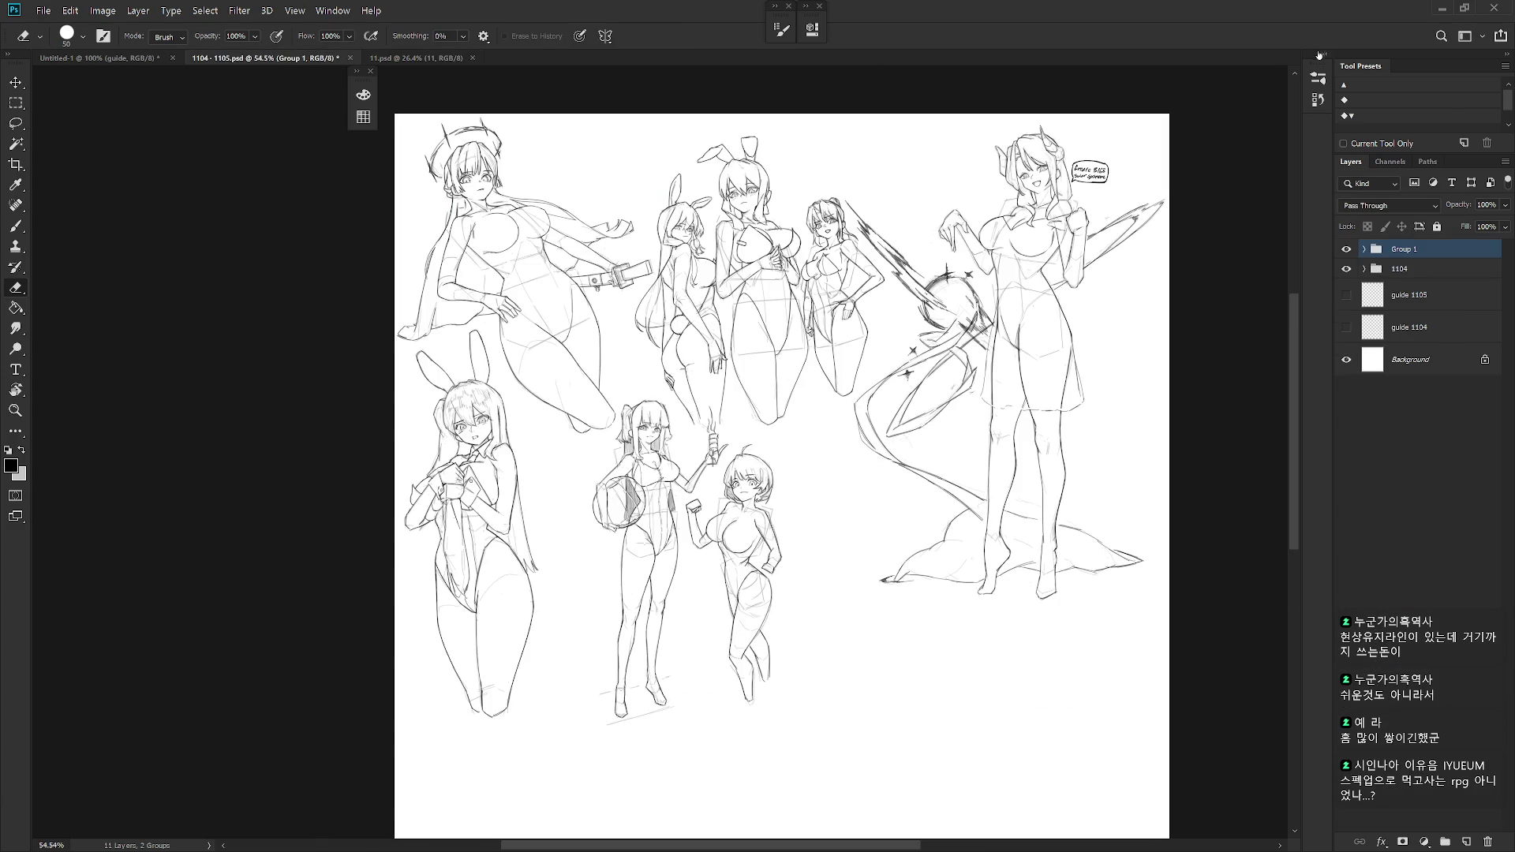
{"action": "left_click", "coordinate": [1318, 54]}
{"action": "left_click", "coordinate": [1326, 57]}
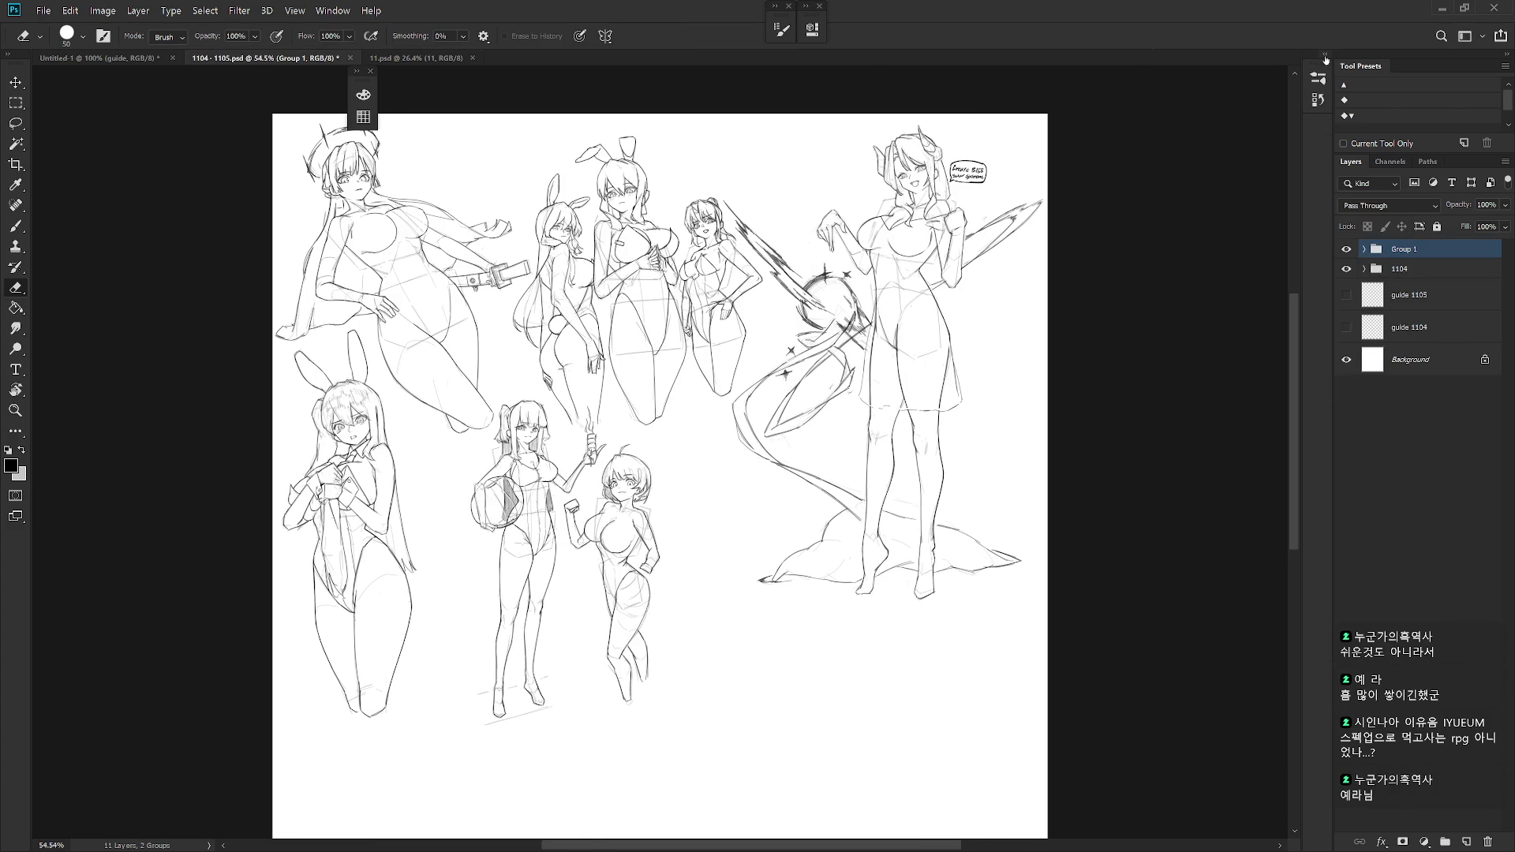
{"action": "scroll", "coordinate": [868, 236], "scroll_direction": "up", "scroll_amount": 5}
{"action": "right_click", "coordinate": [765, 347], "text": "ctrl"}
{"action": "left_click", "coordinate": [774, 335]}
- Brush over the horned girl's eyebrows with short strokes
{"action": "key", "text": "b"}
{"action": "scroll", "coordinate": [861, 327], "scroll_direction": "up", "scroll_amount": 2}
{"action": "scroll", "coordinate": [861, 326], "scroll_direction": "up", "scroll_amount": 3}
{"action": "left_click_drag", "start_coordinate": [829, 371], "coordinate": [873, 356]}
{"action": "left_click_drag", "start_coordinate": [741, 414], "coordinate": [779, 392]}
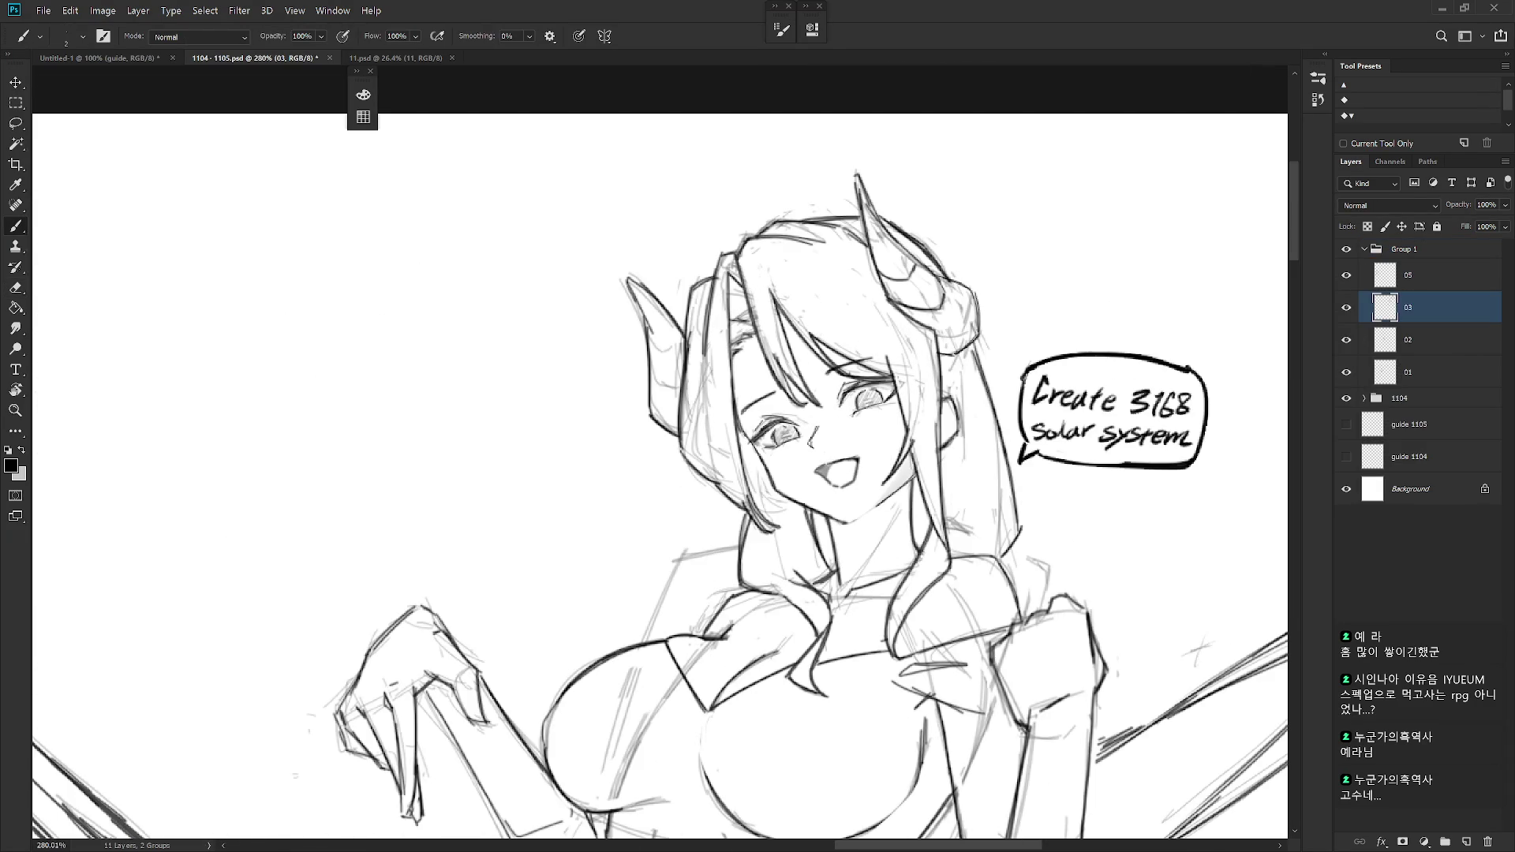
{"action": "scroll", "coordinate": [931, 213], "scroll_direction": "down", "scroll_amount": 5}
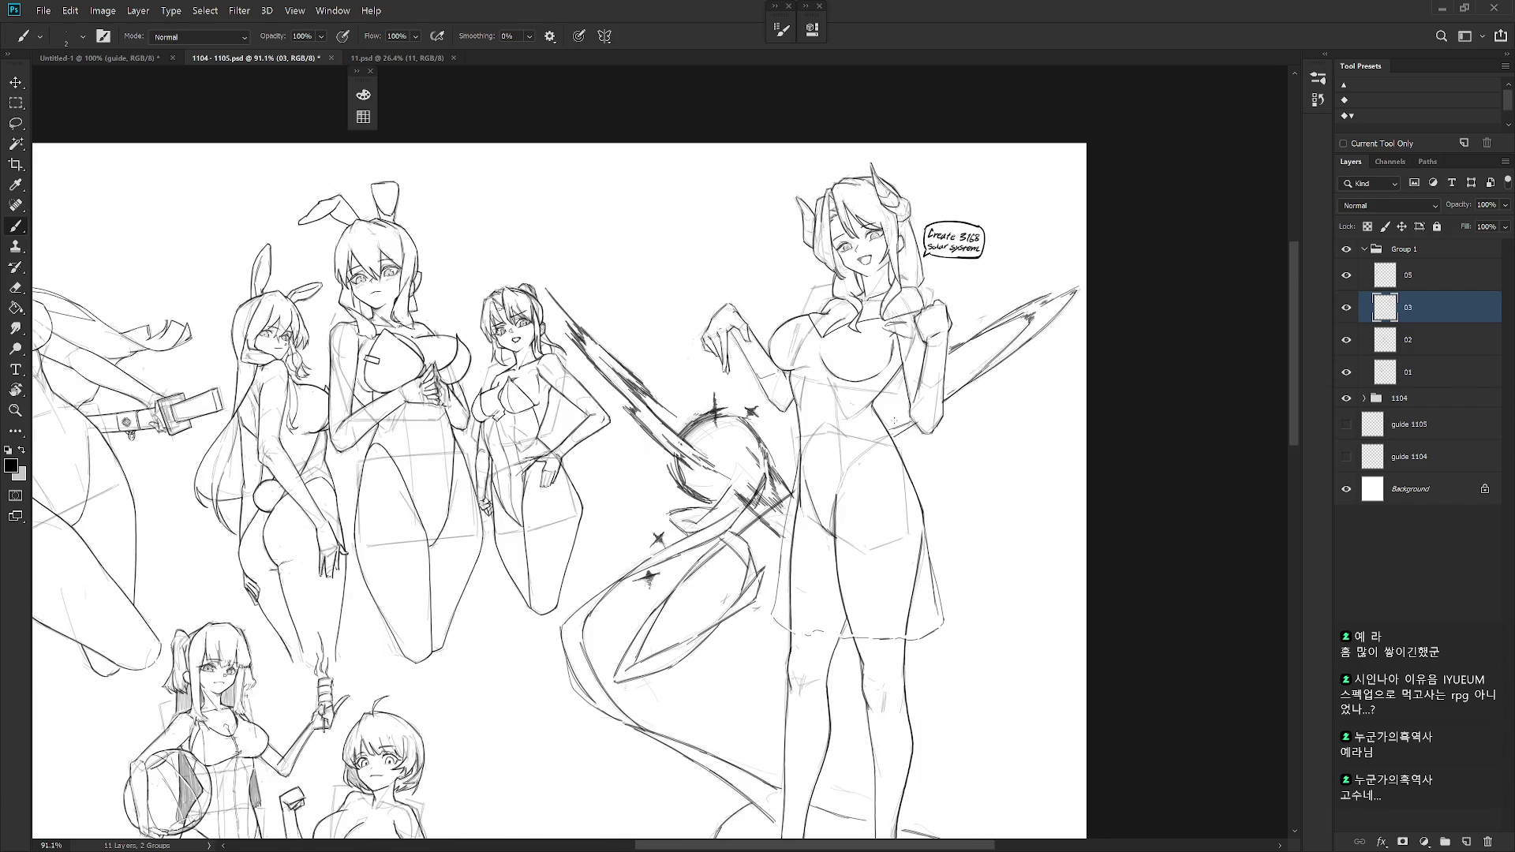